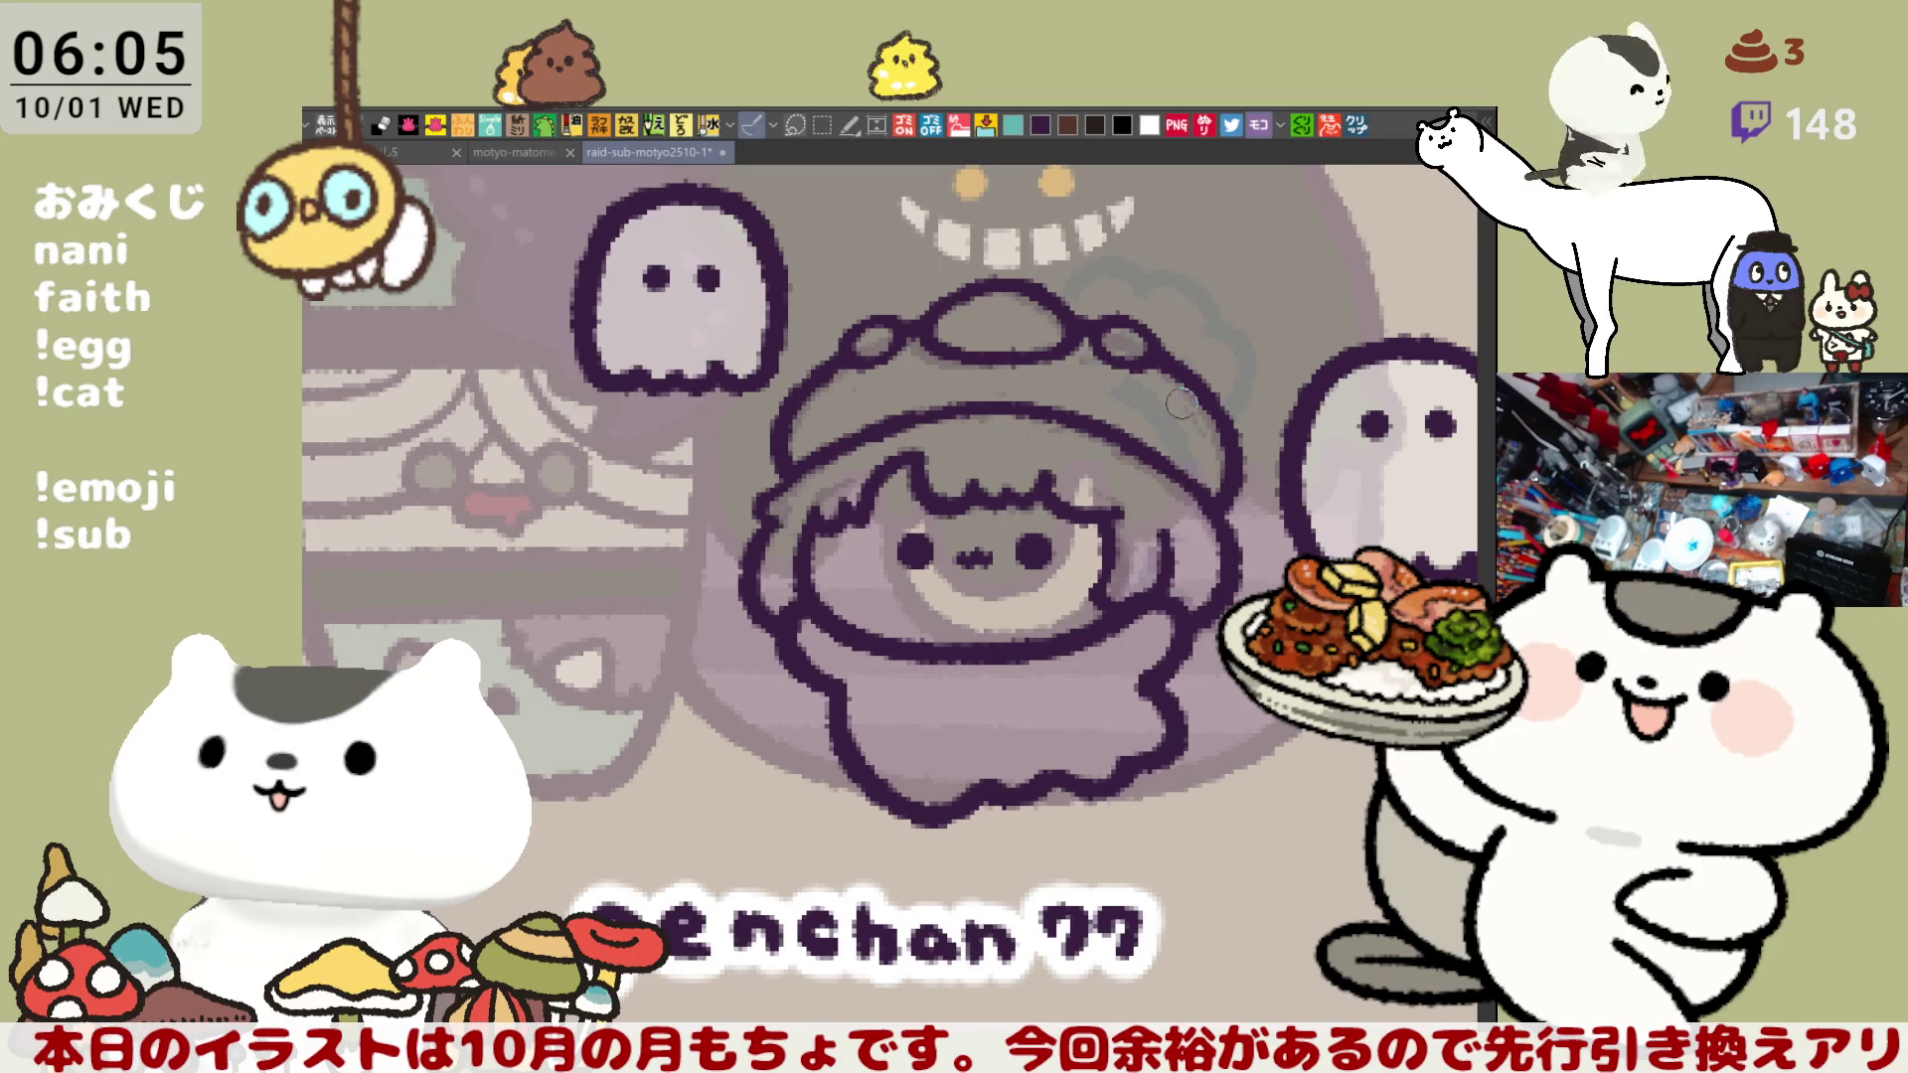
# - Add short dark hatch strokes along the left and right sides of the hat
pyautogui.moveTo(1151, 395); pyautogui.dragTo(1184, 422)
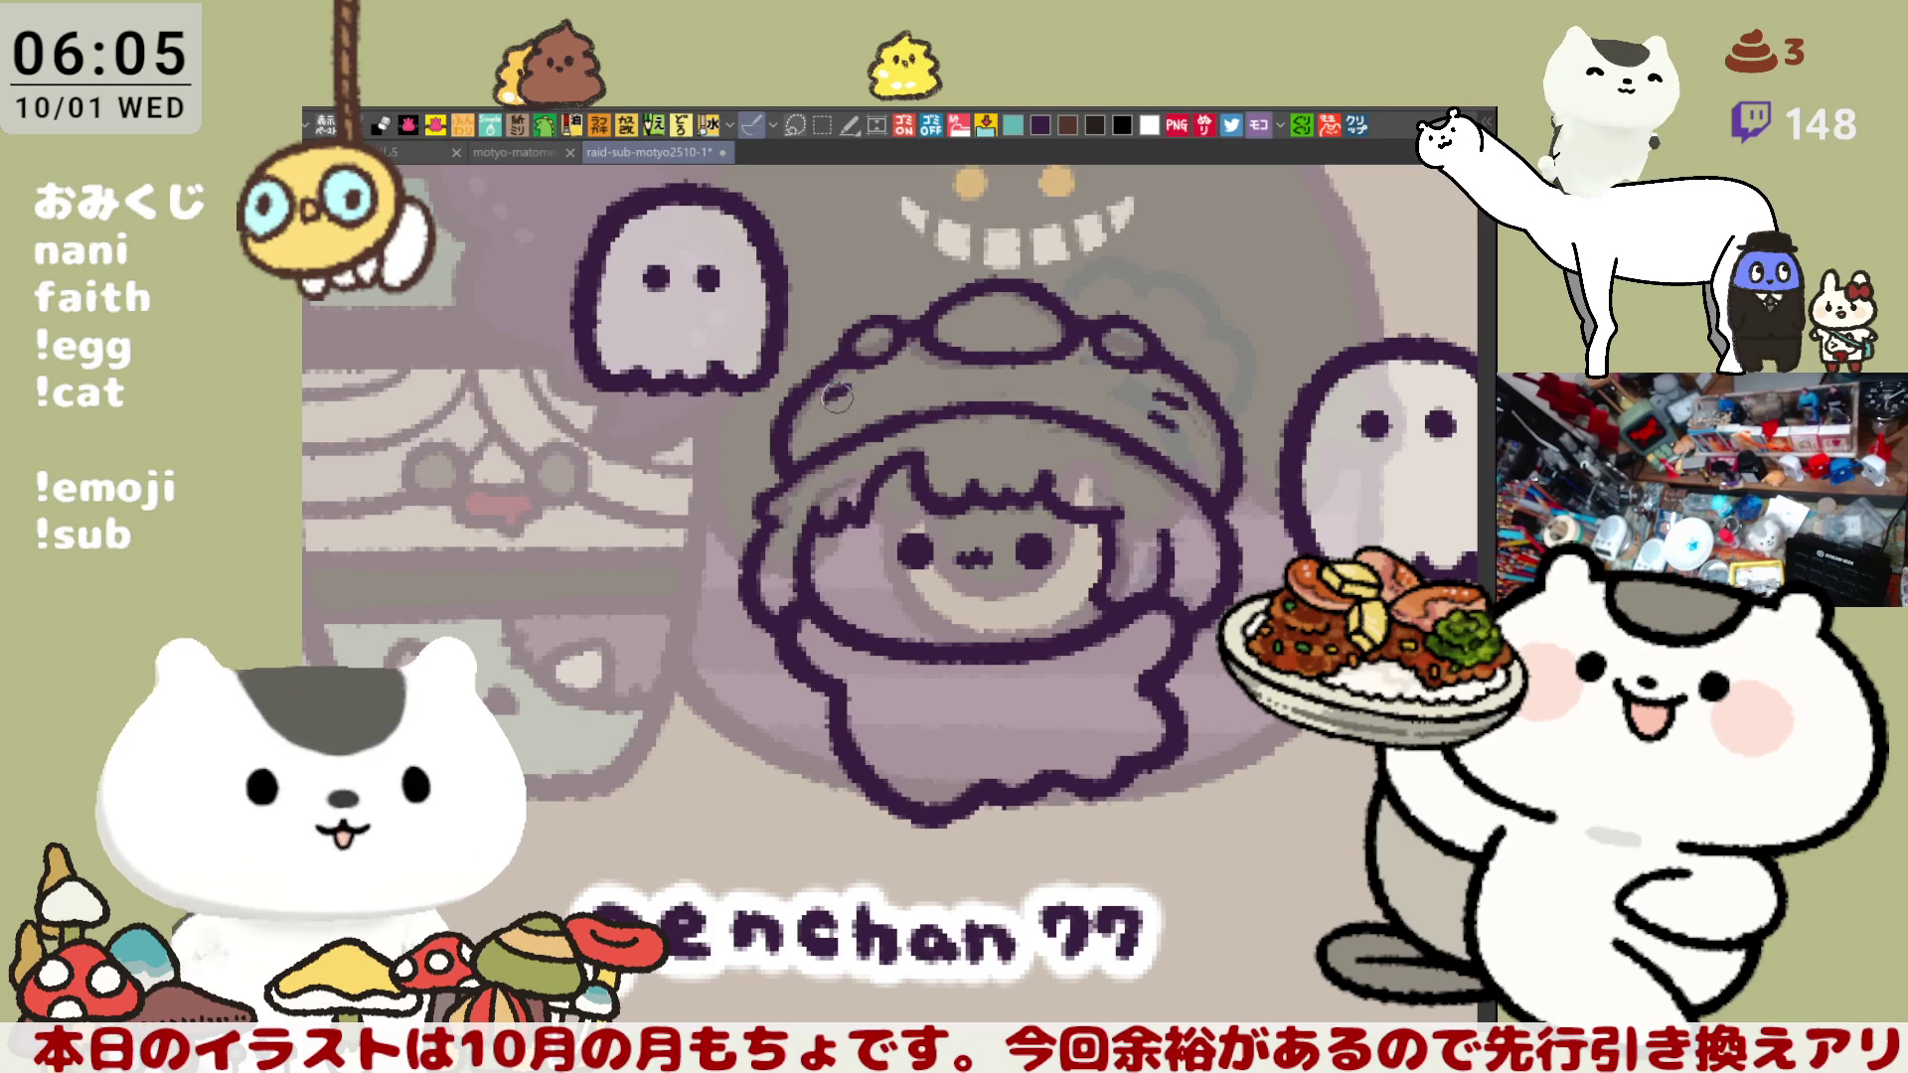
pyautogui.moveTo(837, 396); pyautogui.dragTo(867, 409)
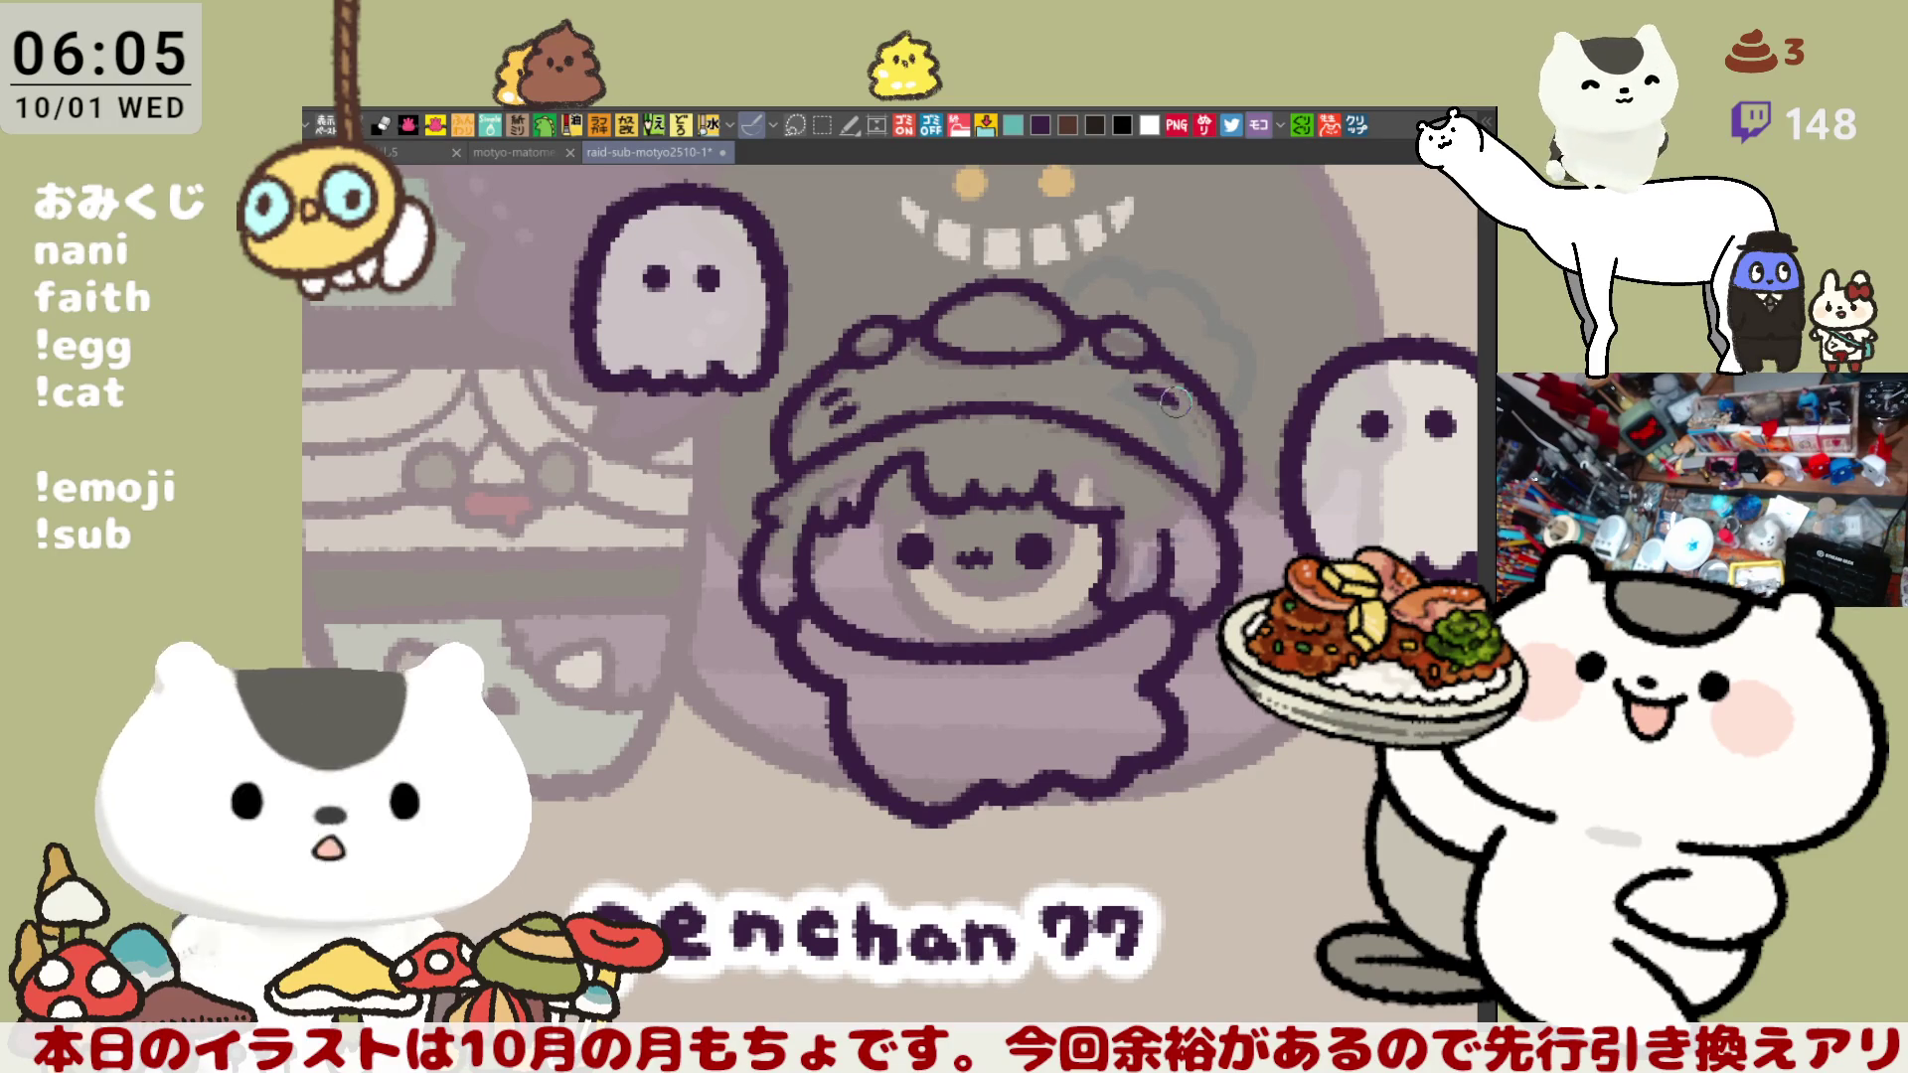
pyautogui.moveTo(1135, 391); pyautogui.dragTo(1160, 416)
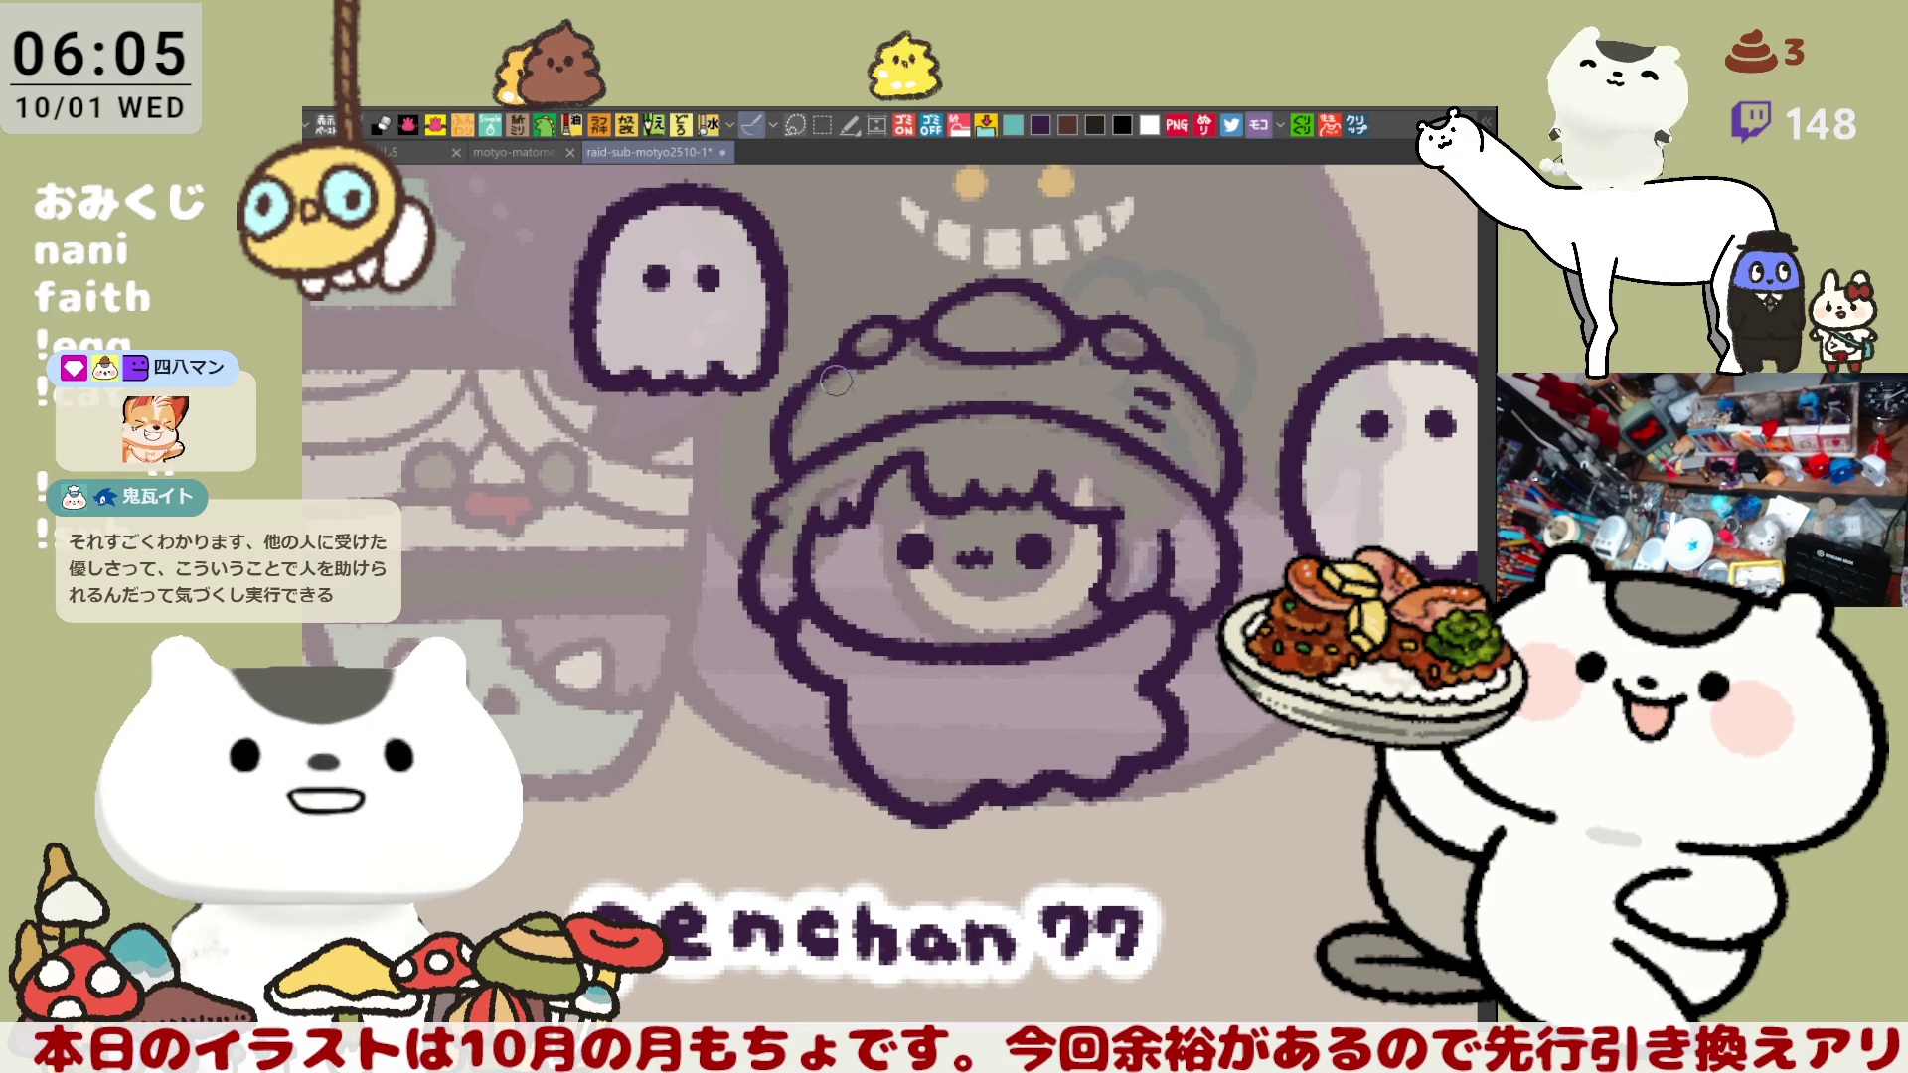
pyautogui.moveTo(850, 385)
pyautogui.mouseDown()
pyautogui.moveTo(825, 397)
pyautogui.moveTo(836, 421)
pyautogui.mouseUp()
pyautogui.moveTo(1129, 401); pyautogui.dragTo(955, 410)
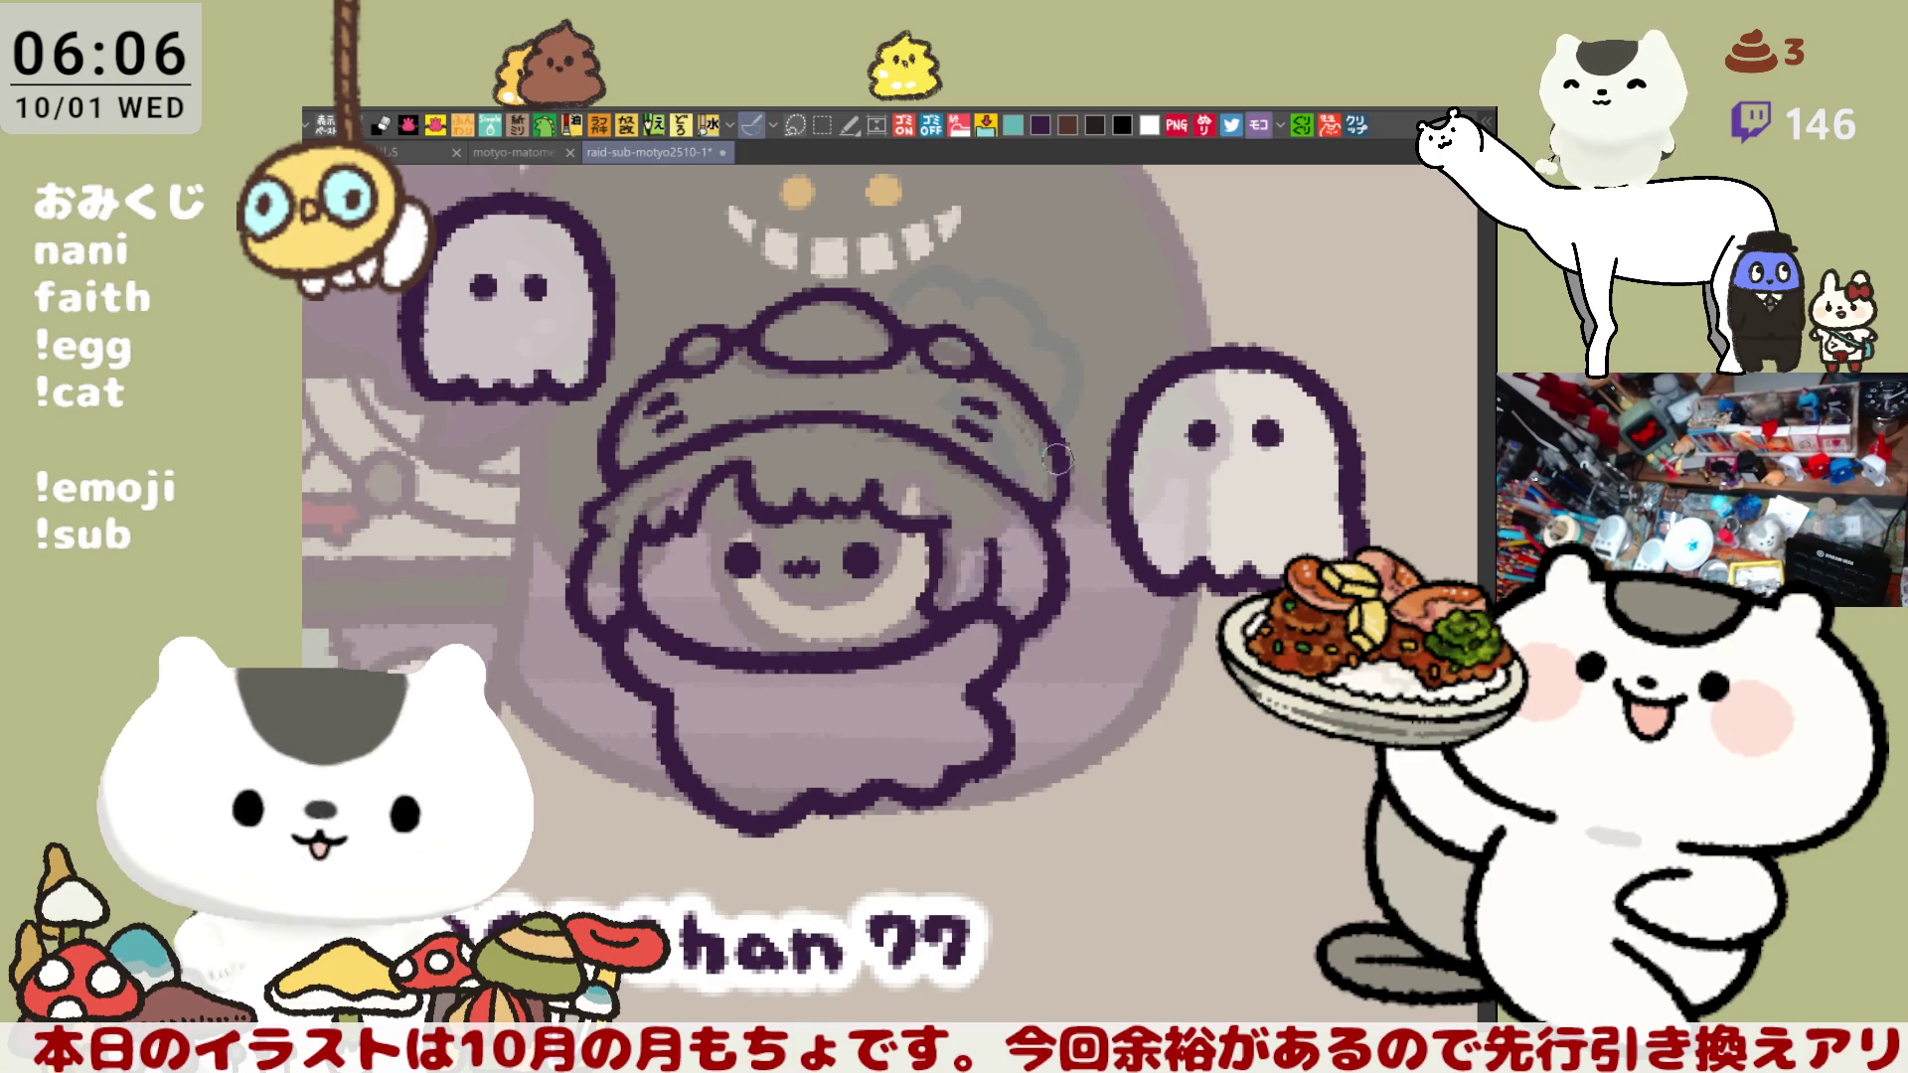
pyautogui.moveTo(1078, 409)
pyautogui.mouseDown()
pyautogui.moveTo(1117, 381)
pyautogui.moveTo(1088, 358)
pyautogui.mouseUp()
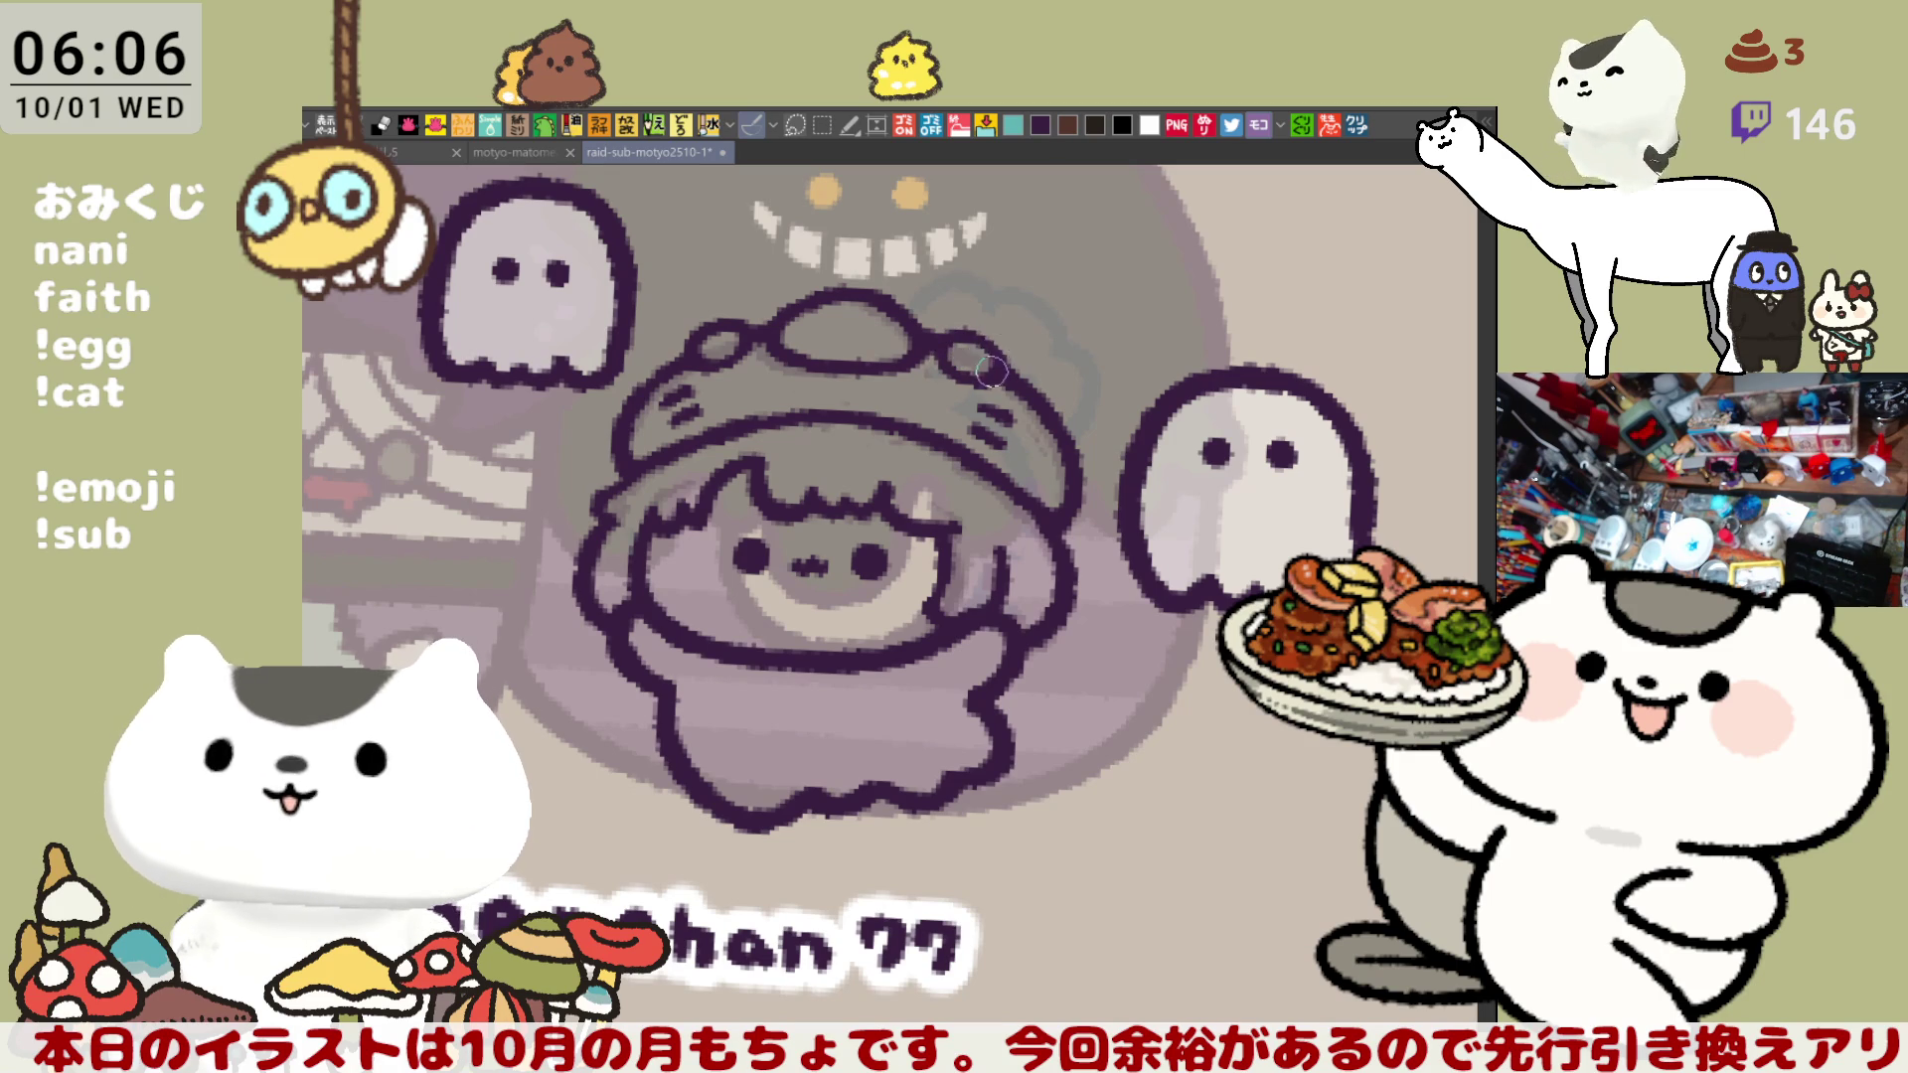
pyautogui.moveTo(1023, 365); pyautogui.dragTo(999, 353)
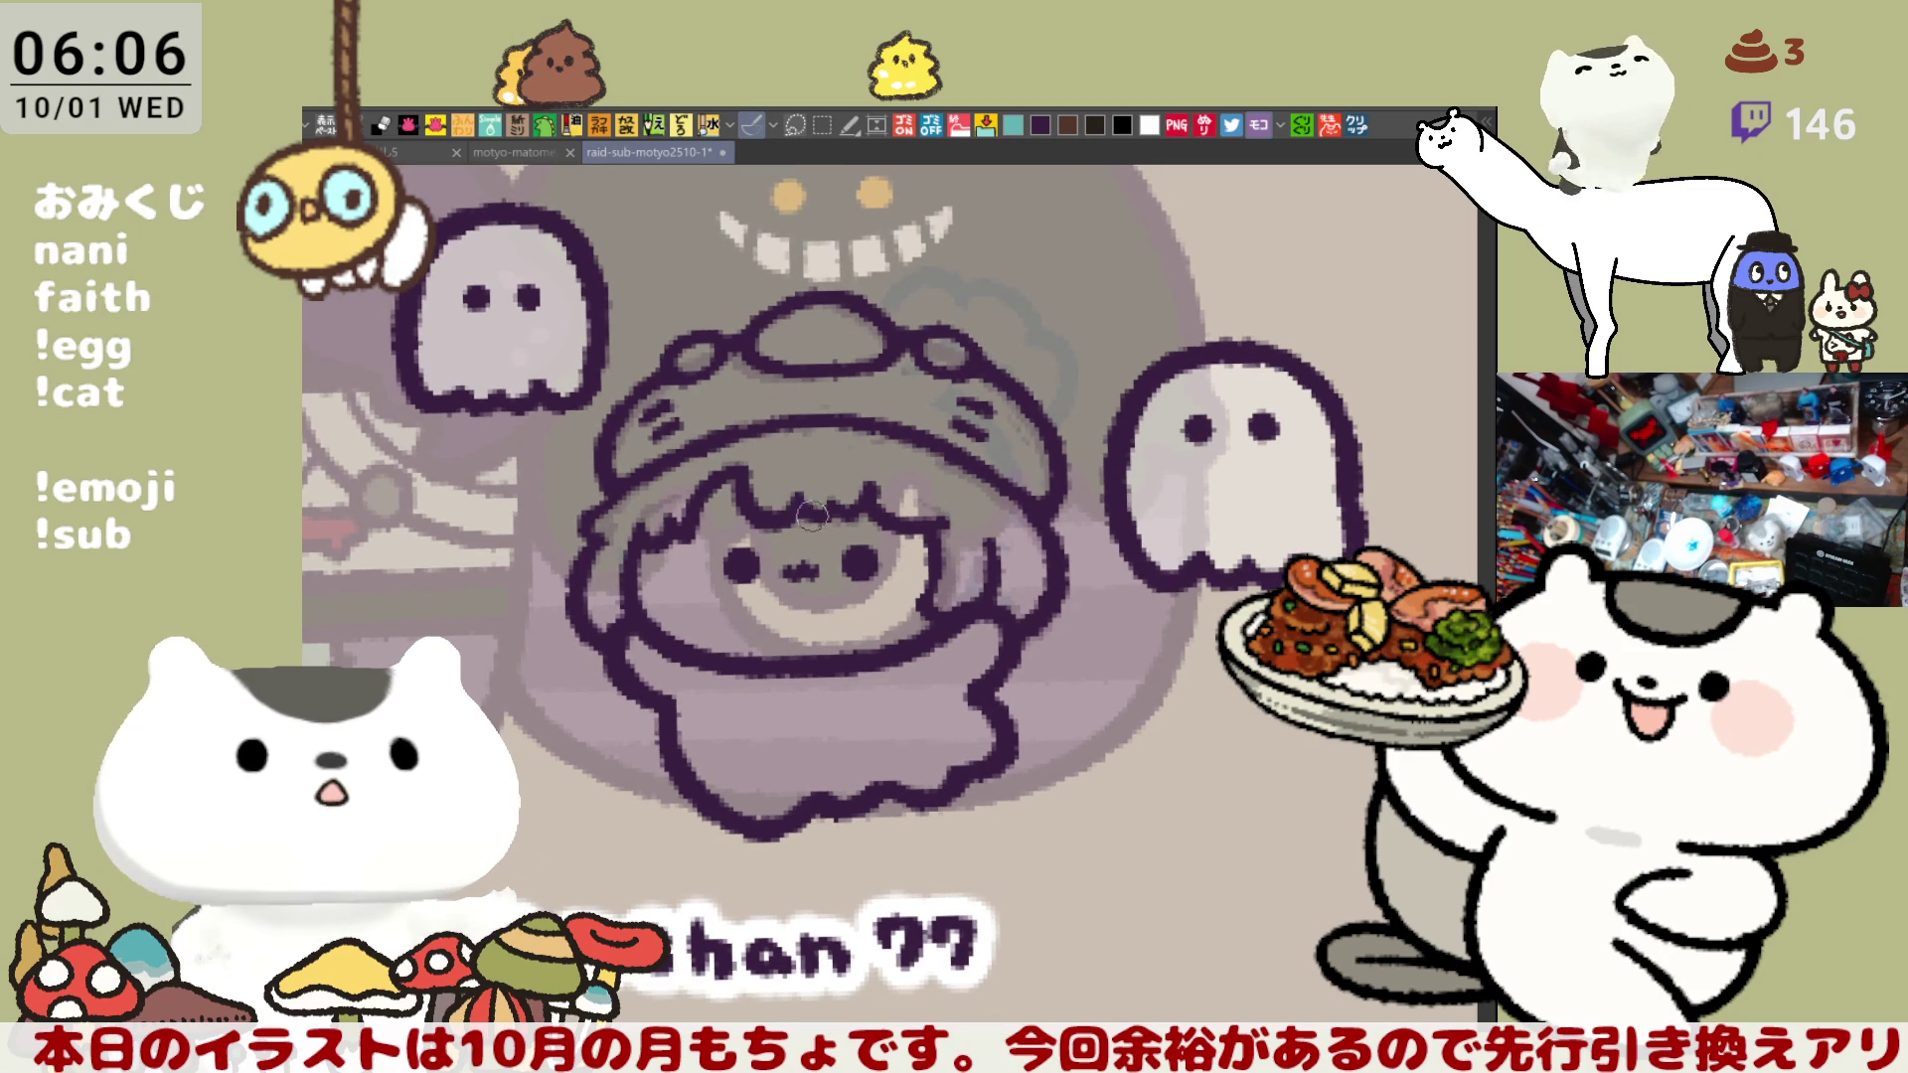
pyautogui.moveTo(879, 480); pyautogui.dragTo(894, 479)
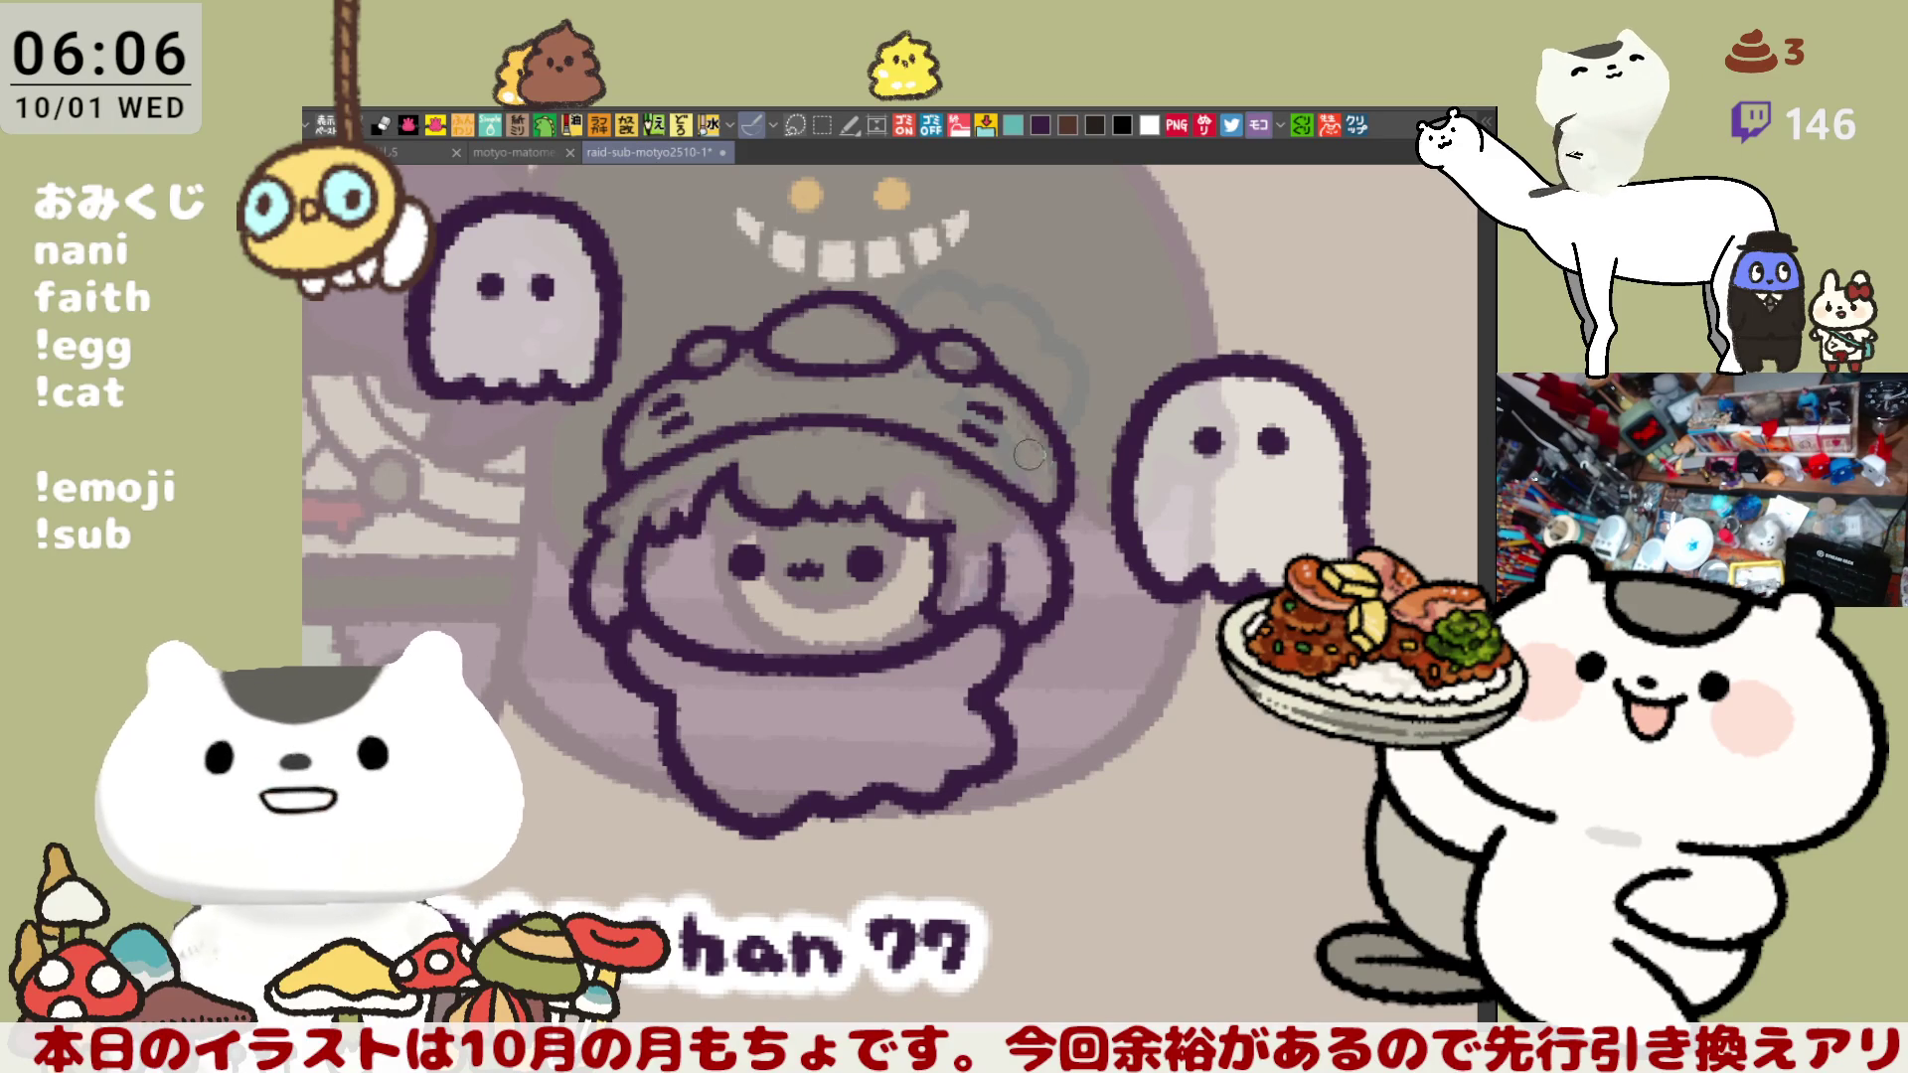
pyautogui.scroll(-2, 825, 457)
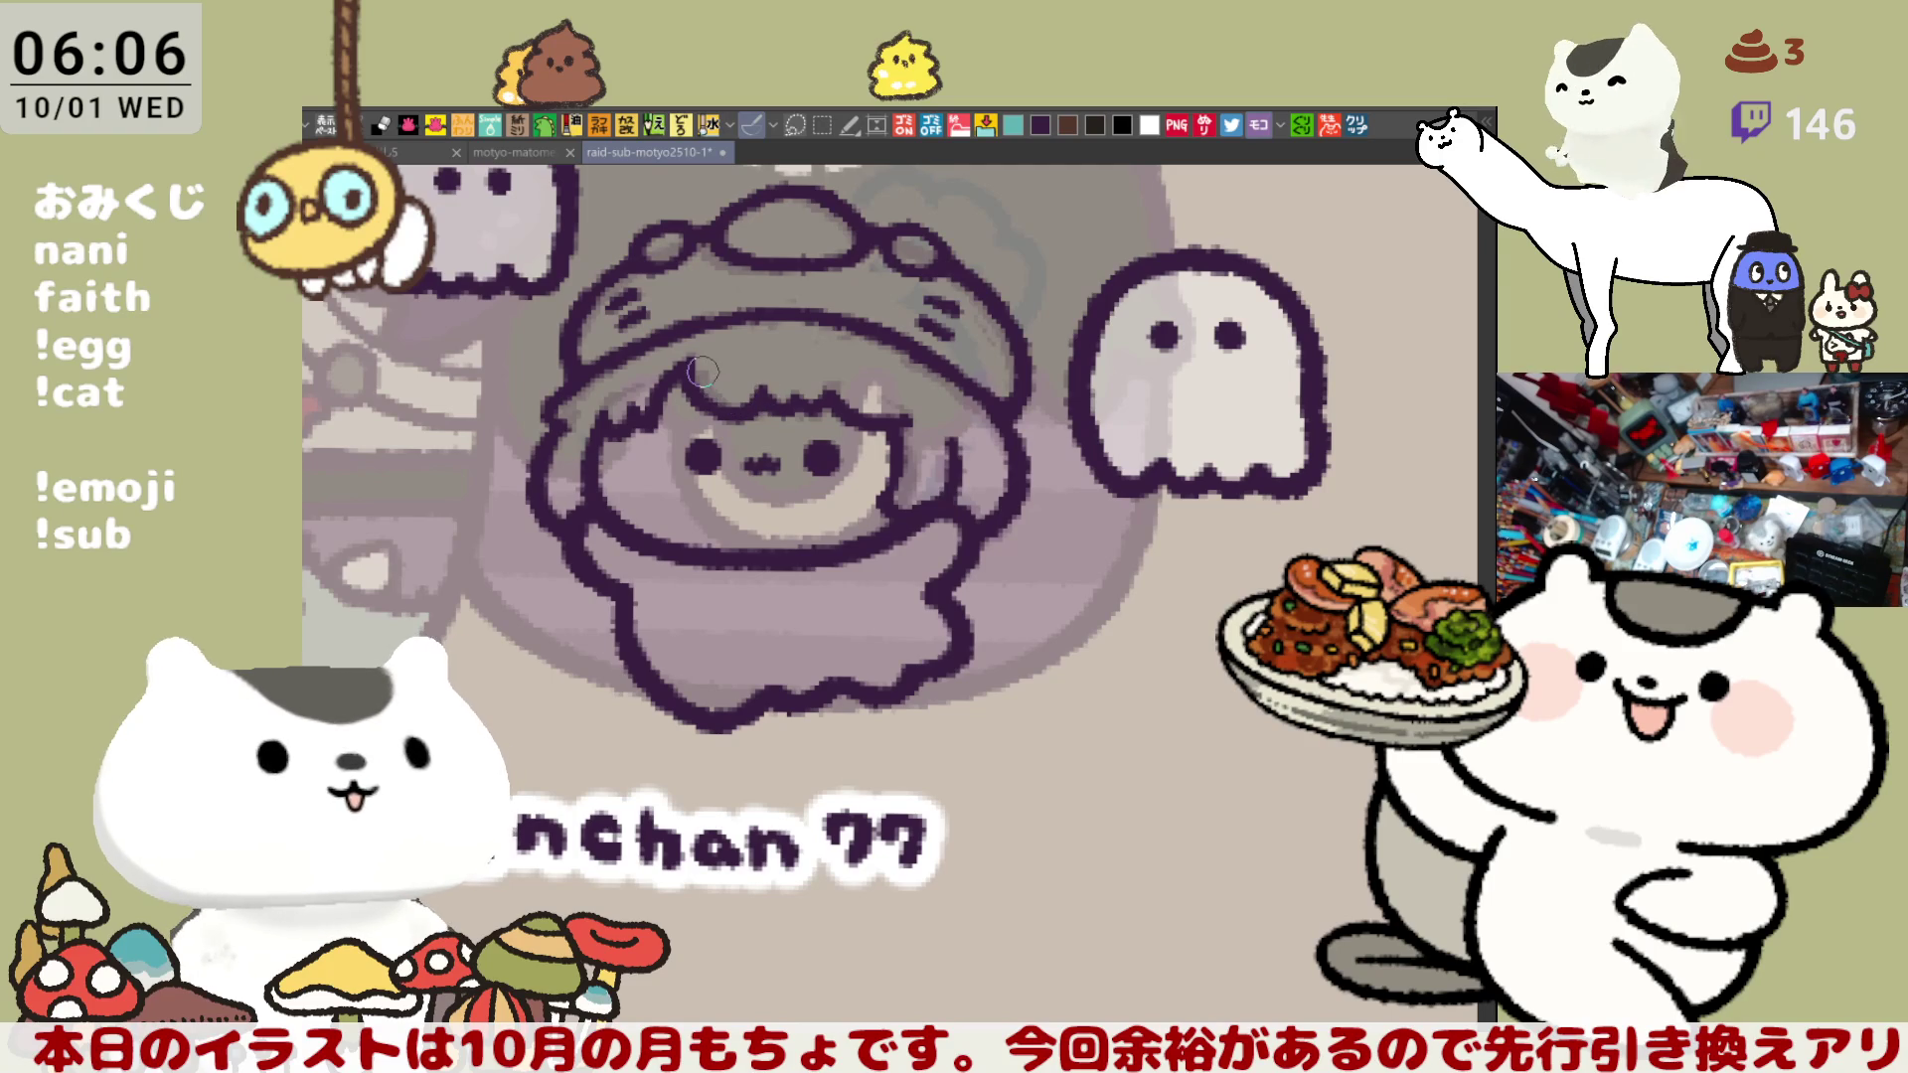
pyautogui.moveTo(755, 385)
pyautogui.mouseDown()
pyautogui.moveTo(810, 425)
pyautogui.moveTo(798, 443)
pyautogui.mouseUp()
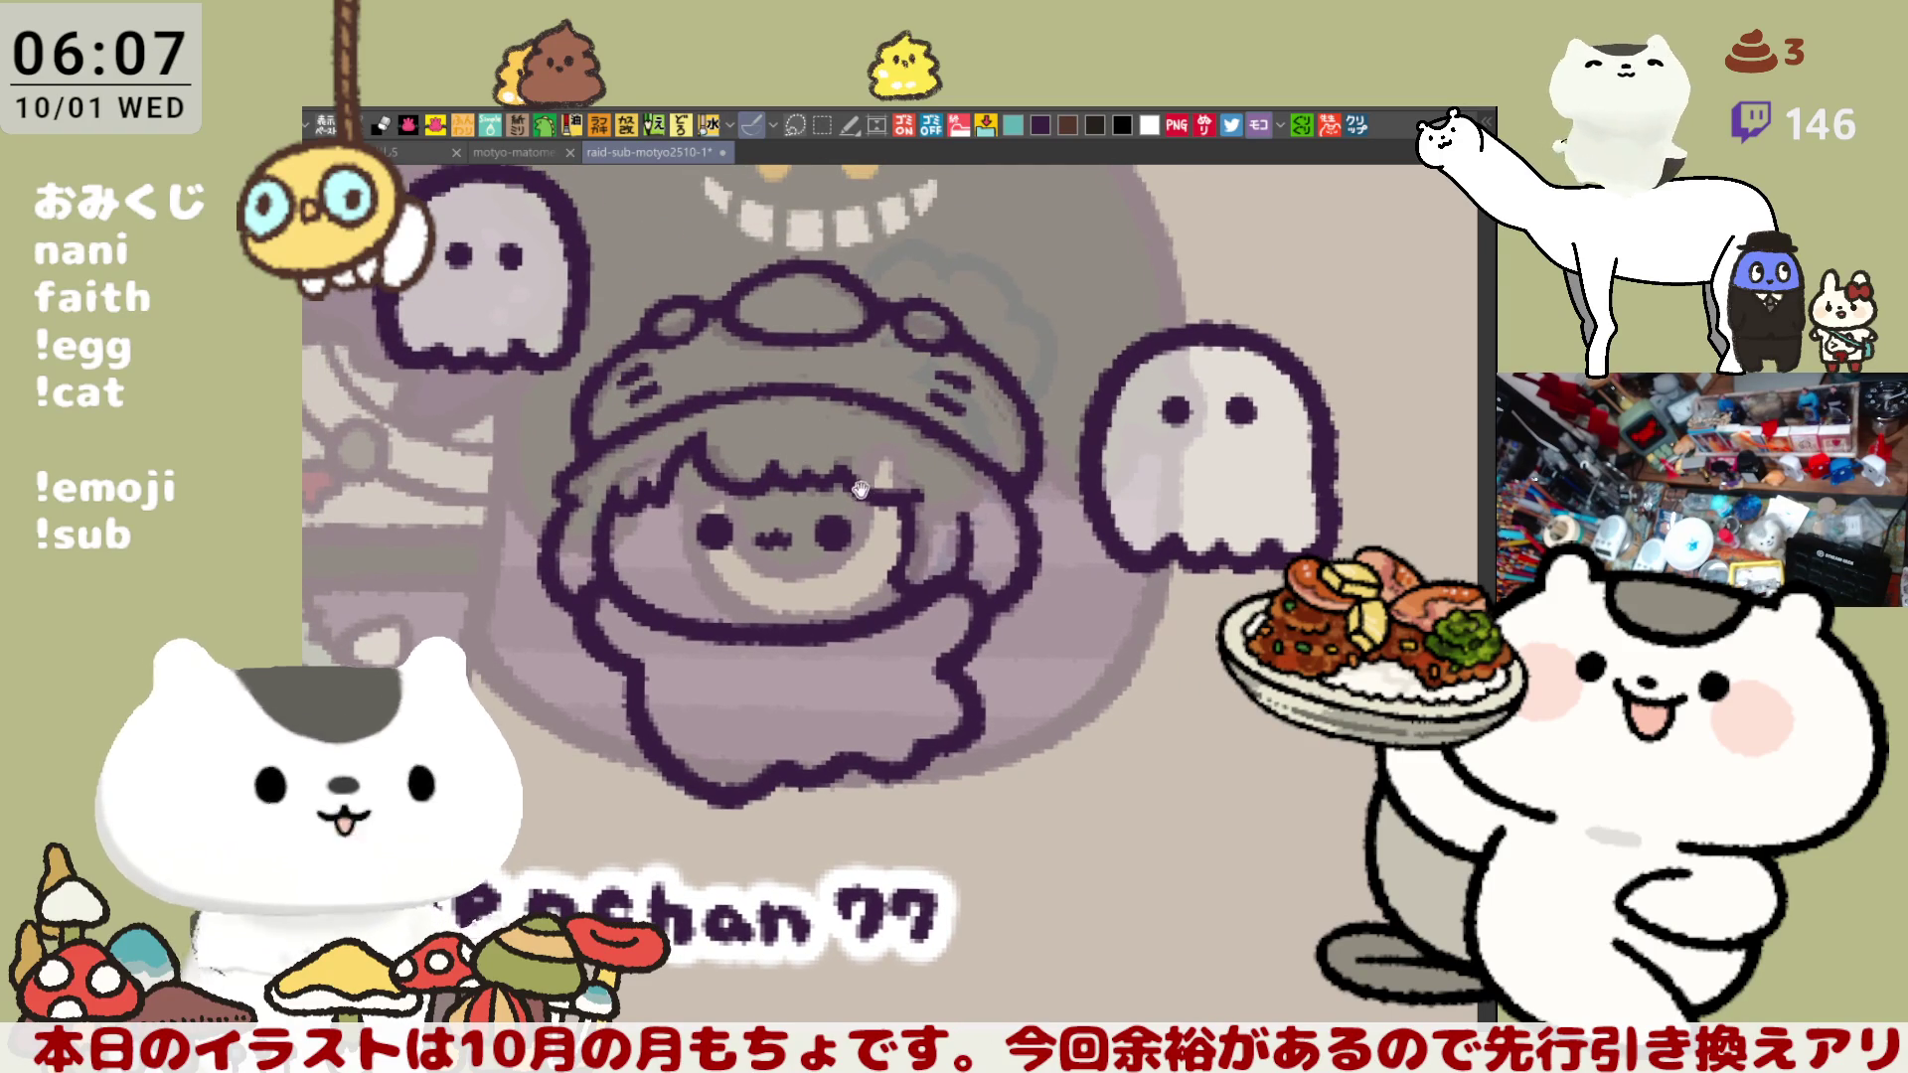
pyautogui.moveTo(860, 491); pyautogui.dragTo(773, 438)
pyautogui.moveTo(867, 397); pyautogui.dragTo(1185, 508)
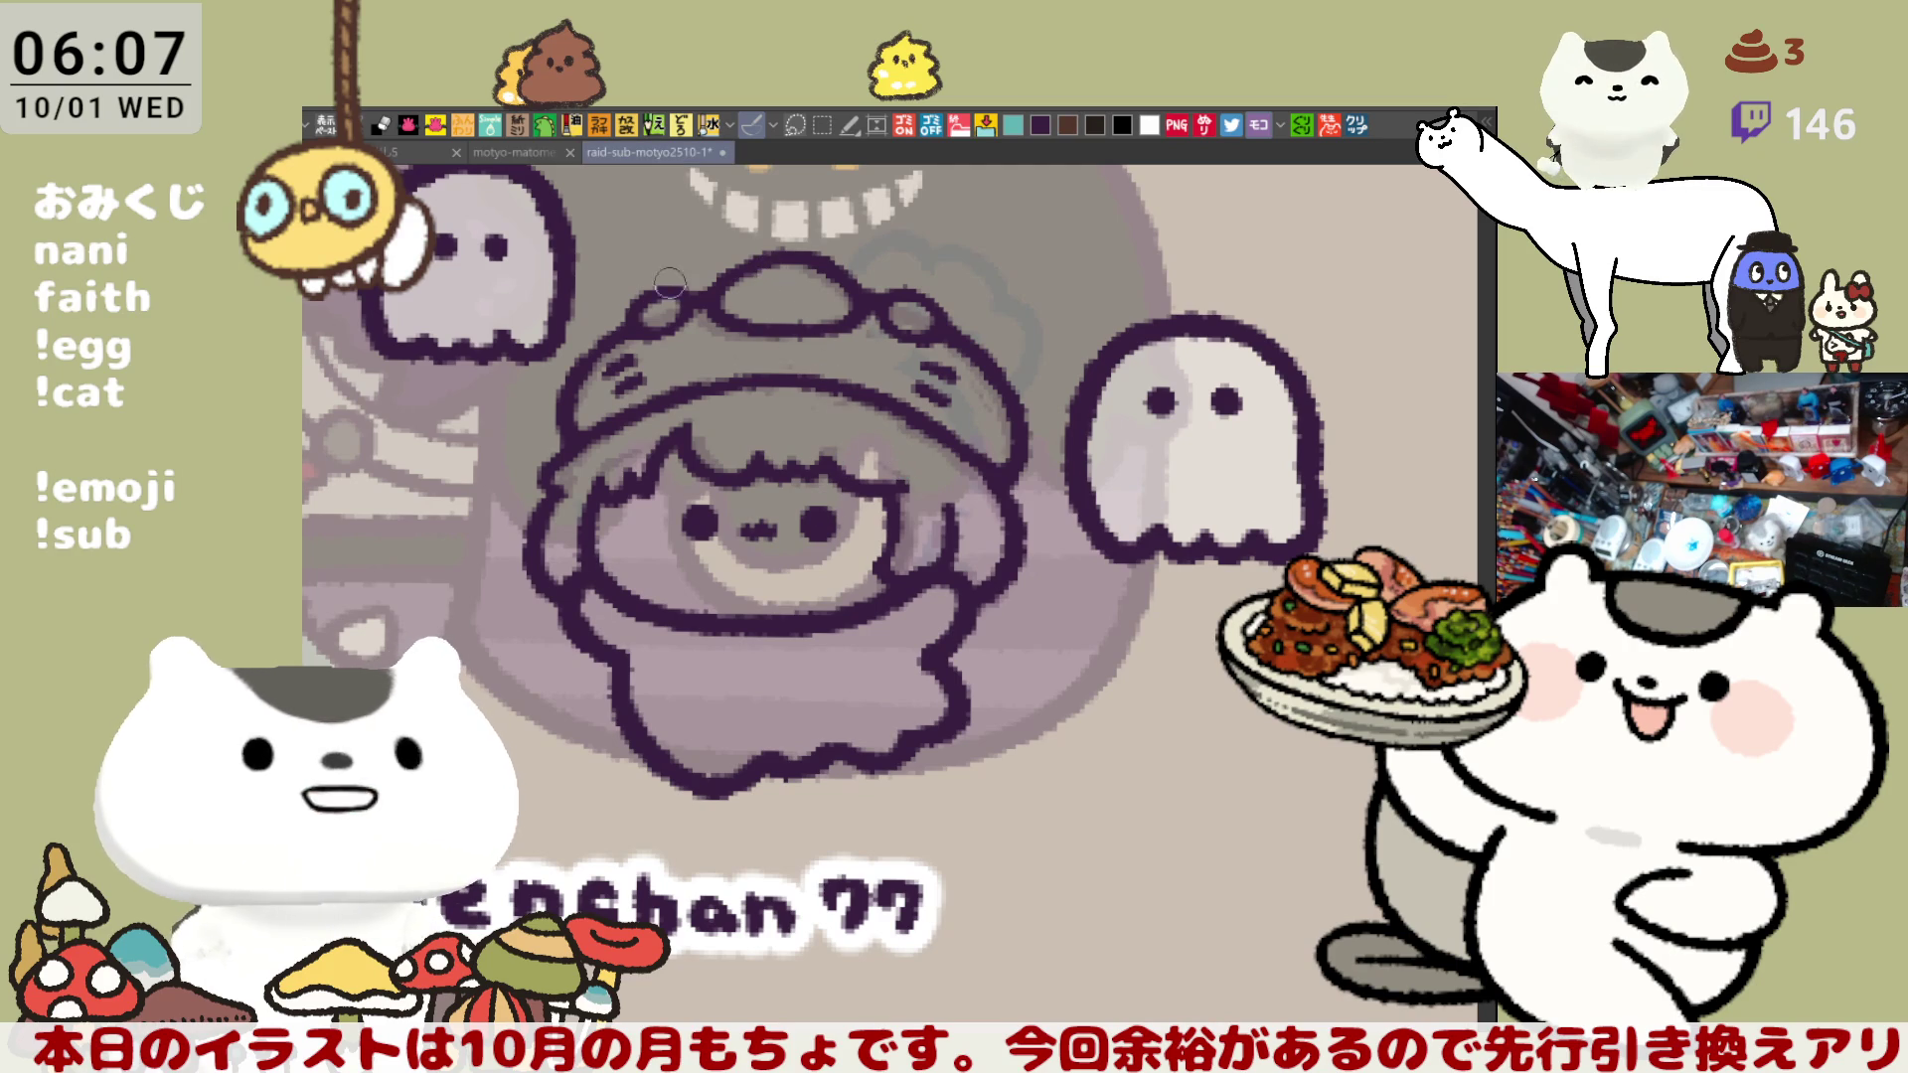
# - Select the character area and fill the hat band lavender blue with two white bumps
pyautogui.click(800, 286)
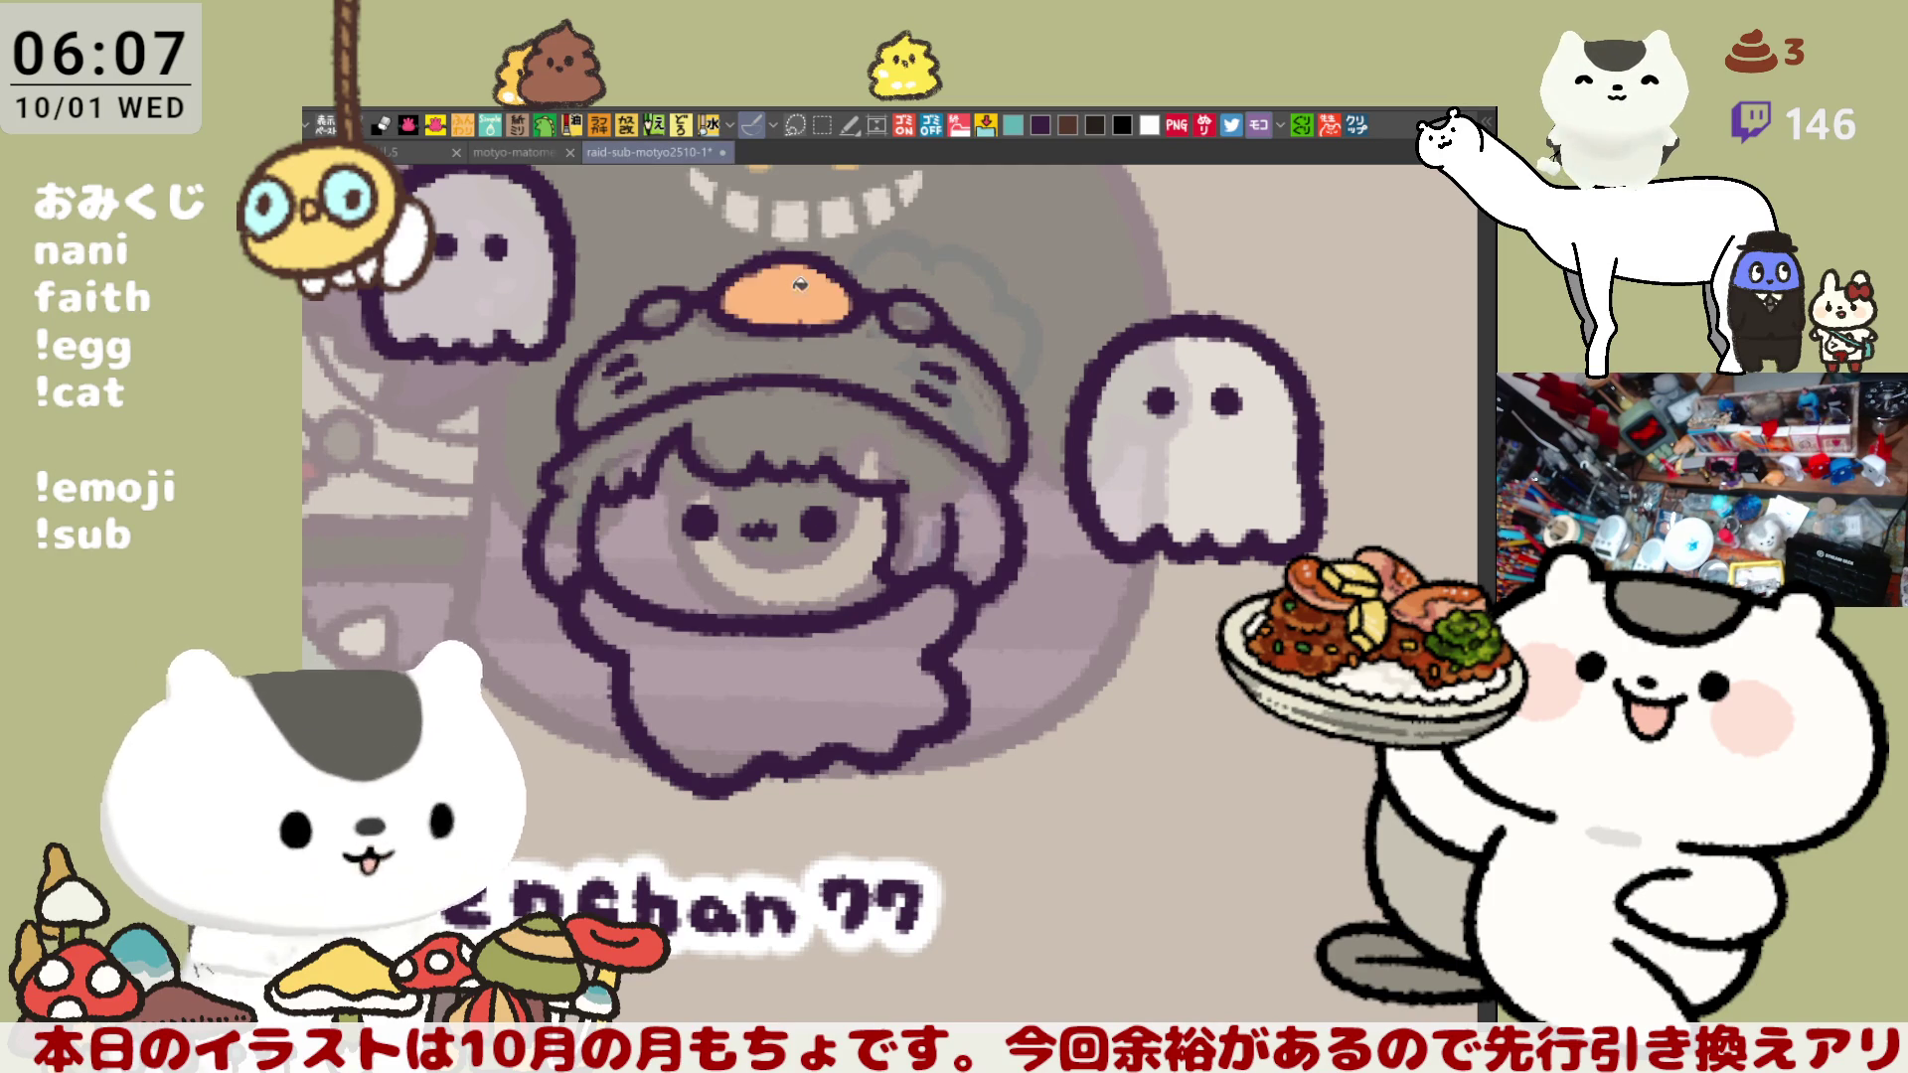
pyautogui.hotkey('ctrl', 'z')
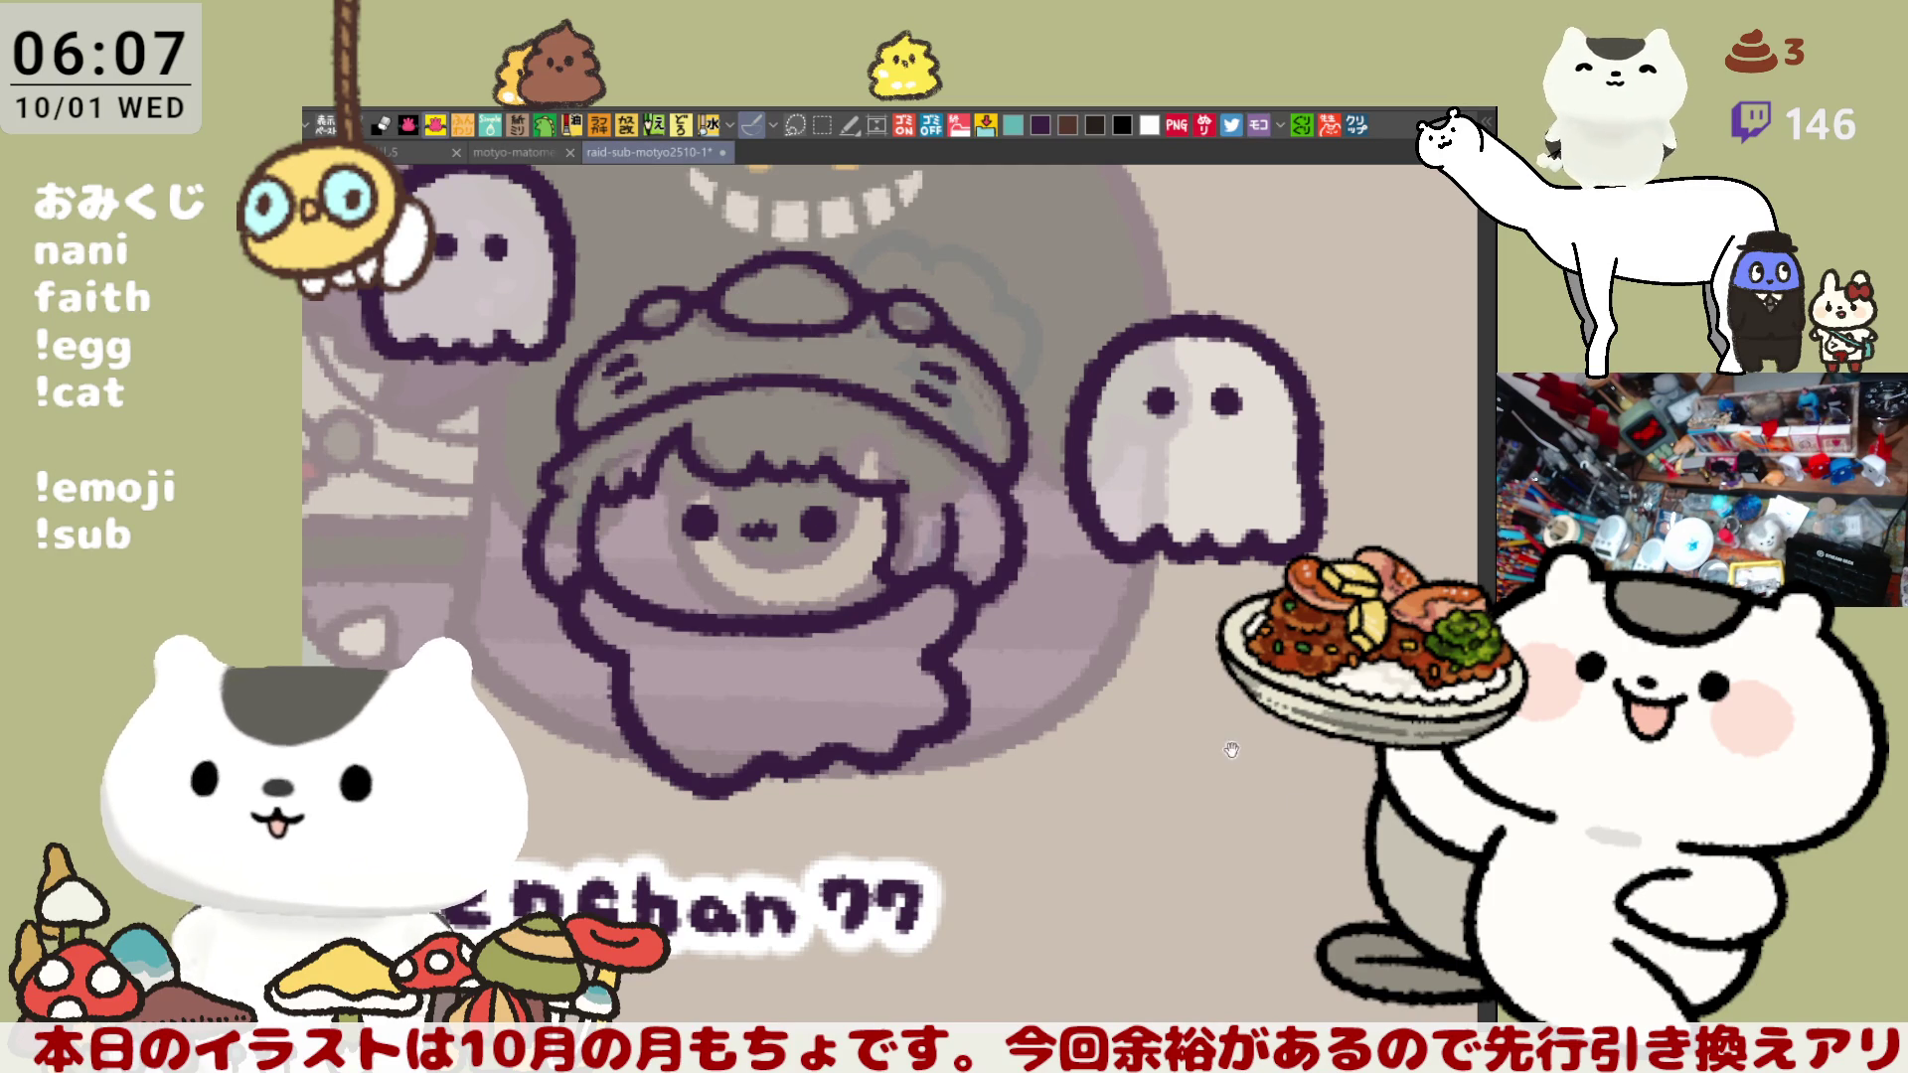
pyautogui.moveTo(792, 880)
pyautogui.mouseDown()
pyautogui.moveTo(572, 795)
pyautogui.moveTo(703, 318)
pyautogui.moveTo(1187, 636)
pyautogui.moveTo(731, 899)
pyautogui.mouseUp()
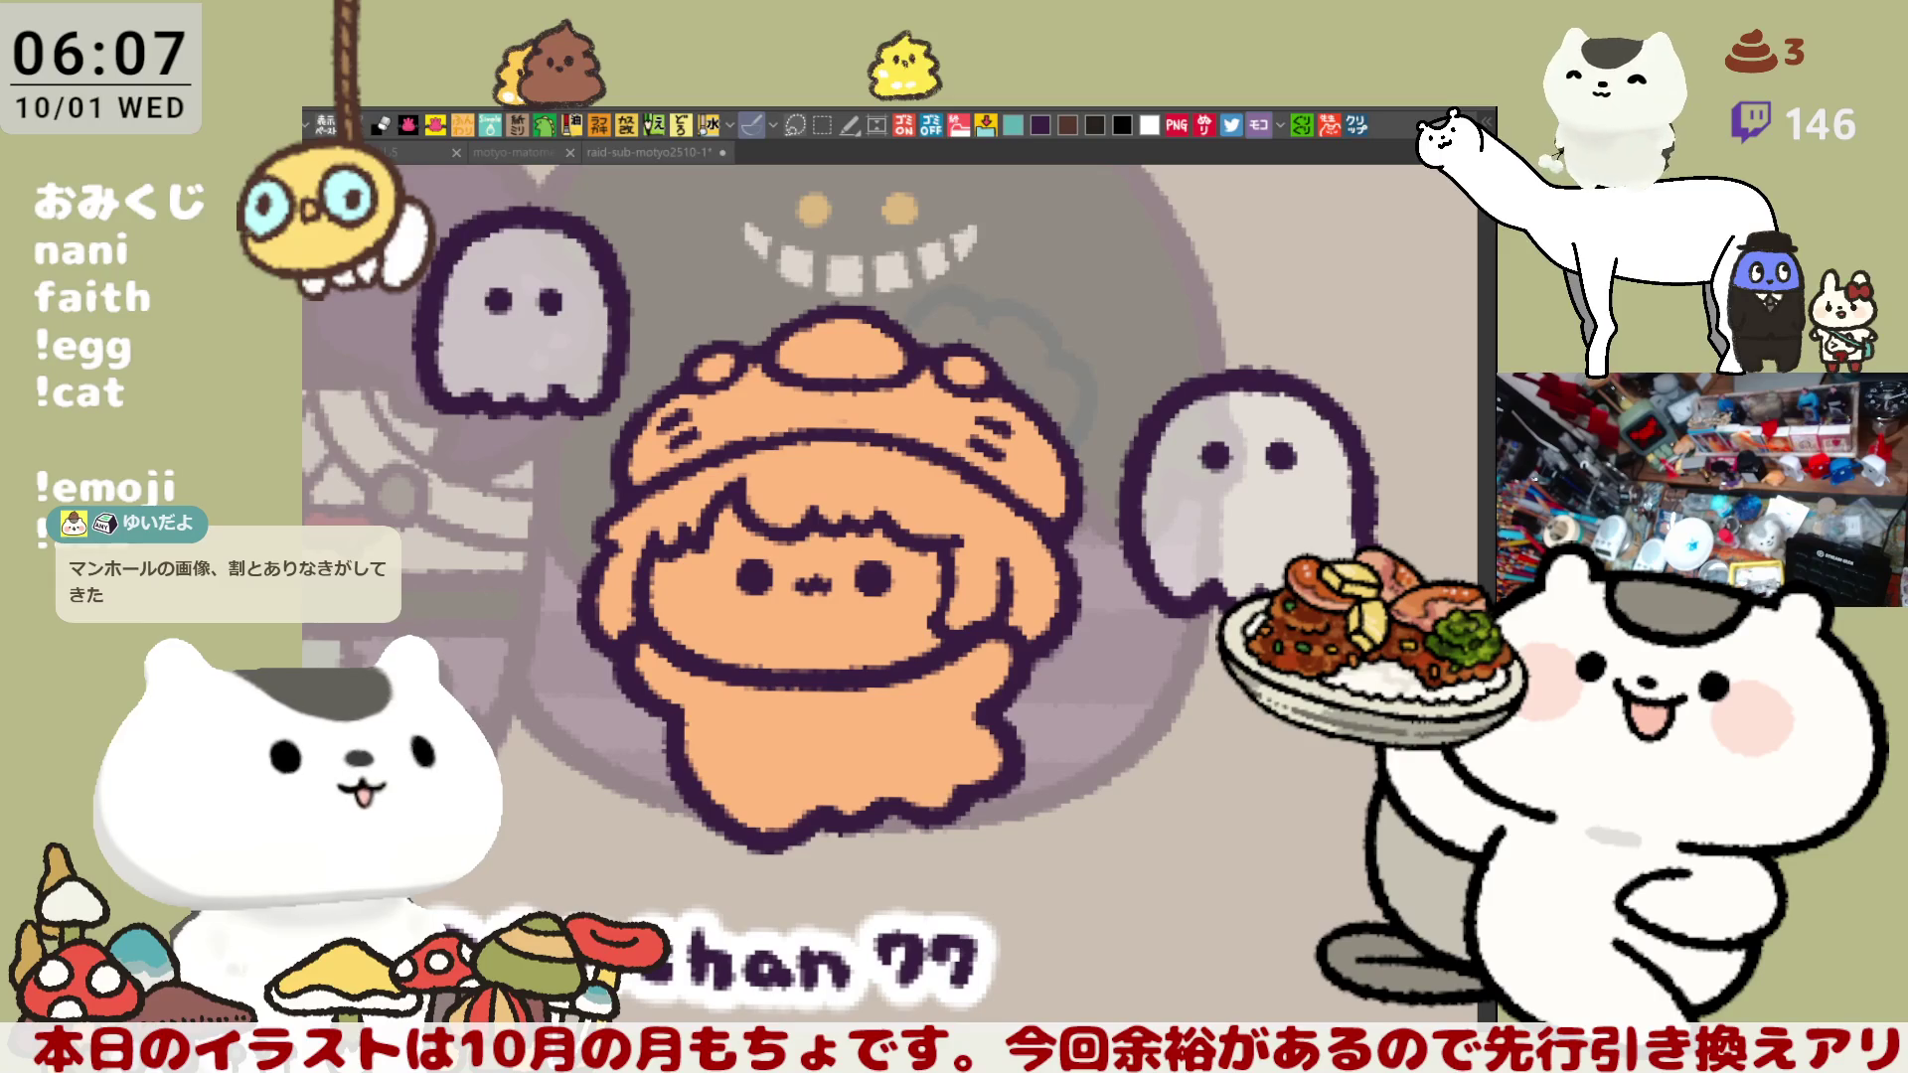
pyautogui.click(780, 406)
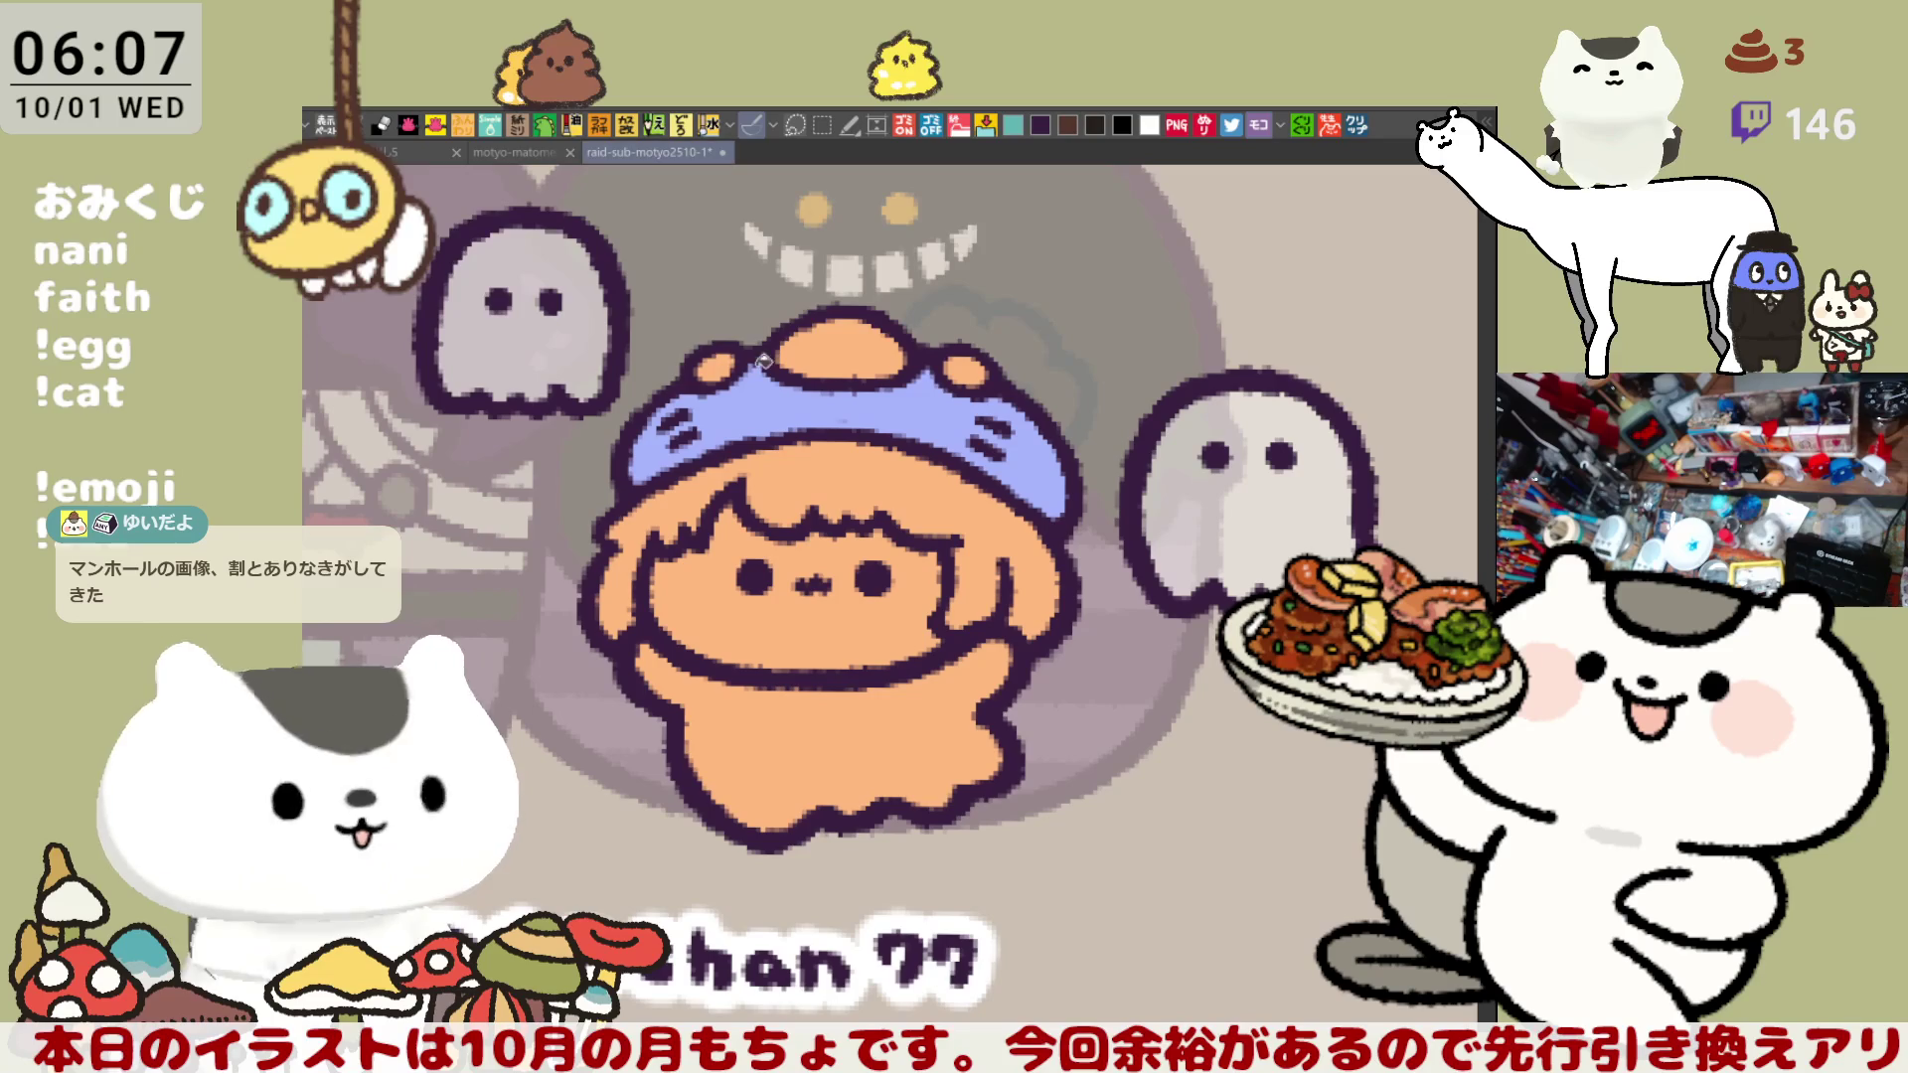
pyautogui.click(717, 363)
pyautogui.click(964, 366)
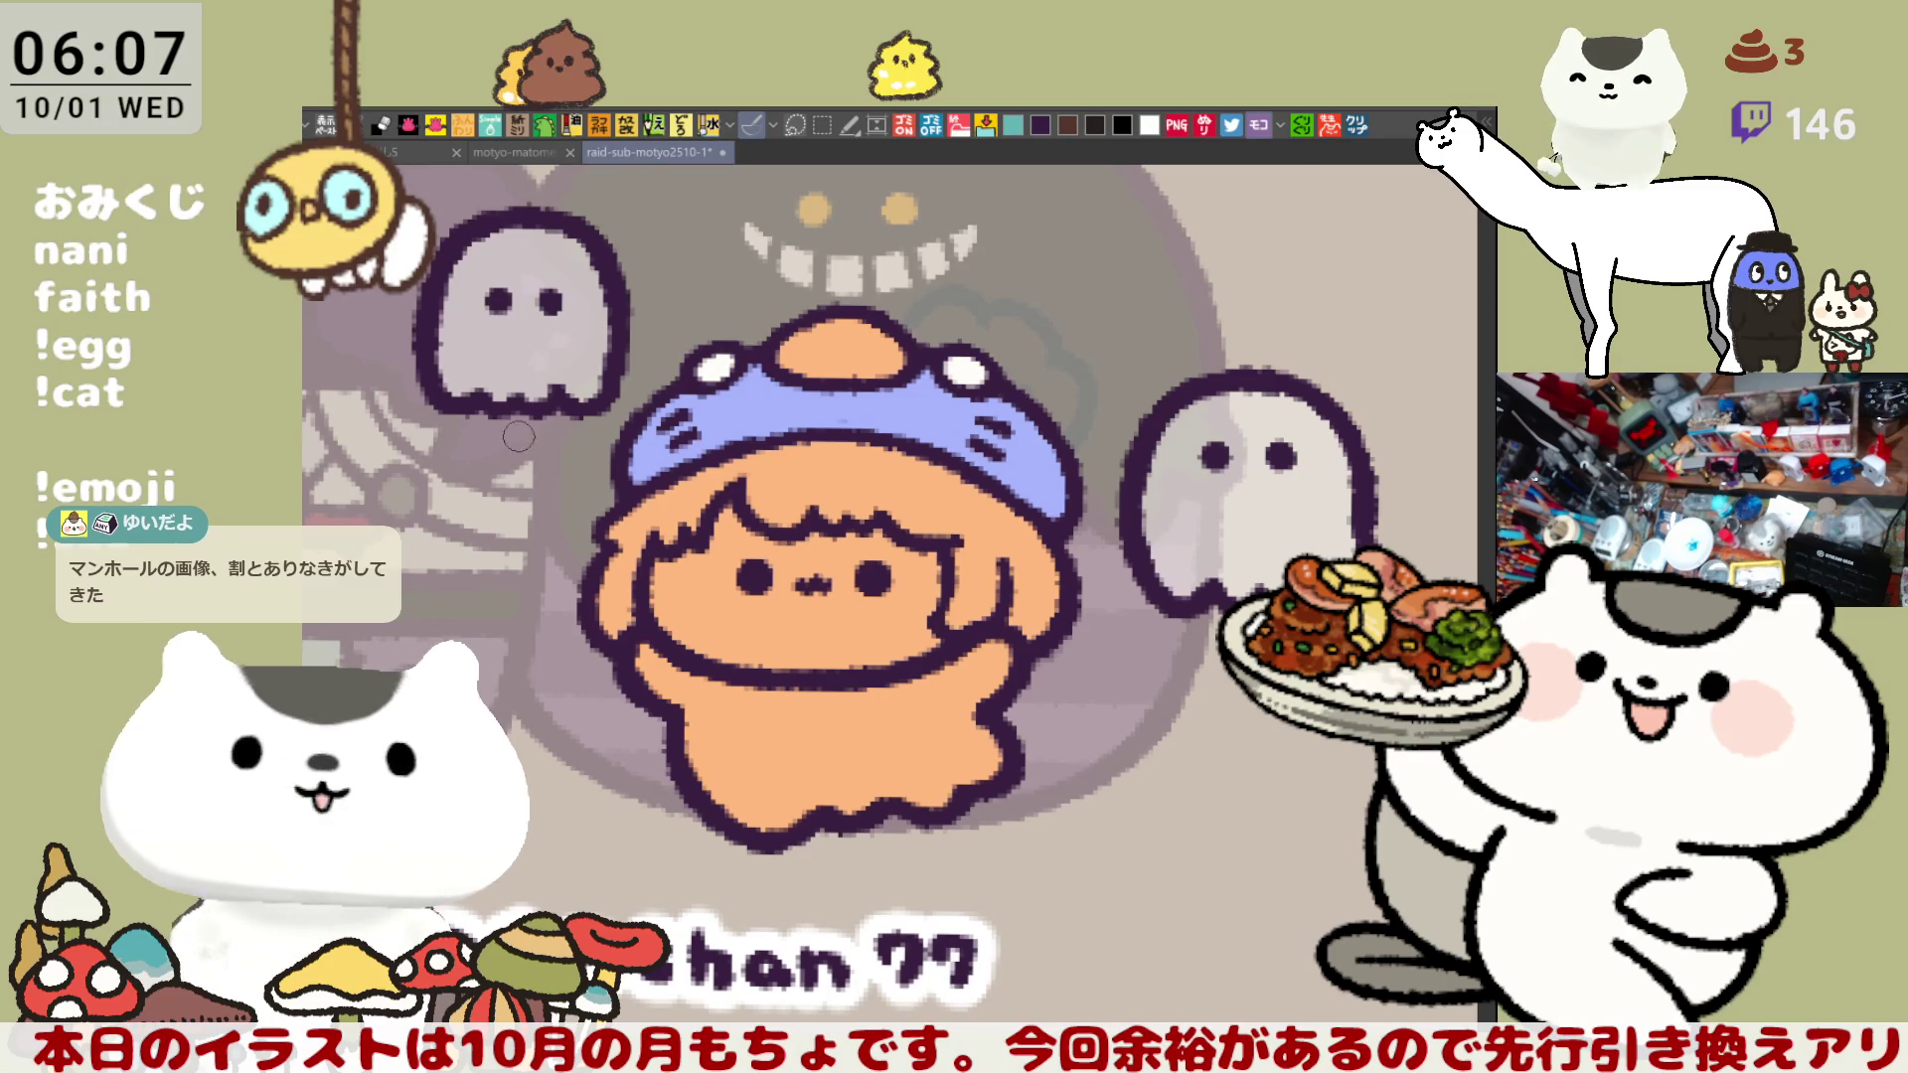
# - Fill the face a pale skin tone, airbrush pink cheeks, and fill the hair light yellow
pyautogui.click(716, 572)
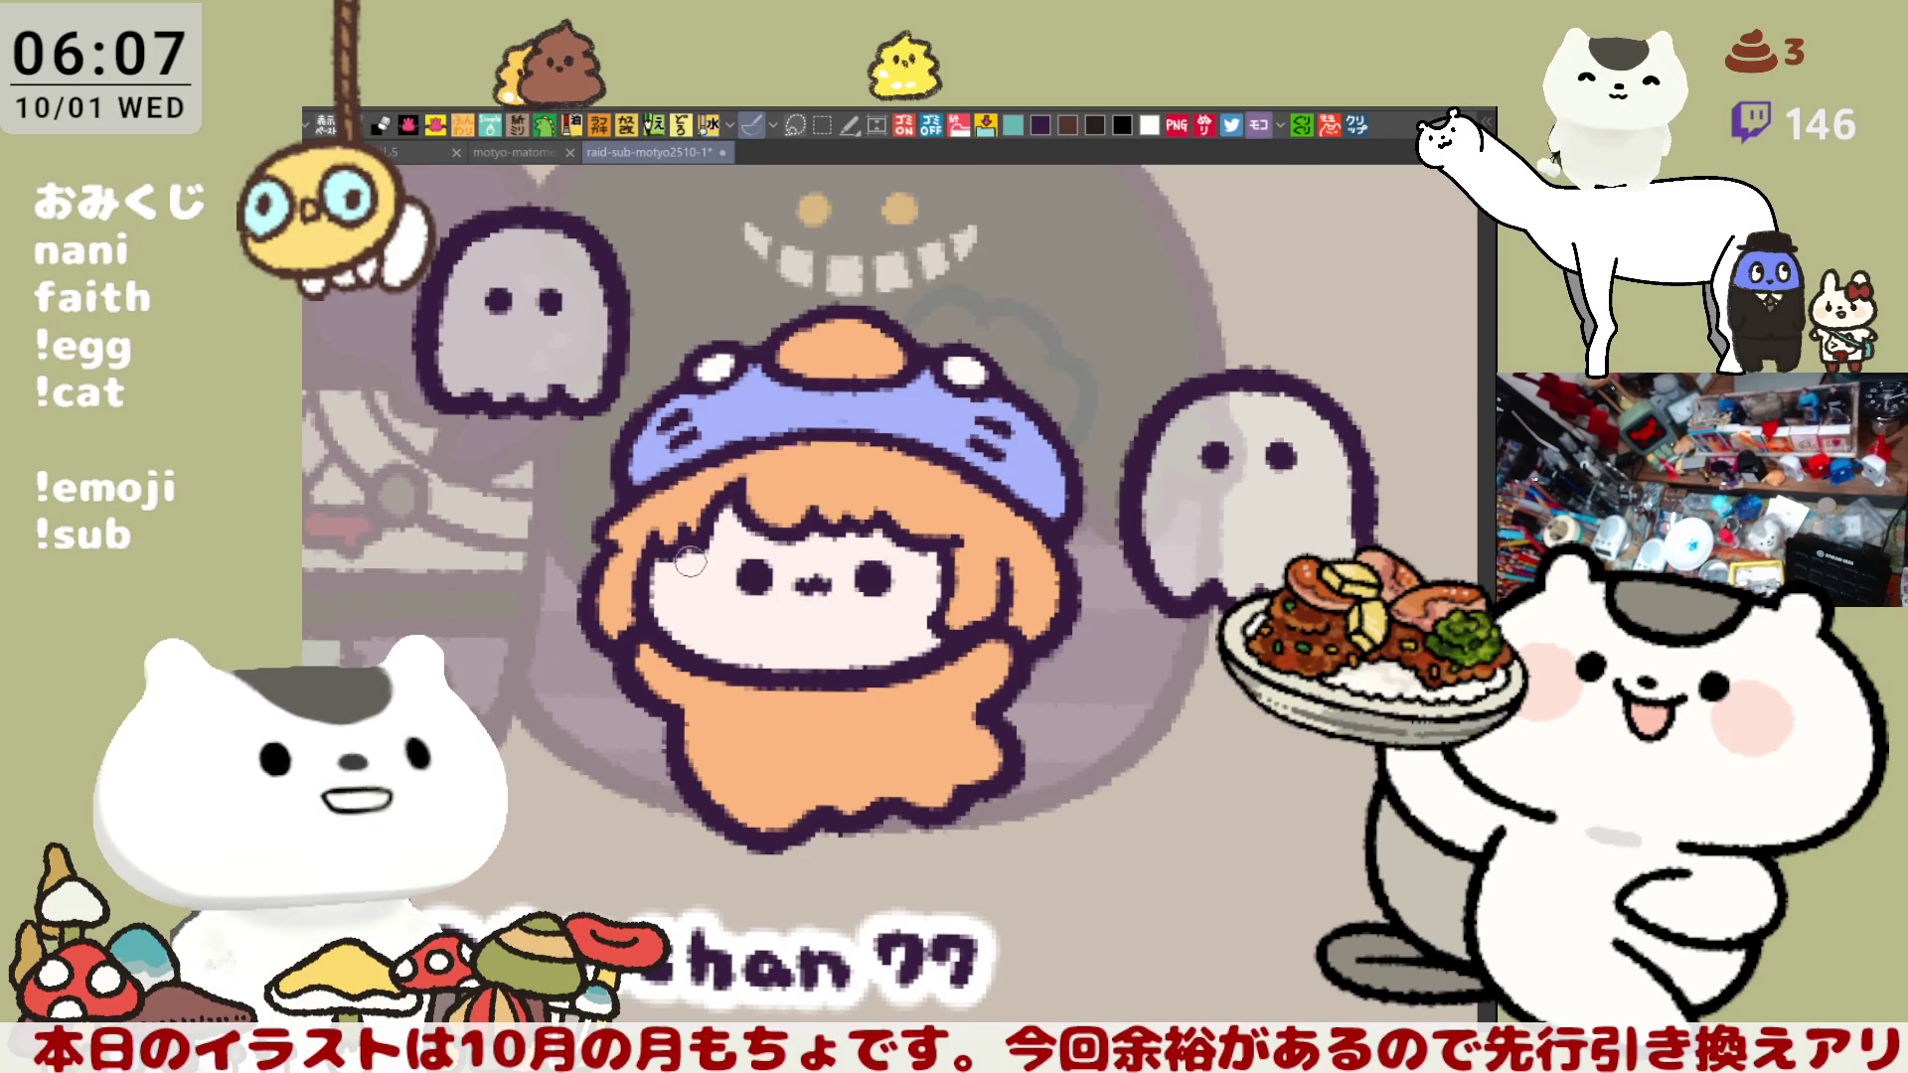
pyautogui.moveTo(689, 552)
pyautogui.mouseDown()
pyautogui.moveTo(704, 586)
pyautogui.moveTo(708, 557)
pyautogui.moveTo(701, 585)
pyautogui.mouseUp()
pyautogui.moveTo(918, 561)
pyautogui.mouseDown()
pyautogui.moveTo(924, 607)
pyautogui.moveTo(919, 549)
pyautogui.mouseUp()
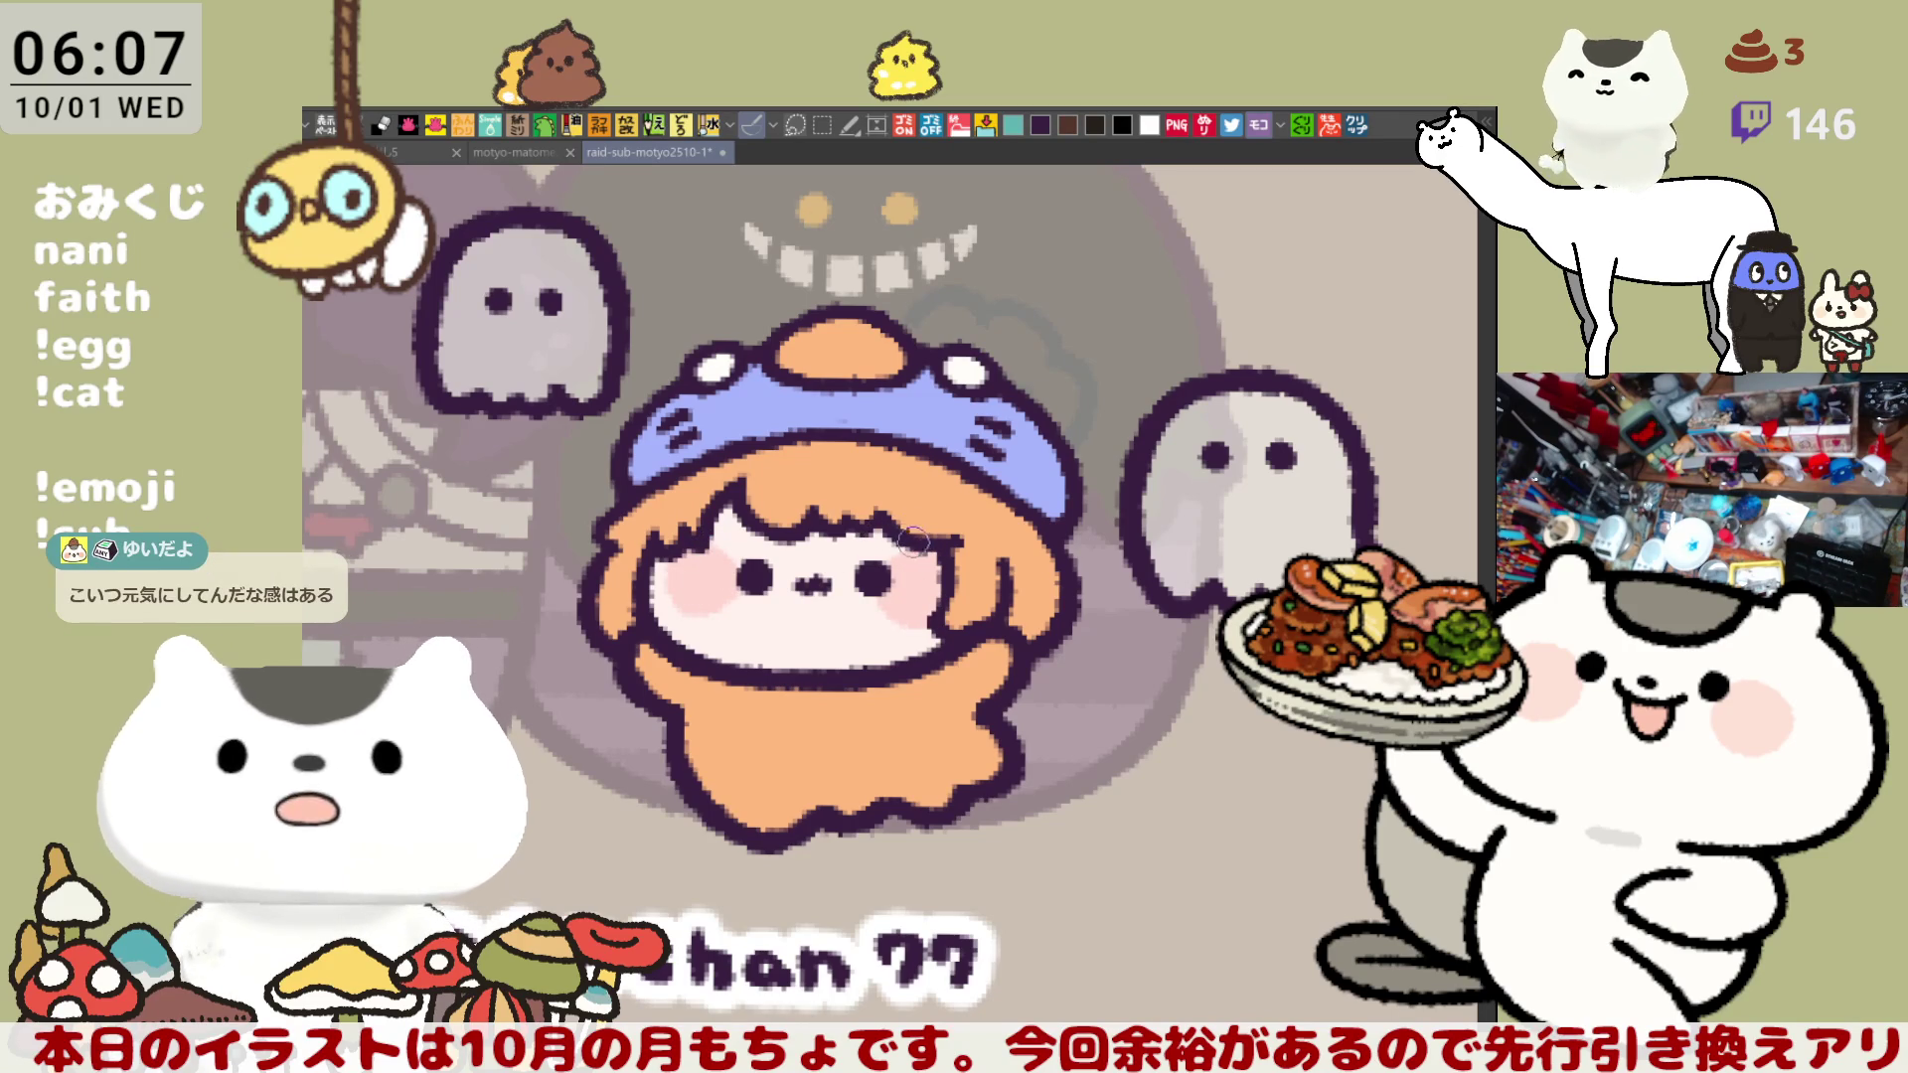
pyautogui.moveTo(939, 609)
pyautogui.mouseDown()
pyautogui.moveTo(885, 618)
pyautogui.moveTo(934, 624)
pyautogui.moveTo(876, 596)
pyautogui.moveTo(932, 623)
pyautogui.moveTo(900, 618)
pyautogui.moveTo(929, 621)
pyautogui.moveTo(914, 601)
pyautogui.mouseUp()
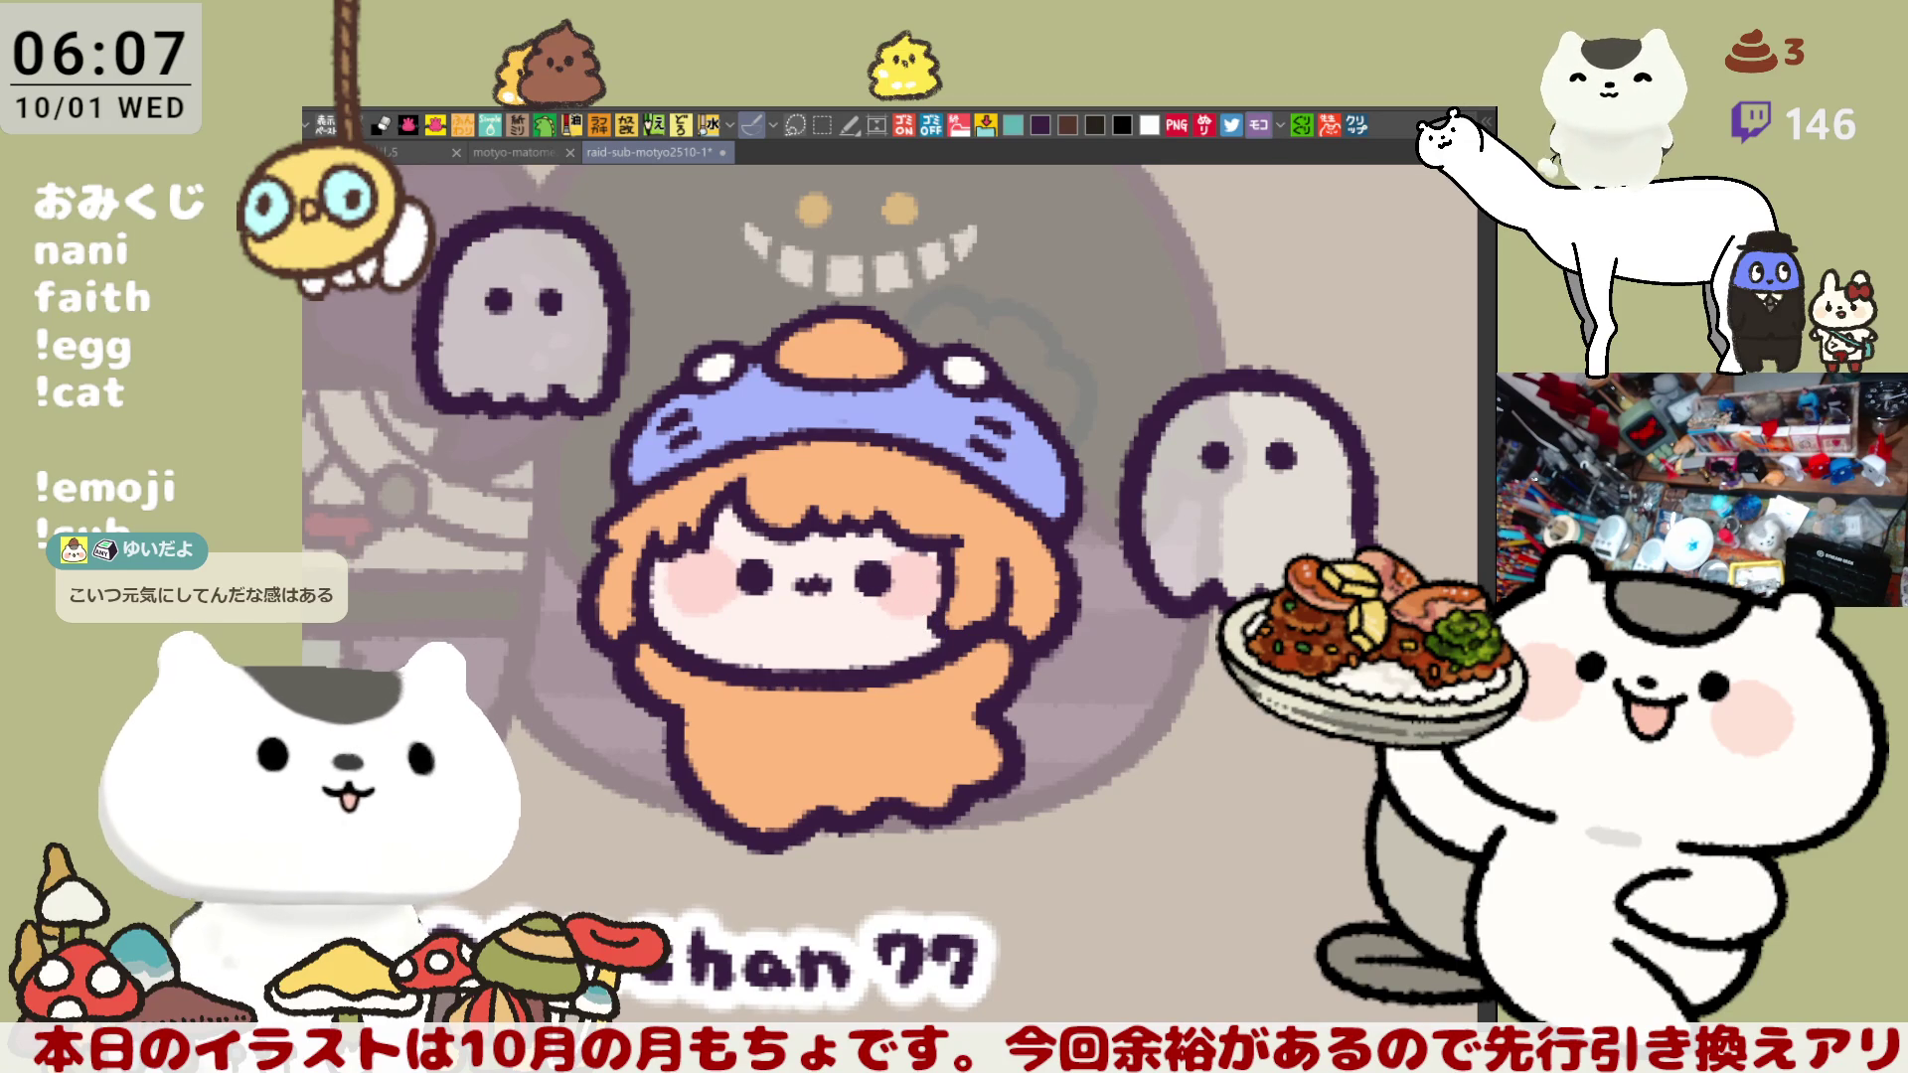
pyautogui.click(714, 532)
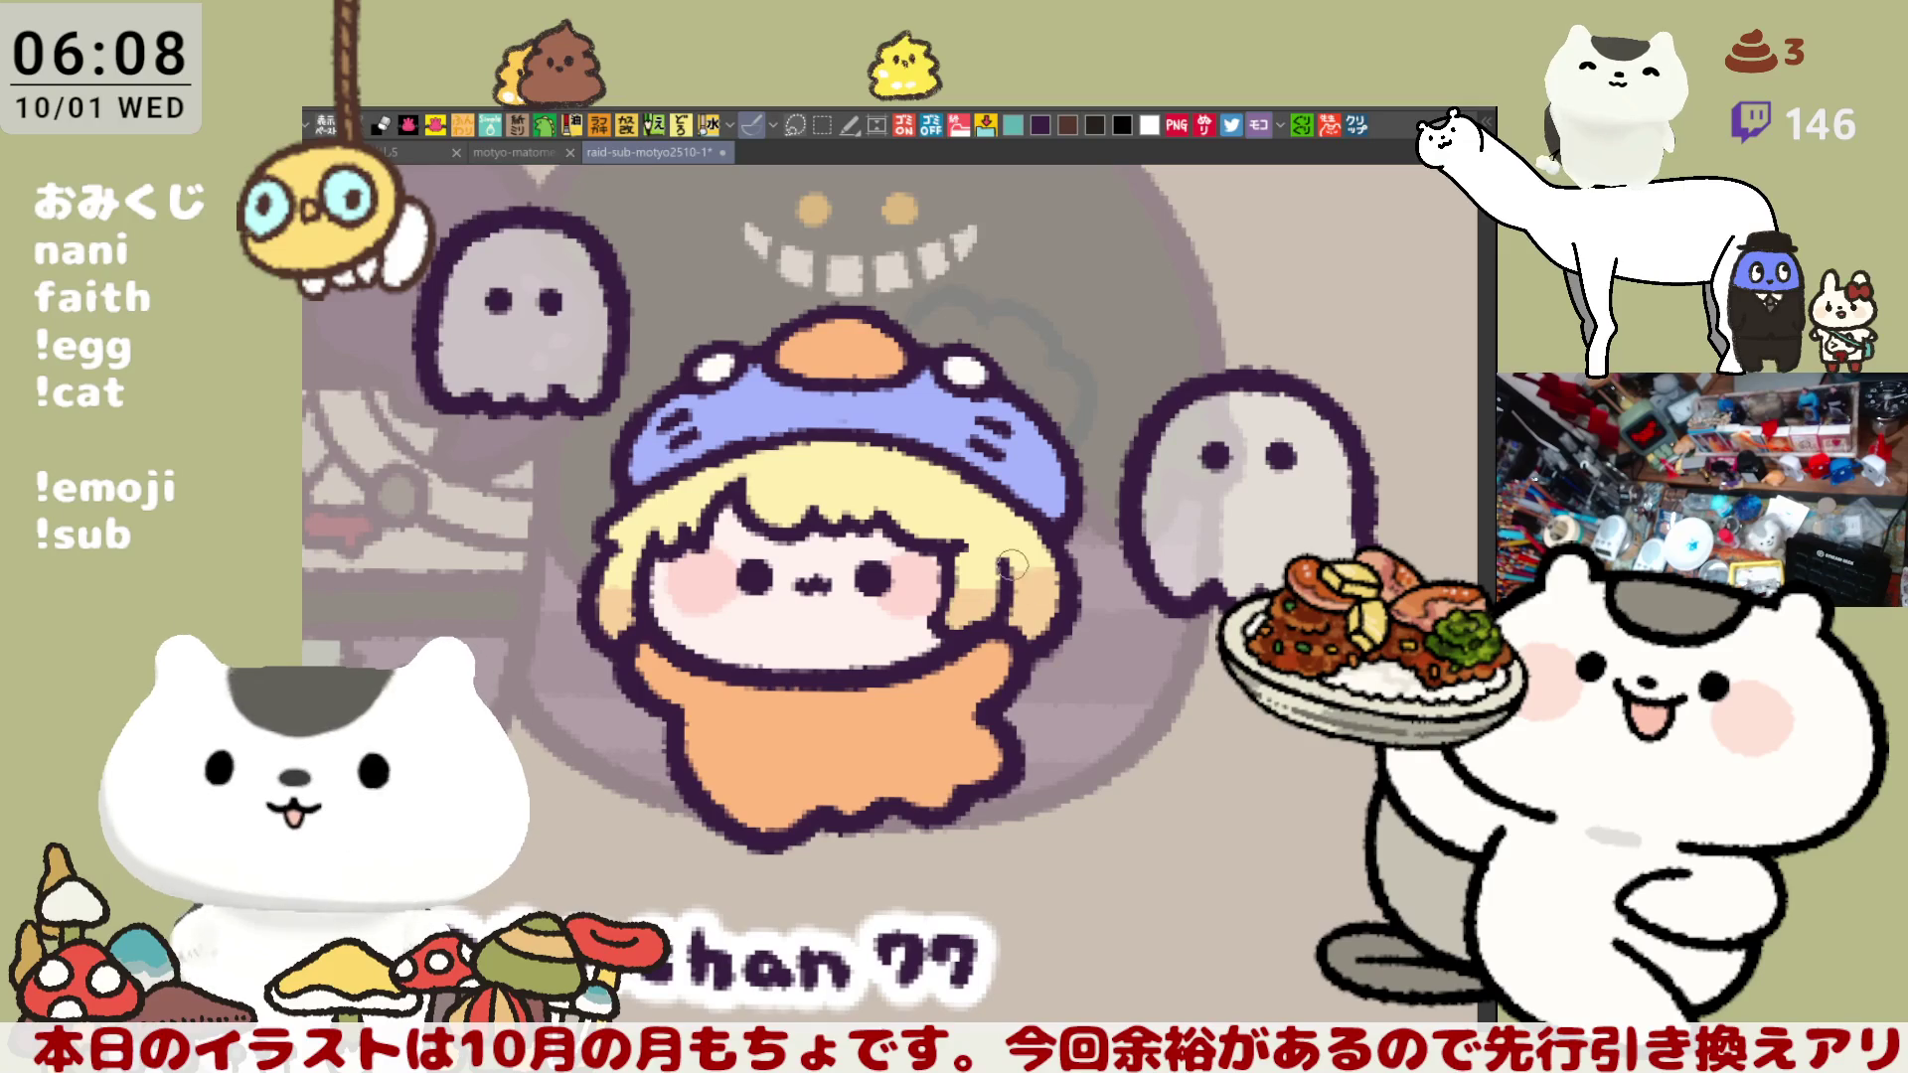
# - Paint a dark shadow band along the hair under the hat edge, then fill the cape white
pyautogui.moveTo(706, 467); pyautogui.dragTo(942, 455)
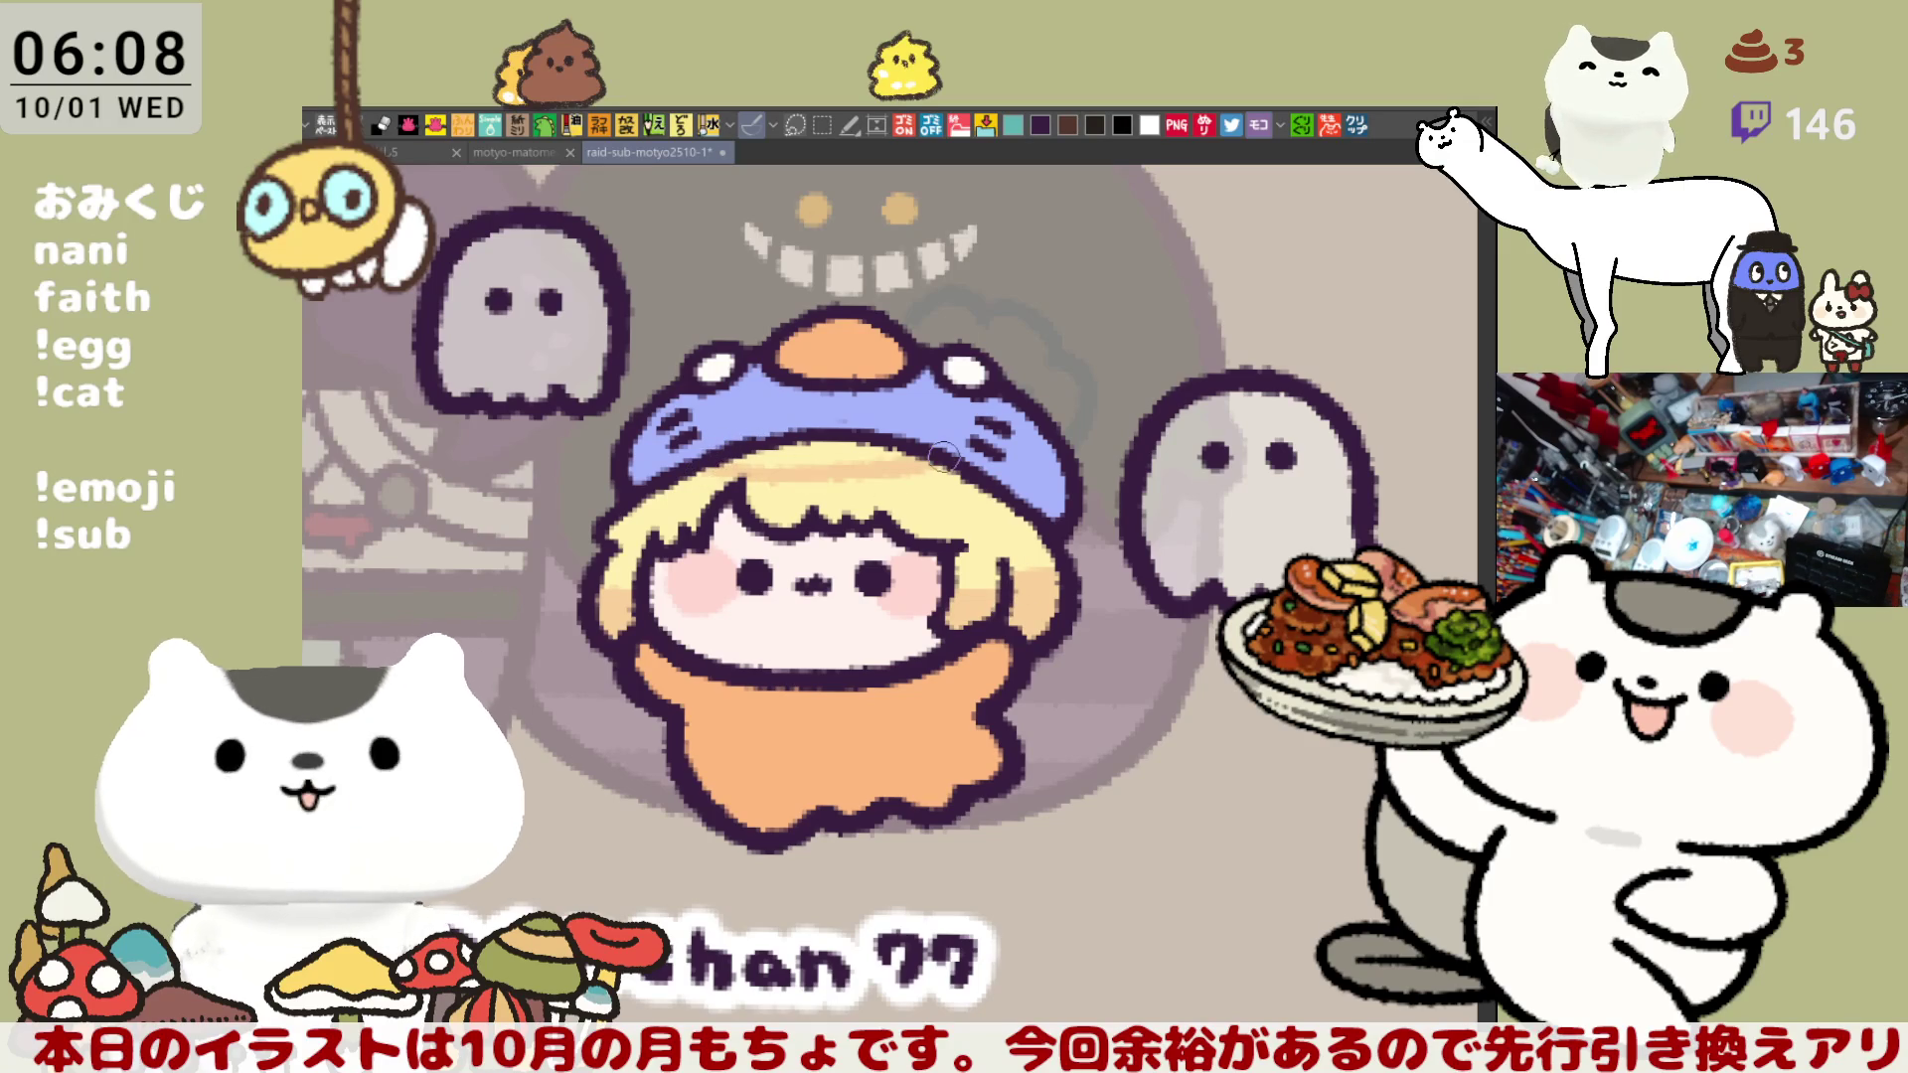
pyautogui.hotkey('ctrl', 'z')
pyautogui.moveTo(696, 472)
pyautogui.mouseDown()
pyautogui.moveTo(944, 475)
pyautogui.moveTo(839, 453)
pyautogui.mouseUp()
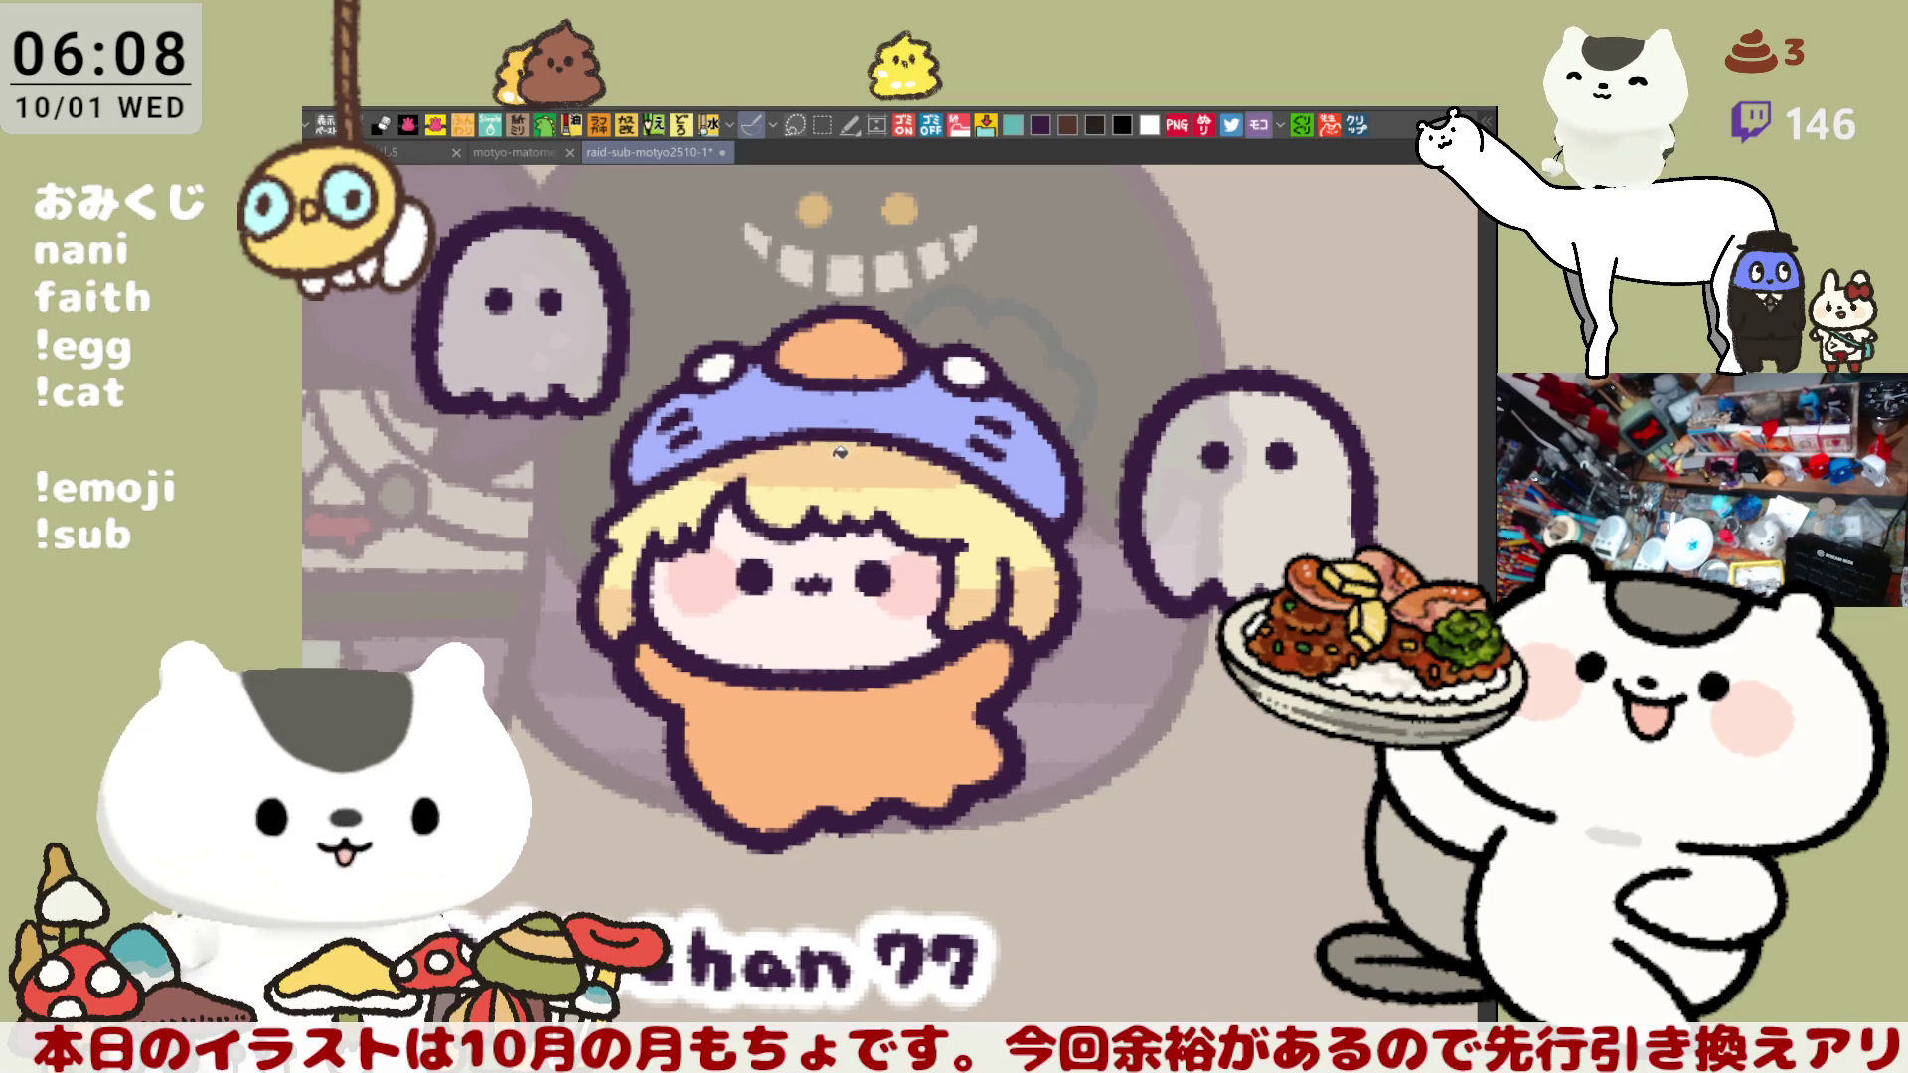
pyautogui.hotkey('ctrl', 'z')
pyautogui.moveTo(696, 467); pyautogui.dragTo(969, 482)
pyautogui.hotkey('ctrl', 'z')
pyautogui.moveTo(696, 472); pyautogui.dragTo(949, 457)
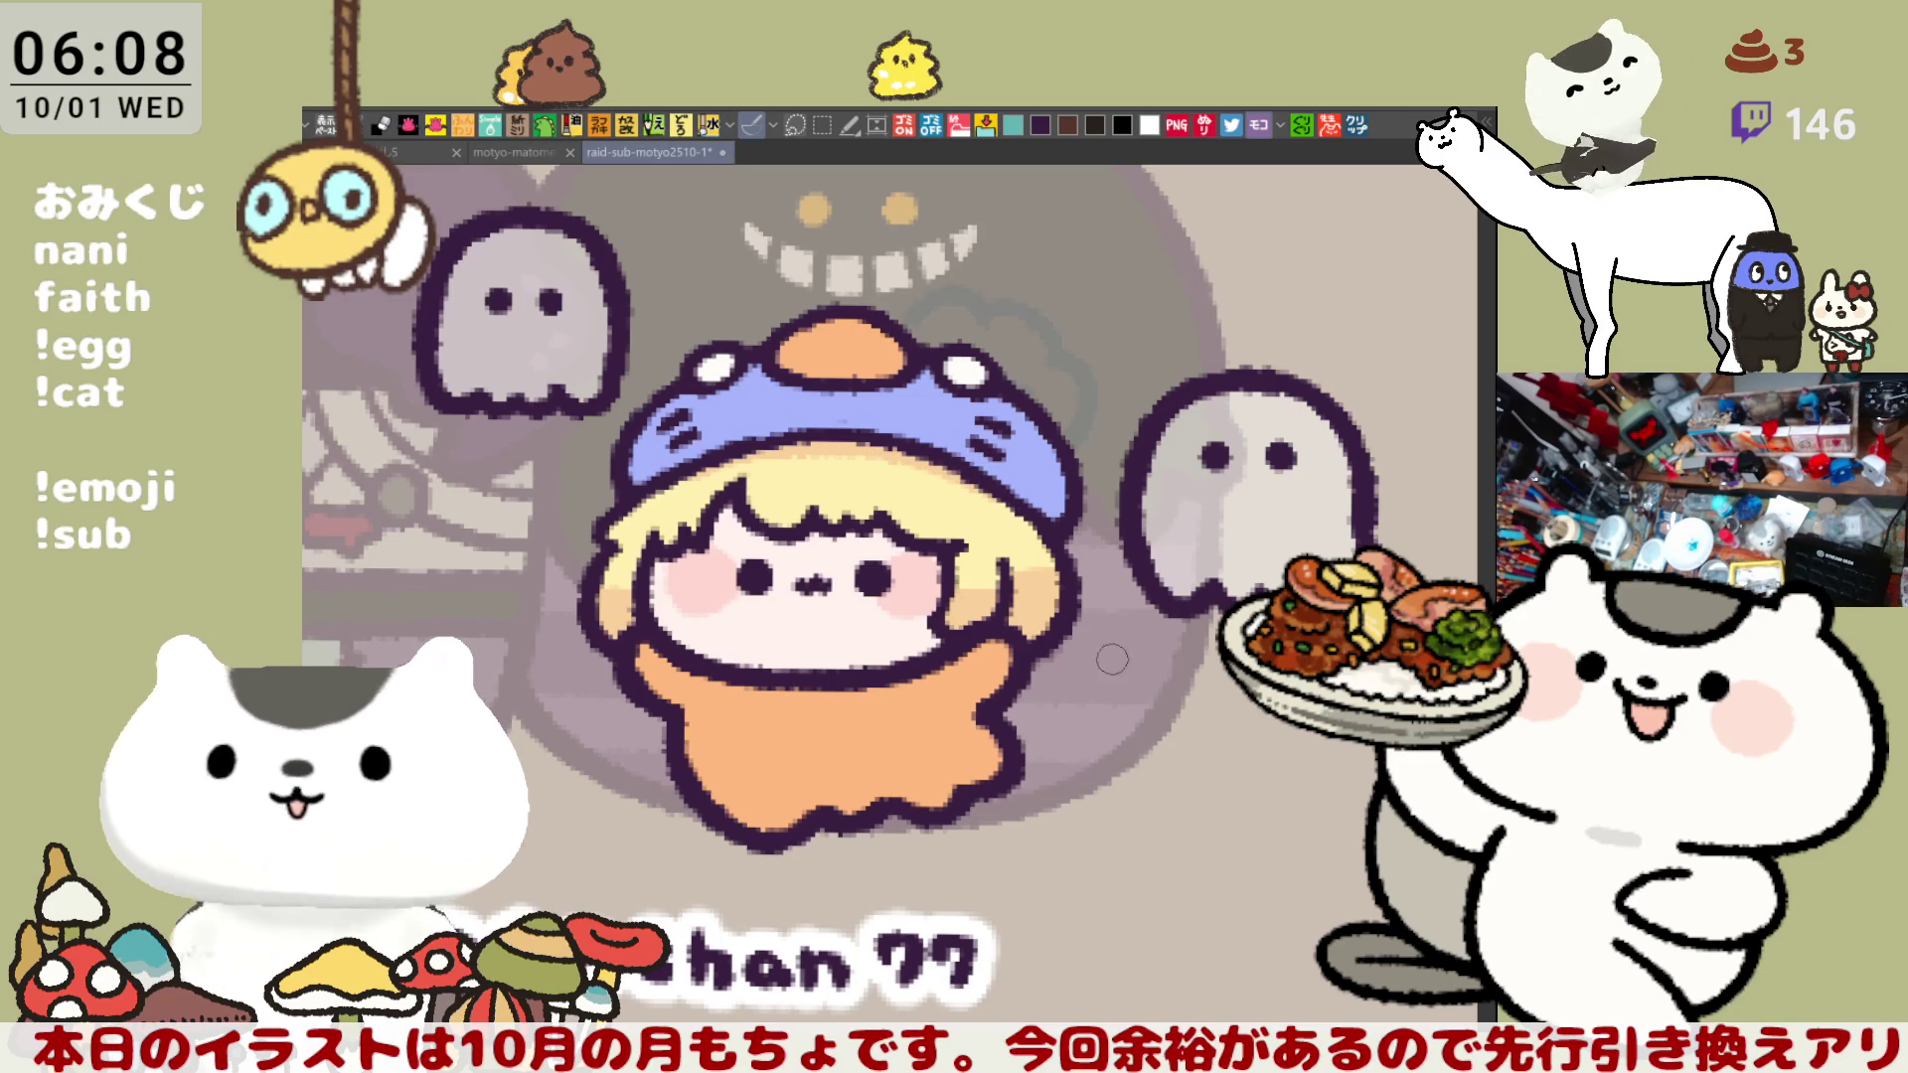
pyautogui.hotkey('alt', 'BackSpace')
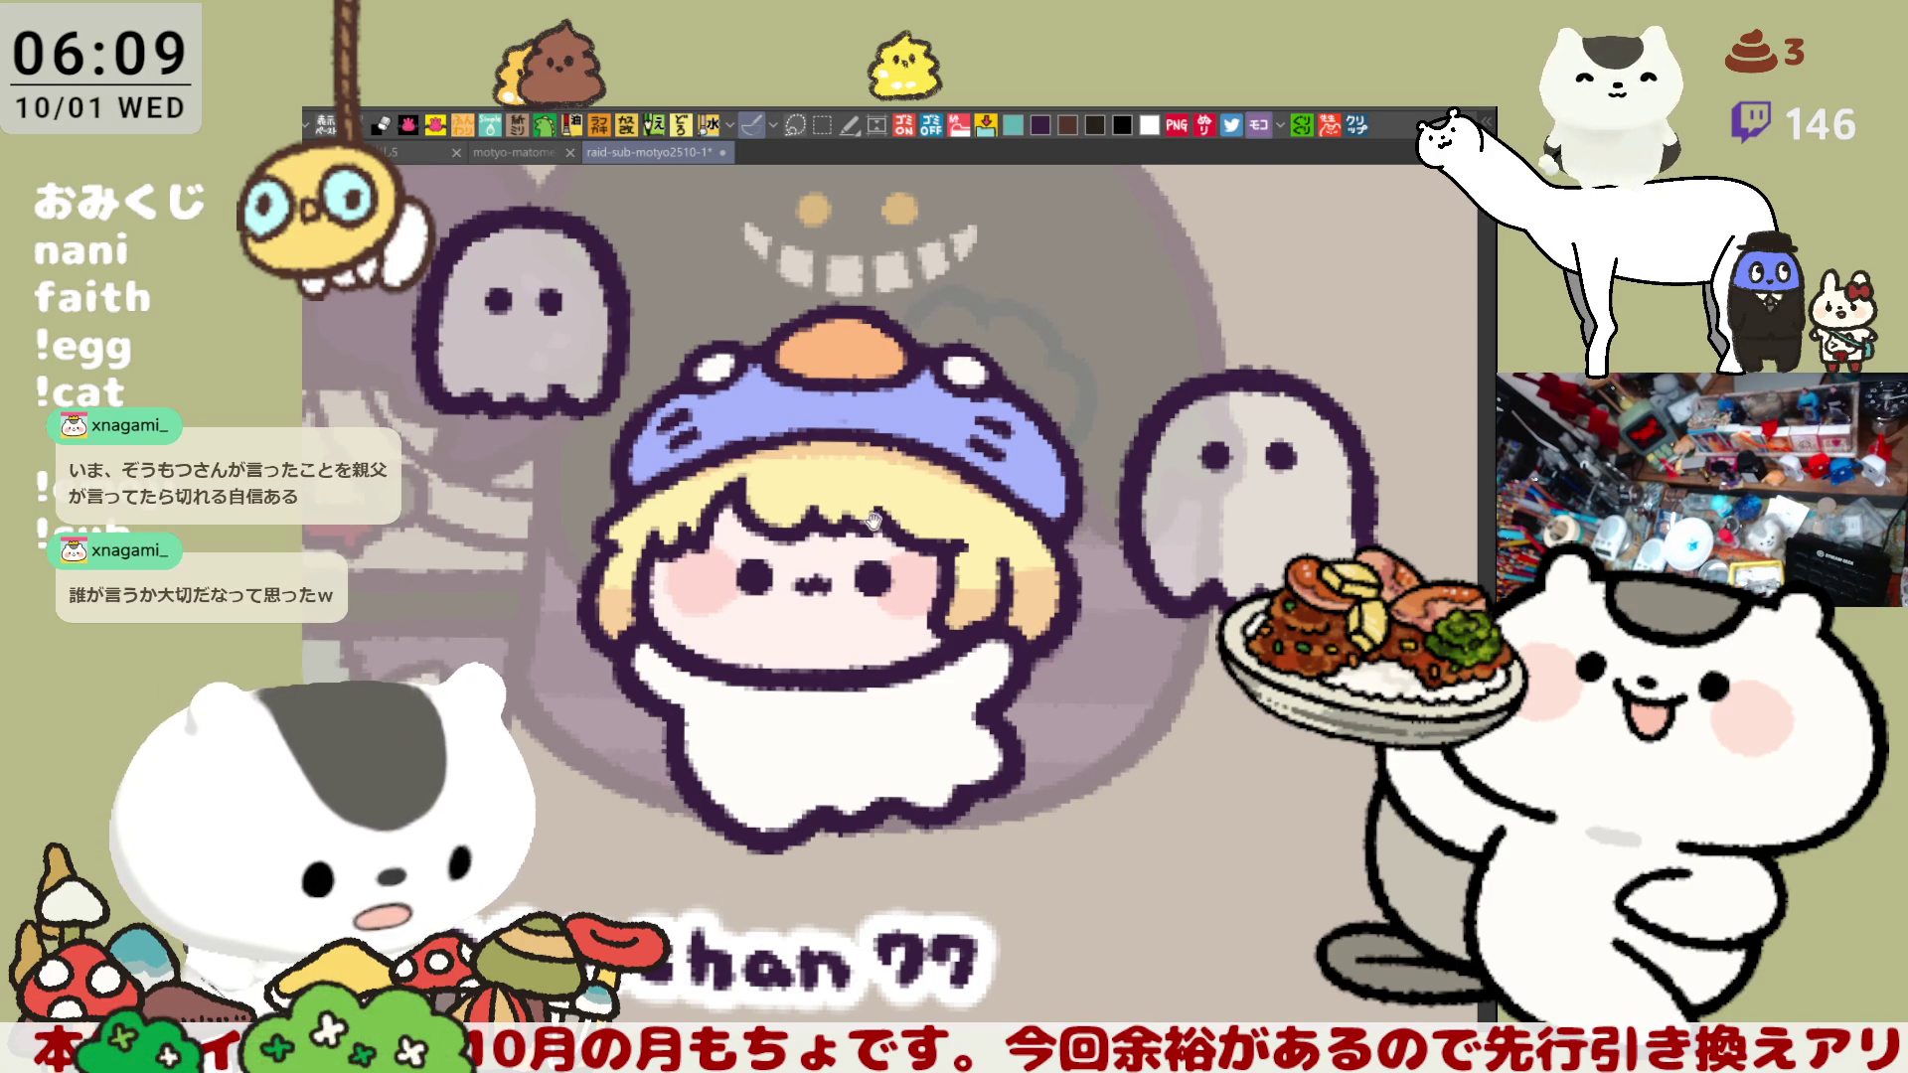
# - Save the illustration file
pyautogui.moveTo(873, 521); pyautogui.dragTo(820, 457)
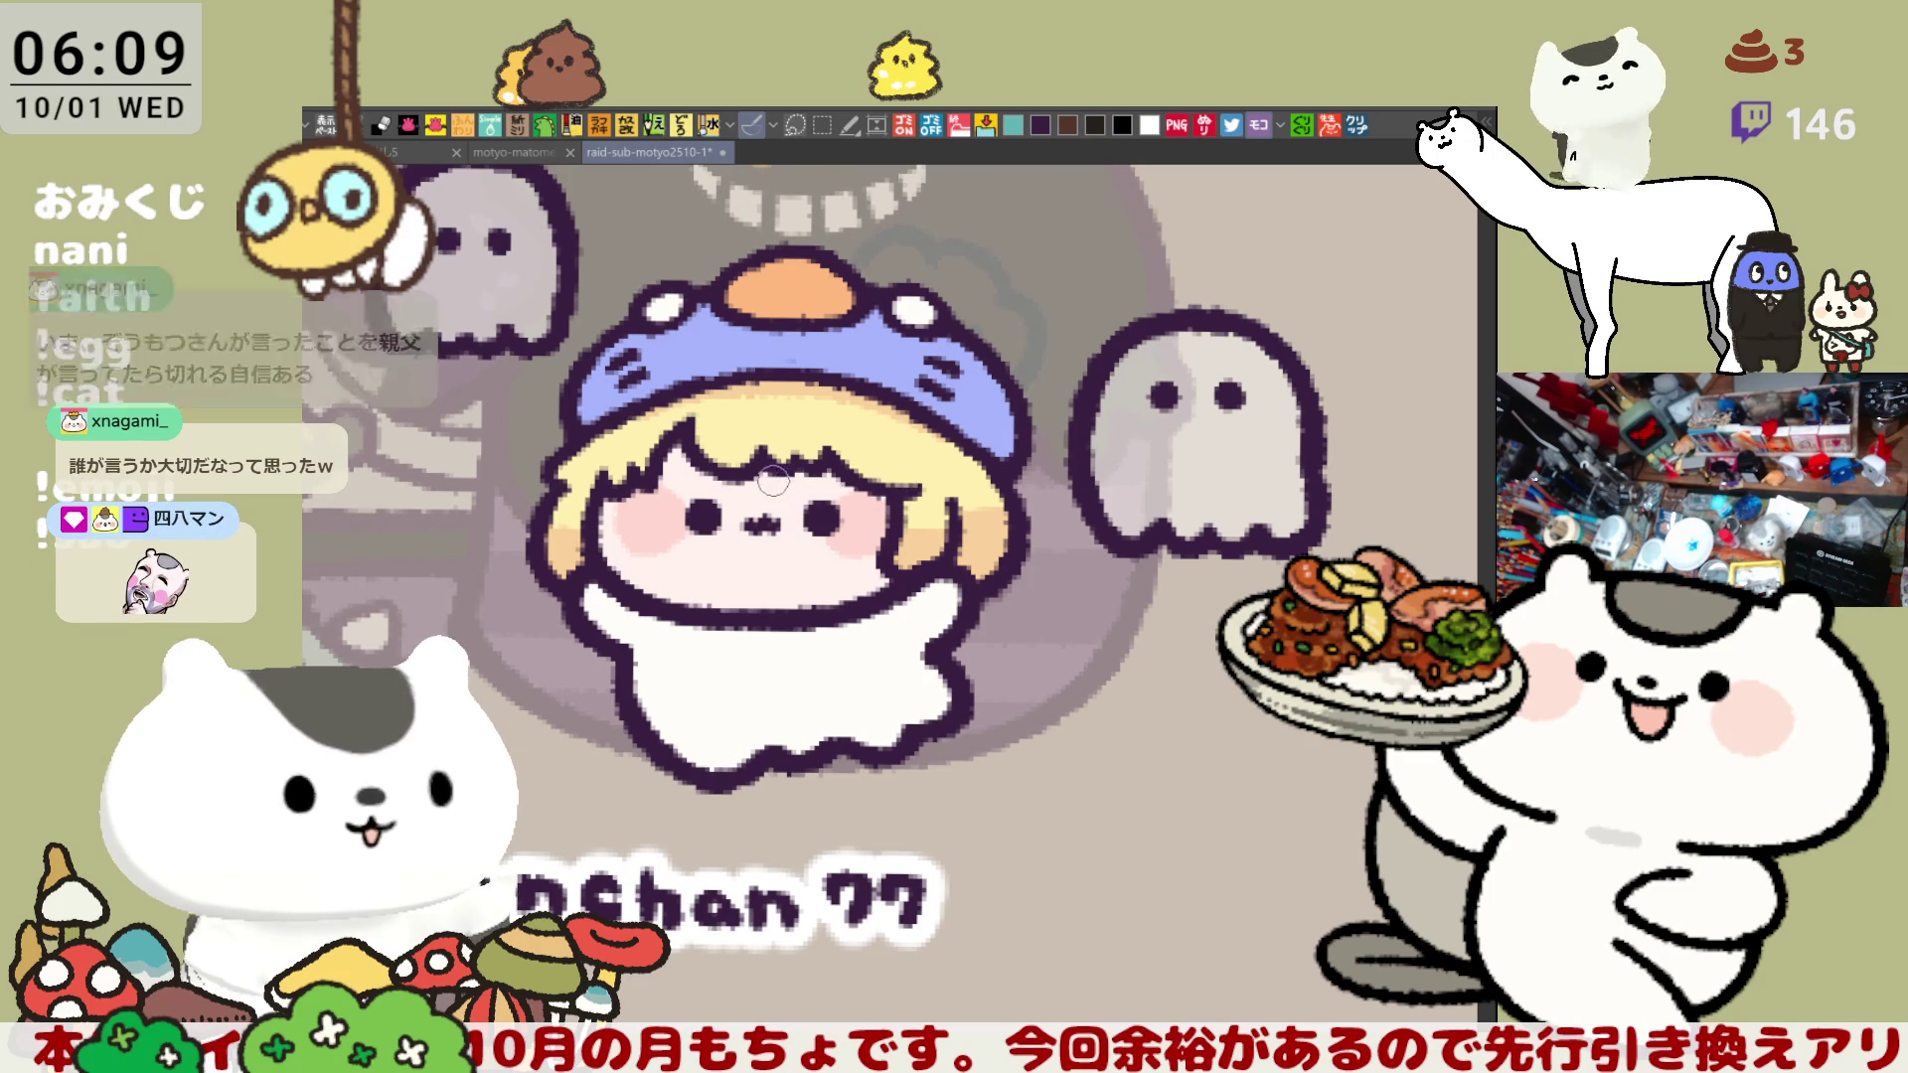
pyautogui.moveTo(737, 439); pyautogui.dragTo(784, 465)
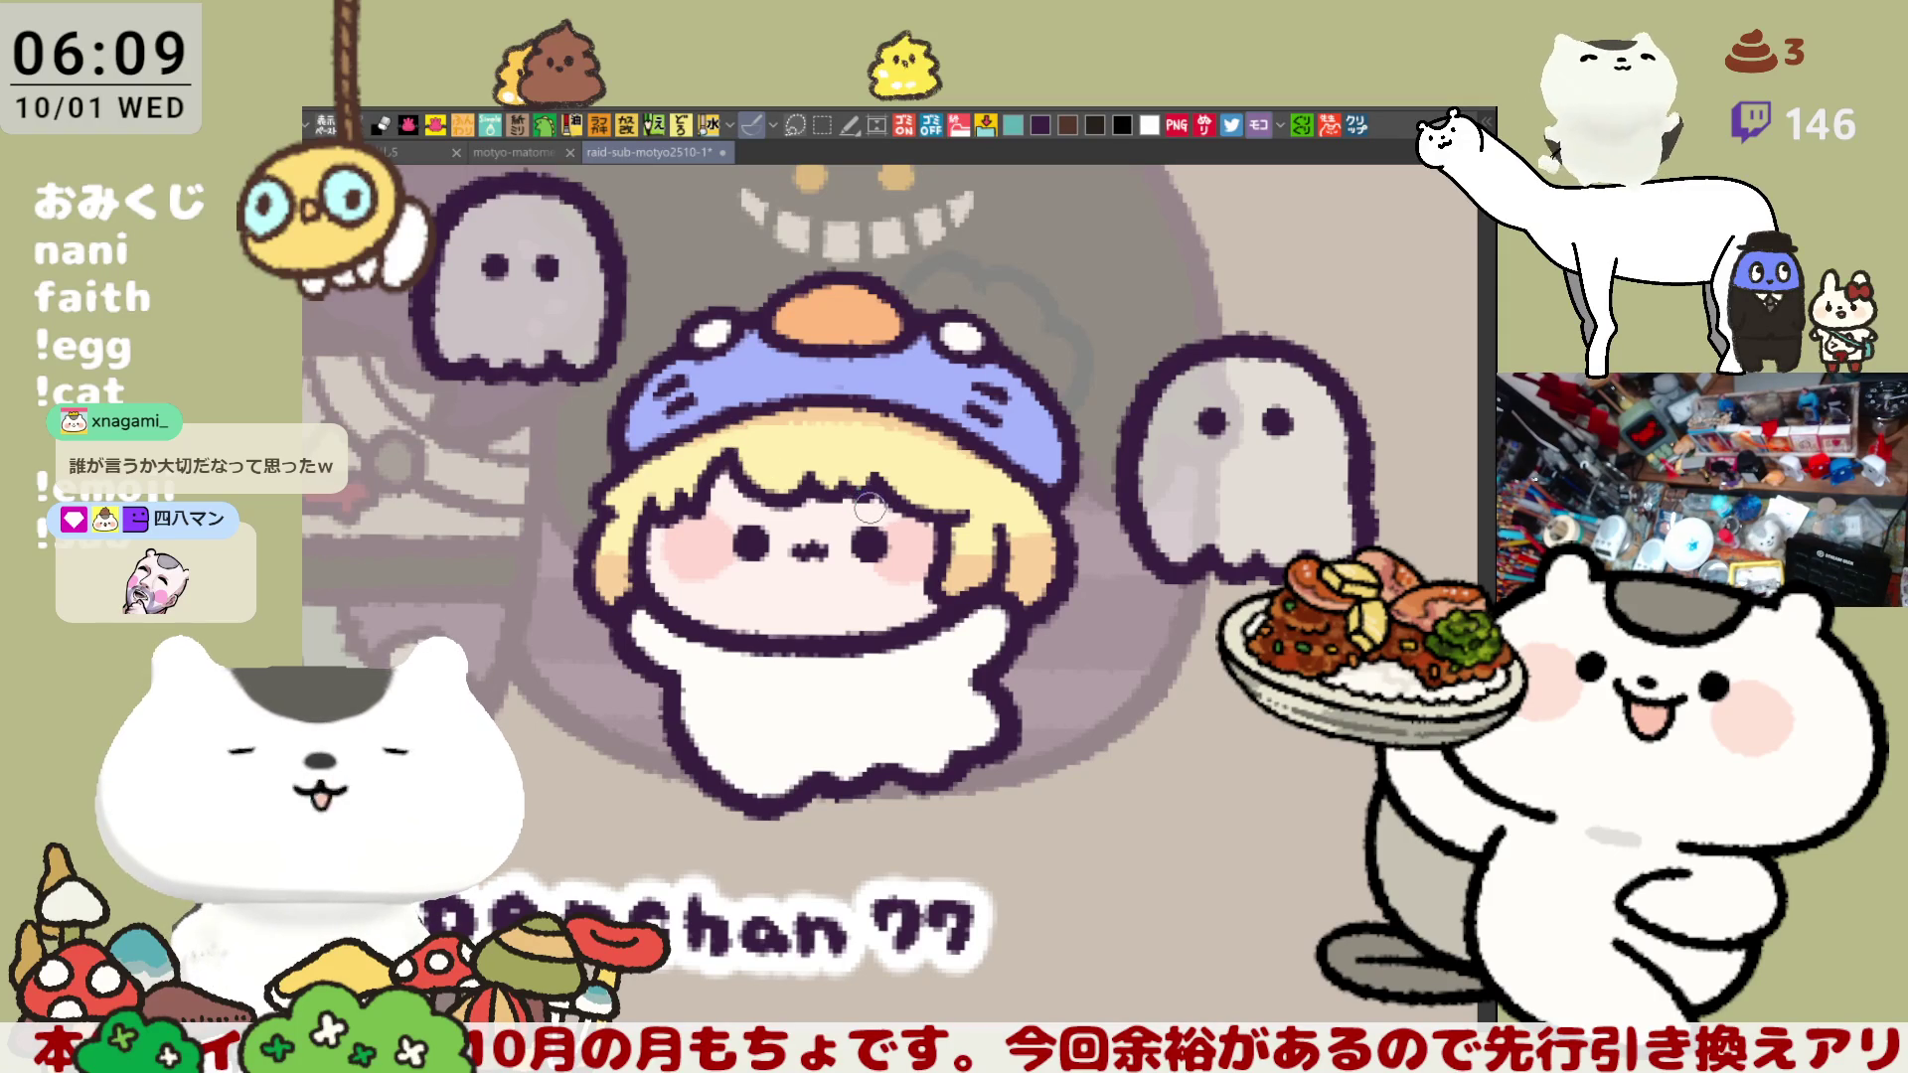
pyautogui.hotkey('ctrl', 's')
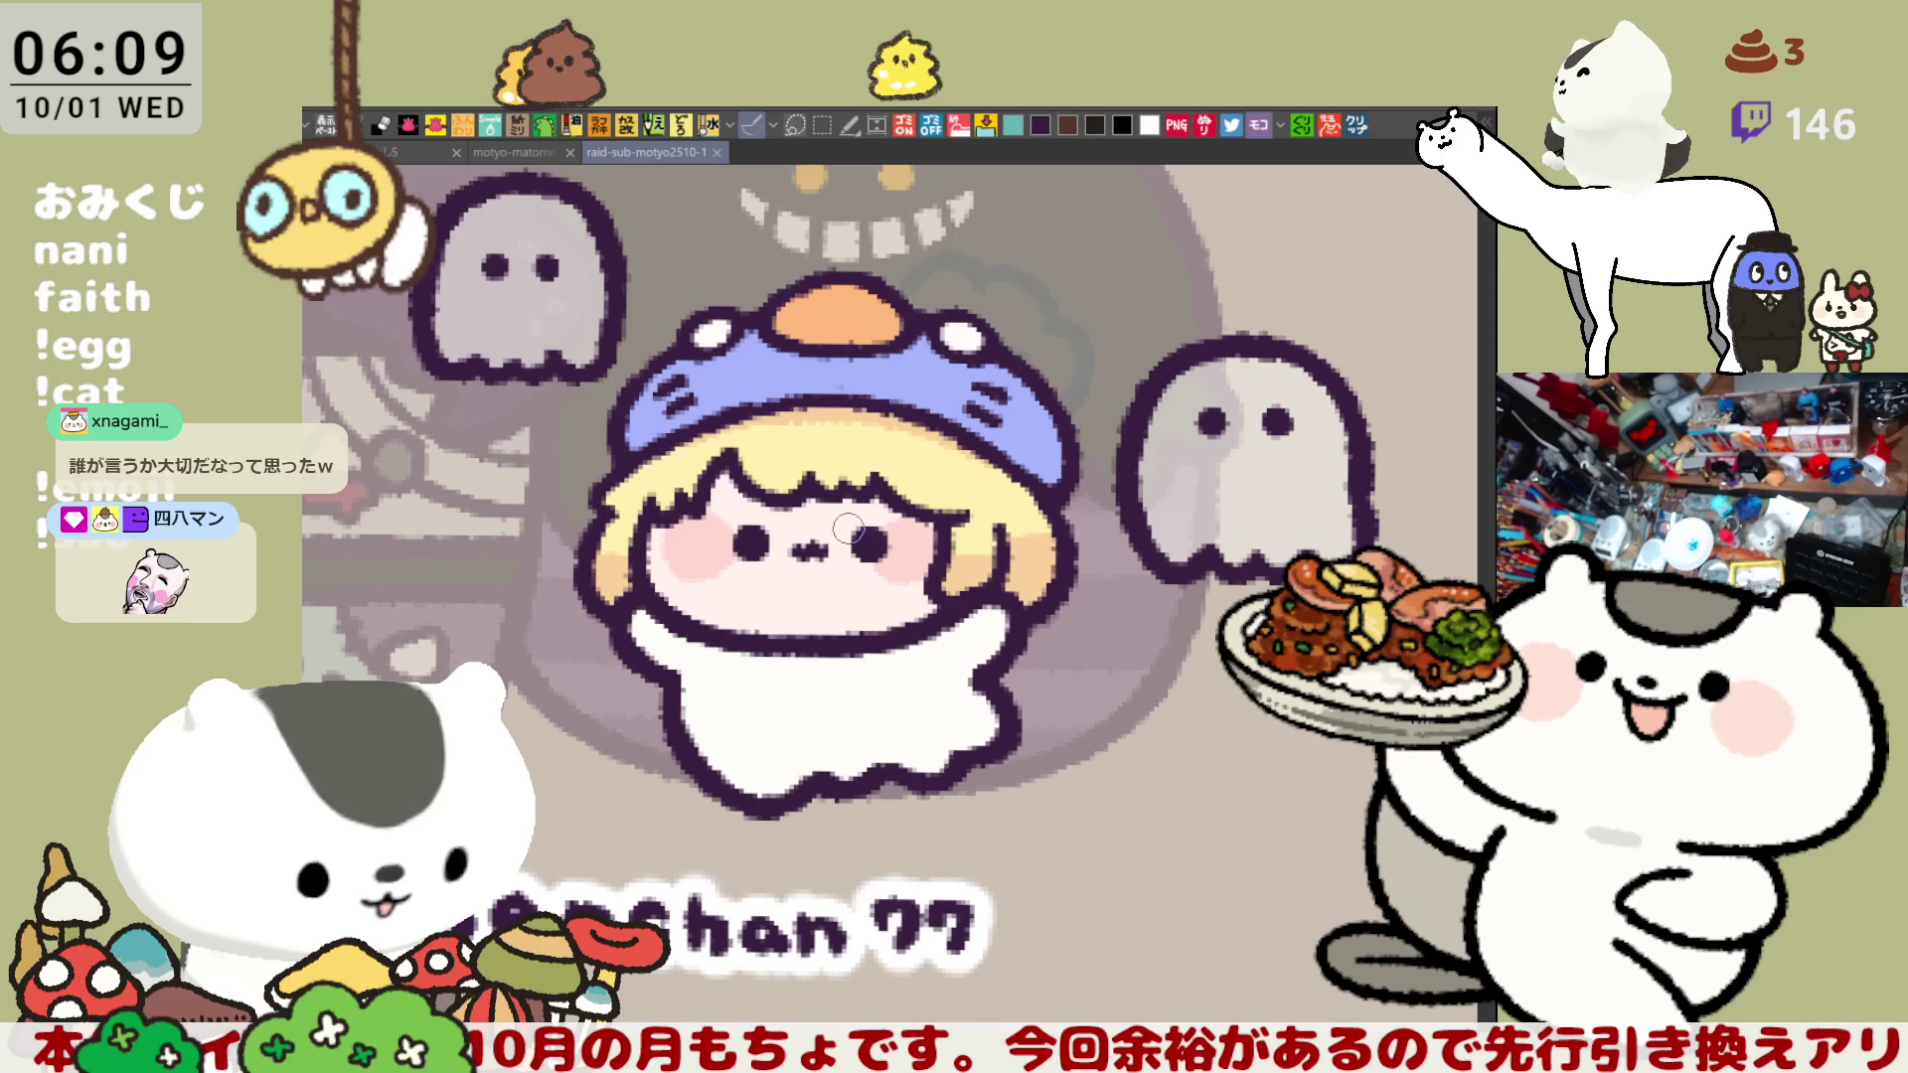
# - Dab light highlights onto the hair and the orange egg yolk on the hat
pyautogui.click(732, 447)
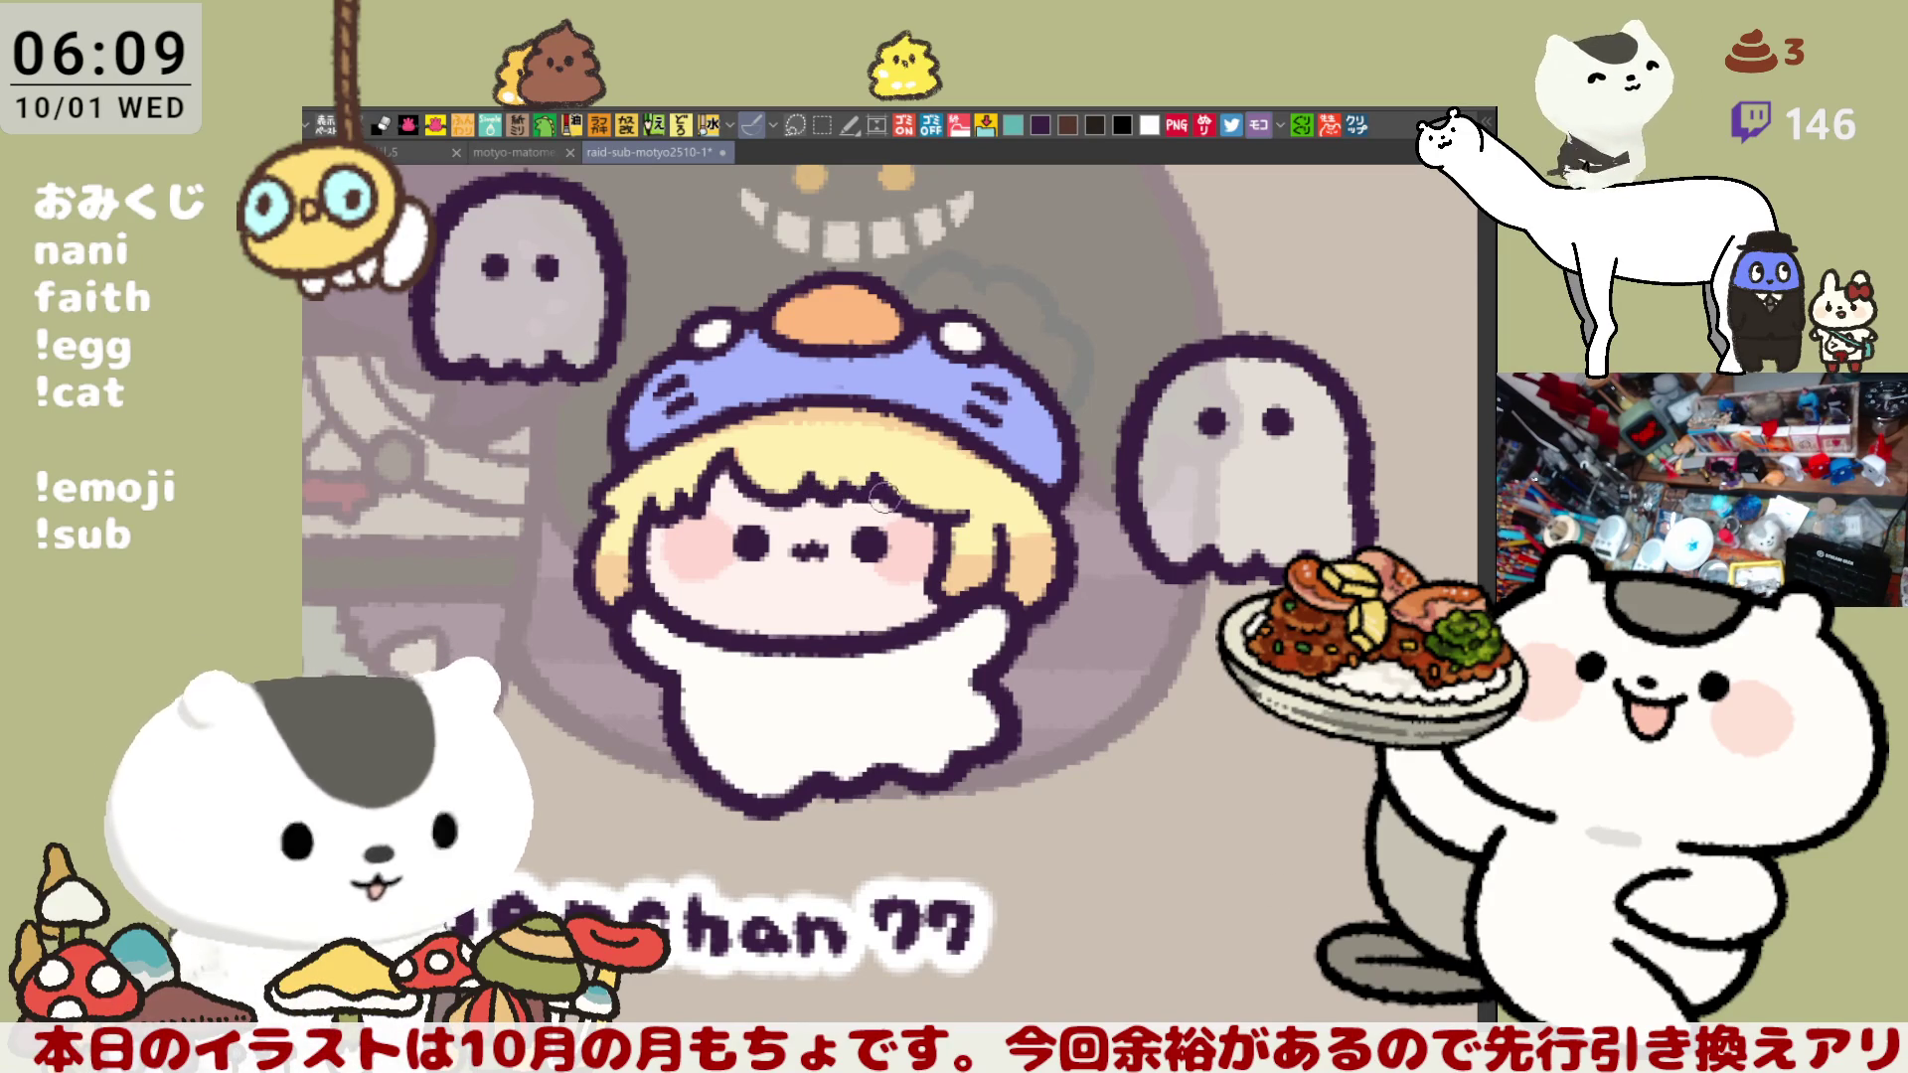
pyautogui.moveTo(1124, 600); pyautogui.dragTo(1194, 630)
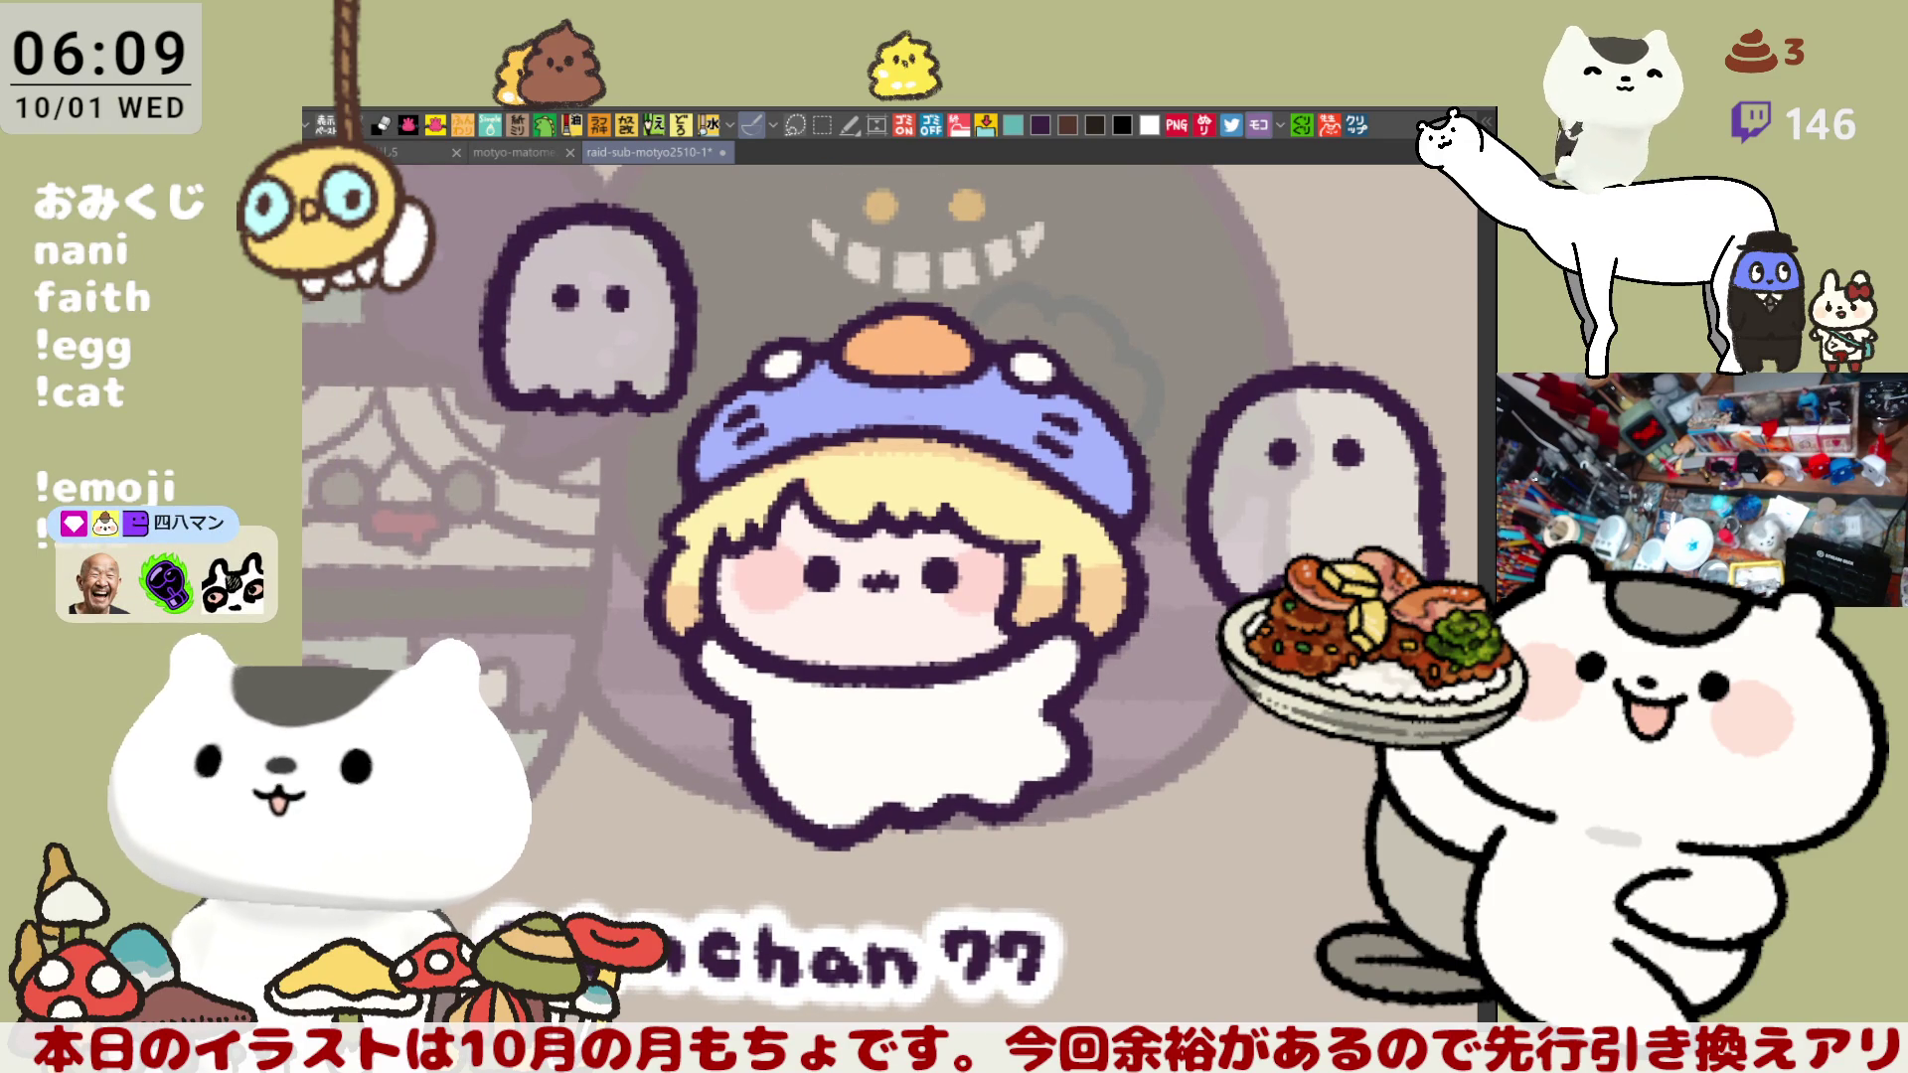
pyautogui.click(856, 473)
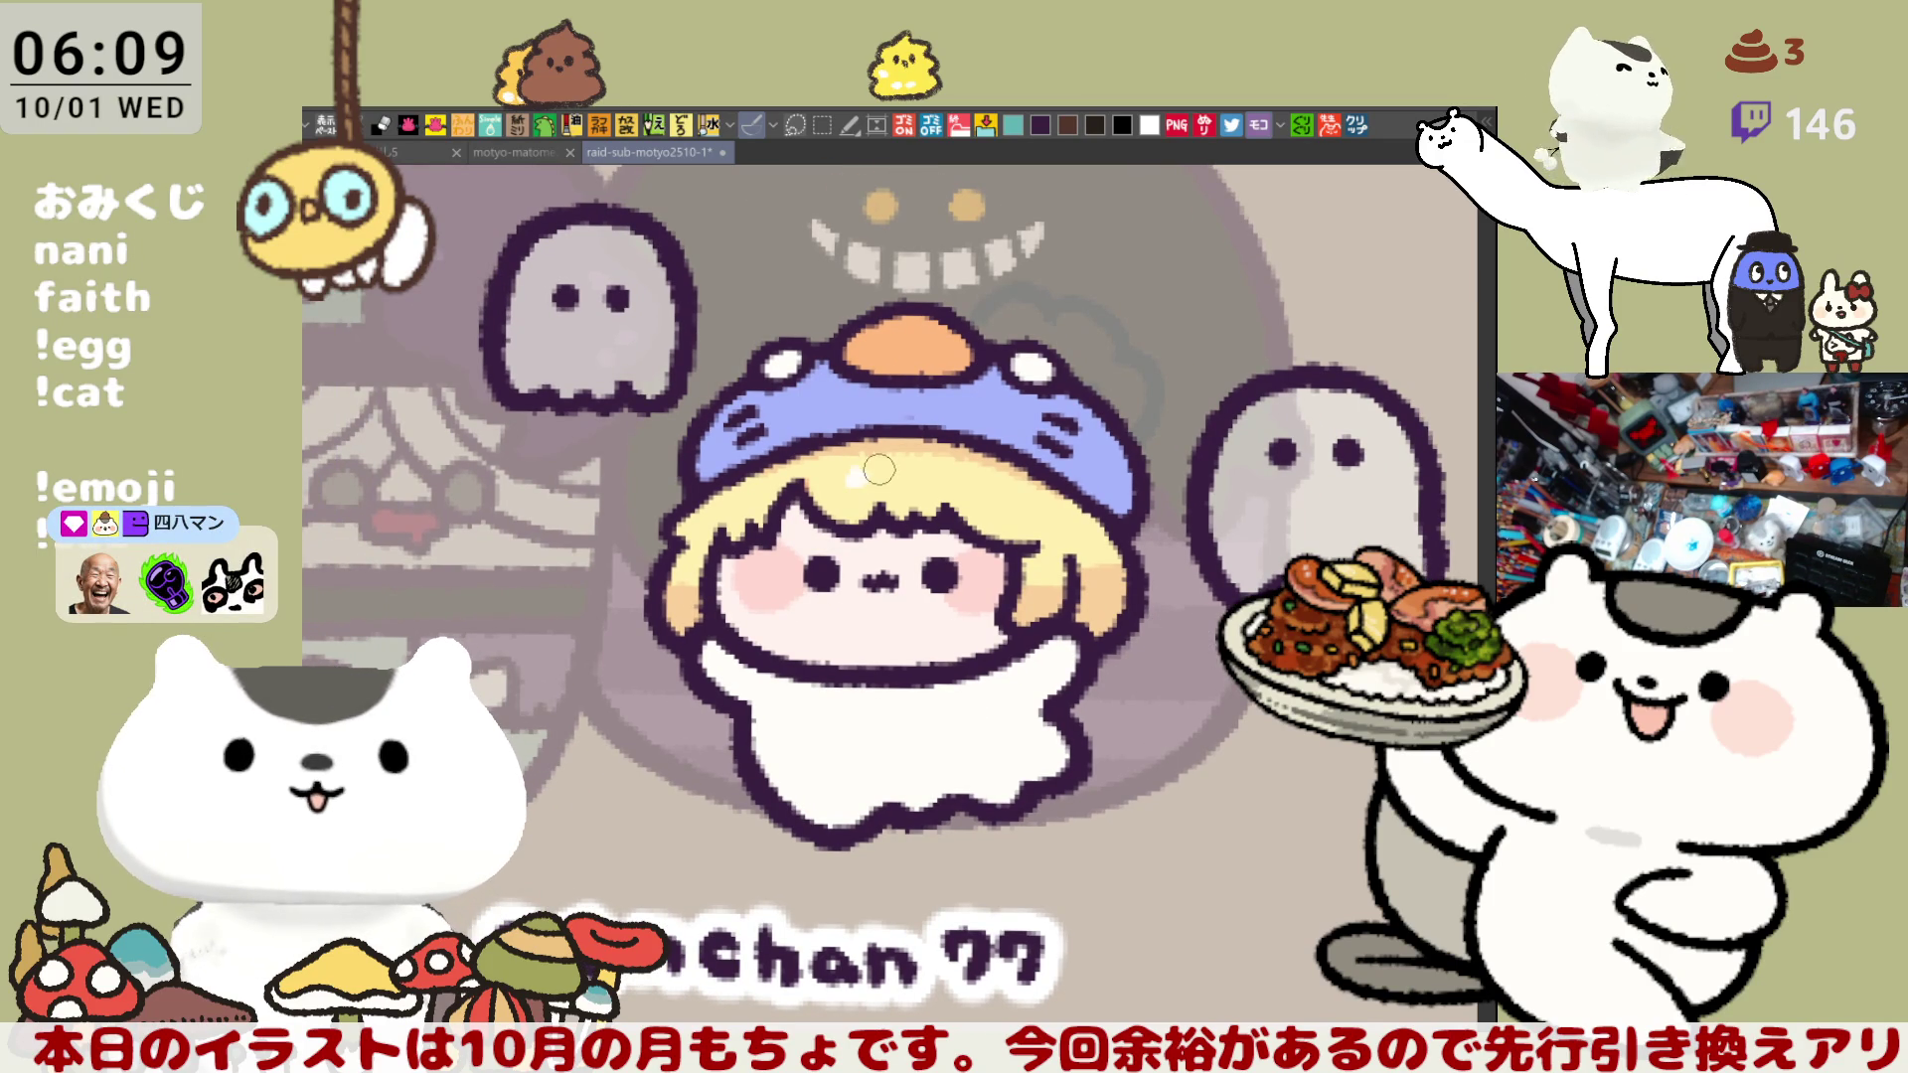
pyautogui.click(935, 480)
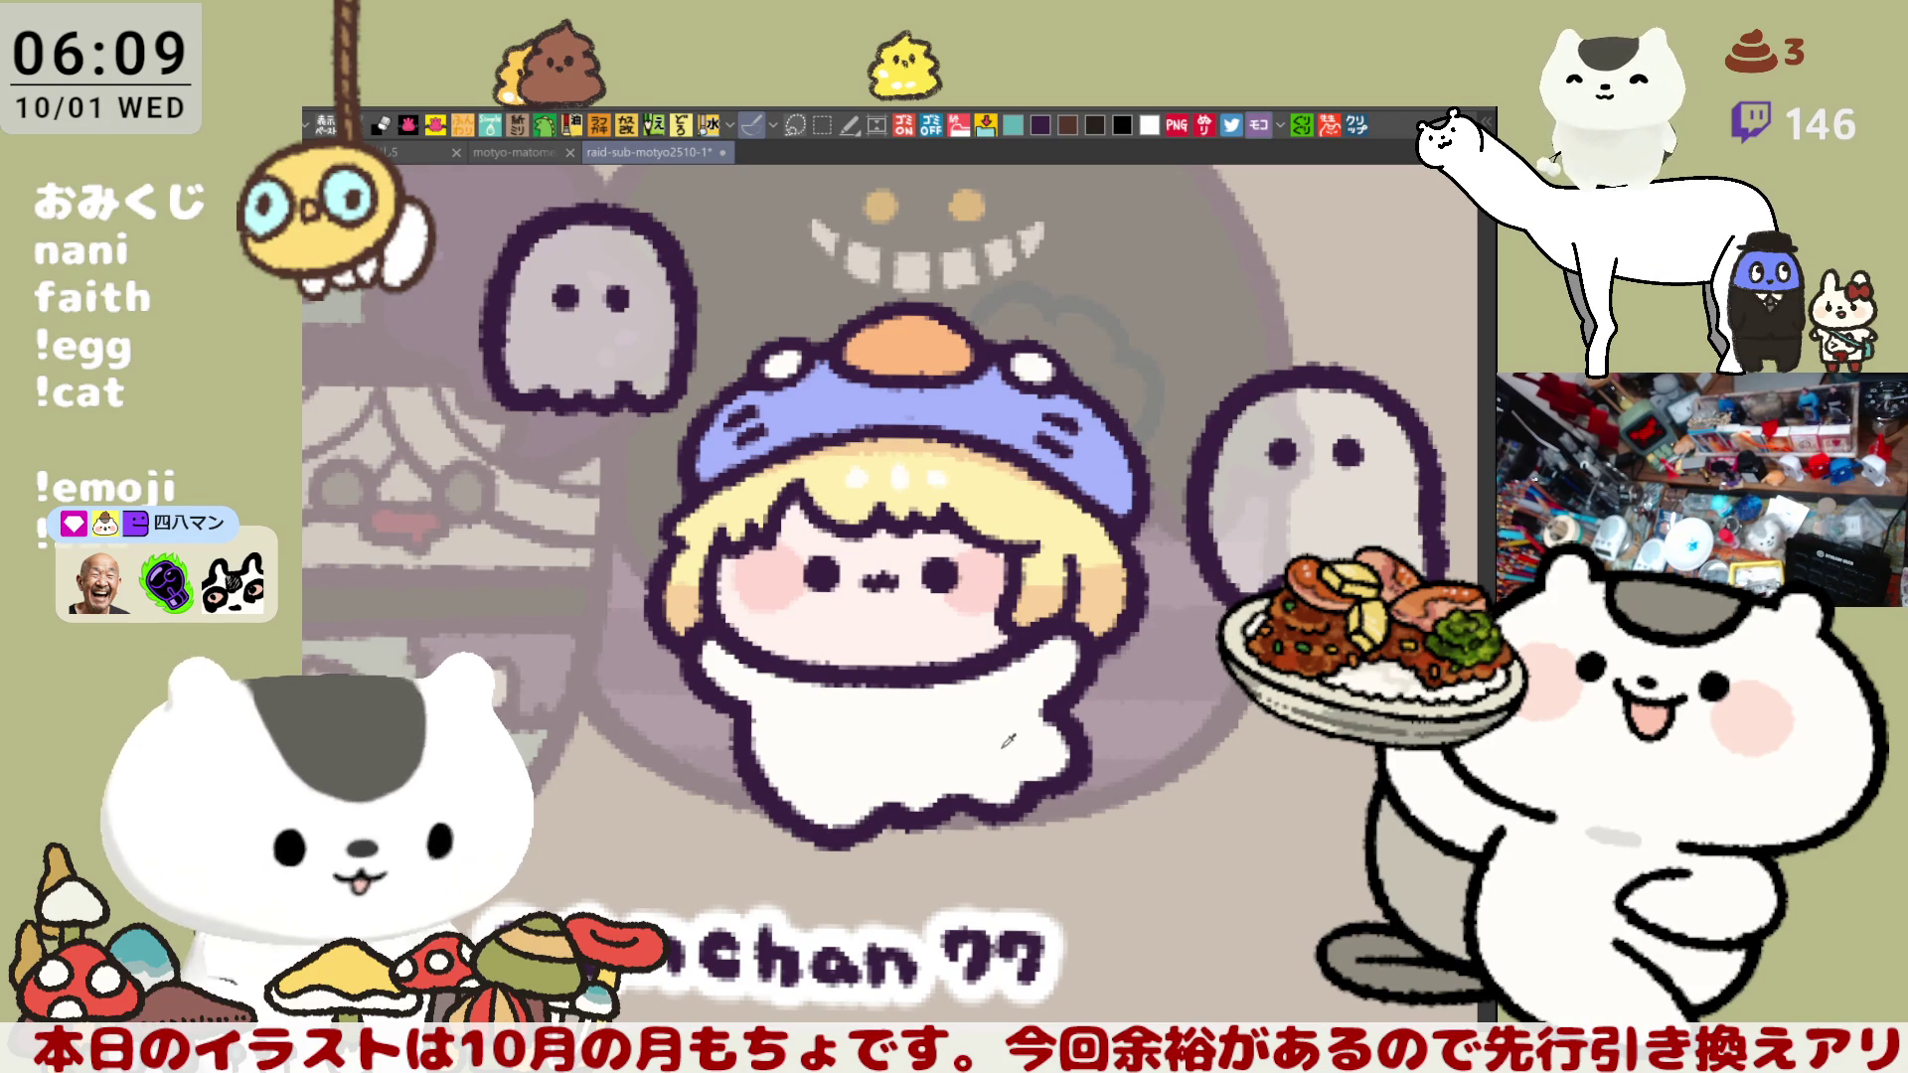
pyautogui.moveTo(881, 340); pyautogui.dragTo(872, 345)
pyautogui.moveTo(1038, 379); pyautogui.dragTo(1053, 436)
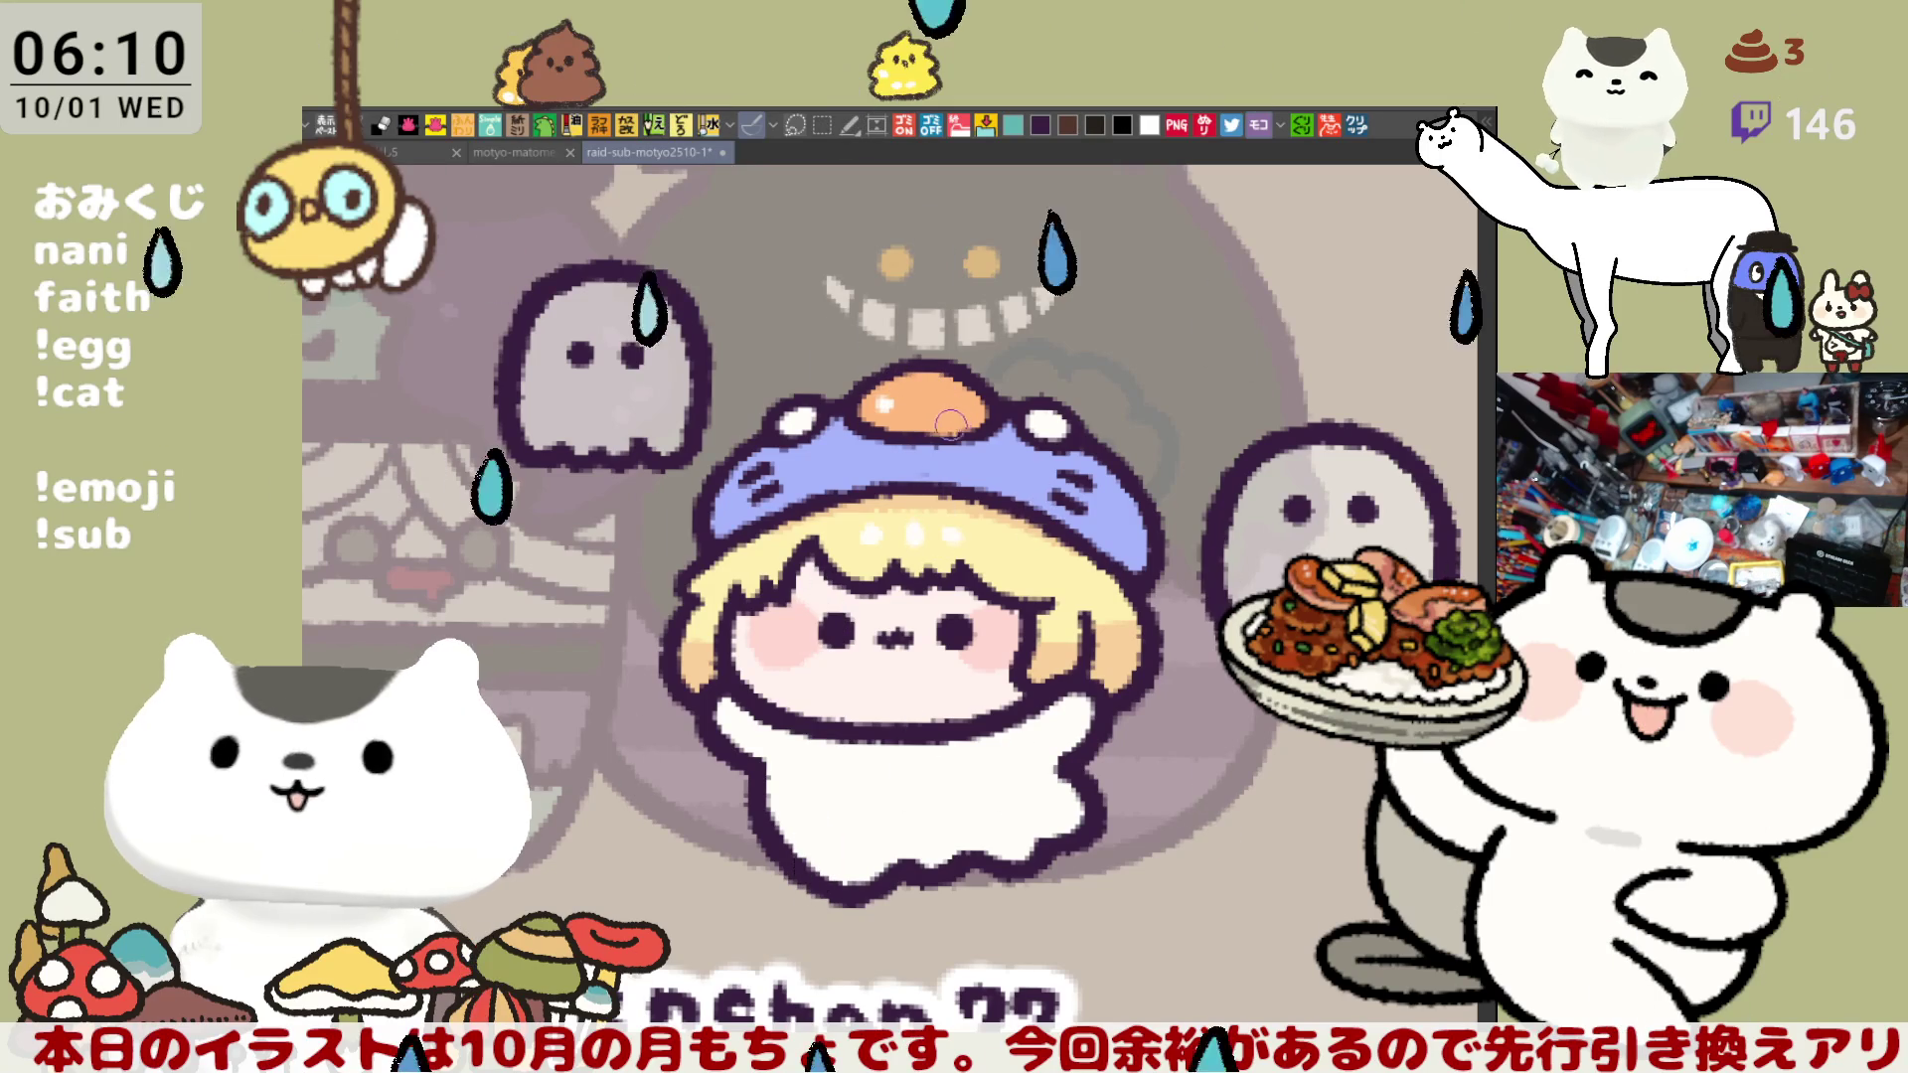
# - Zoom out and pan across the grid to show the top-row characters and names
pyautogui.scroll(-2, 926, 421)
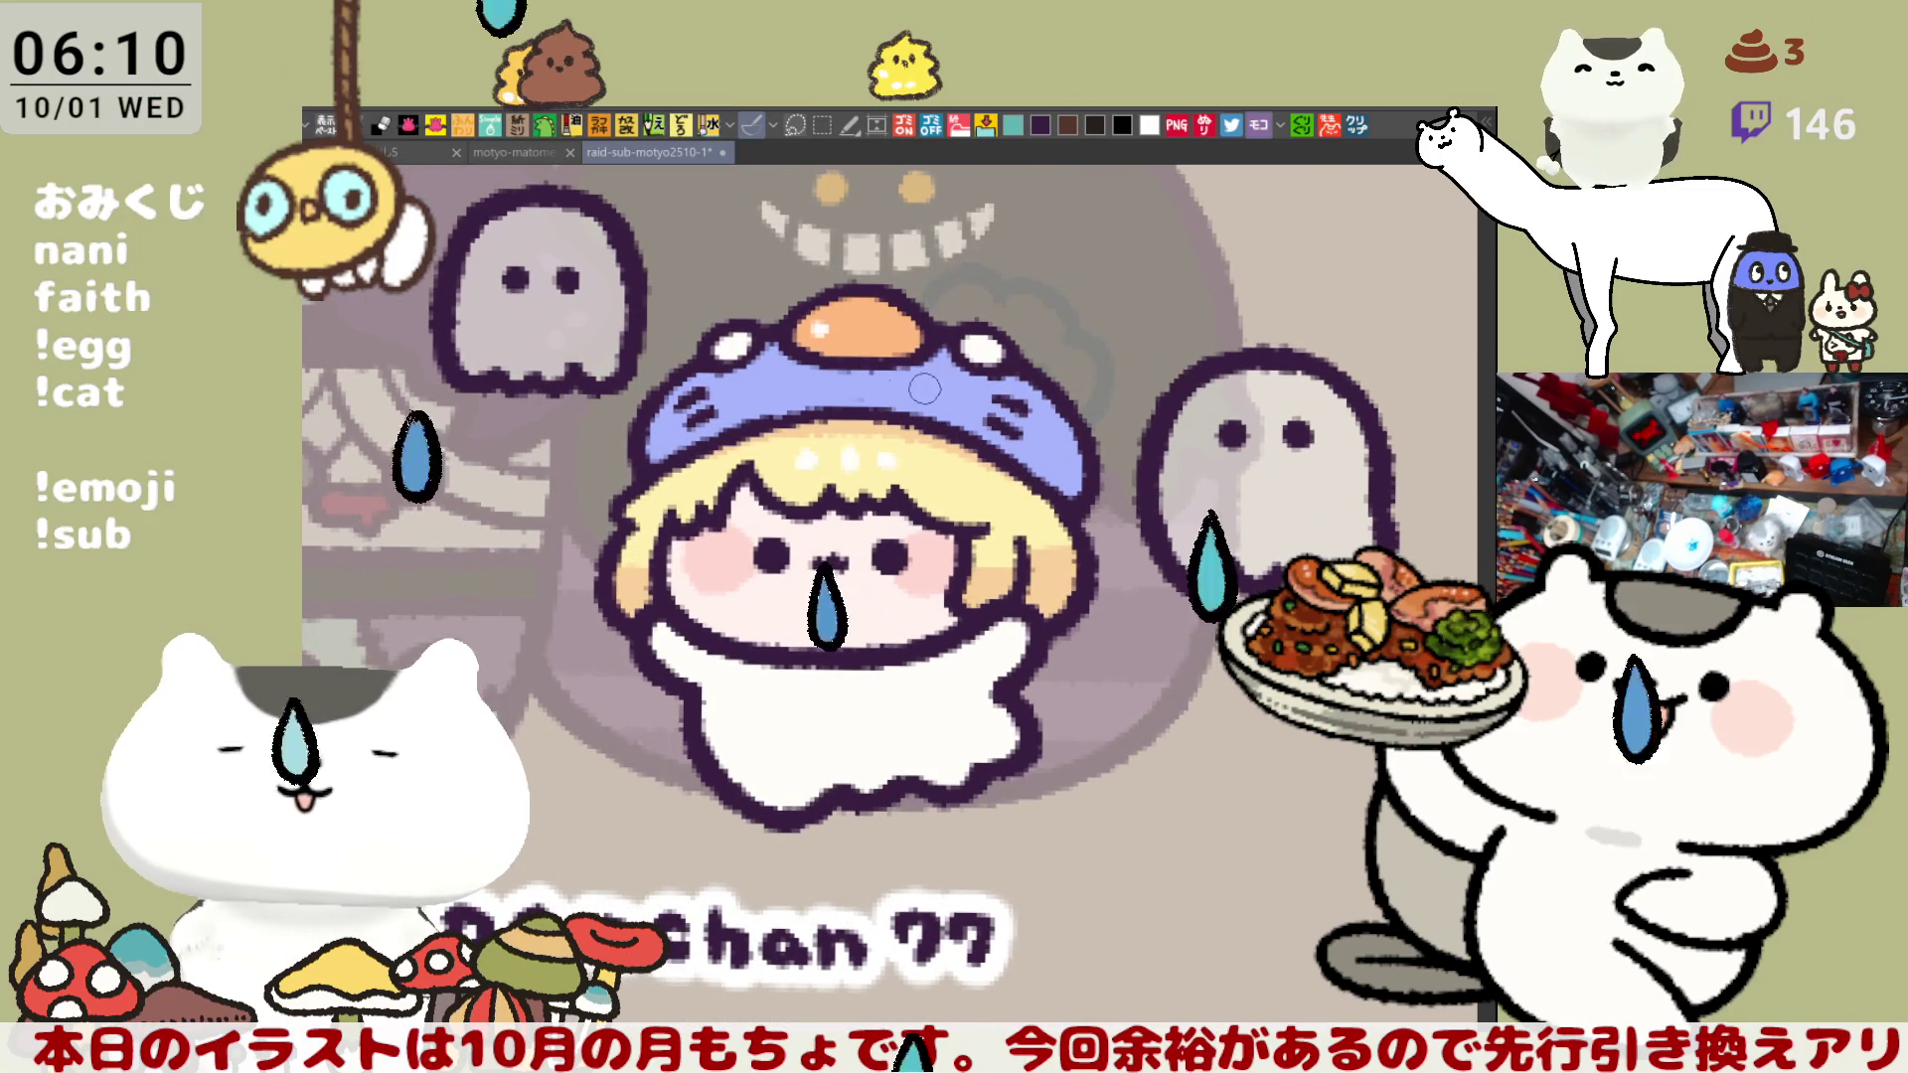
pyautogui.scroll(-3, 841, 391)
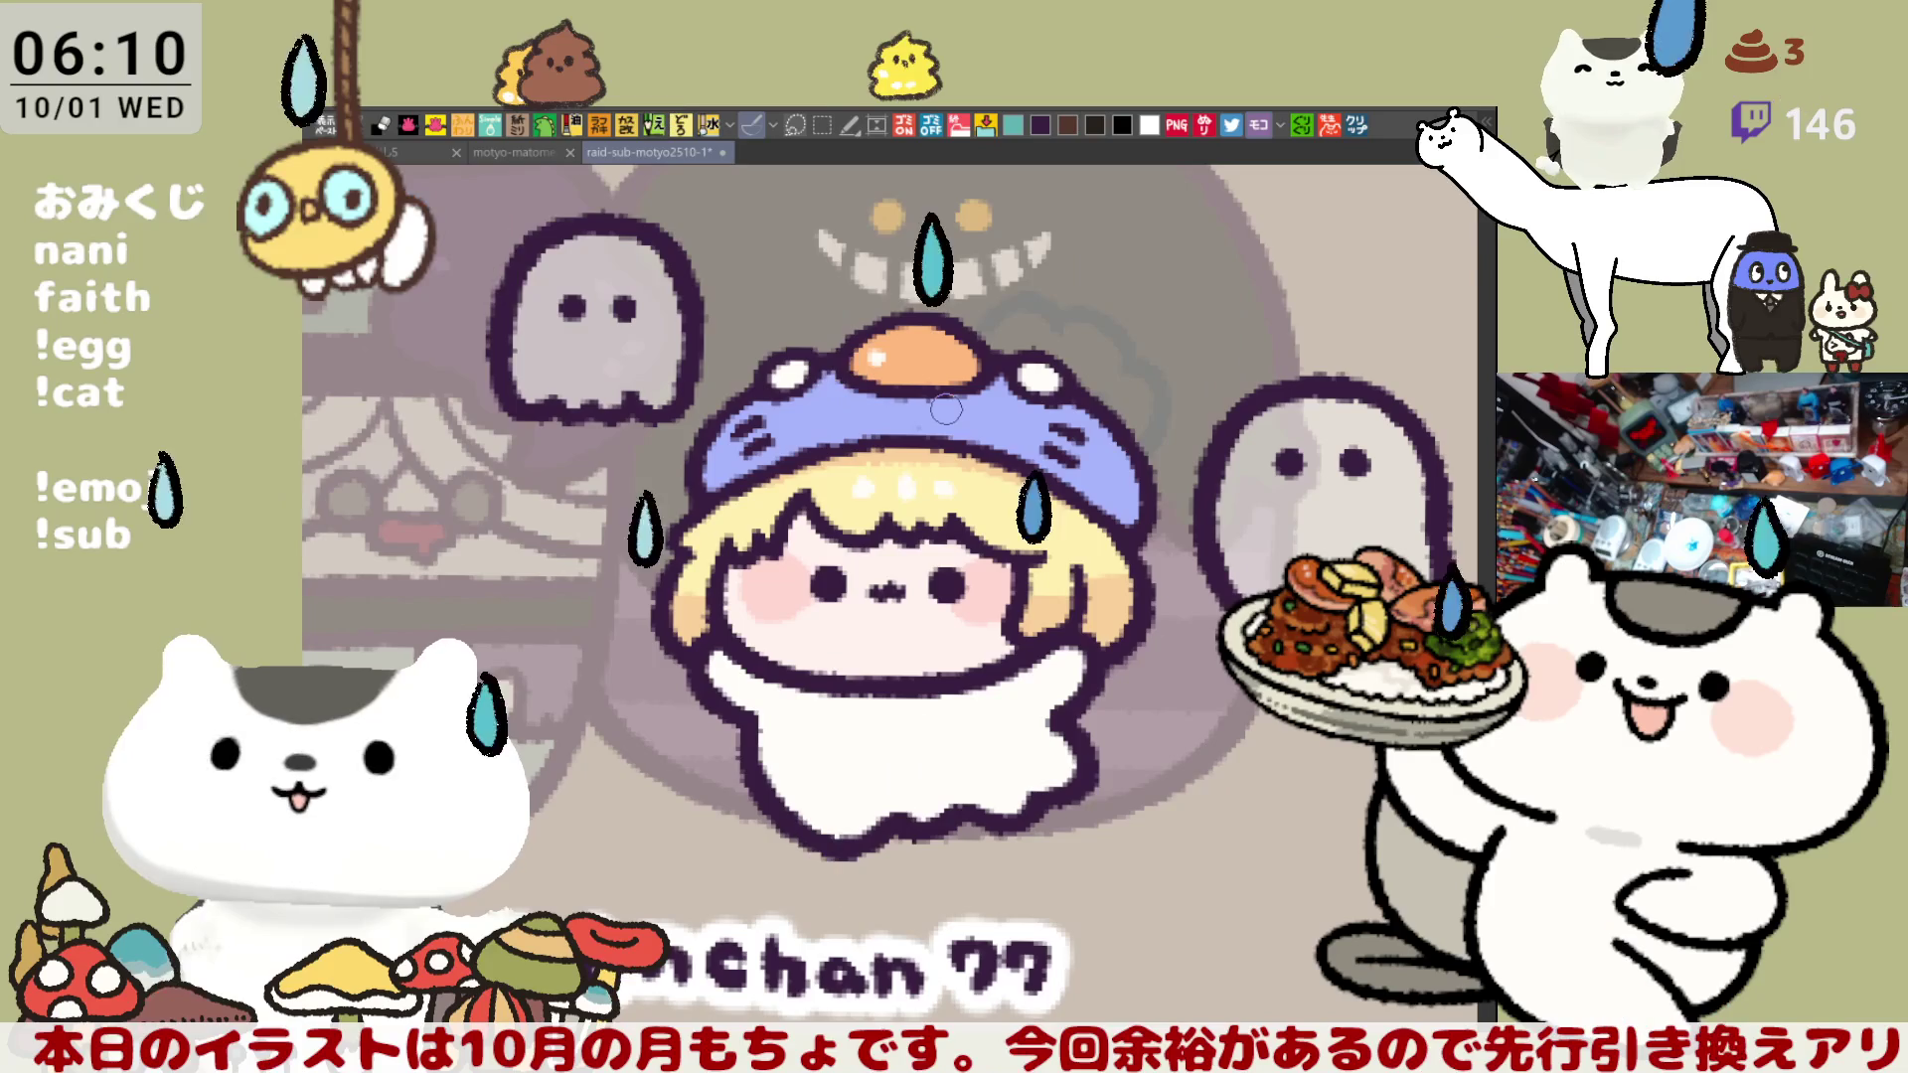
pyautogui.scroll(-4, 945, 408)
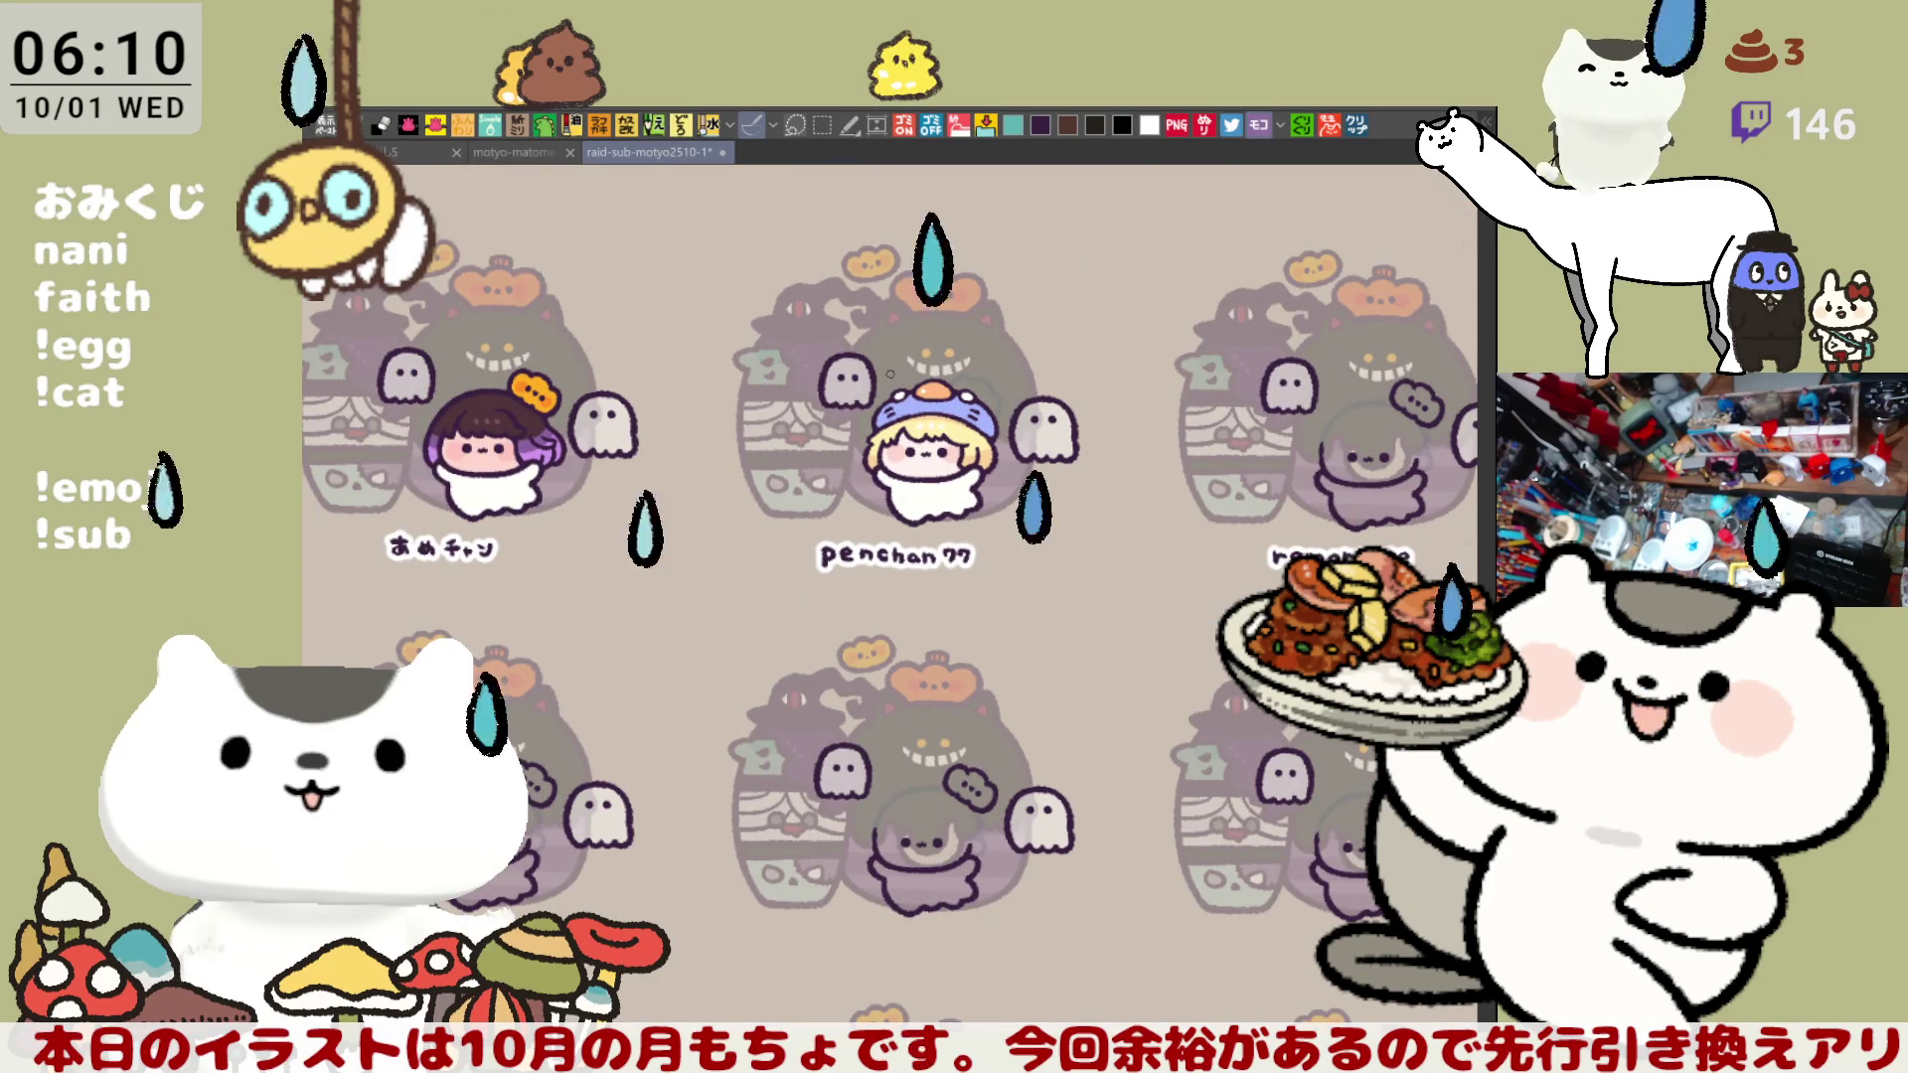
pyautogui.scroll(-3, 891, 374)
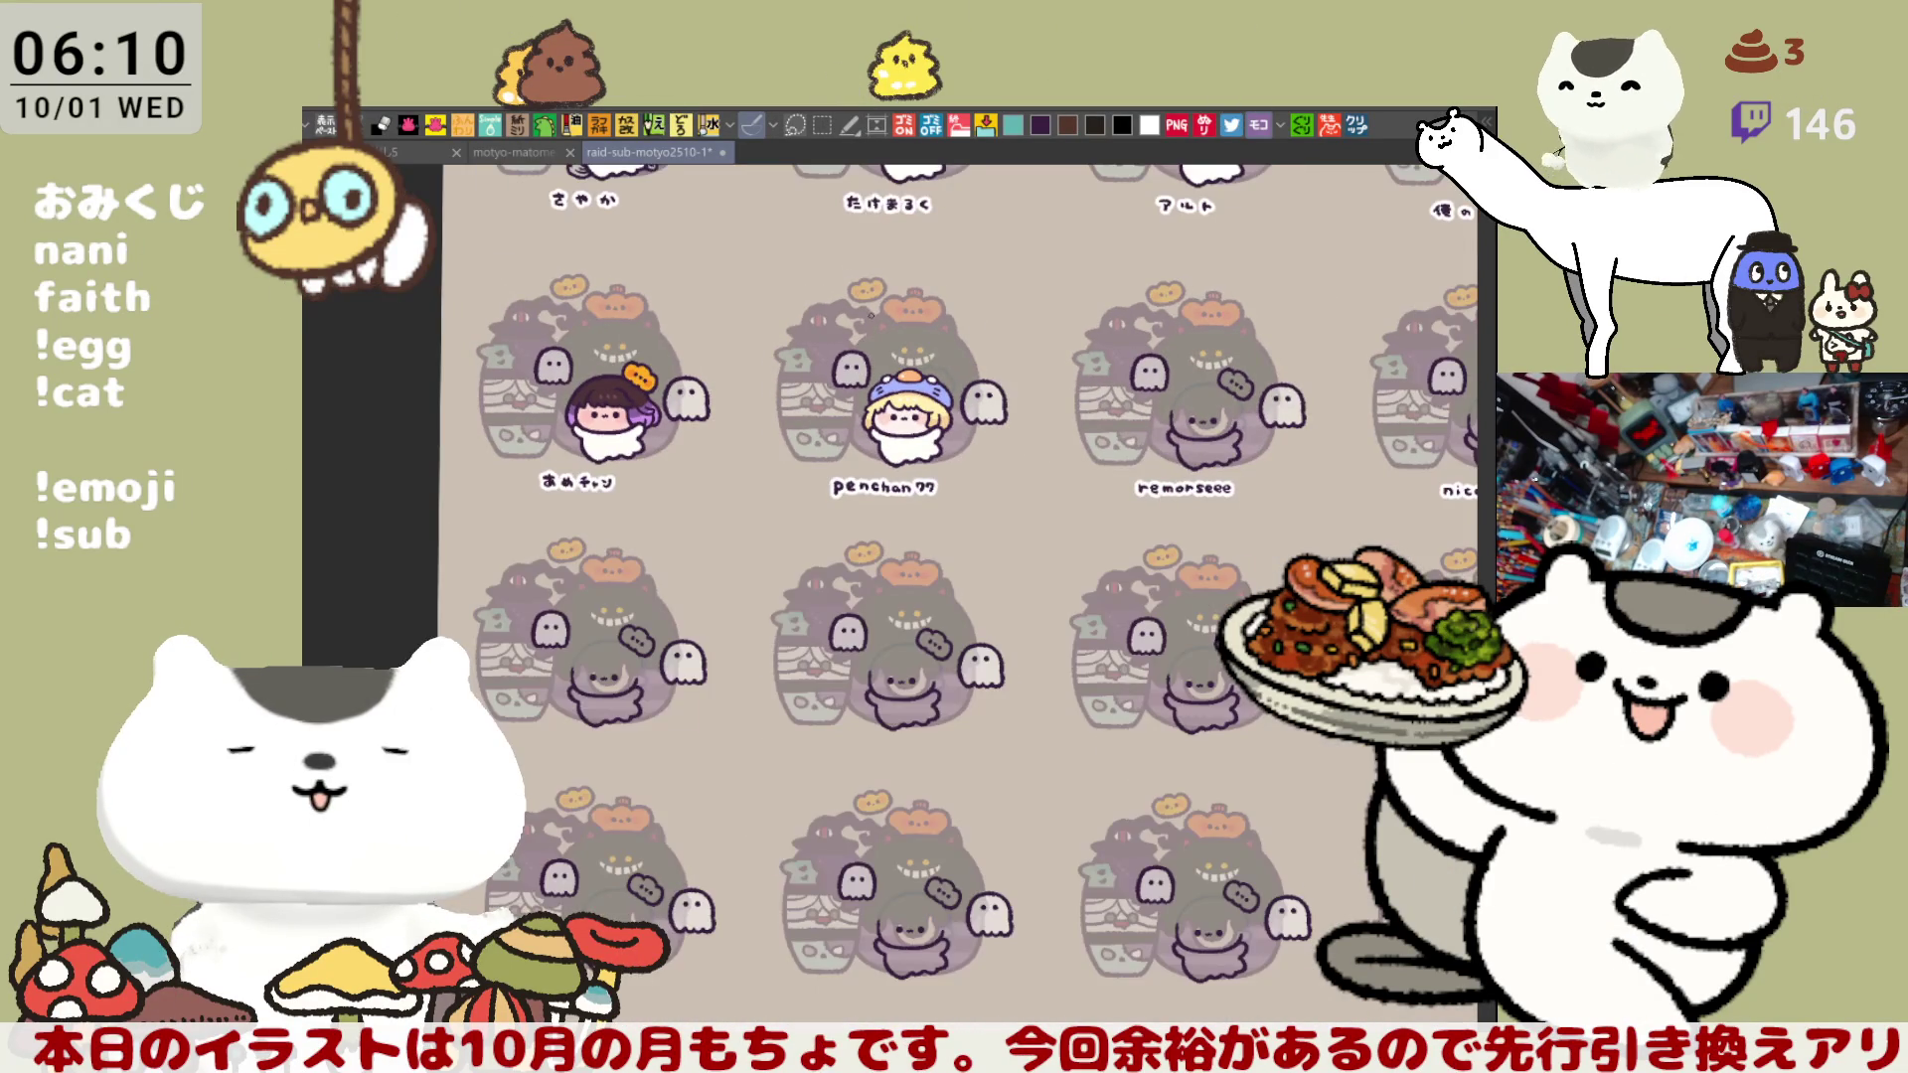
pyautogui.moveTo(1056, 584); pyautogui.dragTo(771, 613)
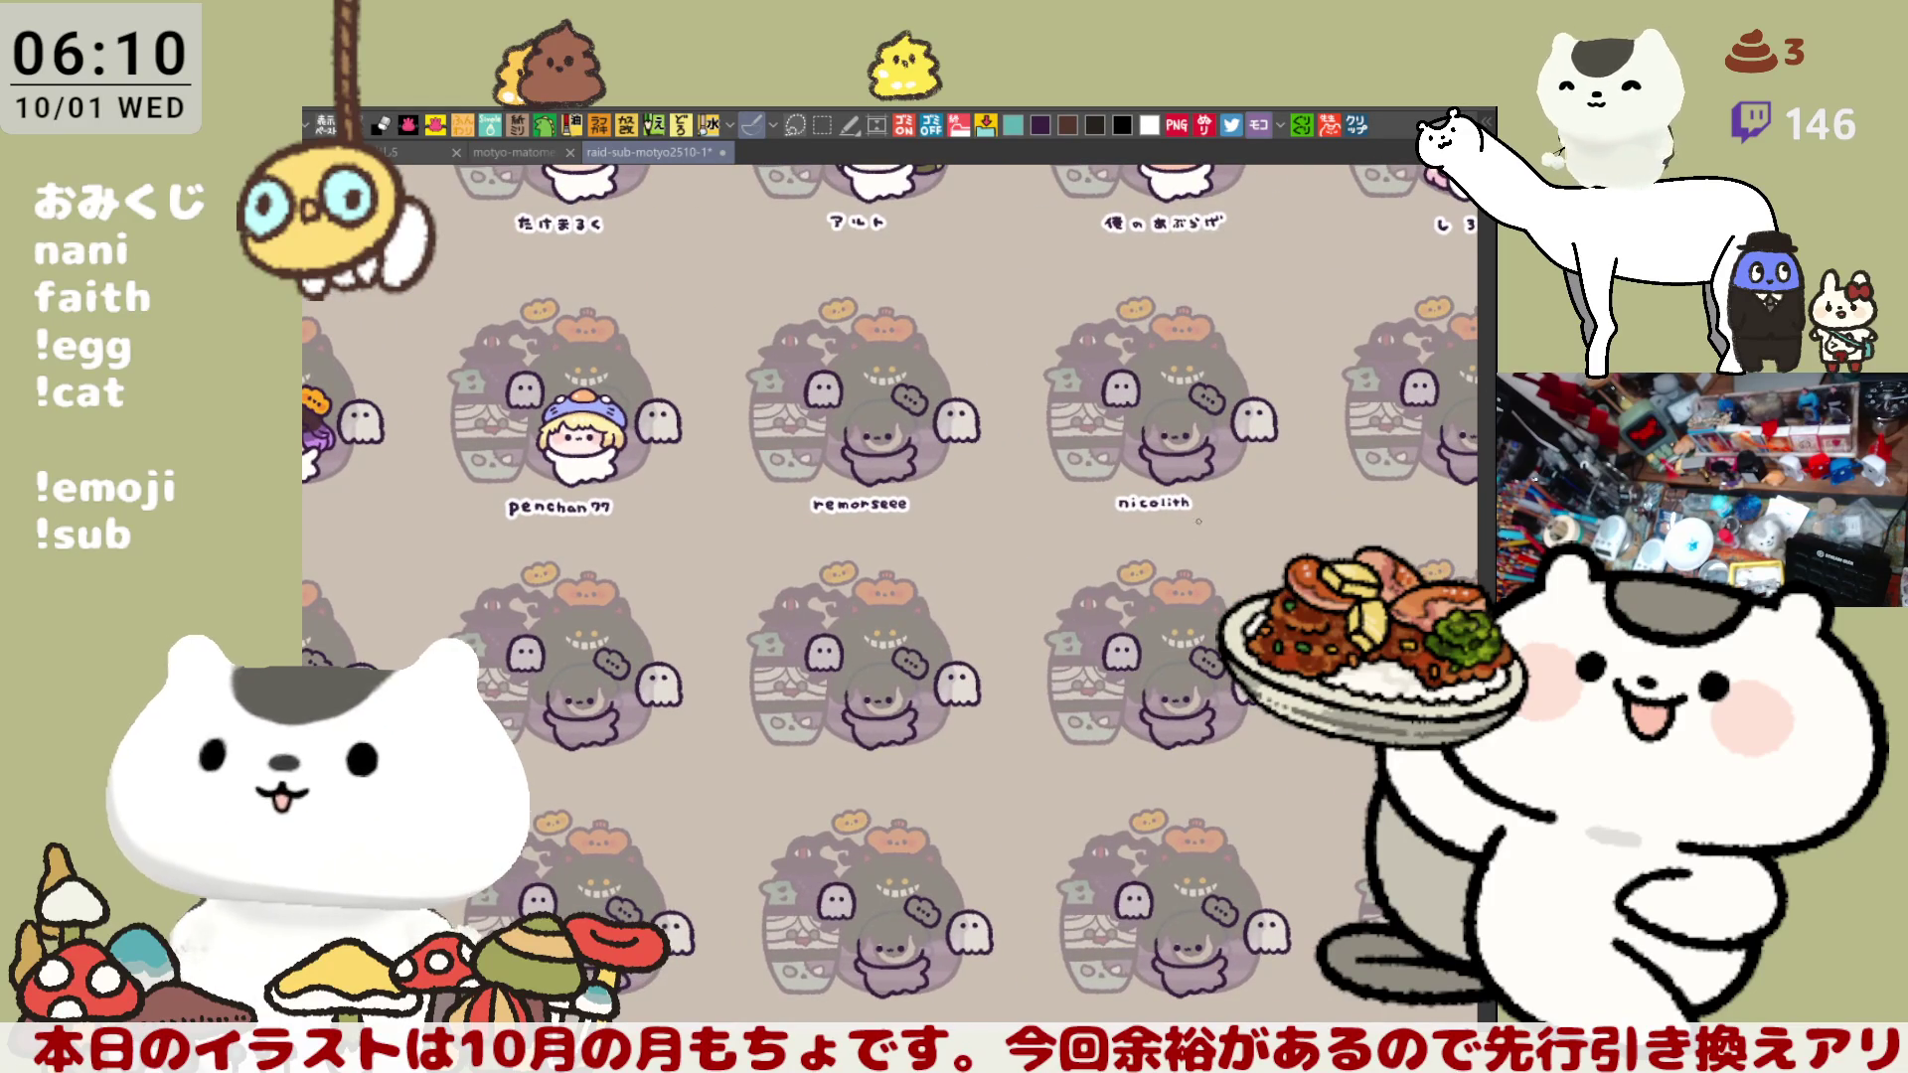
pyautogui.moveTo(1199, 521)
pyautogui.mouseDown()
pyautogui.moveTo(825, 545)
pyautogui.moveTo(777, 593)
pyautogui.mouseUp()
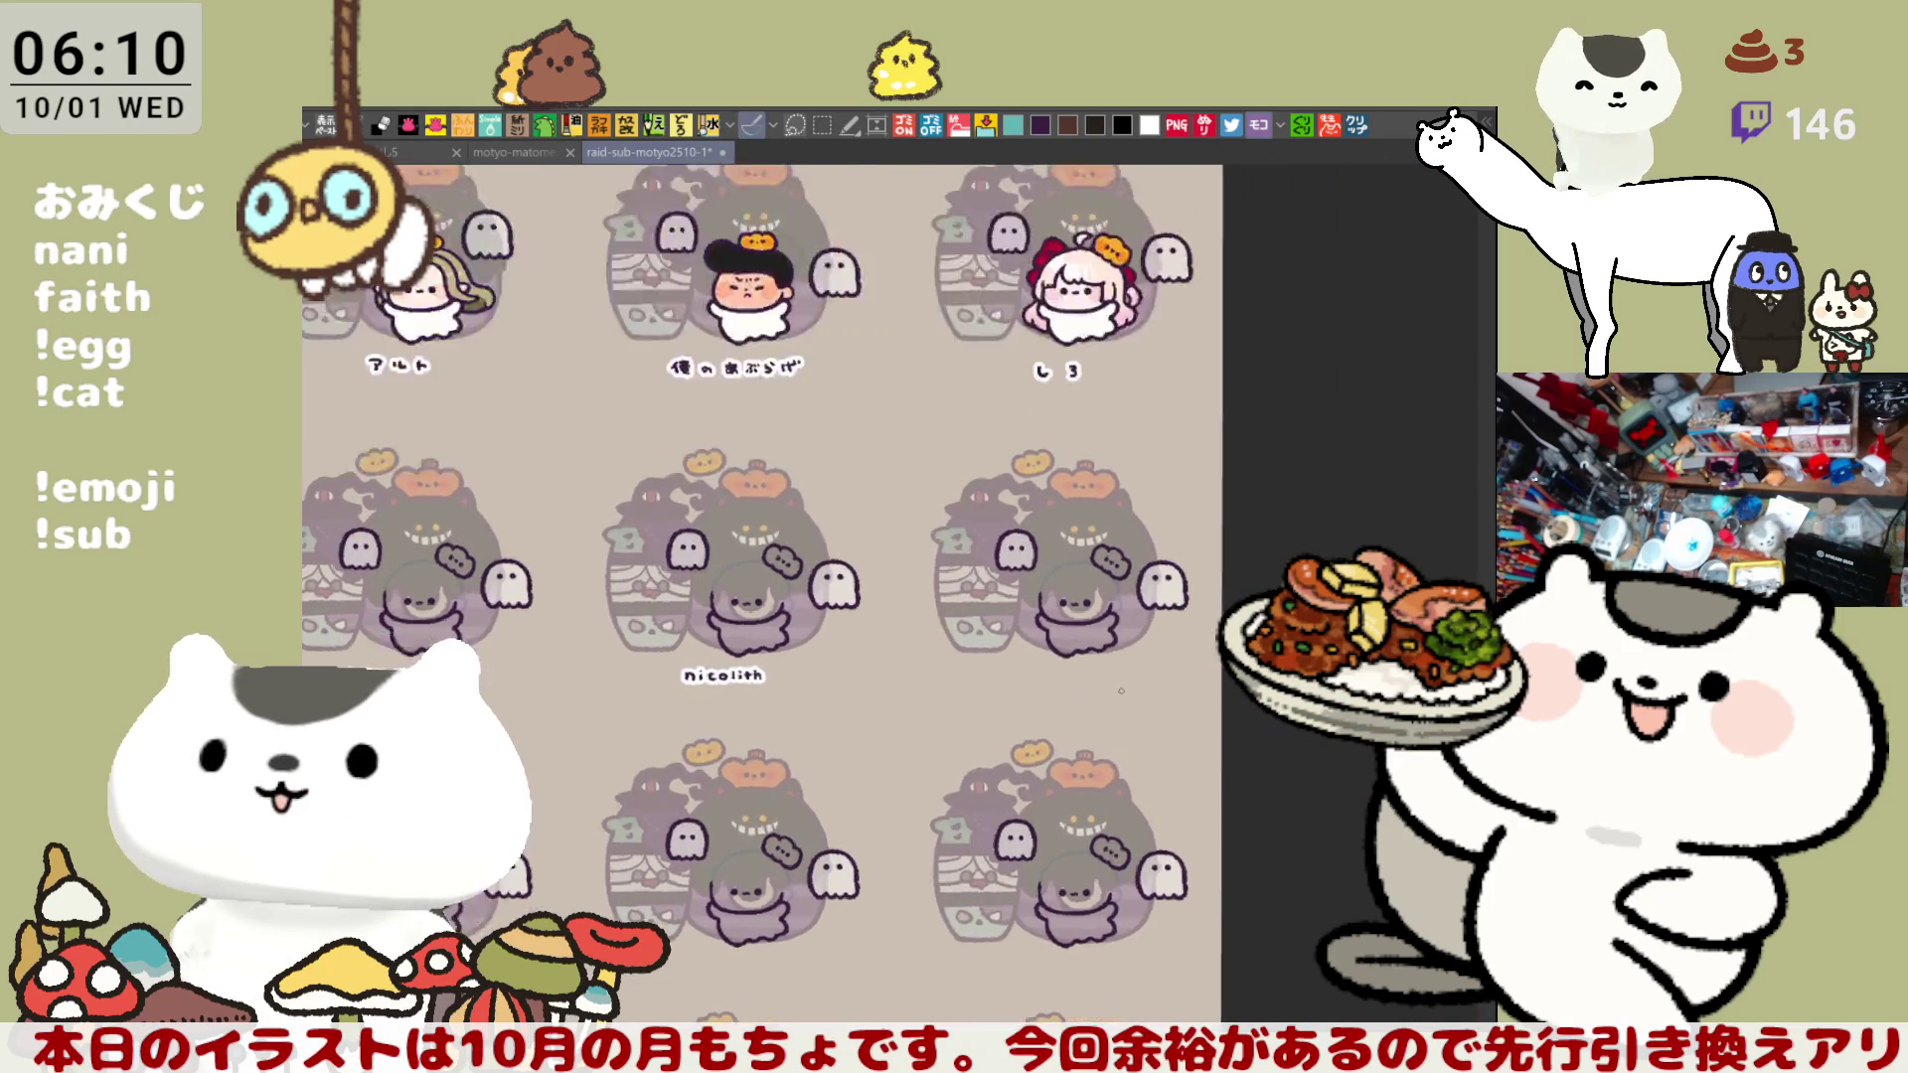
pyautogui.scroll(5, 1121, 690)
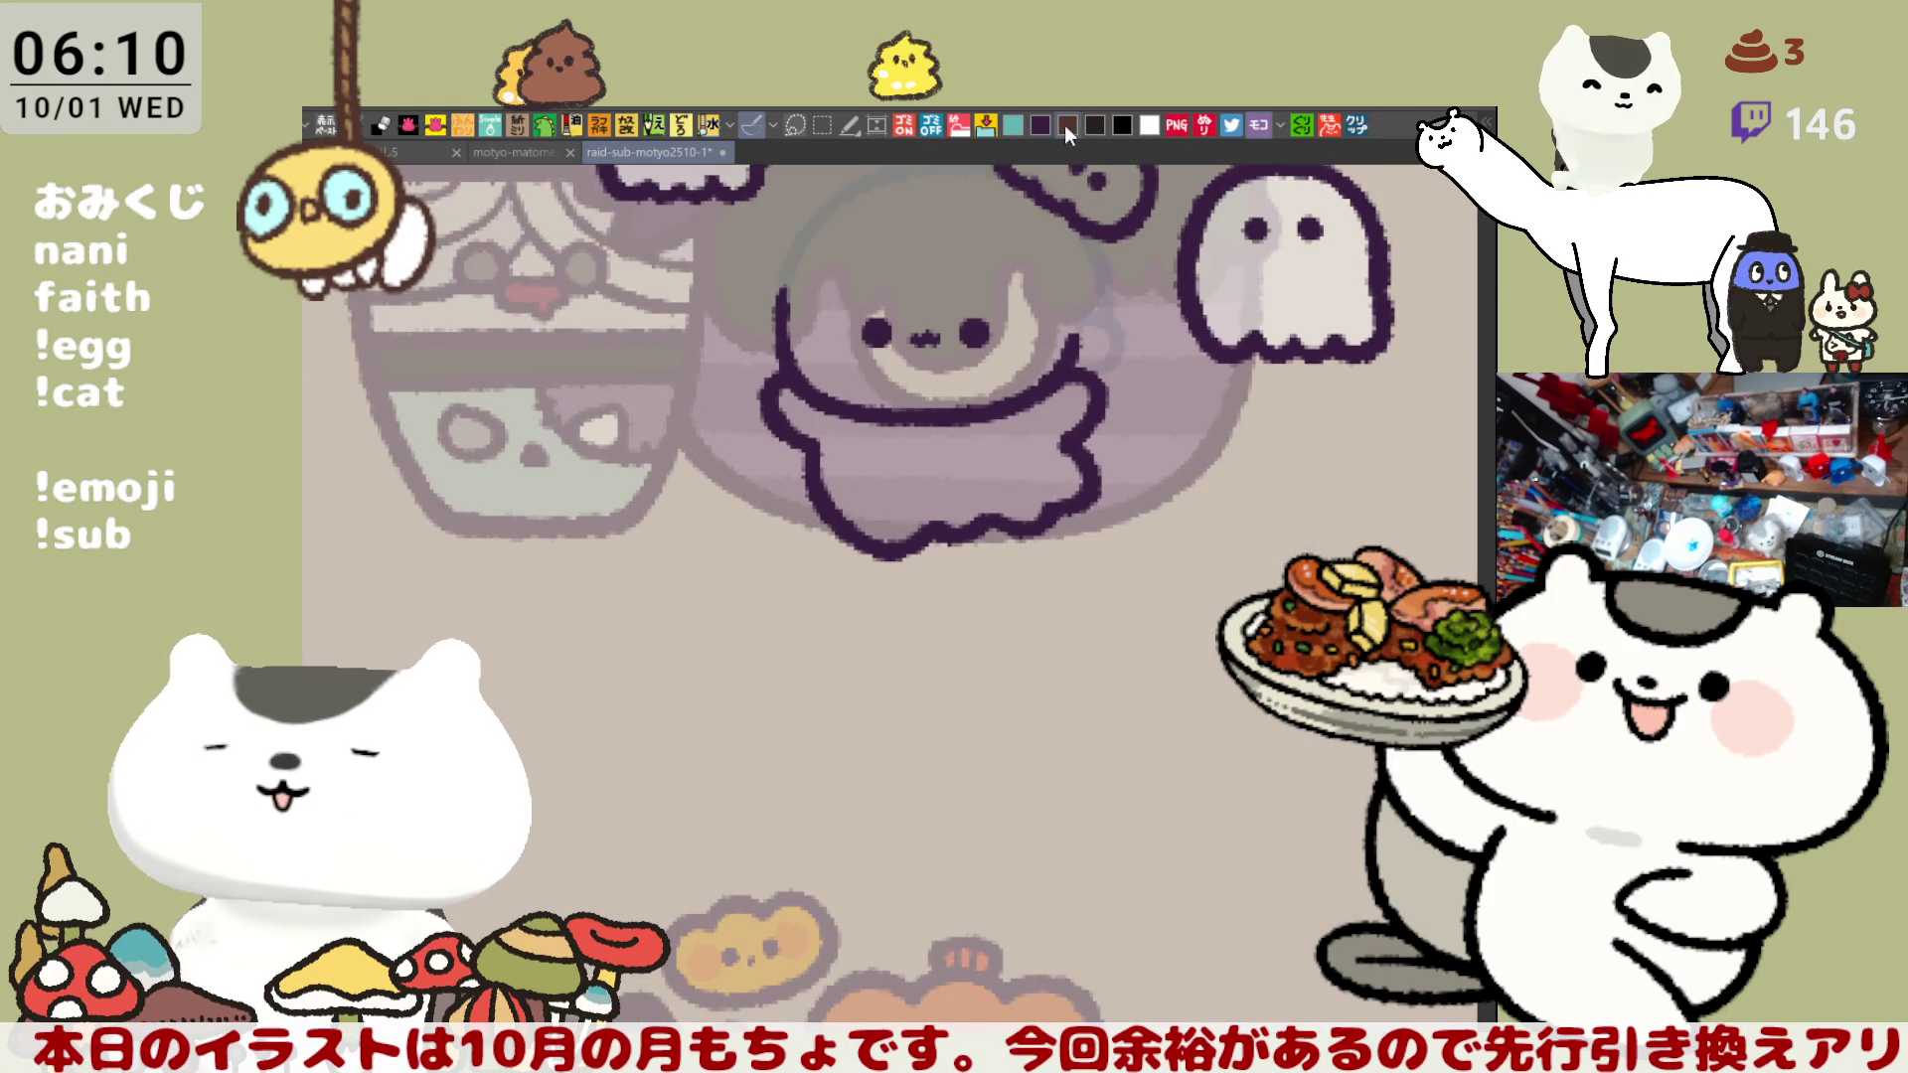
pyautogui.scroll(-2, 918, 500)
pyautogui.moveTo(941, 489)
pyautogui.mouseDown()
pyautogui.moveTo(953, 521)
pyautogui.moveTo(1091, 527)
pyautogui.moveTo(1218, 485)
pyautogui.moveTo(1176, 543)
pyautogui.mouseUp()
pyautogui.hotkey('ctrl', 'z')
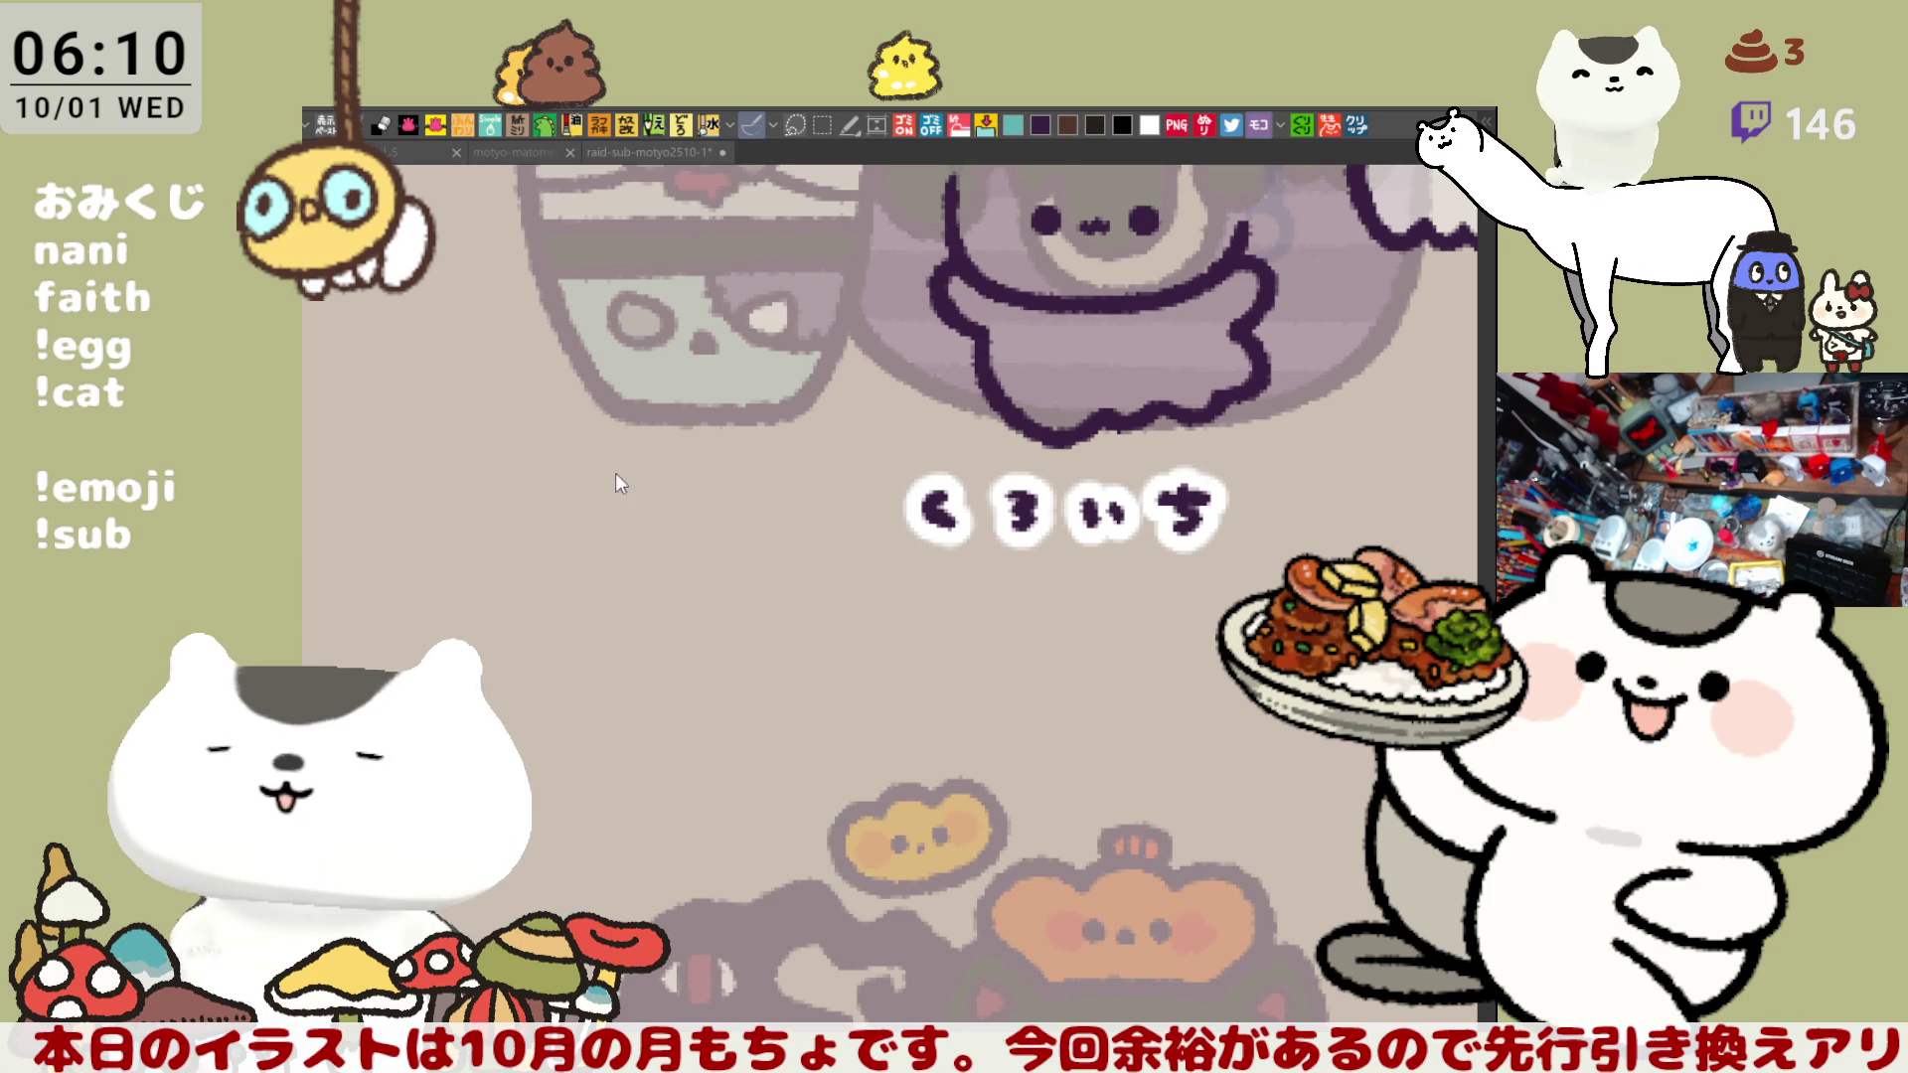
pyautogui.moveTo(894, 596)
pyautogui.mouseDown()
pyautogui.moveTo(1136, 647)
pyautogui.moveTo(706, 643)
pyautogui.moveTo(759, 682)
pyautogui.moveTo(696, 685)
pyautogui.moveTo(1143, 626)
pyautogui.moveTo(985, 619)
pyautogui.mouseUp()
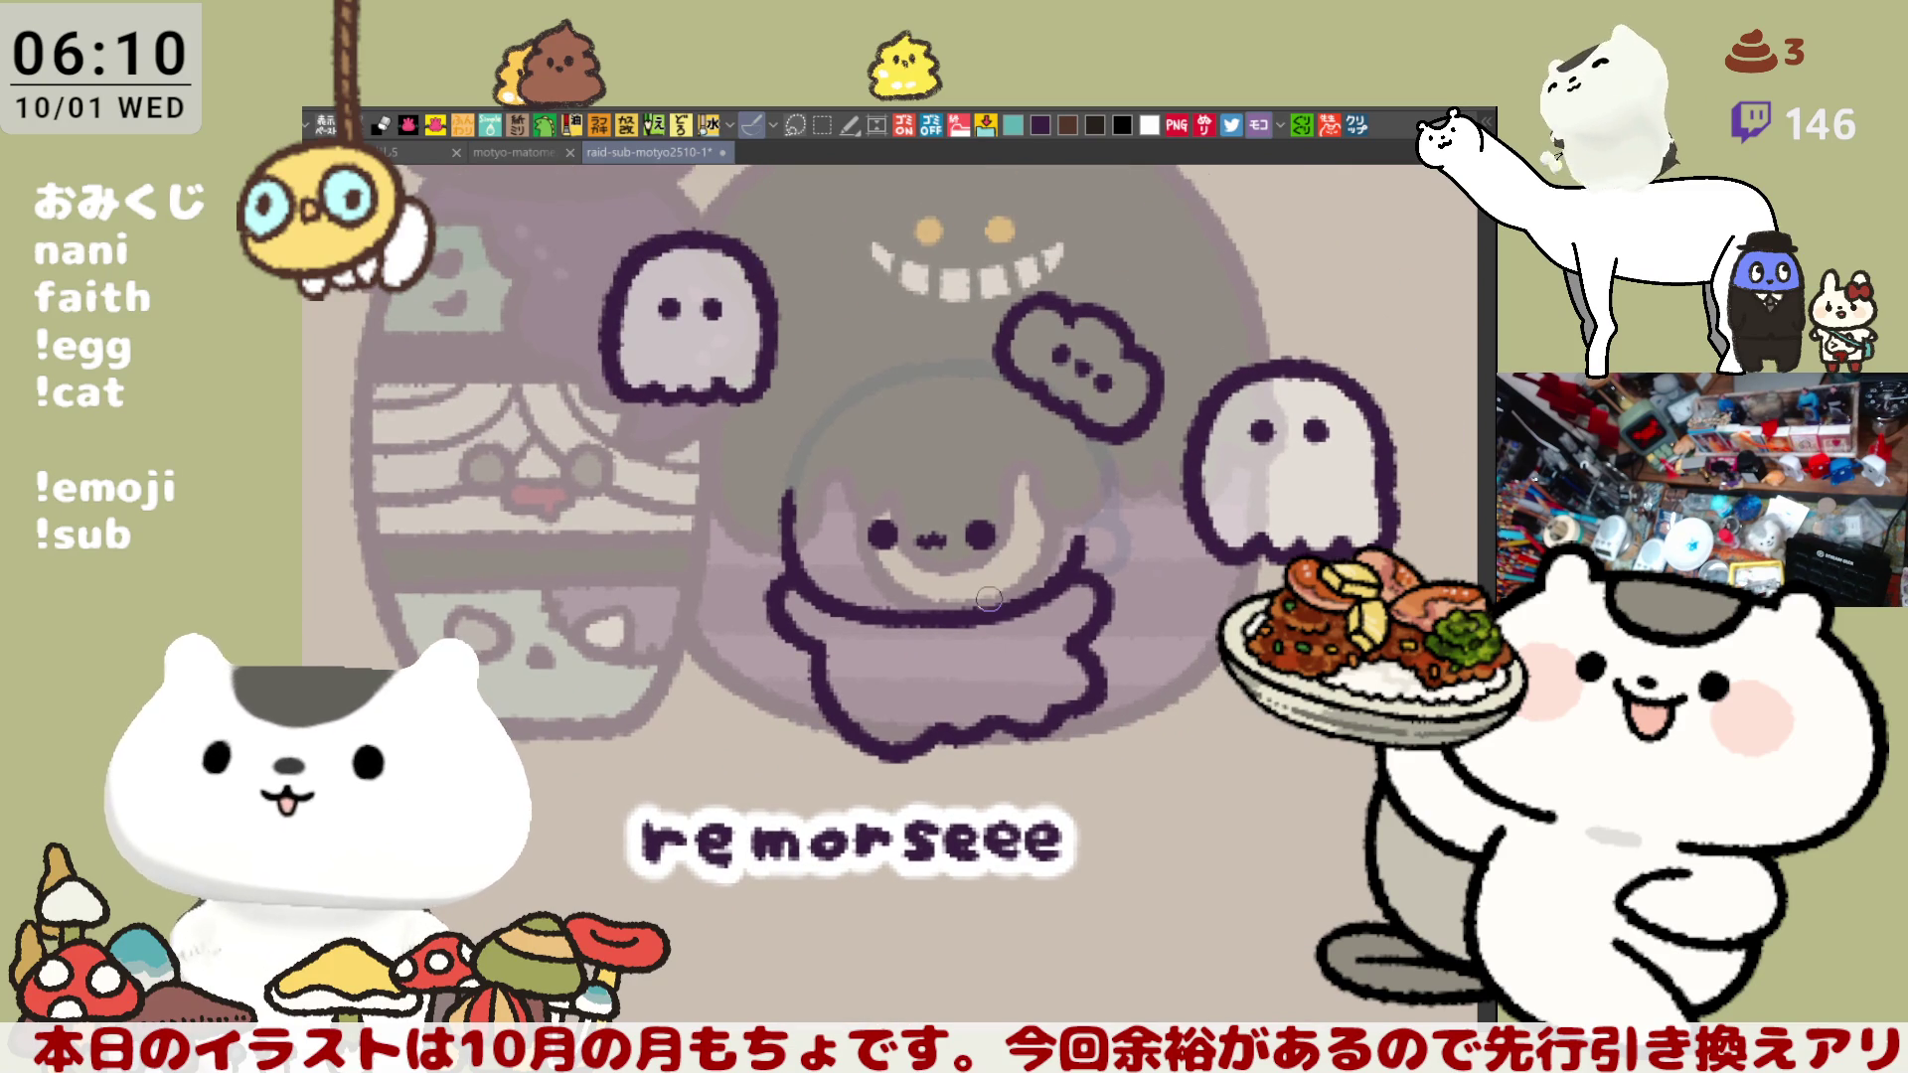
pyautogui.scroll(5, 989, 599)
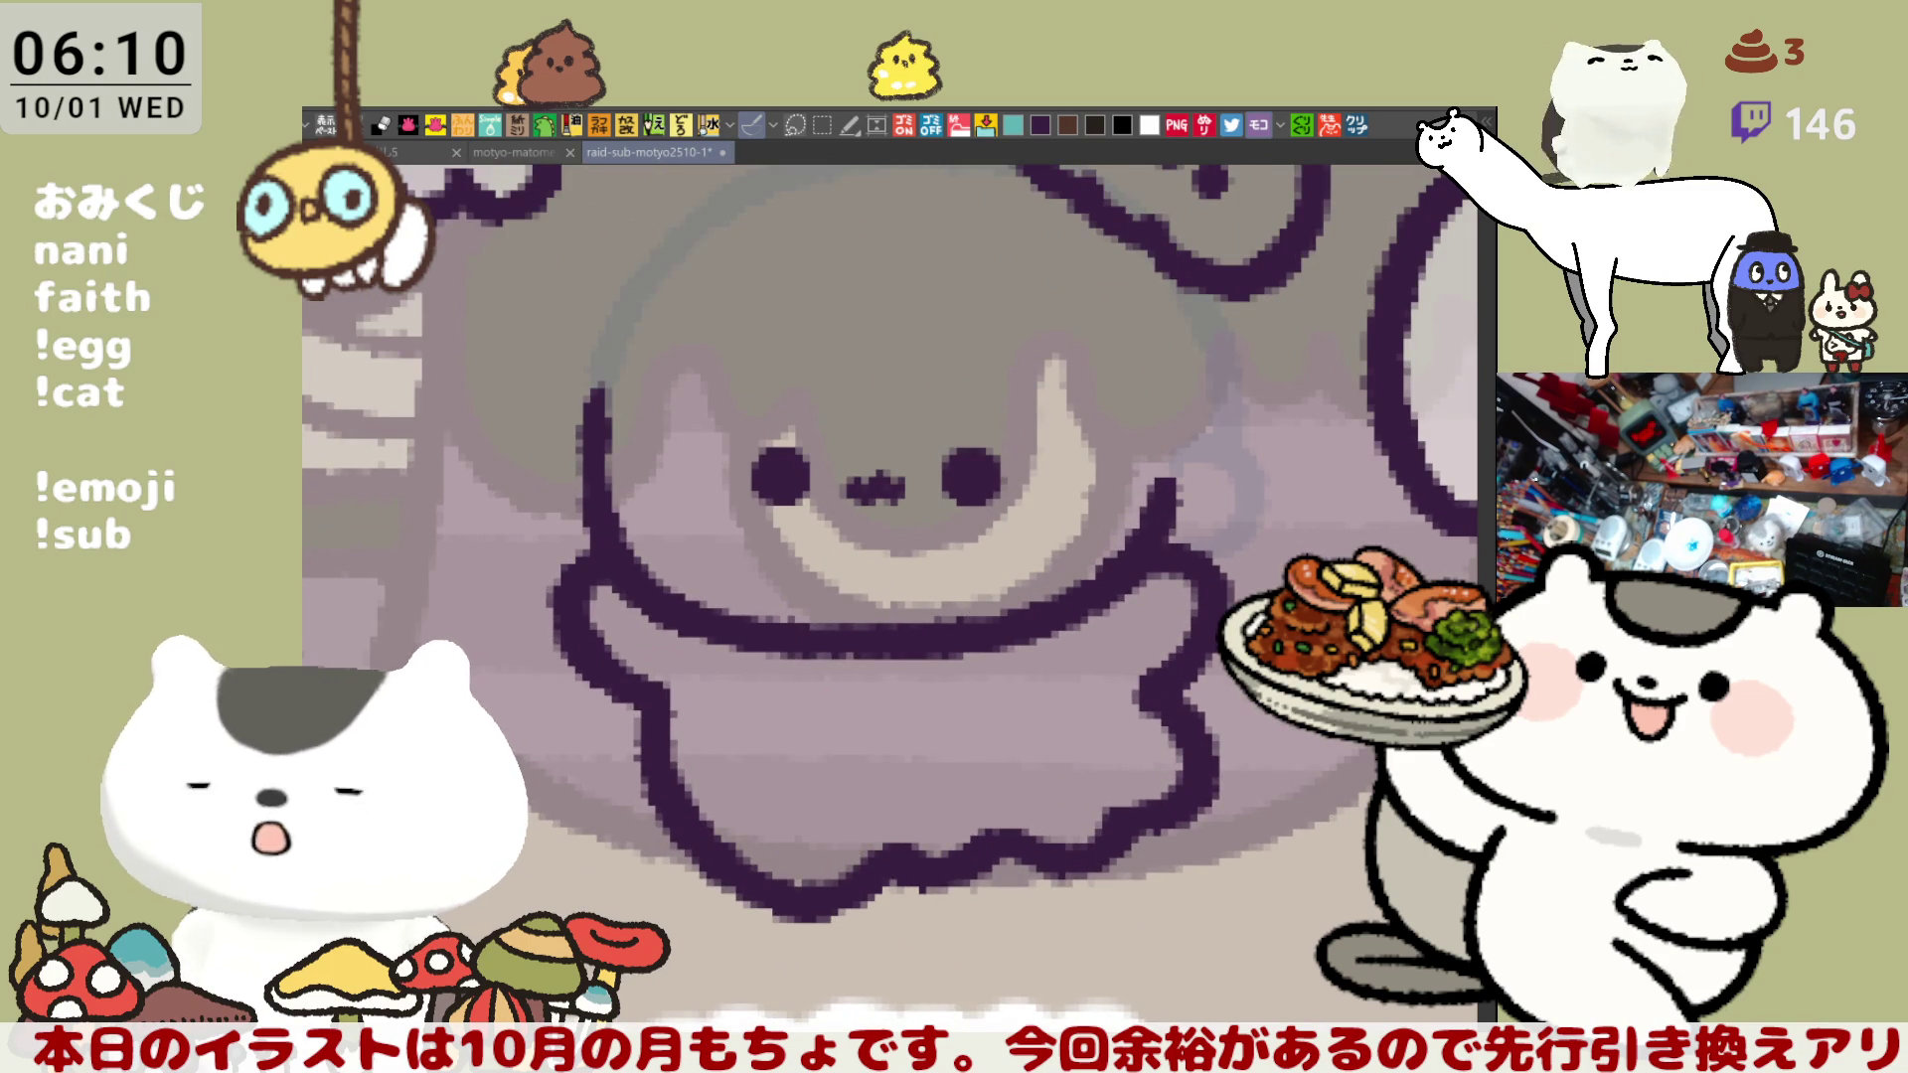
pyautogui.moveTo(852, 529); pyautogui.dragTo(958, 598)
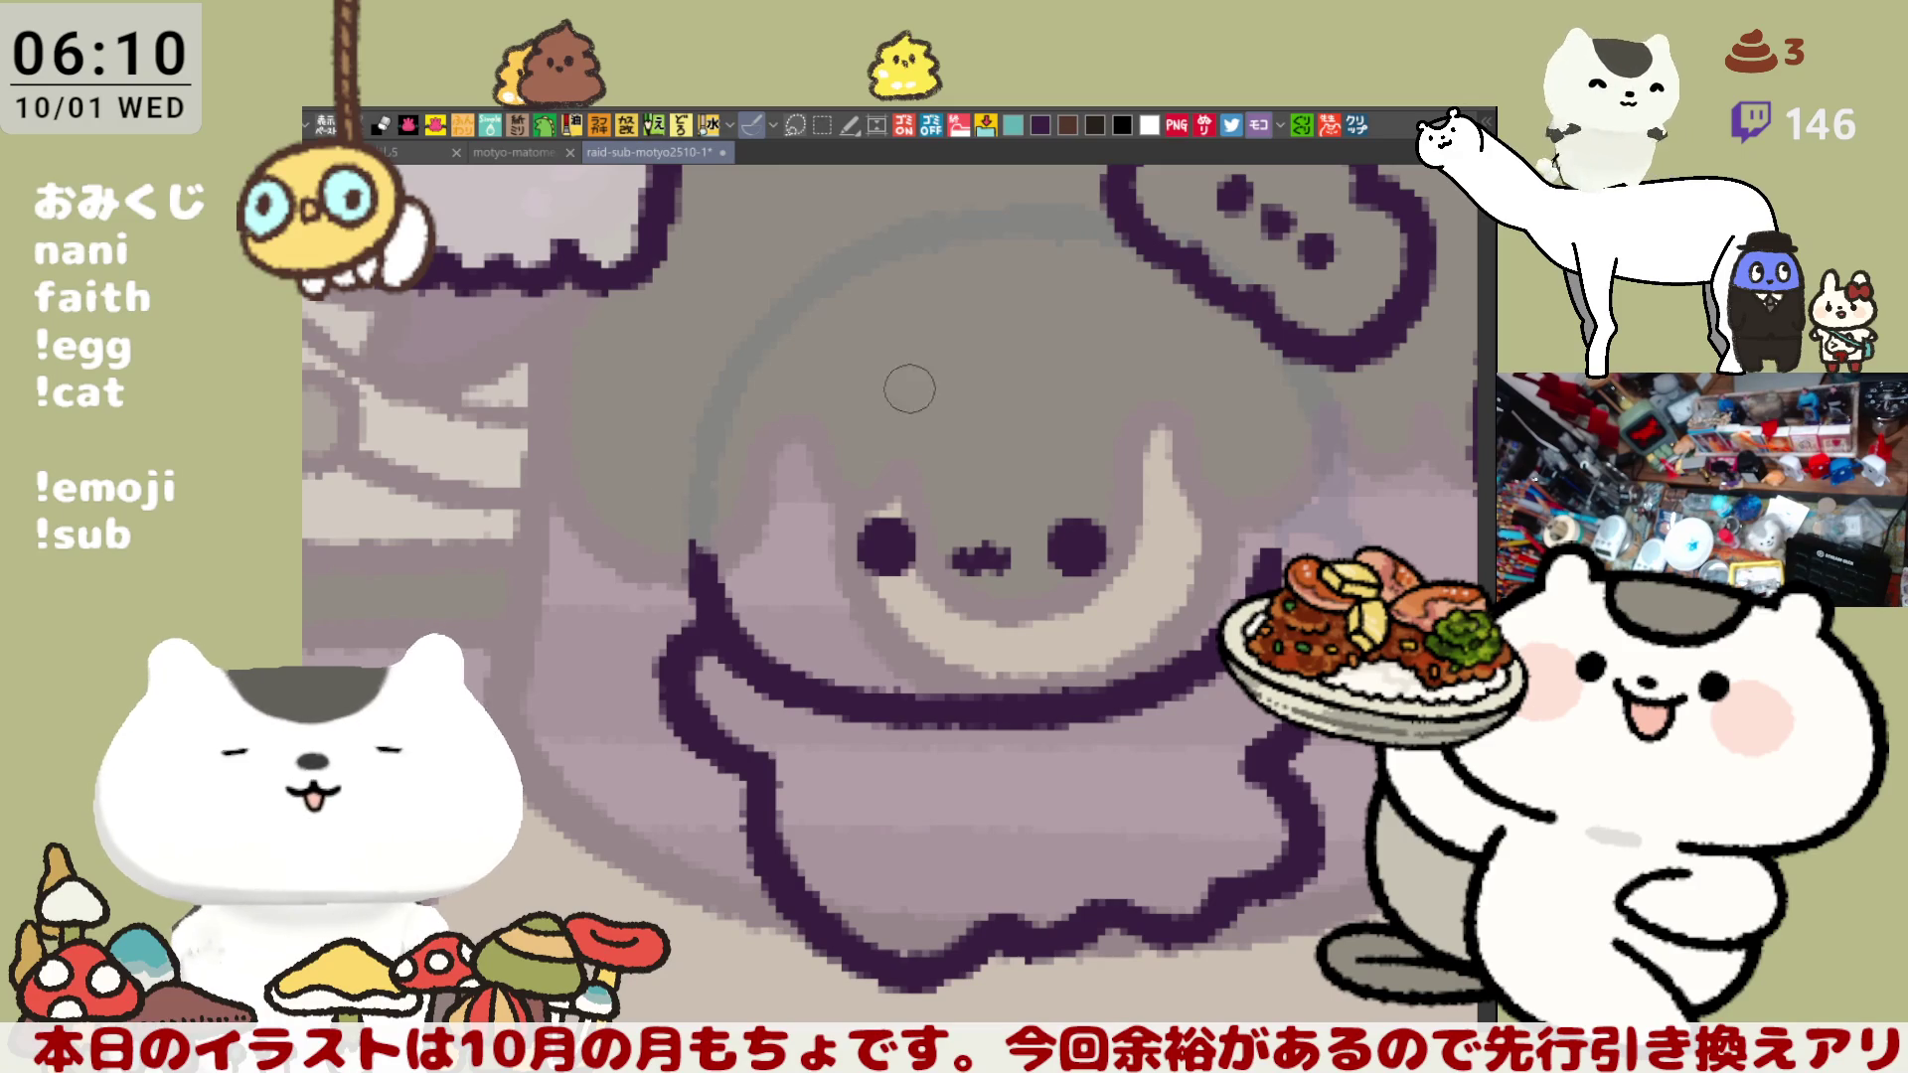
pyautogui.moveTo(909, 388); pyautogui.dragTo(860, 503)
pyautogui.moveTo(796, 840)
pyautogui.mouseDown()
pyautogui.moveTo(1124, 846)
pyautogui.moveTo(1018, 540)
pyautogui.moveTo(1288, 464)
pyautogui.moveTo(1340, 488)
pyautogui.mouseUp()
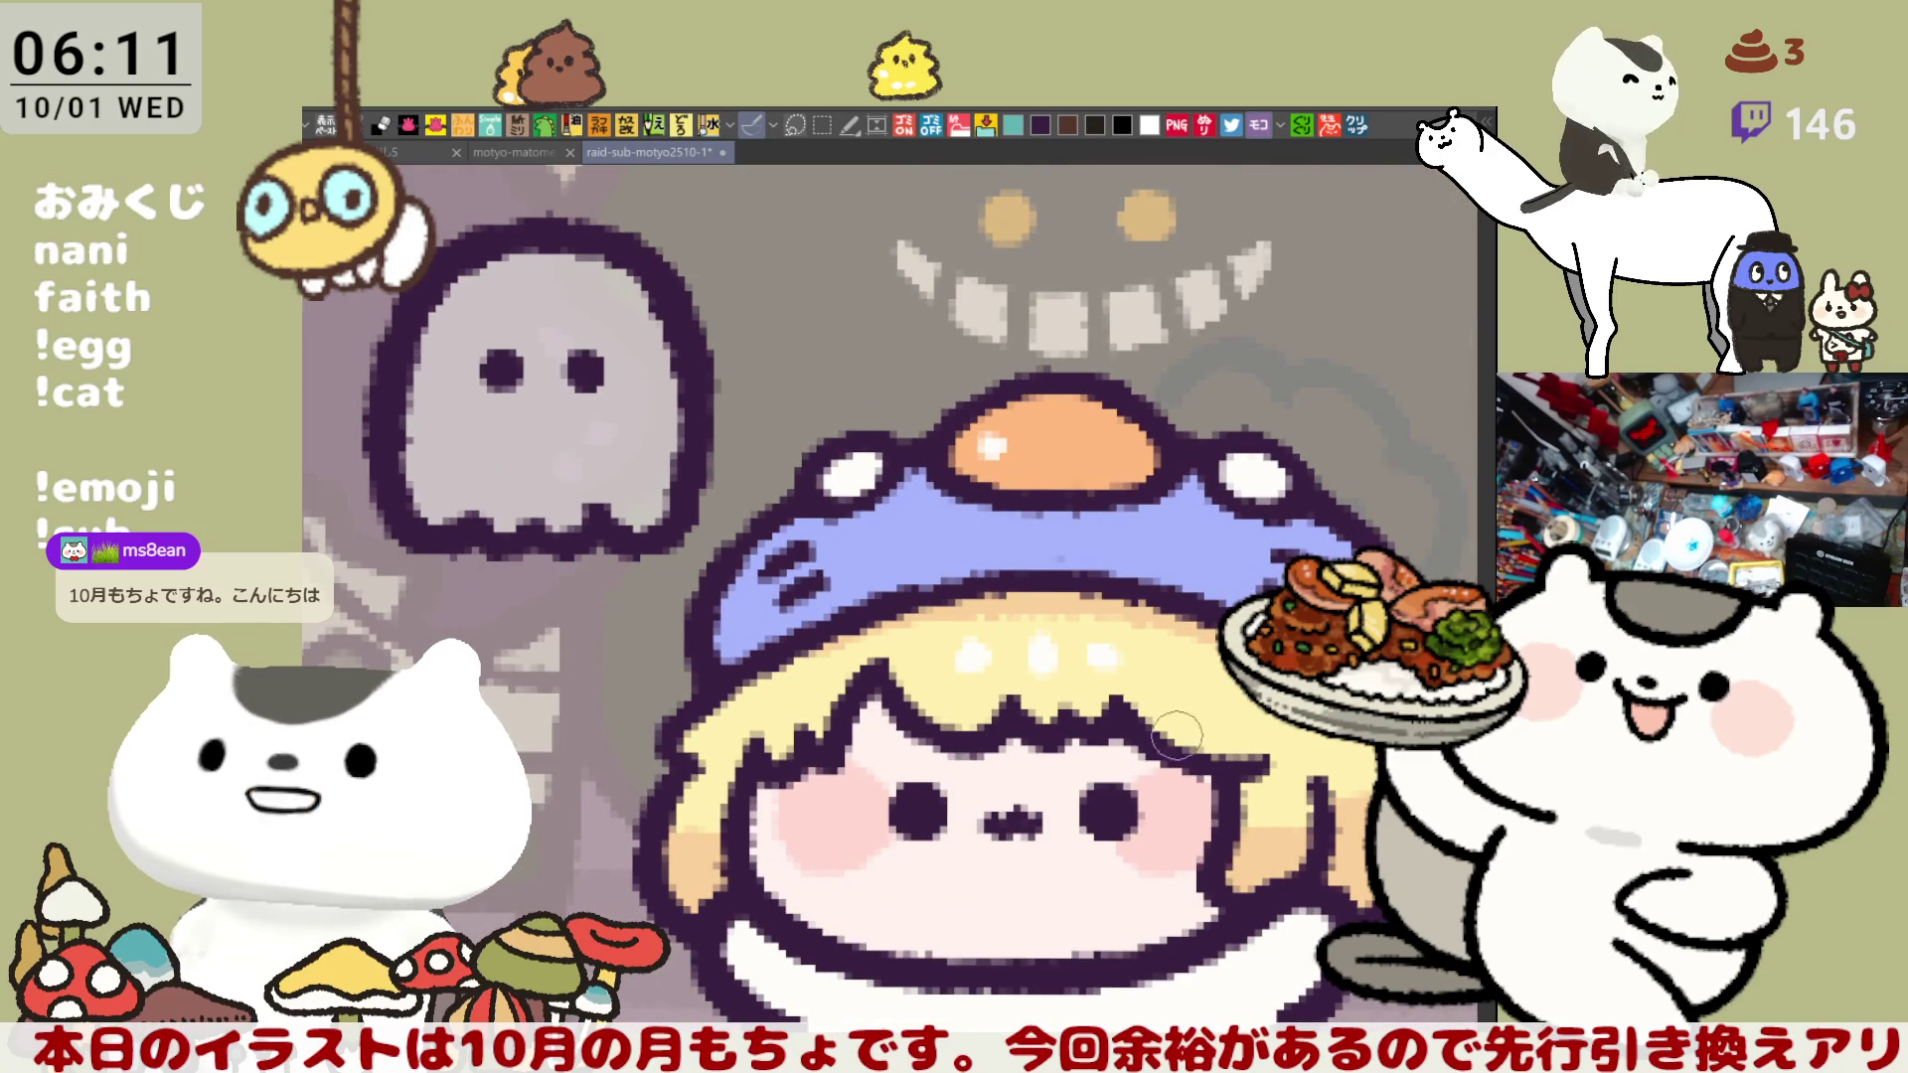
# - Centre the egg and draw a curved stem rising from it, retrying until it fits
pyautogui.moveTo(1178, 735); pyautogui.dragTo(1039, 720)
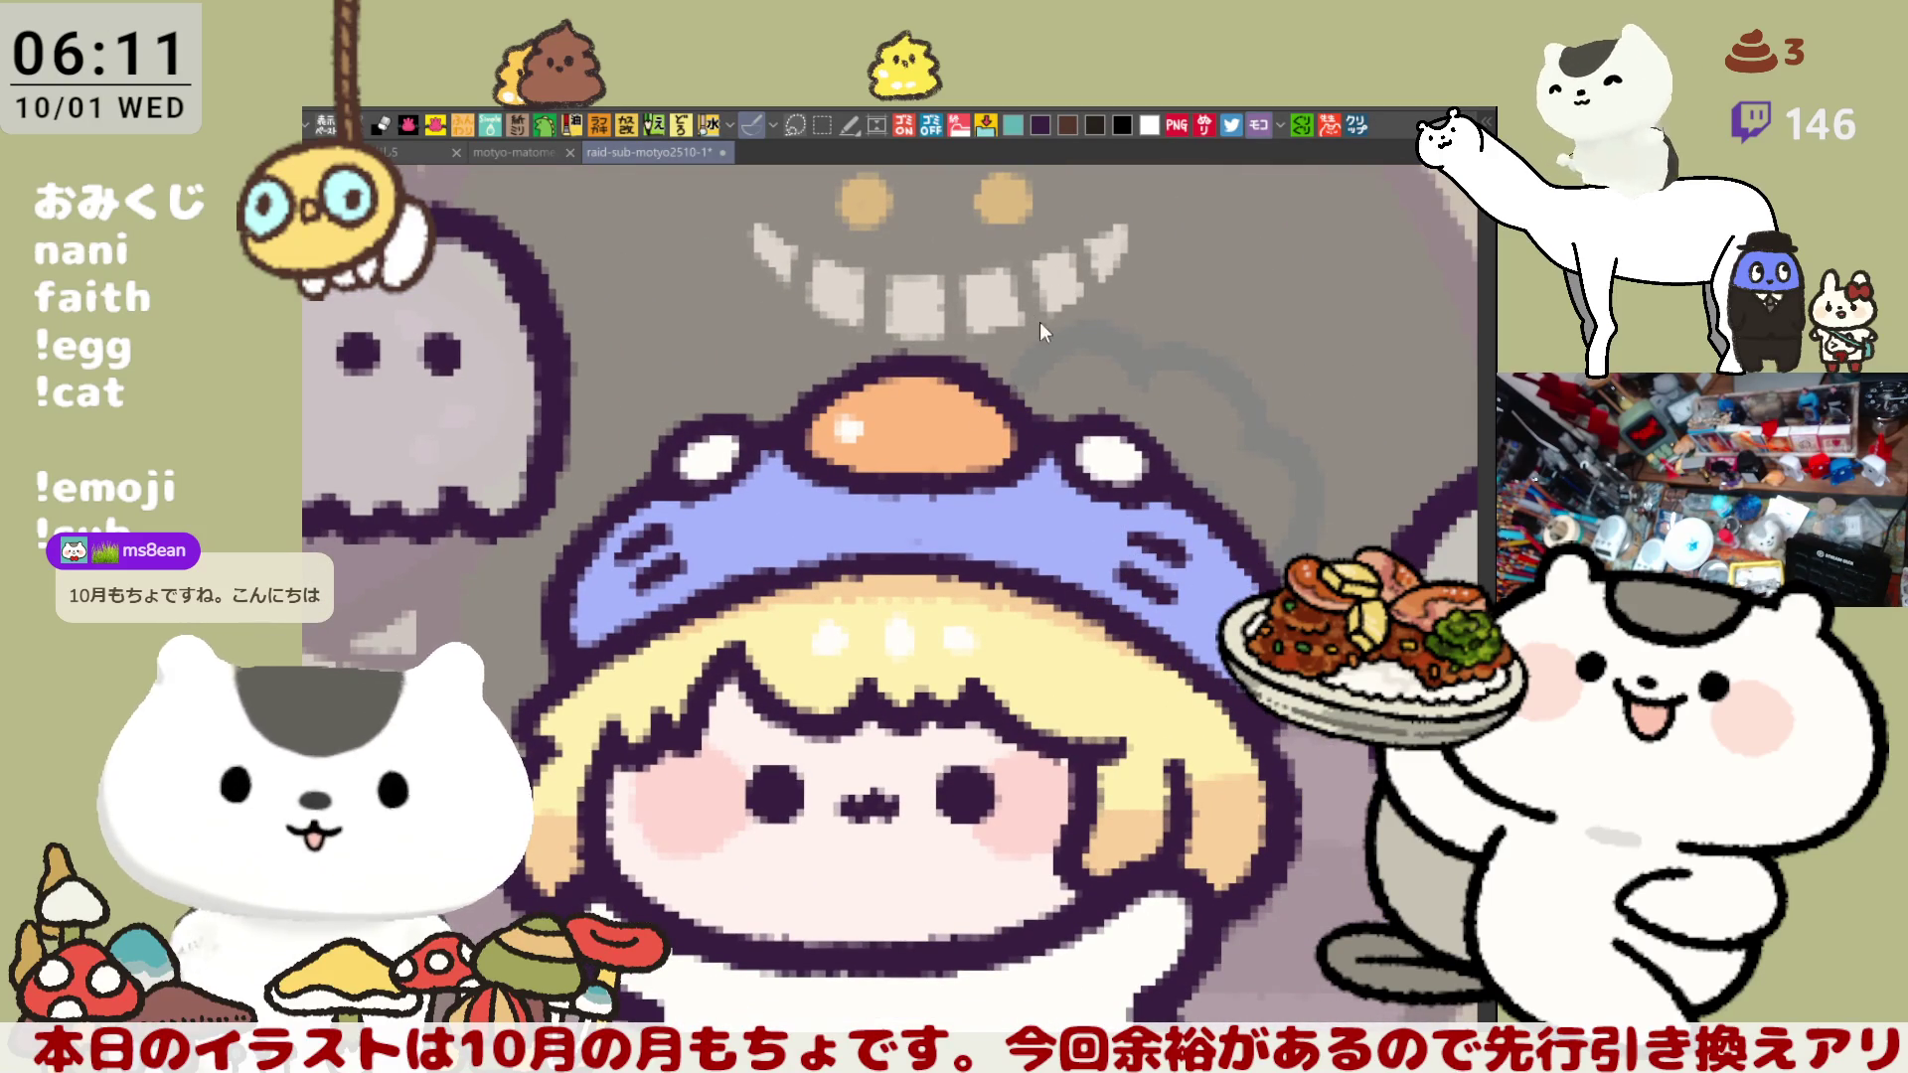
pyautogui.moveTo(971, 388); pyautogui.dragTo(1103, 297)
pyautogui.hotkey('ctrl', 'z')
pyautogui.moveTo(971, 383); pyautogui.dragTo(1103, 296)
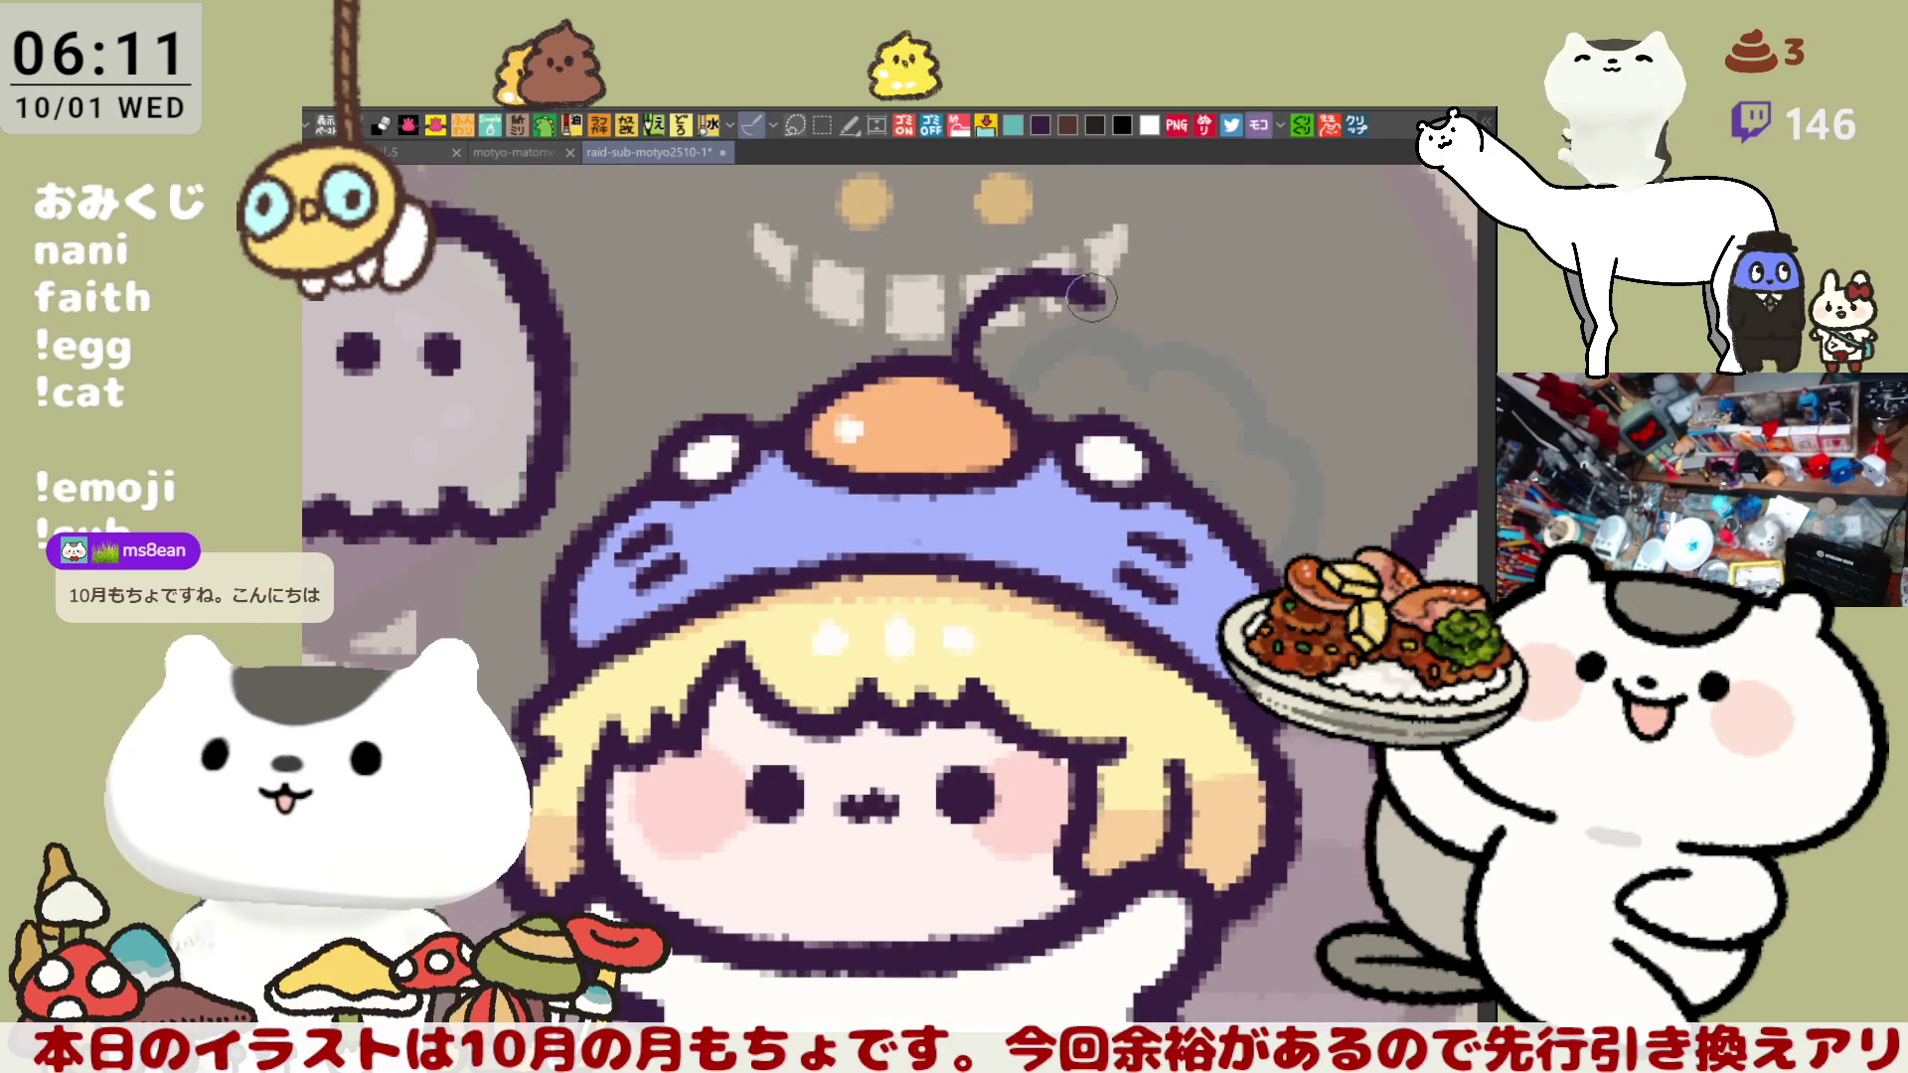
pyautogui.hotkey('ctrl', 'z')
pyautogui.moveTo(971, 386); pyautogui.dragTo(1103, 296)
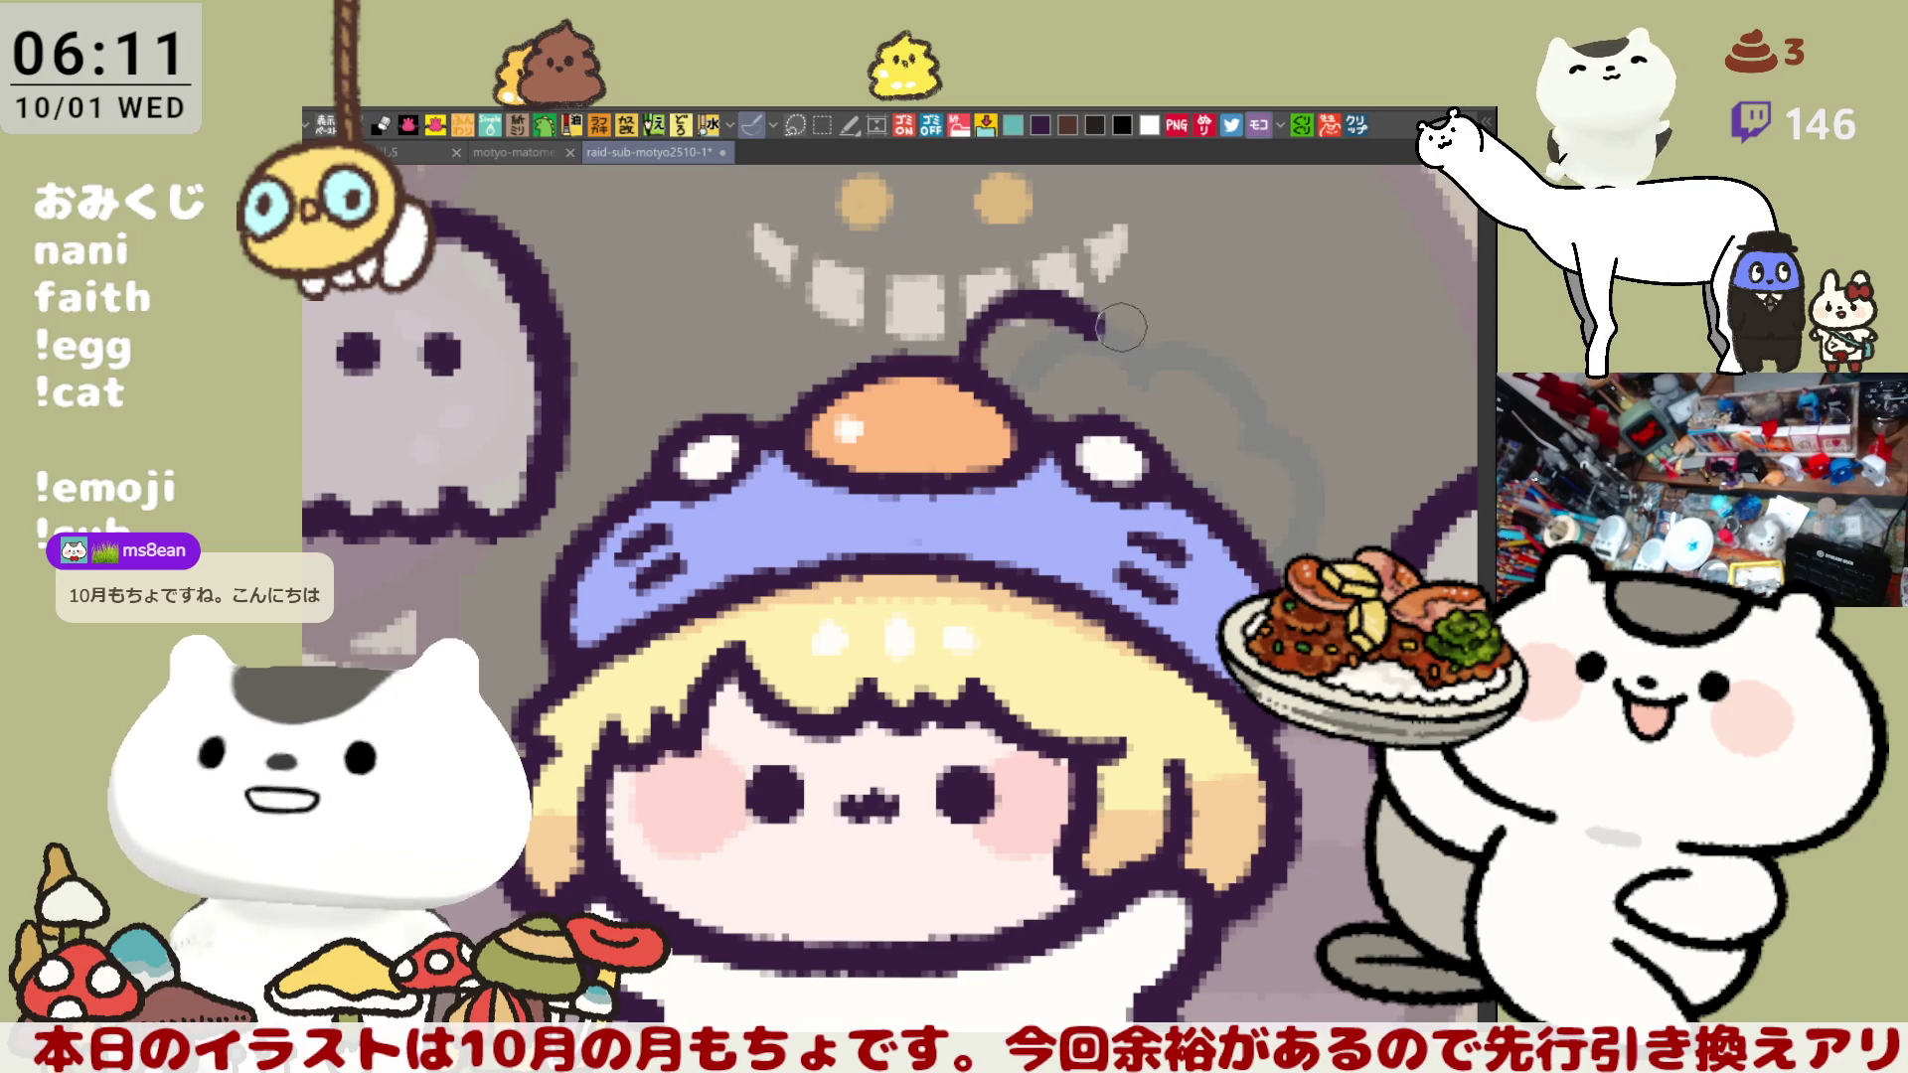
pyautogui.hotkey('ctrl', 'z')
pyautogui.moveTo(981, 376)
pyautogui.mouseDown()
pyautogui.moveTo(1069, 270)
pyautogui.moveTo(1103, 308)
pyautogui.moveTo(1063, 266)
pyautogui.moveTo(1098, 320)
pyautogui.mouseUp()
pyautogui.hotkey('ctrl', 'z')
# - Extend the stem's curve into an arc reaching to the right
pyautogui.hotkey('ctrl', 'z')
pyautogui.moveTo(962, 383)
pyautogui.mouseDown()
pyautogui.moveTo(1153, 298)
pyautogui.moveTo(1199, 319)
pyautogui.mouseUp()
pyautogui.hotkey('ctrl', 'z')
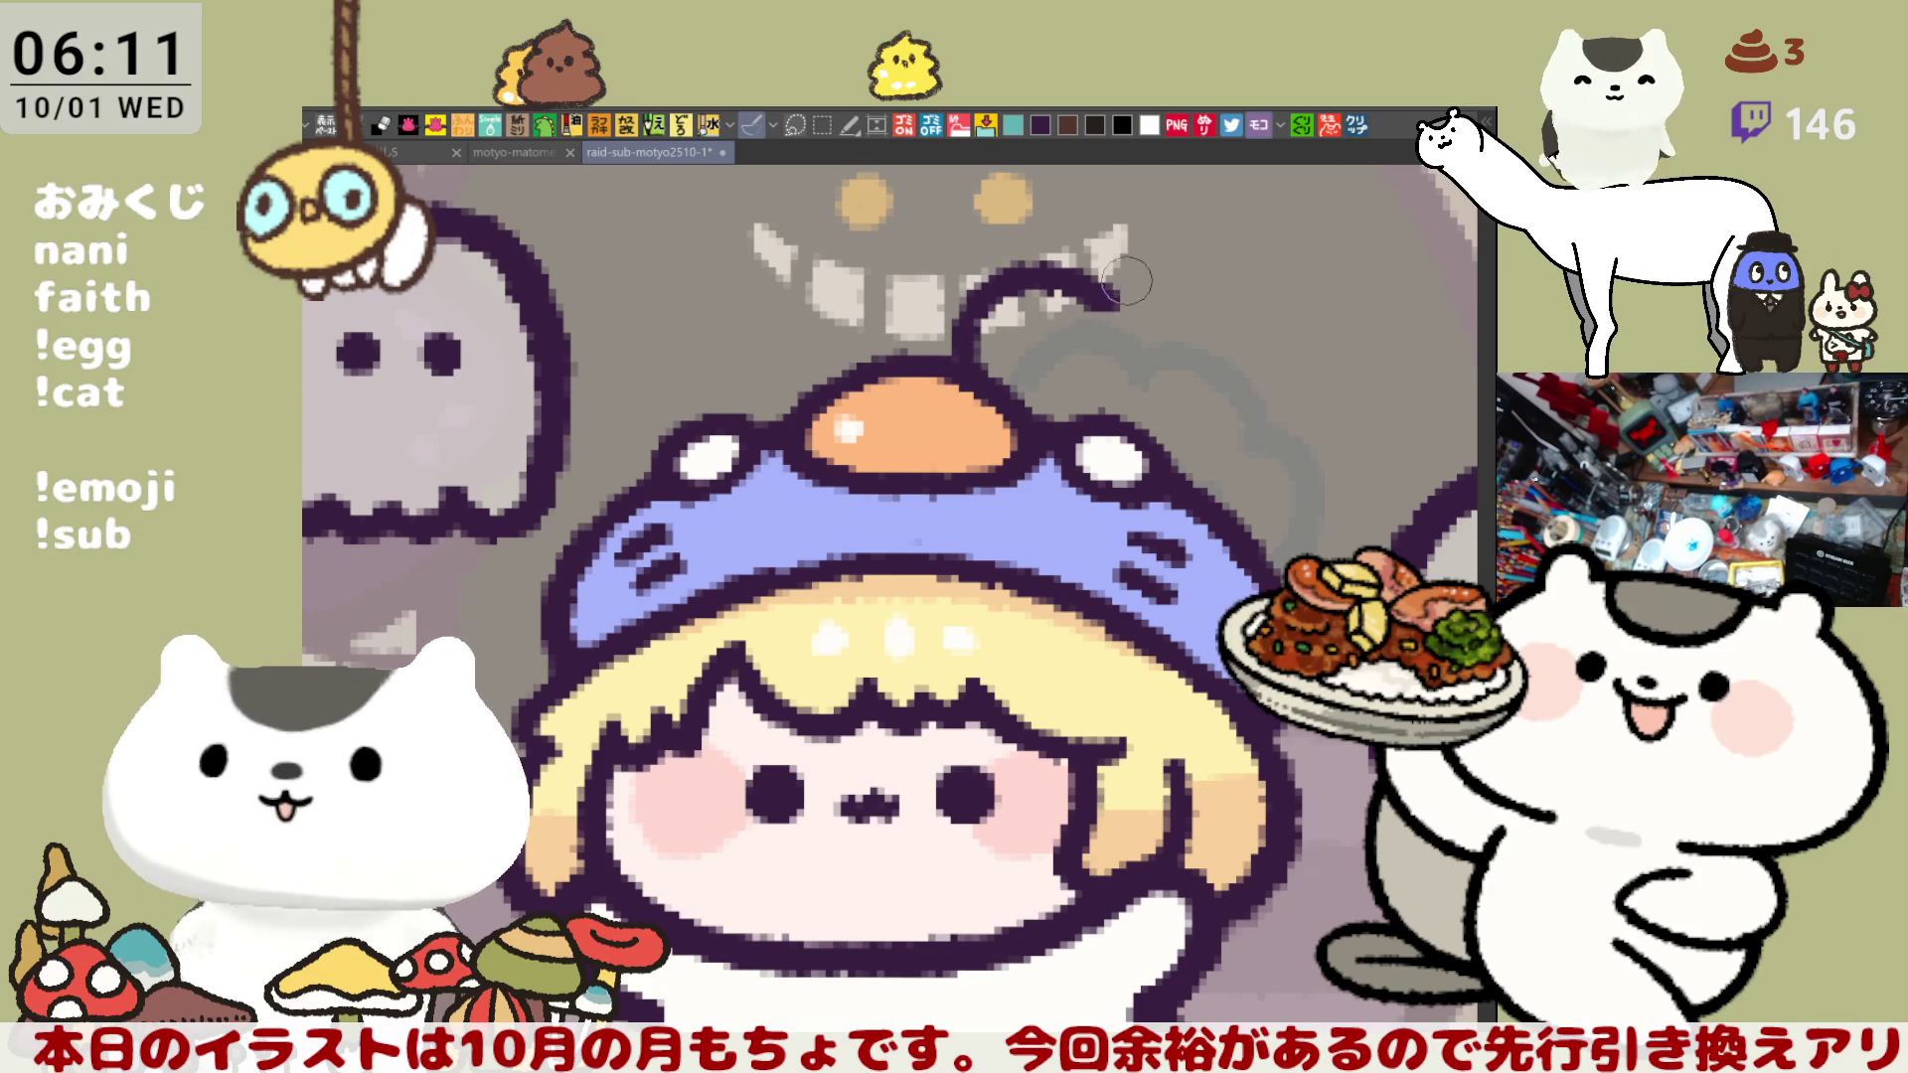
pyautogui.moveTo(1098, 303); pyautogui.dragTo(1208, 330)
pyautogui.hotkey('ctrl', 'z')
# - Outline the blob's right side curving down past the egg to the hat
pyautogui.hotkey('ctrl', 'z')
pyautogui.moveTo(1094, 300)
pyautogui.mouseDown()
pyautogui.moveTo(1193, 316)
pyautogui.moveTo(1292, 438)
pyautogui.mouseUp()
pyautogui.hotkey('ctrl', 'z')
pyautogui.moveTo(1212, 323); pyautogui.dragTo(1282, 512)
pyautogui.hotkey('ctrl', 'z')
pyautogui.moveTo(1178, 310); pyautogui.dragTo(1292, 517)
pyautogui.hotkey('ctrl', 'z')
pyautogui.moveTo(1178, 310)
pyautogui.mouseDown()
pyautogui.moveTo(1292, 389)
pyautogui.moveTo(1207, 502)
pyautogui.mouseUp()
pyautogui.hotkey('ctrl', 'z')
pyautogui.moveTo(1178, 310); pyautogui.dragTo(1205, 497)
pyautogui.hotkey('ctrl', 'z')
pyautogui.moveTo(1177, 310)
pyautogui.mouseDown()
pyautogui.moveTo(1203, 343)
pyautogui.moveTo(1207, 497)
pyautogui.mouseUp()
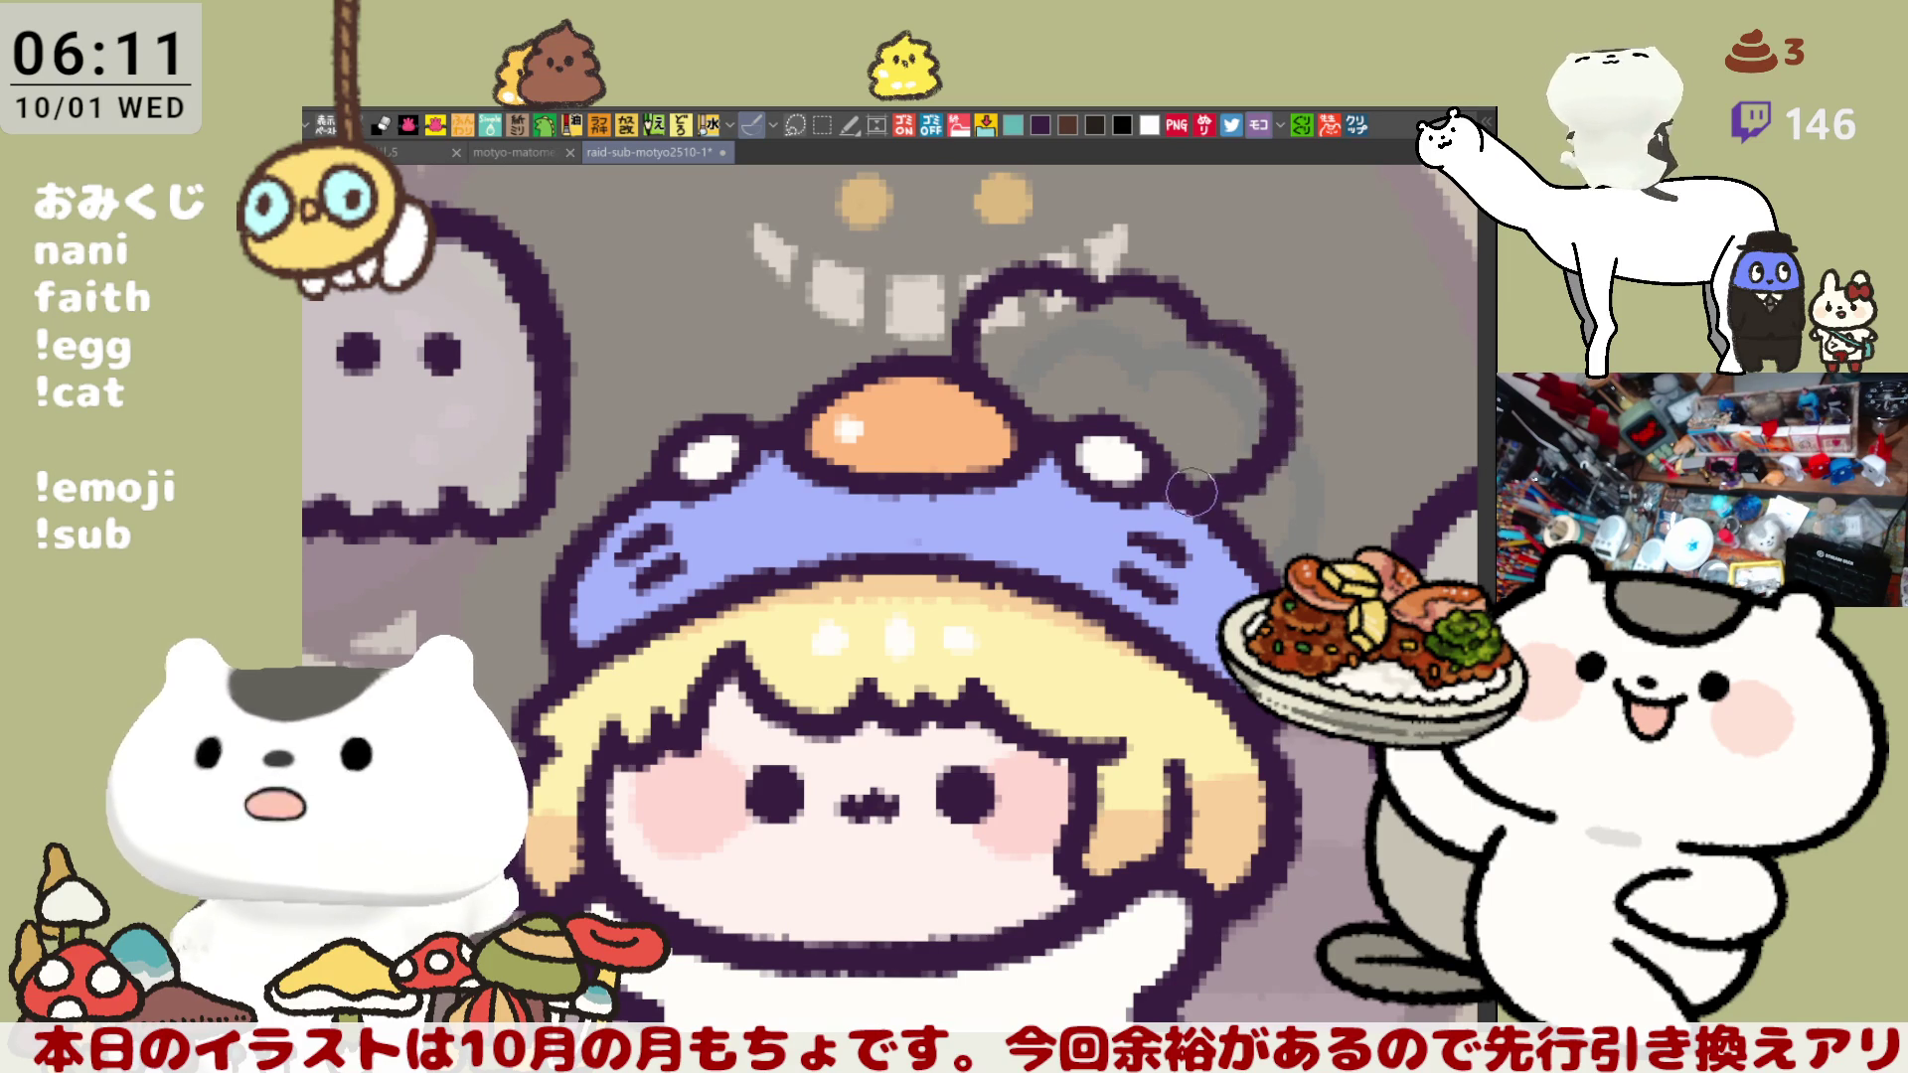
pyautogui.hotkey('ctrl', 'z')
pyautogui.moveTo(1193, 346)
pyautogui.mouseDown()
pyautogui.moveTo(1287, 457)
pyautogui.moveTo(1208, 517)
pyautogui.mouseUp()
pyautogui.hotkey('ctrl', 'z')
pyautogui.moveTo(1178, 311)
pyautogui.mouseDown()
pyautogui.moveTo(1257, 333)
pyautogui.moveTo(1203, 495)
pyautogui.mouseUp()
pyautogui.hotkey('ctrl', 'z')
pyautogui.moveTo(1178, 310)
pyautogui.mouseDown()
pyautogui.moveTo(1287, 452)
pyautogui.moveTo(1204, 502)
pyautogui.mouseUp()
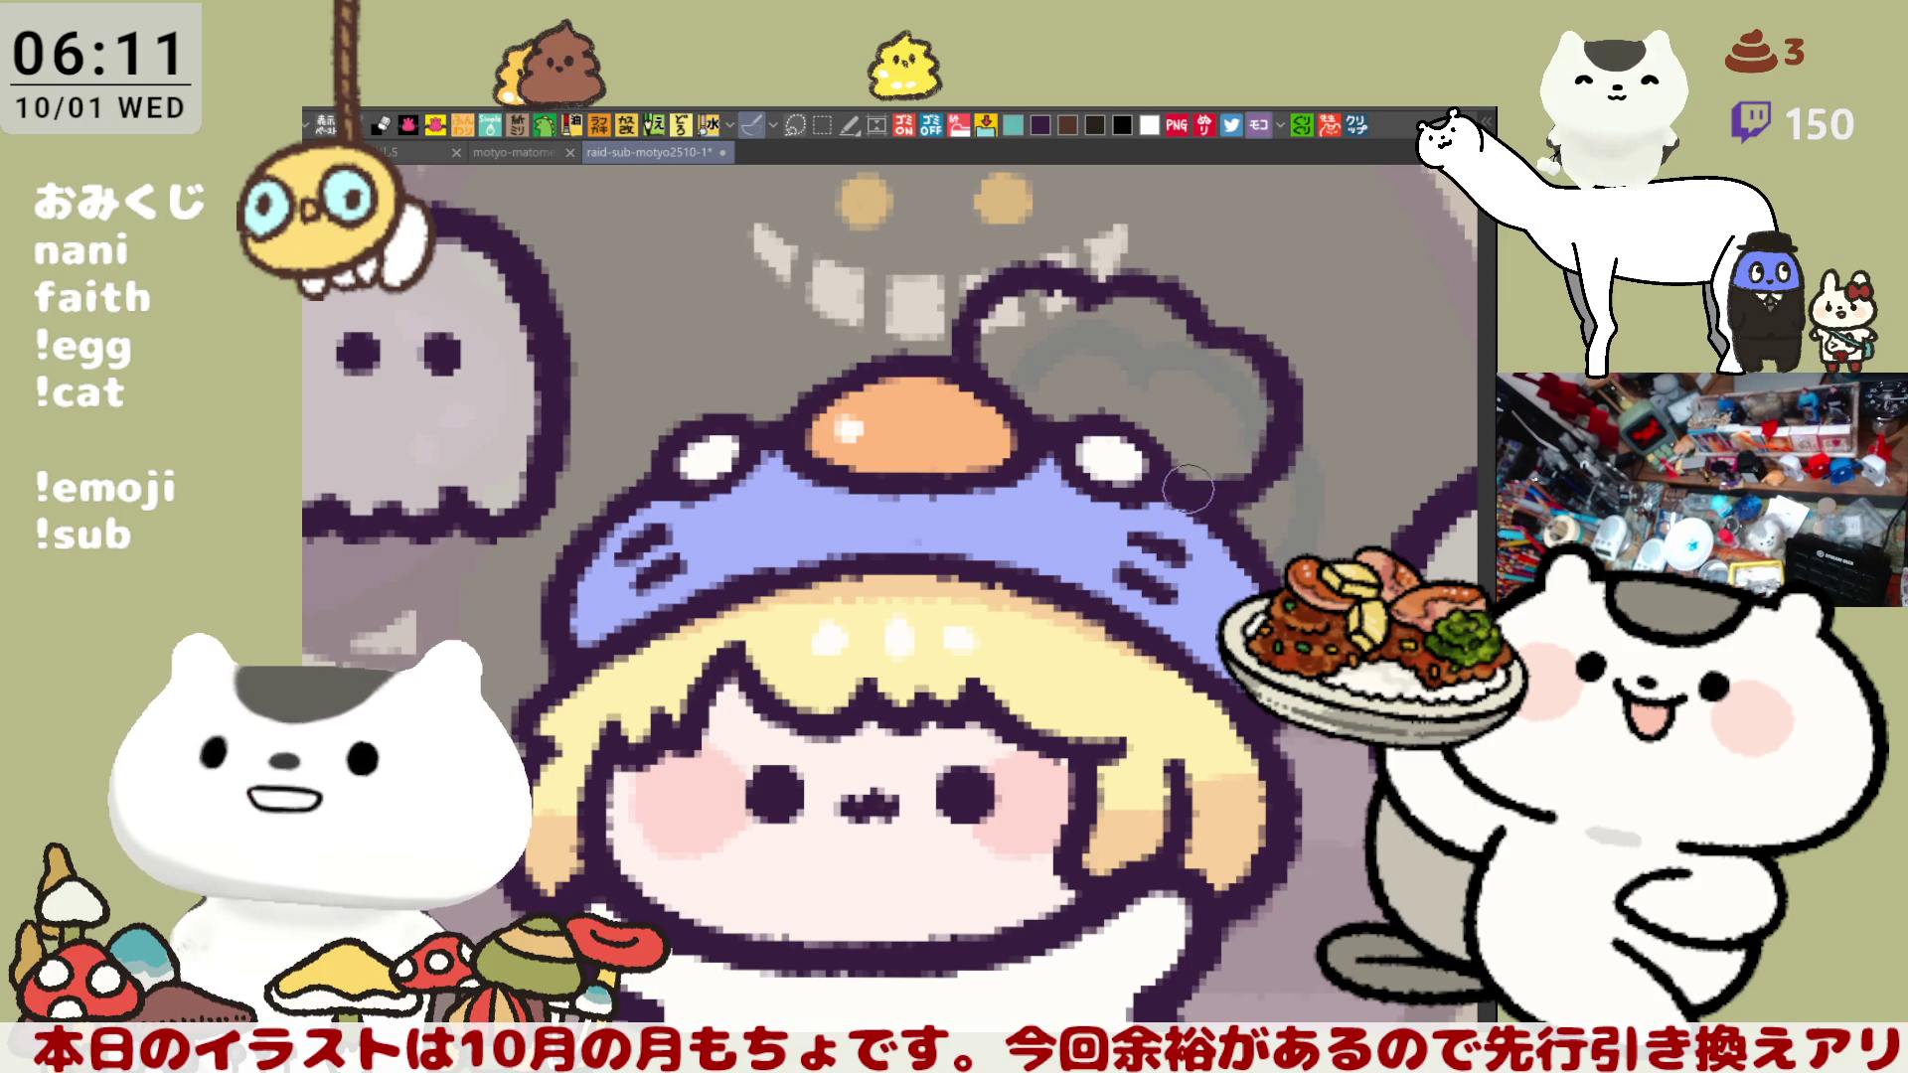
pyautogui.hotkey('ctrl', 'z')
pyautogui.moveTo(1239, 341)
pyautogui.mouseDown()
pyautogui.moveTo(1287, 388)
pyautogui.moveTo(1188, 492)
pyautogui.mouseUp()
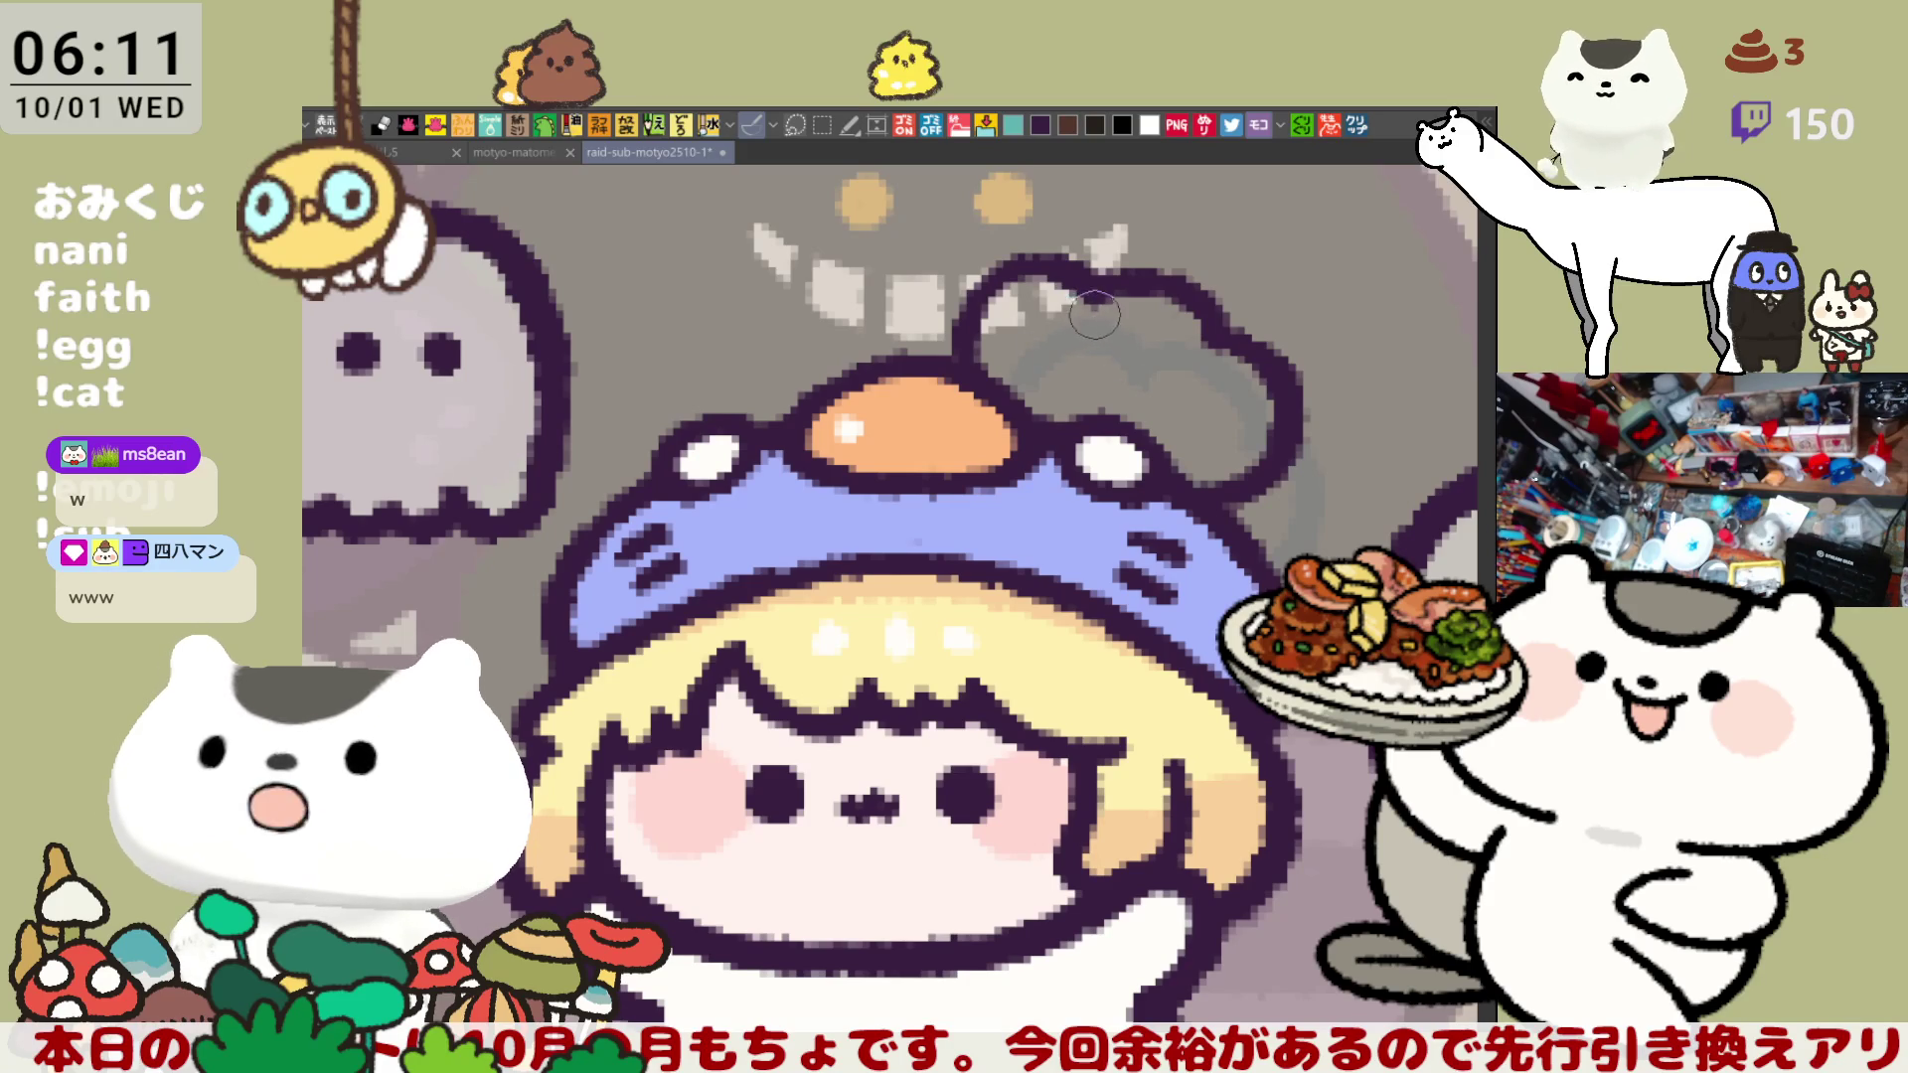
# - Place two dark dot eyes inside the blob
pyautogui.click(1083, 343)
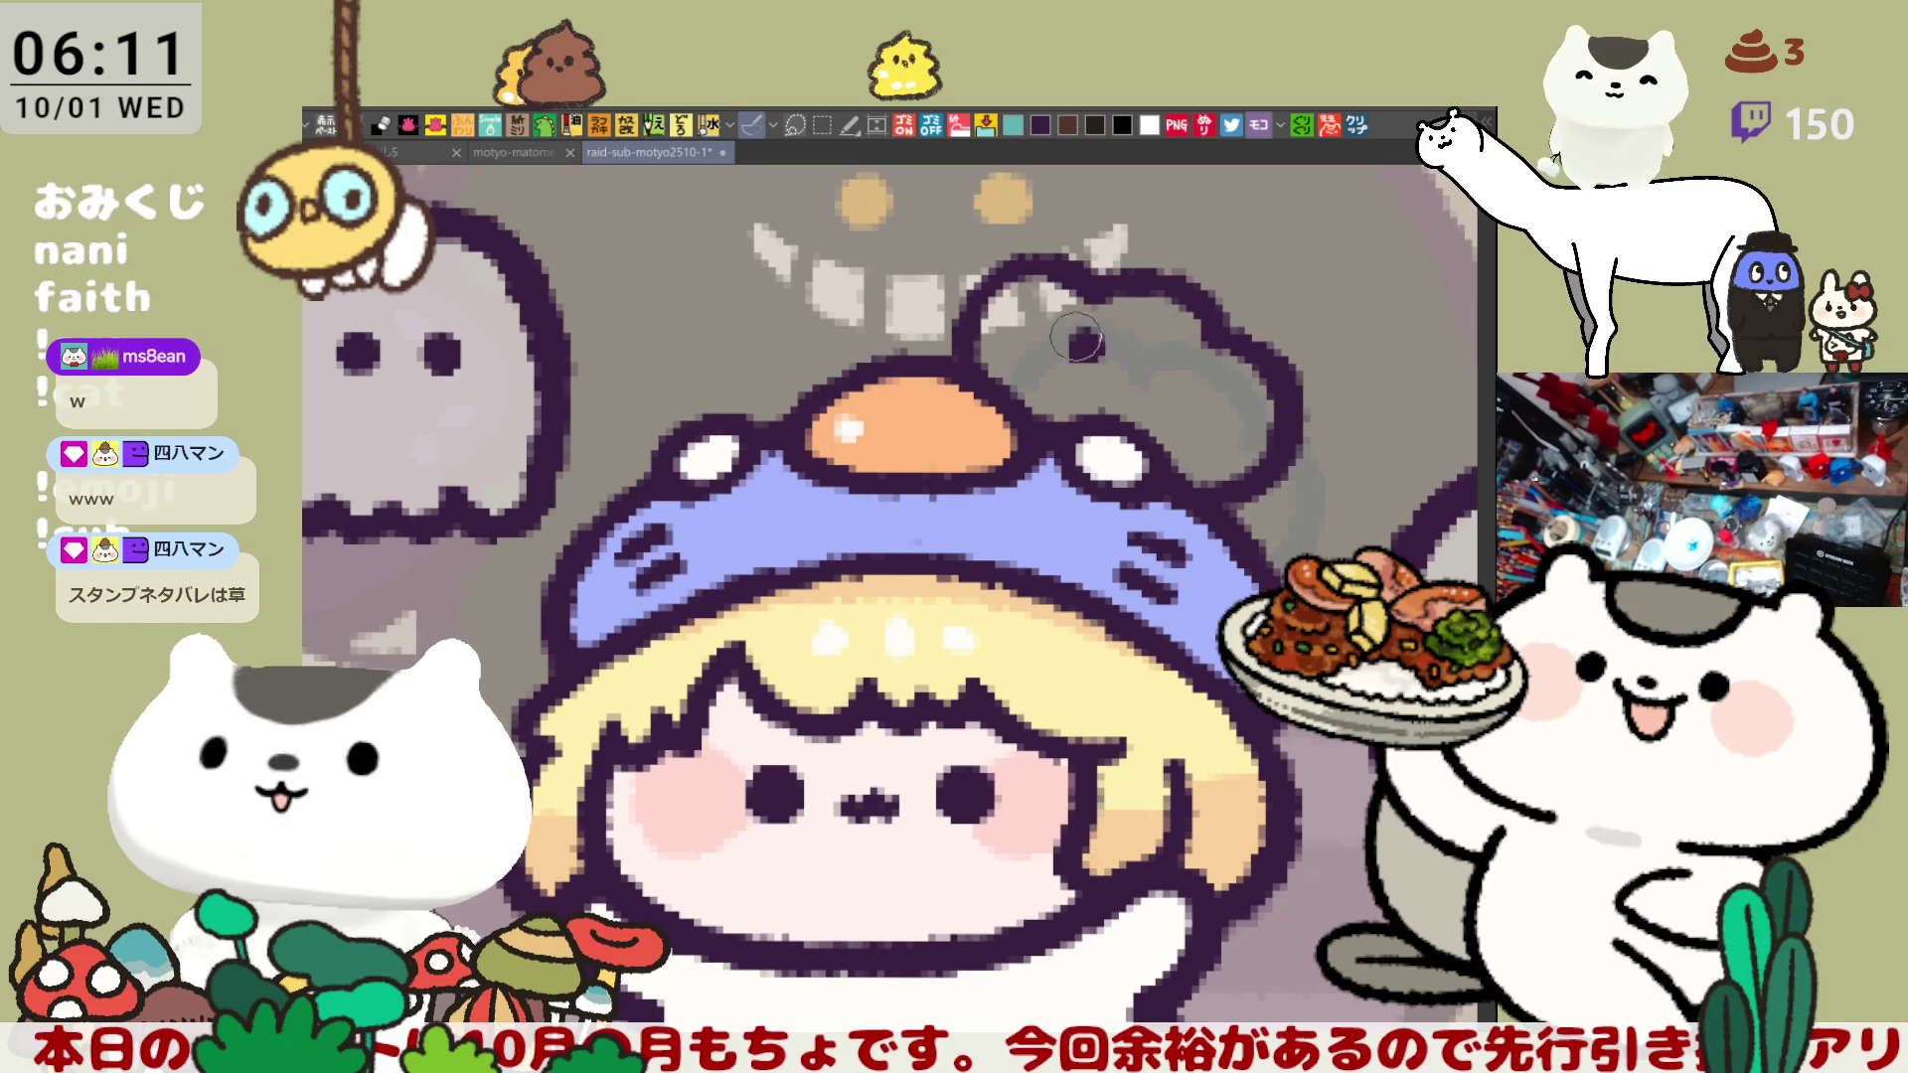
pyautogui.click(1183, 387)
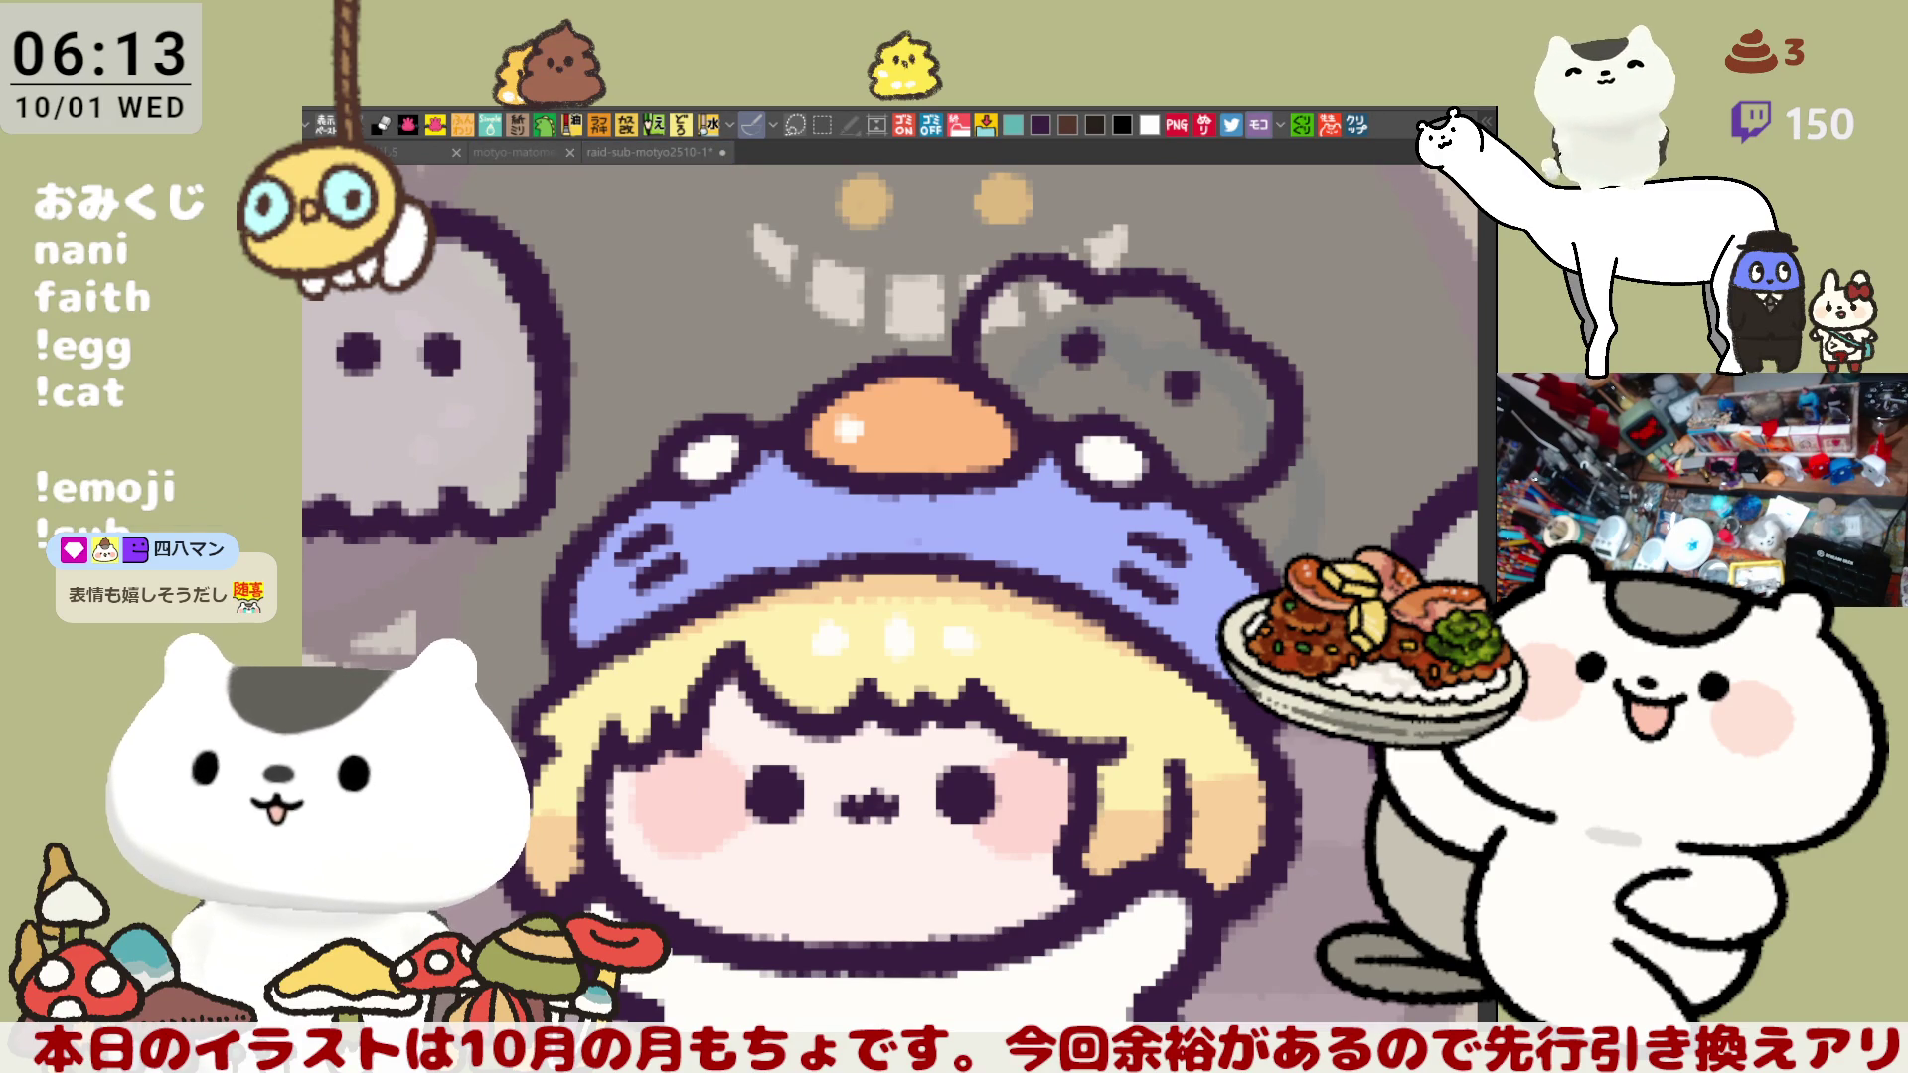
# - Fill the grey blob orange and shade its left and right sides darker orange
pyautogui.scroll(-5, 979, 717)
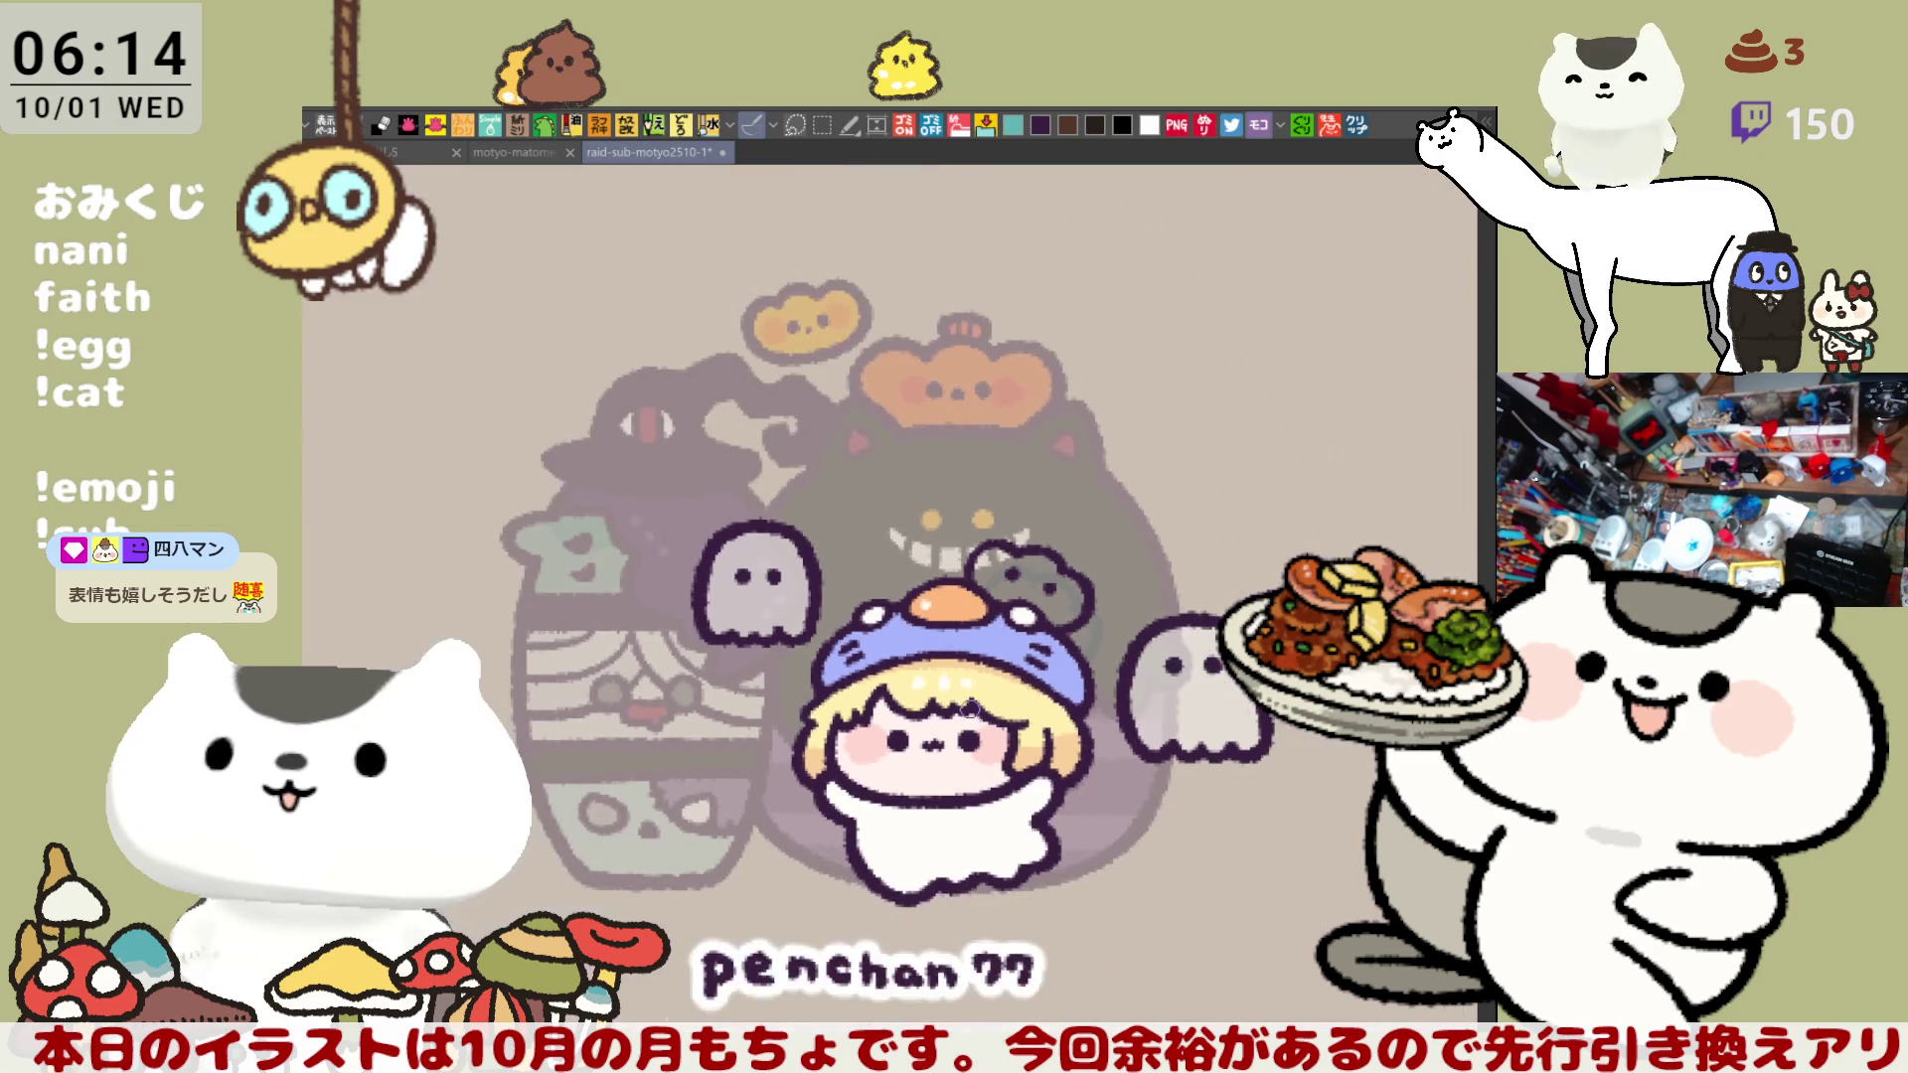
pyautogui.scroll(5, 970, 711)
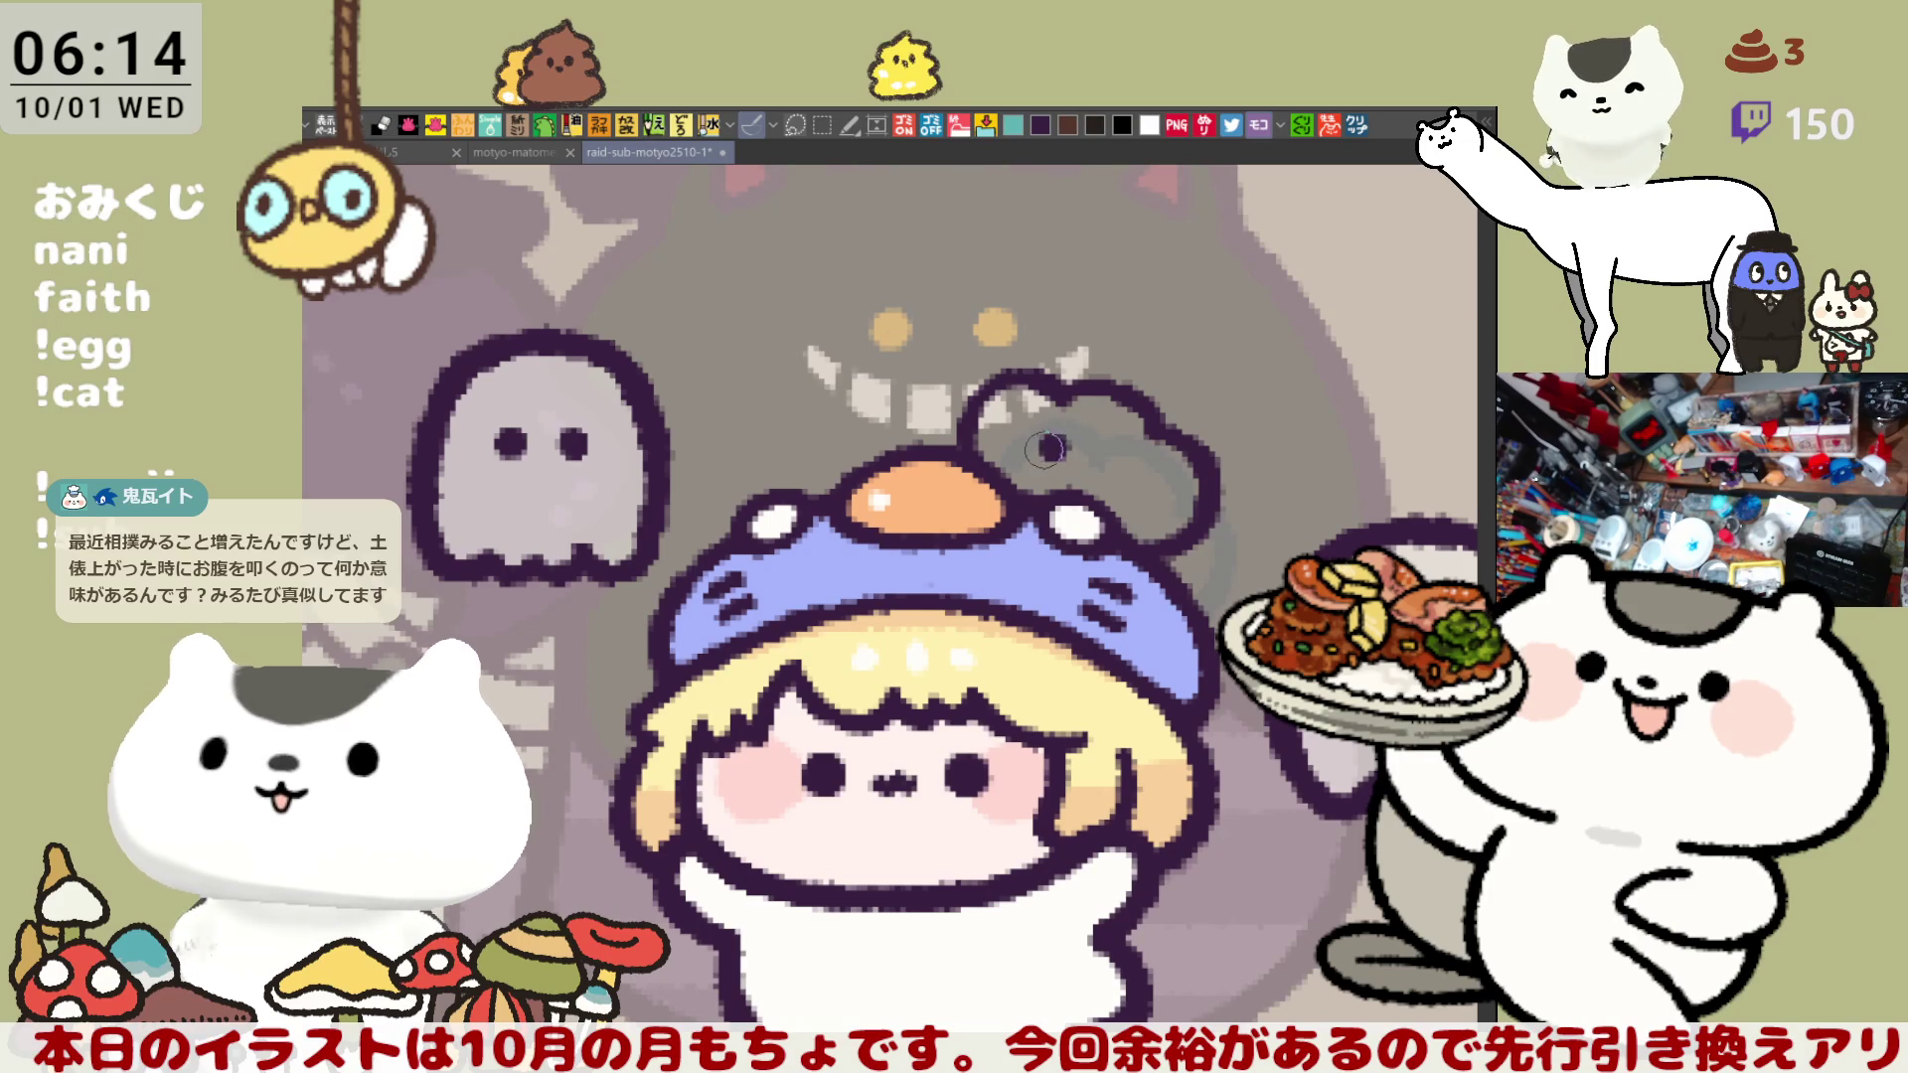
pyautogui.moveTo(1133, 464); pyautogui.dragTo(1136, 474)
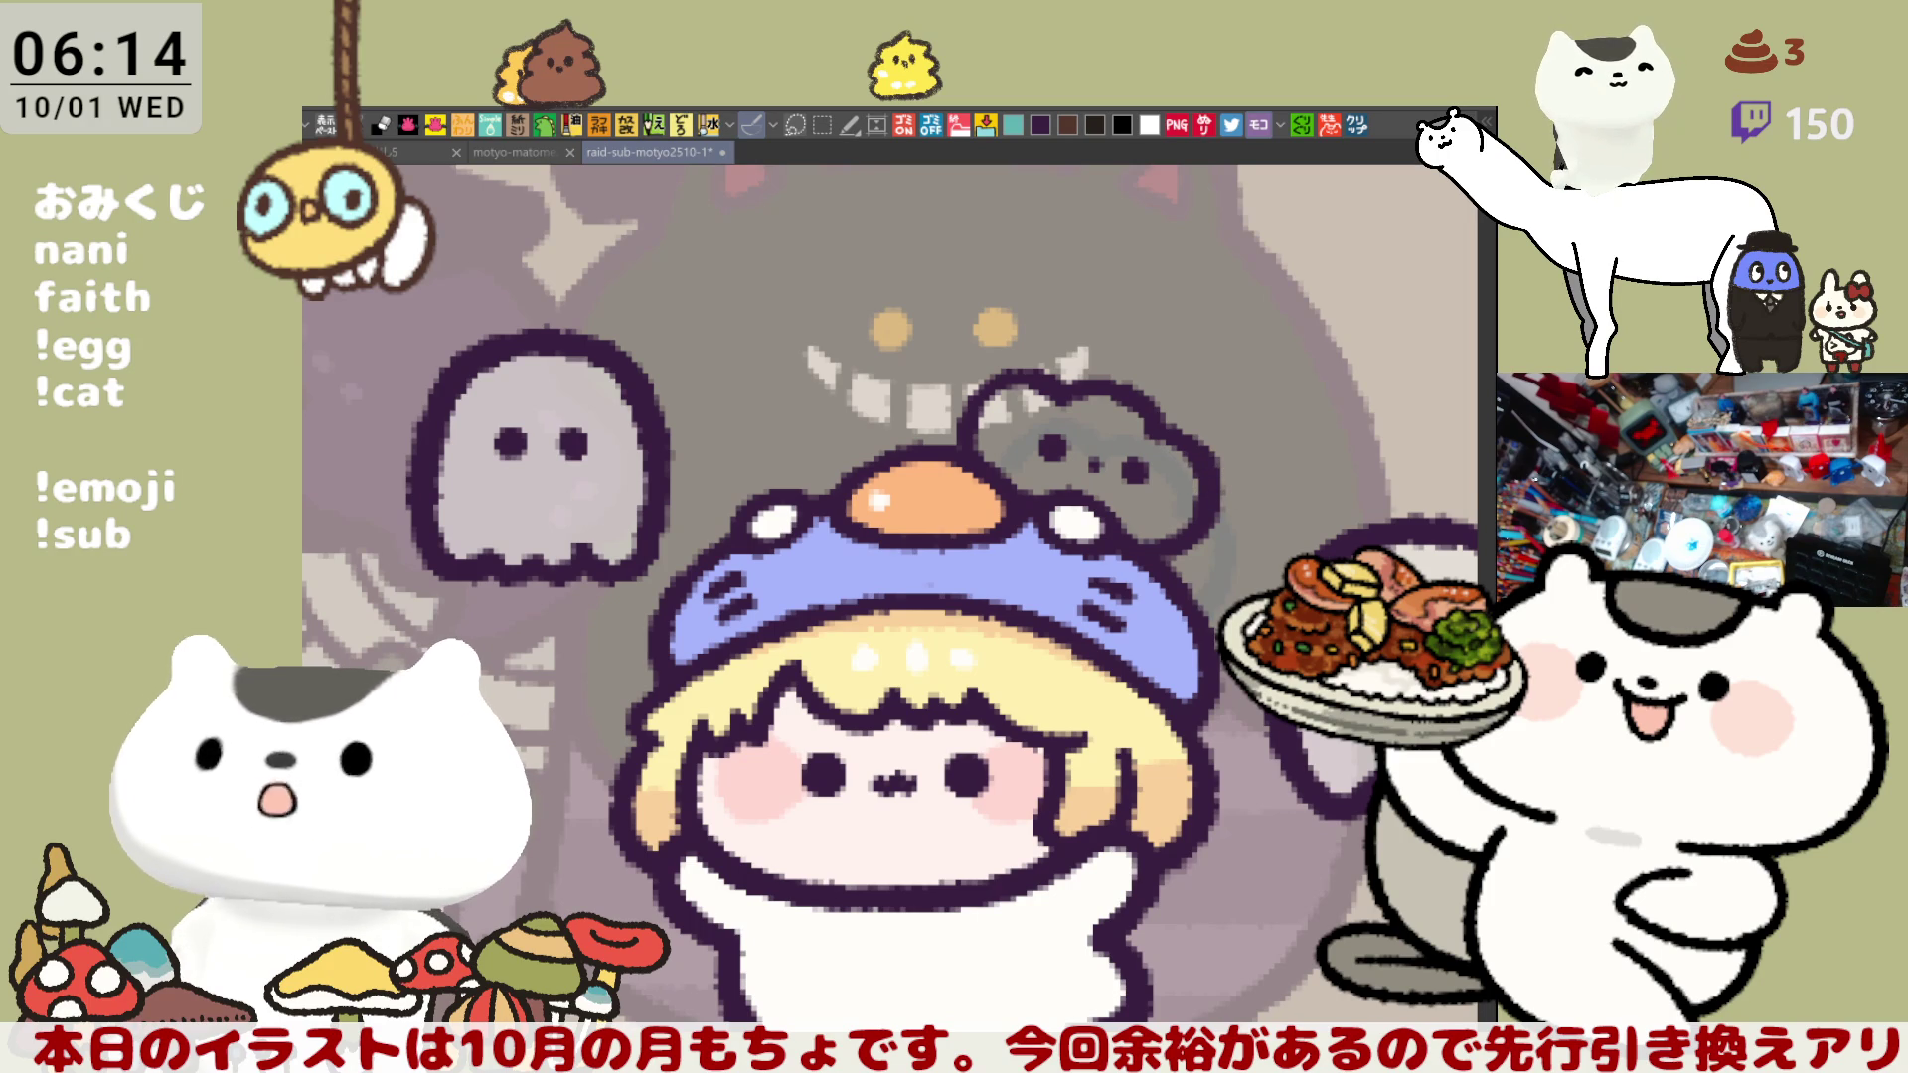
pyautogui.click(1080, 490)
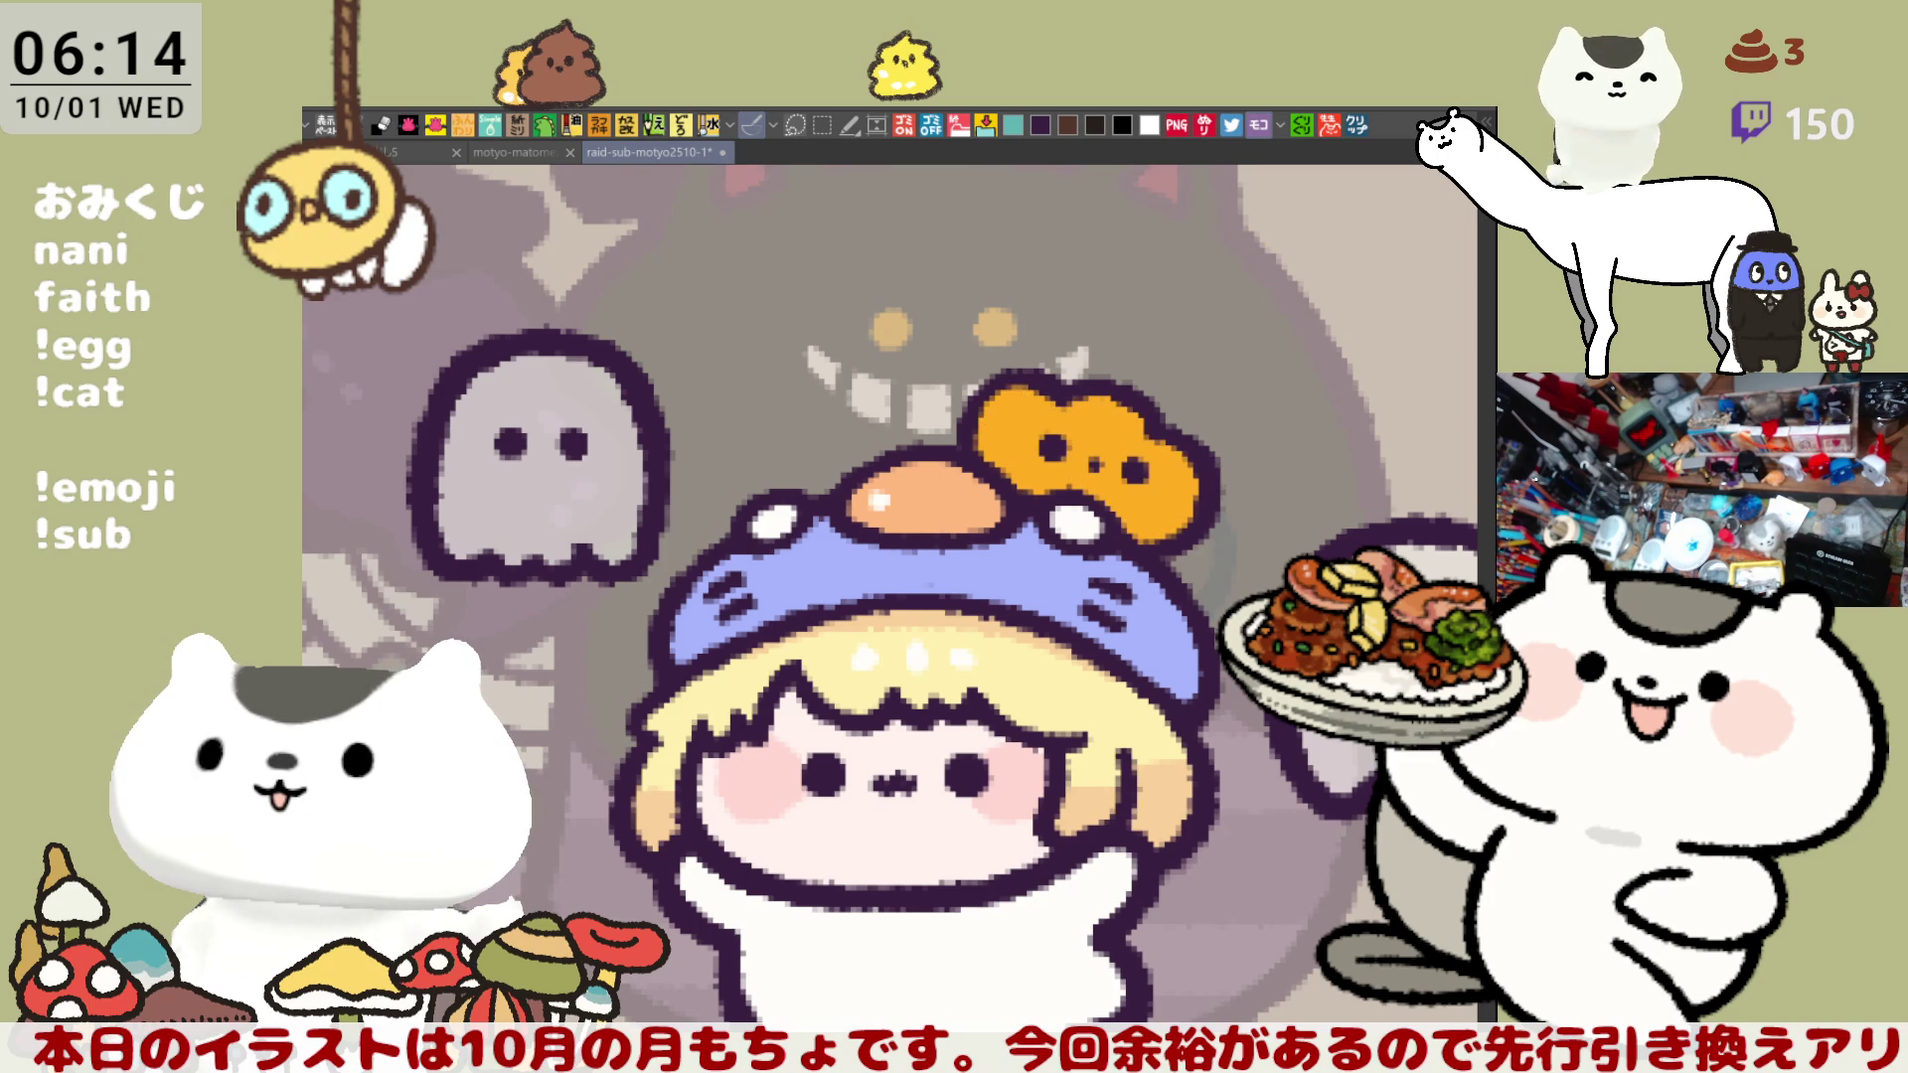
pyautogui.moveTo(1038, 439); pyautogui.dragTo(1016, 460)
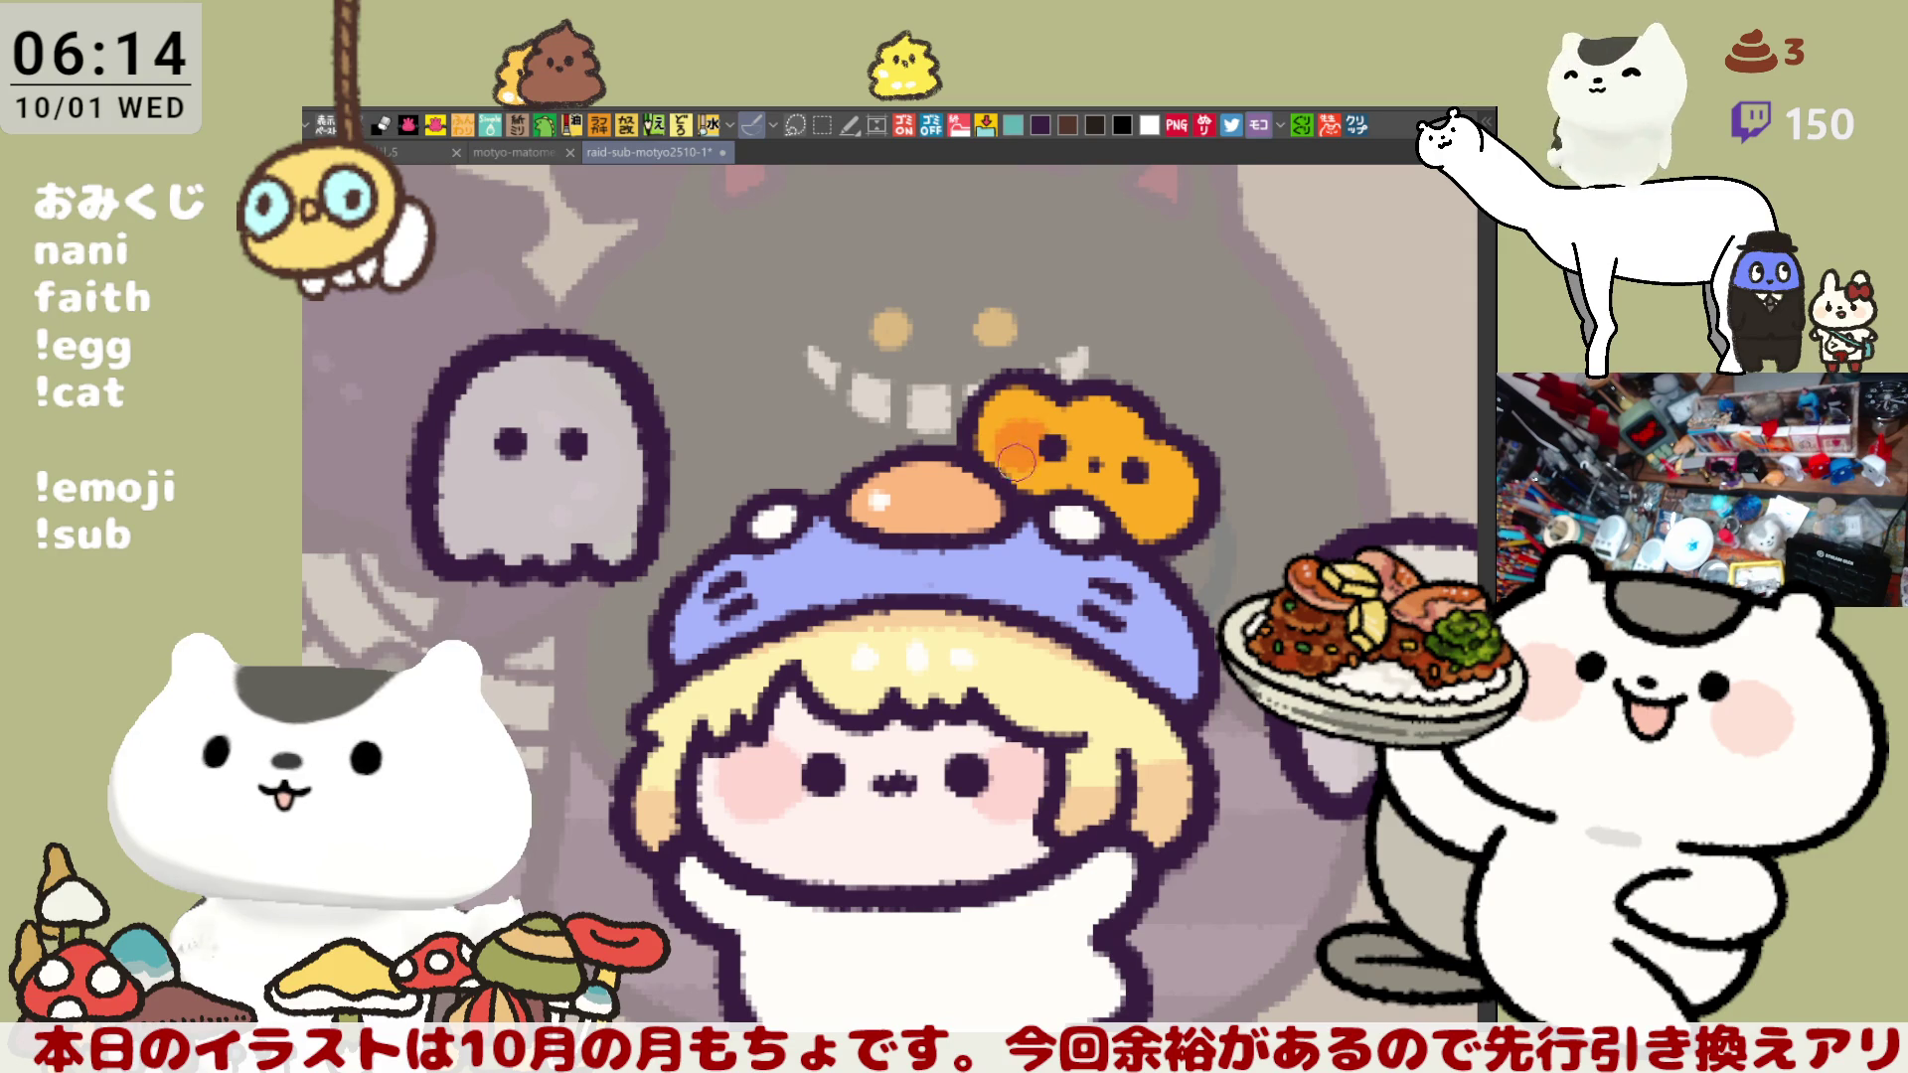
pyautogui.moveTo(1152, 467); pyautogui.dragTo(1183, 497)
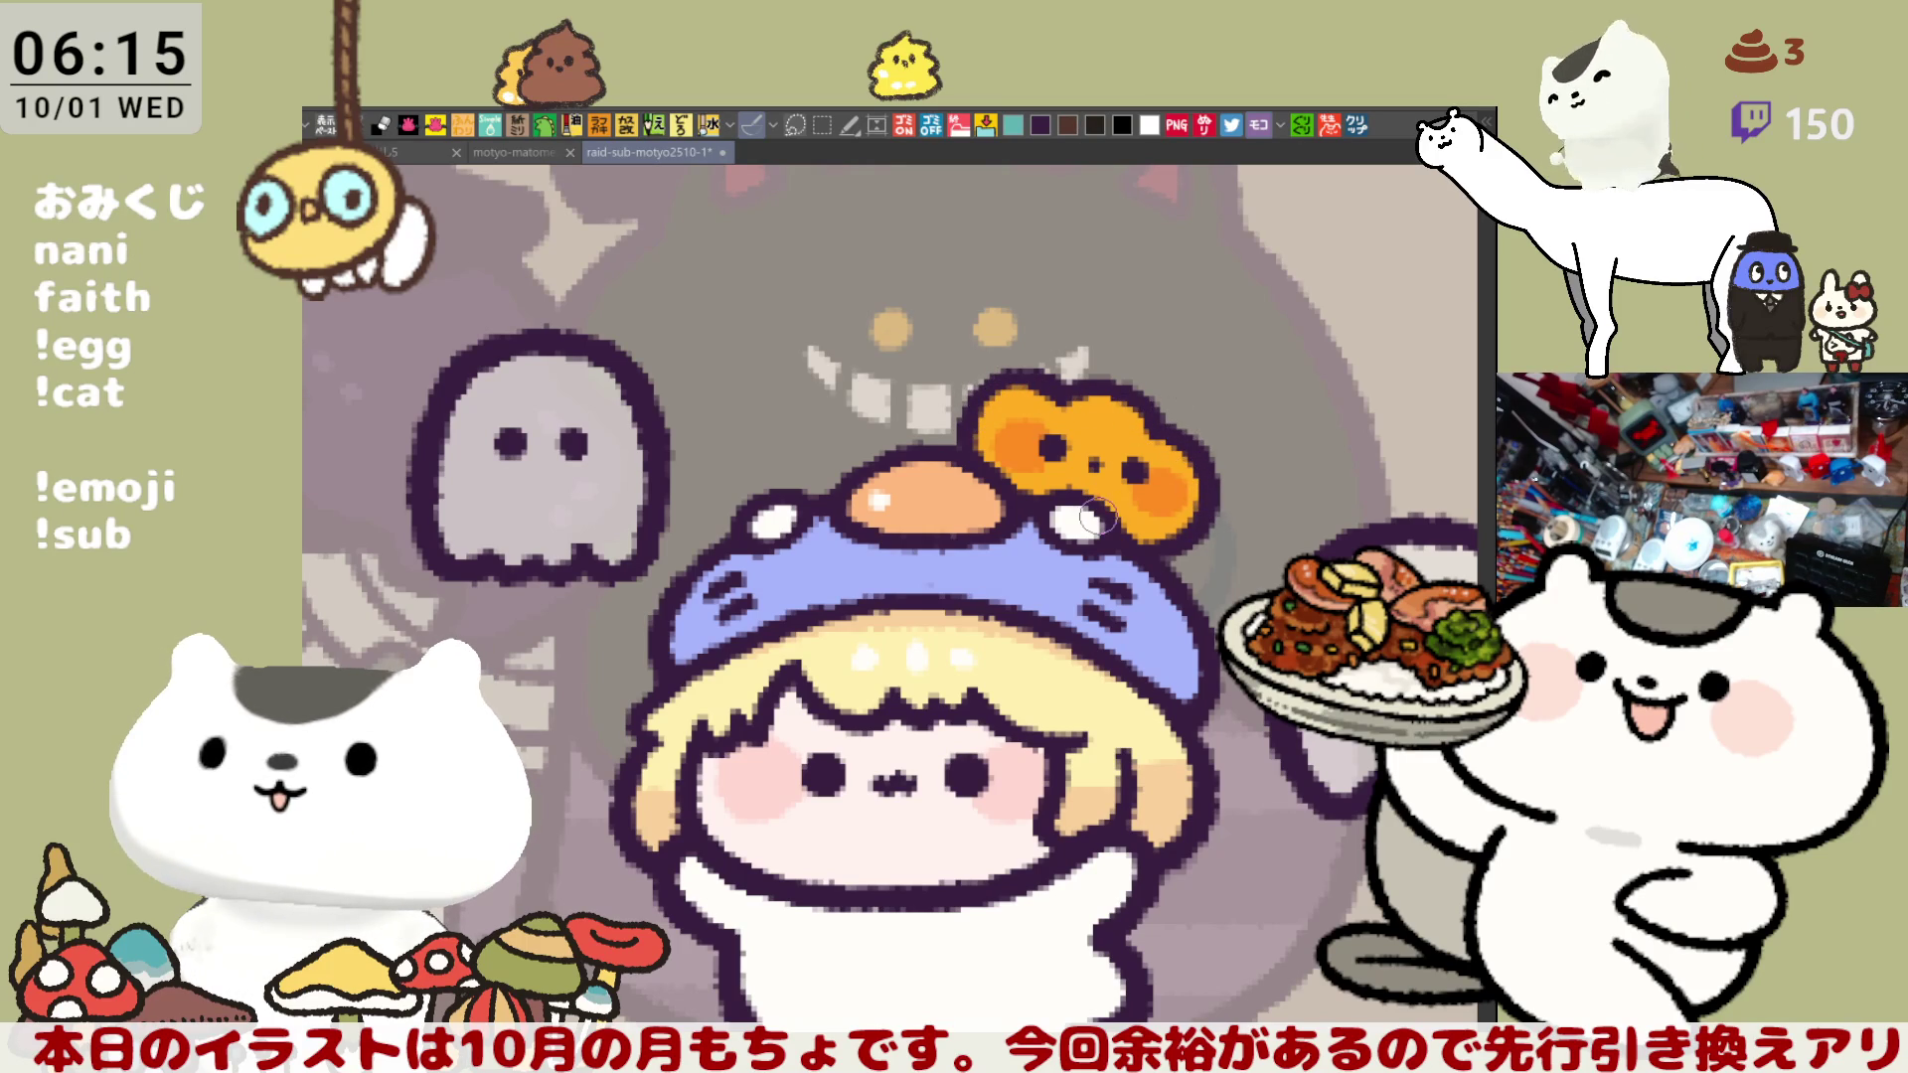
# - Save the drawing with Ctrl+S
pyautogui.scroll(-5, 1094, 514)
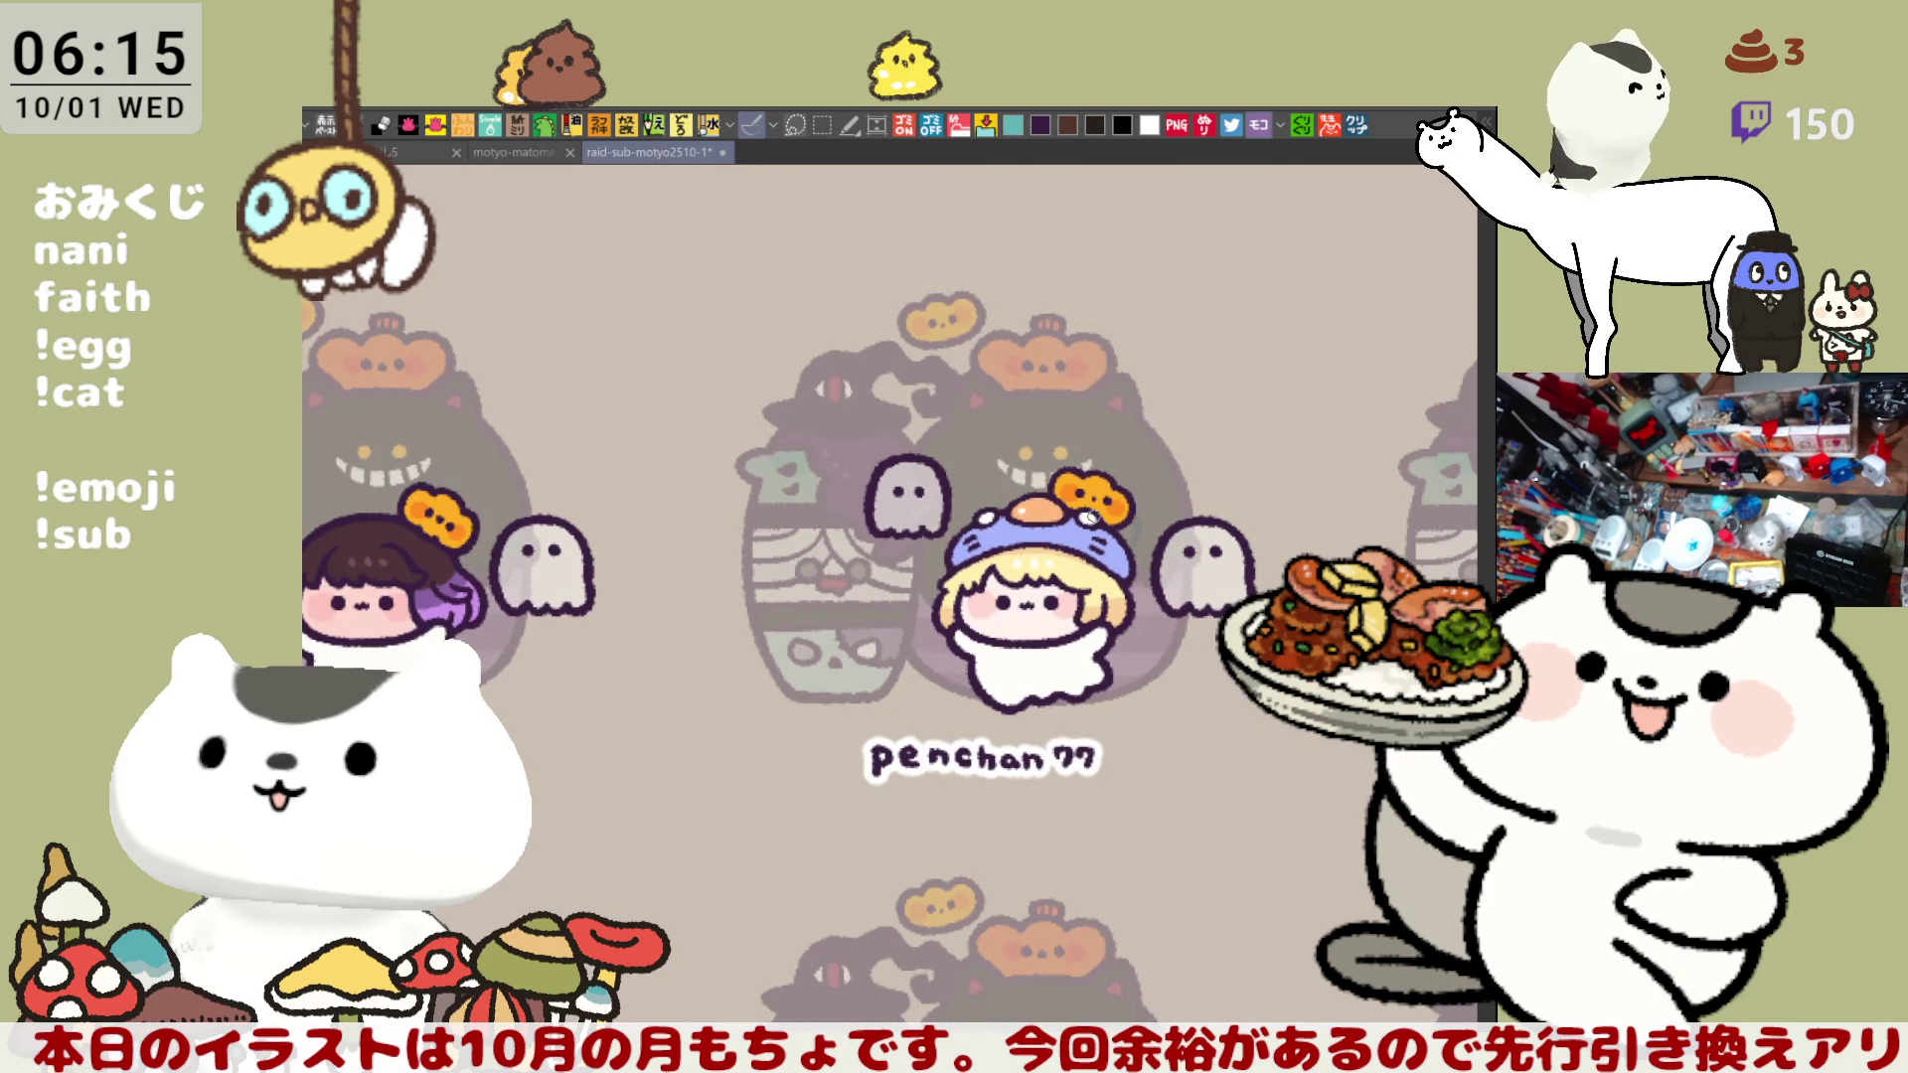
pyautogui.scroll(3, 1094, 516)
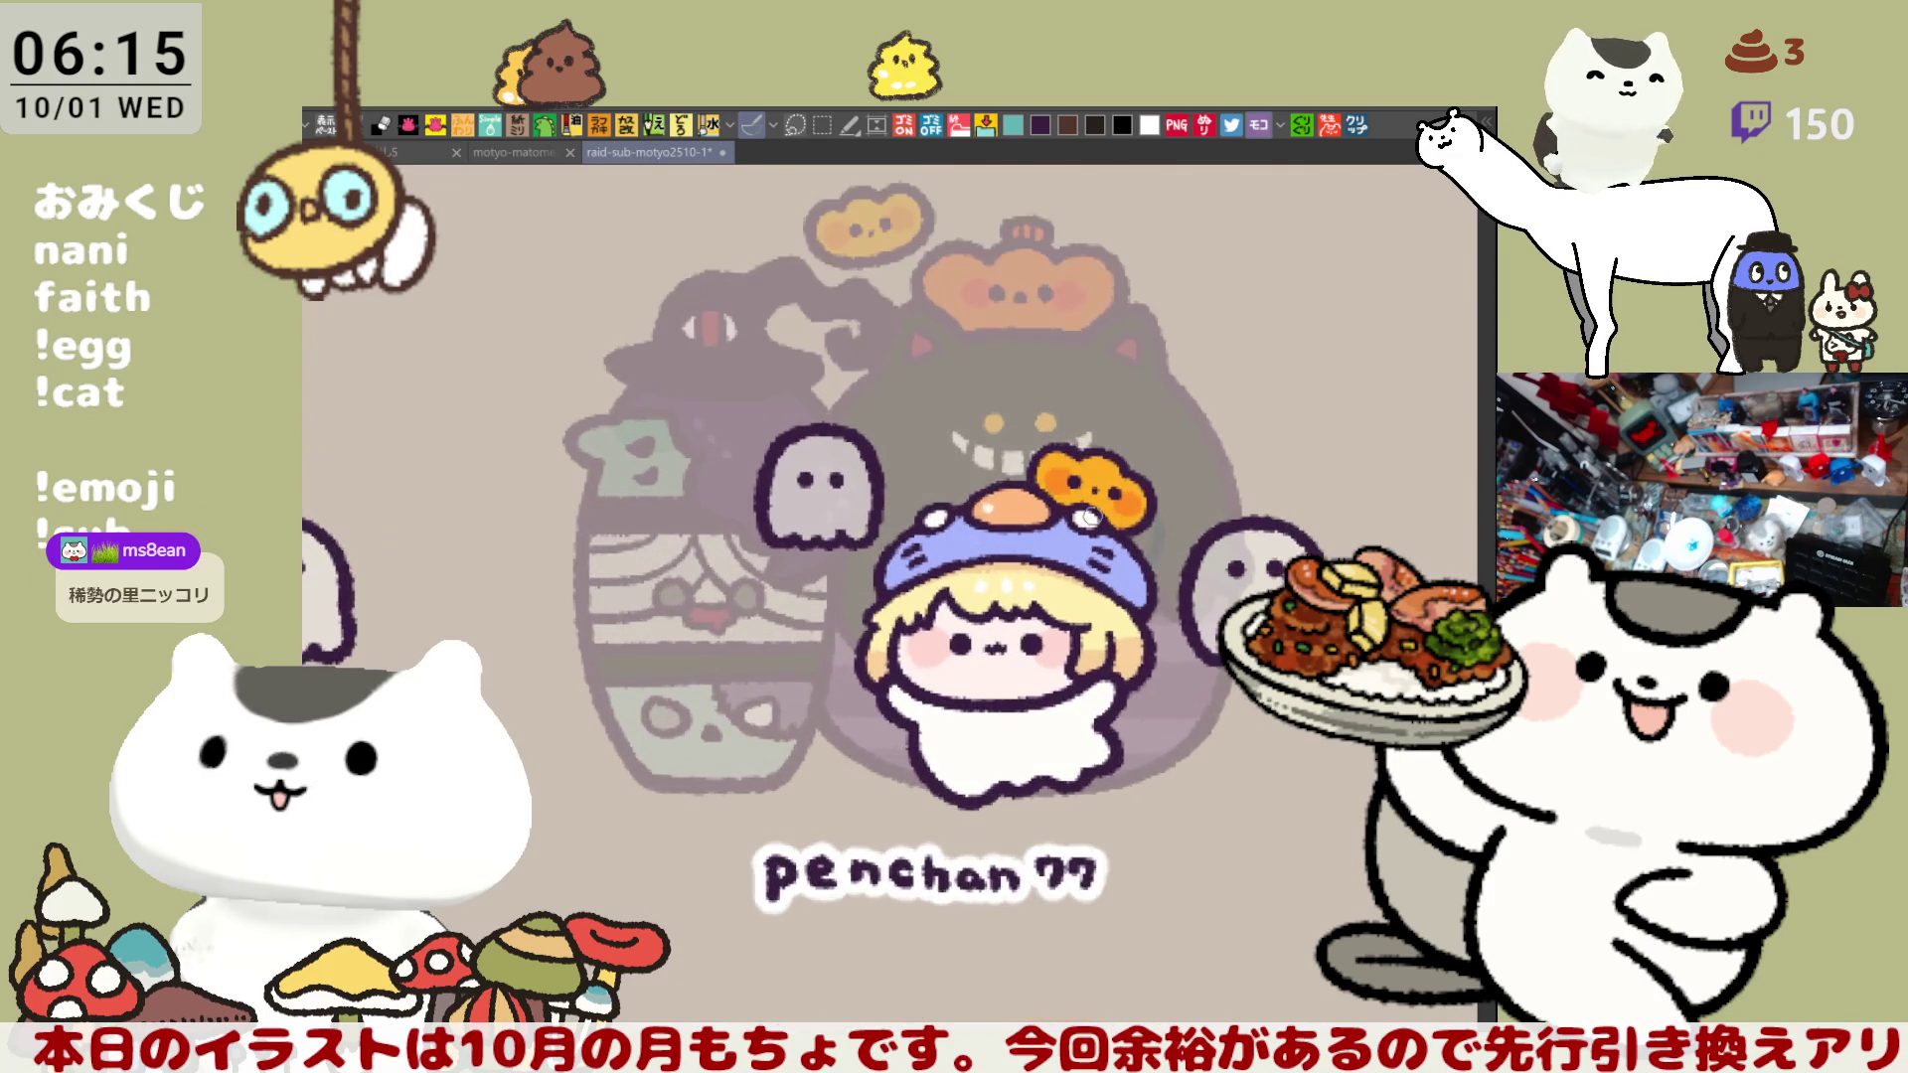
pyautogui.hotkey('ctrl', 's')
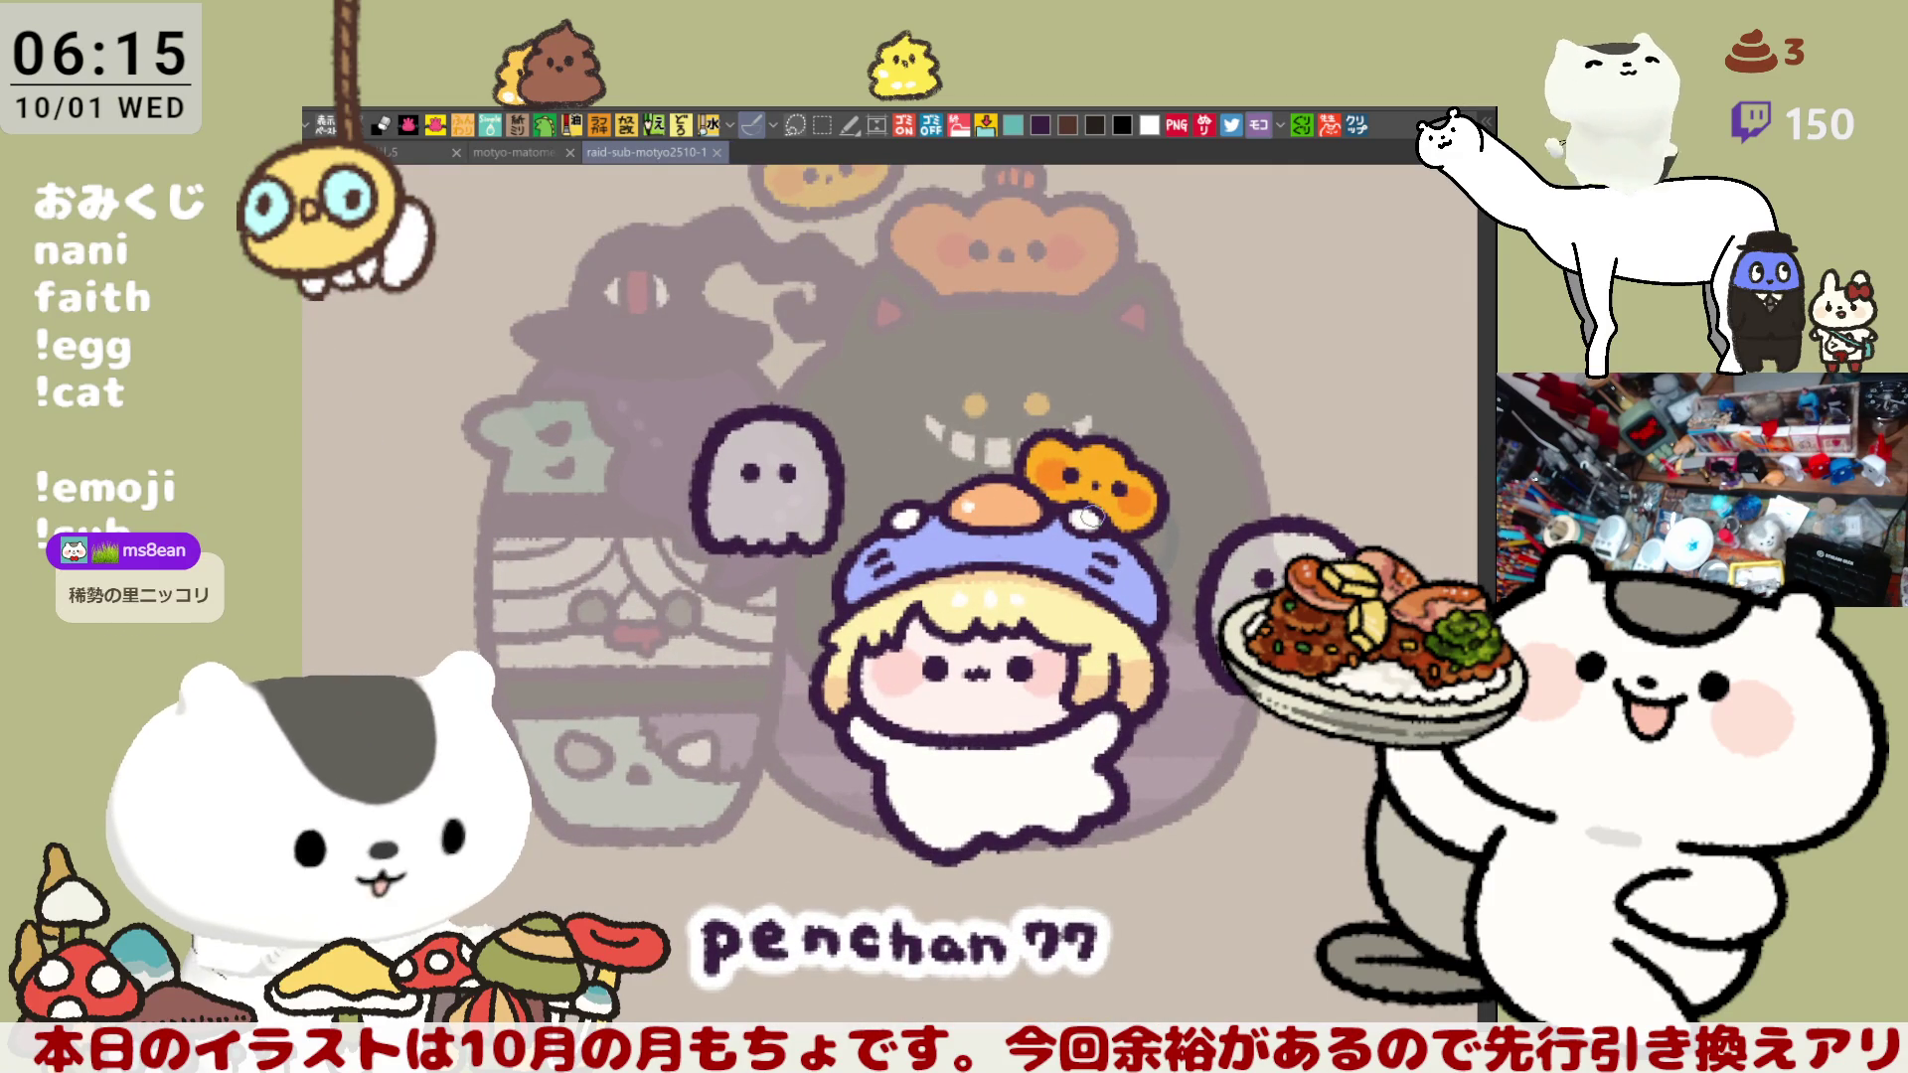
pyautogui.moveTo(1130, 652)
pyautogui.mouseDown()
pyautogui.moveTo(838, 520)
pyautogui.moveTo(496, 503)
pyautogui.moveTo(522, 495)
pyautogui.mouseUp()
pyautogui.moveTo(1255, 766); pyautogui.dragTo(922, 770)
pyautogui.scroll(5, 1010, 736)
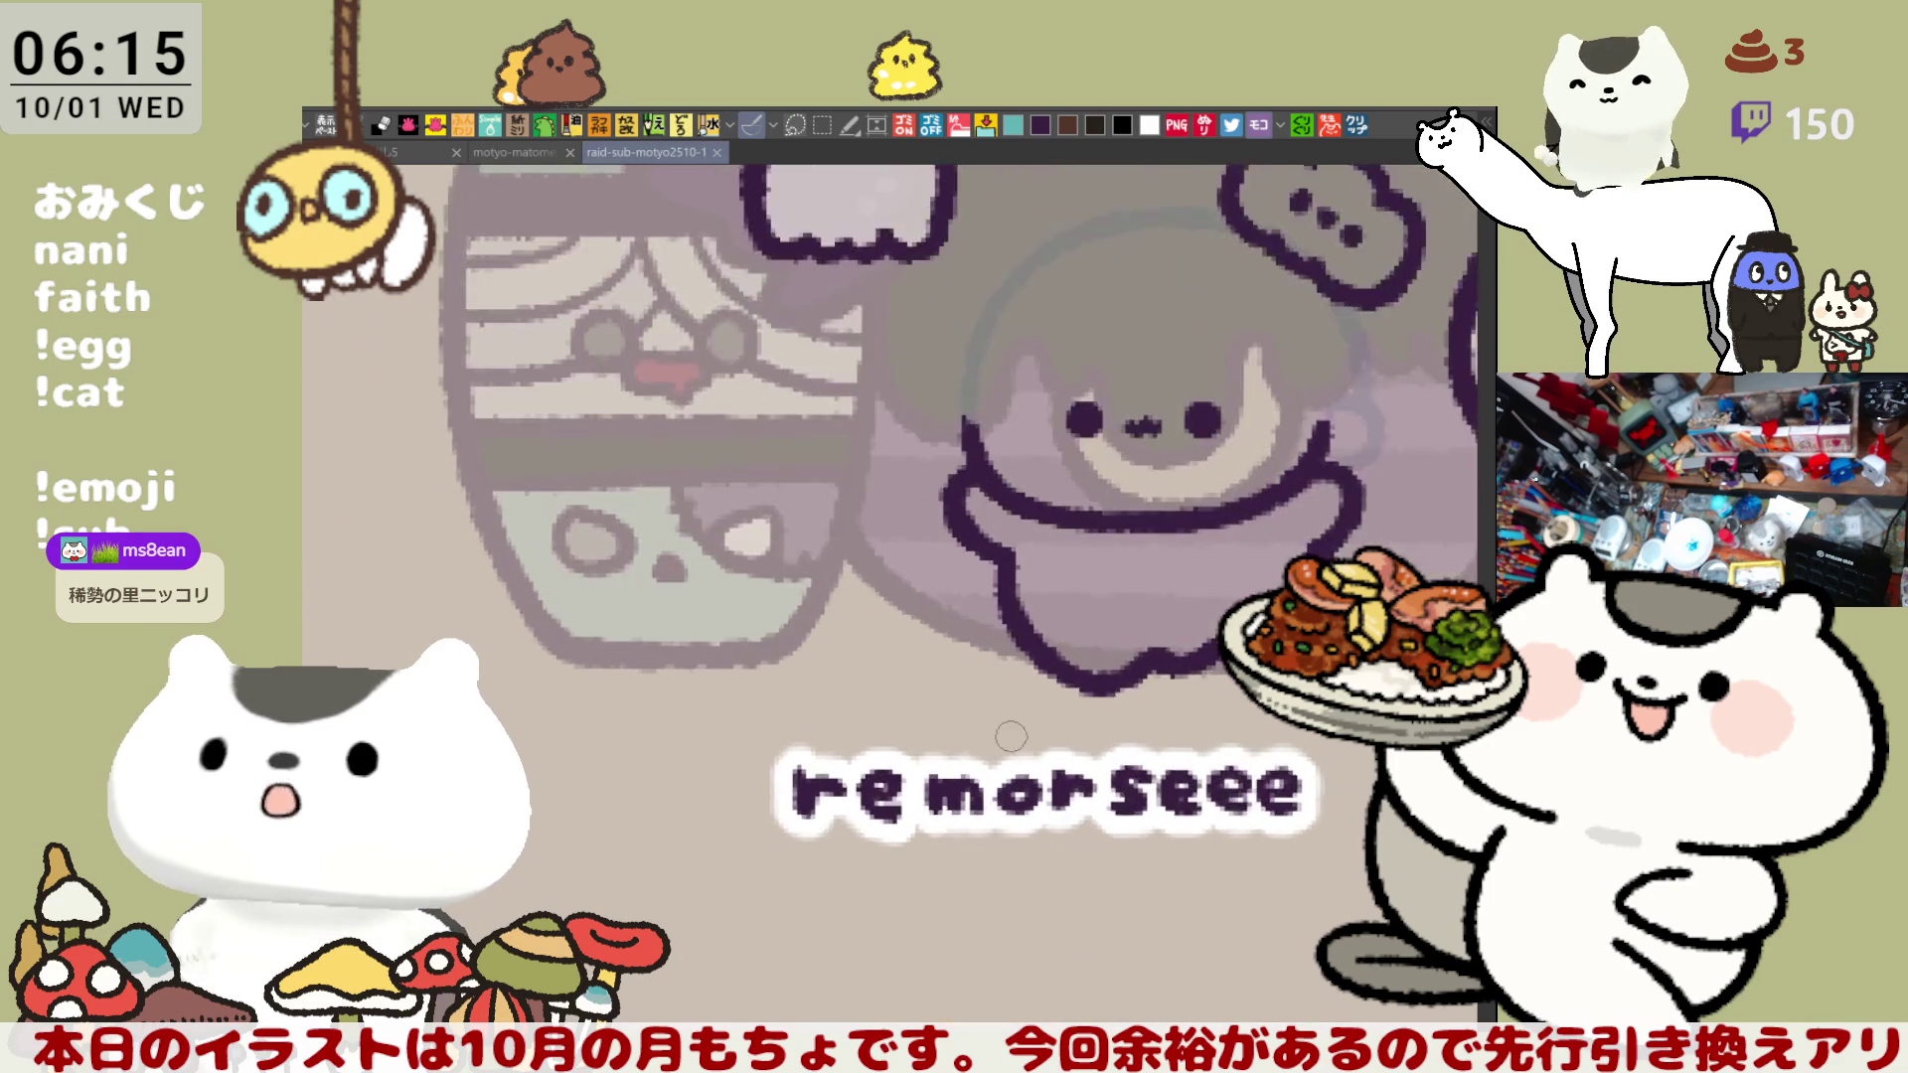
pyautogui.moveTo(1121, 405); pyautogui.dragTo(1017, 546)
pyautogui.moveTo(922, 415)
pyautogui.mouseDown()
pyautogui.moveTo(979, 527)
pyautogui.moveTo(909, 452)
pyautogui.moveTo(996, 519)
pyautogui.mouseUp()
pyautogui.hotkey('ctrl', 'z')
pyautogui.hotkey('ctrl', 'z')
pyautogui.moveTo(924, 416)
pyautogui.mouseDown()
pyautogui.moveTo(999, 525)
pyautogui.moveTo(1038, 526)
pyautogui.moveTo(1027, 553)
pyautogui.moveTo(1098, 527)
pyautogui.moveTo(1152, 552)
pyautogui.moveTo(1190, 531)
pyautogui.mouseUp()
pyautogui.hotkey('ctrl', 'z')
pyautogui.hotkey('ctrl', 'z')
pyautogui.moveTo(1078, 497); pyautogui.dragTo(1163, 576)
pyautogui.hotkey('ctrl', 'z')
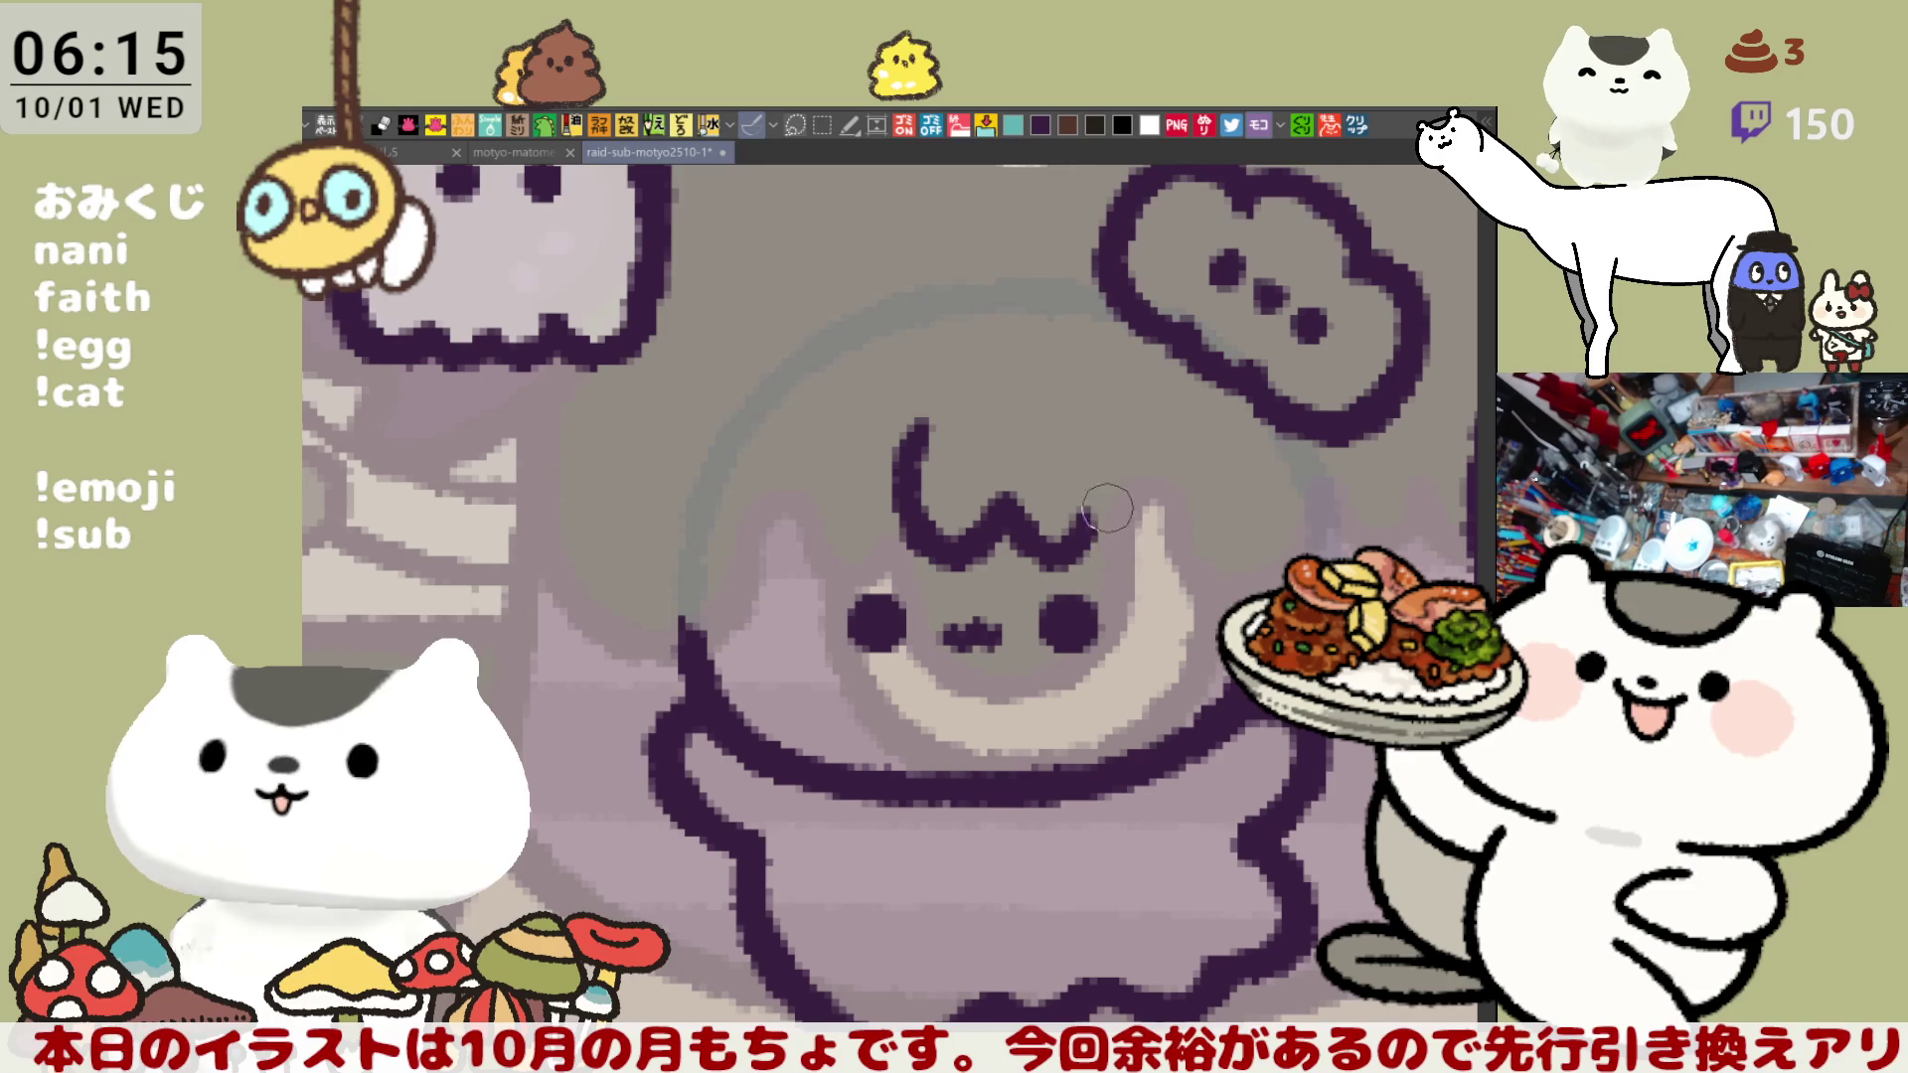
pyautogui.moveTo(1088, 522); pyautogui.dragTo(1203, 542)
pyautogui.hotkey('ctrl', 'z')
# - Rework the fringe's tapering tail, undoing and then restoring the final stroke
pyautogui.moveTo(1078, 492)
pyautogui.mouseDown()
pyautogui.moveTo(1192, 587)
pyautogui.moveTo(1190, 569)
pyautogui.mouseUp()
pyautogui.hotkey('ctrl', 'z')
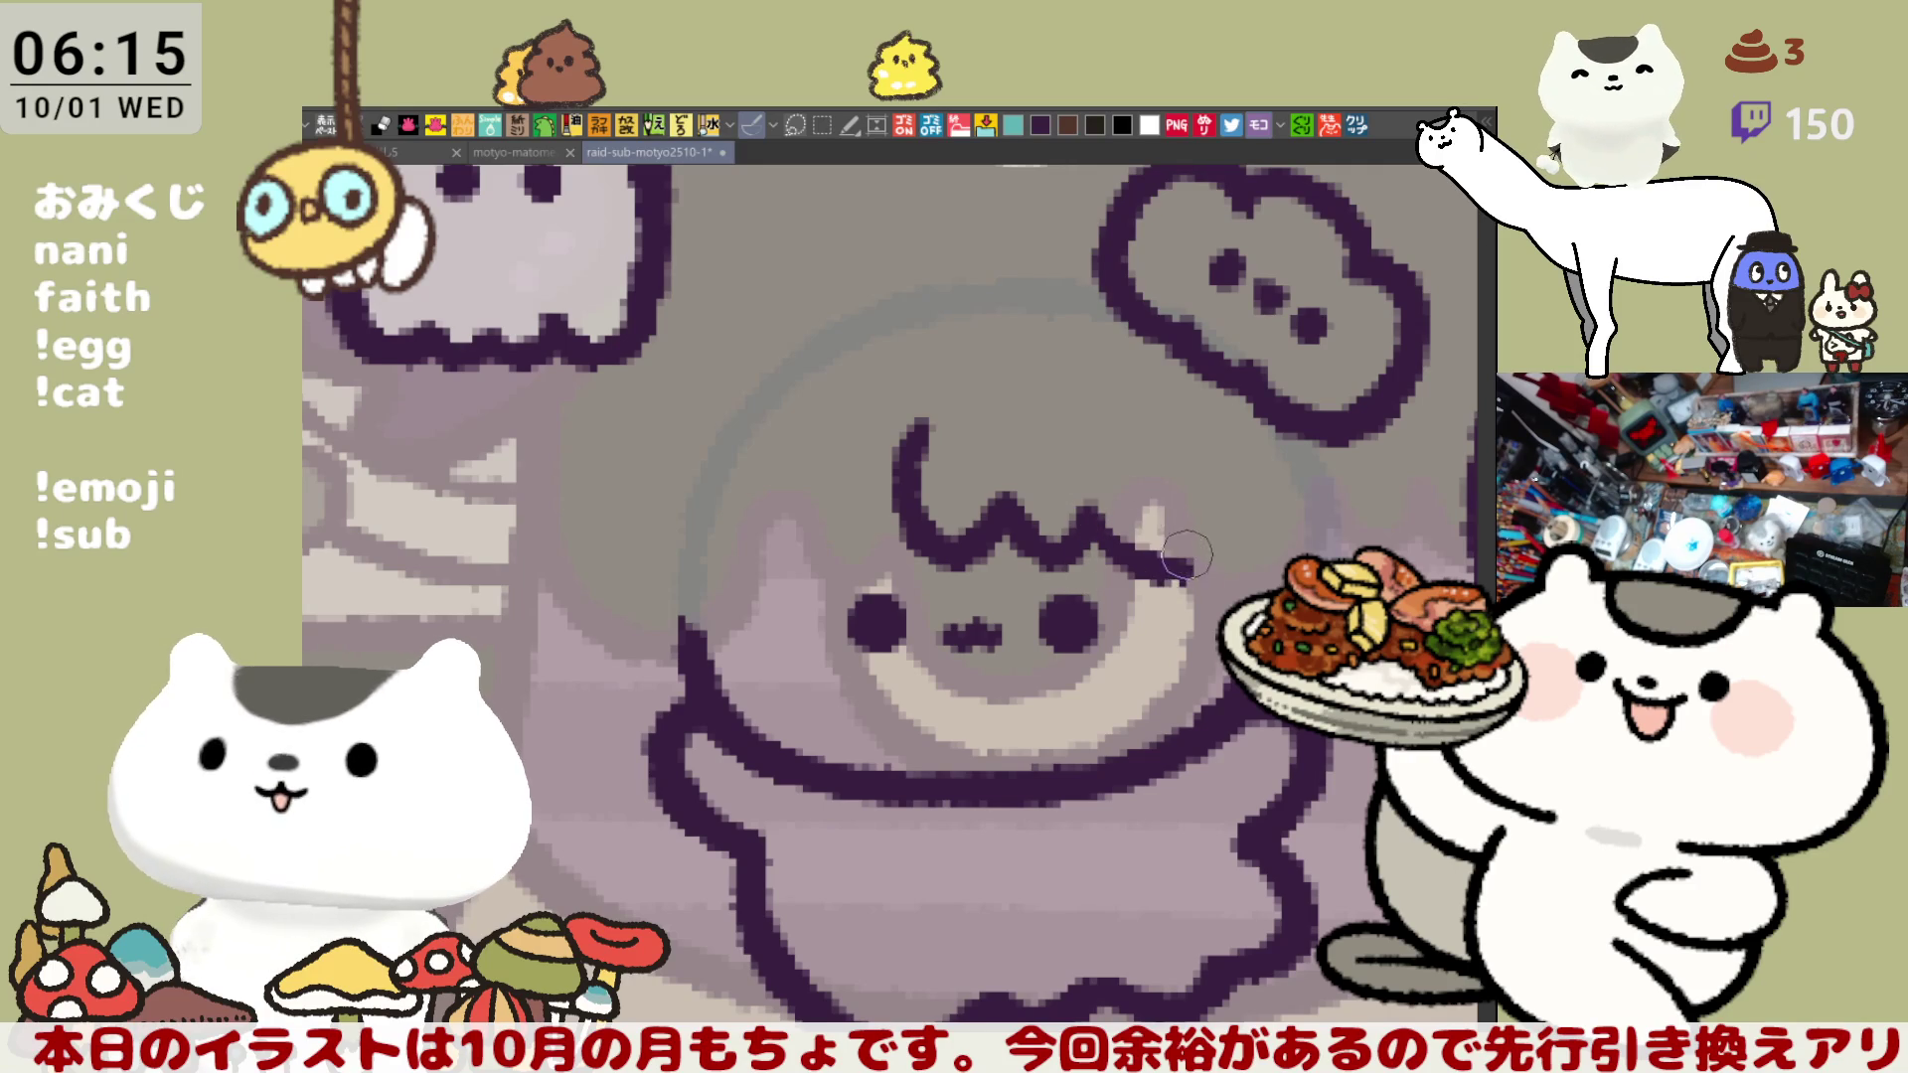
pyautogui.hotkey('ctrl', 'z')
pyautogui.moveTo(1112, 495)
pyautogui.mouseDown()
pyautogui.moveTo(1193, 576)
pyautogui.moveTo(1183, 591)
pyautogui.mouseUp()
pyautogui.hotkey('ctrl', 'z')
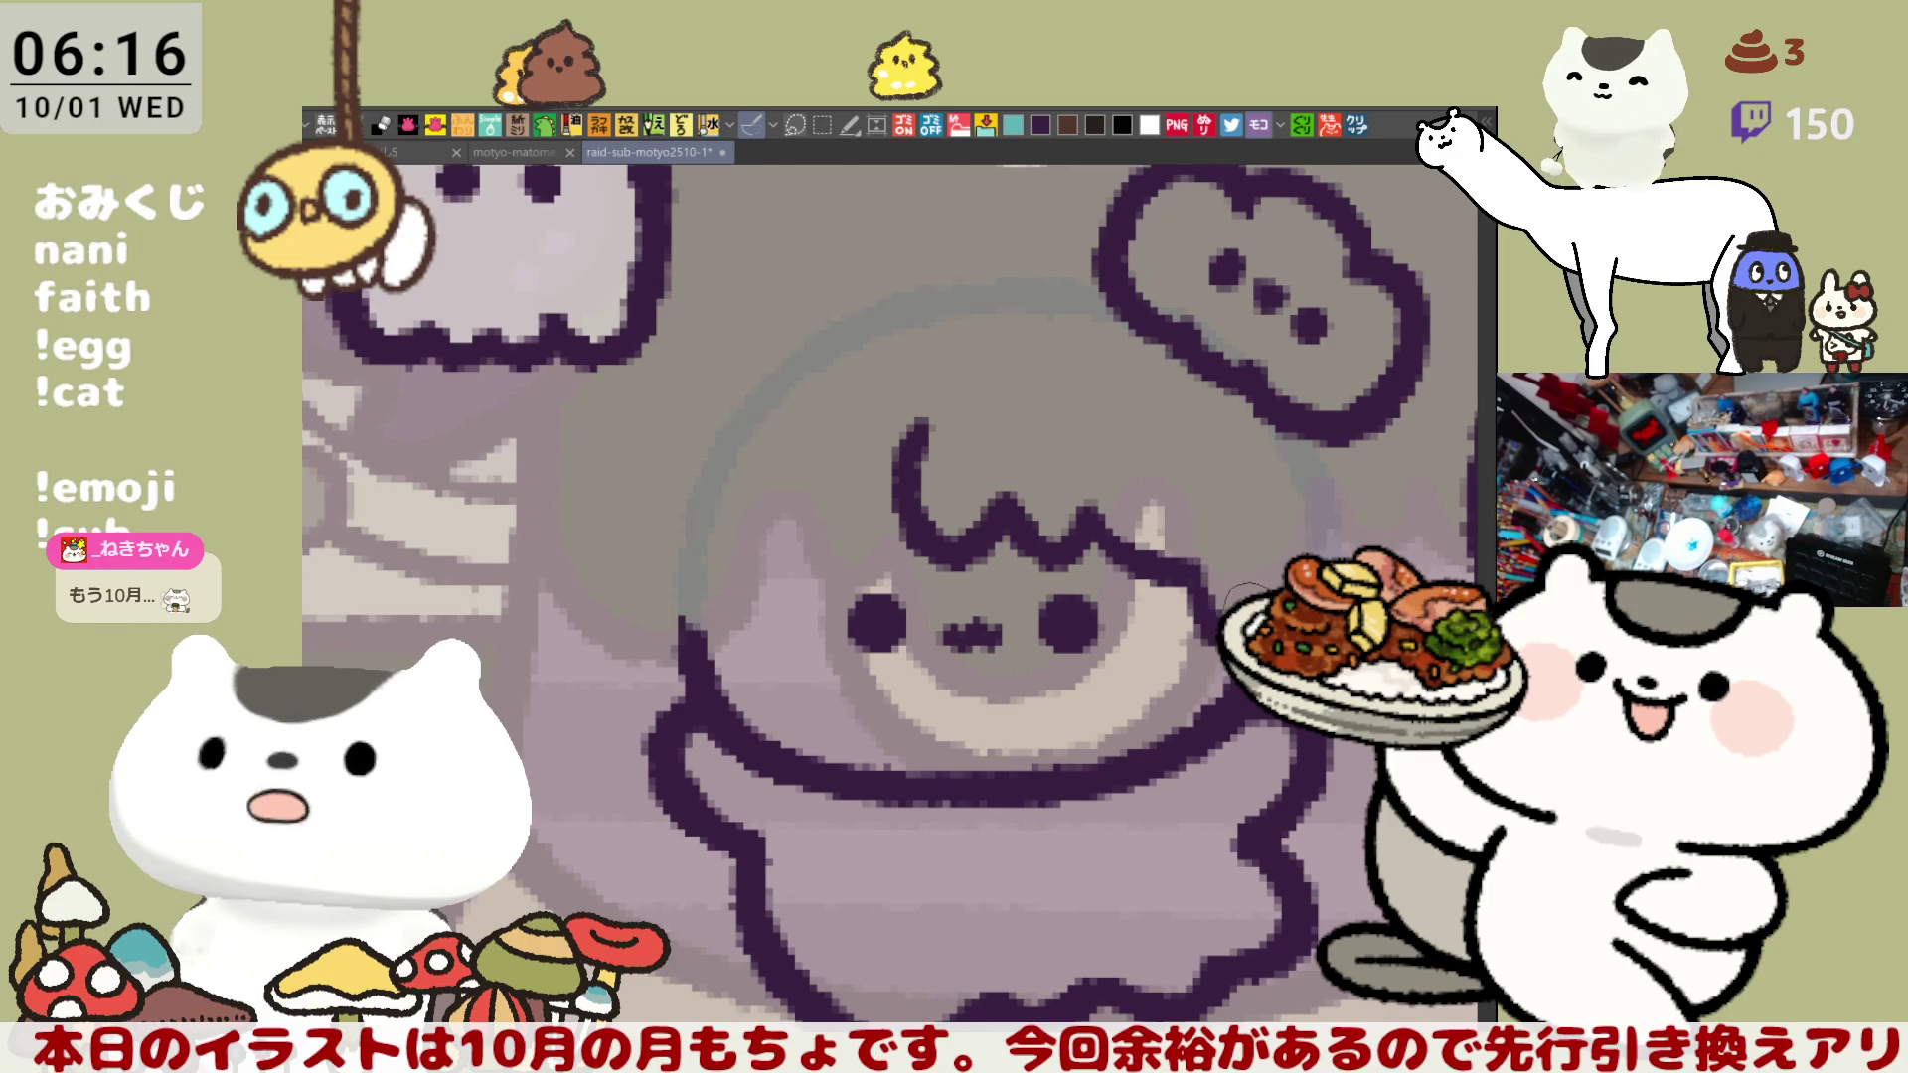
pyautogui.hotkey('ctrl', 'z')
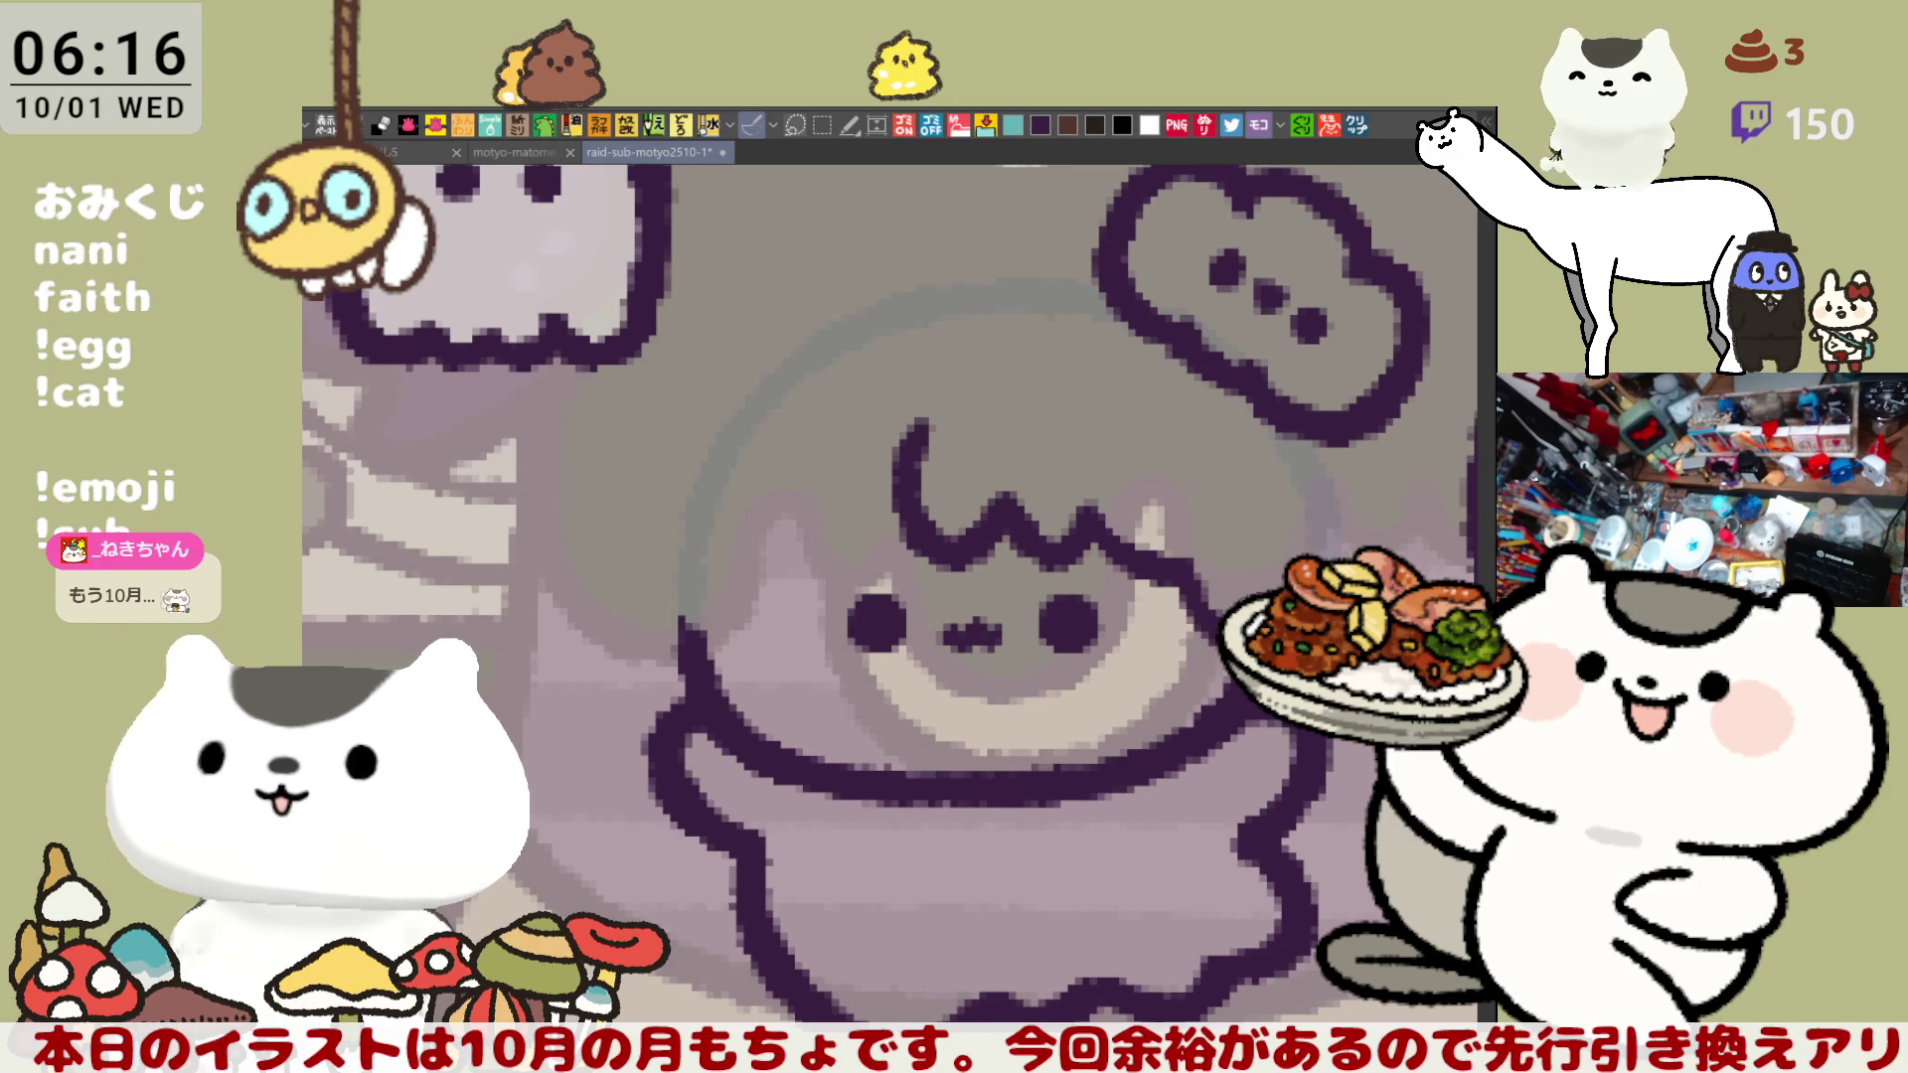
pyautogui.hotkey('ctrl', 'y')
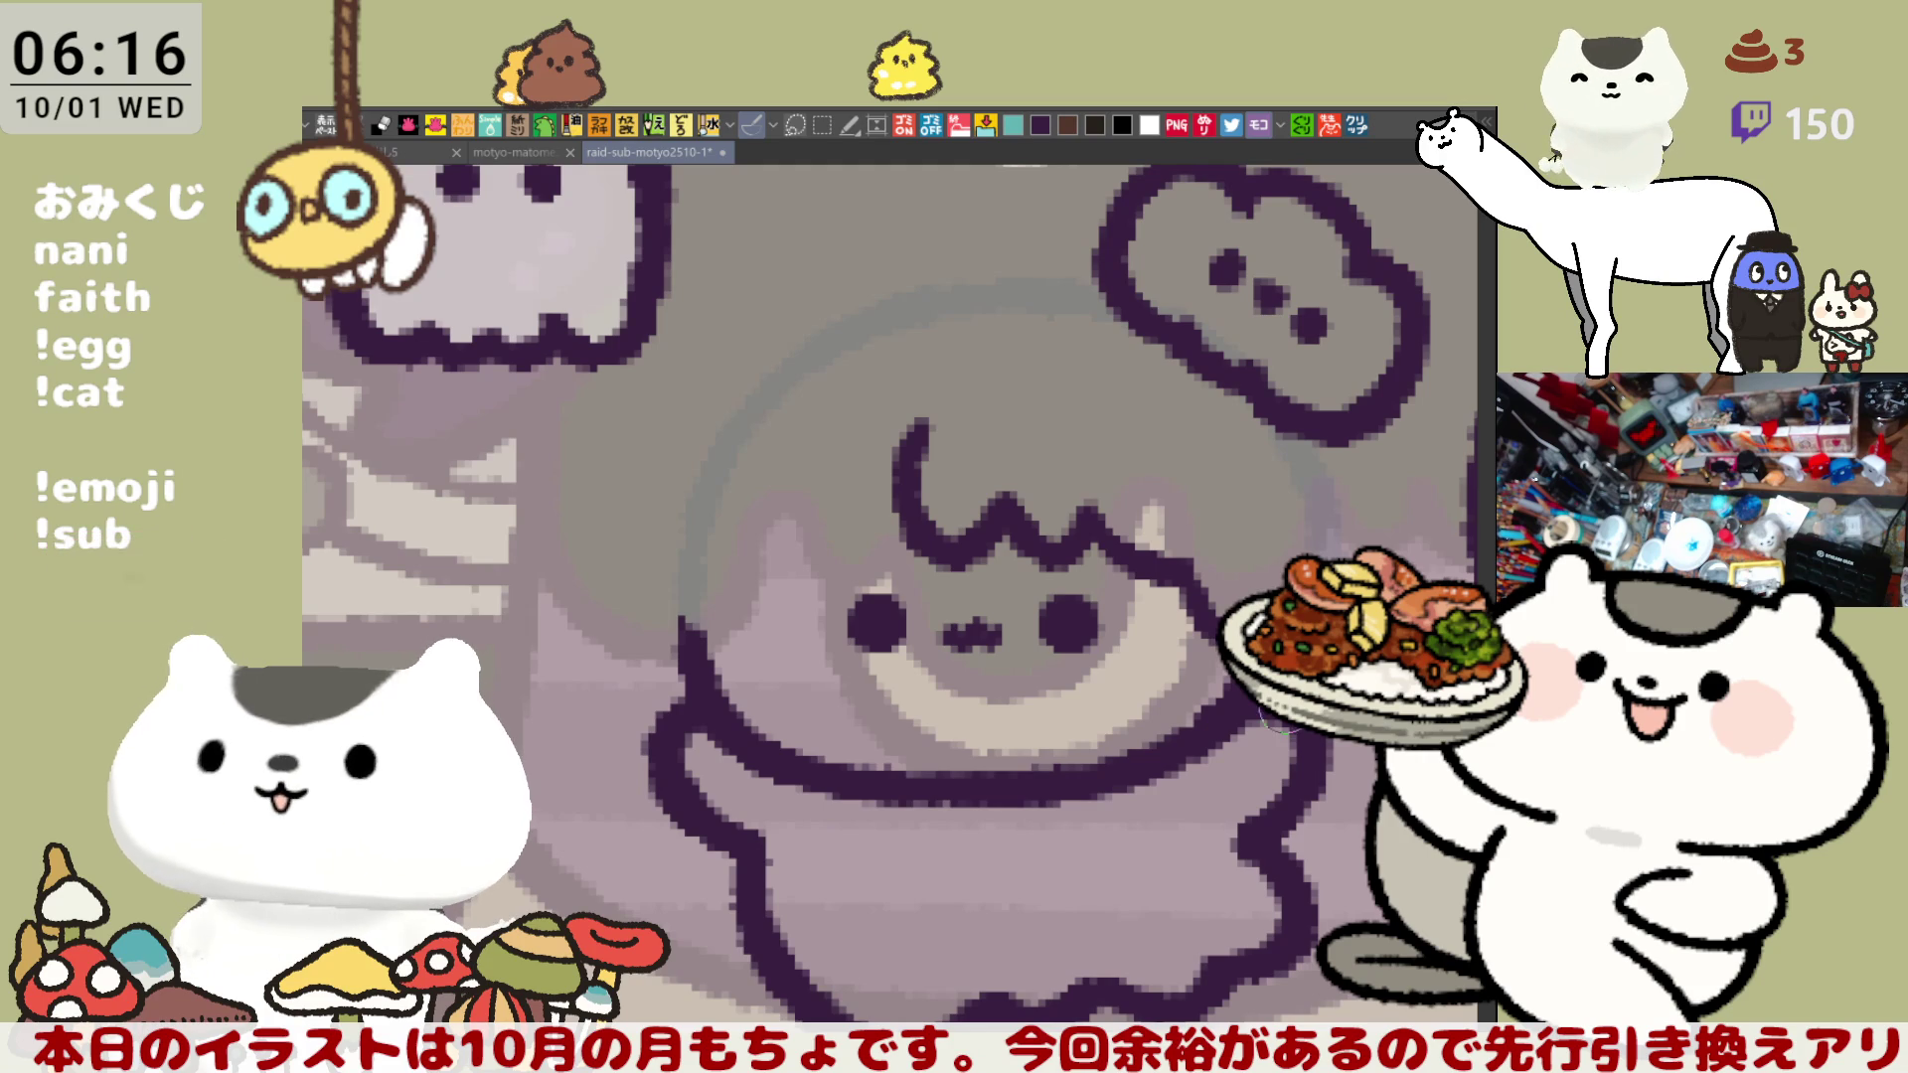
pyautogui.moveTo(894, 596); pyautogui.dragTo(843, 621)
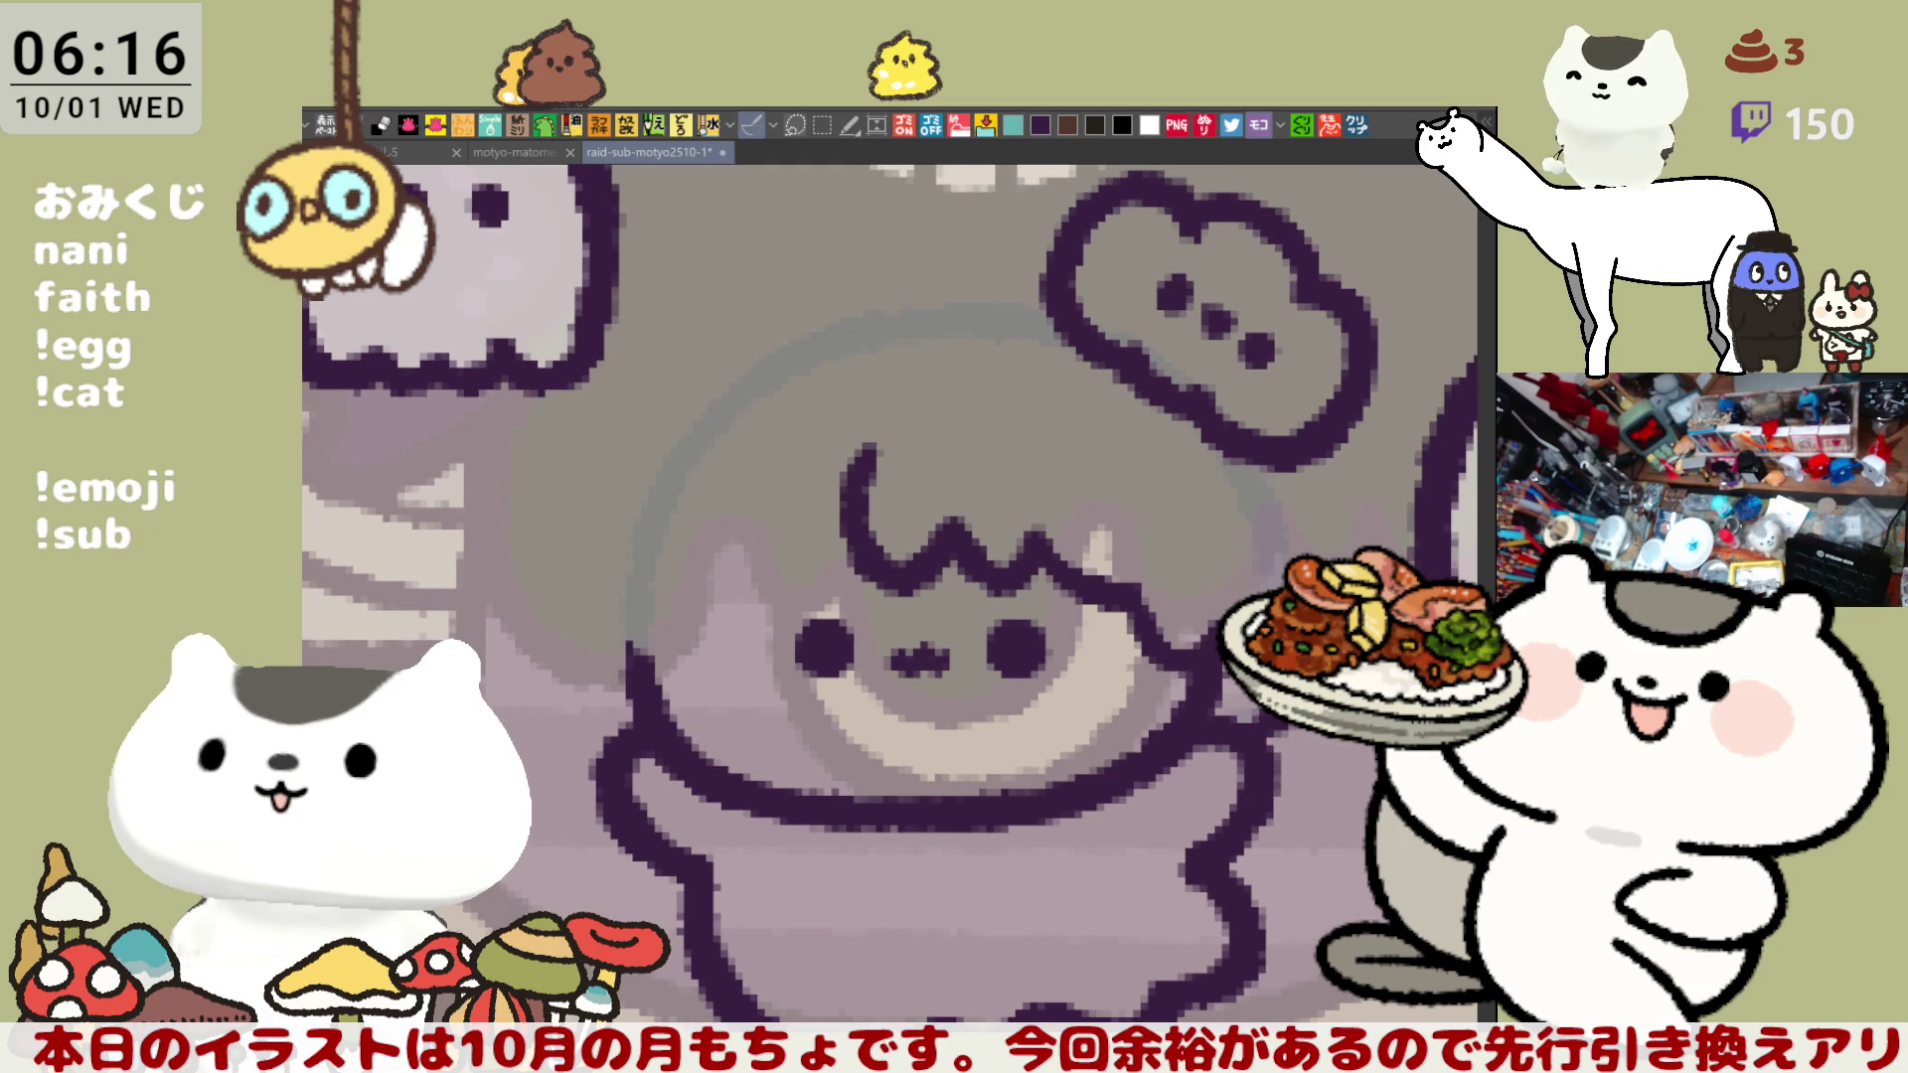
# - Draw the hair line curling down beside the face beneath the speech bubble, redrawing until it fits
pyautogui.moveTo(1210, 472)
pyautogui.mouseDown()
pyautogui.moveTo(1260, 517)
pyautogui.moveTo(1112, 472)
pyautogui.moveTo(1230, 576)
pyautogui.mouseUp()
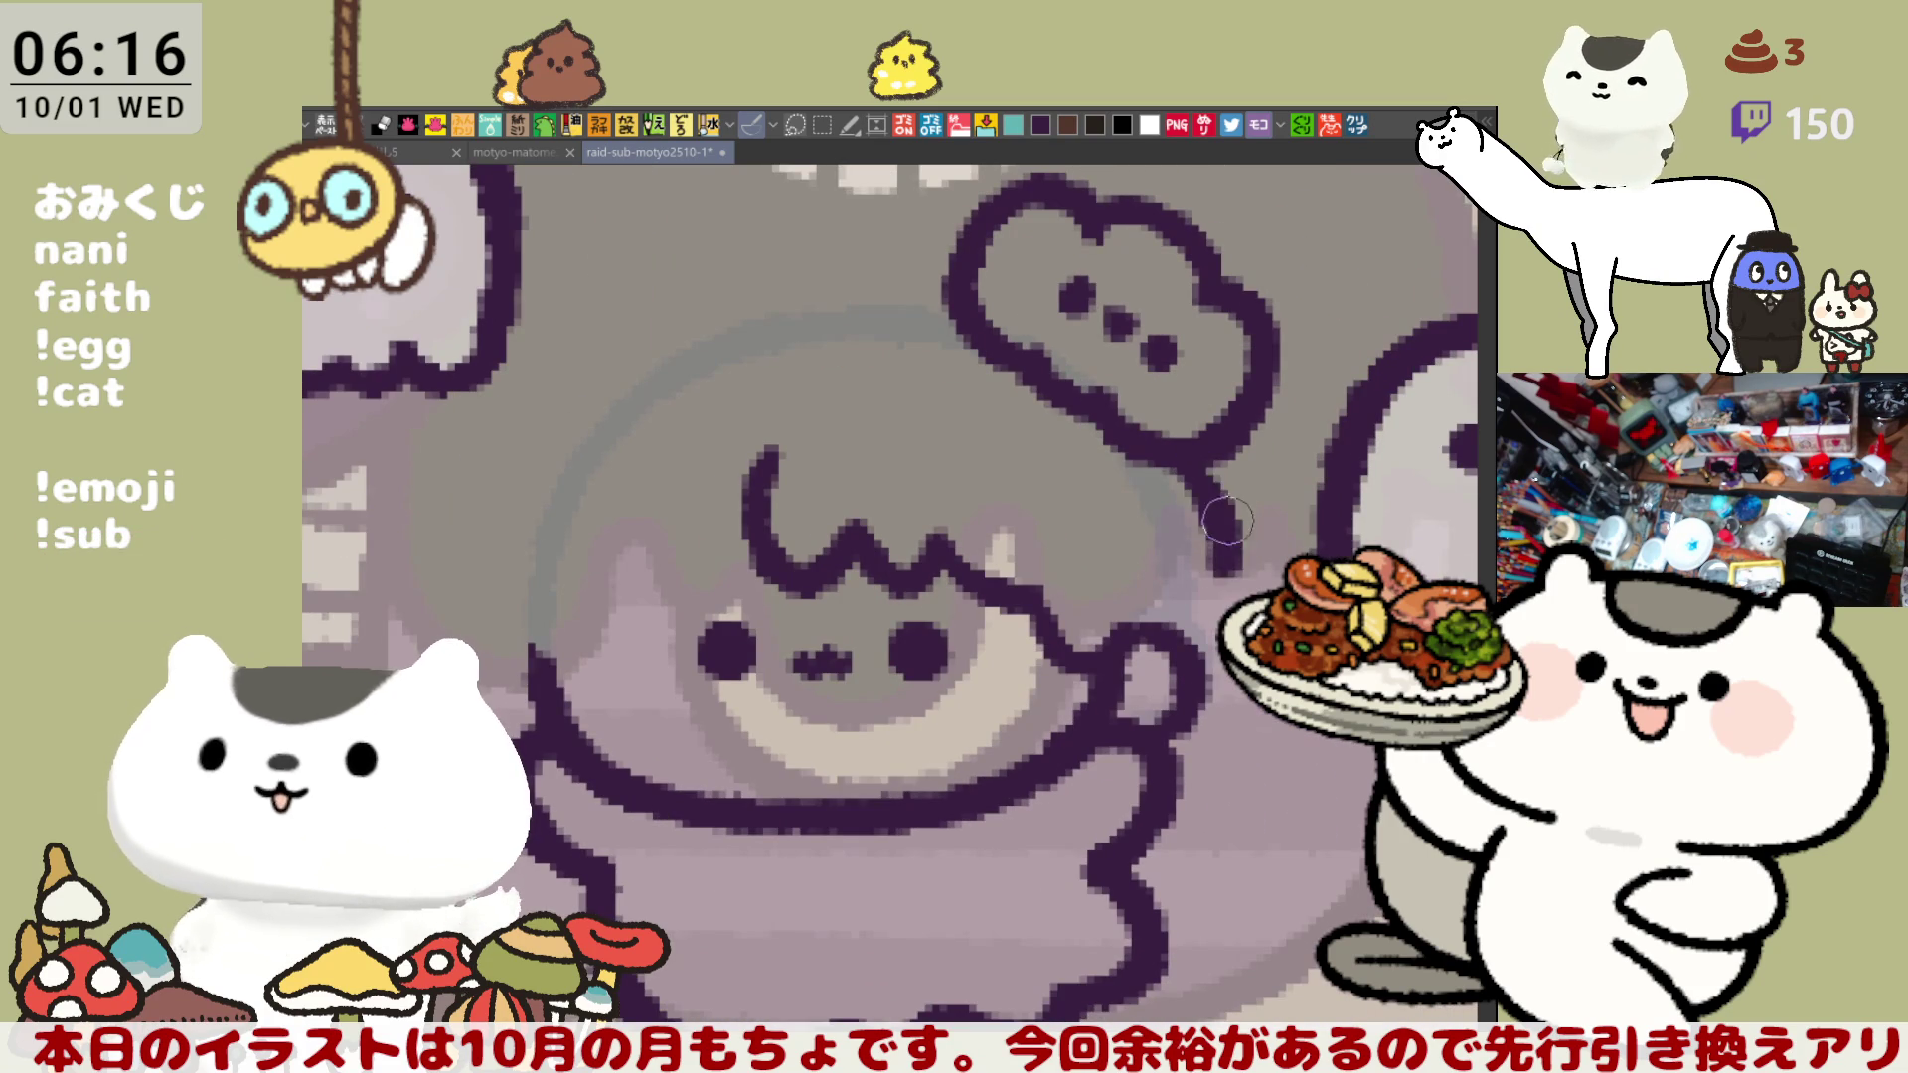
pyautogui.hotkey('ctrl', 'z')
pyautogui.moveTo(1187, 467); pyautogui.dragTo(1232, 581)
pyautogui.hotkey('ctrl', 'z')
pyautogui.moveTo(1188, 467)
pyautogui.mouseDown()
pyautogui.moveTo(1237, 582)
pyautogui.moveTo(1228, 541)
pyautogui.moveTo(1247, 570)
pyautogui.mouseUp()
pyautogui.hotkey('ctrl', 'z')
pyautogui.hotkey('ctrl', 'z')
pyautogui.moveTo(1188, 468); pyautogui.dragTo(1237, 591)
pyautogui.hotkey('ctrl', 'z')
pyautogui.moveTo(1193, 471); pyautogui.dragTo(1237, 591)
pyautogui.hotkey('ctrl', 'z')
pyautogui.moveTo(1193, 469); pyautogui.dragTo(1237, 582)
pyautogui.hotkey('ctrl', 'z')
pyautogui.moveTo(1192, 469); pyautogui.dragTo(1237, 569)
pyautogui.hotkey('ctrl', 'z')
pyautogui.moveTo(1192, 469); pyautogui.dragTo(1249, 559)
pyautogui.hotkey('ctrl', 'z')
pyautogui.hotkey('ctrl', 'z')
pyautogui.moveTo(1198, 472); pyautogui.dragTo(1280, 558)
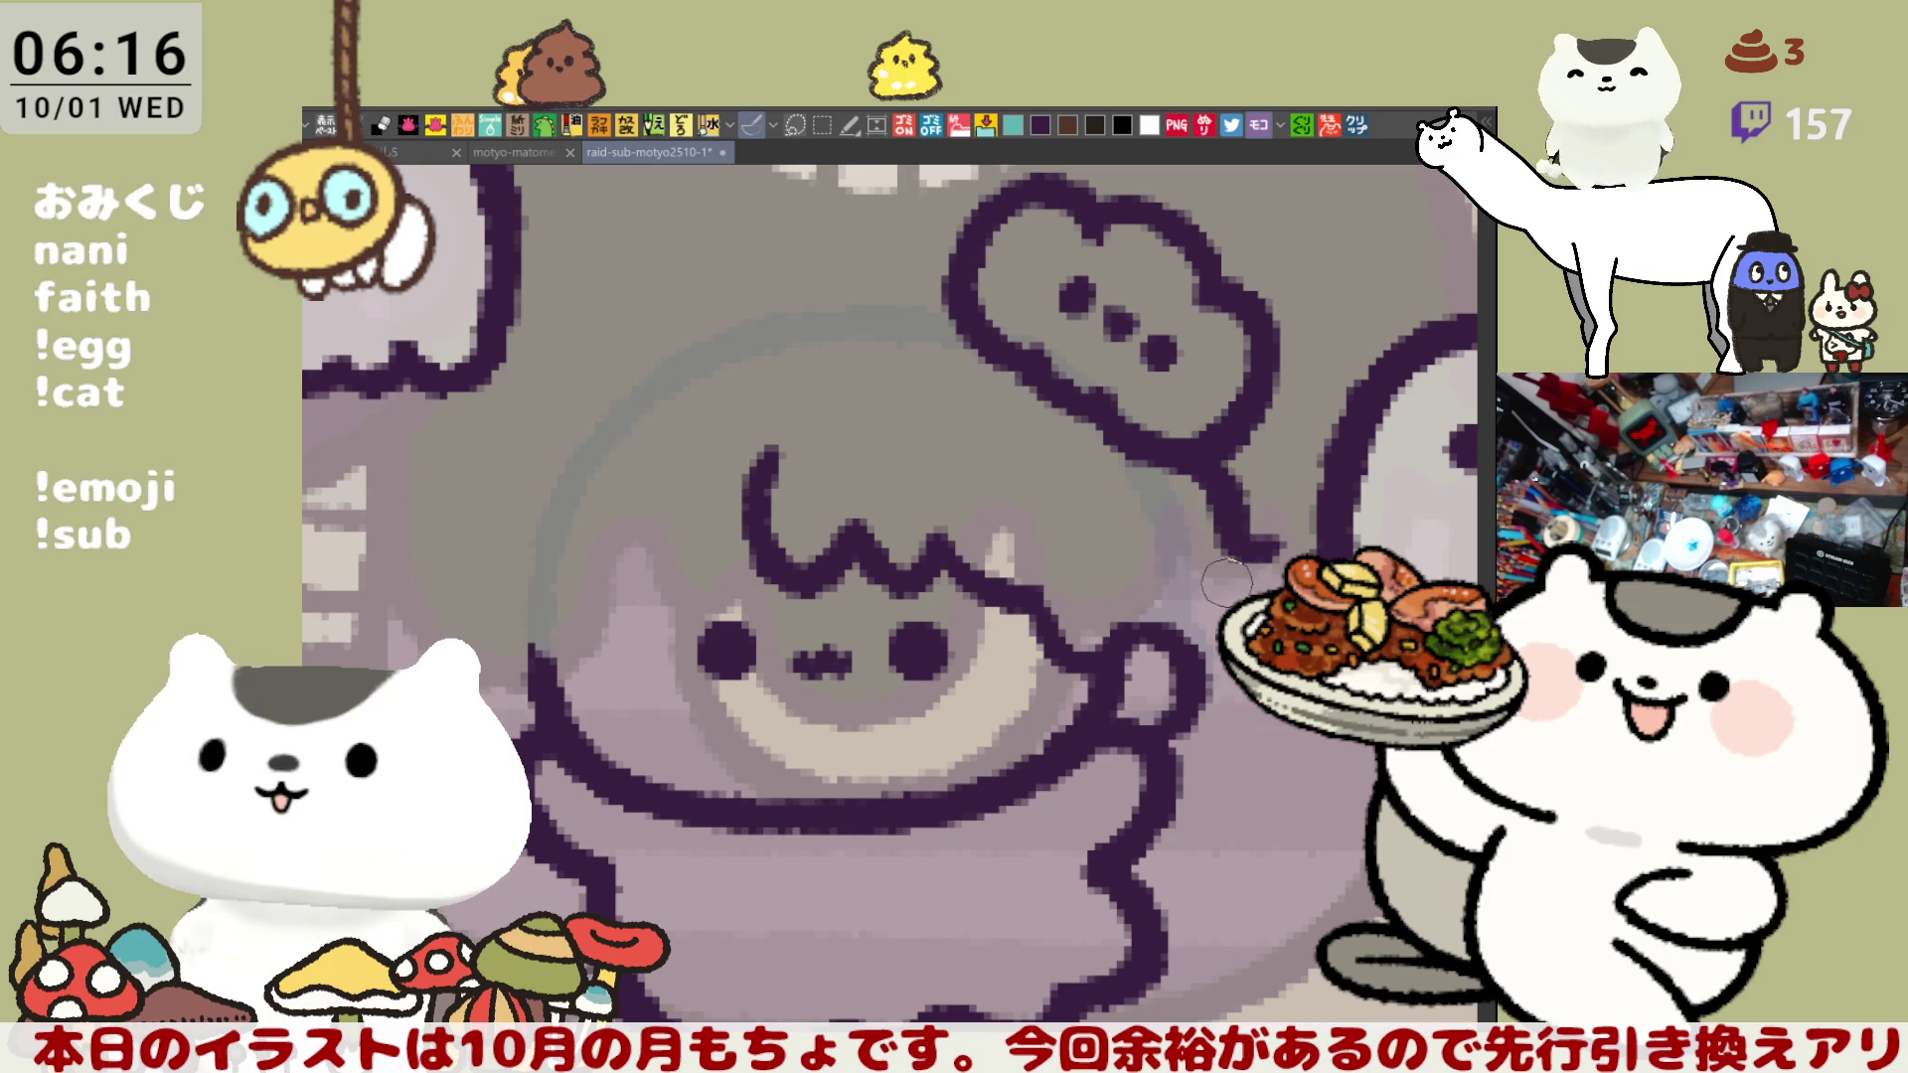
pyautogui.hotkey('ctrl', 'z')
pyautogui.moveTo(1247, 532); pyautogui.dragTo(1257, 579)
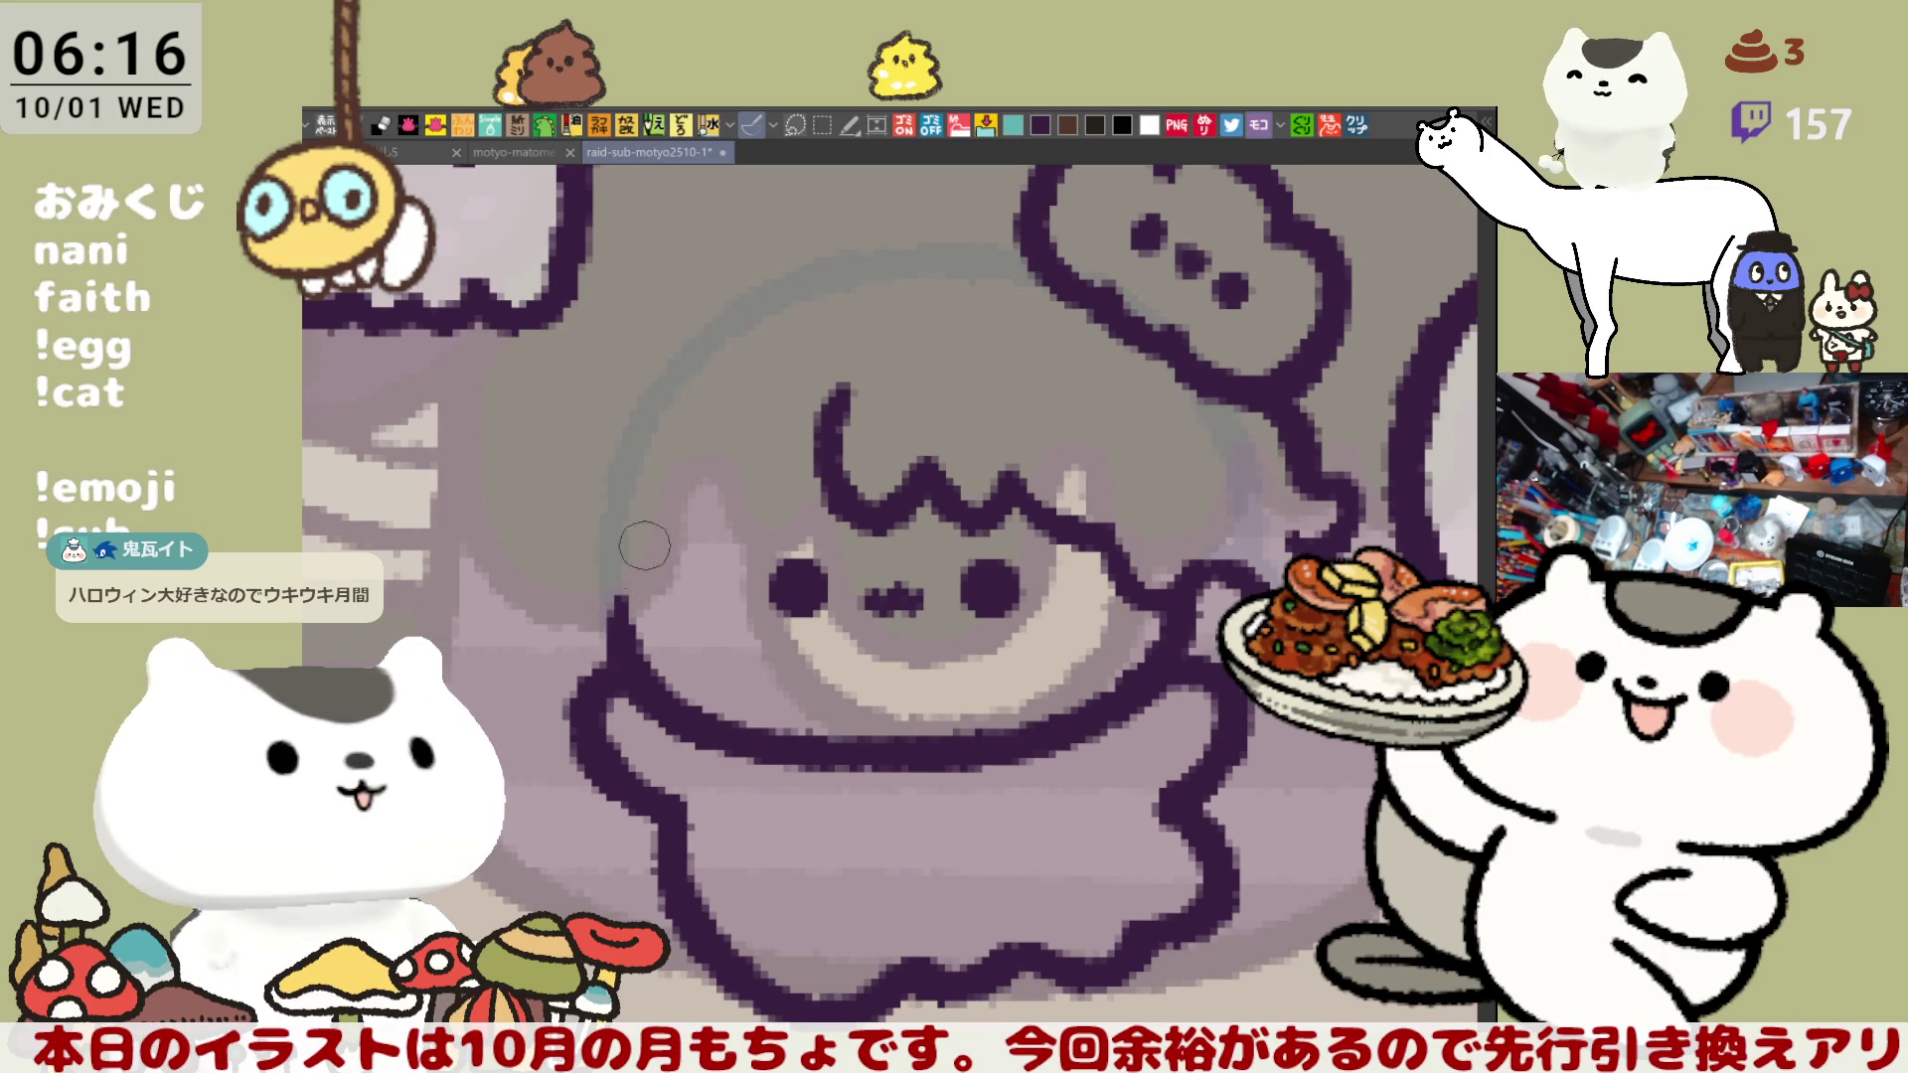
# - Try hair strands down the left of the head, then ink the face's left edge
pyautogui.moveTo(850, 368)
pyautogui.mouseDown()
pyautogui.moveTo(736, 477)
pyautogui.moveTo(716, 537)
pyautogui.moveTo(731, 511)
pyautogui.mouseUp()
pyautogui.hotkey('ctrl', 'z')
pyautogui.hotkey('ctrl', 'z')
pyautogui.moveTo(846, 363)
pyautogui.mouseDown()
pyautogui.moveTo(766, 427)
pyautogui.moveTo(736, 546)
pyautogui.moveTo(820, 442)
pyautogui.moveTo(737, 549)
pyautogui.moveTo(765, 457)
pyautogui.moveTo(737, 539)
pyautogui.moveTo(820, 442)
pyautogui.moveTo(738, 542)
pyautogui.moveTo(763, 475)
pyautogui.moveTo(755, 537)
pyautogui.moveTo(718, 519)
pyautogui.mouseUp()
pyautogui.hotkey('ctrl', 'z')
pyautogui.hotkey('ctrl', 'z')
pyautogui.hotkey('ctrl', 'z')
pyautogui.hotkey('ctrl', 'z')
pyautogui.hotkey('ctrl', 'z')
pyautogui.hotkey('ctrl', 'z')
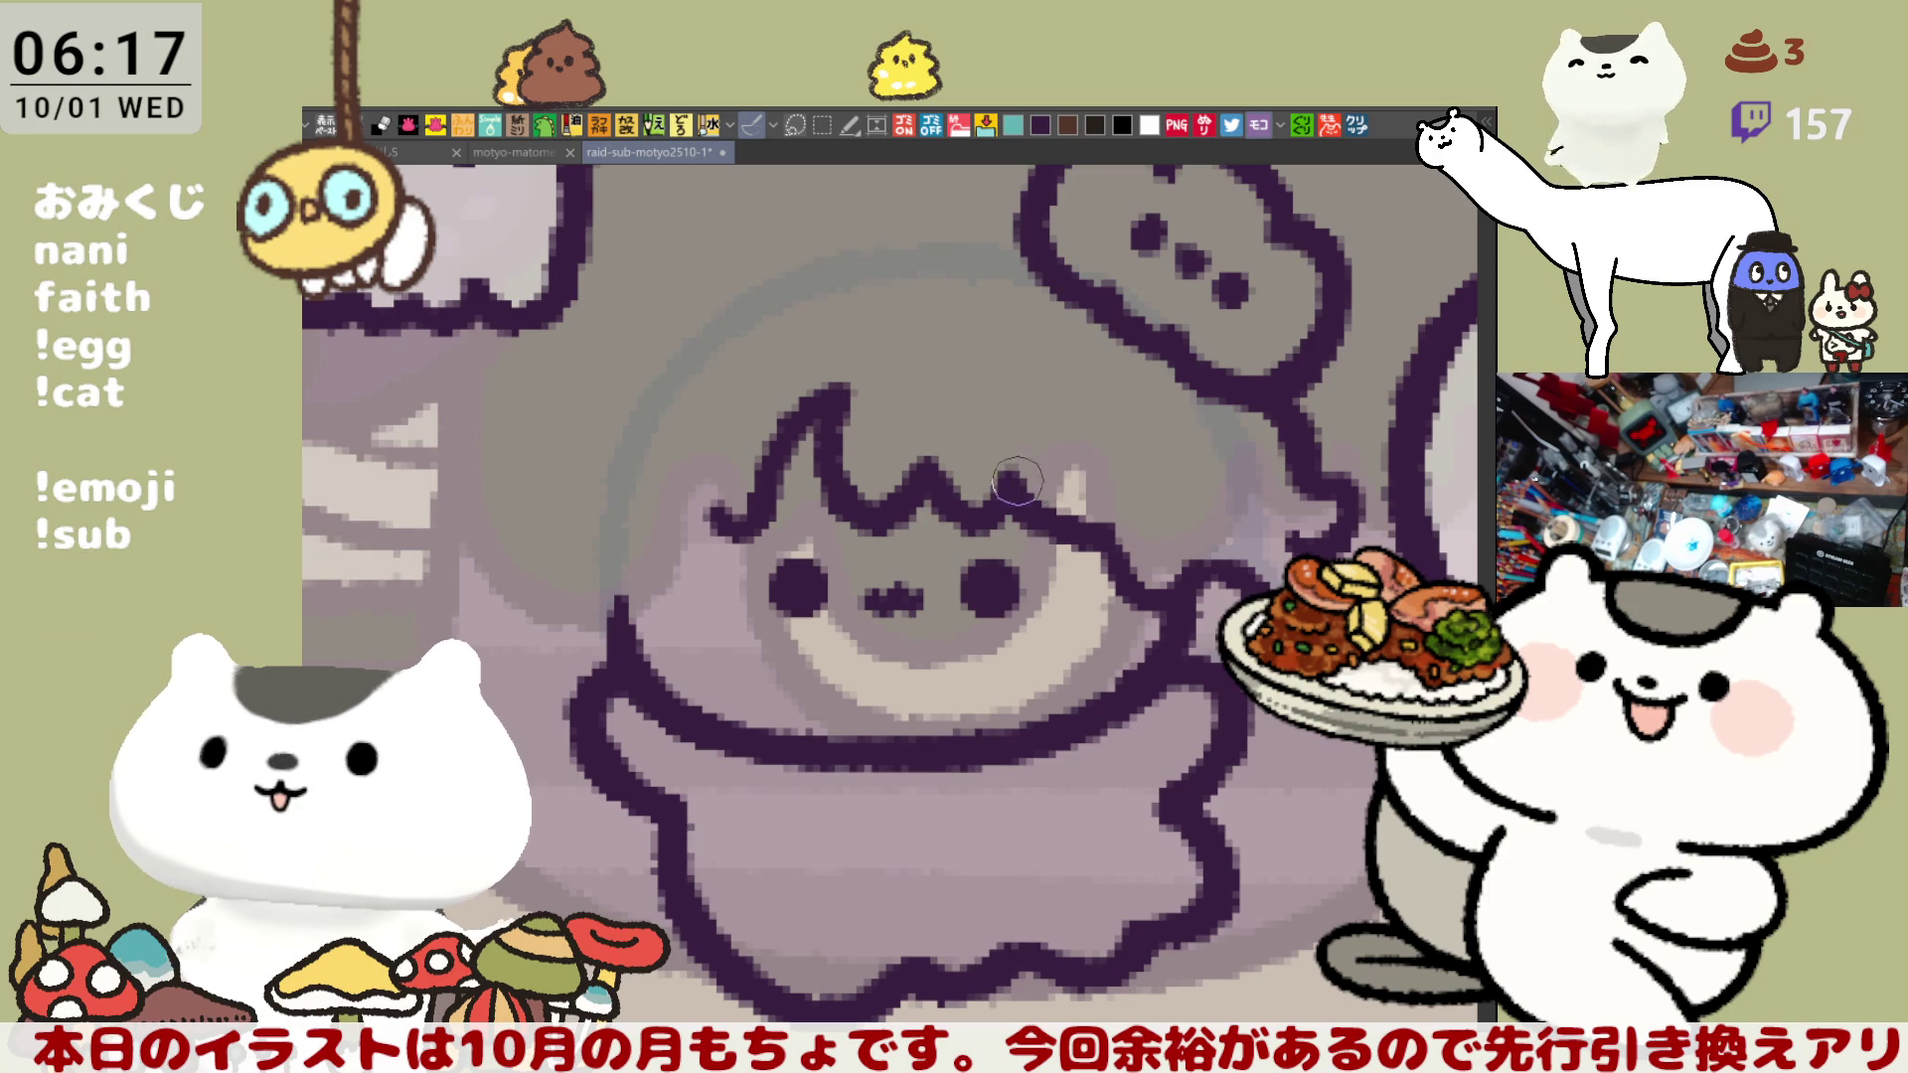
pyautogui.moveTo(1017, 482); pyautogui.dragTo(1083, 470)
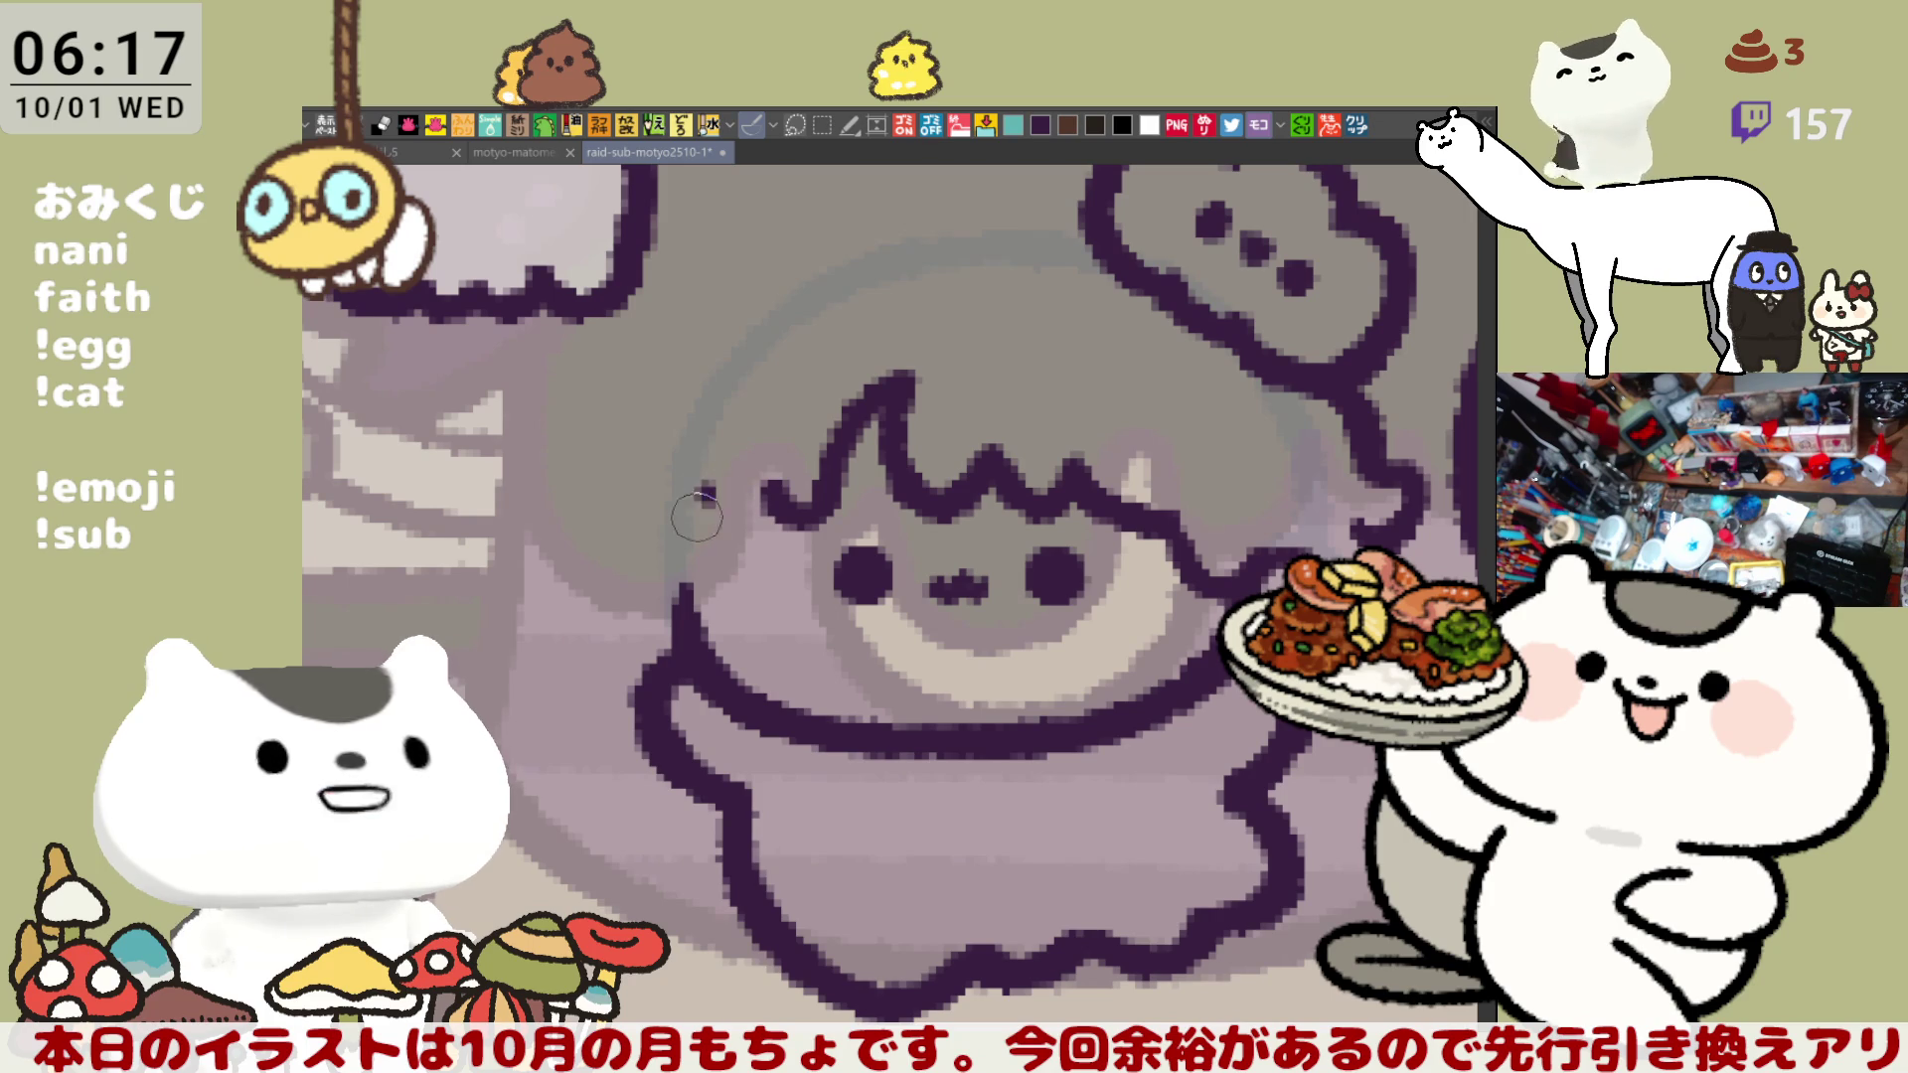
pyautogui.moveTo(713, 492); pyautogui.dragTo(701, 647)
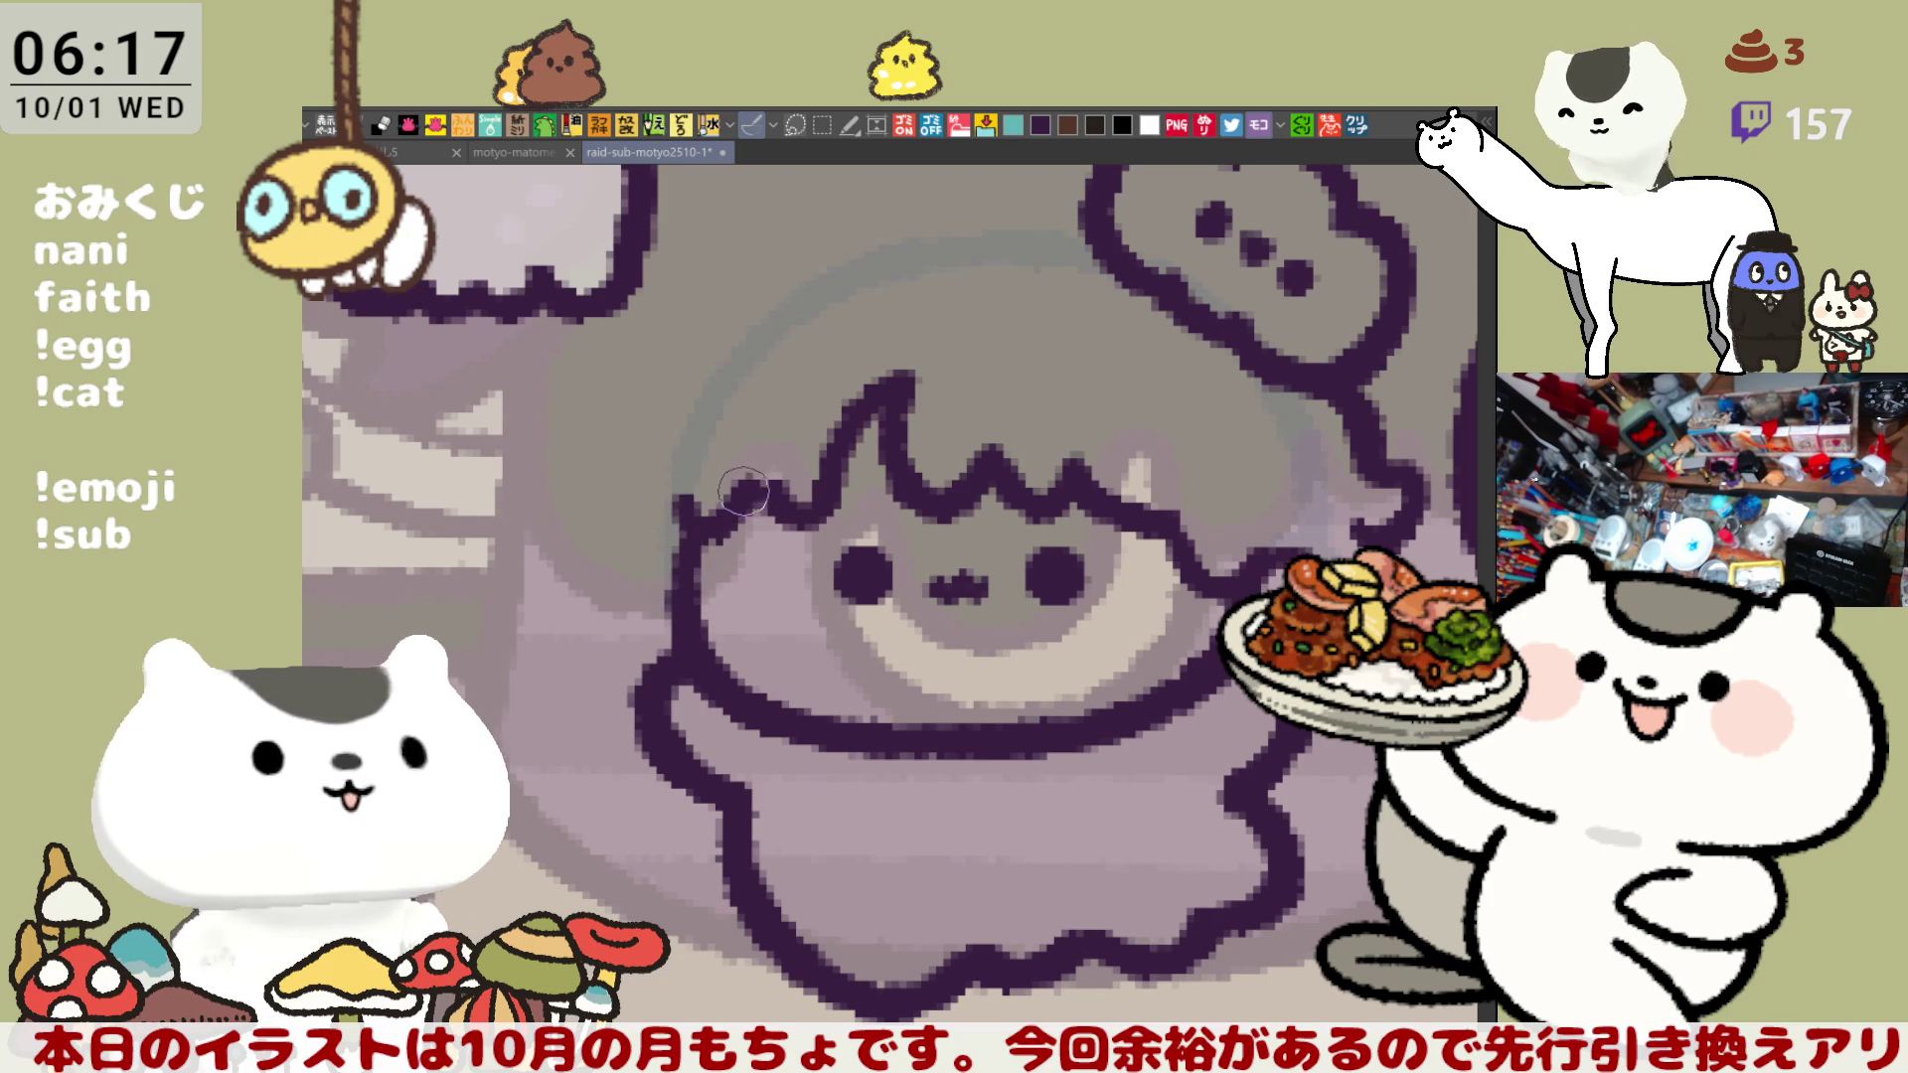
# - Join the hair line to the face outline and ink a pointed tuft left of the hair
pyautogui.moveTo(727, 497)
pyautogui.mouseDown()
pyautogui.moveTo(775, 497)
pyautogui.moveTo(707, 515)
pyautogui.moveTo(691, 594)
pyautogui.mouseUp()
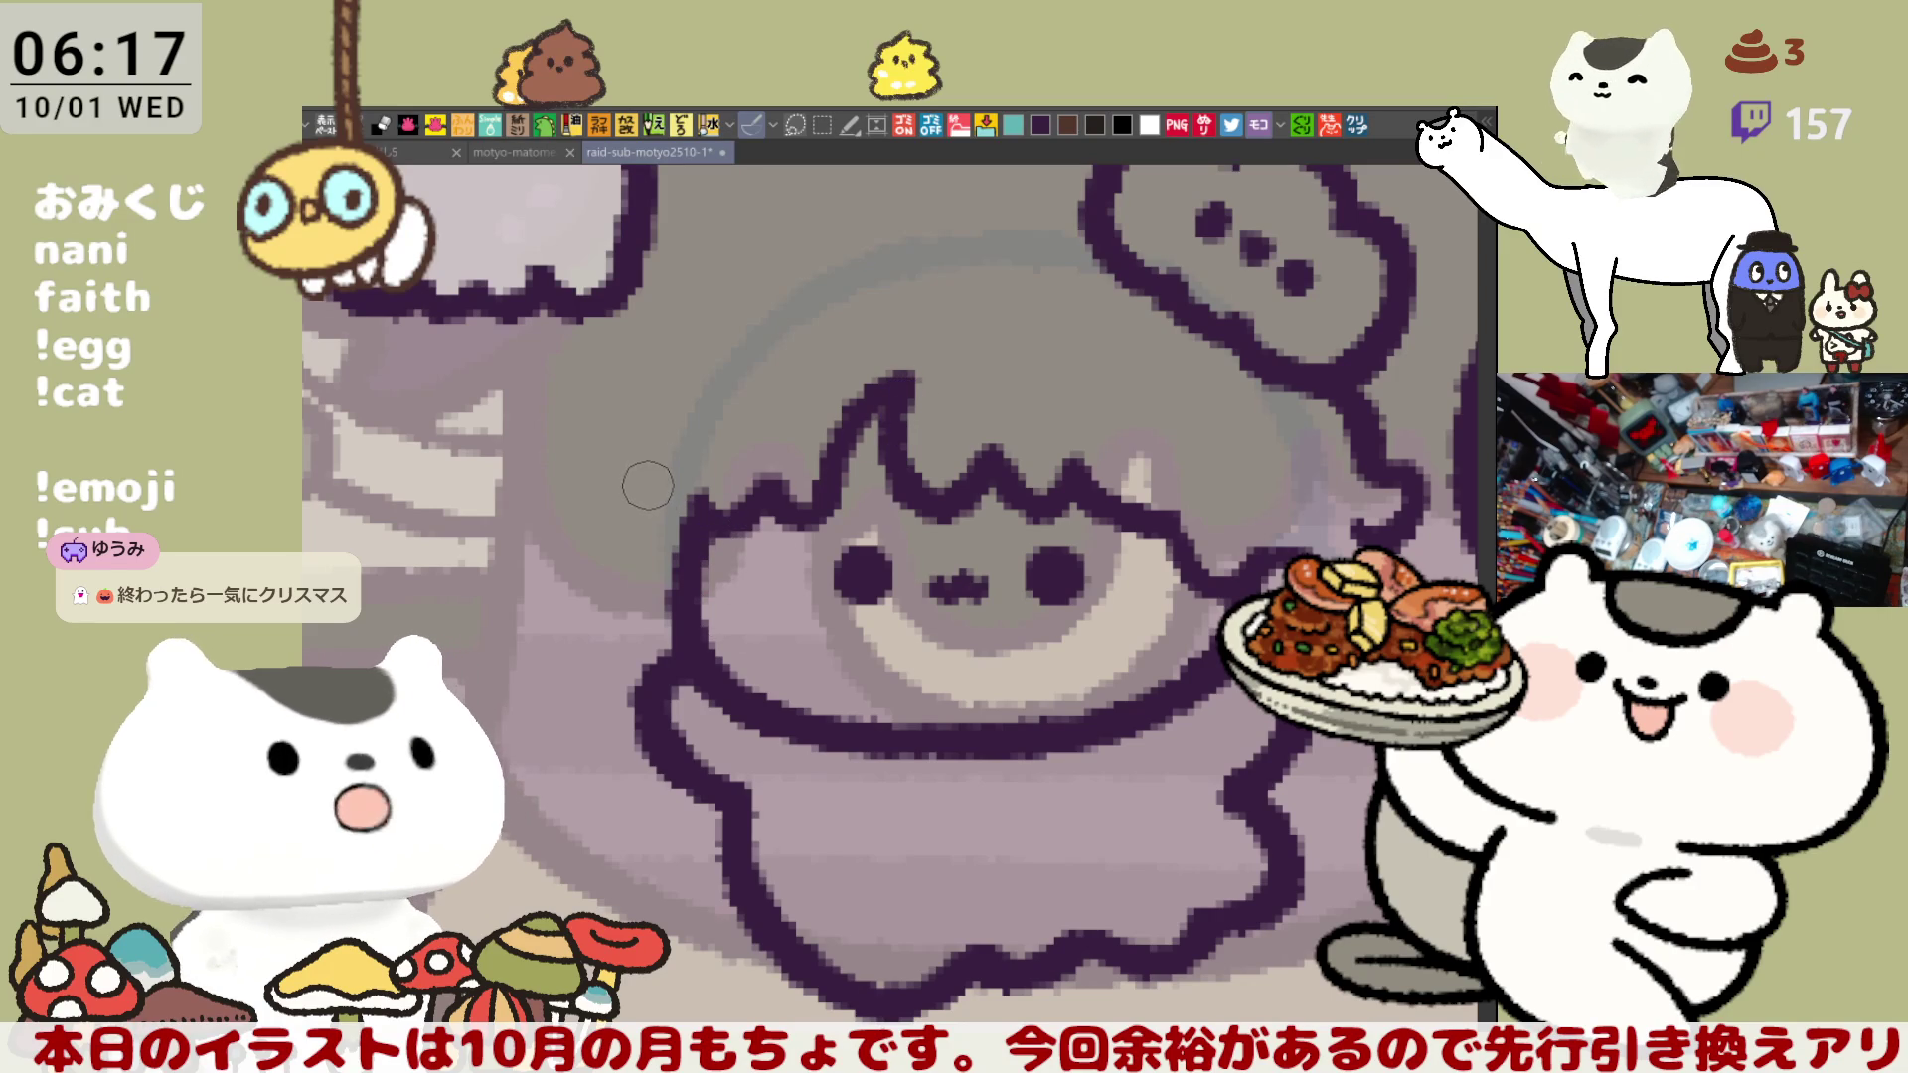
pyautogui.moveTo(661, 459)
pyautogui.mouseDown()
pyautogui.moveTo(611, 505)
pyautogui.moveTo(644, 542)
pyautogui.mouseUp()
pyautogui.hotkey('ctrl', 'z')
pyautogui.moveTo(660, 457)
pyautogui.mouseDown()
pyautogui.moveTo(608, 497)
pyautogui.moveTo(646, 537)
pyautogui.mouseUp()
pyautogui.hotkey('ctrl', 'z')
pyautogui.moveTo(680, 438)
pyautogui.mouseDown()
pyautogui.moveTo(616, 477)
pyautogui.moveTo(686, 626)
pyautogui.mouseUp()
pyautogui.hotkey('ctrl', 'z')
pyautogui.moveTo(659, 487); pyautogui.dragTo(646, 617)
pyautogui.hotkey('ctrl', 'z')
pyautogui.moveTo(675, 462); pyautogui.dragTo(656, 606)
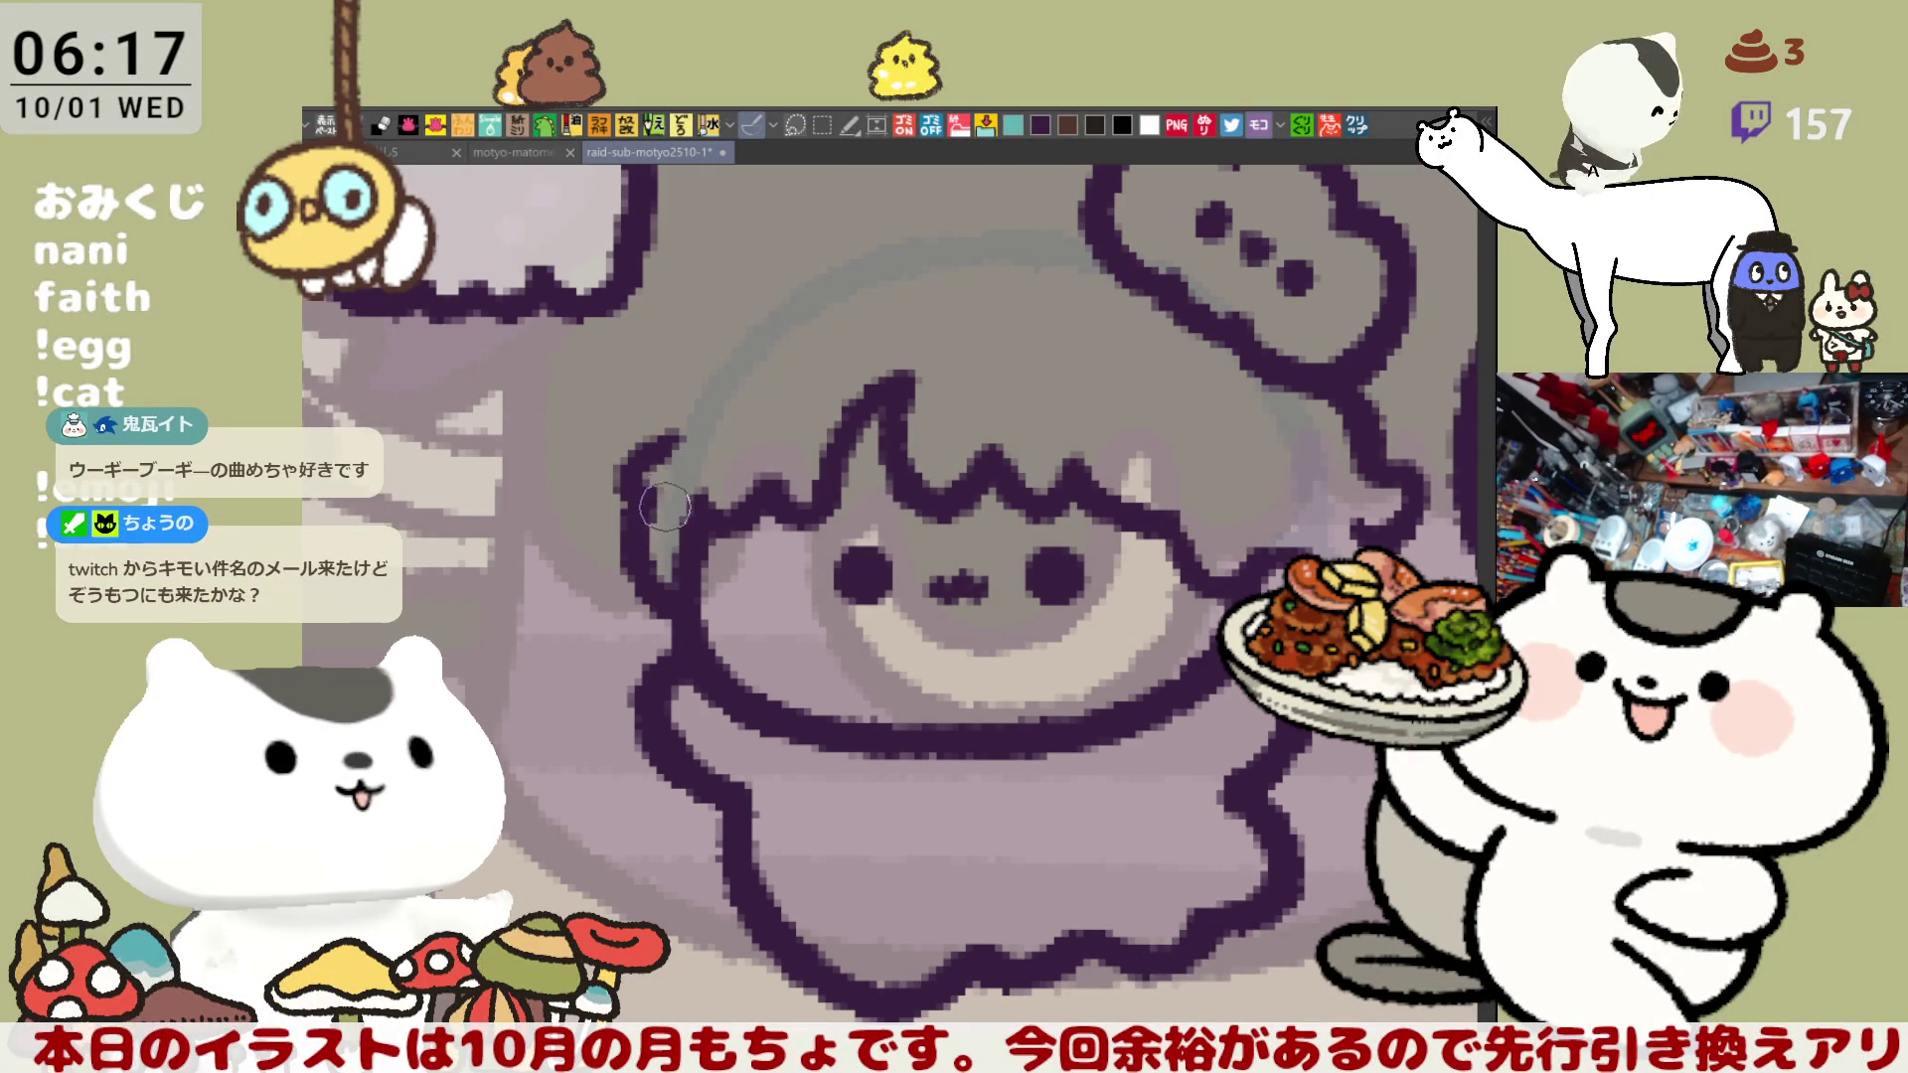
# - Mirror the view, ink the top edge of the head, and save the icon
pyautogui.press('h')
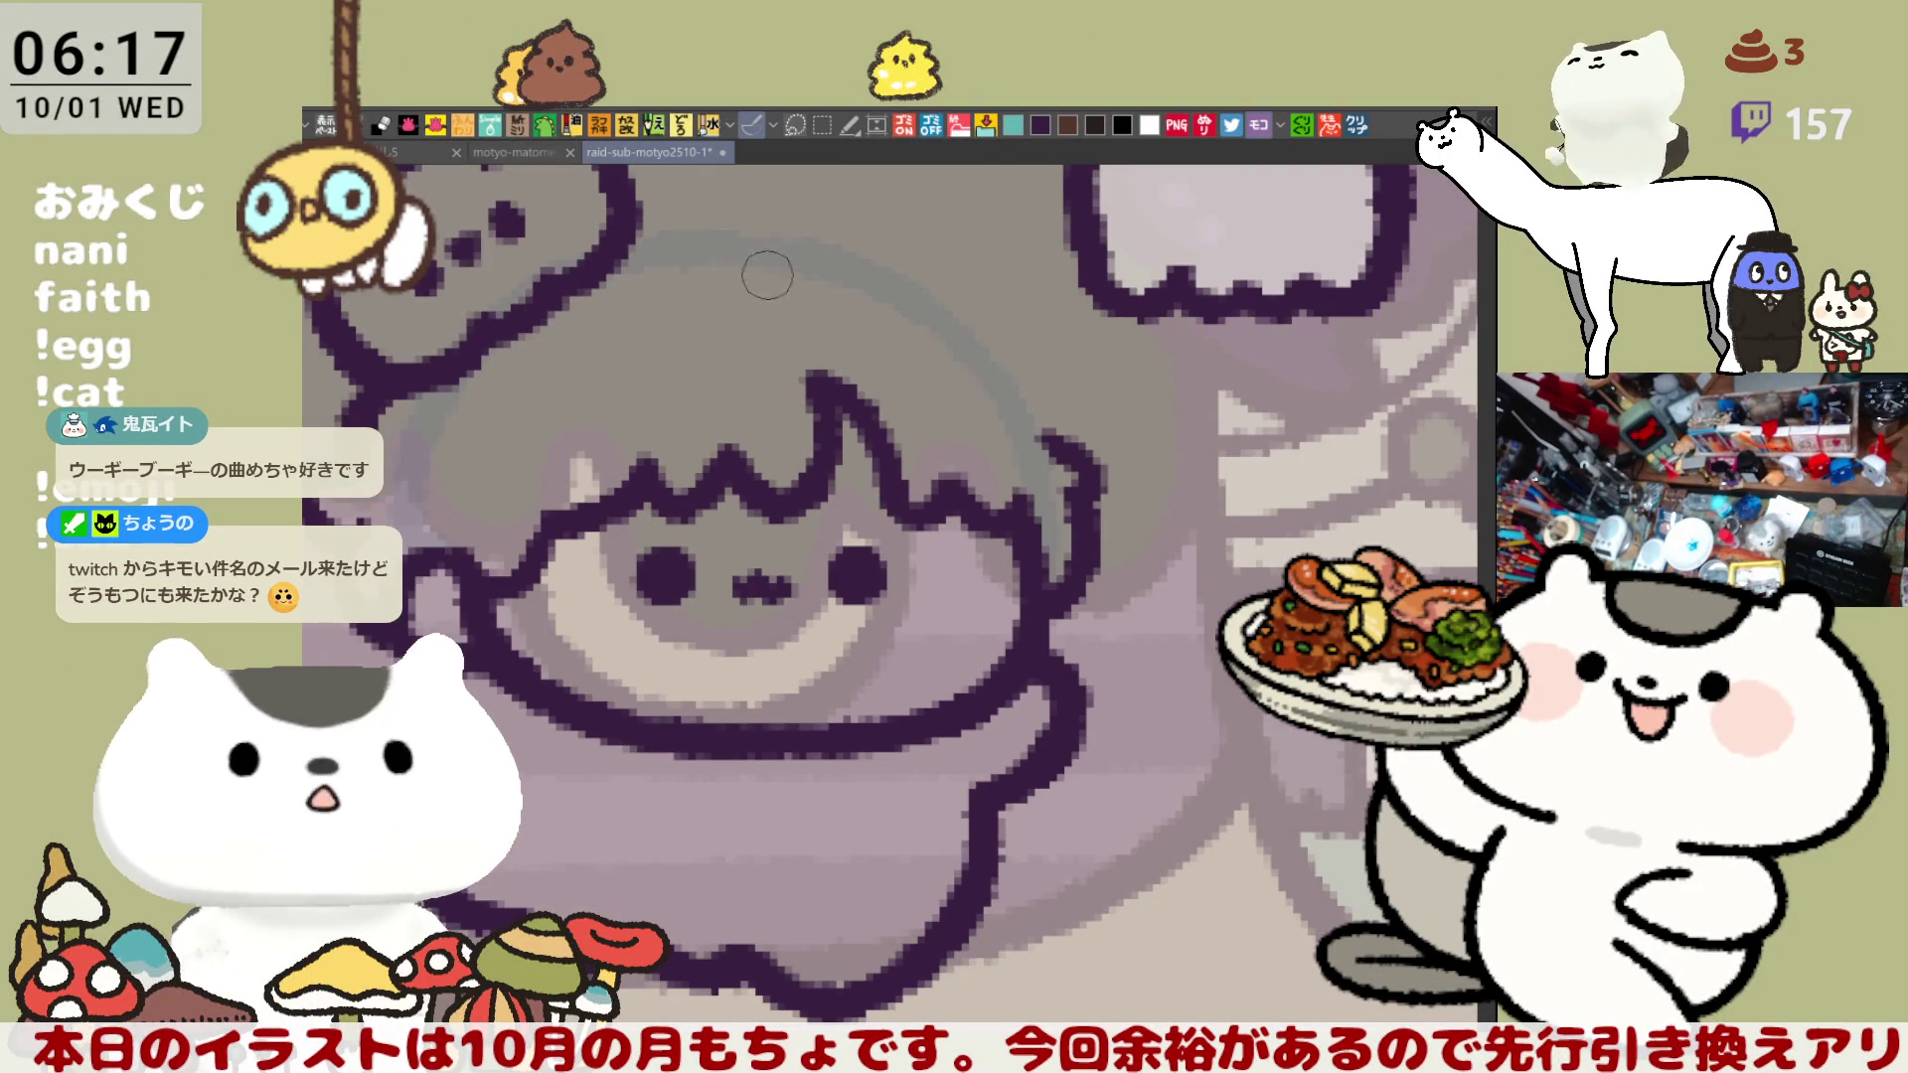
pyautogui.moveTo(635, 222); pyautogui.dragTo(894, 248)
pyautogui.hotkey('ctrl', 'z')
pyautogui.moveTo(616, 213); pyautogui.dragTo(865, 243)
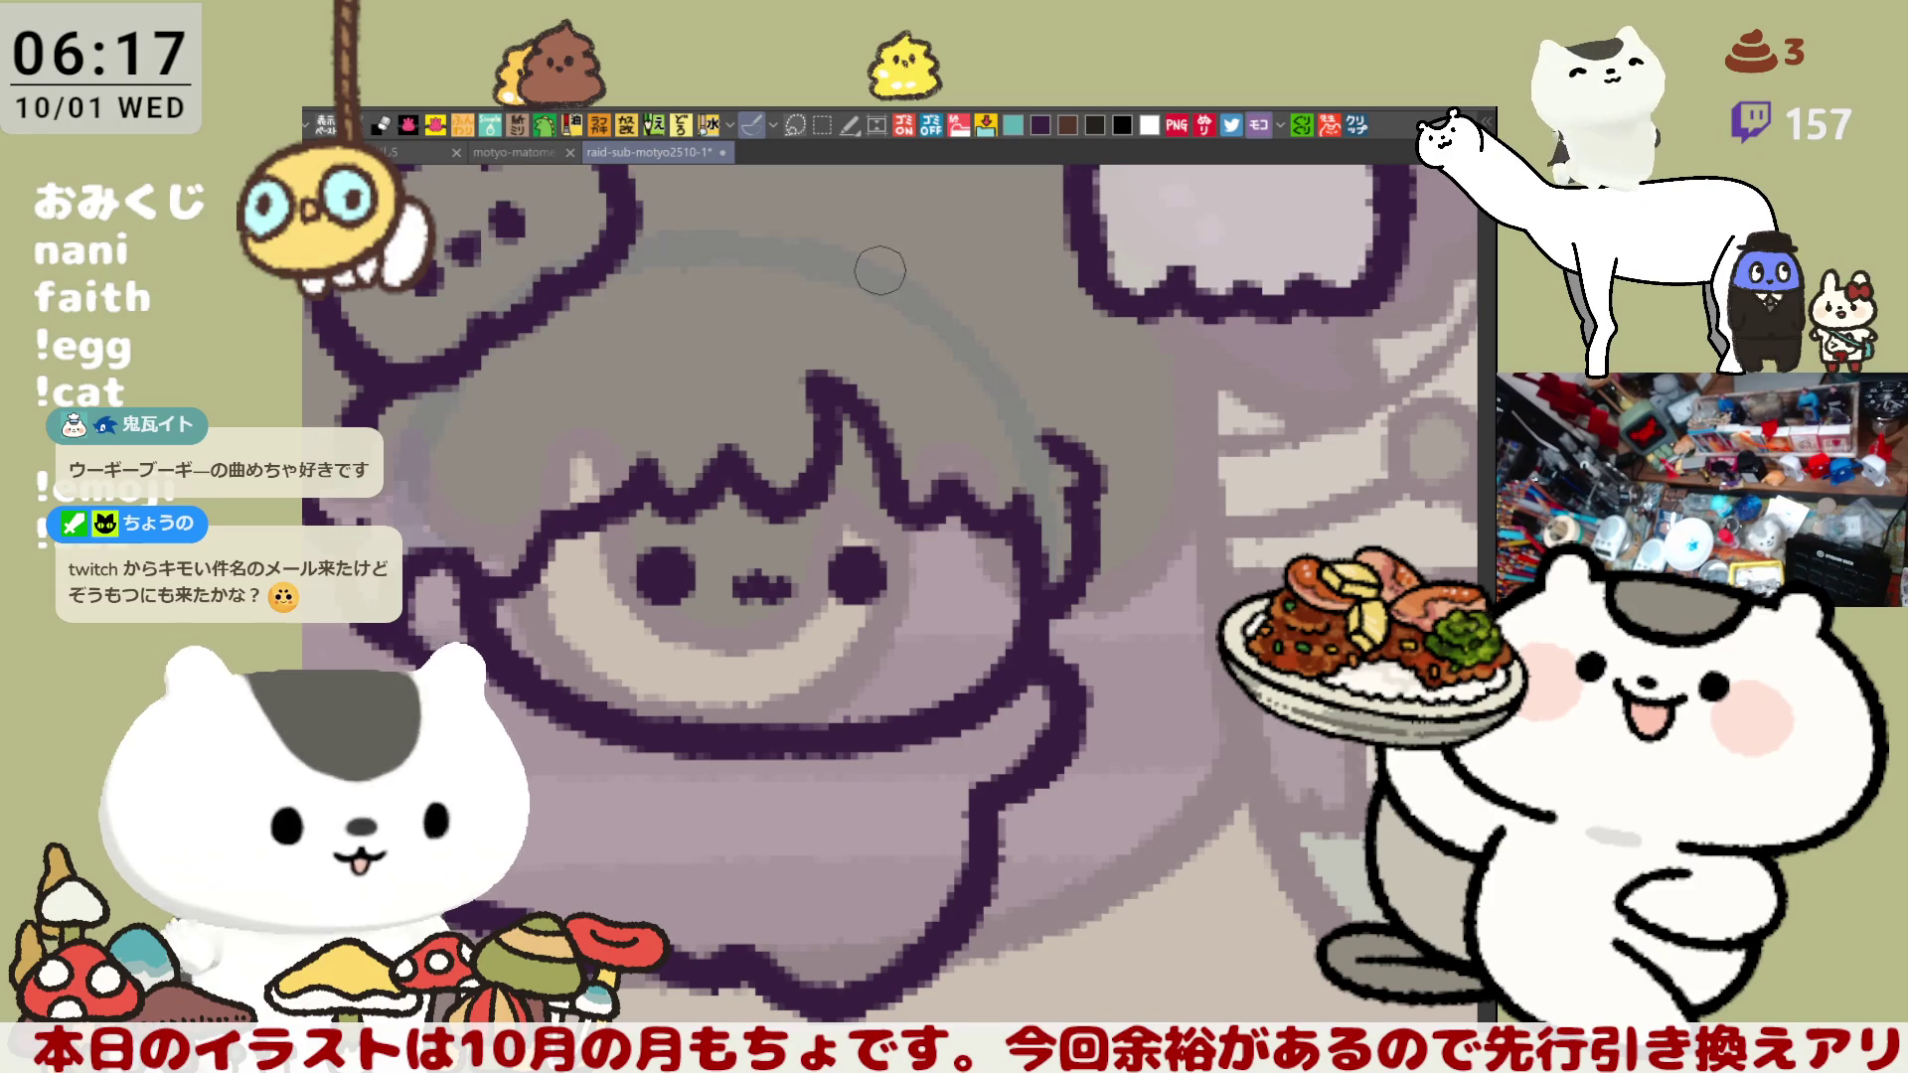
pyautogui.hotkey('ctrl', 's')
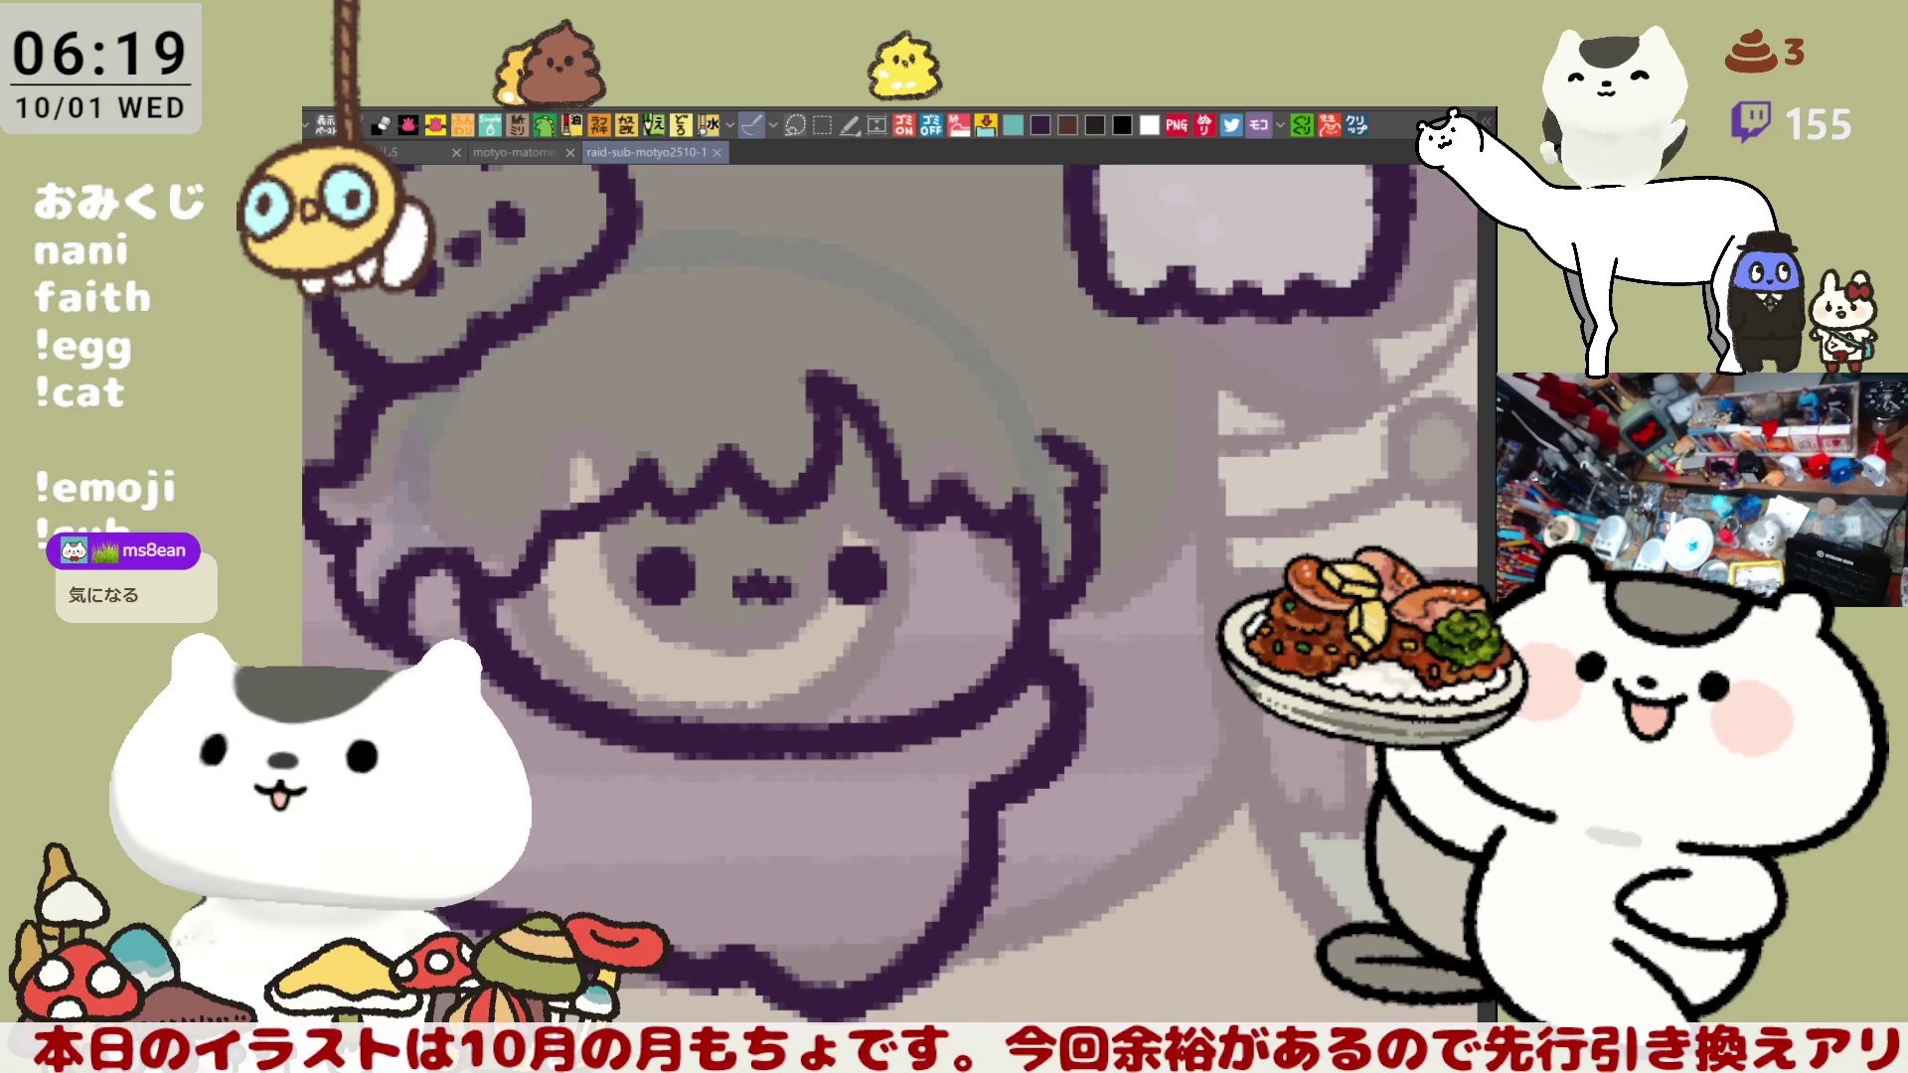
pyautogui.moveTo(674, 207); pyautogui.dragTo(835, 293)
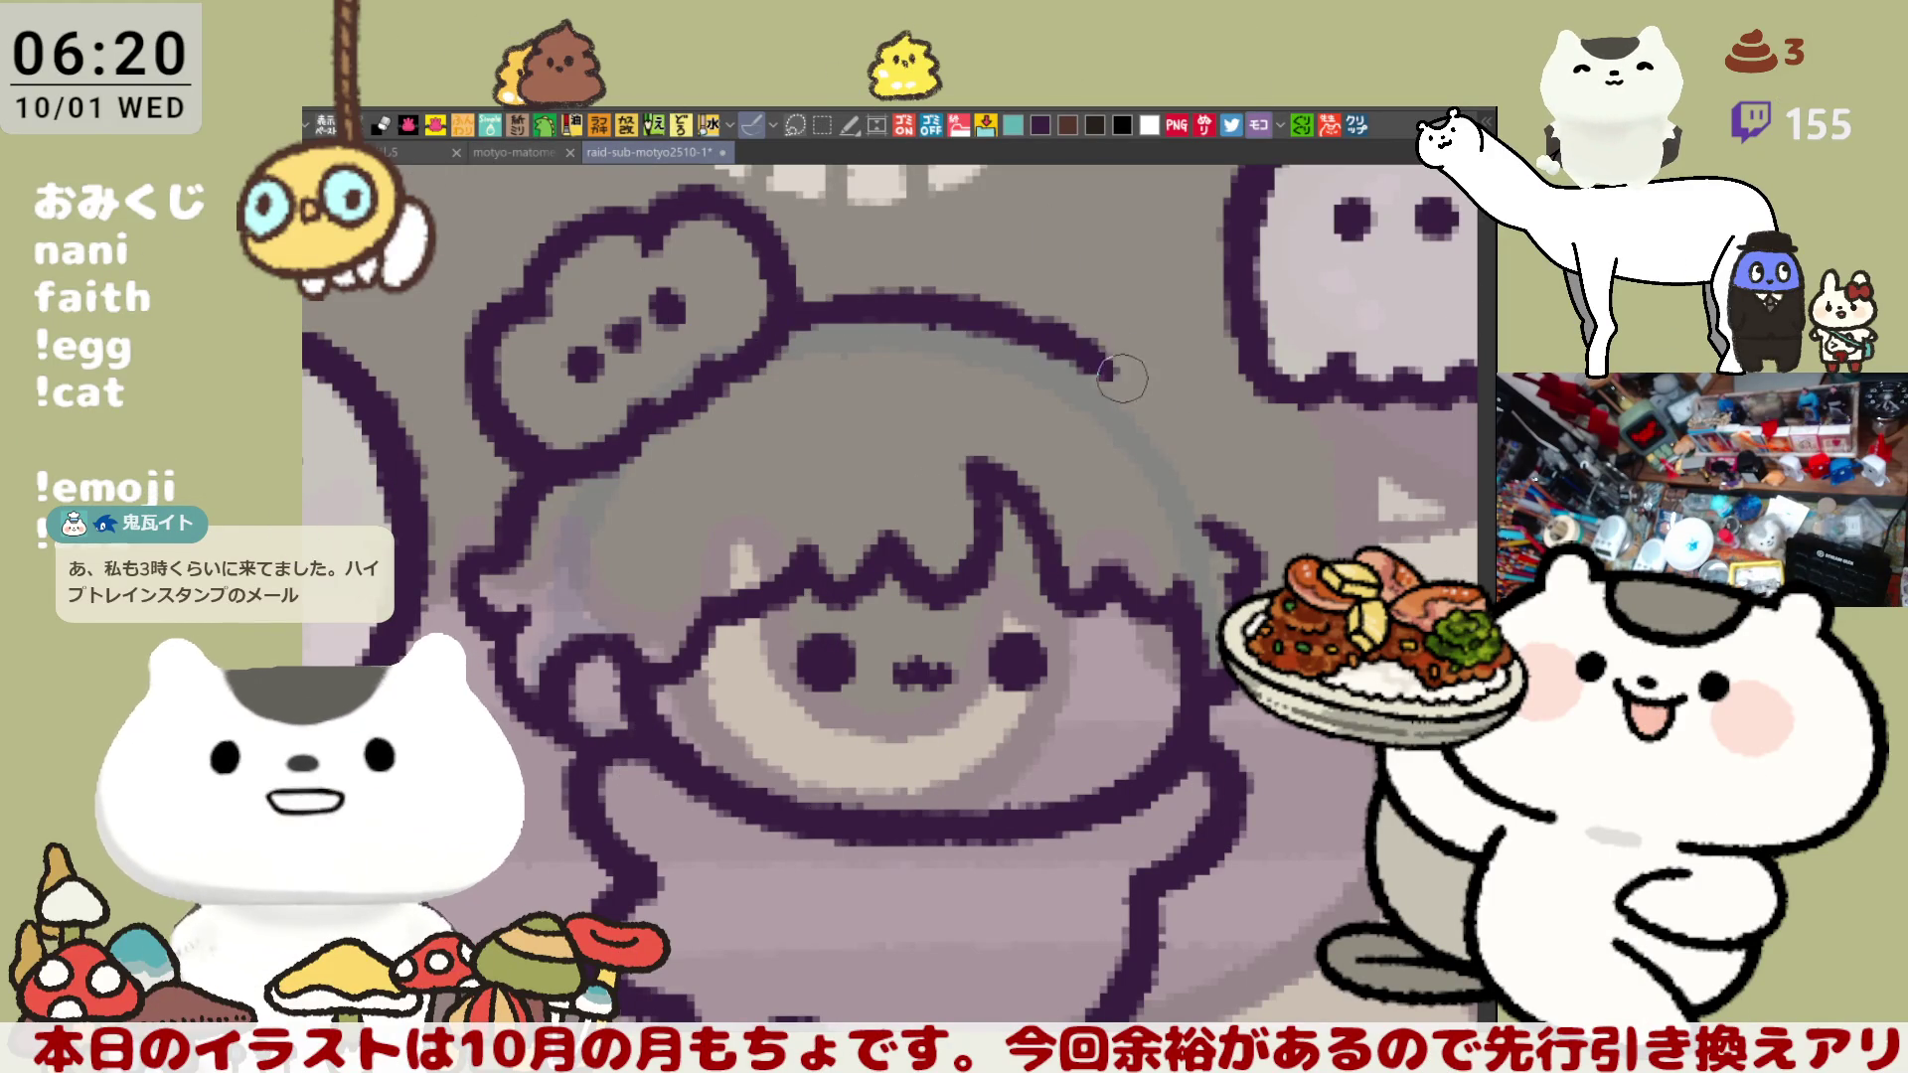
# - Ink an arc over the head, then open the copied email image as a new canvas
pyautogui.moveTo(780, 332)
pyautogui.mouseDown()
pyautogui.moveTo(899, 296)
pyautogui.moveTo(1081, 360)
pyautogui.mouseUp()
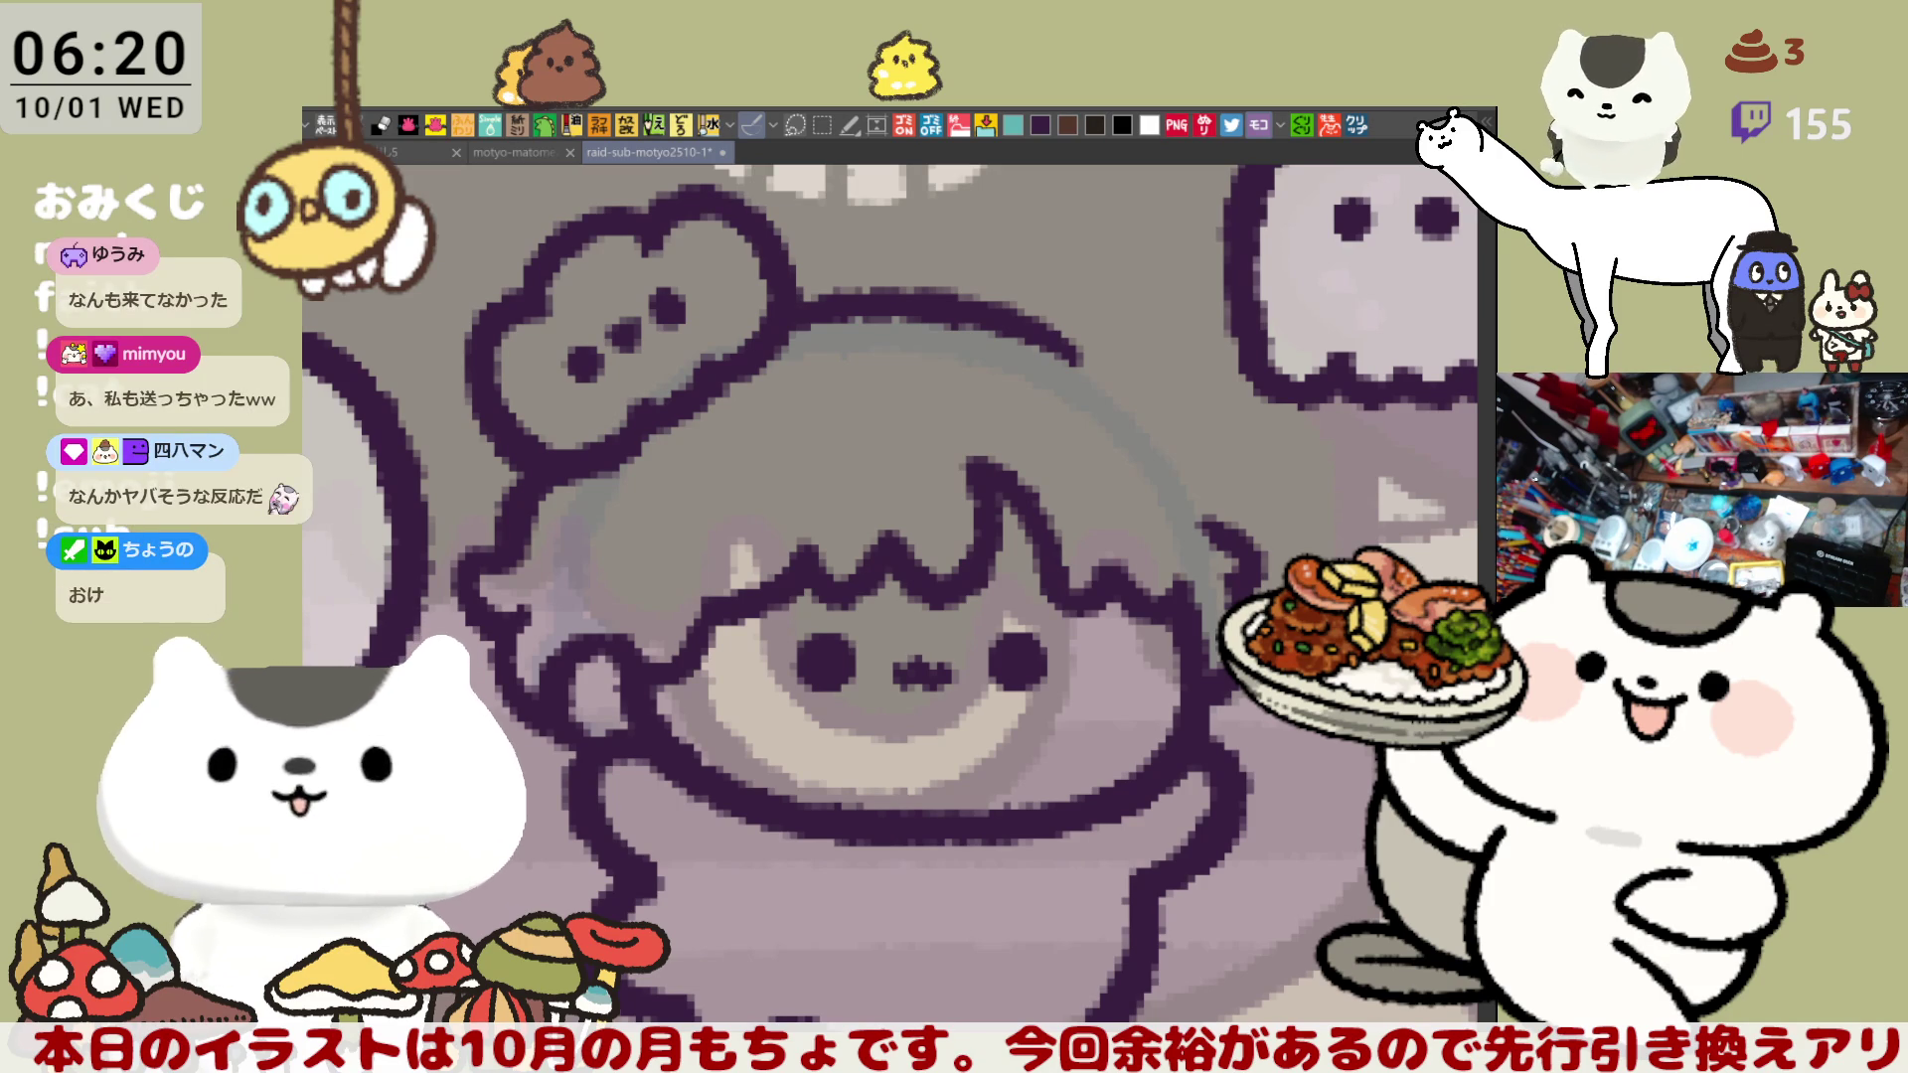
pyautogui.click(1359, 127)
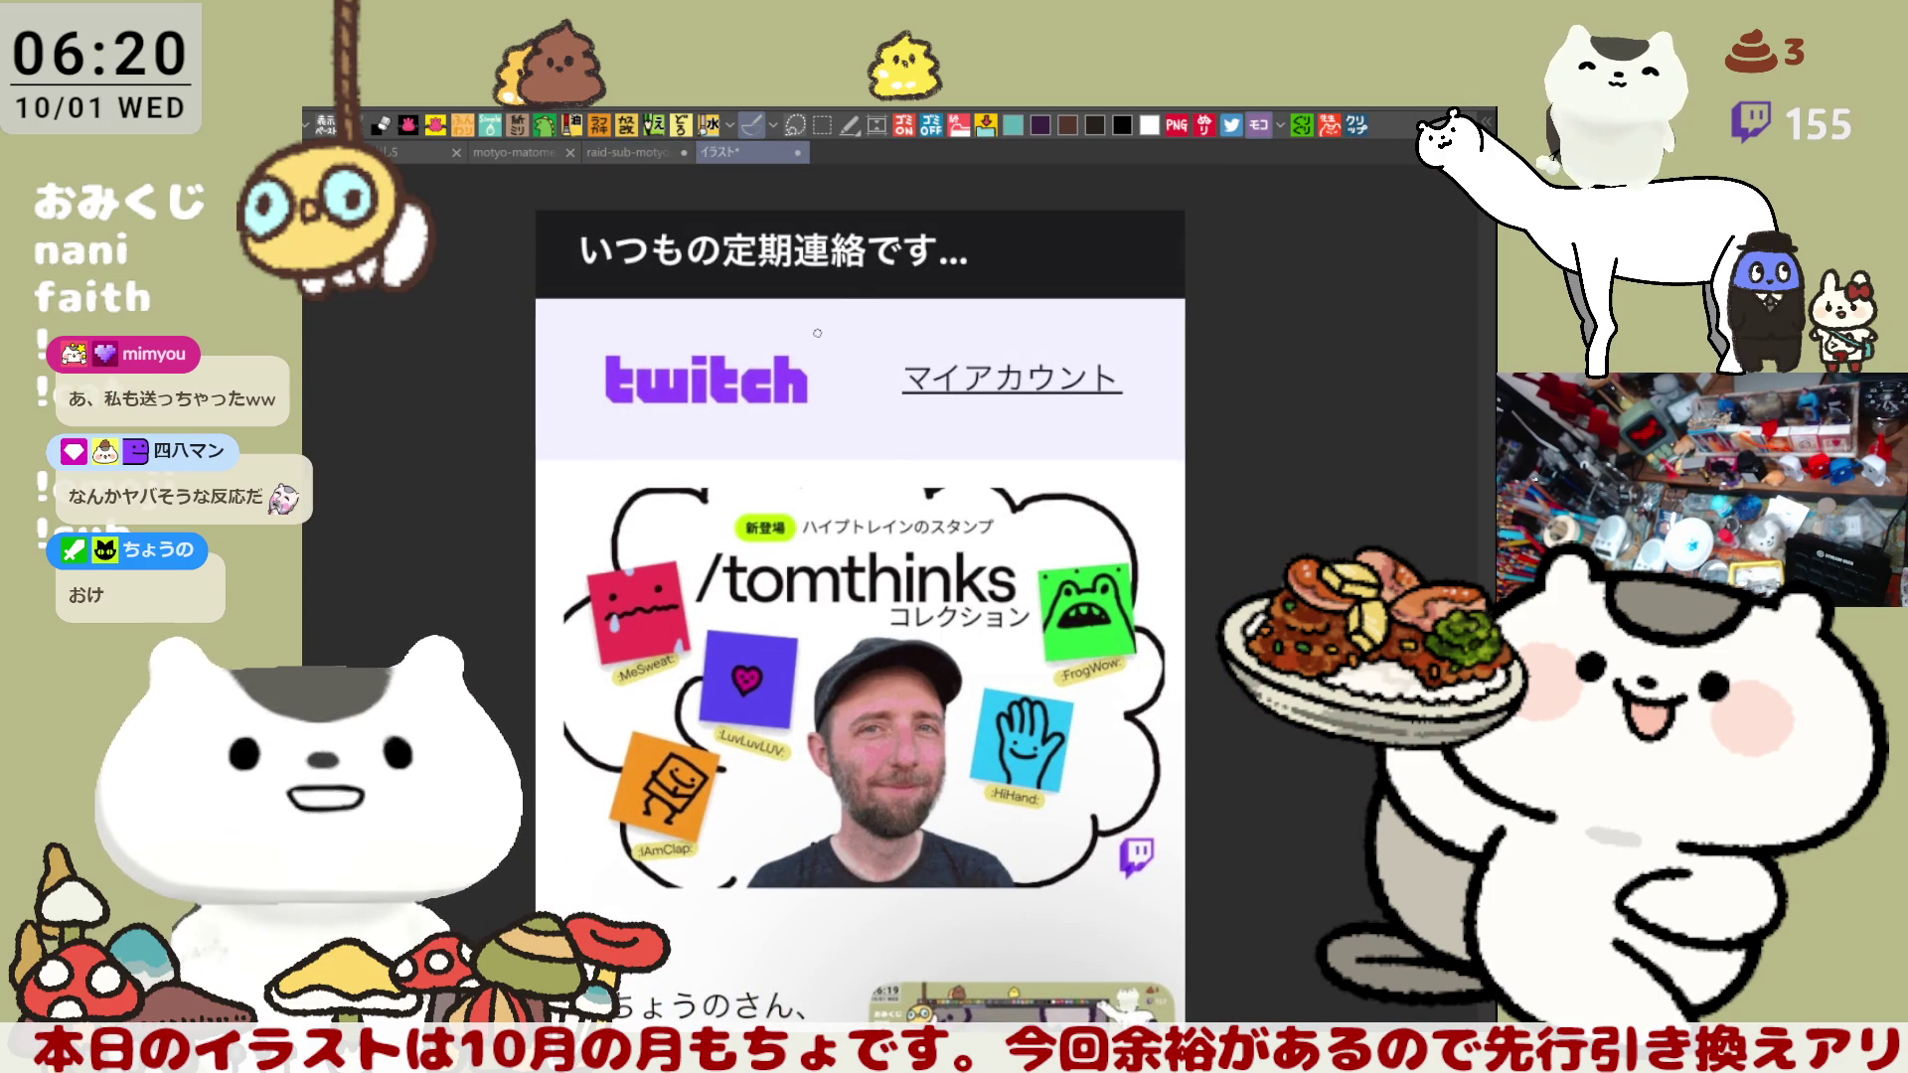
pyautogui.scroll(5, 817, 333)
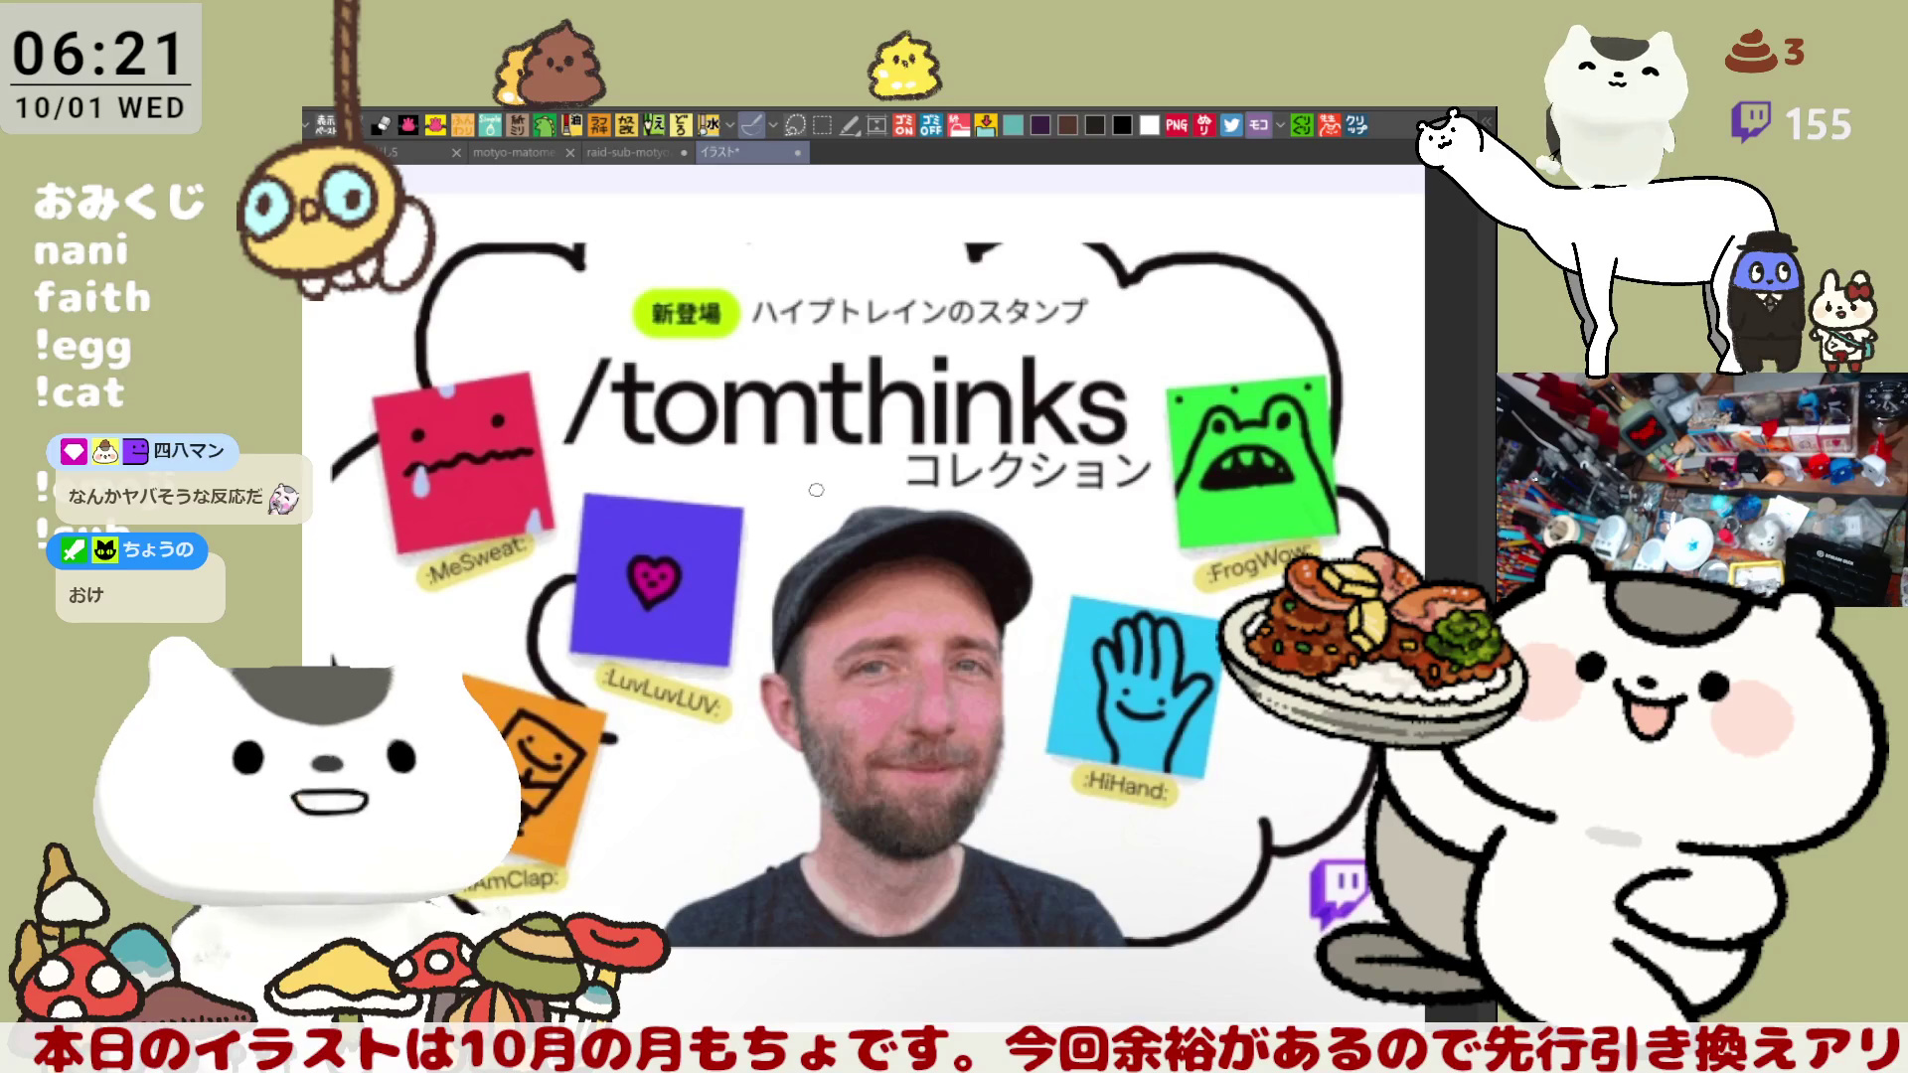
pyautogui.scroll(2, 817, 492)
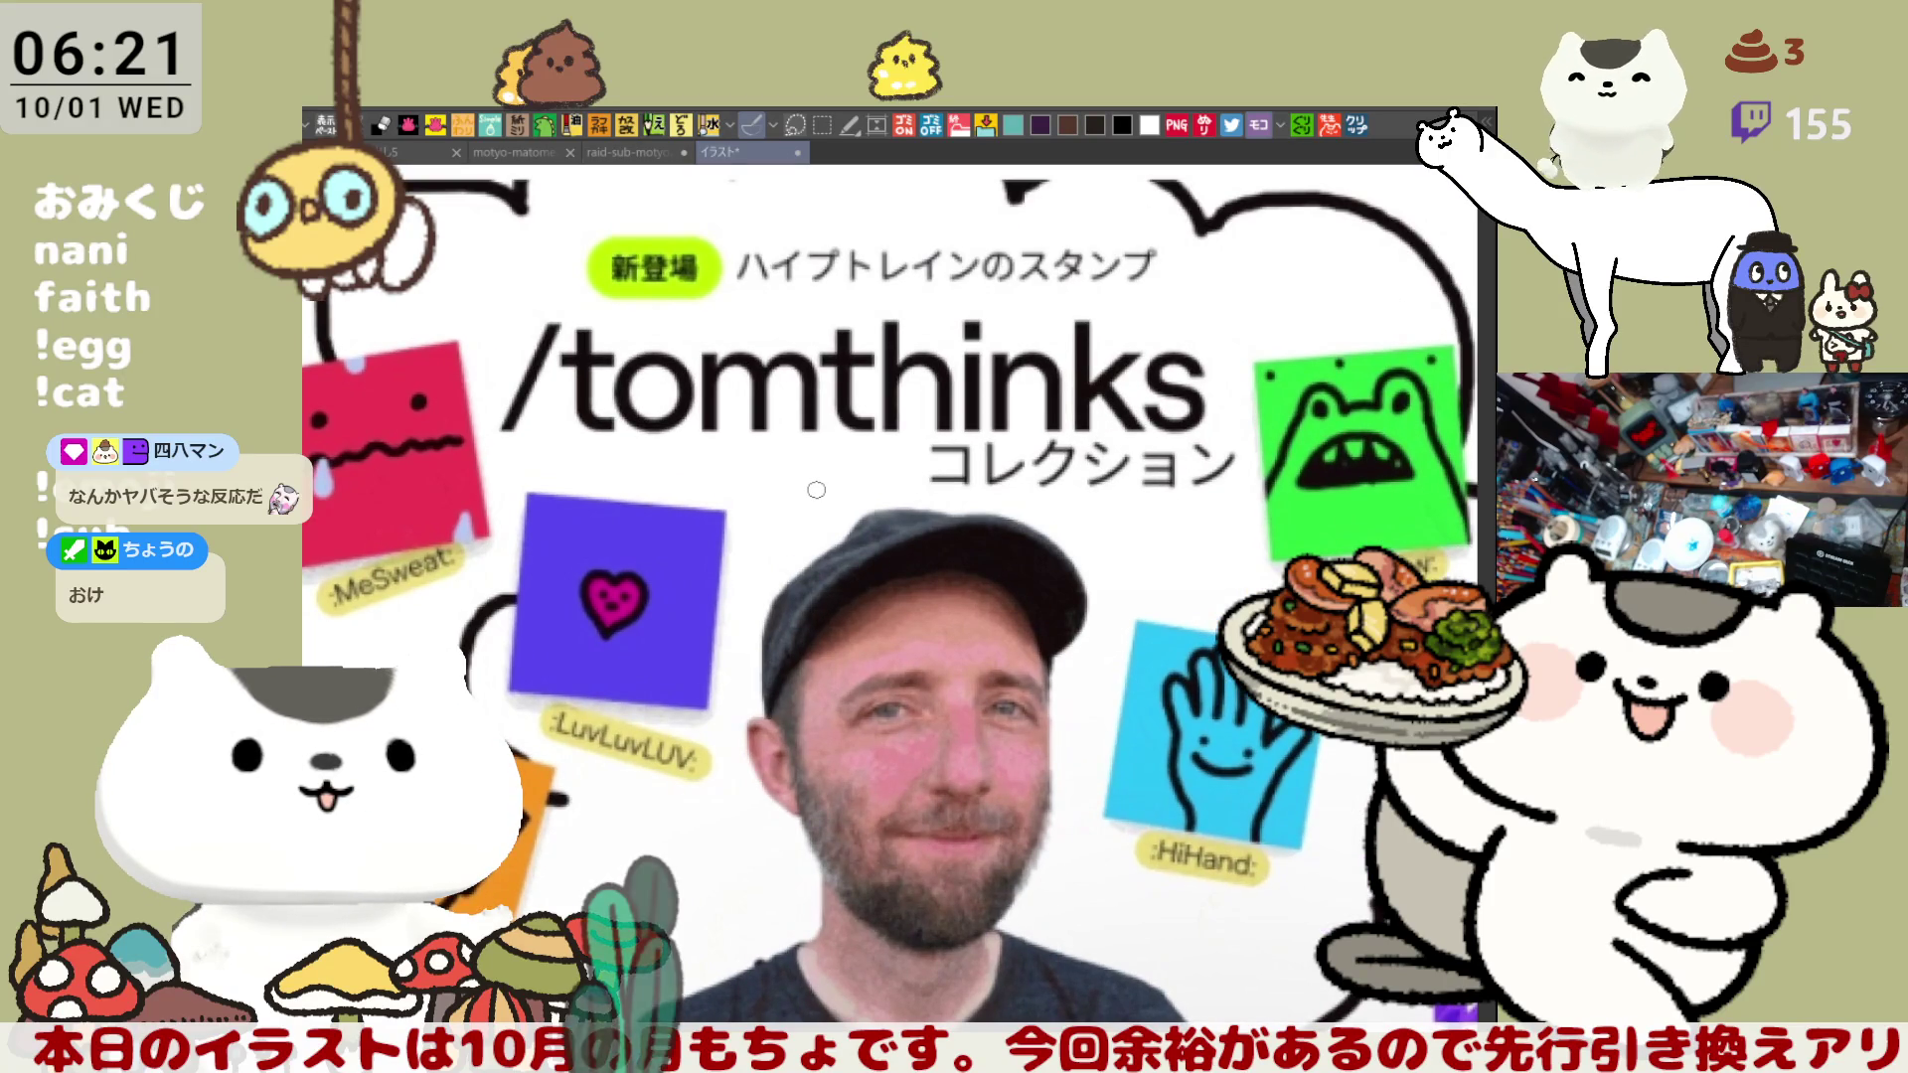
pyautogui.scroll(-2, 817, 490)
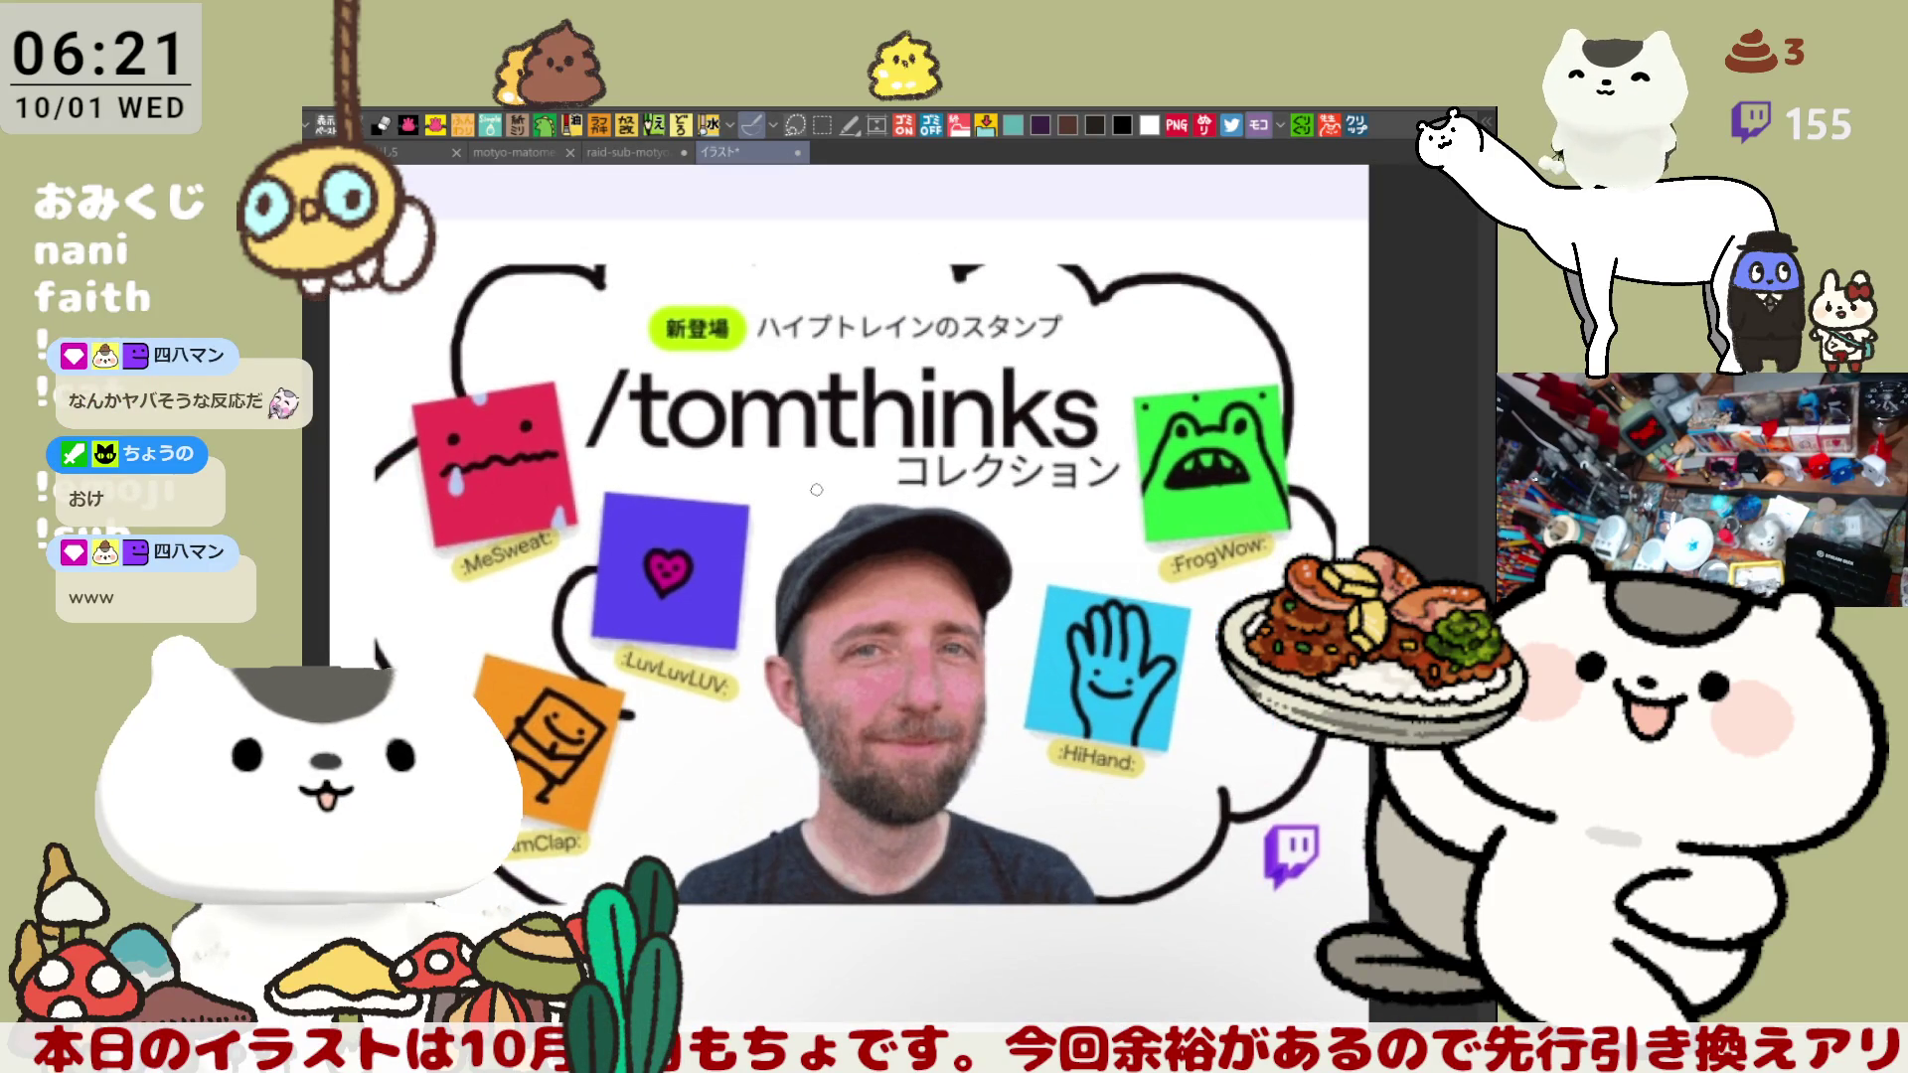
pyautogui.scroll(-1, 817, 490)
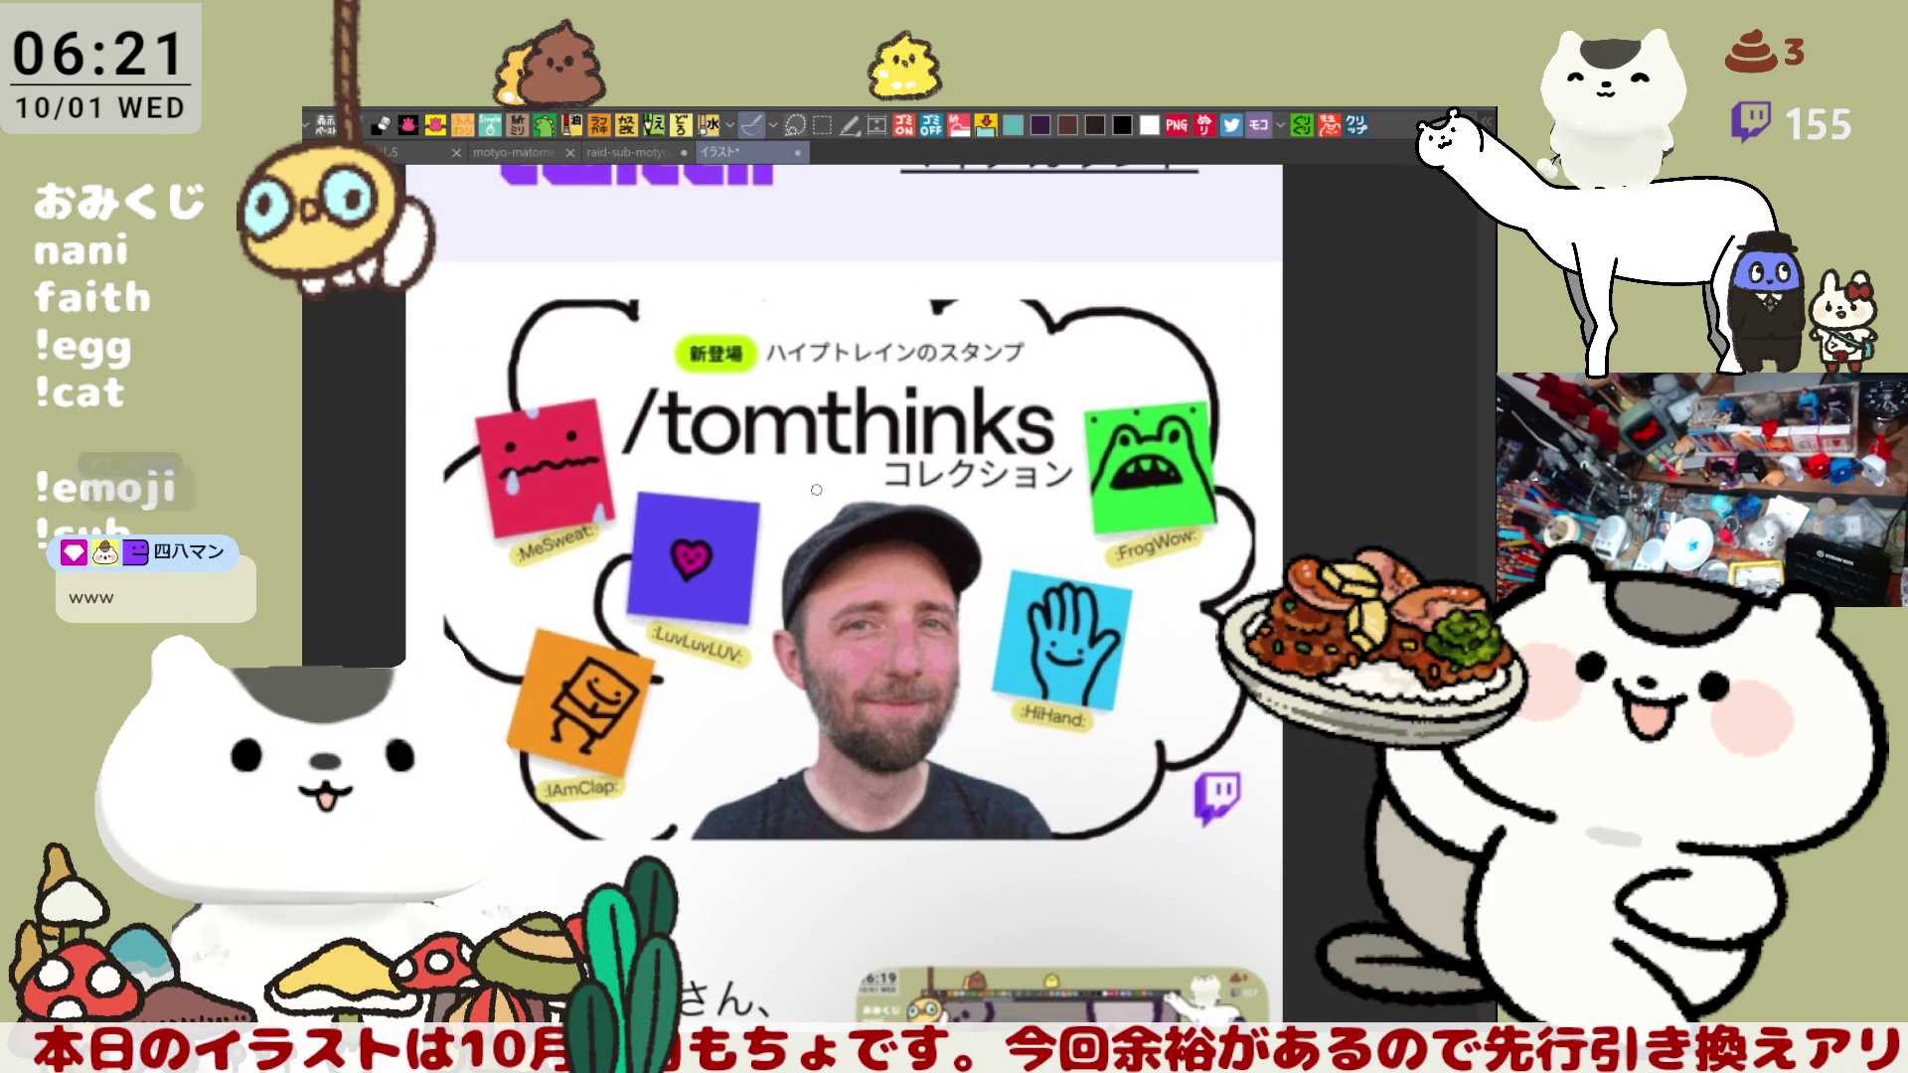
pyautogui.scroll(1, 817, 490)
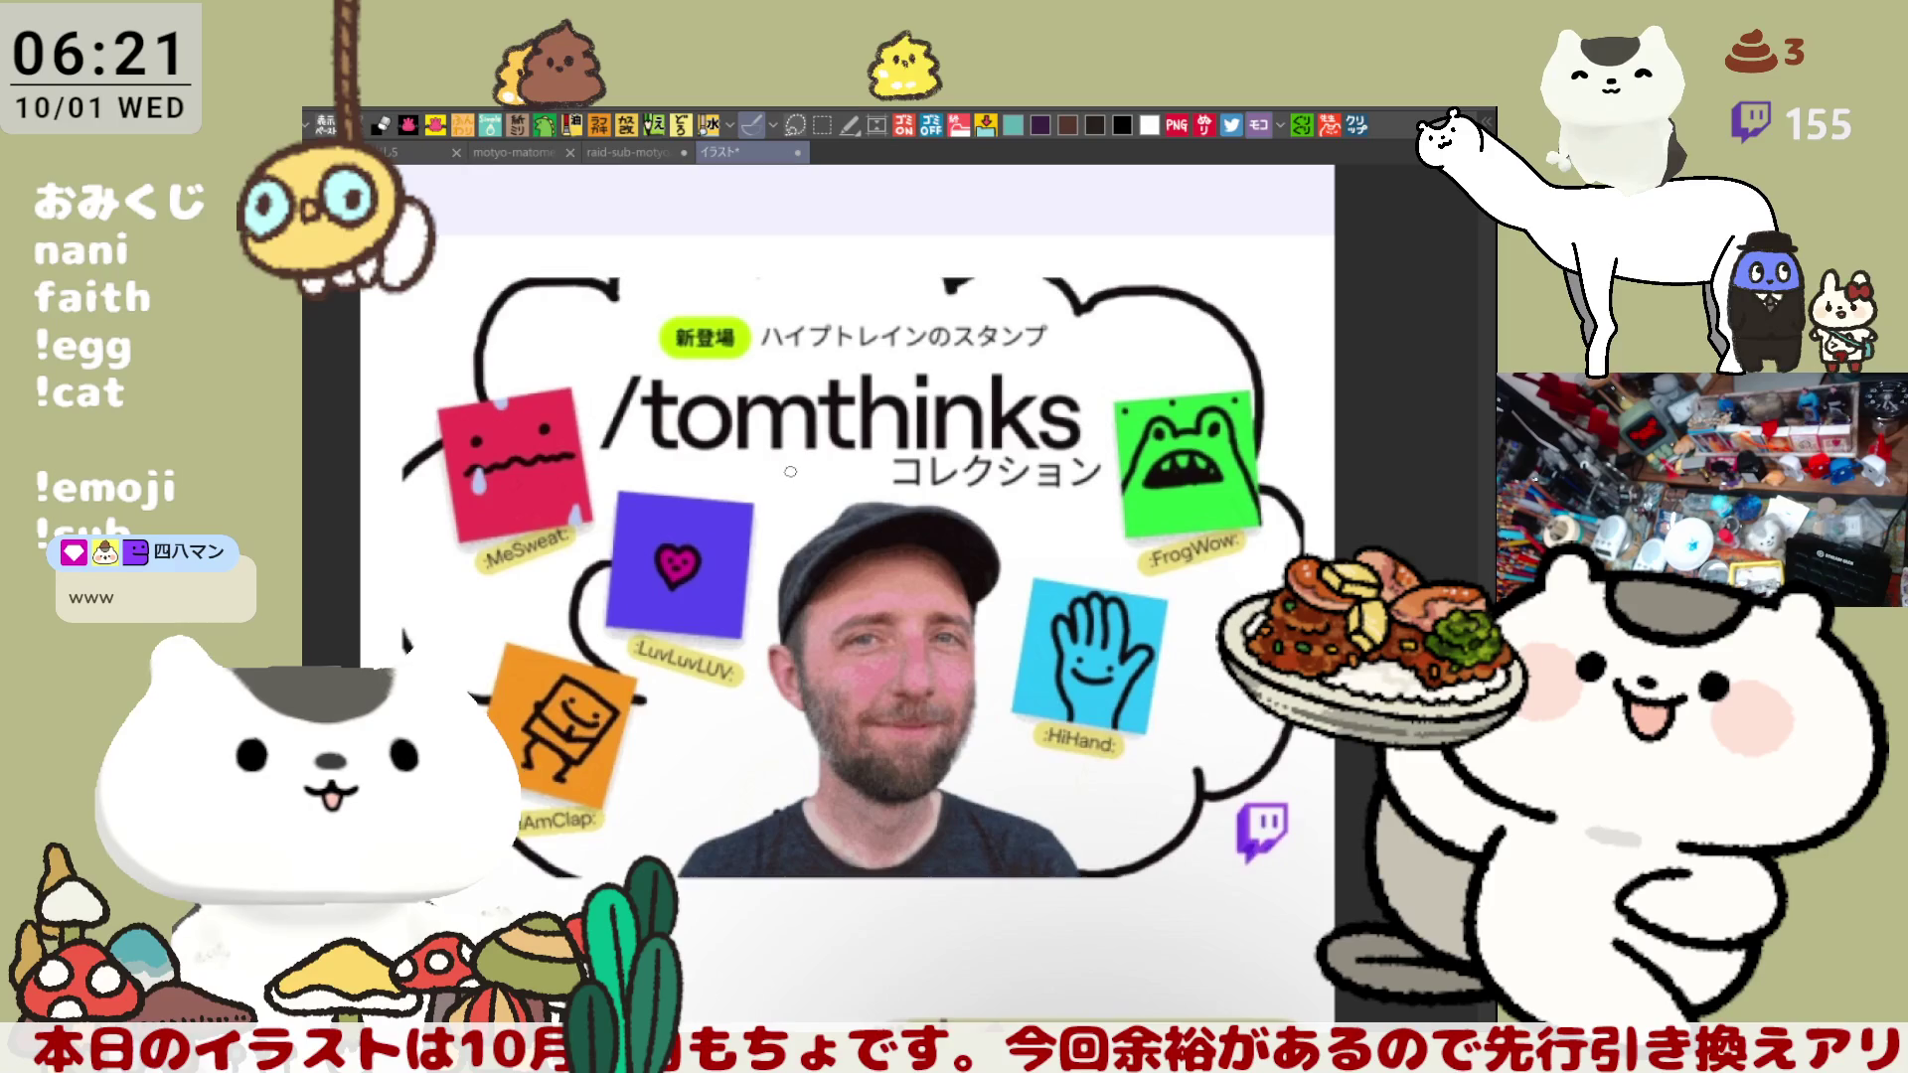
pyautogui.scroll(1, 790, 471)
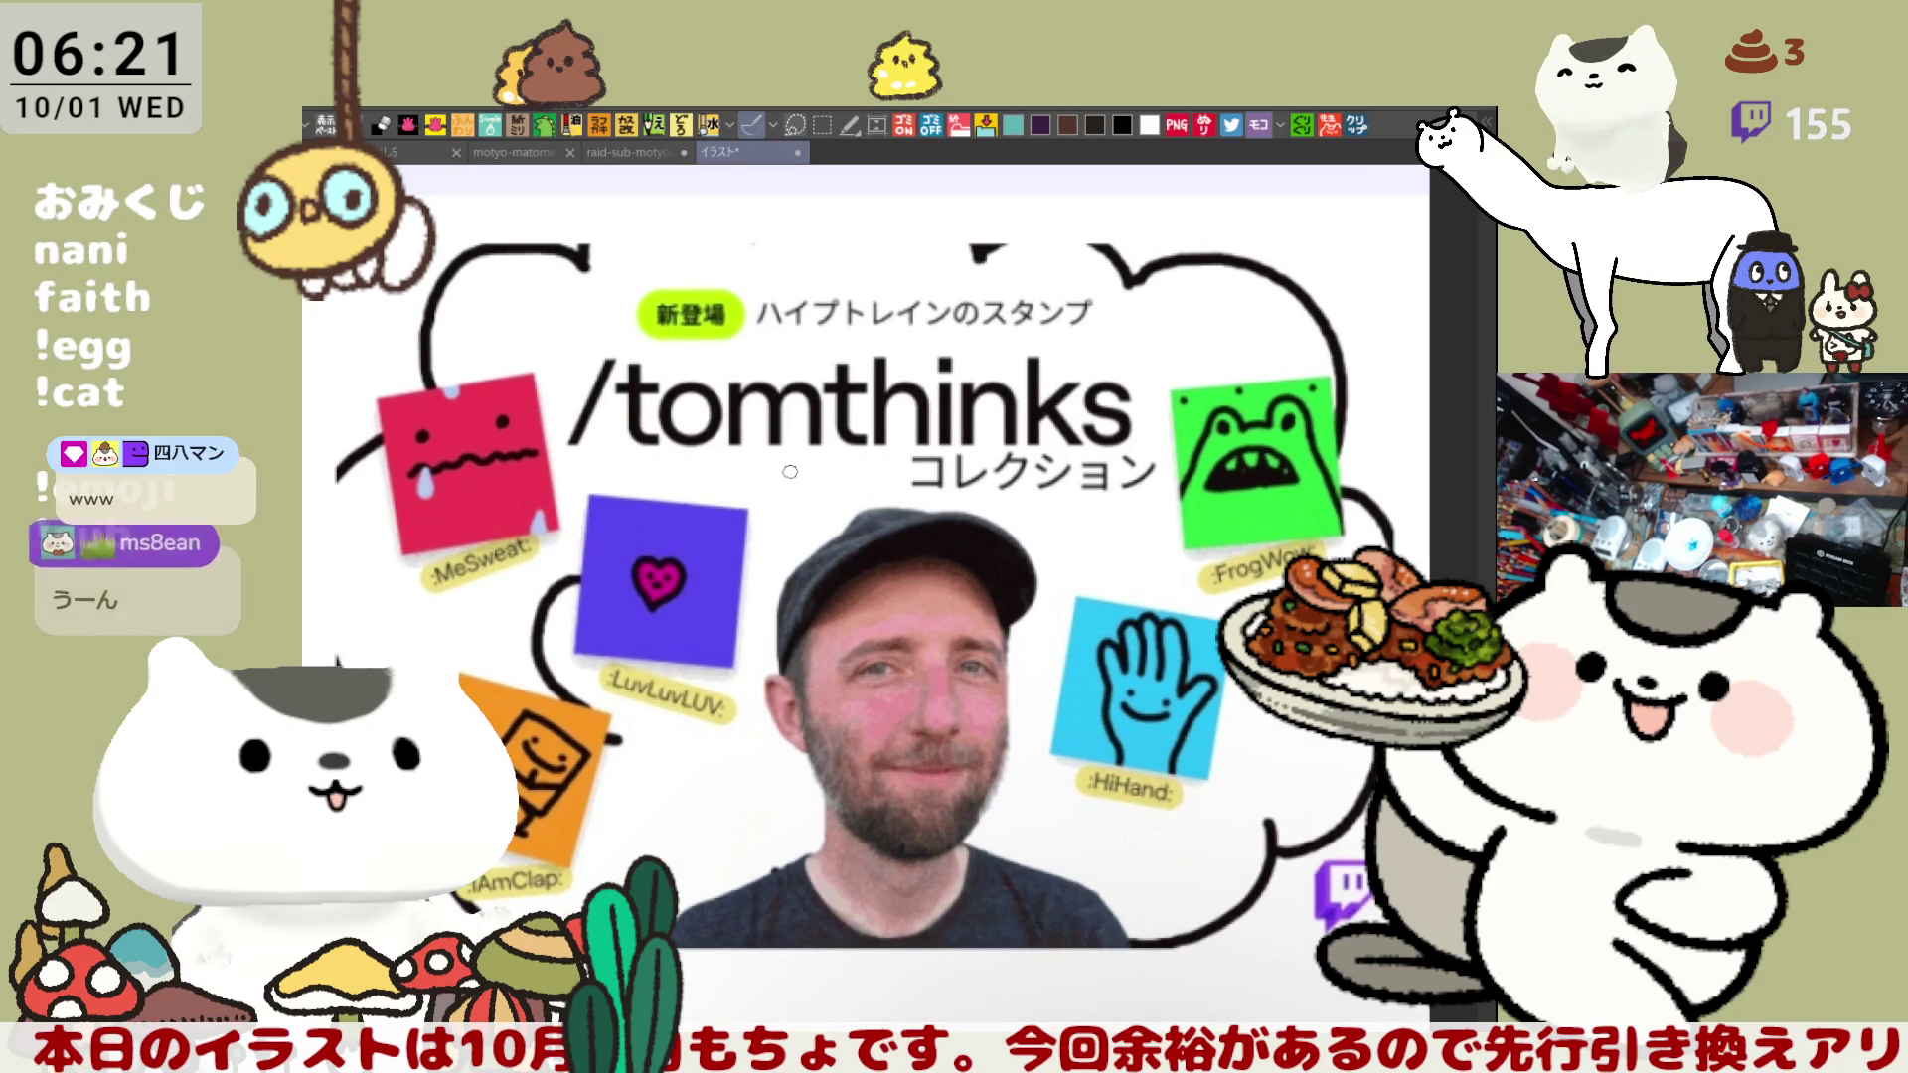
pyautogui.scroll(-1, 790, 471)
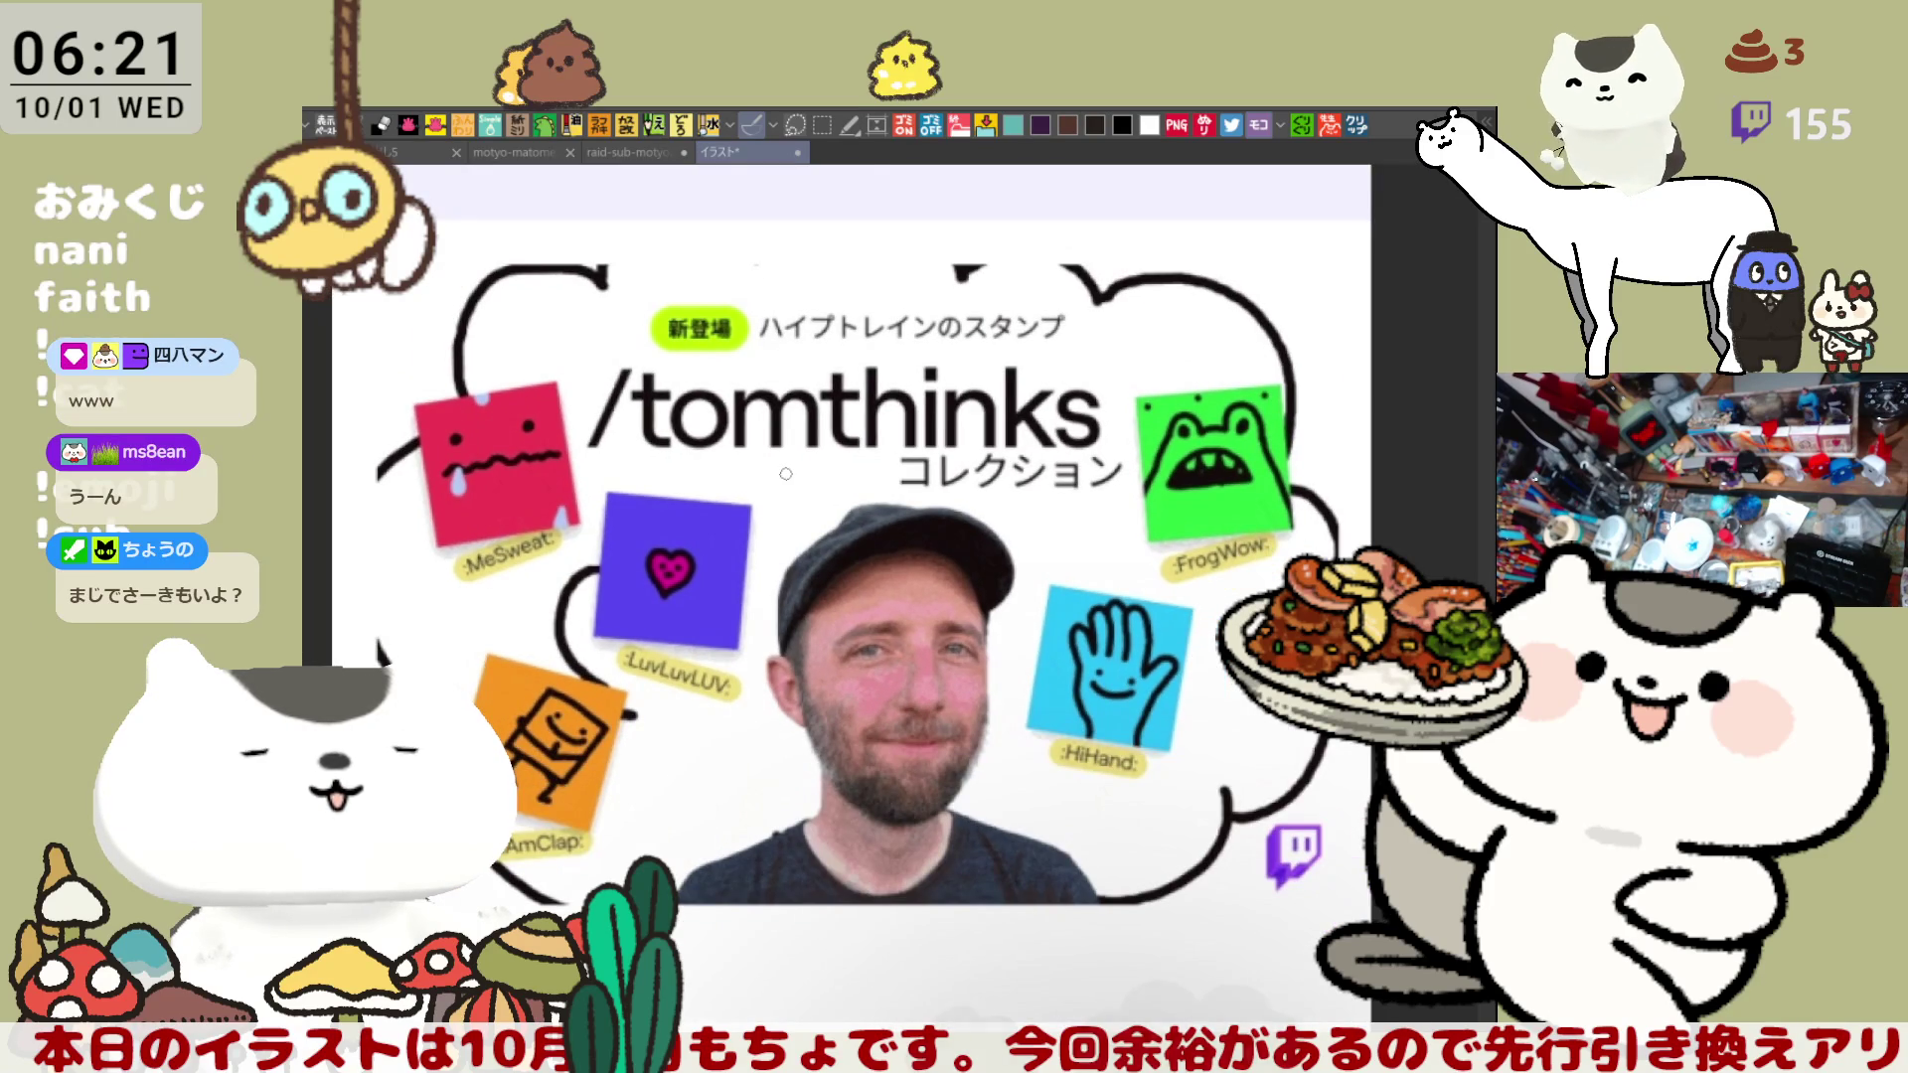
pyautogui.scroll(-1, 786, 474)
pyautogui.scroll(3, 857, 442)
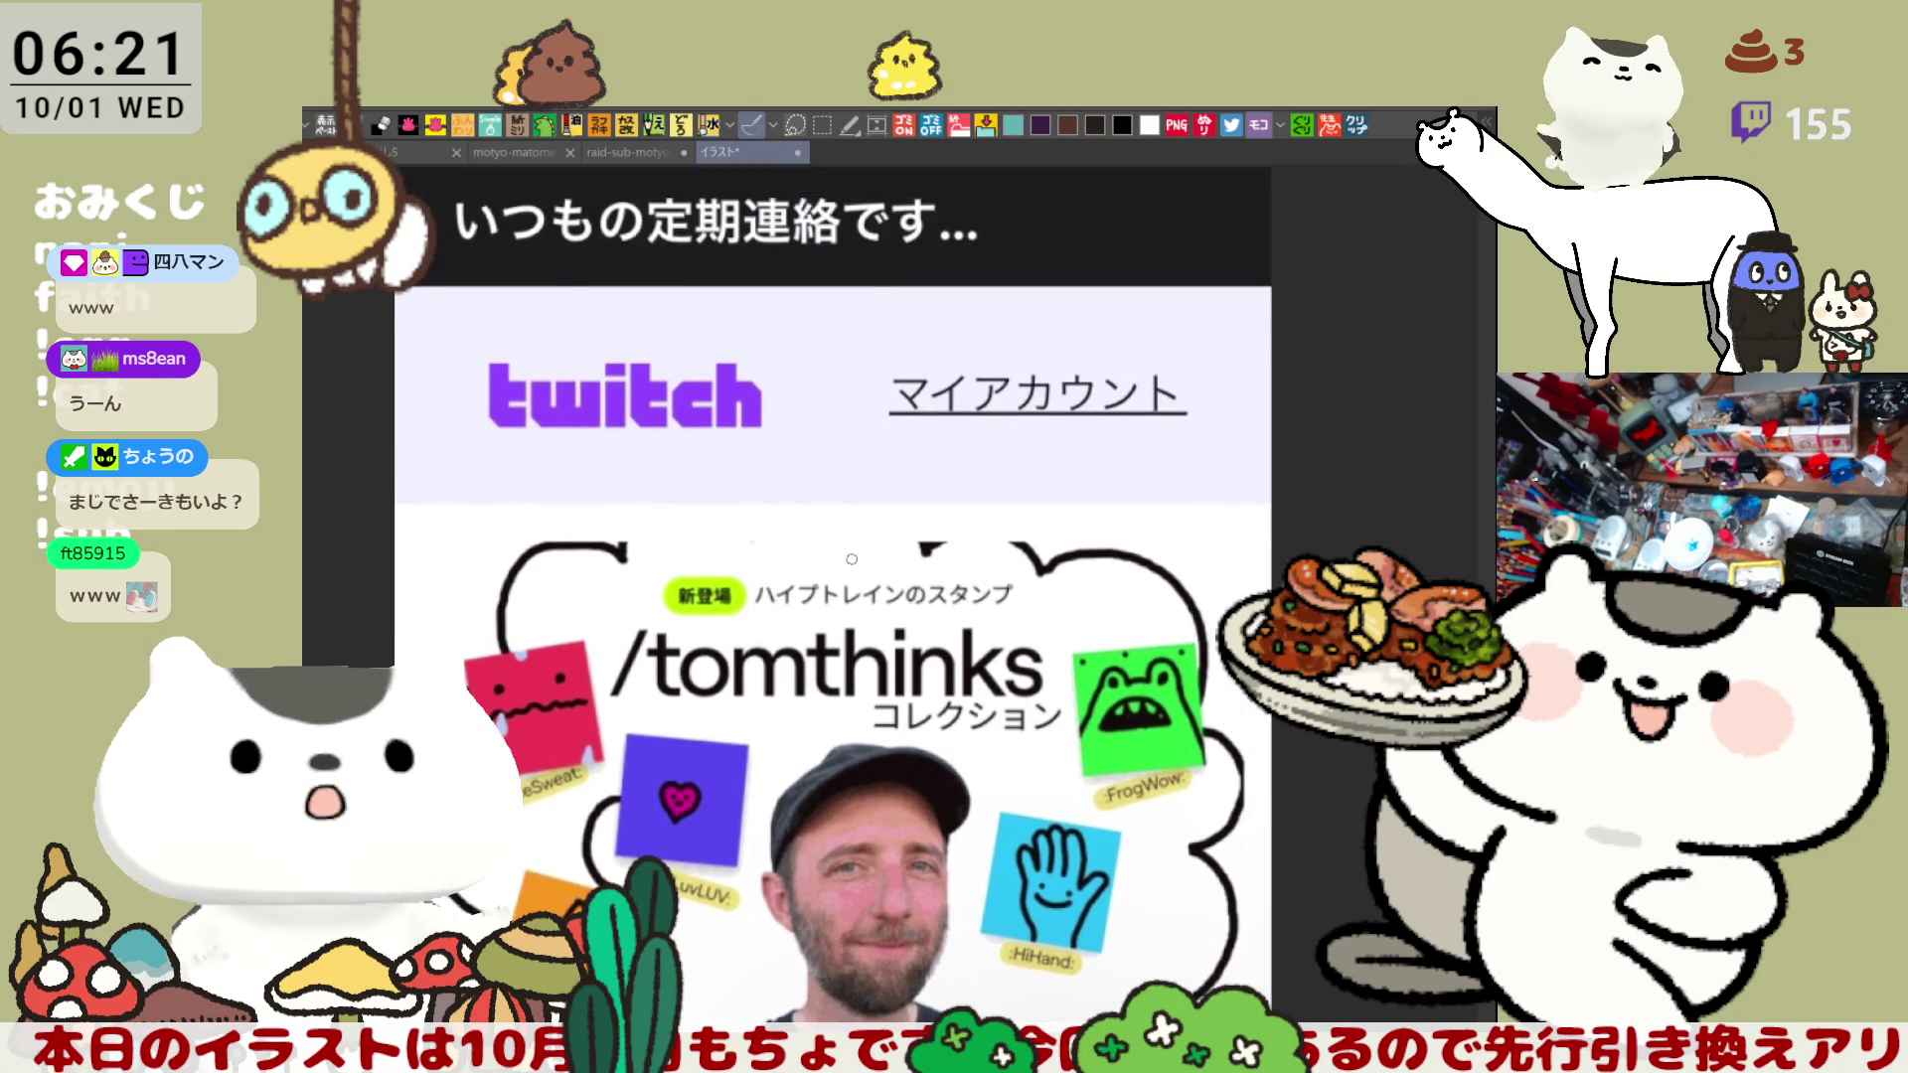
pyautogui.scroll(-2, 851, 553)
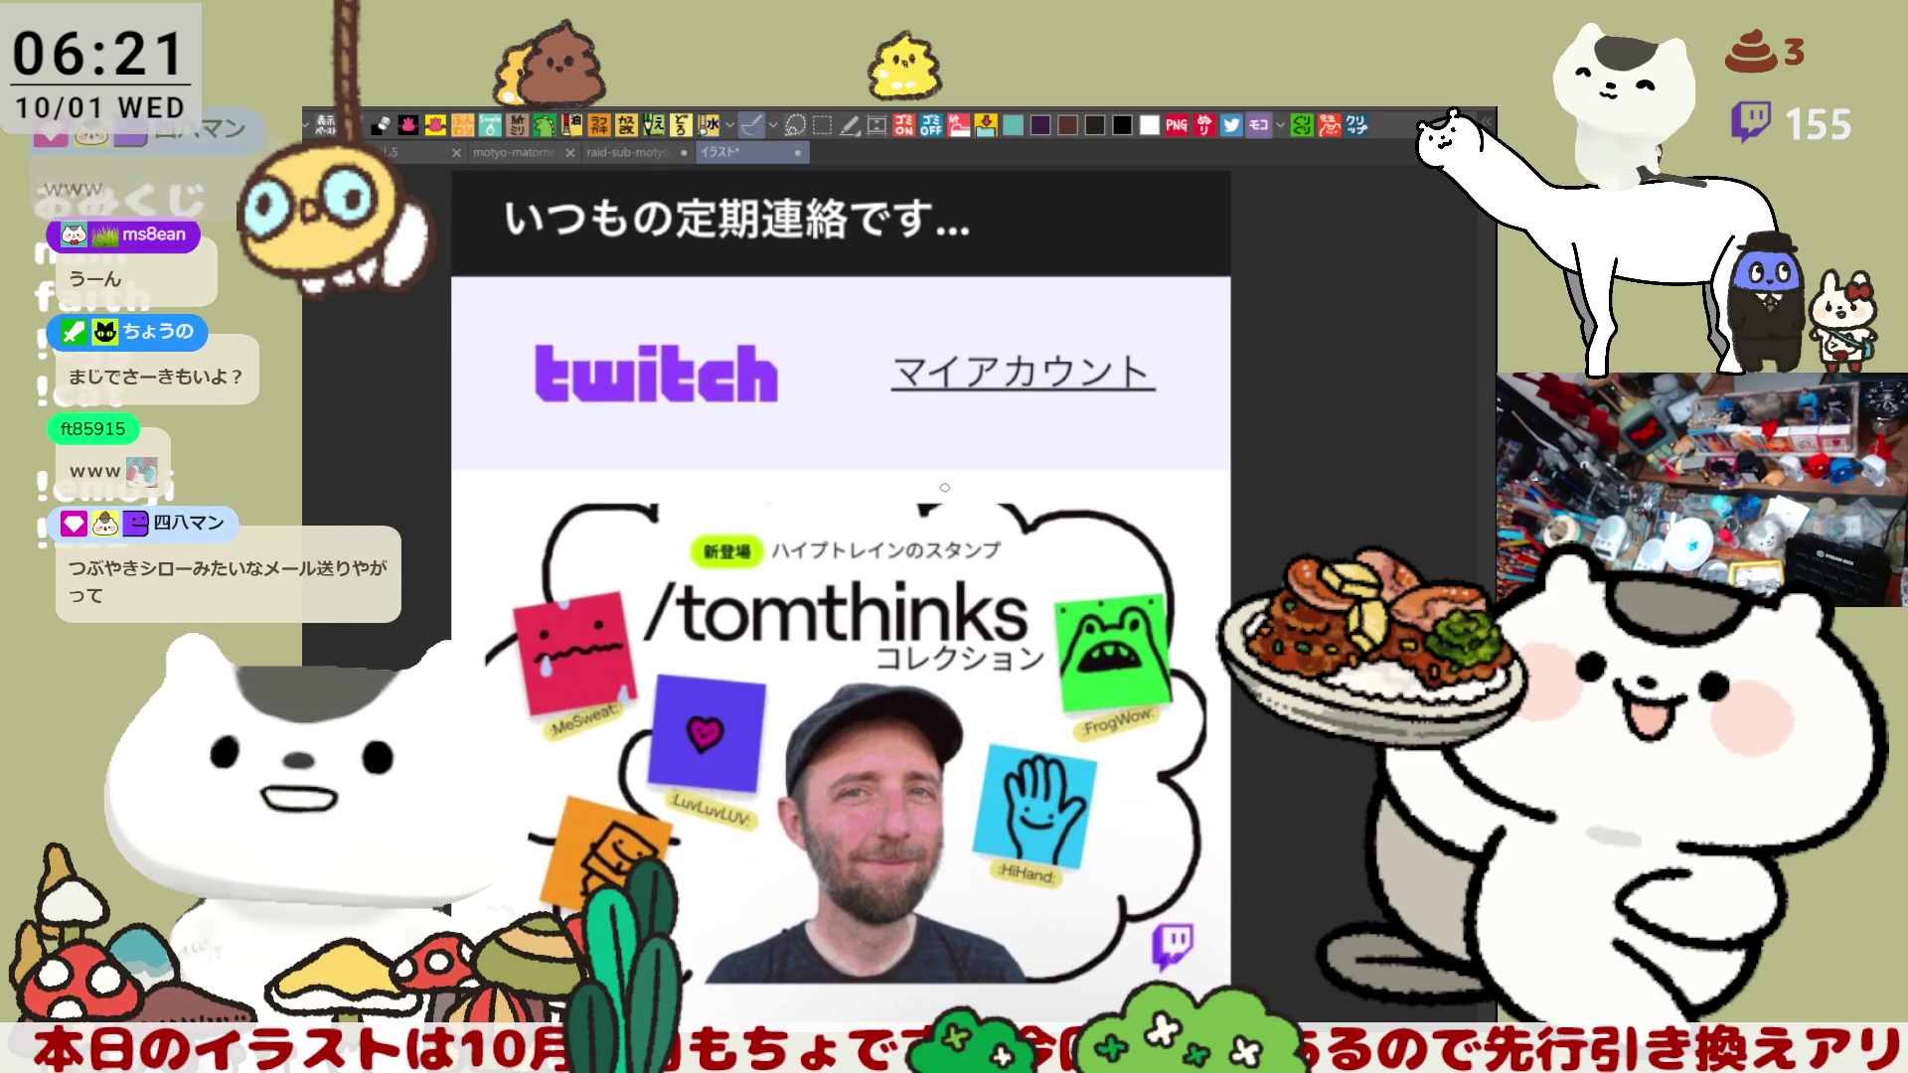
pyautogui.moveTo(943, 463); pyautogui.dragTo(942, 517)
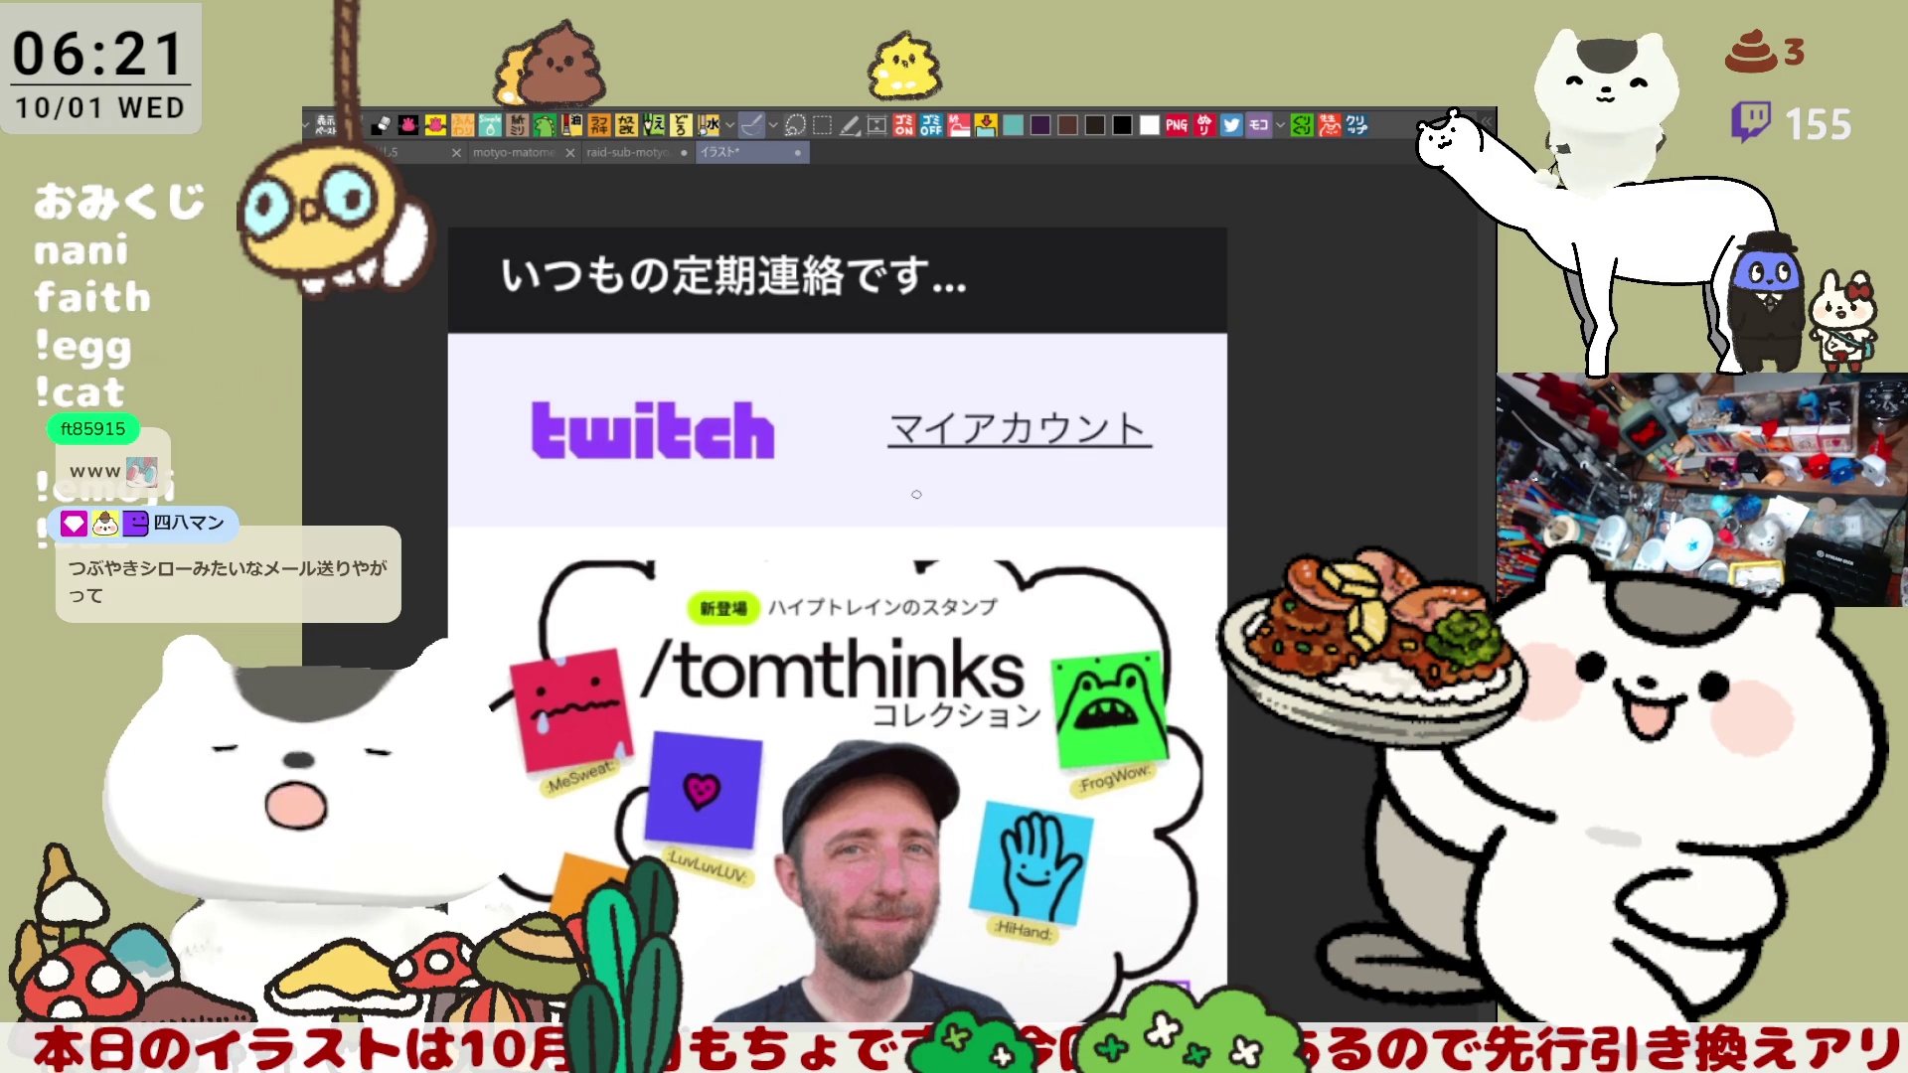
pyautogui.scroll(1, 915, 494)
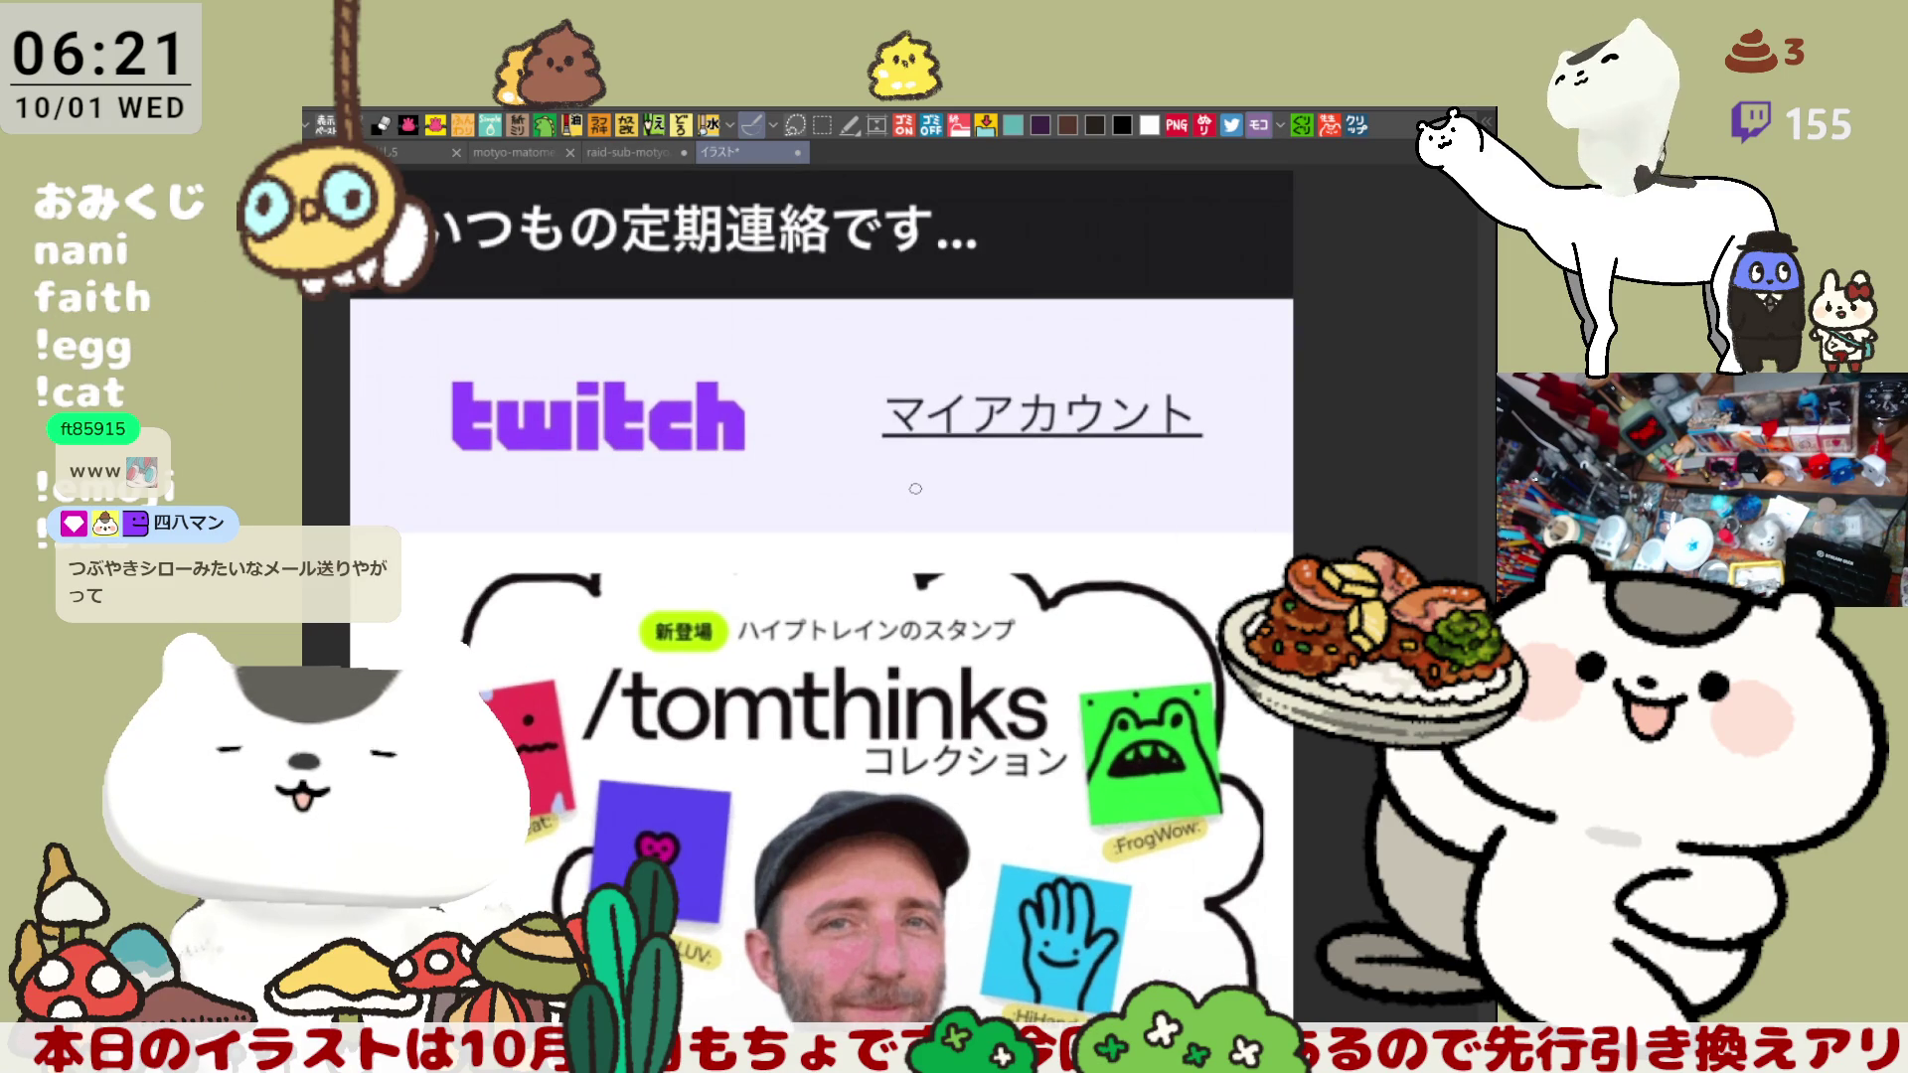
pyautogui.scroll(-3, 974, 798)
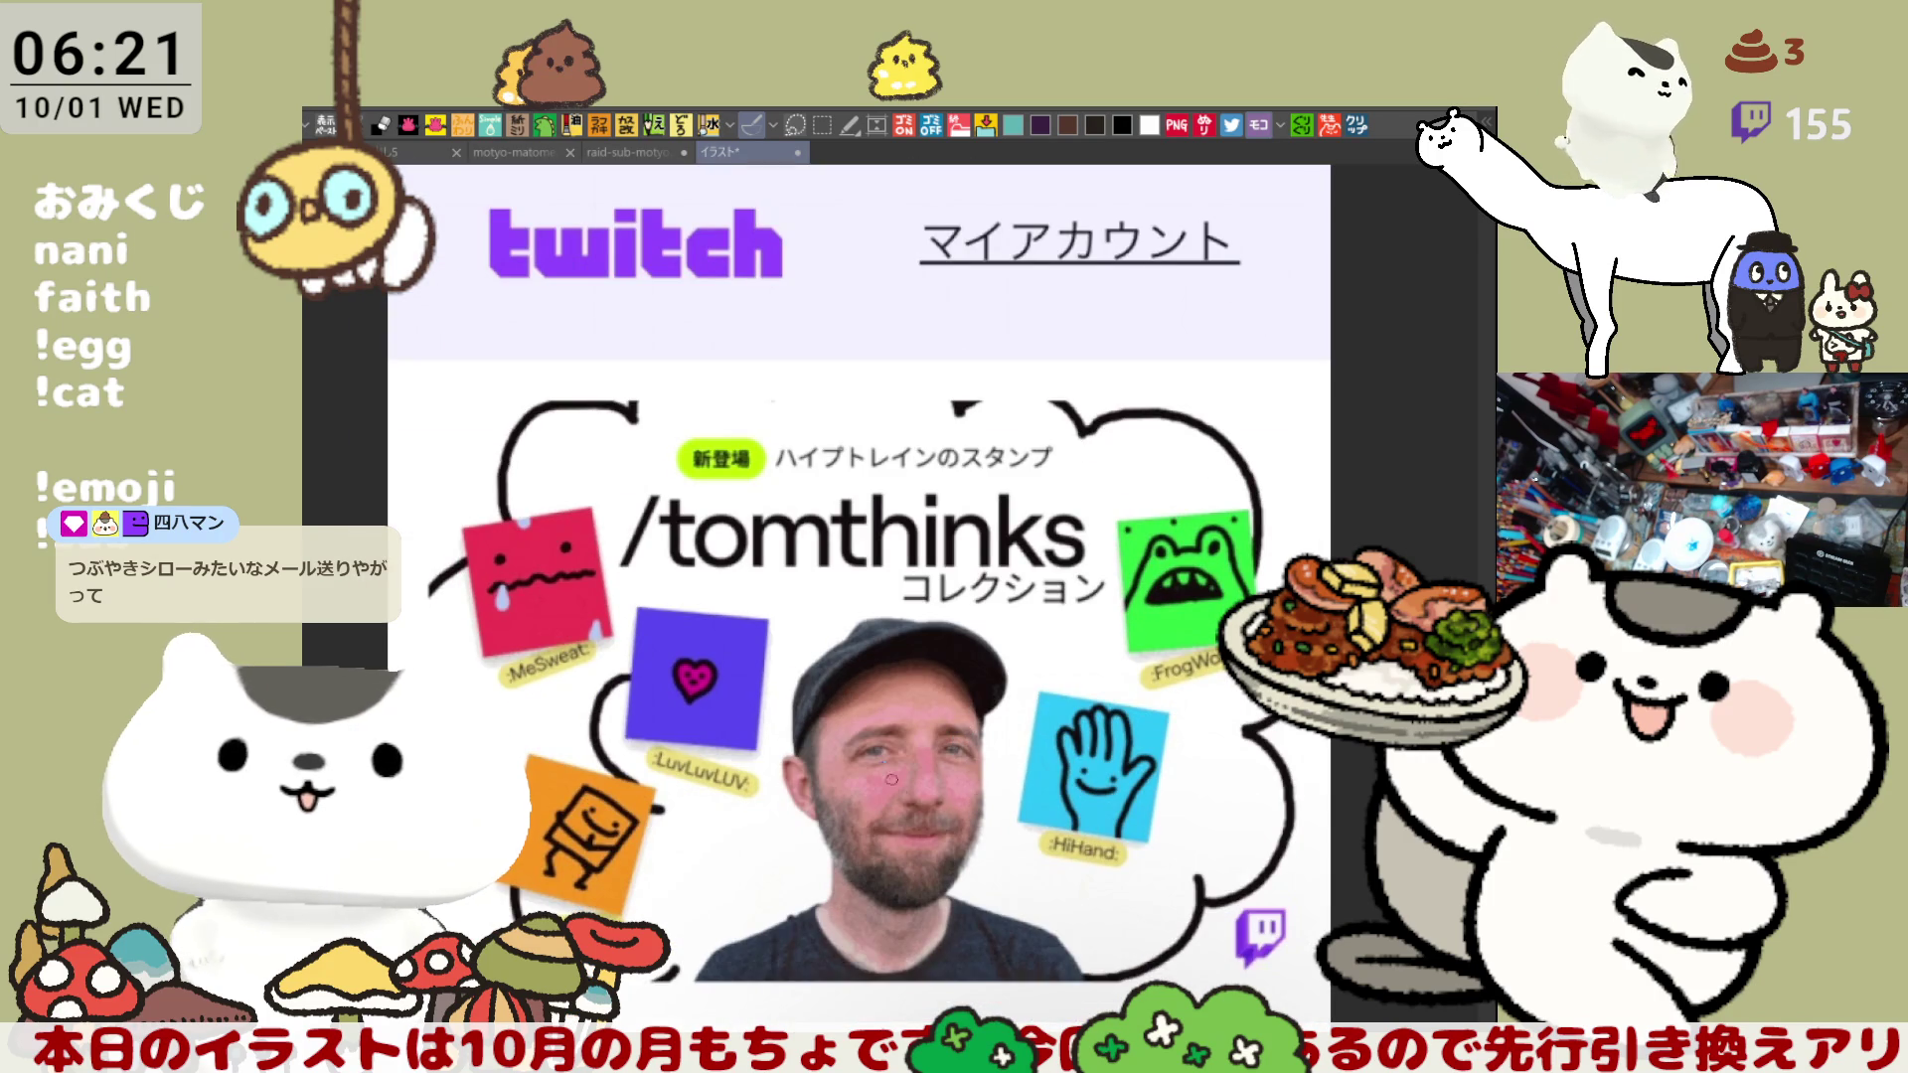
pyautogui.scroll(-1, 899, 837)
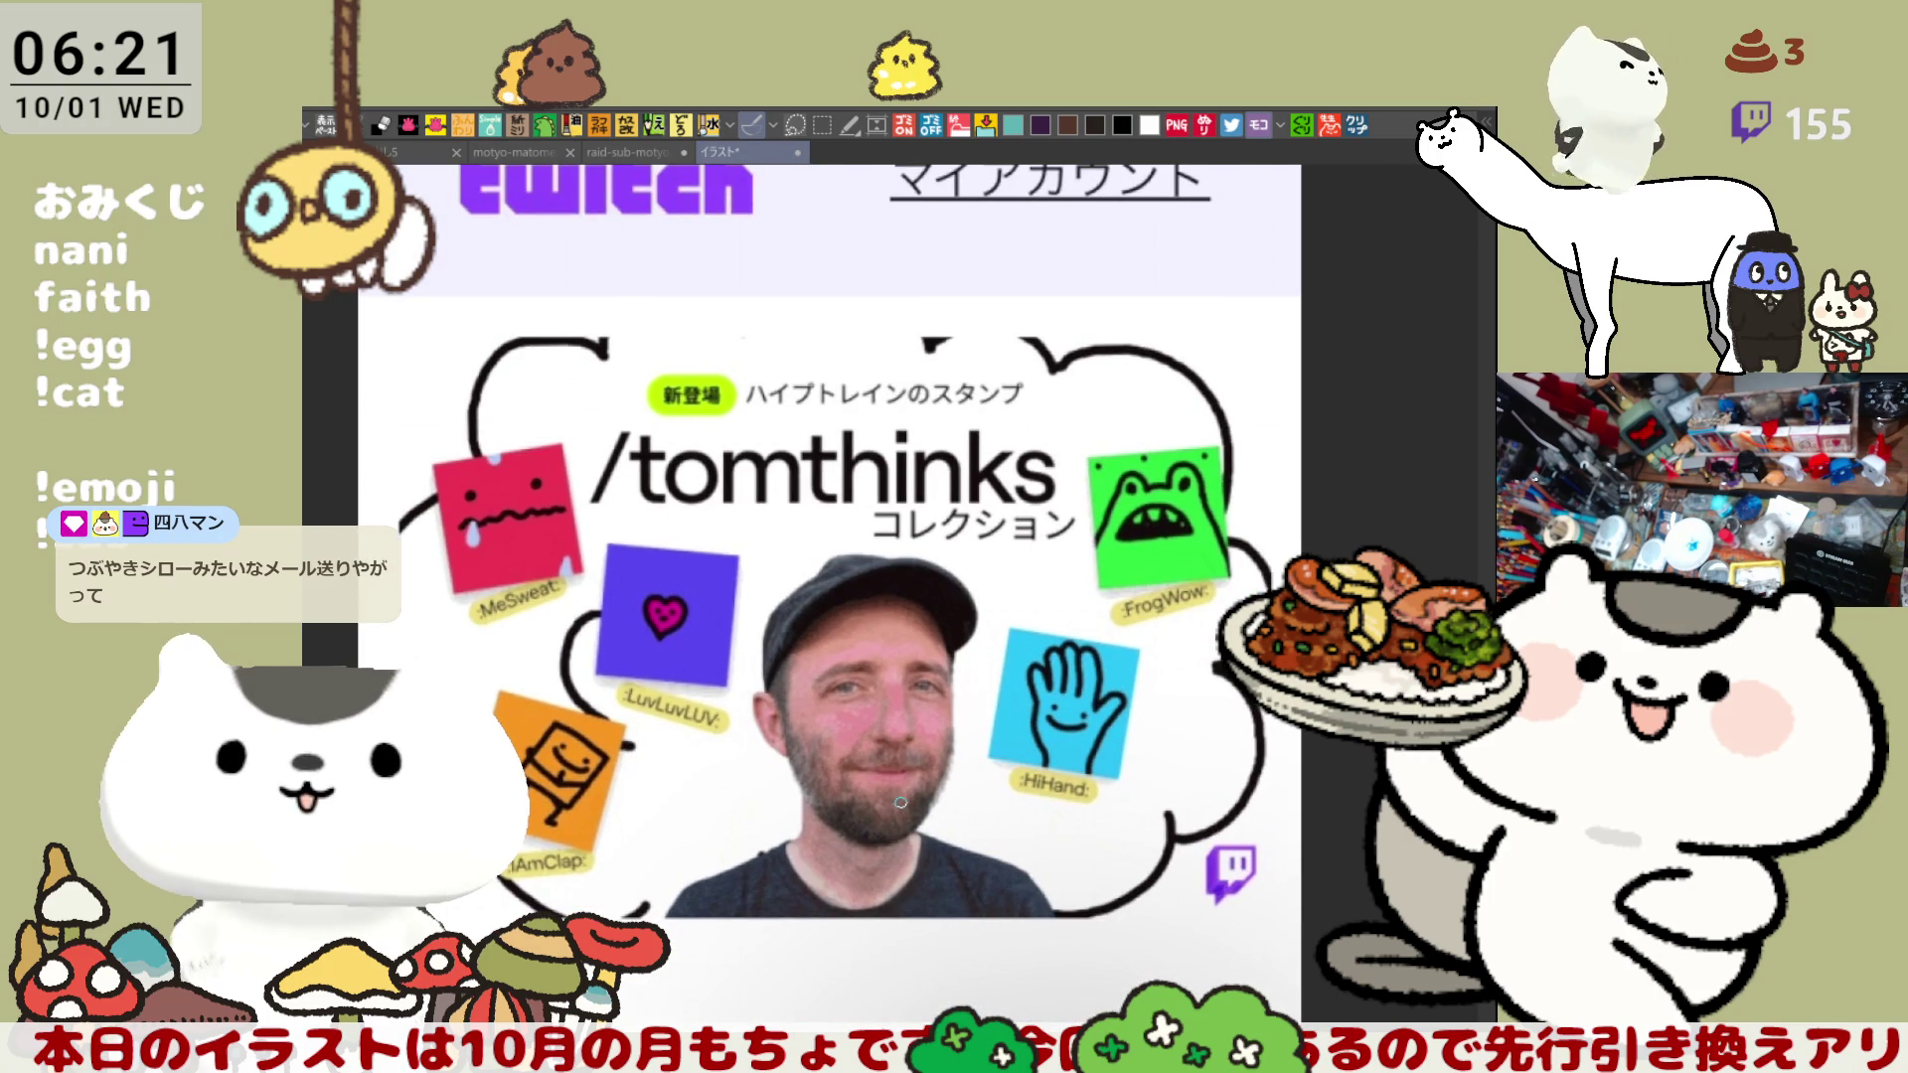
pyautogui.scroll(5, 900, 802)
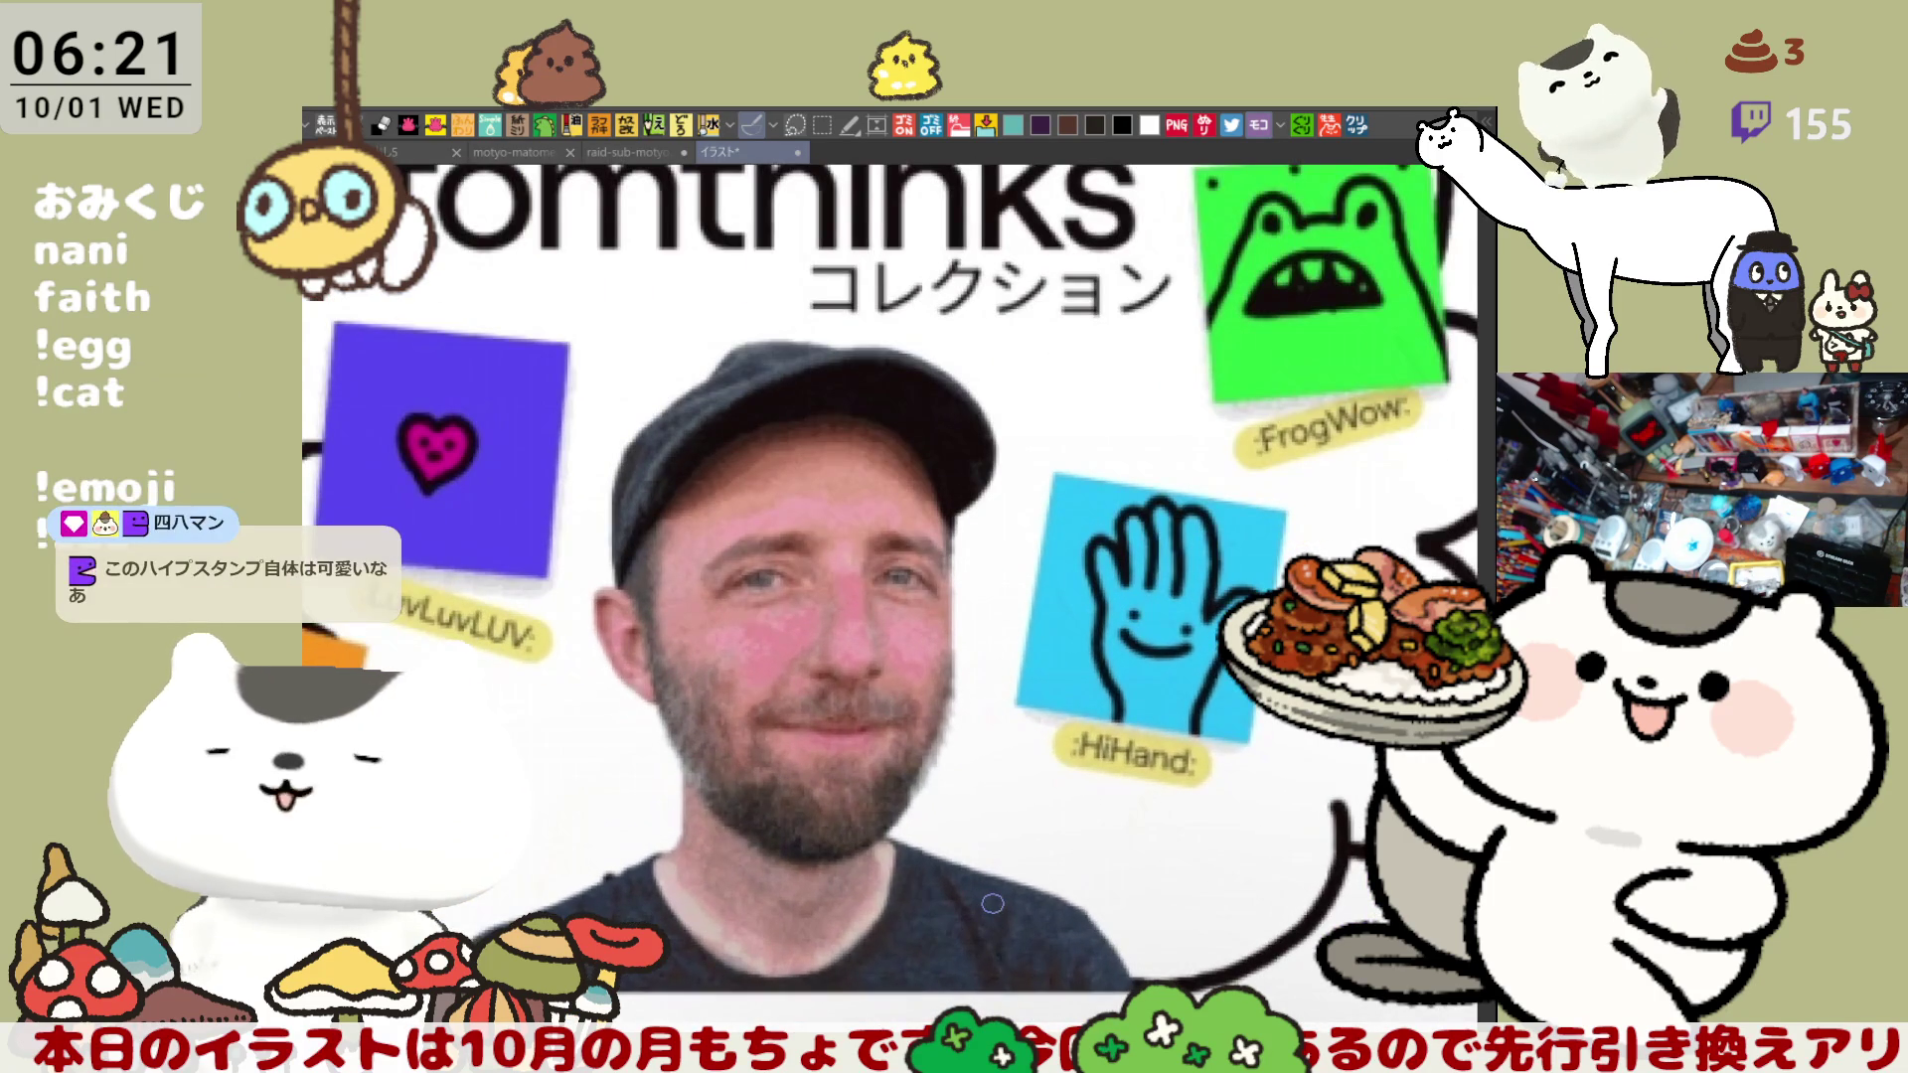
pyautogui.scroll(-2, 990, 902)
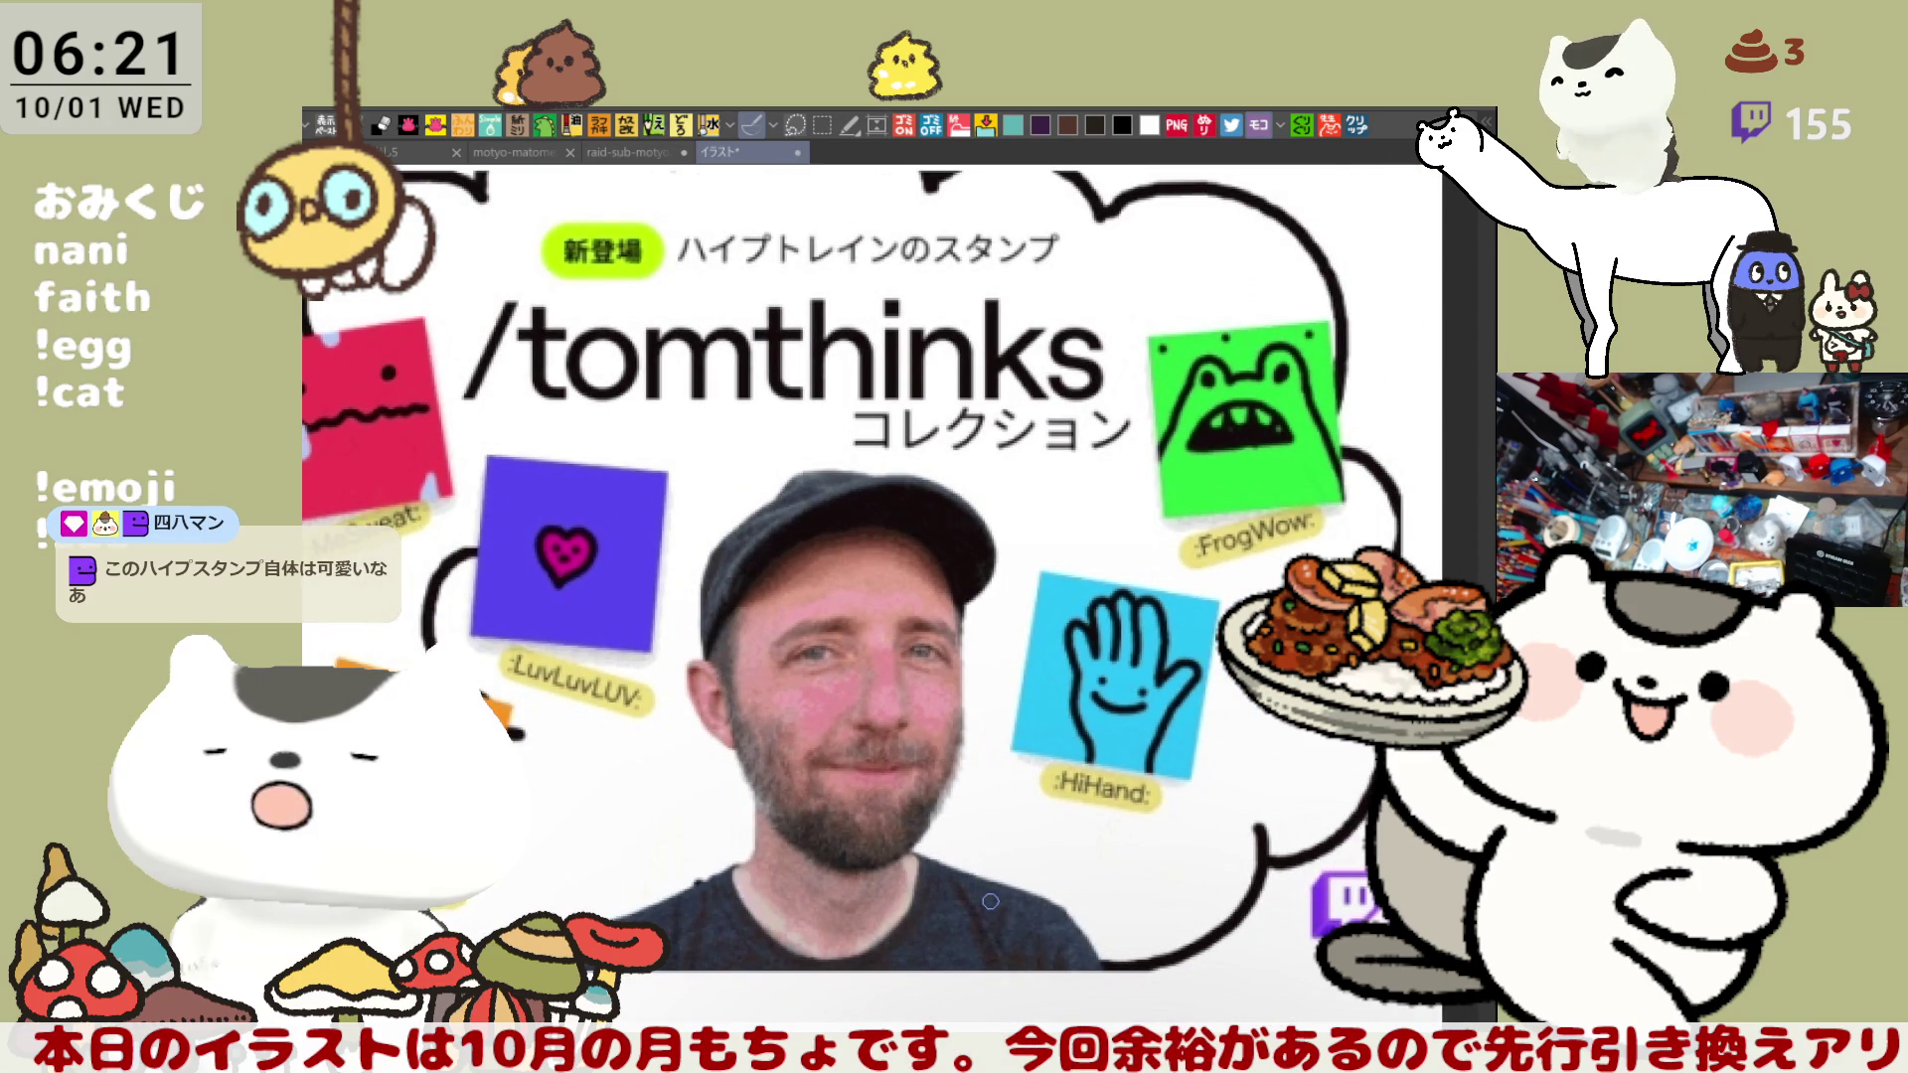
pyautogui.scroll(-2, 990, 901)
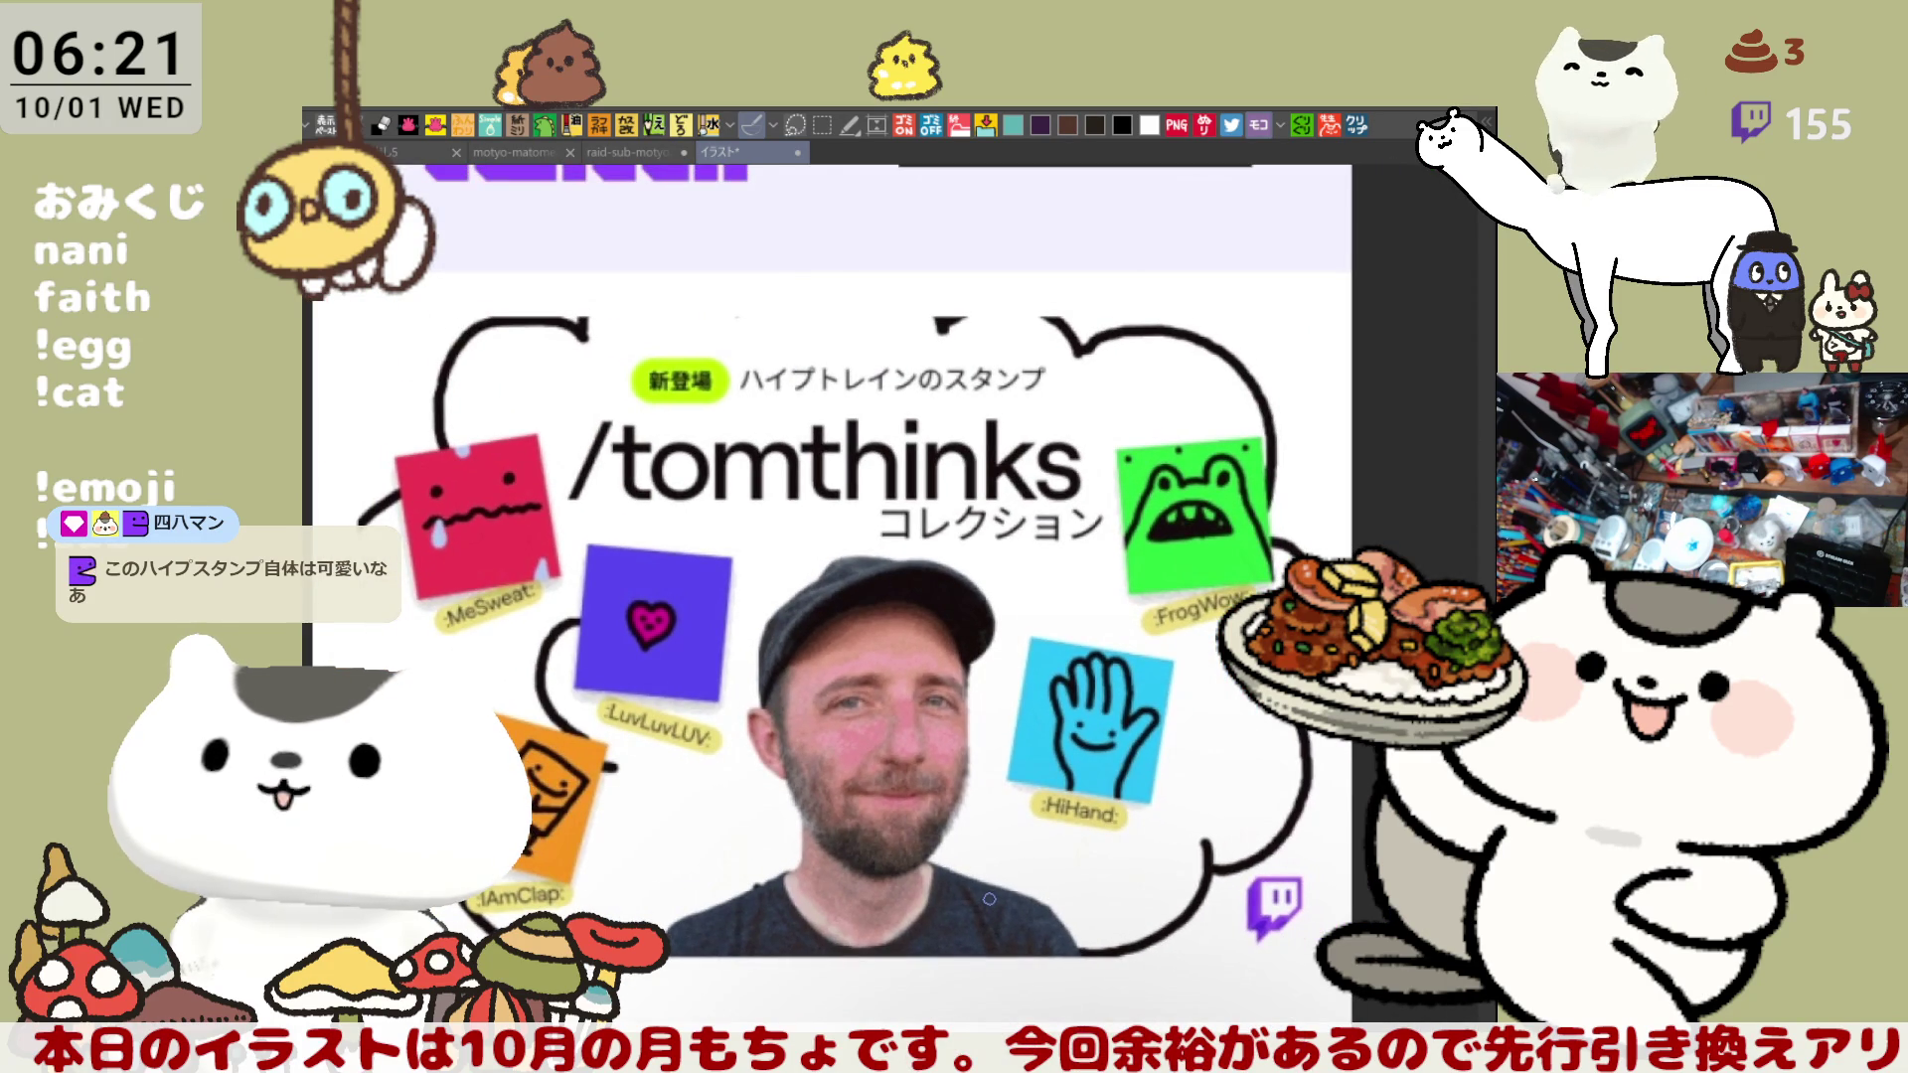
pyautogui.scroll(-3, 987, 882)
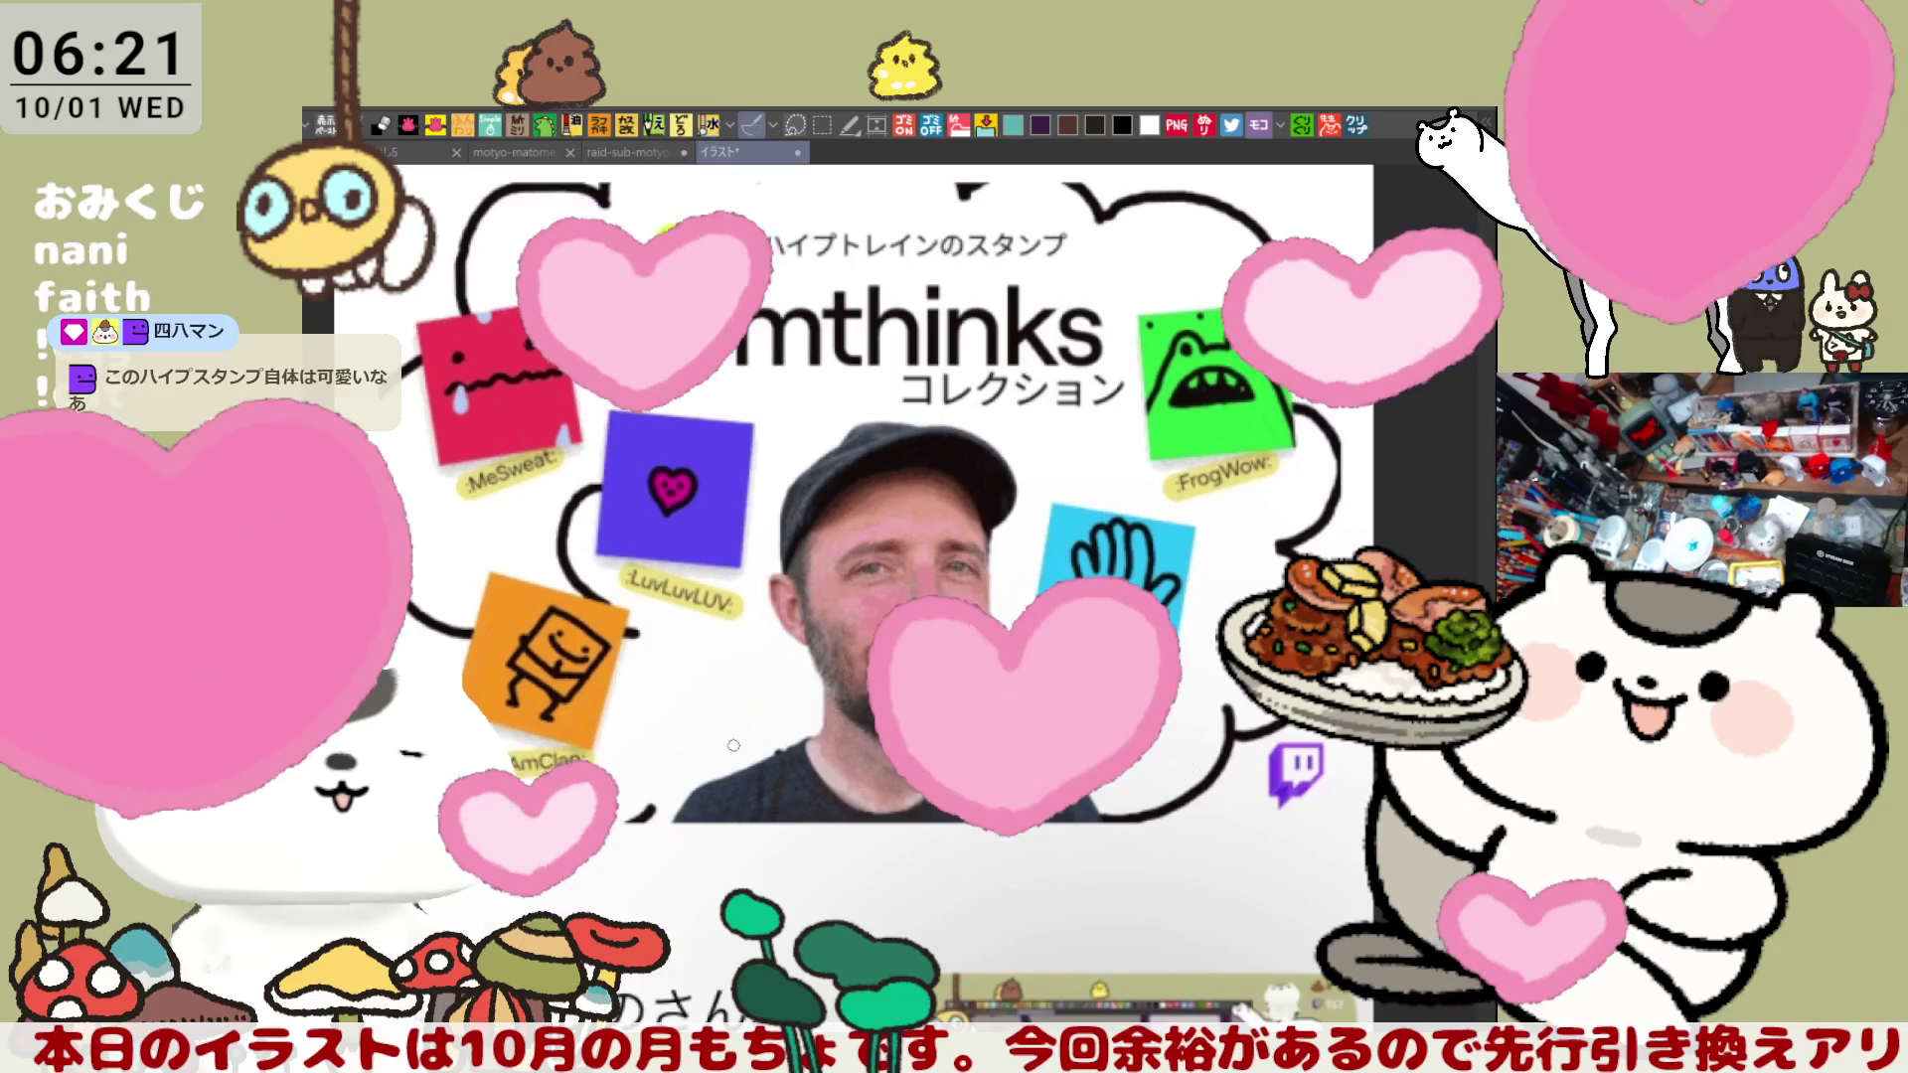
pyautogui.moveTo(596, 536); pyautogui.dragTo(382, 561)
# - Circle the HiHand sticker and face, undo every mark, and close the tomthinks image
pyautogui.moveTo(1034, 708)
pyautogui.mouseDown()
pyautogui.moveTo(1277, 557)
pyautogui.moveTo(1053, 744)
pyautogui.mouseUp()
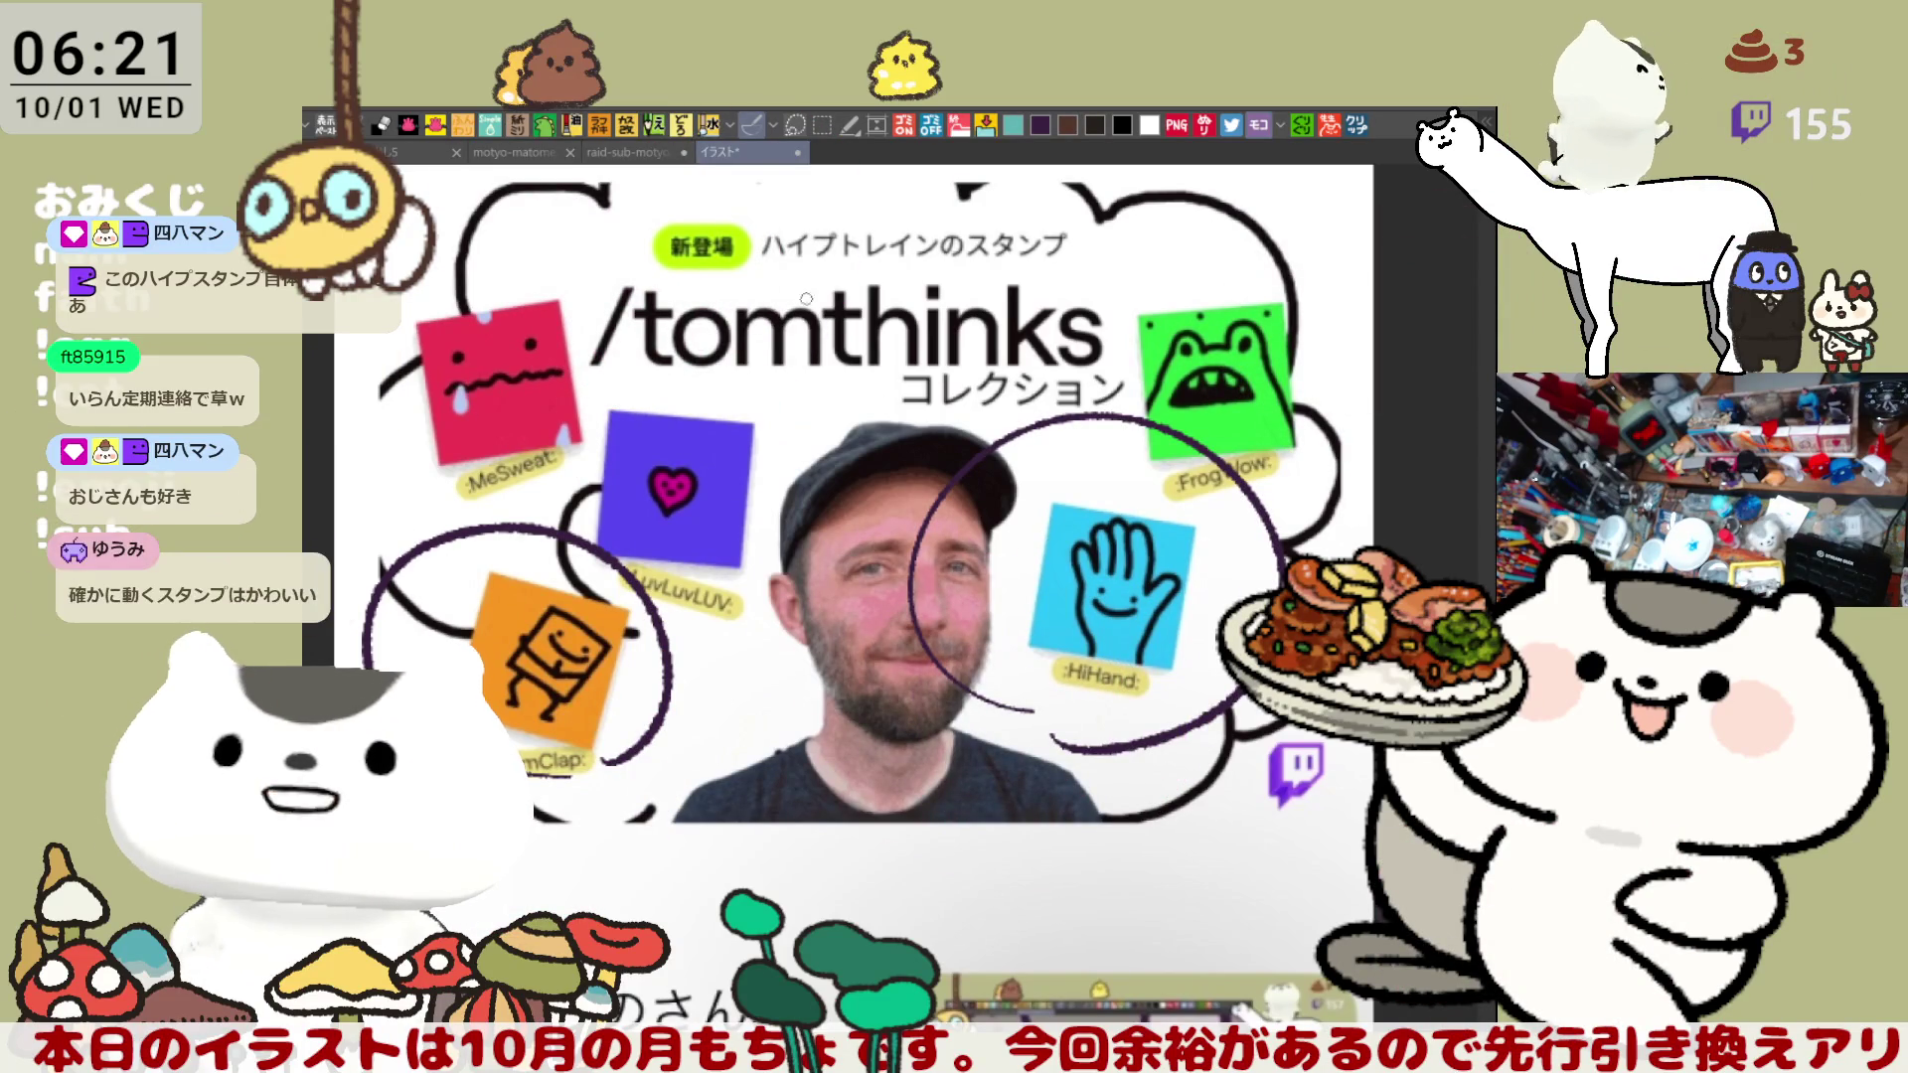
pyautogui.hotkey('ctrl', 'z')
pyautogui.hotkey('ctrl', 'z')
pyautogui.moveTo(770, 859)
pyautogui.mouseDown()
pyautogui.moveTo(621, 805)
pyautogui.moveTo(1232, 740)
pyautogui.mouseUp()
pyautogui.moveTo(1098, 852); pyautogui.dragTo(755, 880)
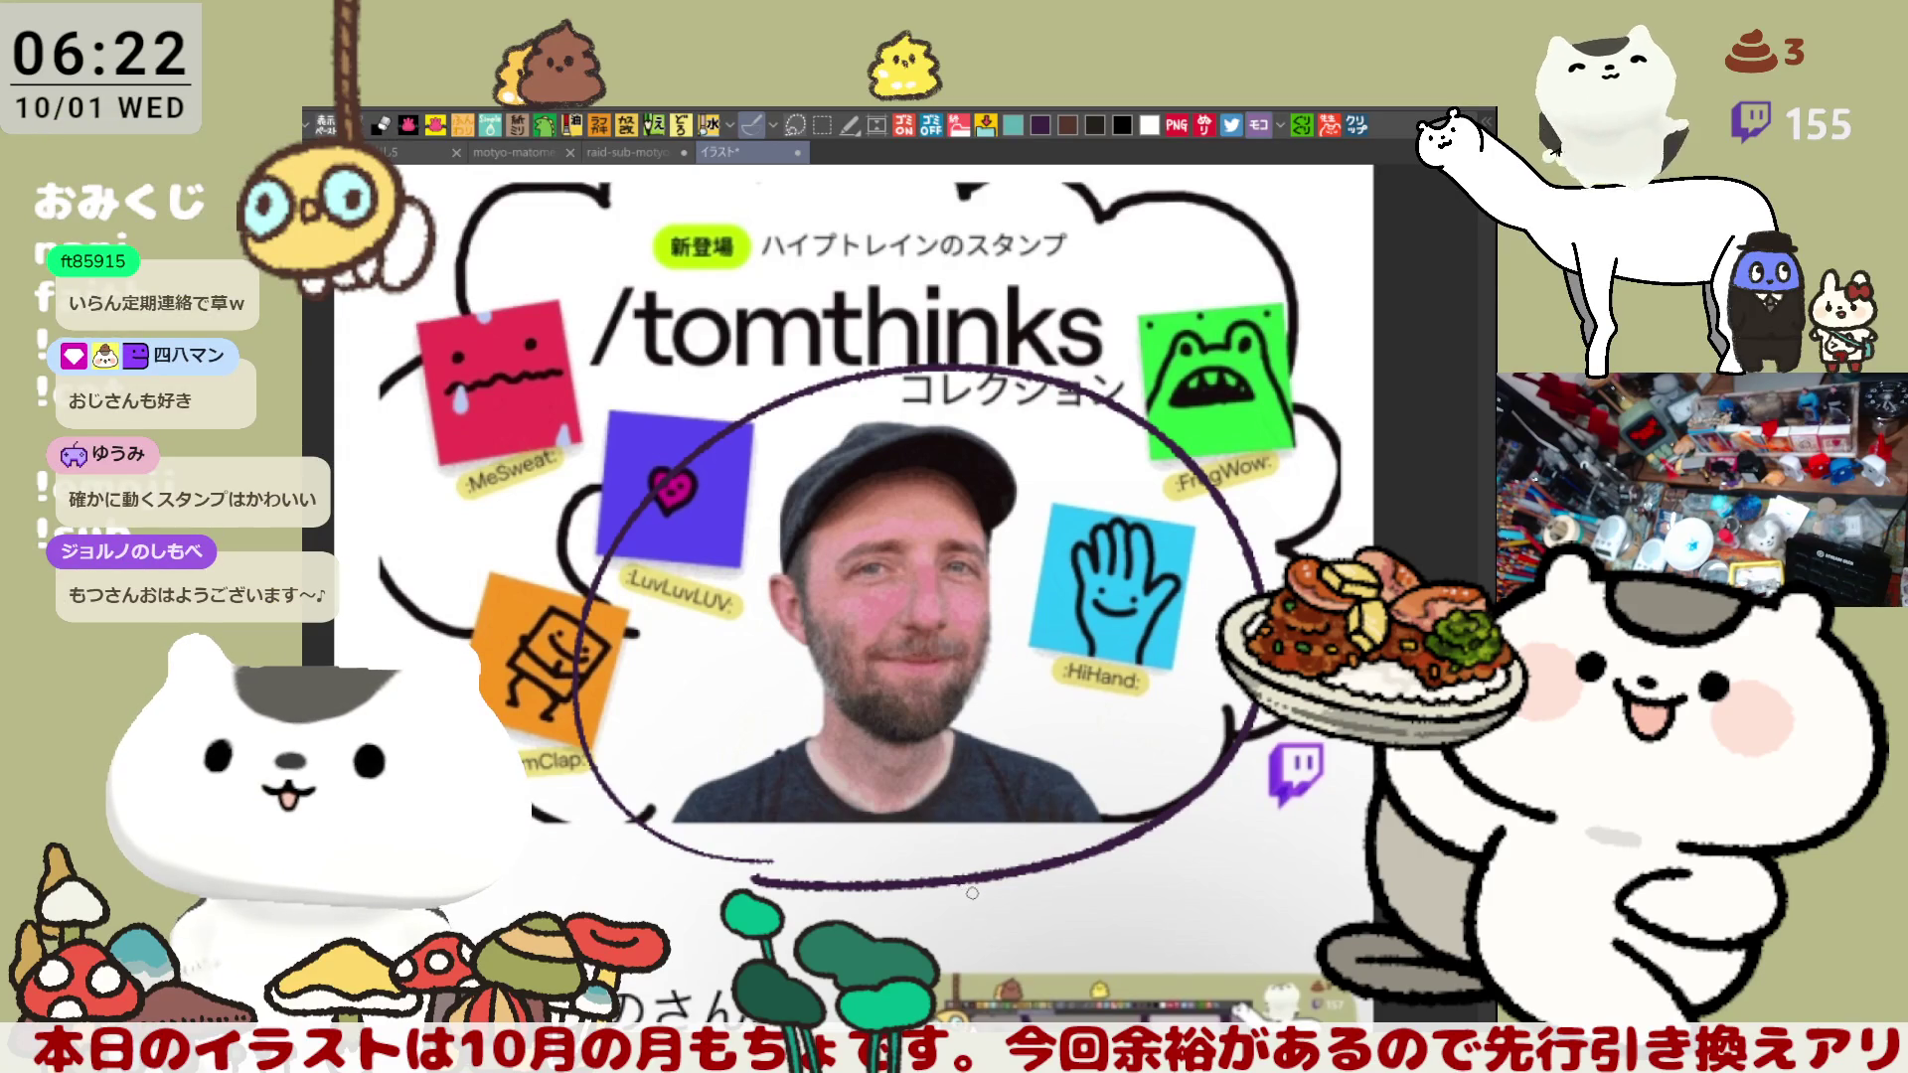
pyautogui.hotkey('ctrl', 'z')
pyautogui.moveTo(805, 902)
pyautogui.mouseDown()
pyautogui.moveTo(686, 447)
pyautogui.moveTo(977, 892)
pyautogui.mouseUp()
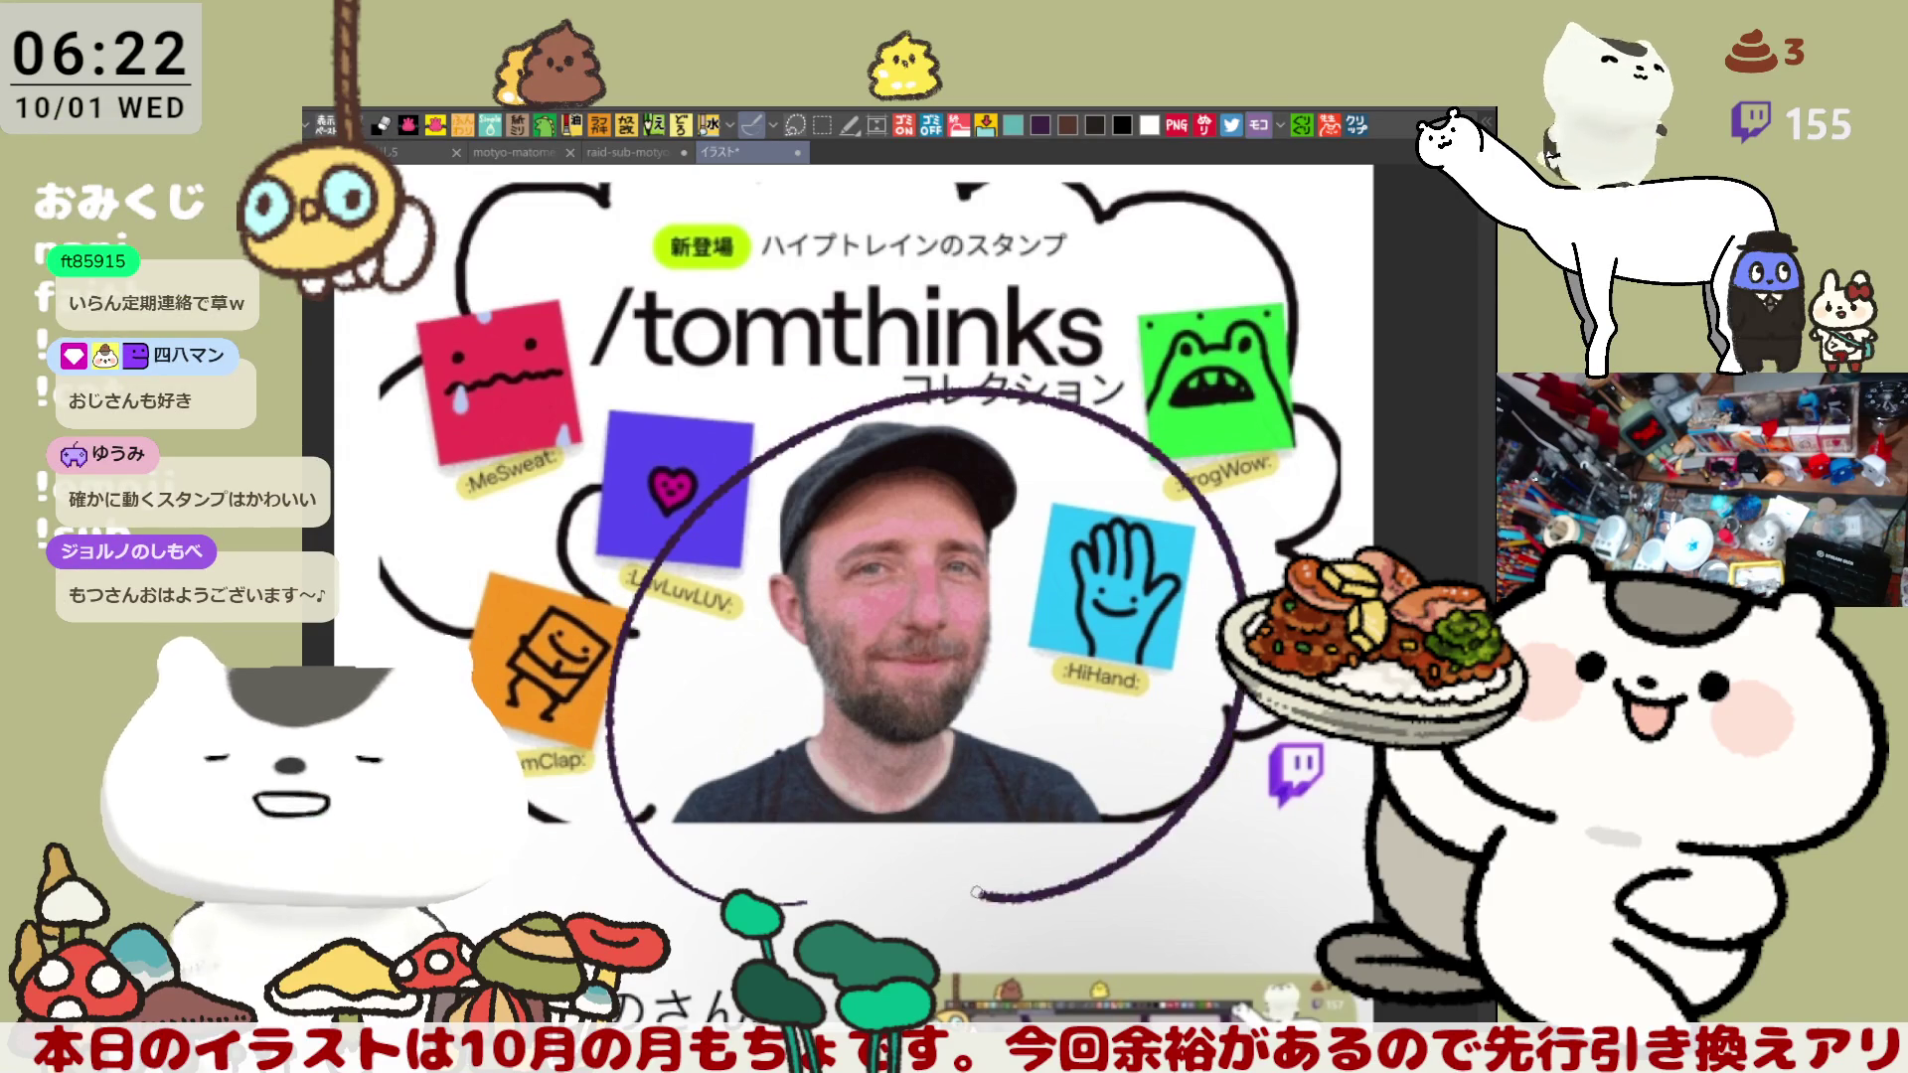
pyautogui.hotkey('ctrl', 'z')
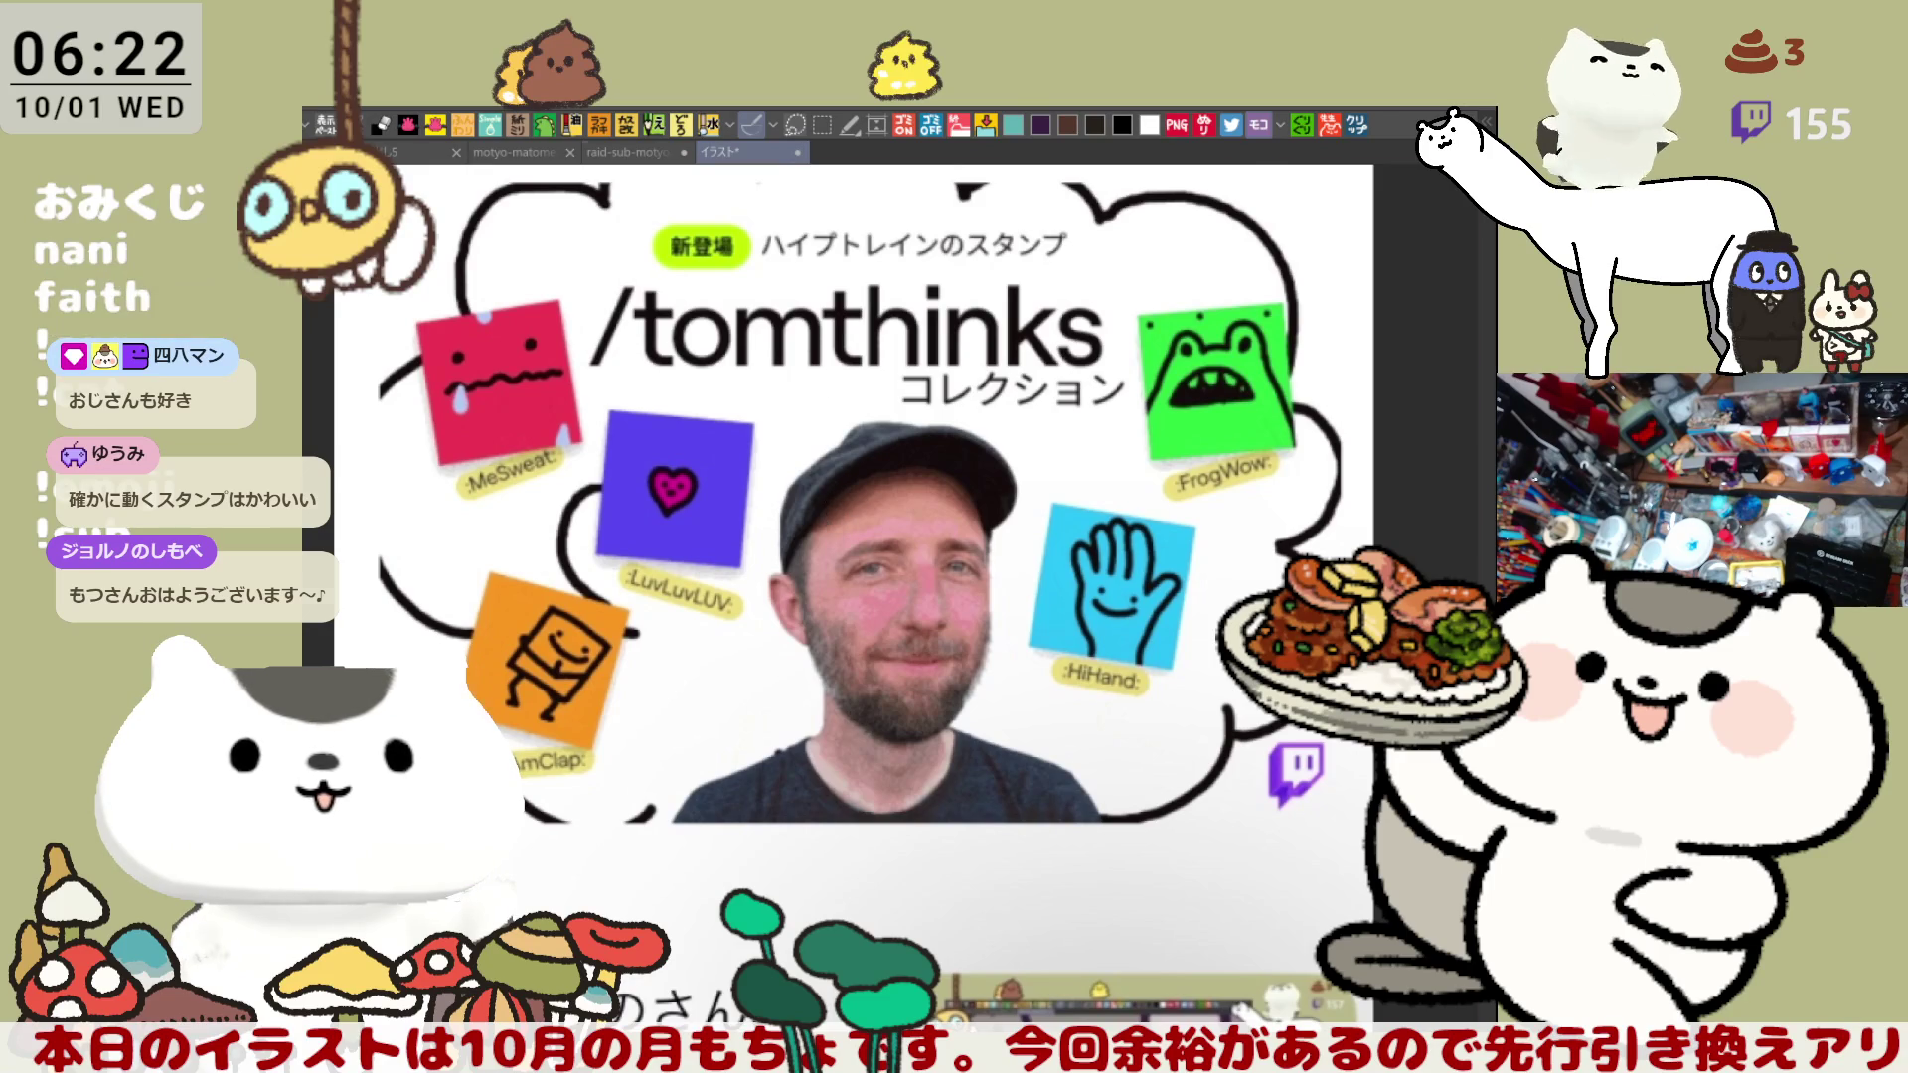
pyautogui.hotkey('ctrl', 'w')
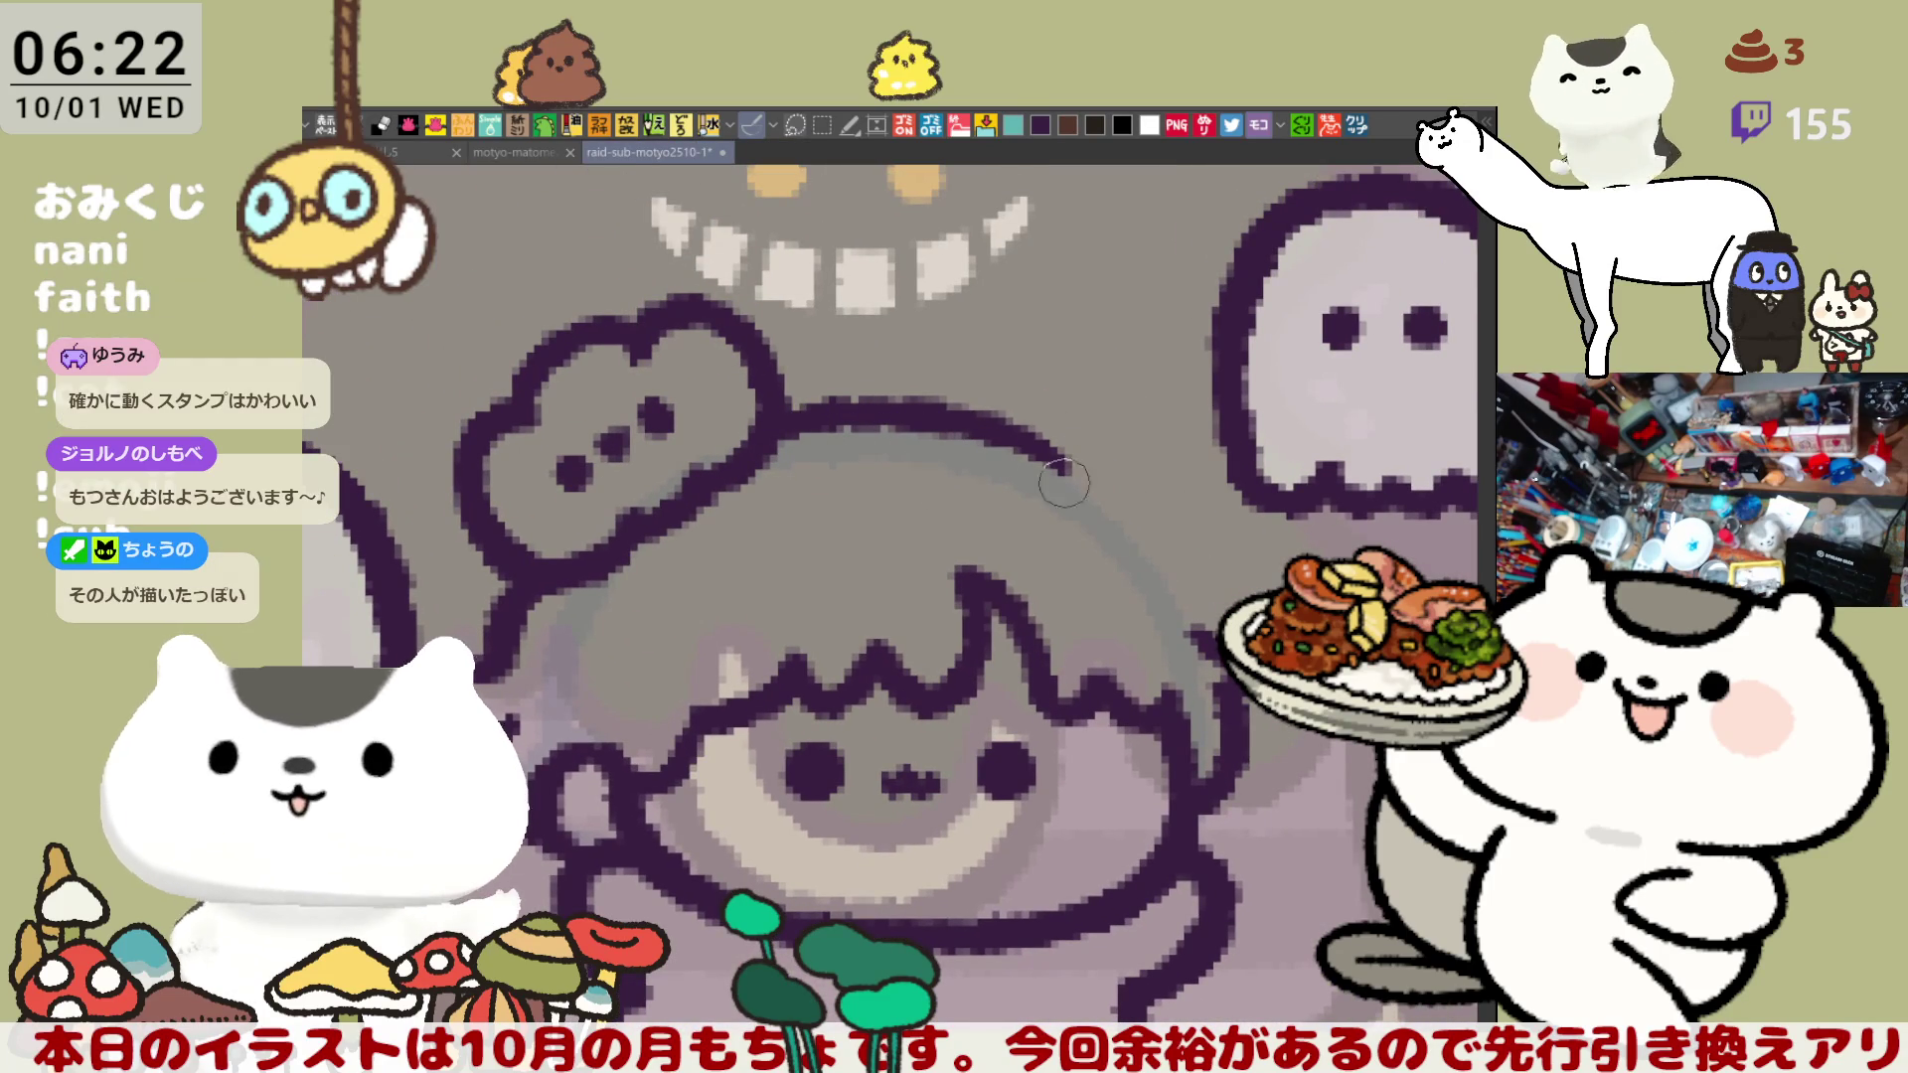
# - Redraw the hair outline down the right side, mirror the view to check, and save
pyautogui.moveTo(1068, 467); pyautogui.dragTo(1188, 592)
pyautogui.hotkey('ctrl', 'z')
pyautogui.moveTo(1094, 472); pyautogui.dragTo(1207, 611)
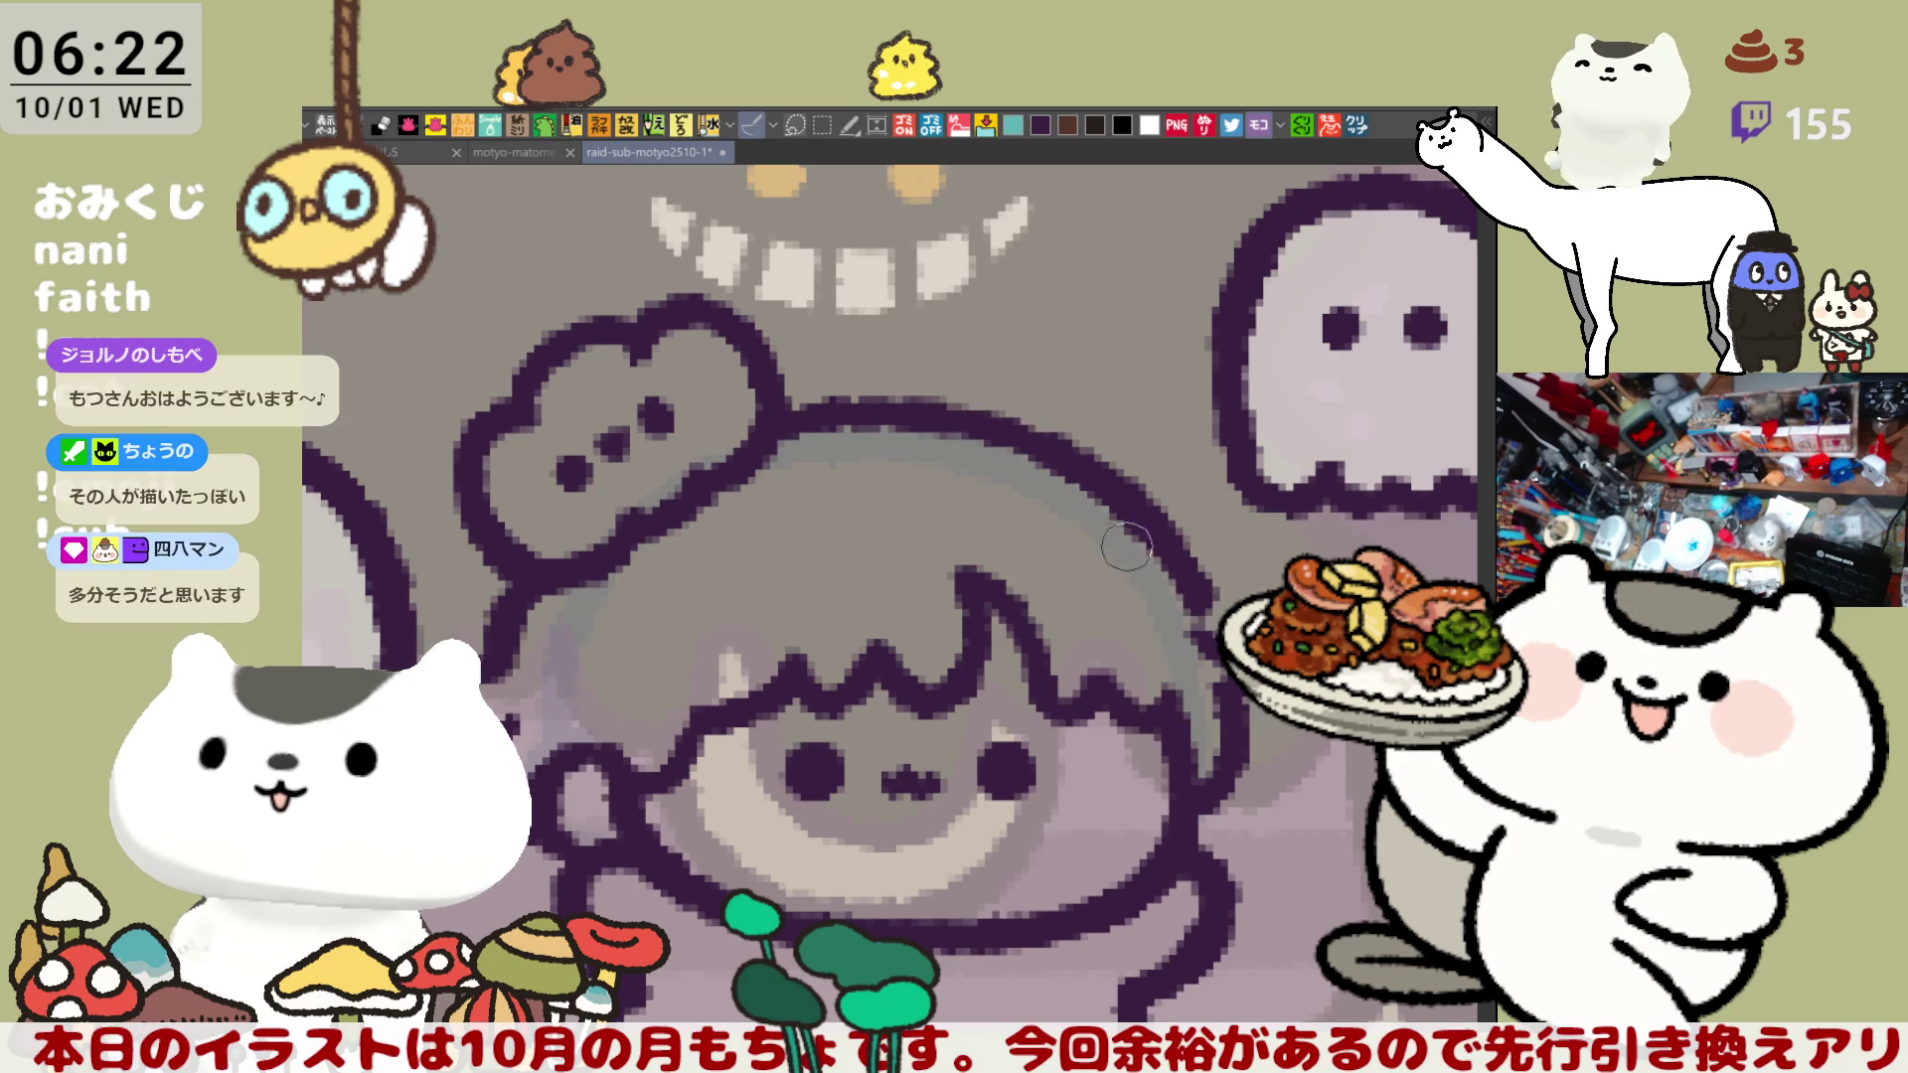
pyautogui.press('h')
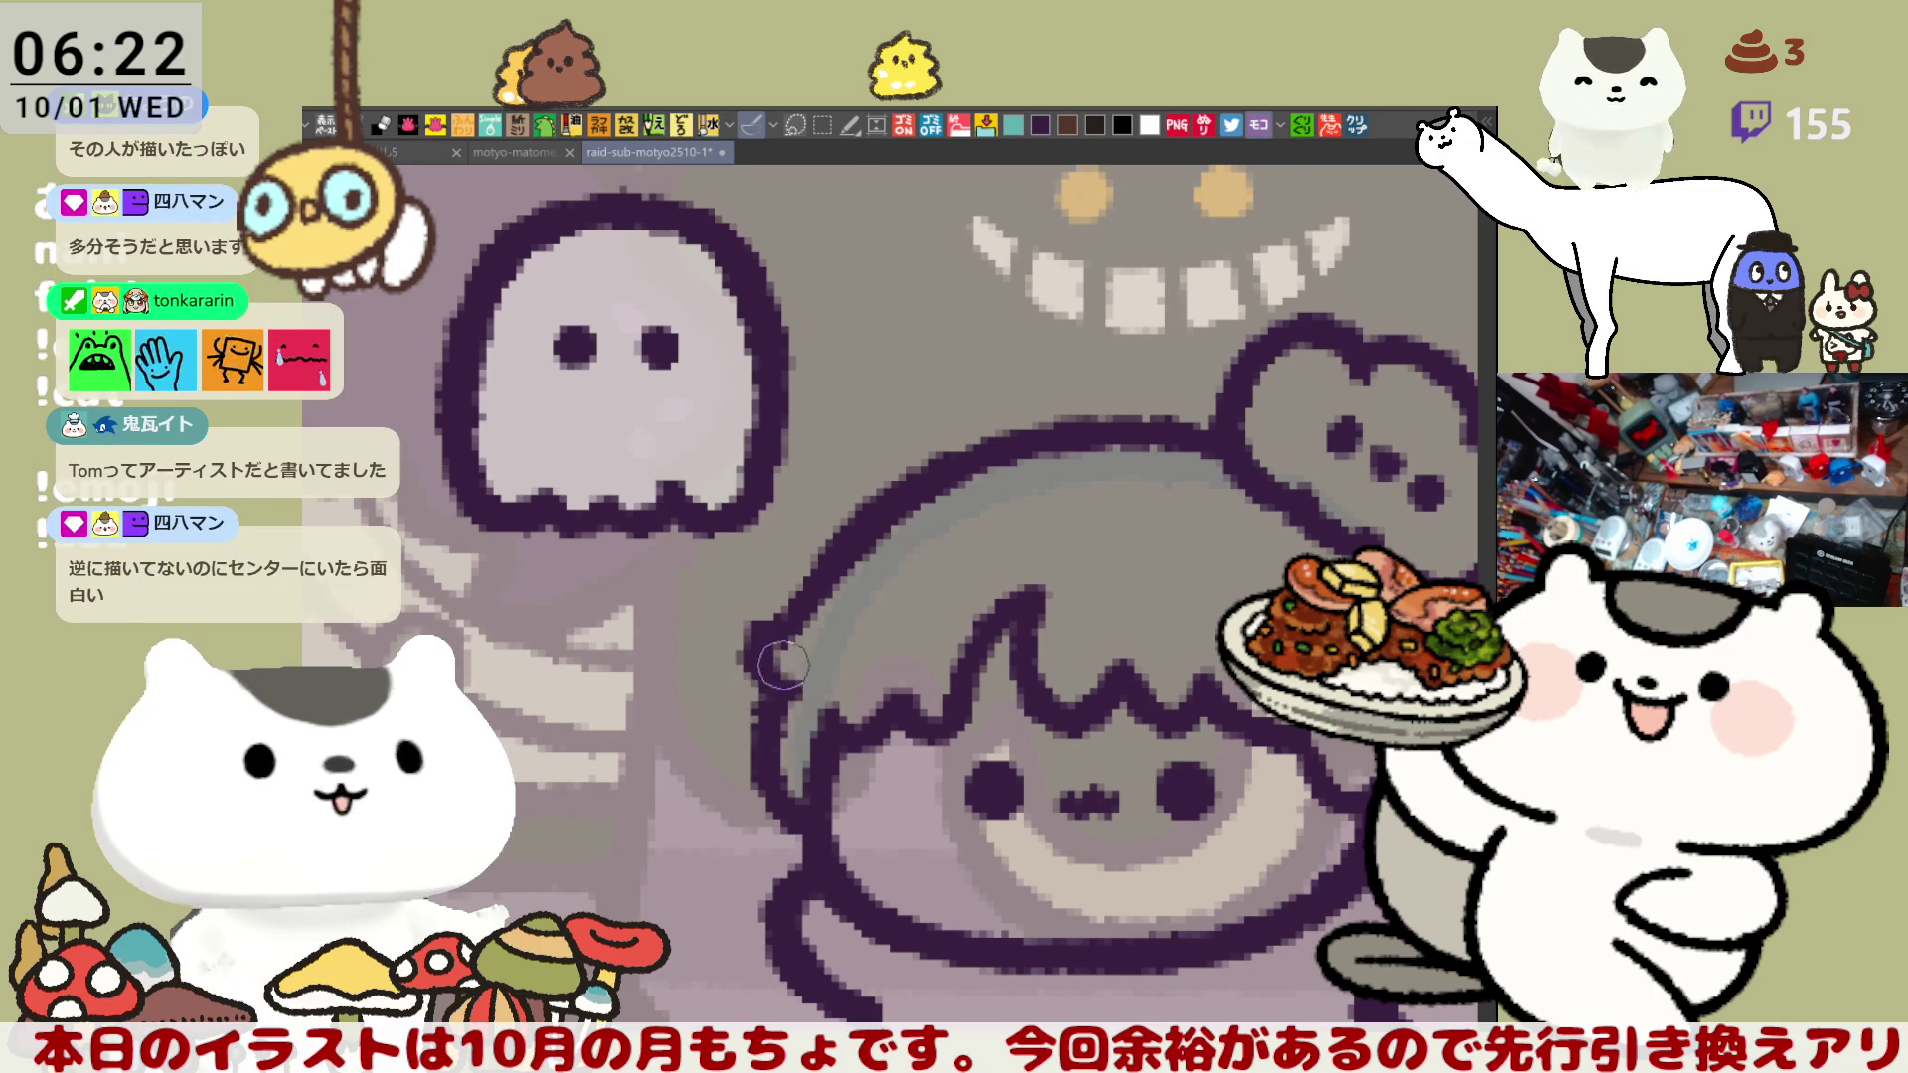
pyautogui.moveTo(753, 686); pyautogui.dragTo(747, 628)
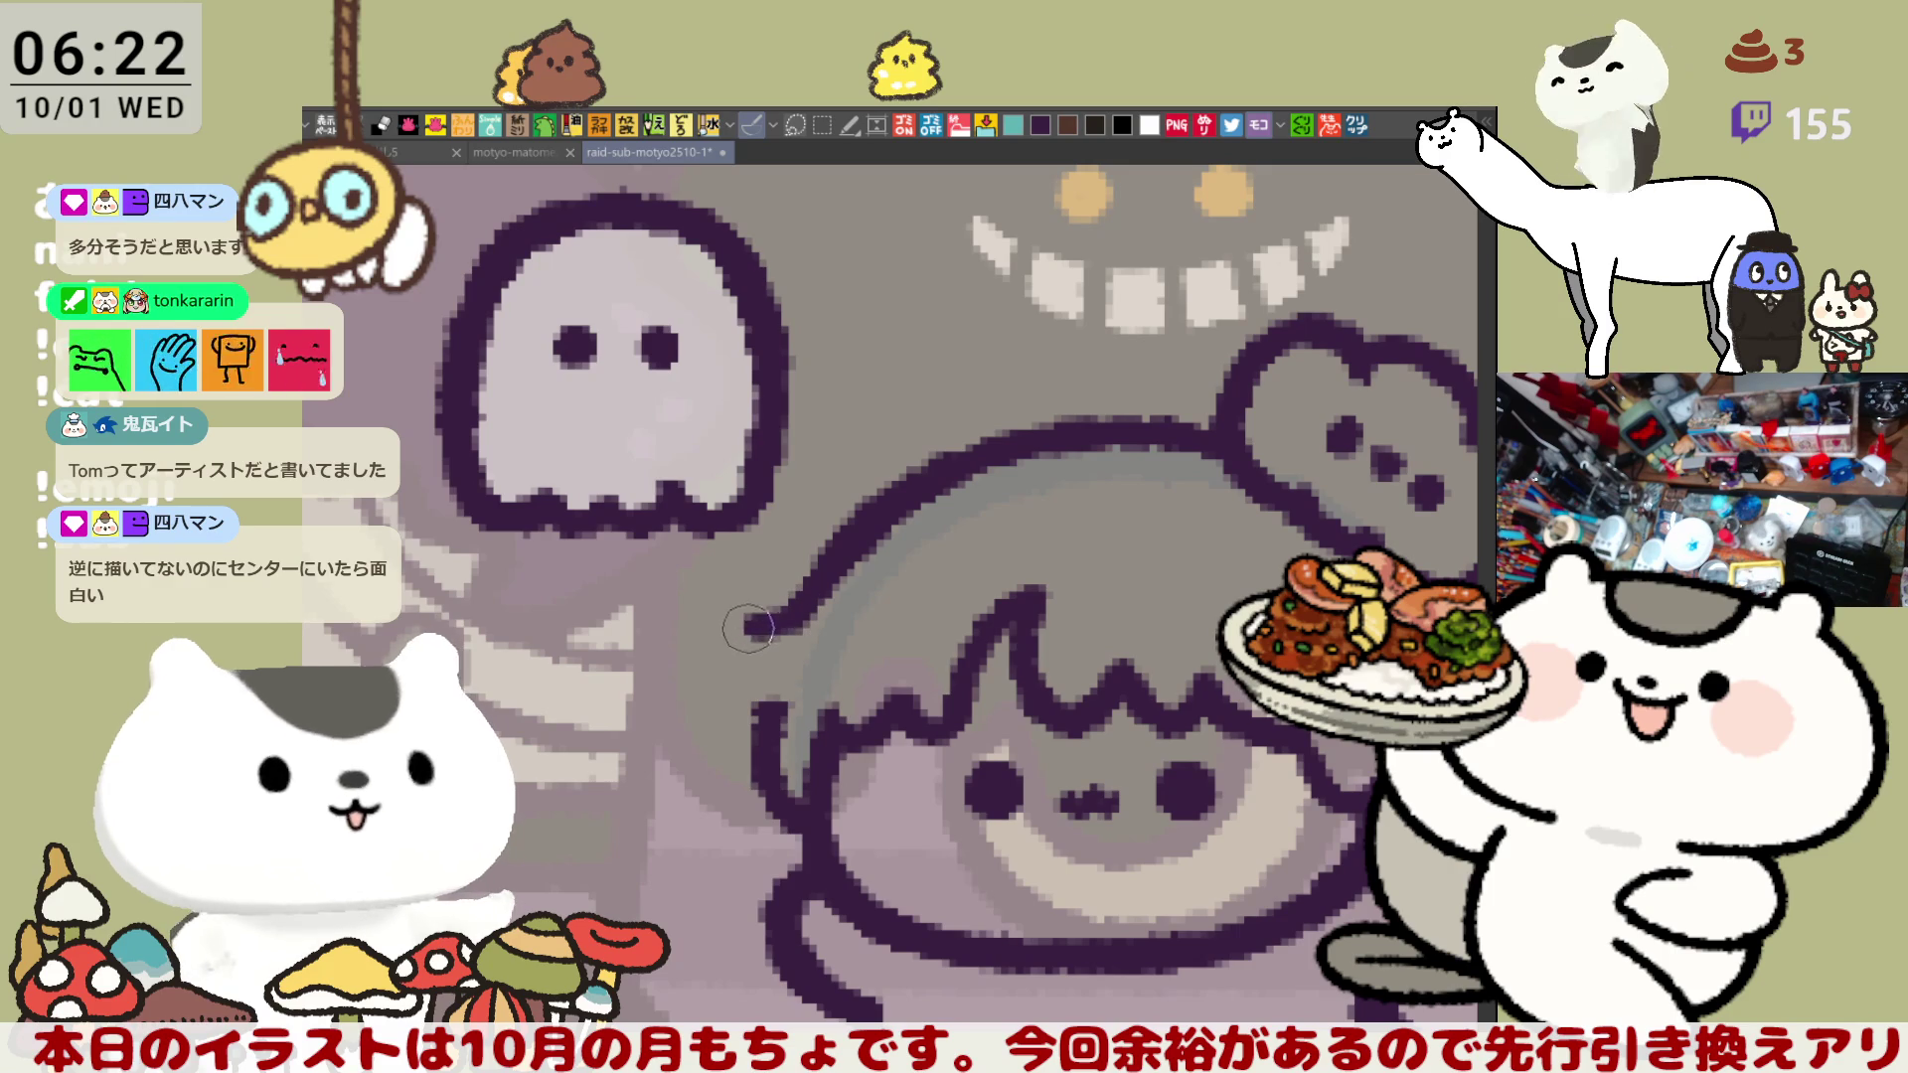
pyautogui.hotkey('ctrl', 'z')
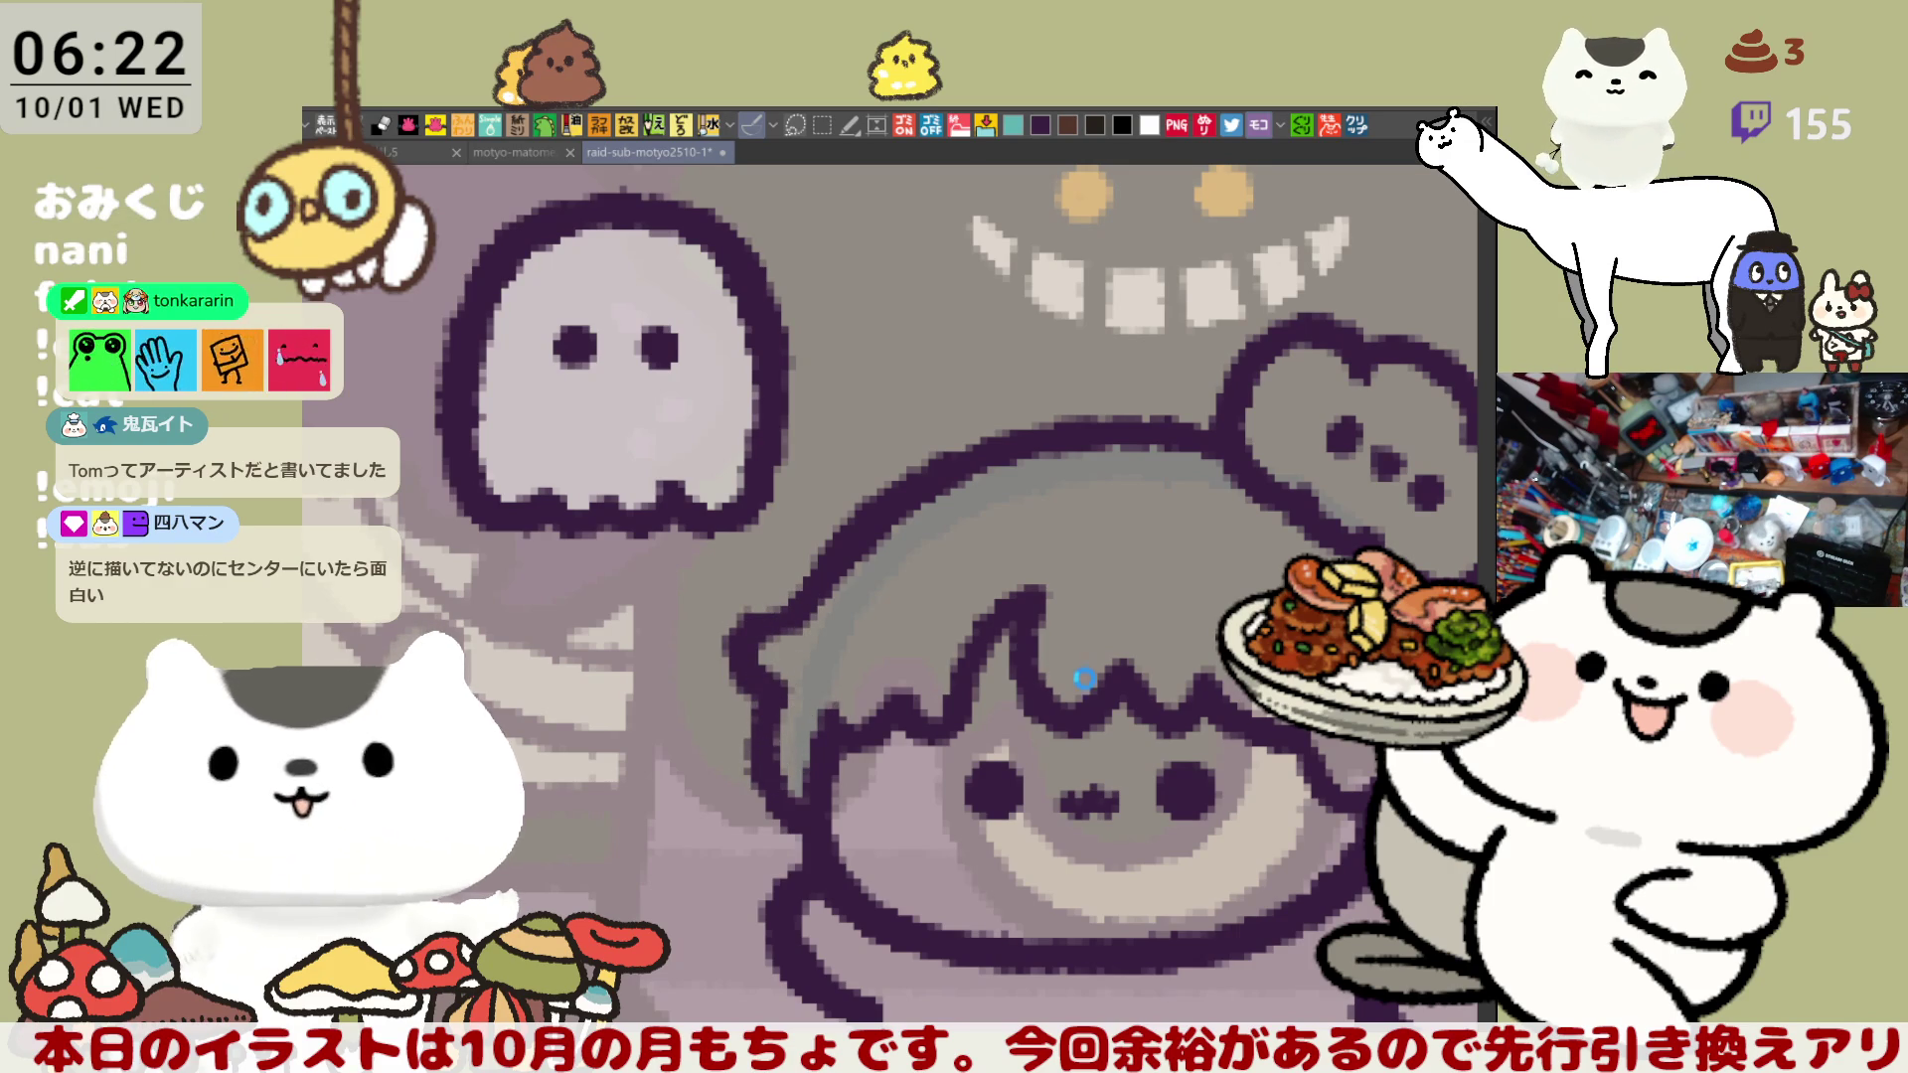
pyautogui.hotkey('ctrl', 's')
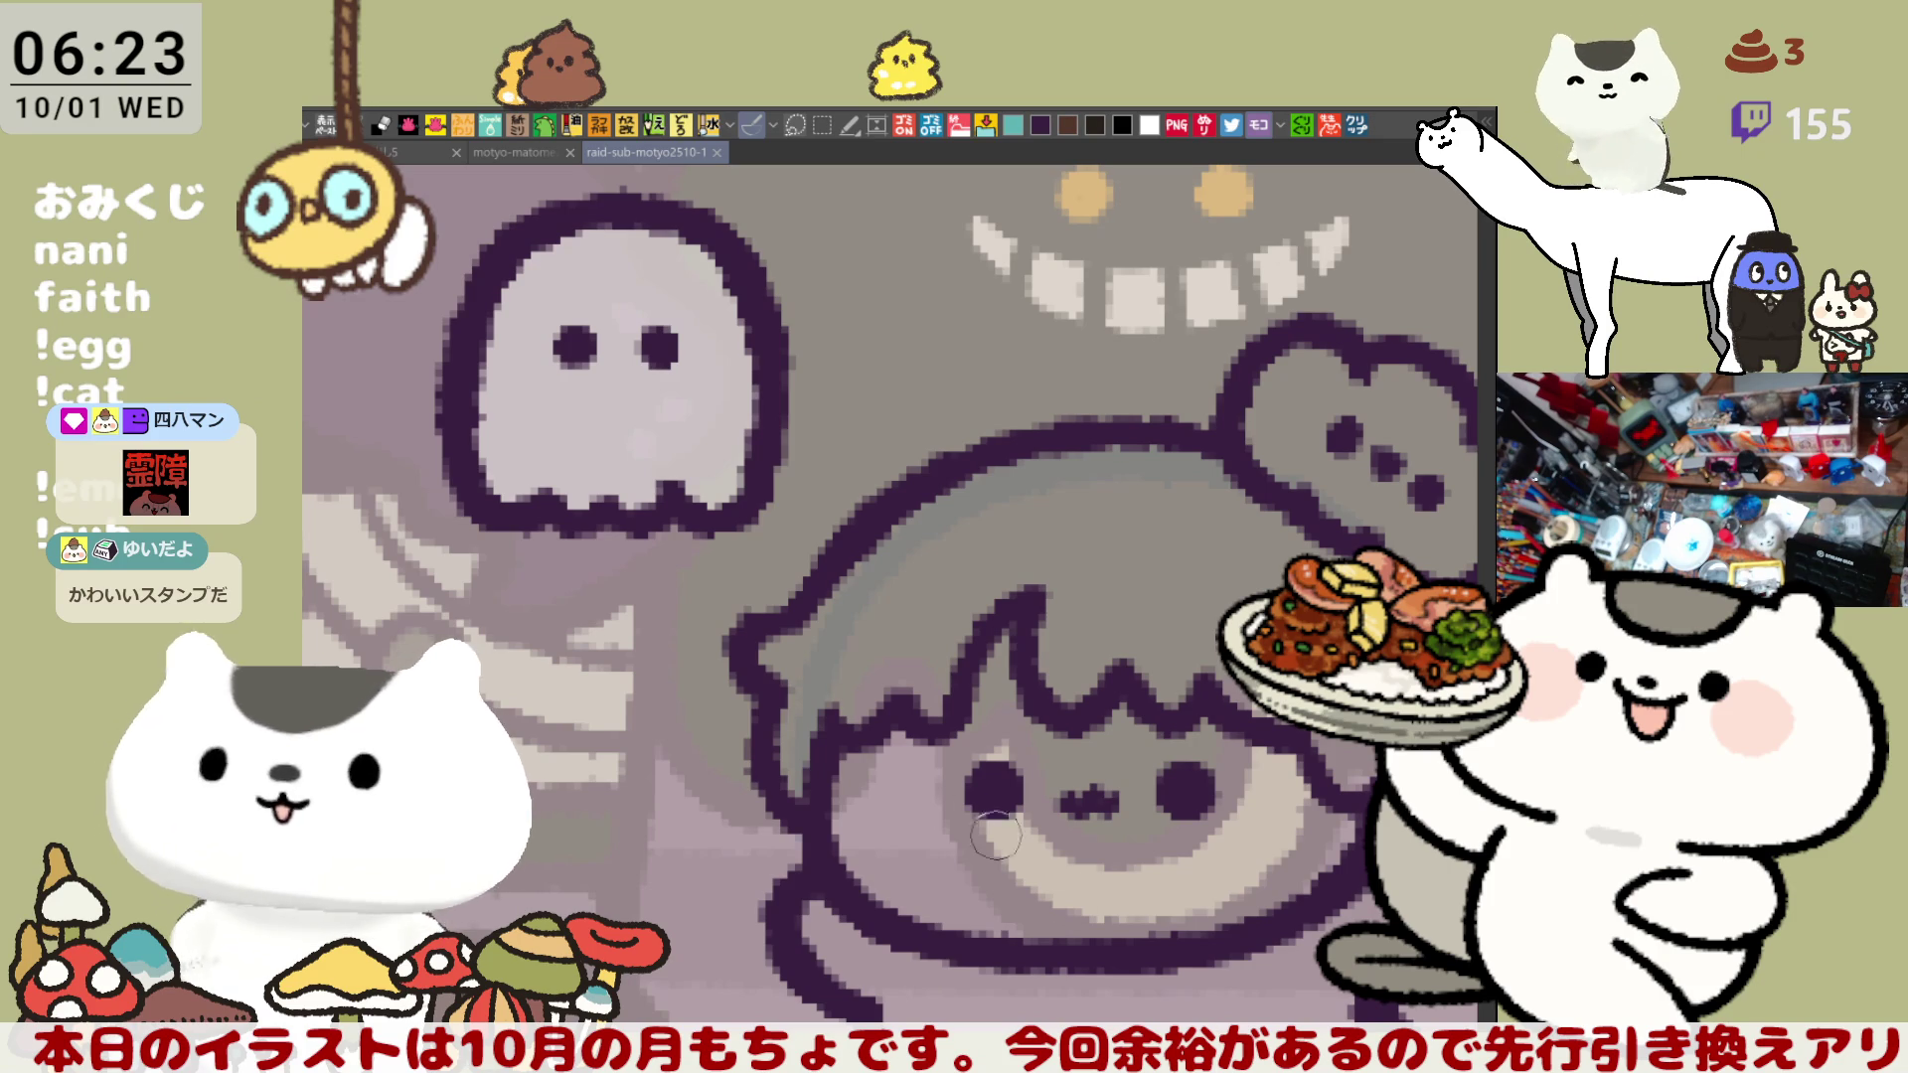
# - Brush strokes beside the hair's left edge, then lasso the bump on top of the head
pyautogui.moveTo(997, 834); pyautogui.dragTo(768, 835)
pyautogui.moveTo(499, 658)
pyautogui.mouseDown()
pyautogui.moveTo(574, 568)
pyautogui.moveTo(628, 616)
pyautogui.moveTo(617, 713)
pyautogui.mouseUp()
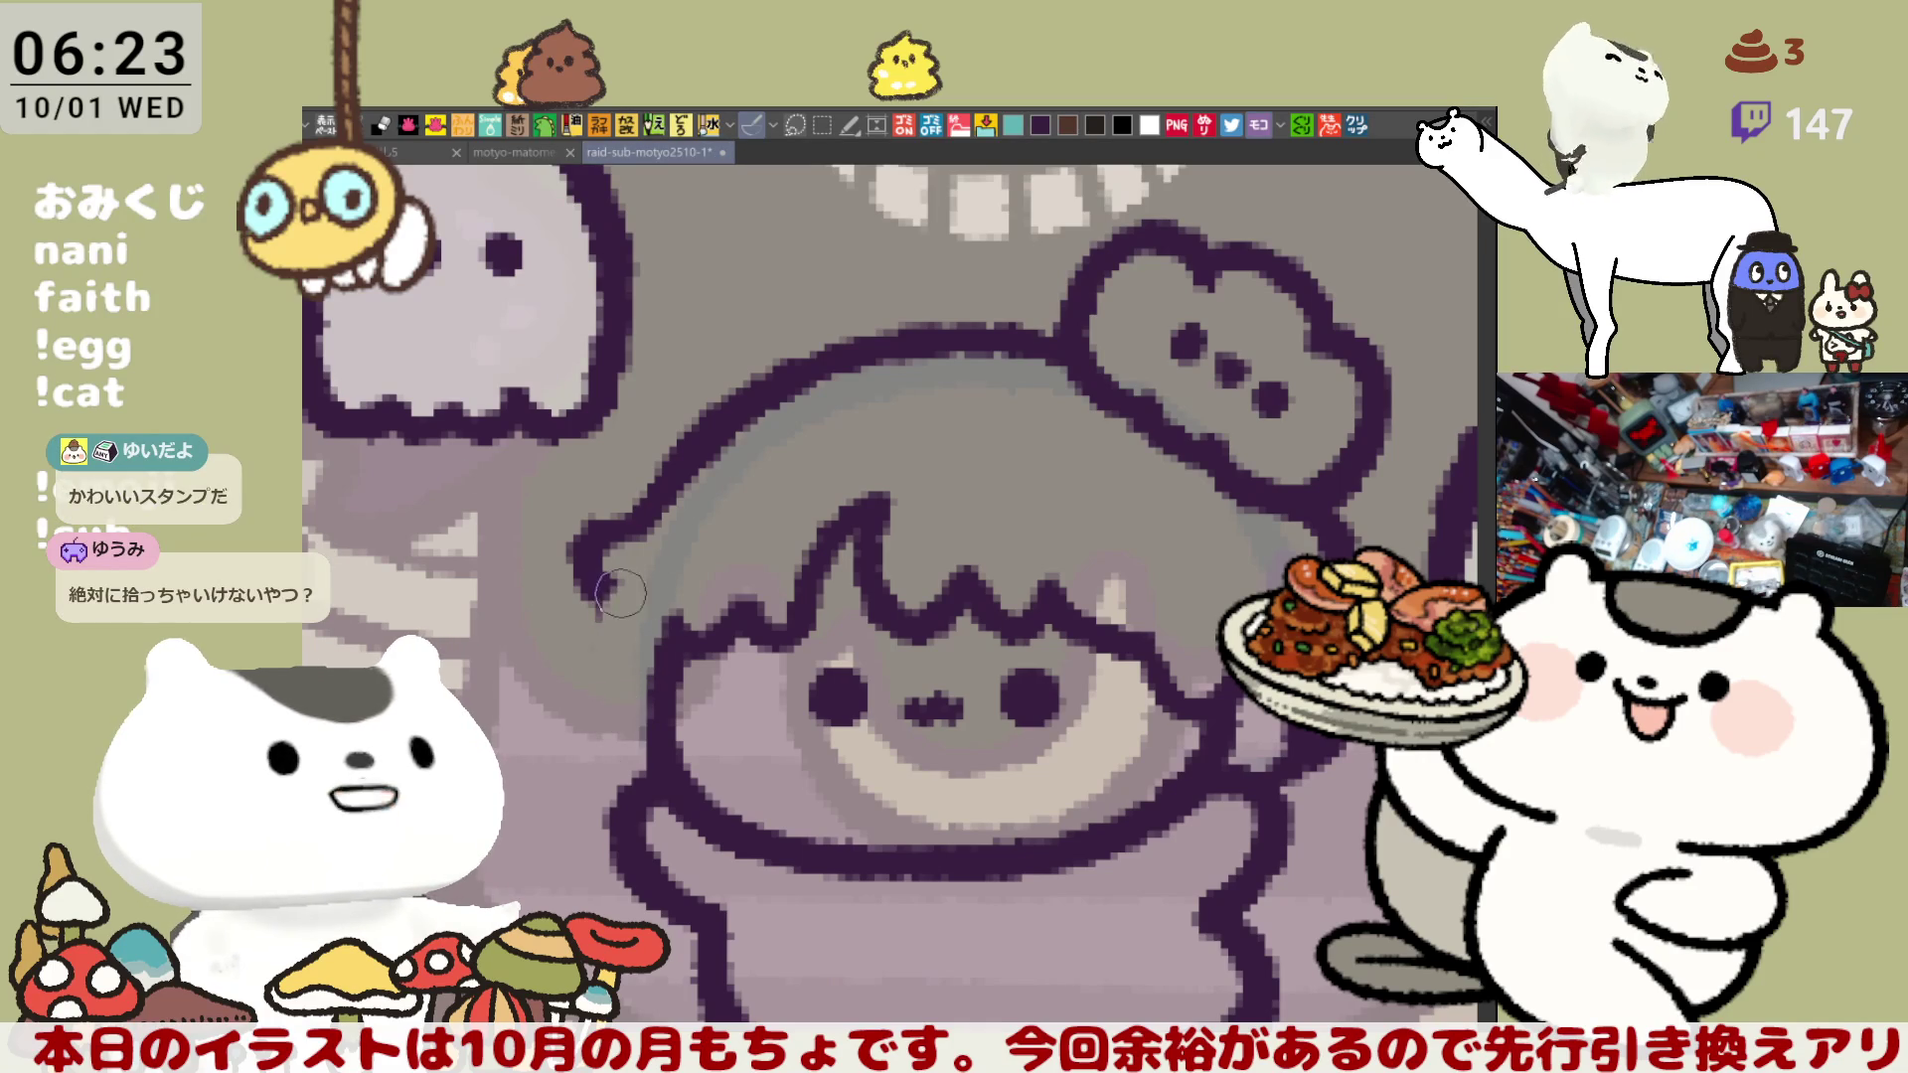
pyautogui.moveTo(624, 577); pyautogui.dragTo(661, 765)
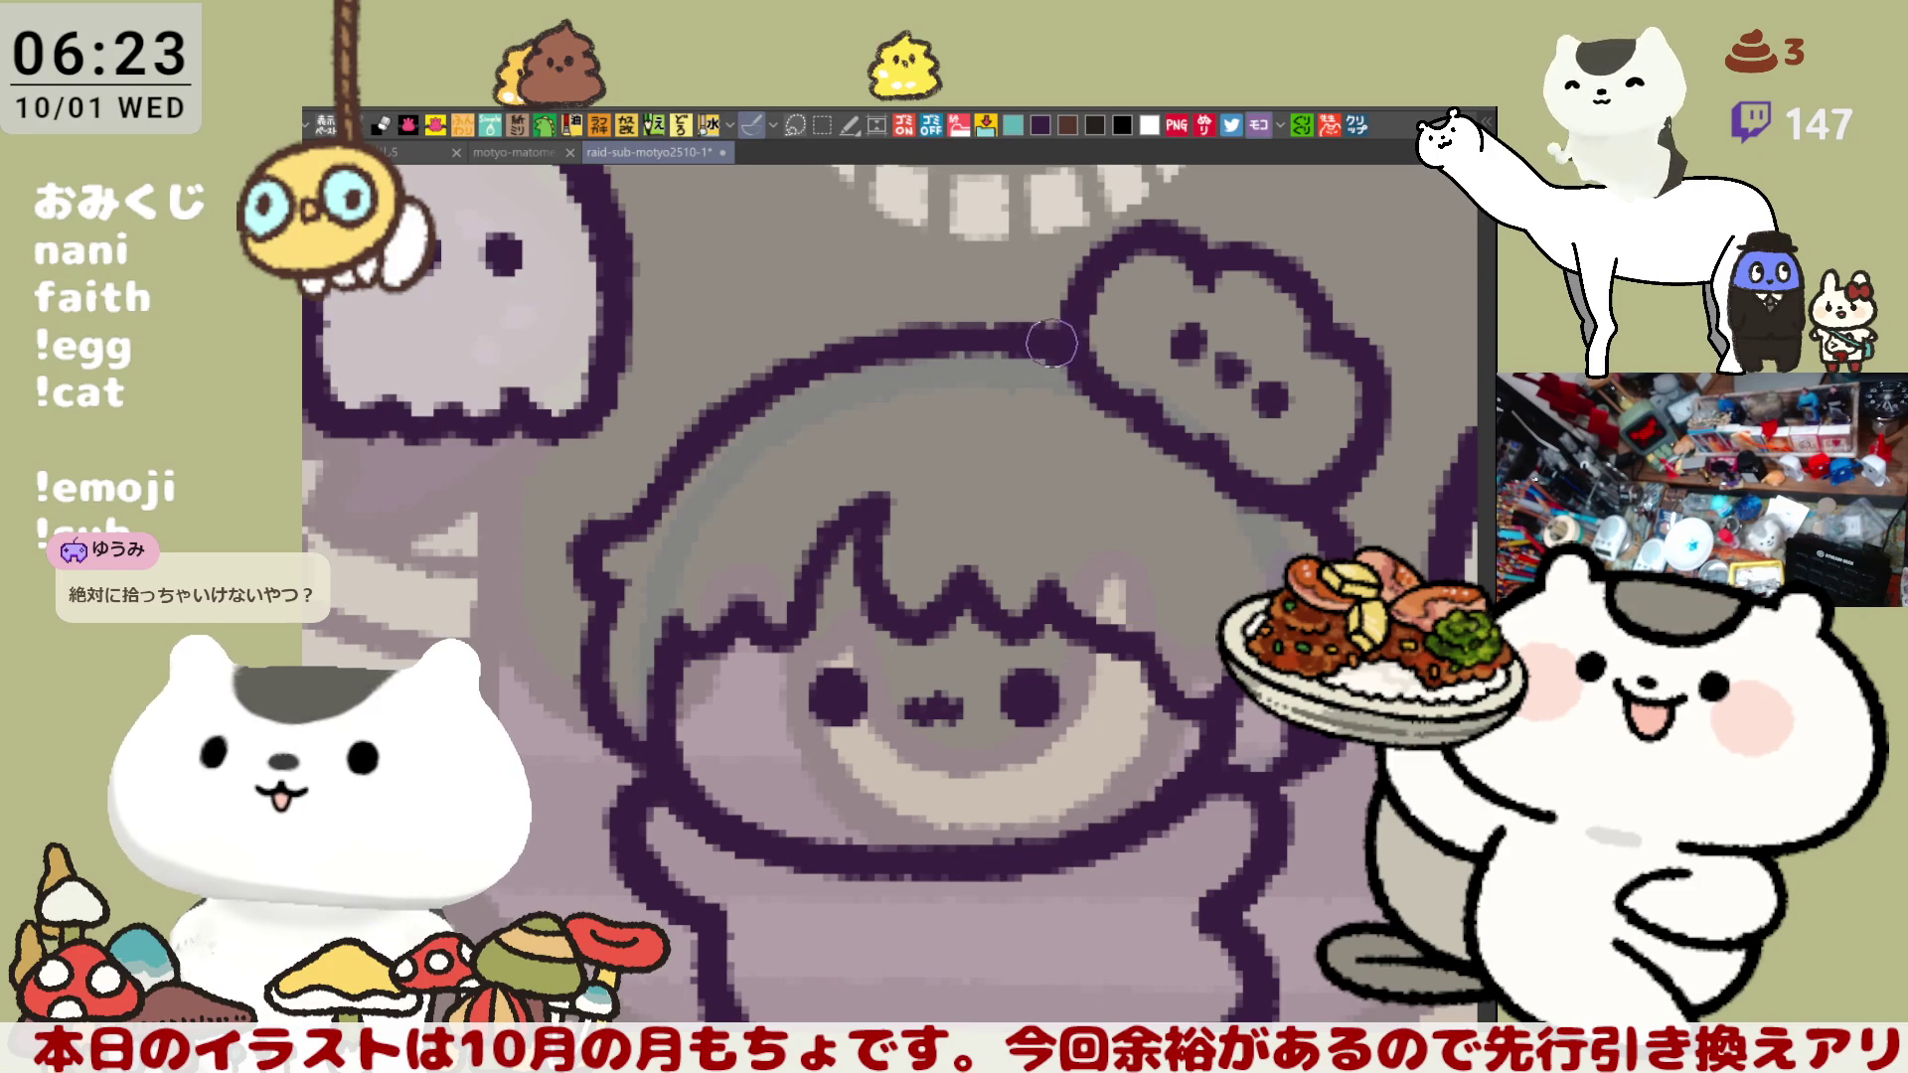
pyautogui.scroll(-2, 1170, 359)
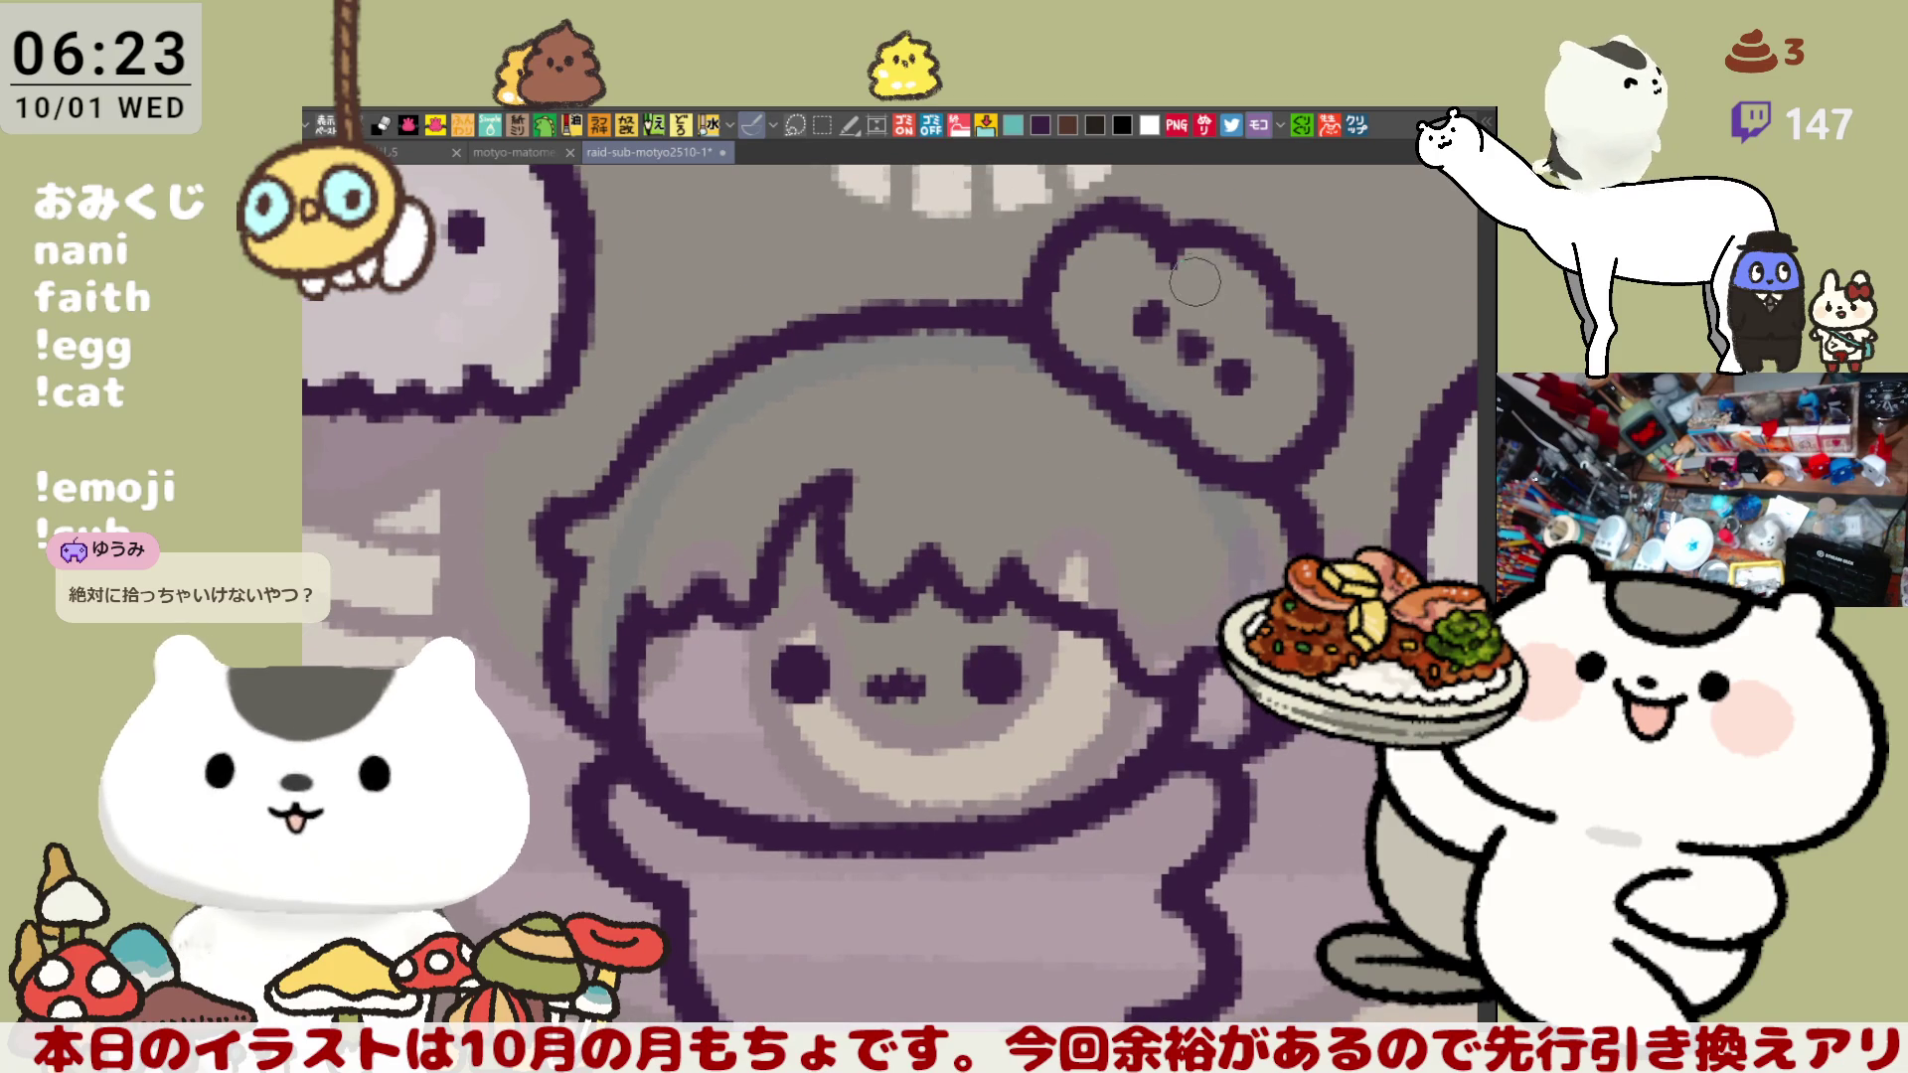
pyautogui.moveTo(1010, 432)
pyautogui.mouseDown()
pyautogui.moveTo(1026, 541)
pyautogui.moveTo(1052, 574)
pyautogui.mouseUp()
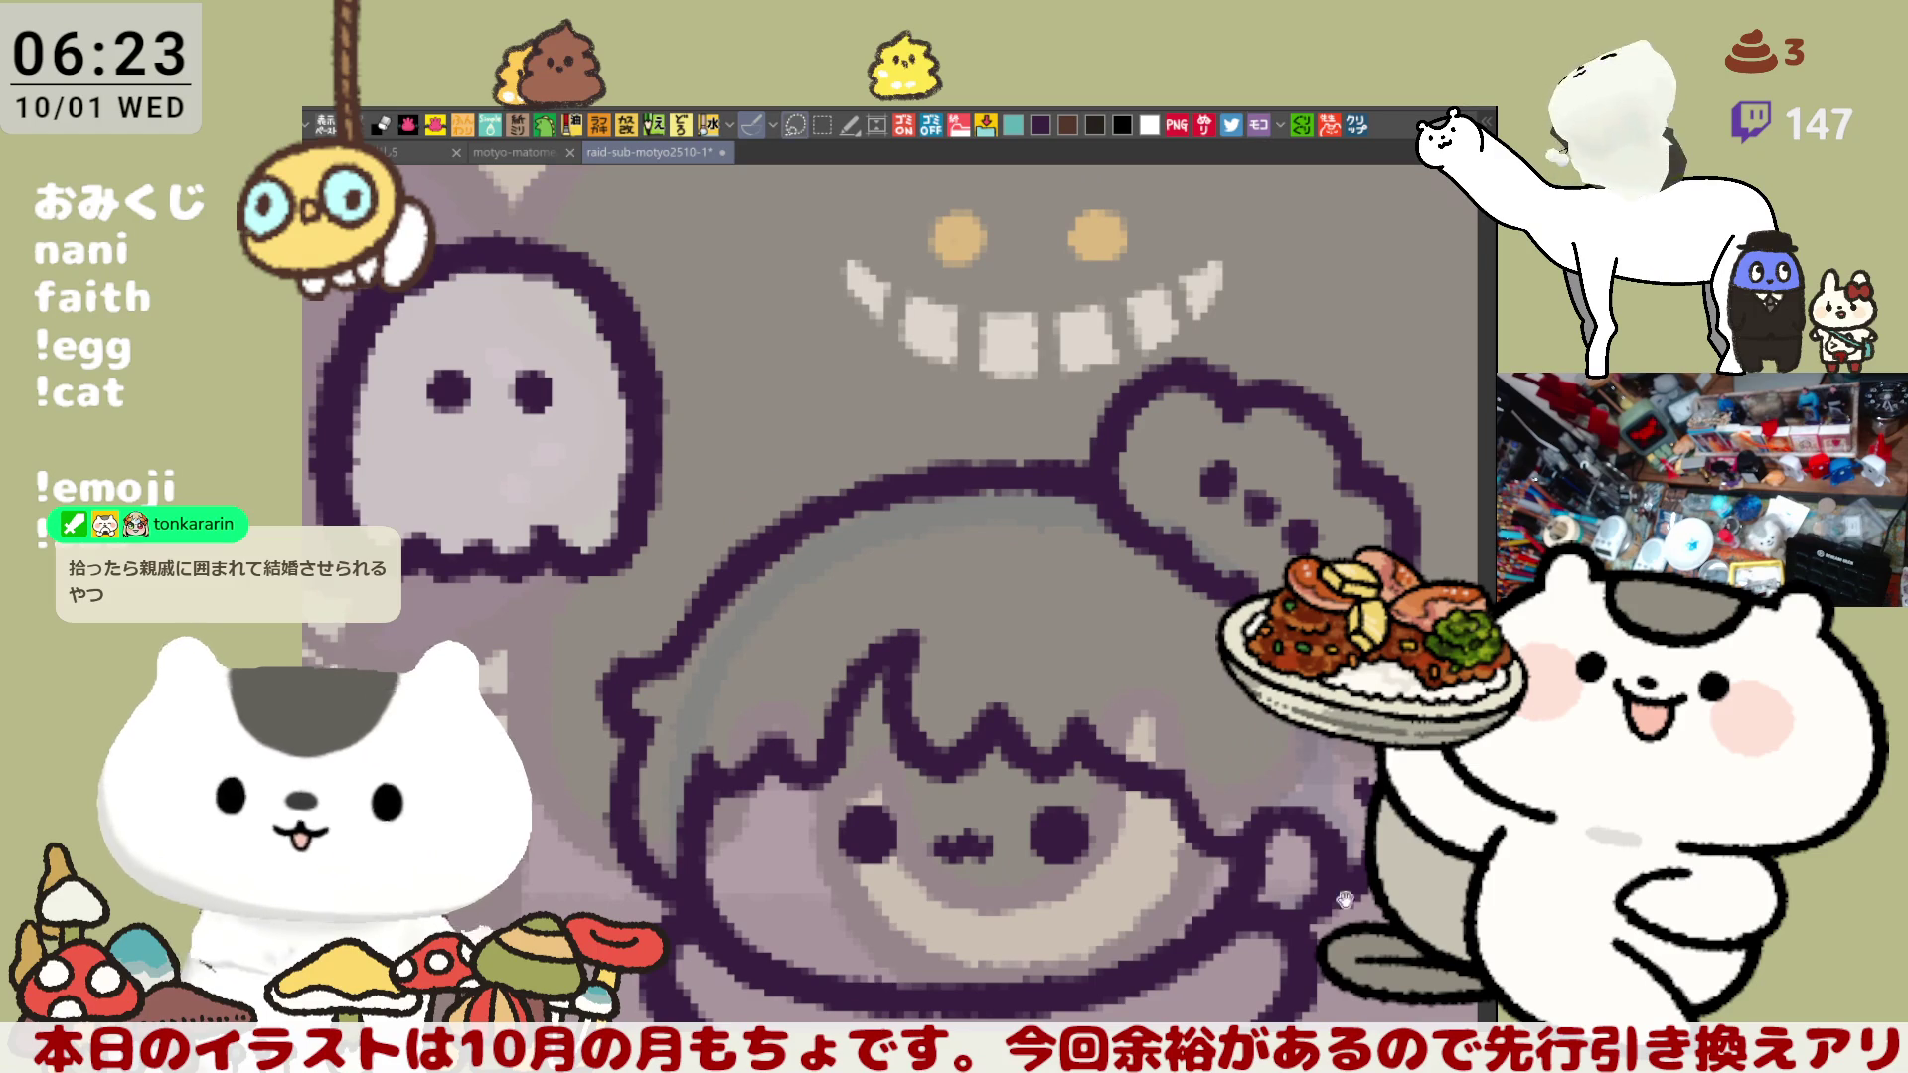
pyautogui.moveTo(1343, 899); pyautogui.dragTo(1231, 943)
pyautogui.moveTo(944, 453)
pyautogui.mouseDown()
pyautogui.moveTo(1153, 708)
pyautogui.moveTo(1260, 708)
pyautogui.moveTo(1349, 532)
pyautogui.moveTo(913, 437)
pyautogui.moveTo(899, 479)
pyautogui.mouseUp()
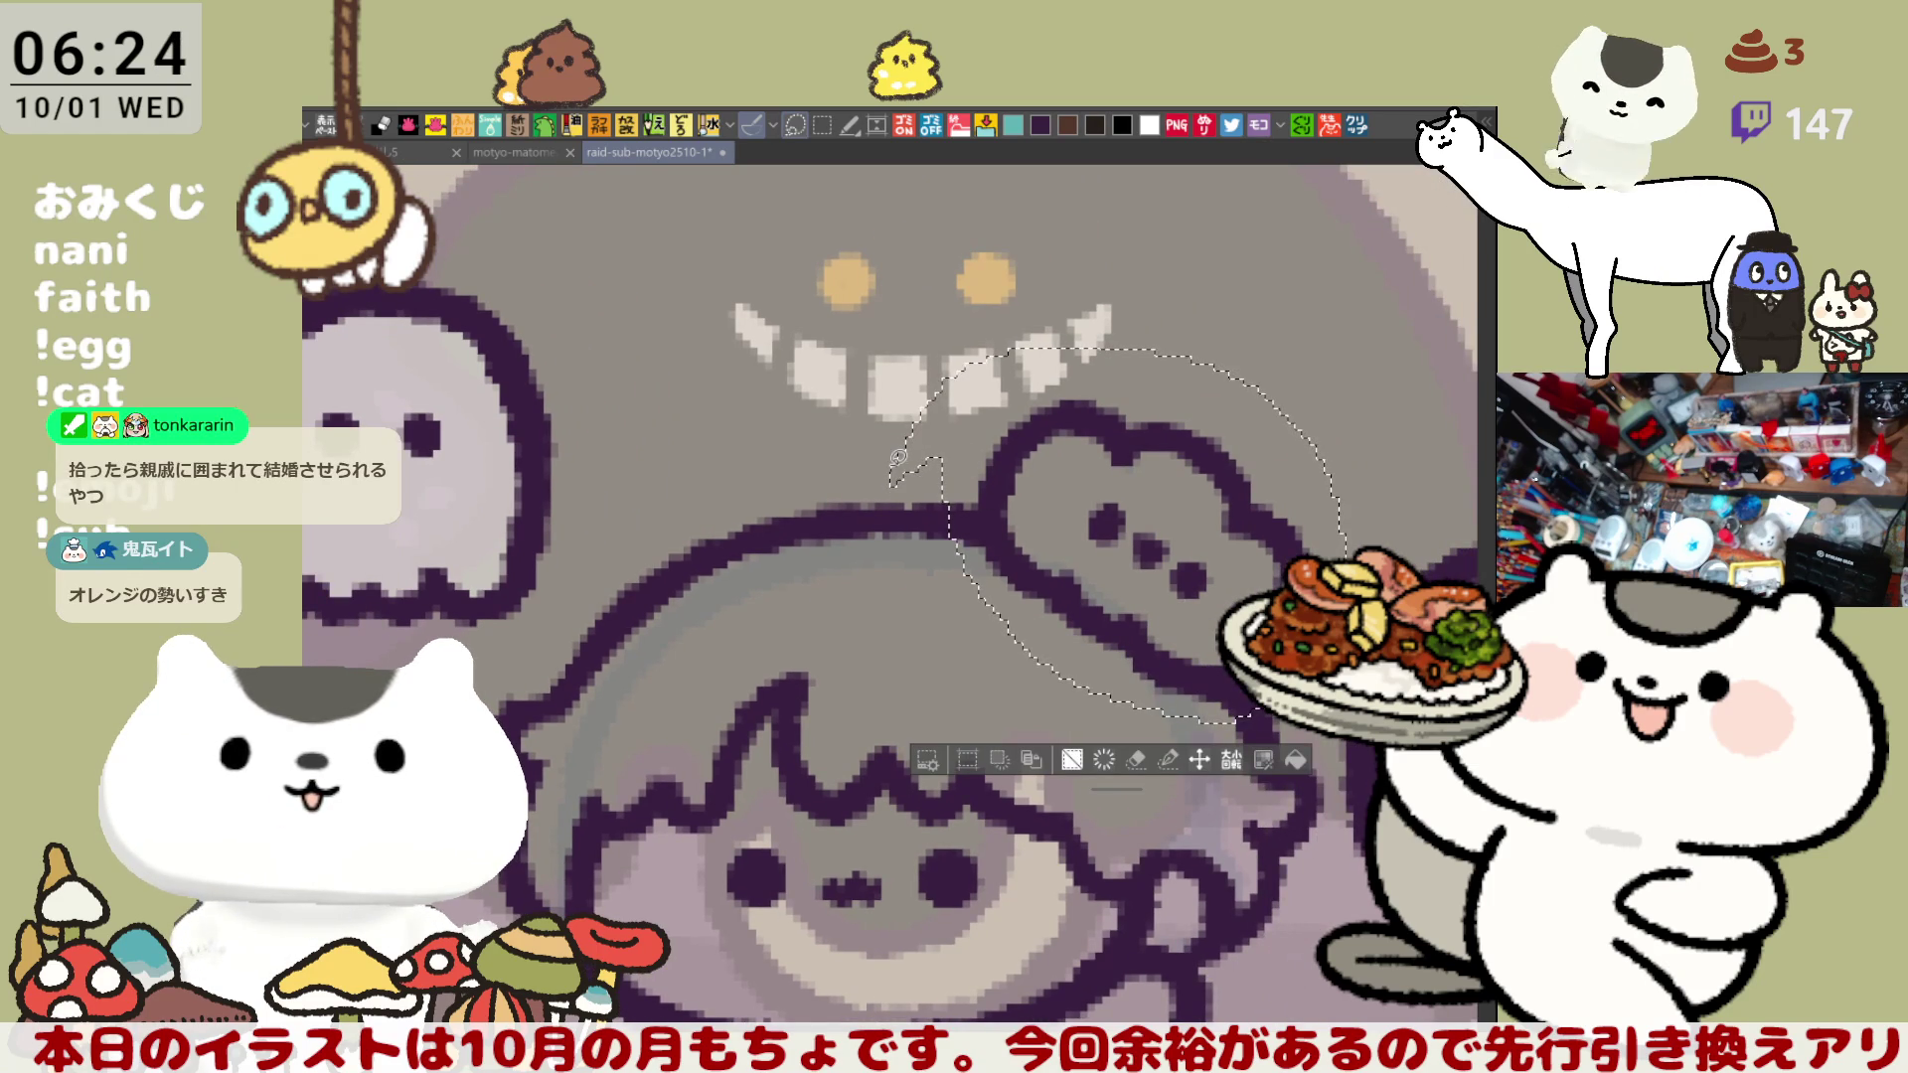
# - Delete the bump's line art inside the selection and deselect, leaving the grey guide
pyautogui.press('Delete')
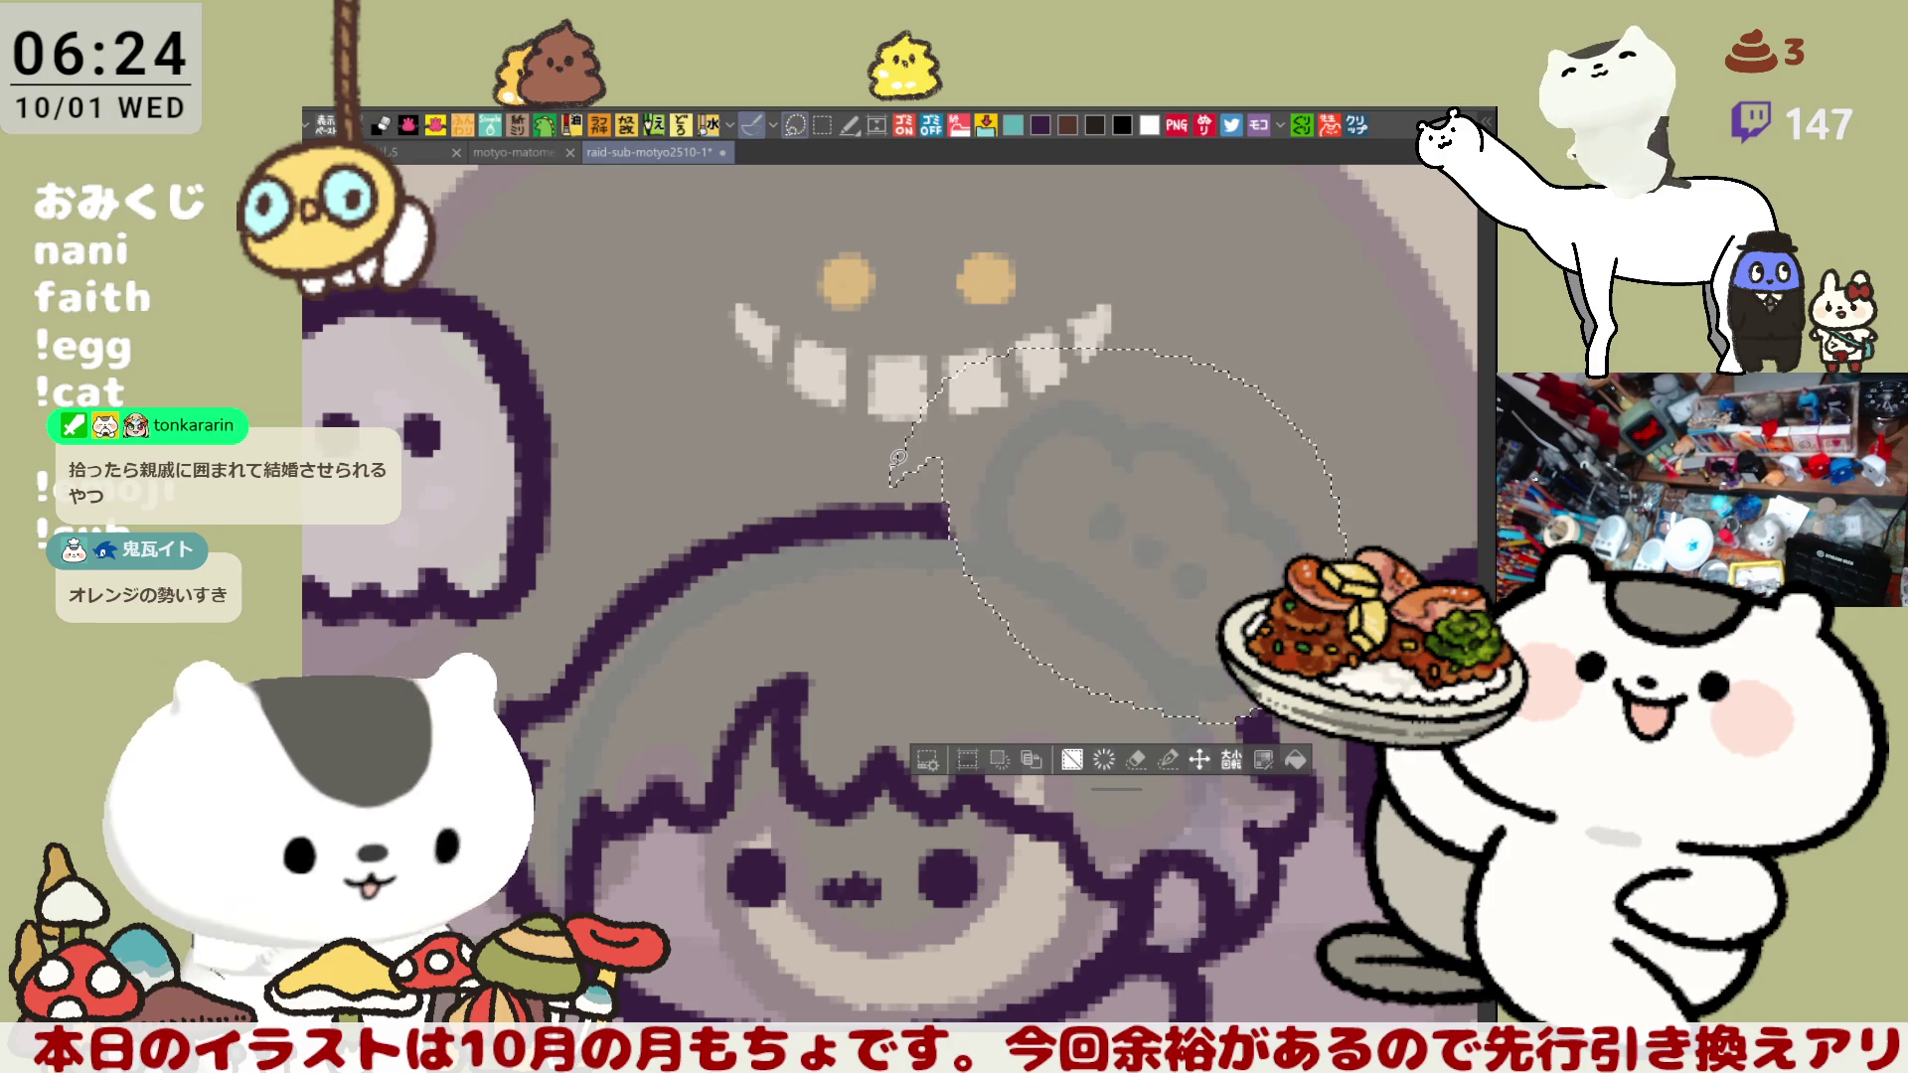
pyautogui.hotkey('ctrl', 'd')
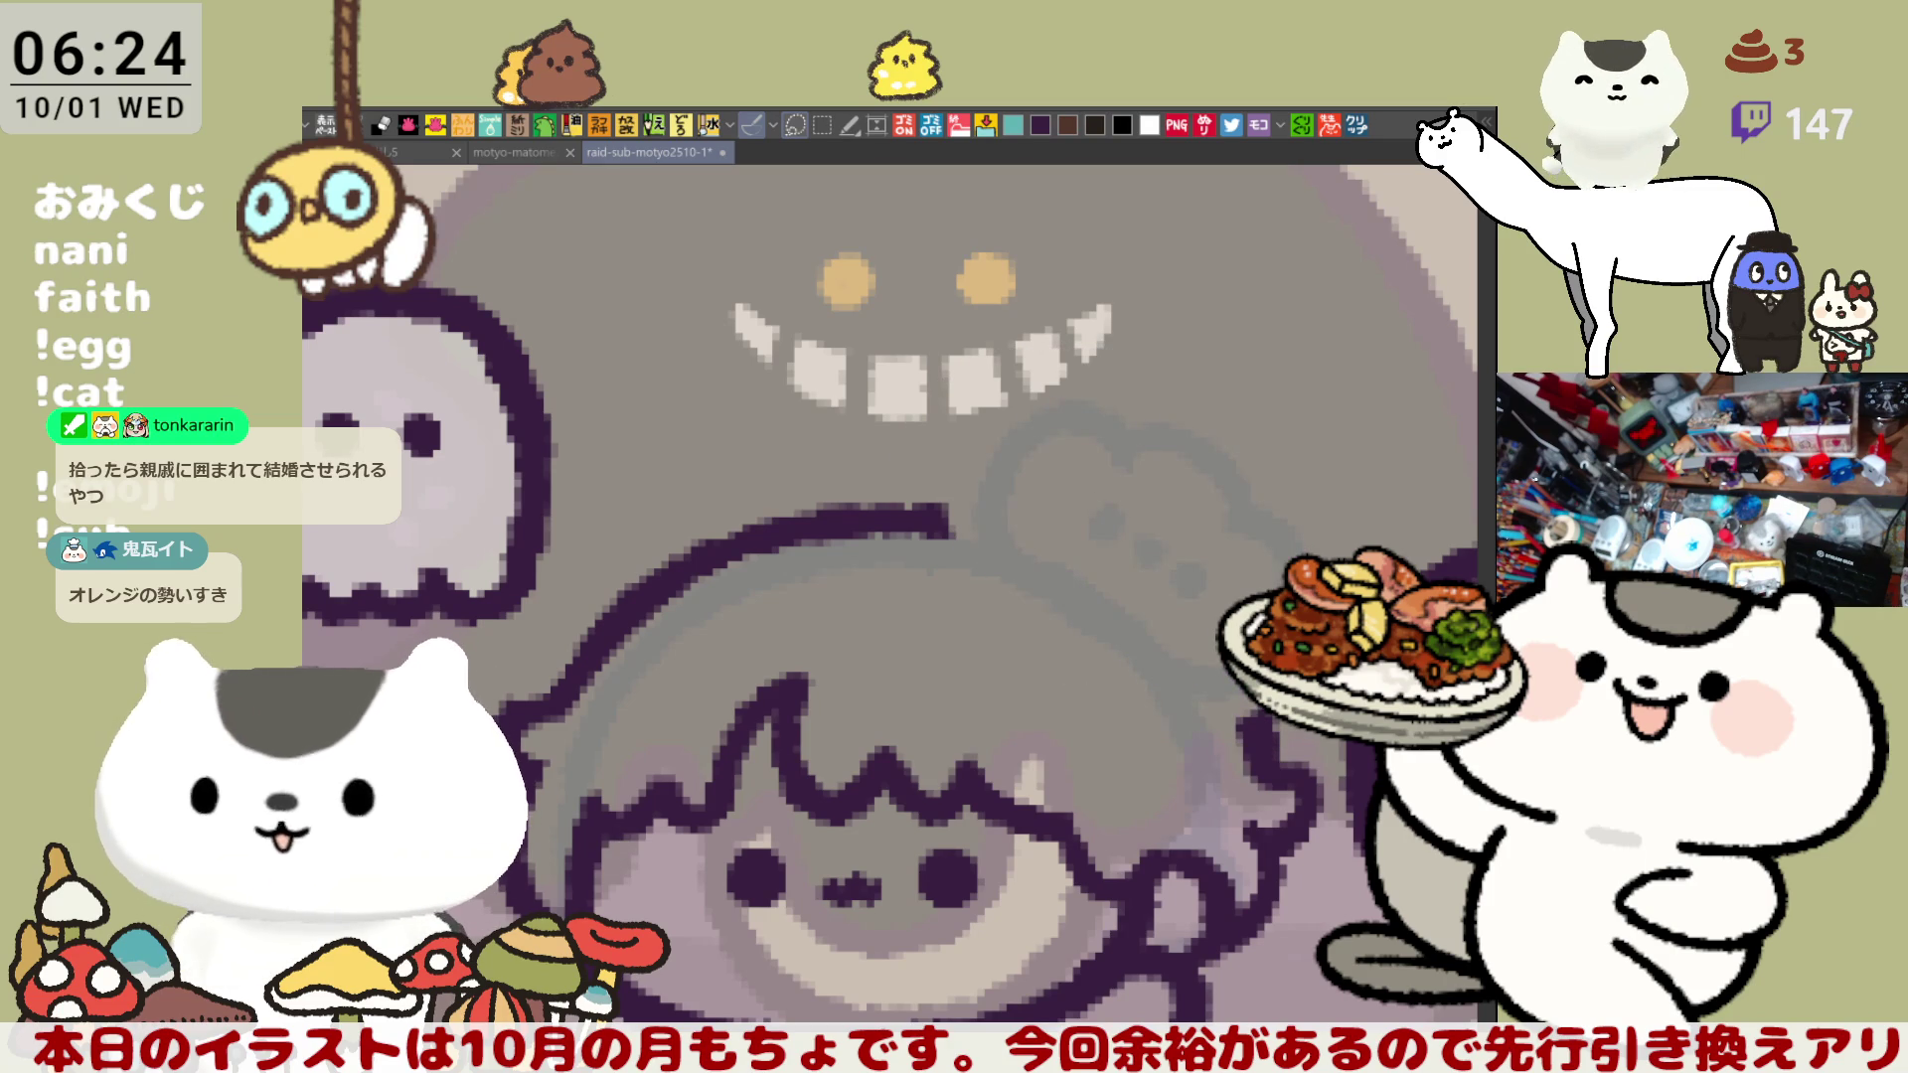
pyautogui.moveTo(1131, 837); pyautogui.dragTo(986, 798)
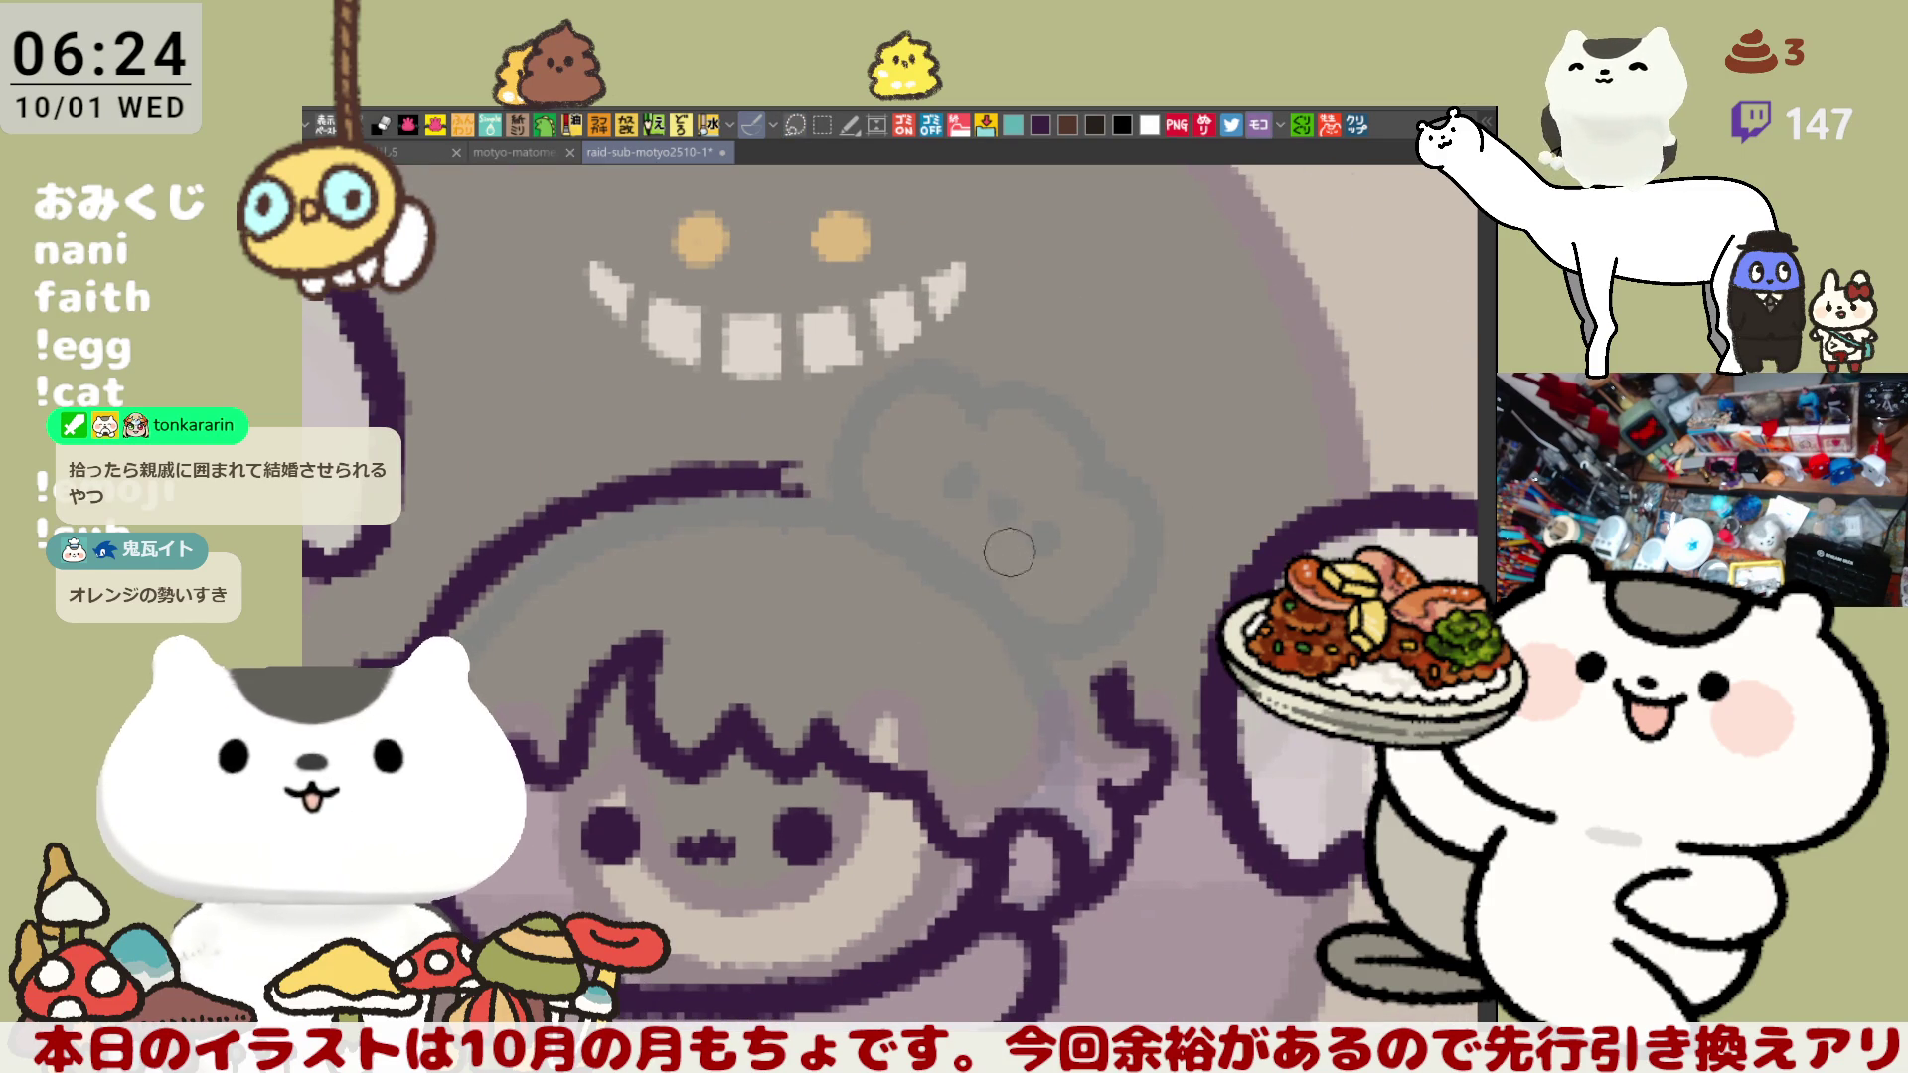
# - Attempt the hair arc across the top of the head, undoing each try
pyautogui.moveTo(803, 475)
pyautogui.mouseDown()
pyautogui.moveTo(885, 481)
pyautogui.moveTo(1093, 626)
pyautogui.moveTo(1120, 686)
pyautogui.mouseUp()
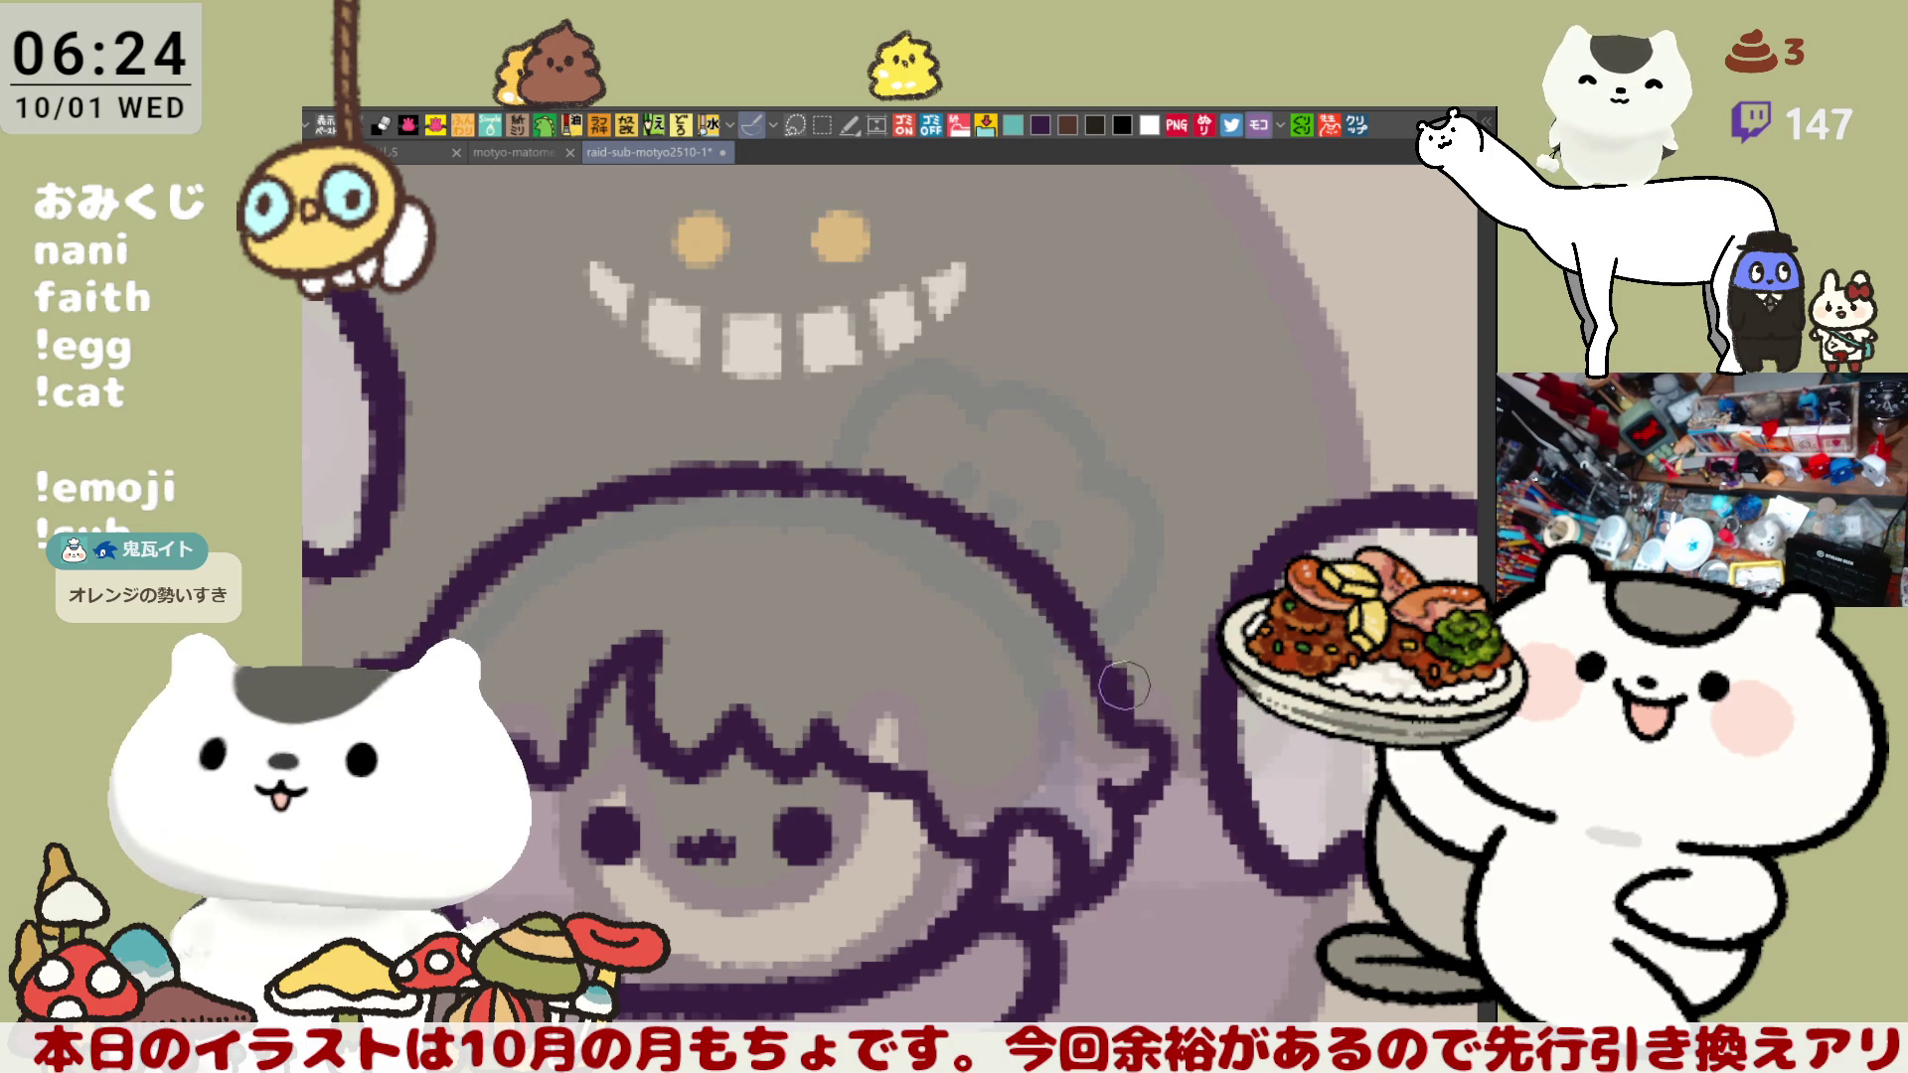
pyautogui.hotkey('ctrl', 'z')
pyautogui.moveTo(557, 512)
pyautogui.mouseDown()
pyautogui.moveTo(785, 462)
pyautogui.moveTo(895, 492)
pyautogui.mouseUp()
pyautogui.hotkey('ctrl', 'z')
pyautogui.moveTo(563, 507); pyautogui.dragTo(900, 492)
pyautogui.hotkey('ctrl', 'z')
pyautogui.moveTo(569, 515); pyautogui.dragTo(922, 497)
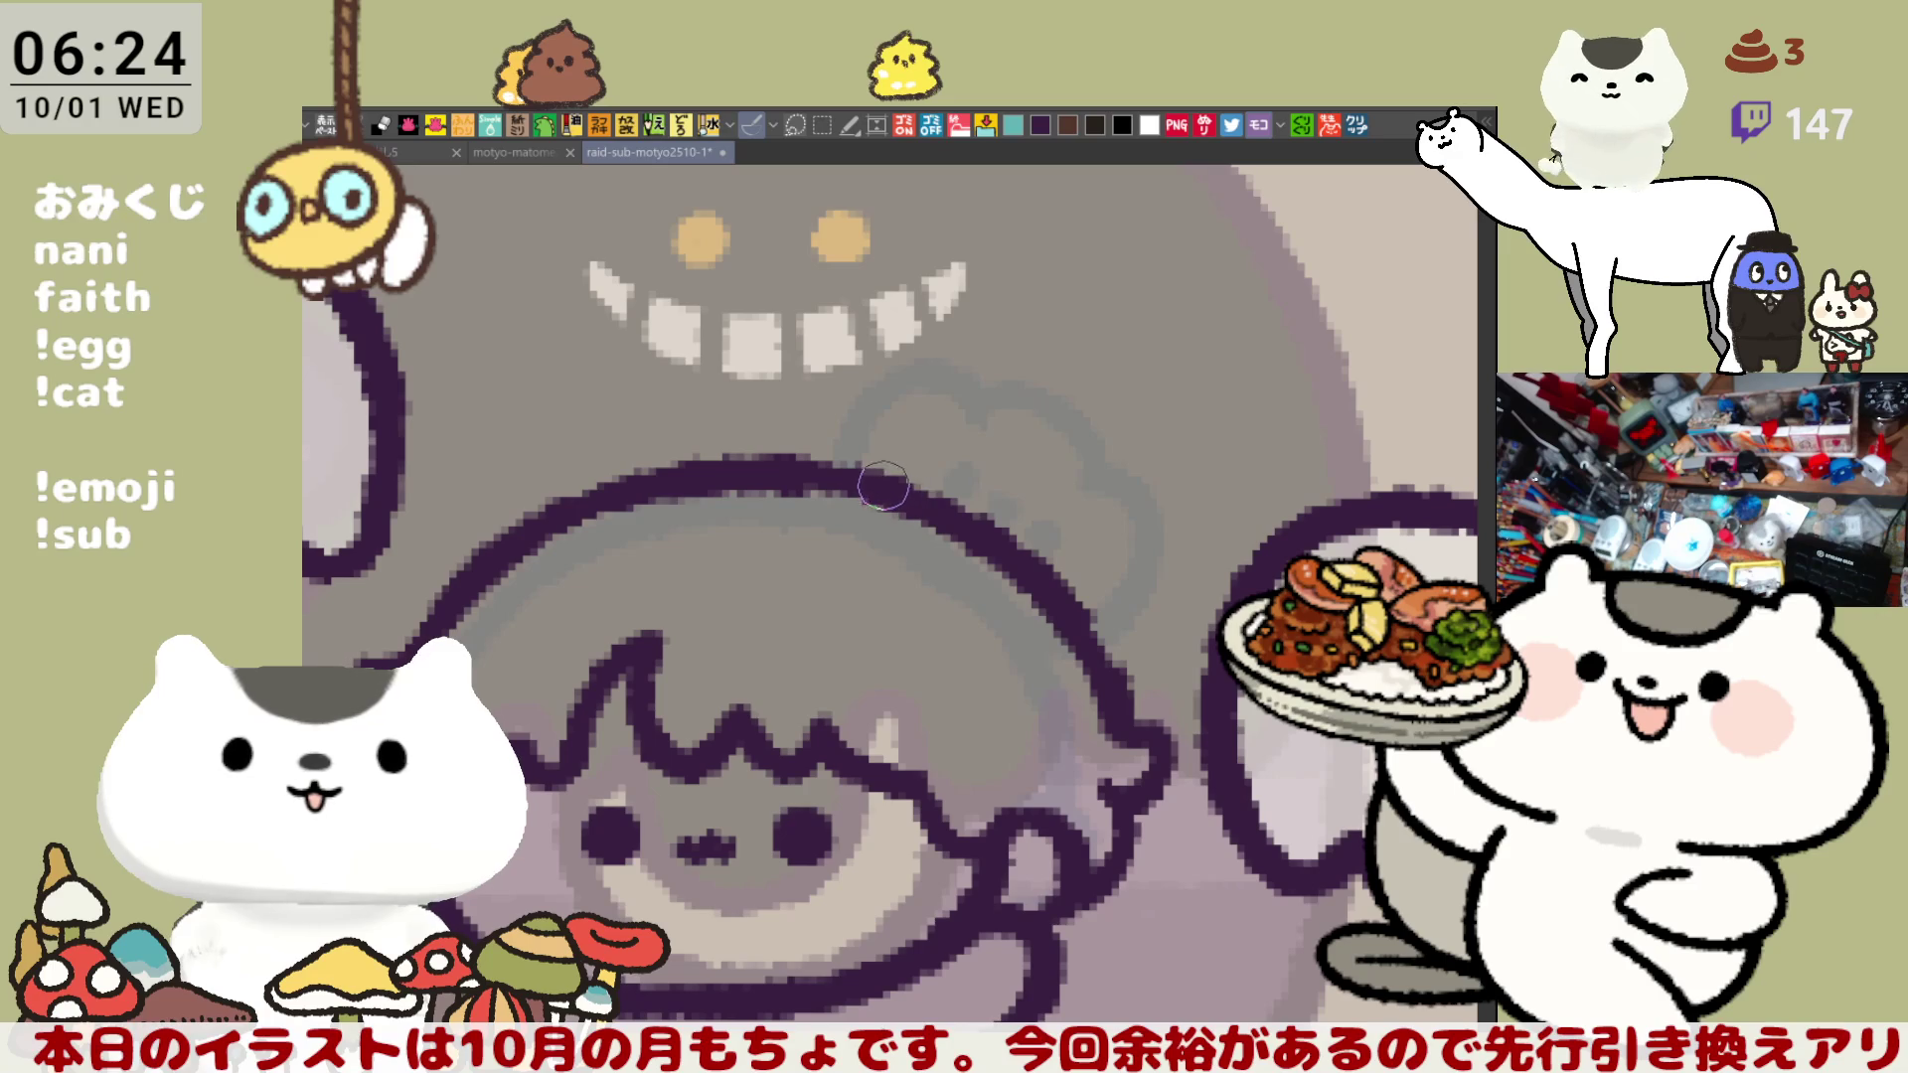
pyautogui.hotkey('ctrl', 'z')
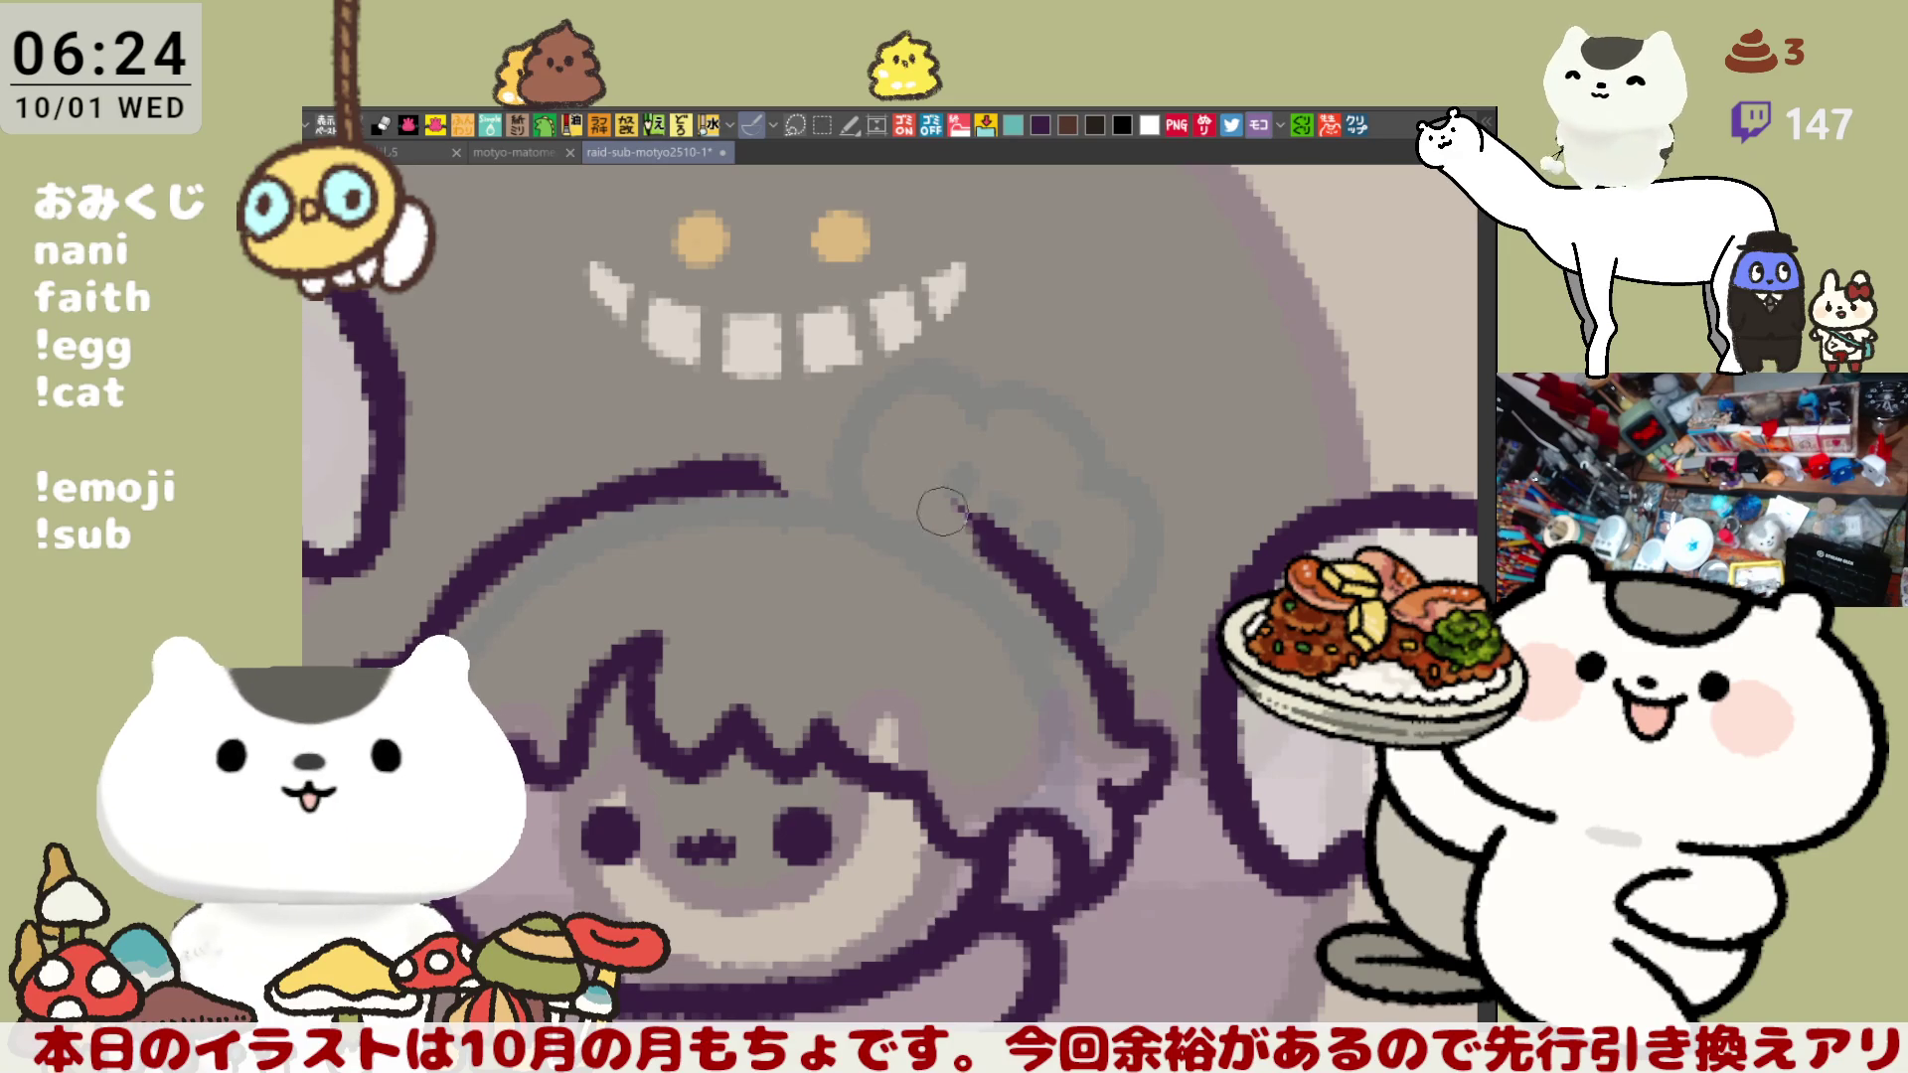
pyautogui.hotkey('ctrl', 'z')
pyautogui.hotkey('ctrl', 'z')
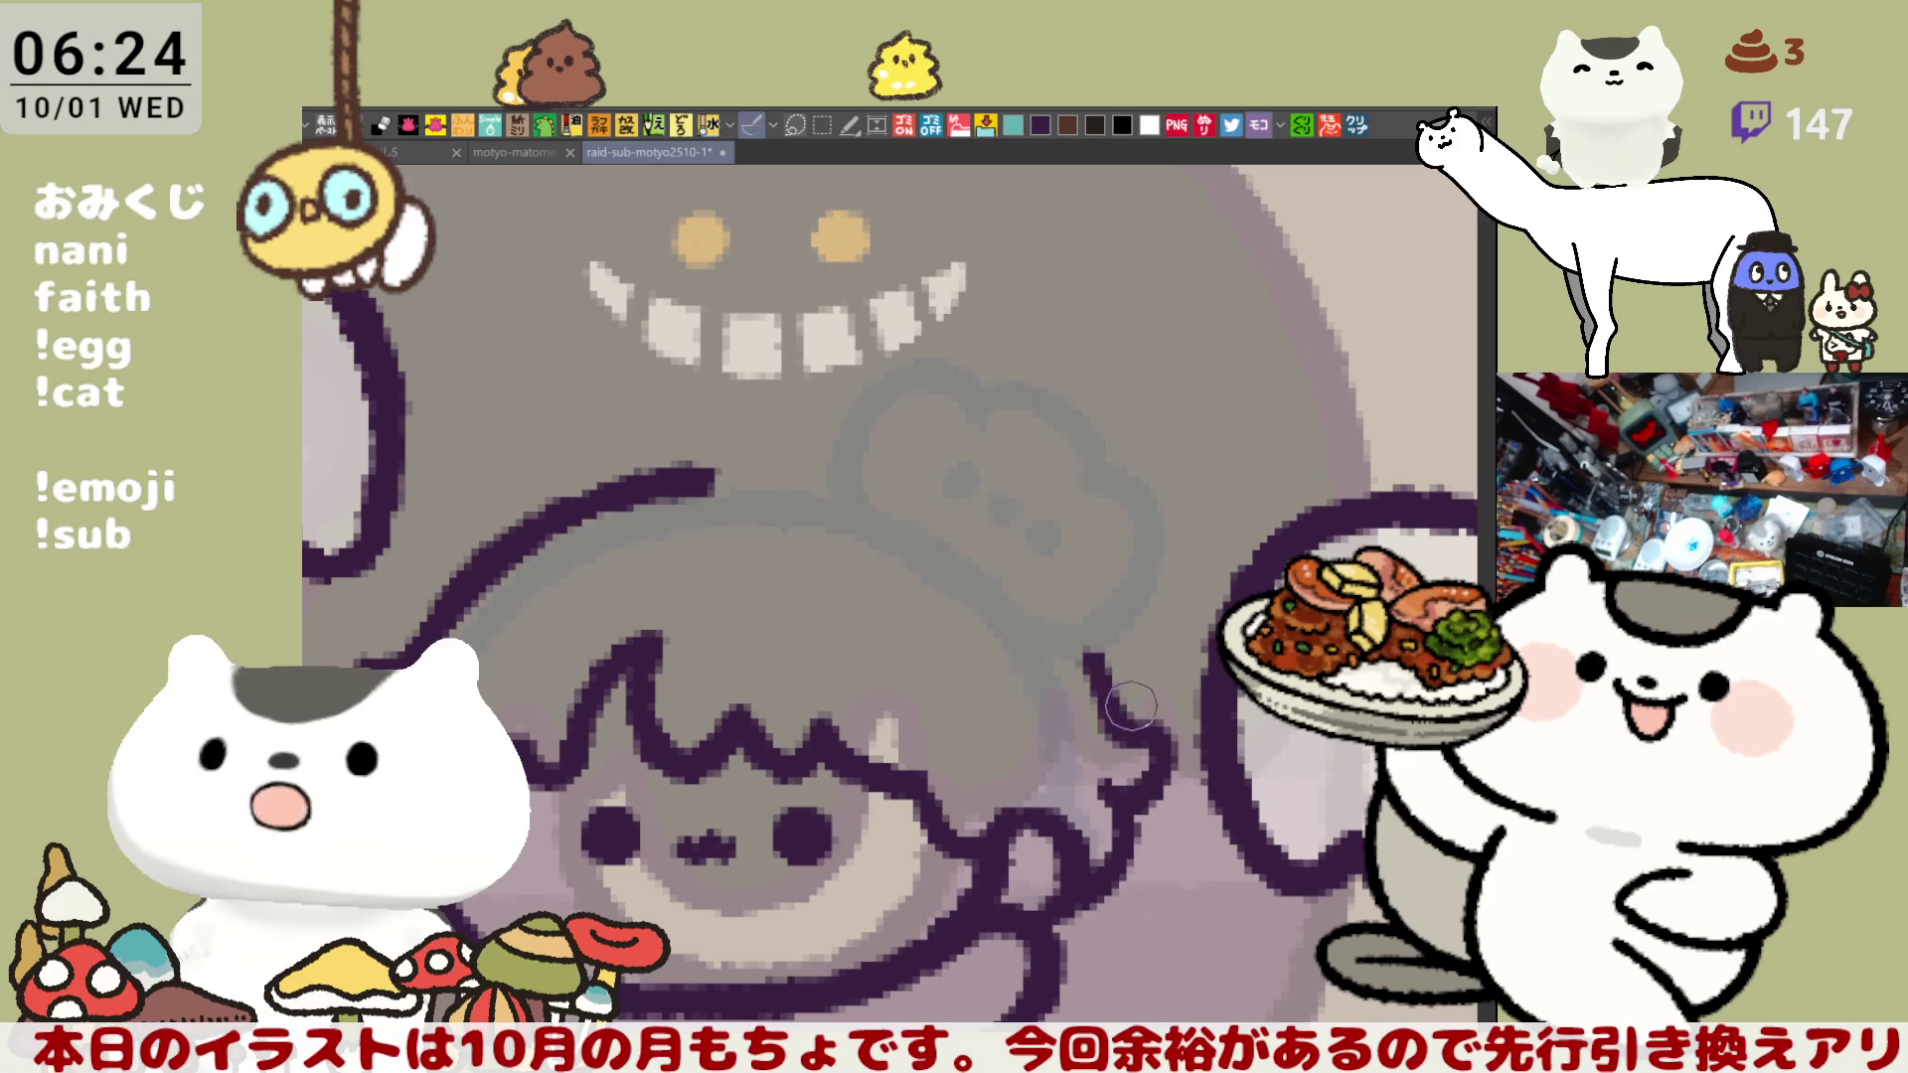
# - Ink a hooked stroke and a long curving hair stroke to it, mirroring the view to check
pyautogui.moveTo(749, 459); pyautogui.dragTo(810, 553)
pyautogui.hotkey('ctrl', 'z')
pyautogui.moveTo(745, 449); pyautogui.dragTo(810, 553)
pyautogui.press('h')
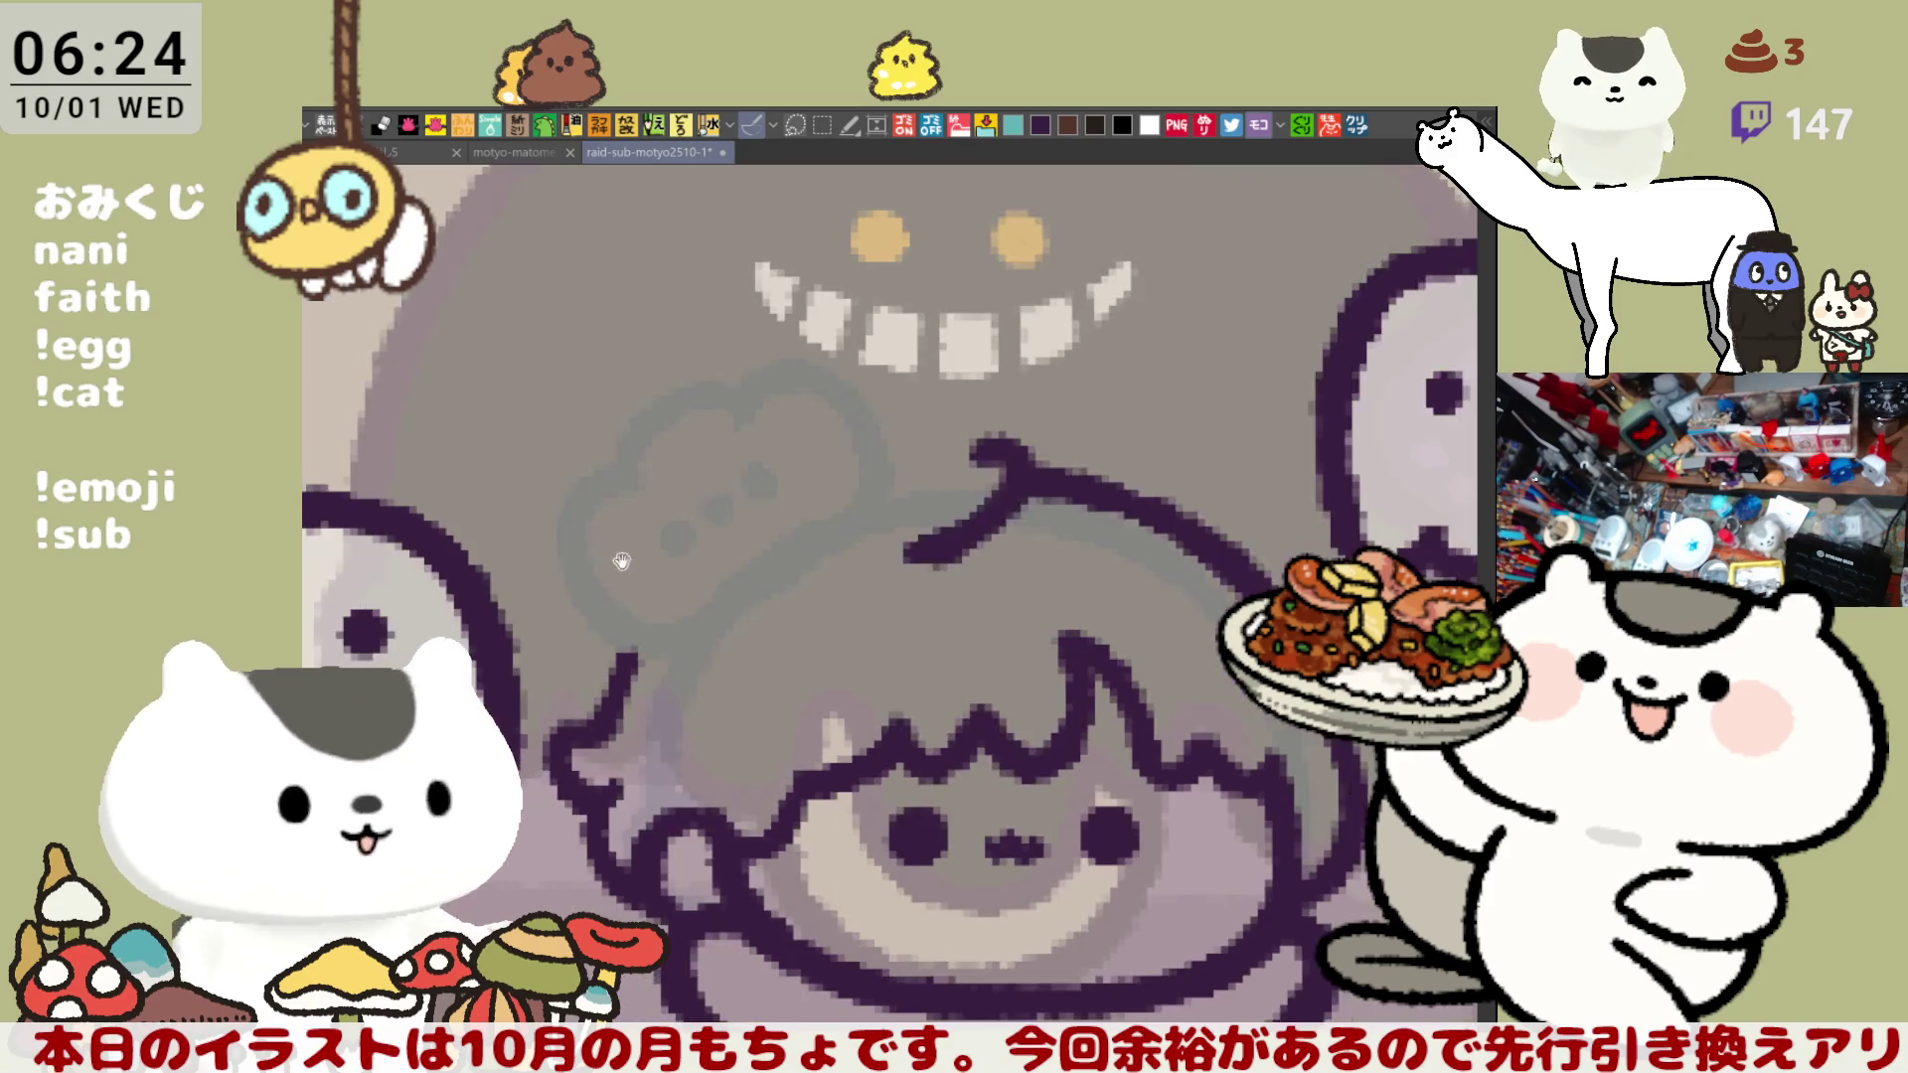
pyautogui.moveTo(840, 593); pyautogui.dragTo(1173, 503)
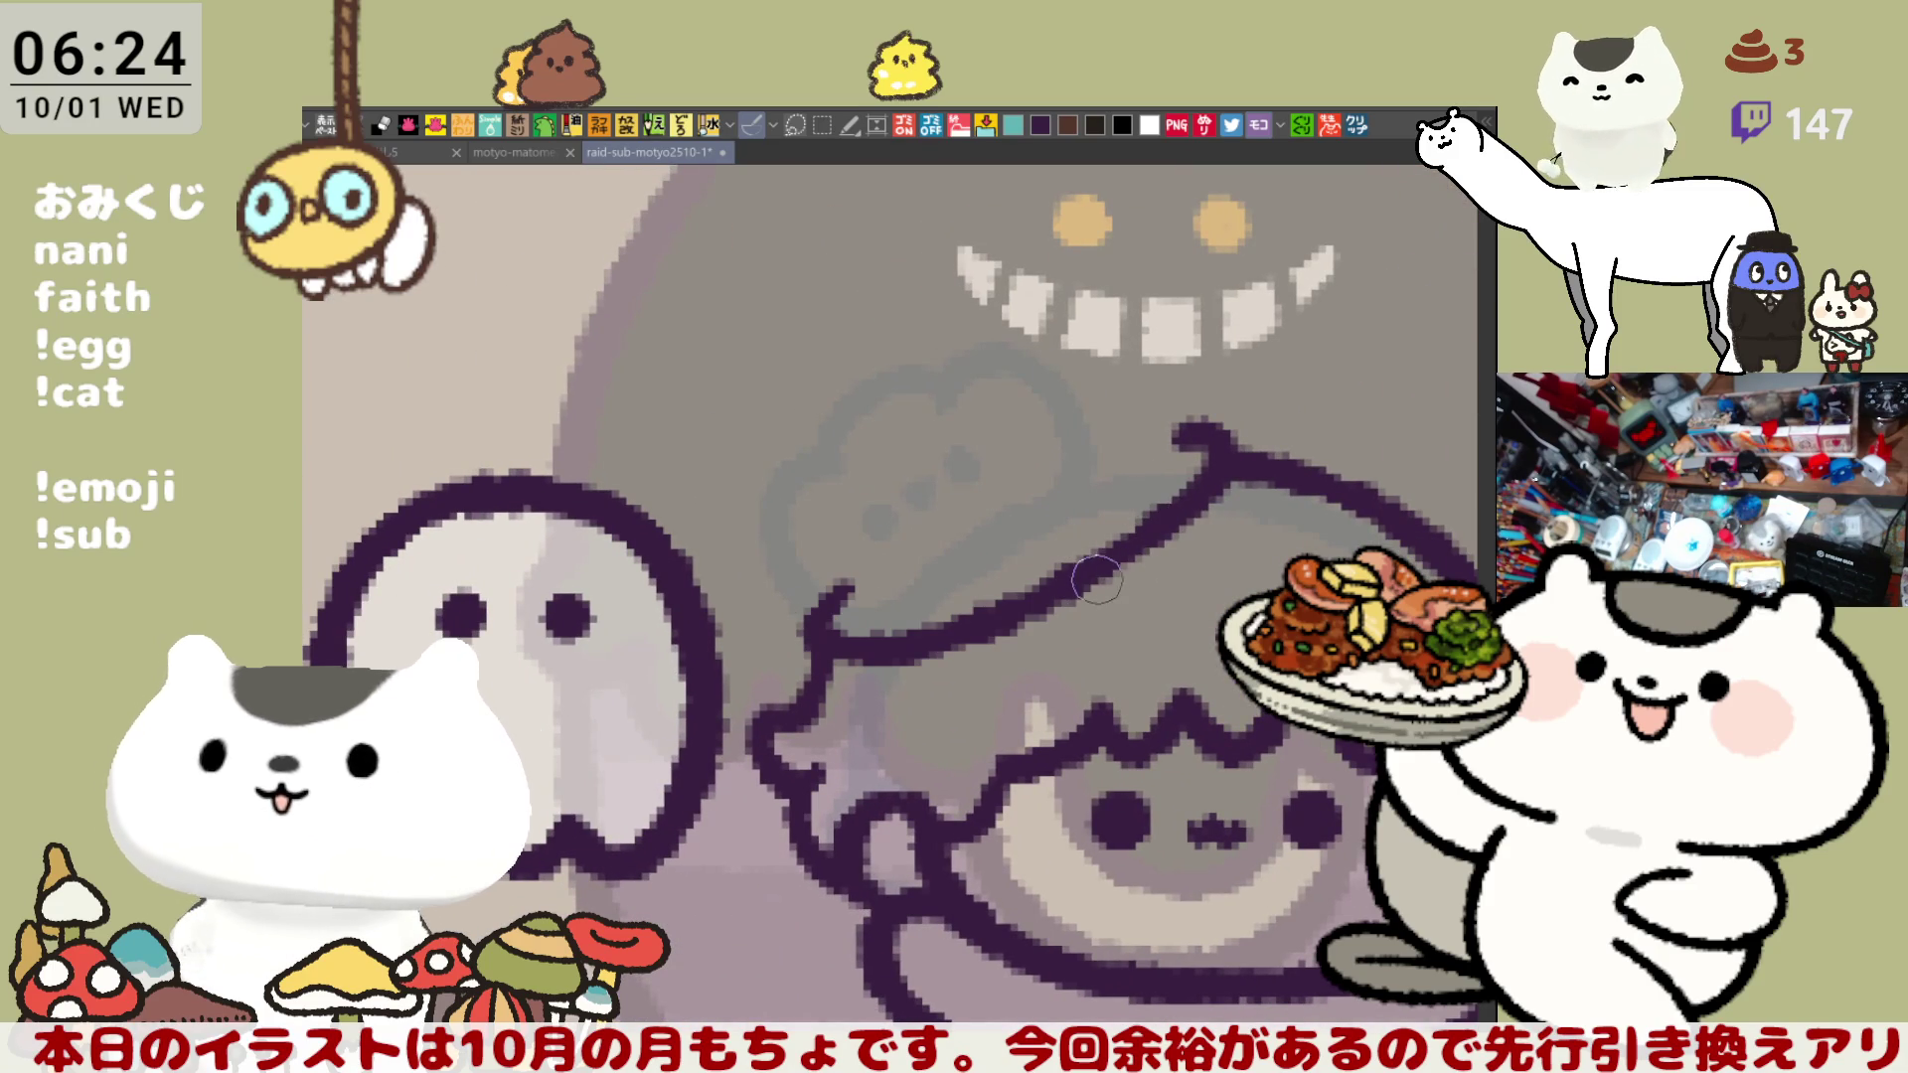
pyautogui.press('h')
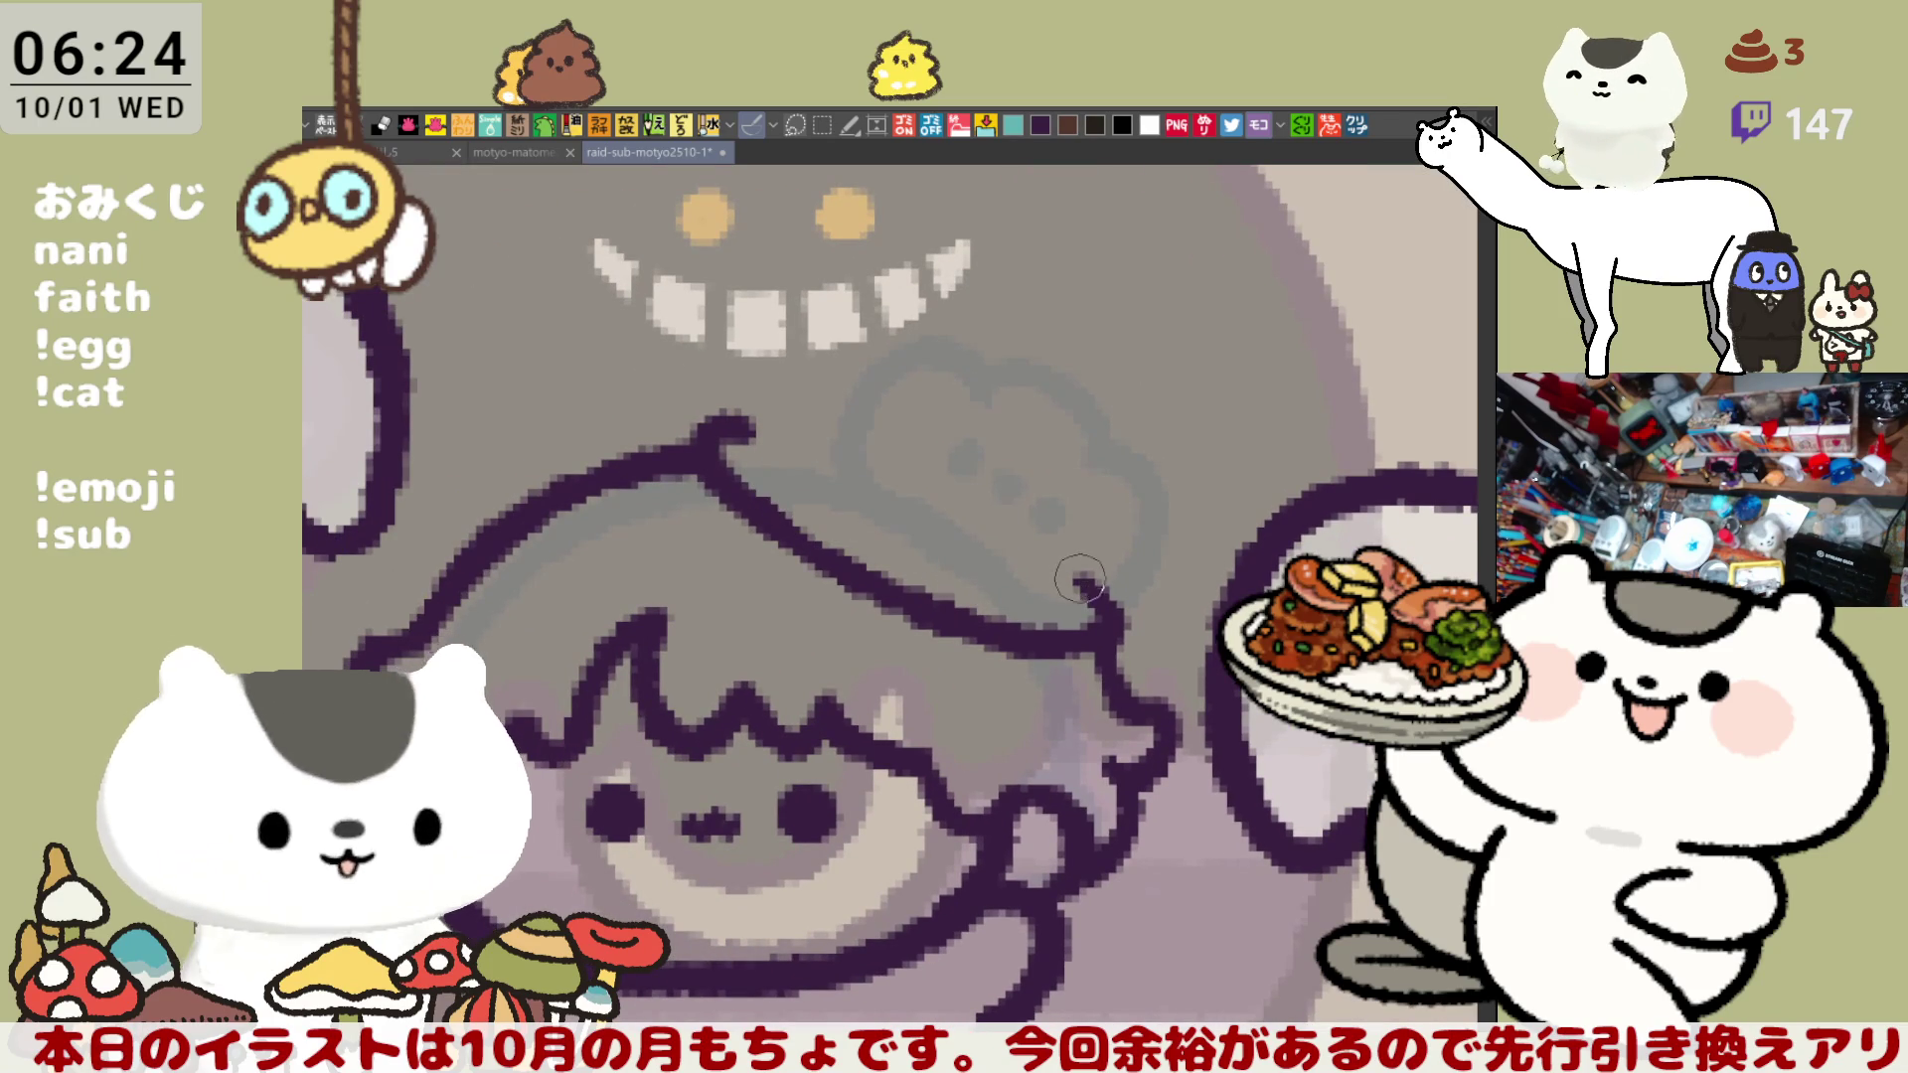
pyautogui.press('h')
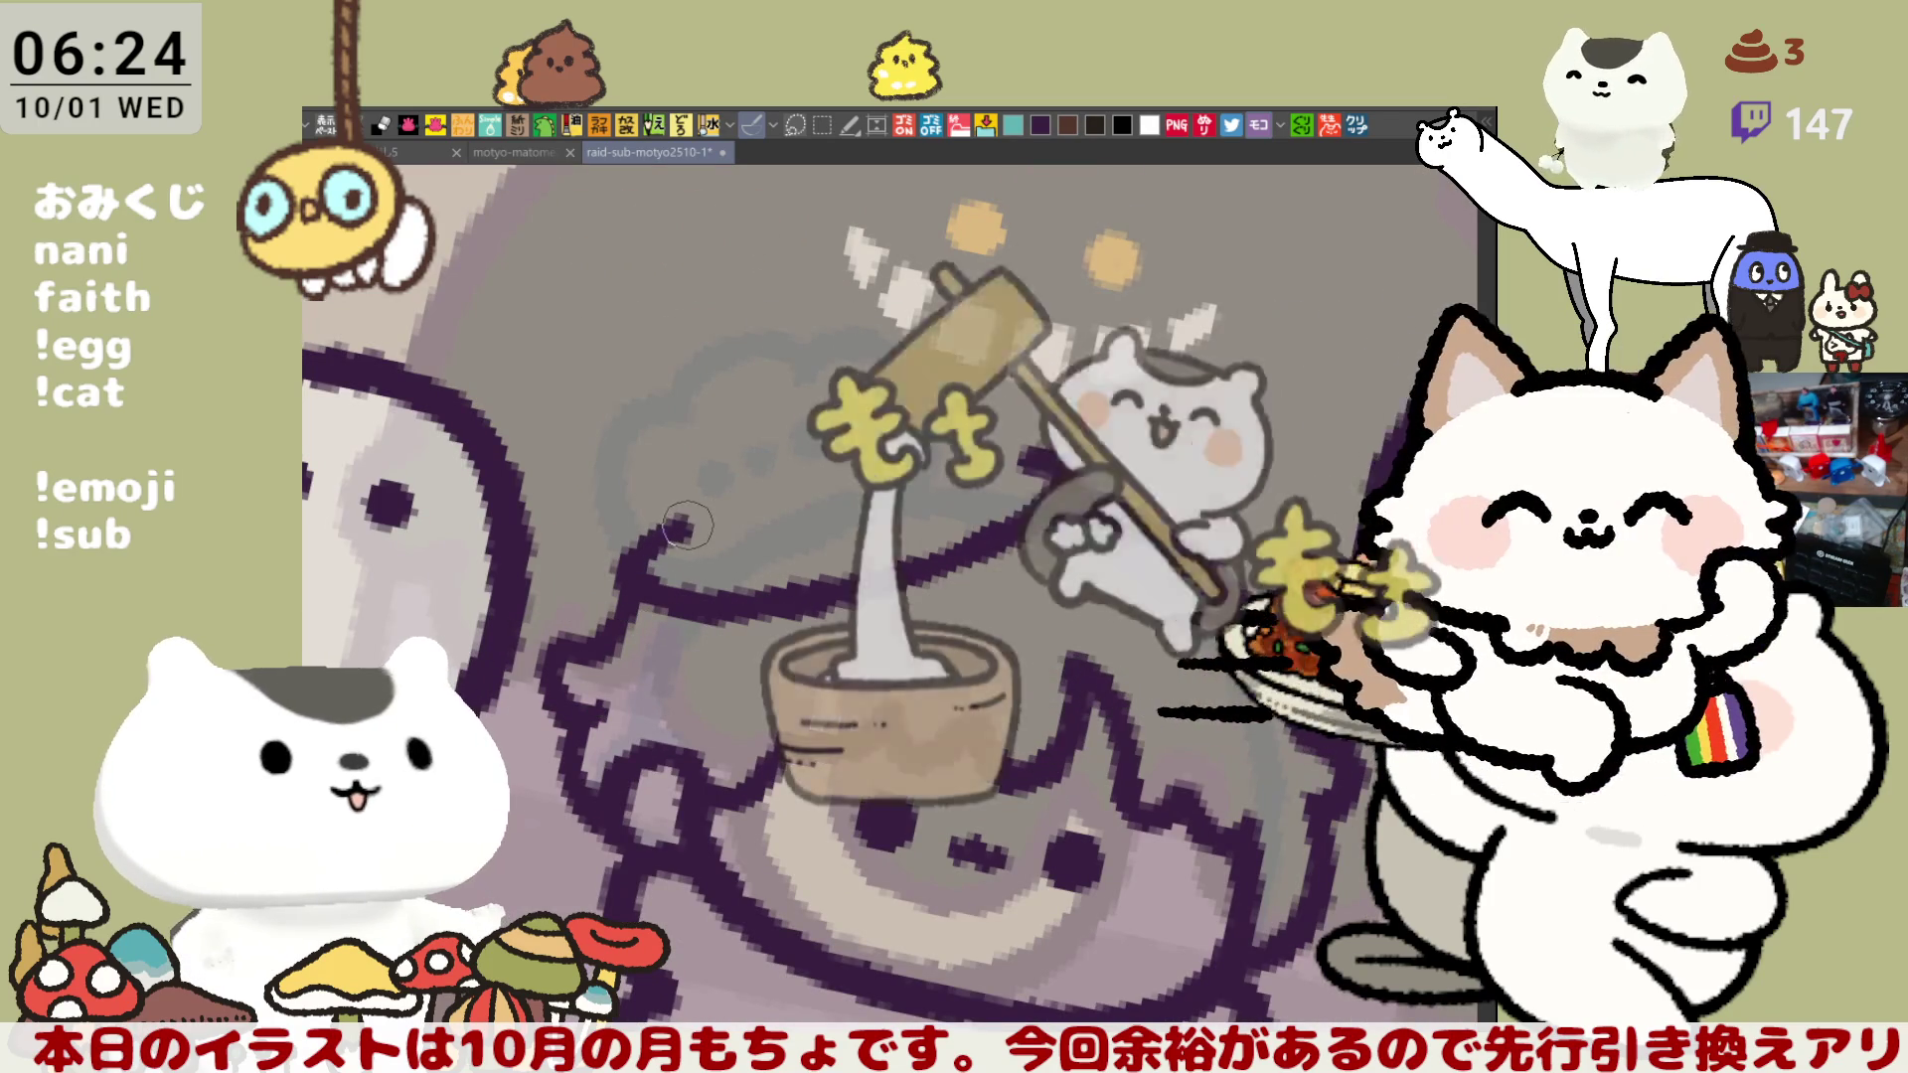
# - Ink a hair strand running down-left from the head, settling slightly further left
pyautogui.moveTo(698, 402); pyautogui.dragTo(661, 526)
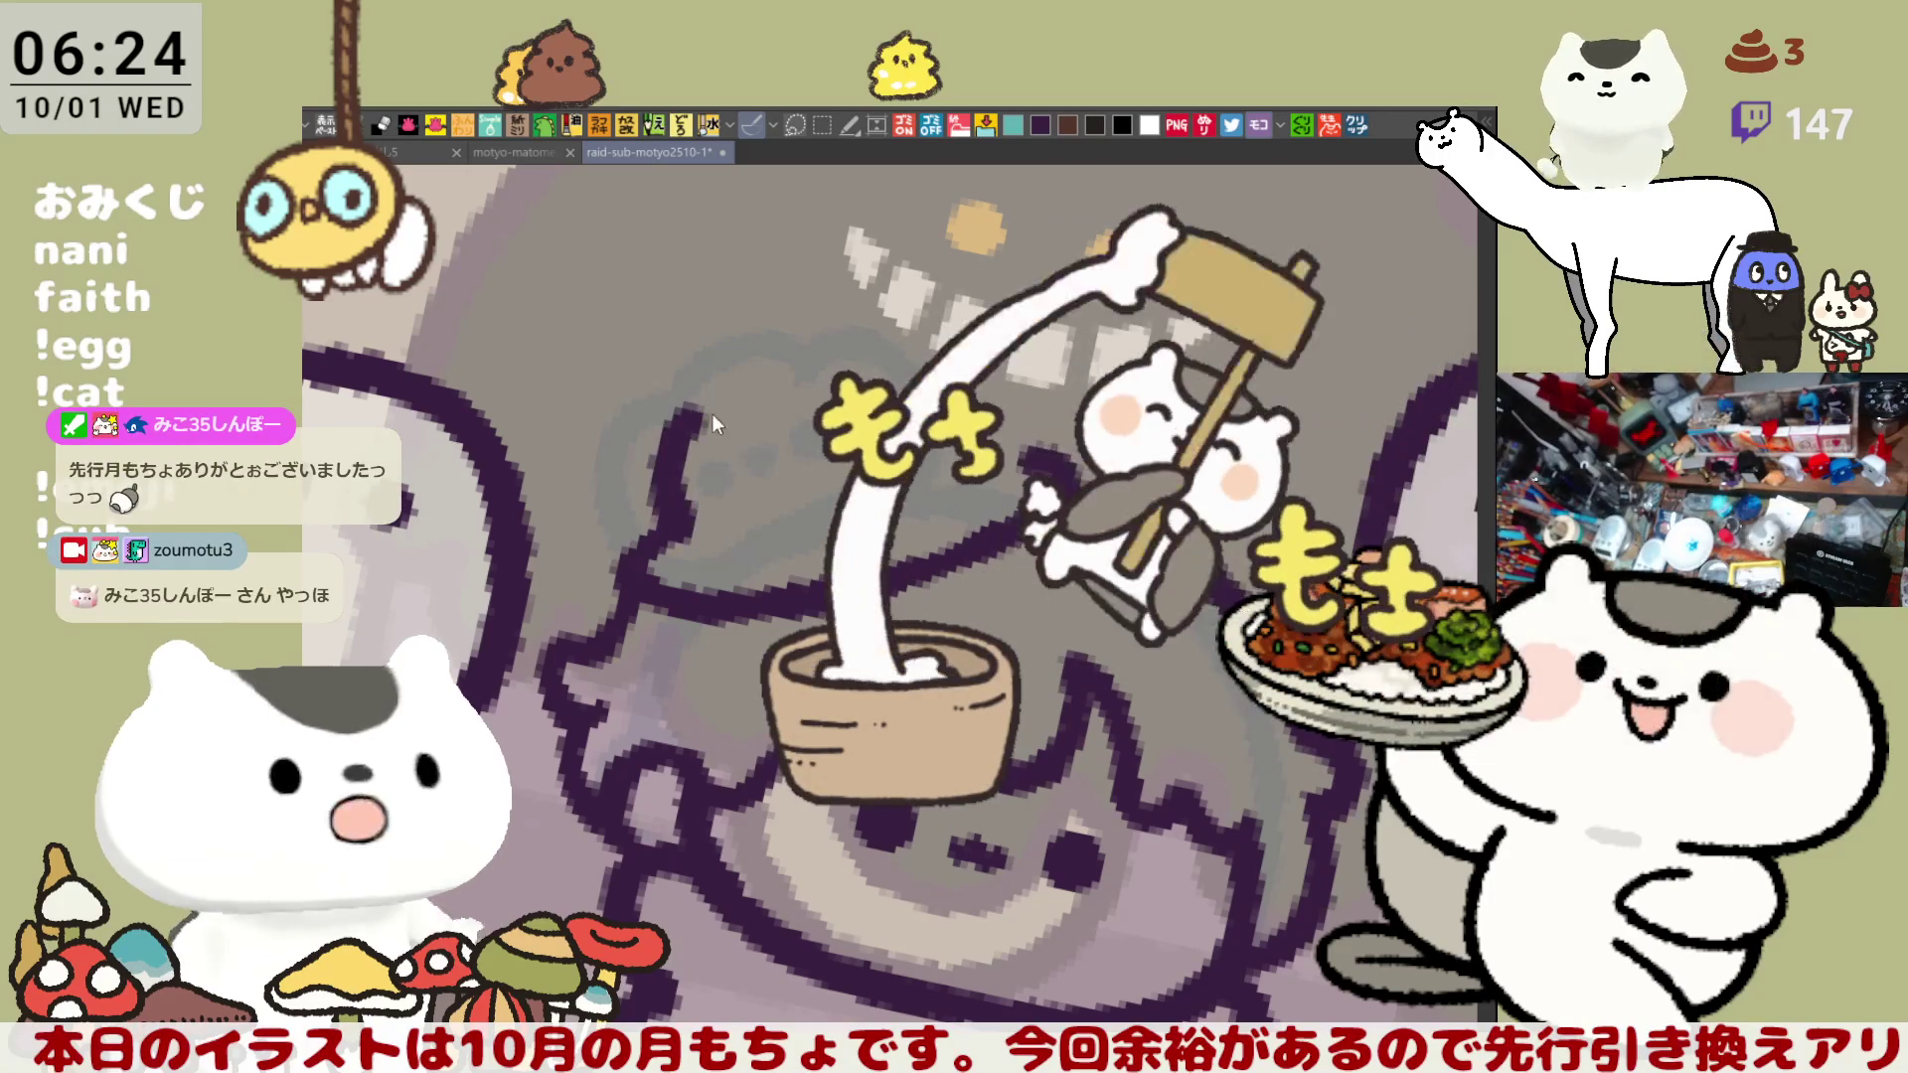
pyautogui.hotkey('ctrl', 'z')
pyautogui.moveTo(696, 408); pyautogui.dragTo(656, 529)
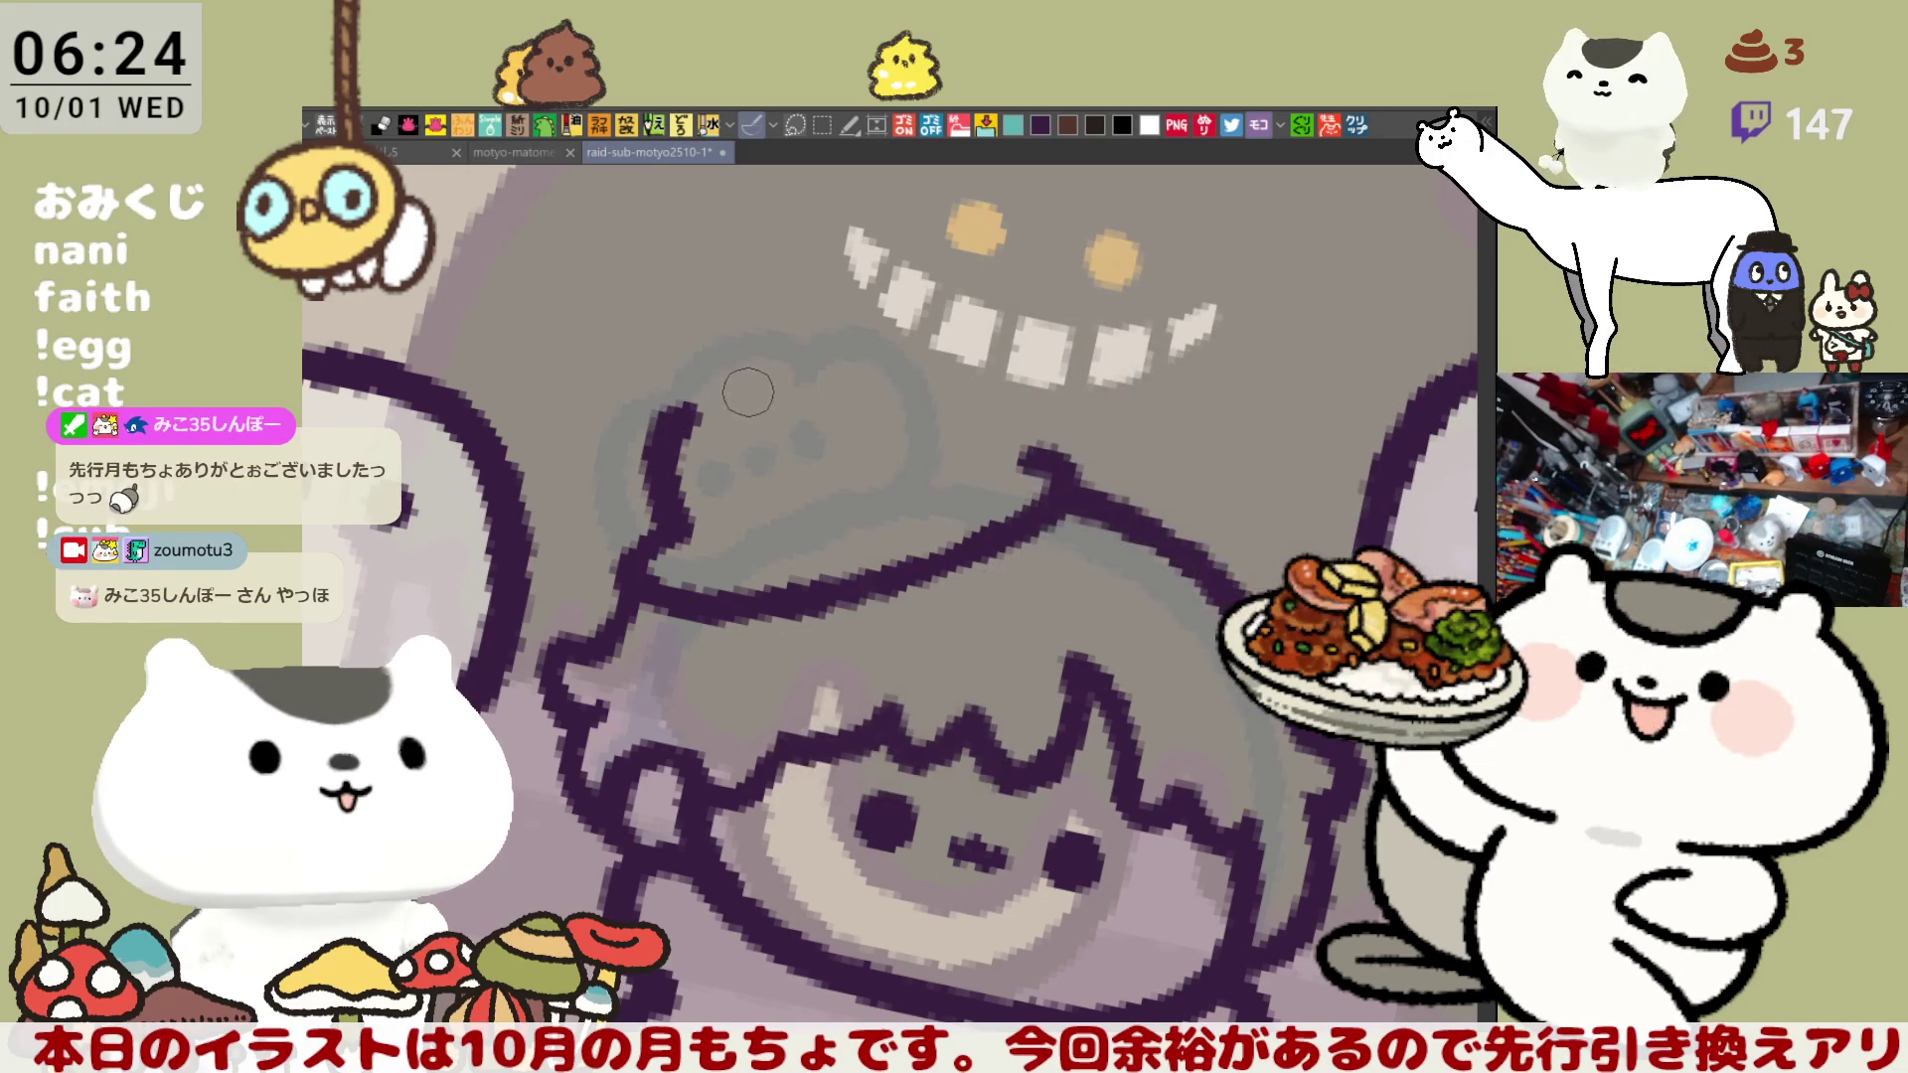
pyautogui.hotkey('ctrl', 'z')
pyautogui.moveTo(707, 409)
pyautogui.mouseDown()
pyautogui.moveTo(679, 490)
pyautogui.moveTo(695, 542)
pyautogui.mouseUp()
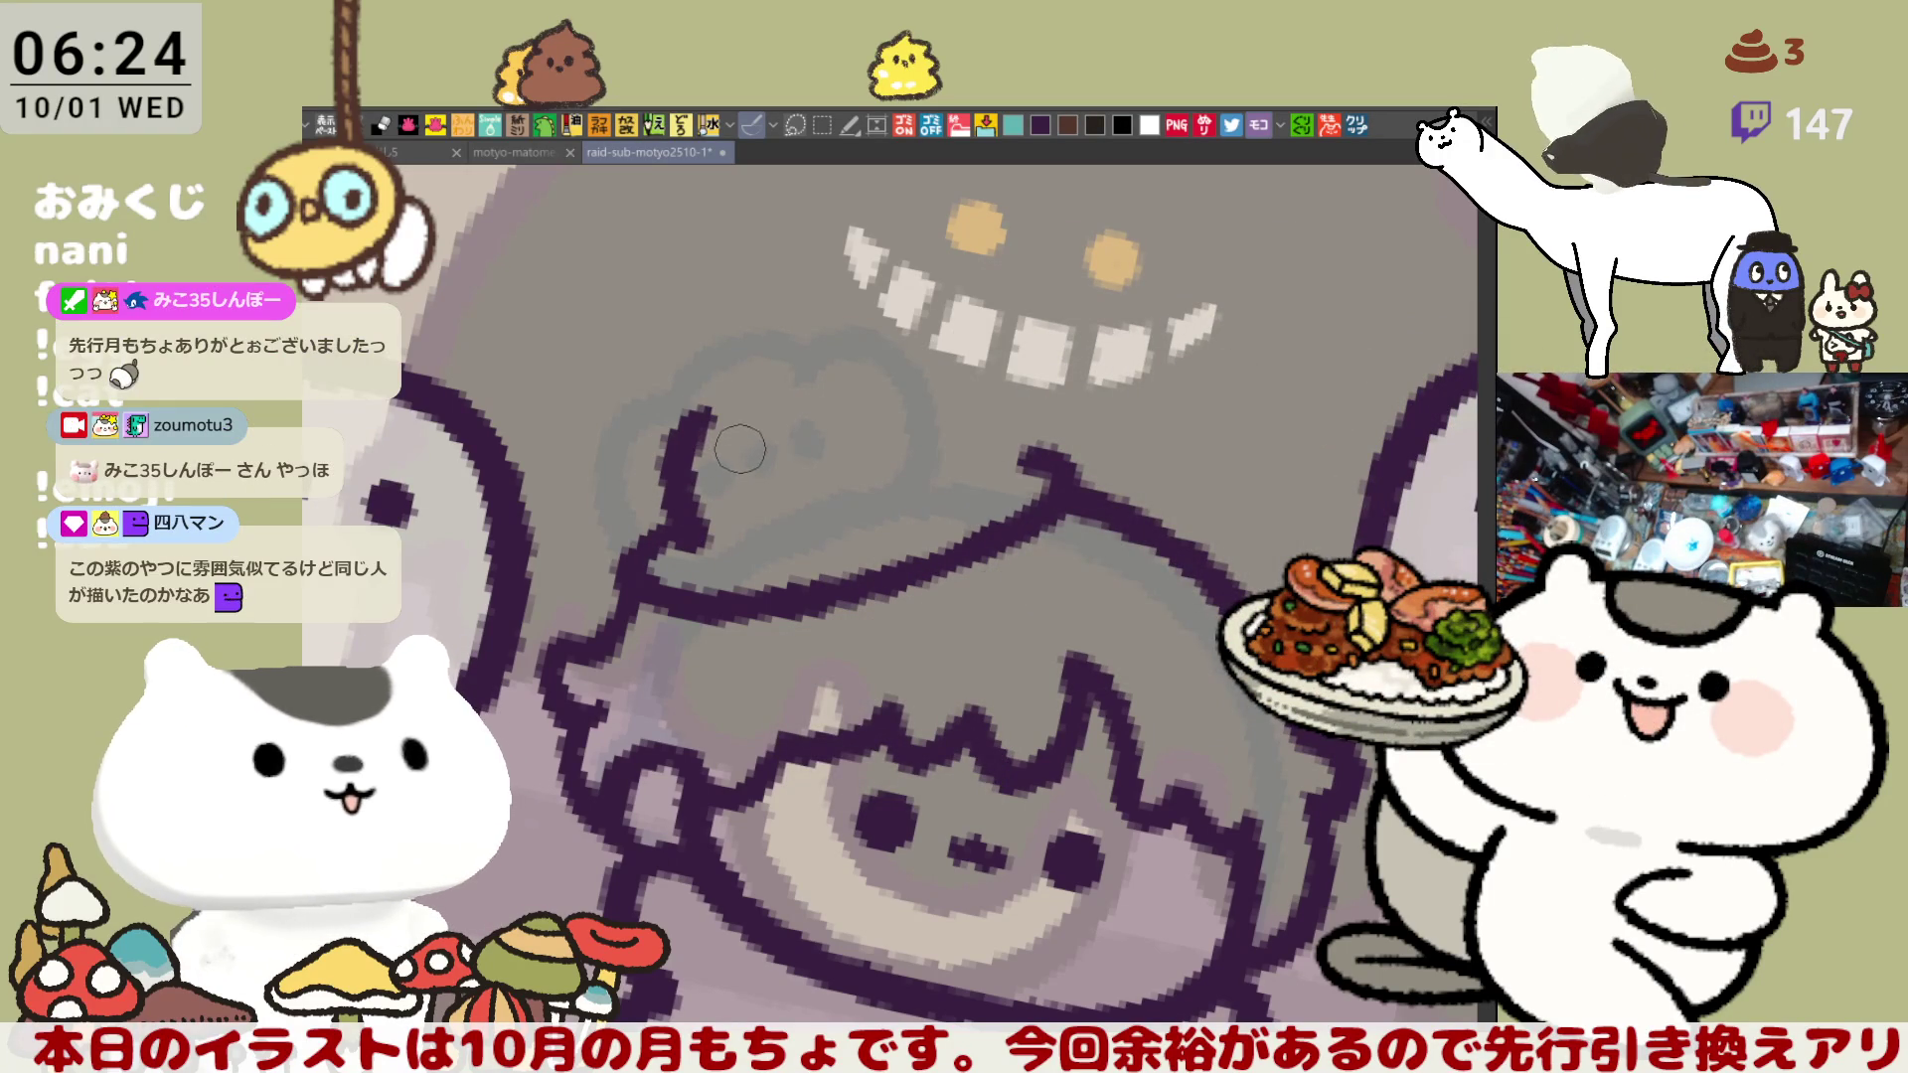
pyautogui.hotkey('ctrl', 'z')
pyautogui.moveTo(708, 408); pyautogui.dragTo(658, 534)
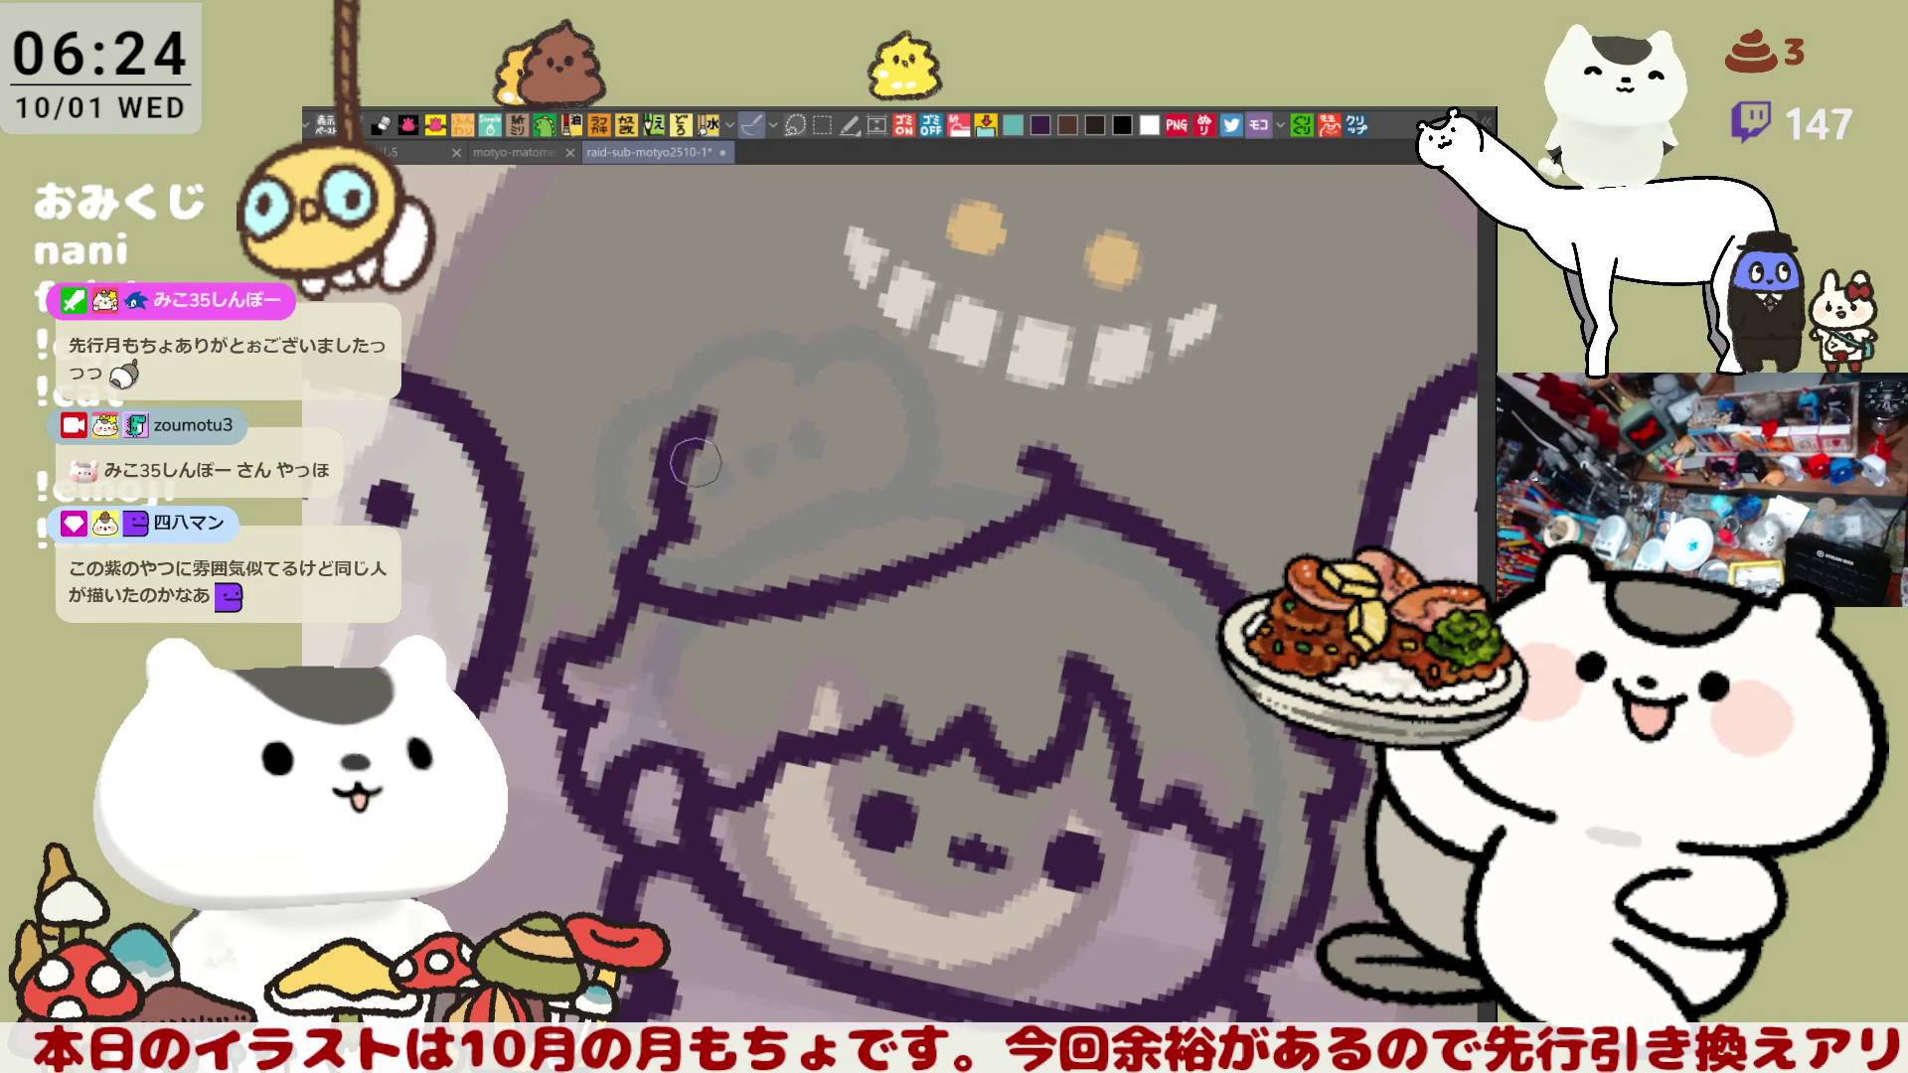
# - Draw the curved hair outline to the right, joining the existing line by the hat corner
pyautogui.moveTo(690, 427); pyautogui.dragTo(944, 363)
pyautogui.hotkey('ctrl', 'z')
pyautogui.moveTo(686, 429)
pyautogui.mouseDown()
pyautogui.moveTo(936, 366)
pyautogui.moveTo(999, 393)
pyautogui.moveTo(1034, 472)
pyautogui.mouseUp()
pyautogui.hotkey('ctrl', 'z')
pyautogui.moveTo(939, 373); pyautogui.dragTo(1011, 456)
pyautogui.hotkey('ctrl', 'z')
pyautogui.moveTo(890, 358)
pyautogui.mouseDown()
pyautogui.moveTo(964, 388)
pyautogui.moveTo(1010, 453)
pyautogui.mouseUp()
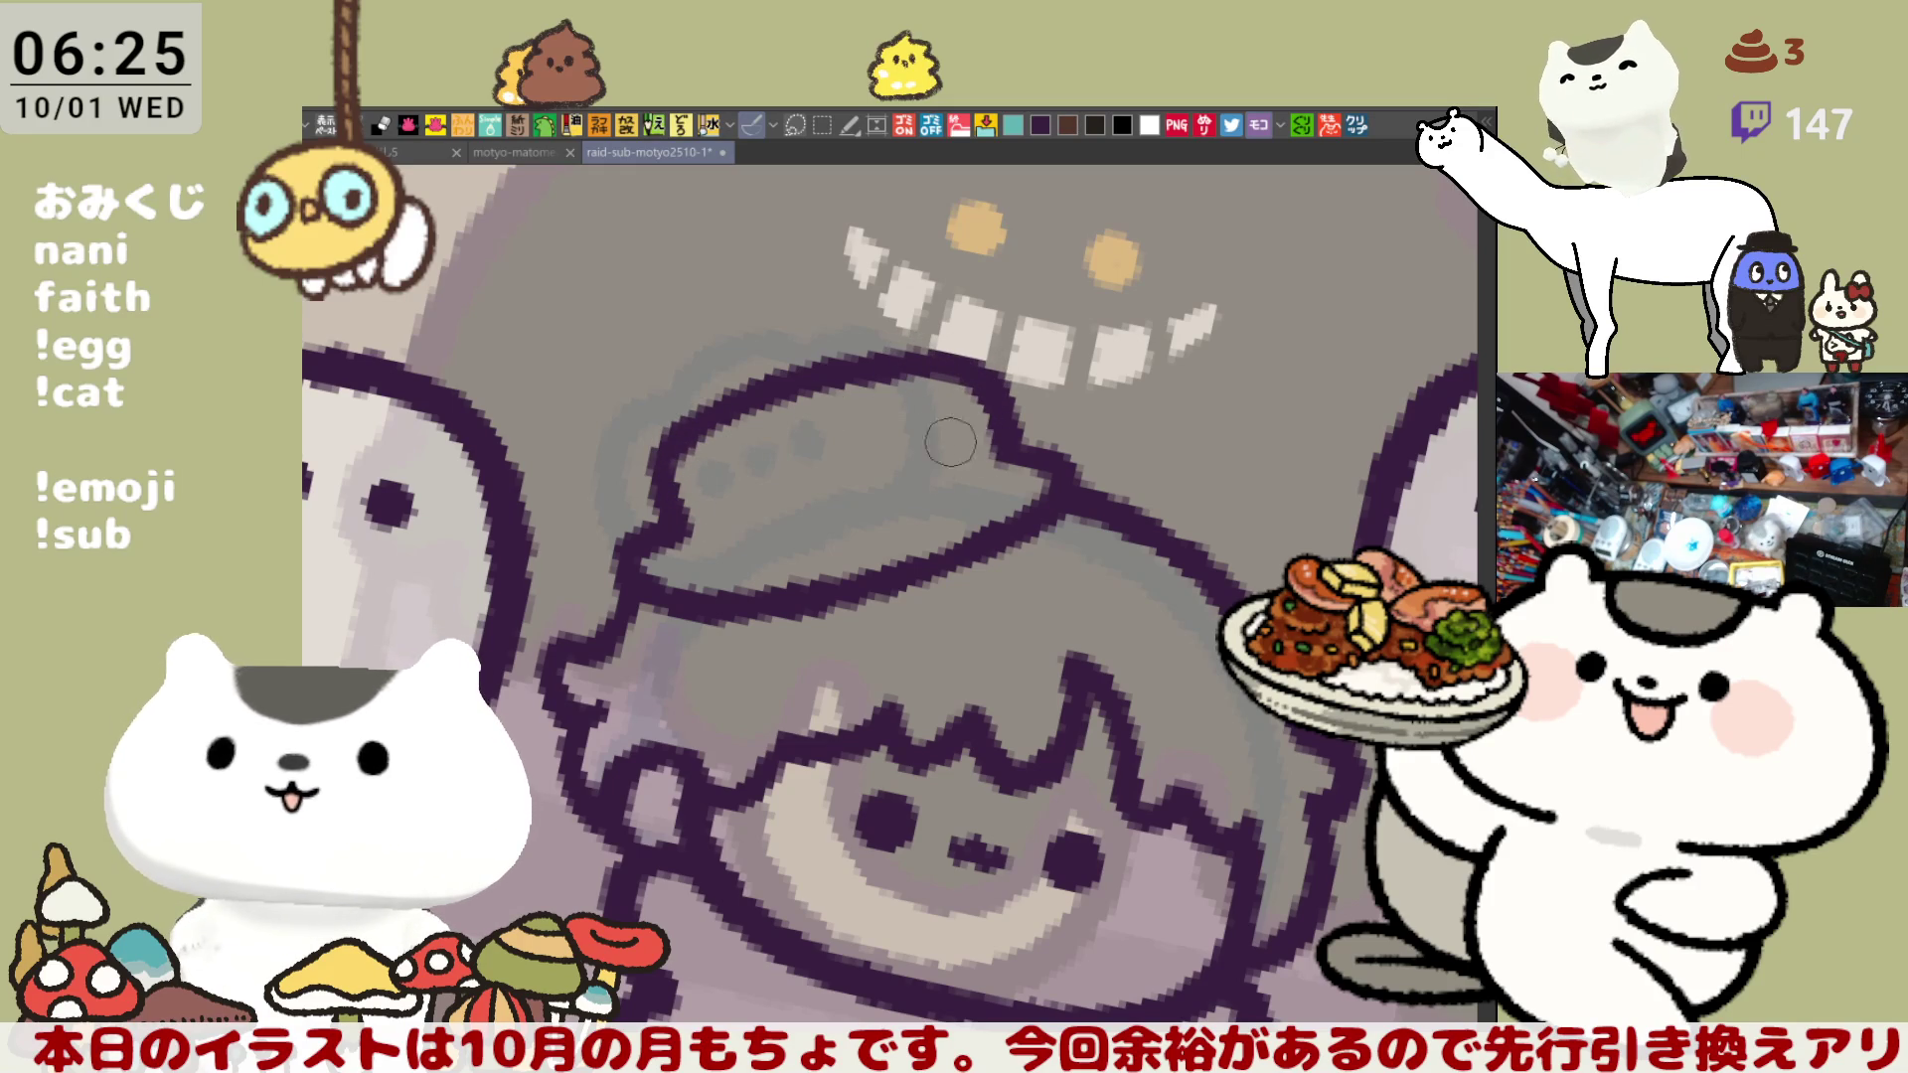
pyautogui.scroll(-3, 830, 600)
# - Ink the line along the hat band, redrawing it several times
pyautogui.scroll(4, 837, 340)
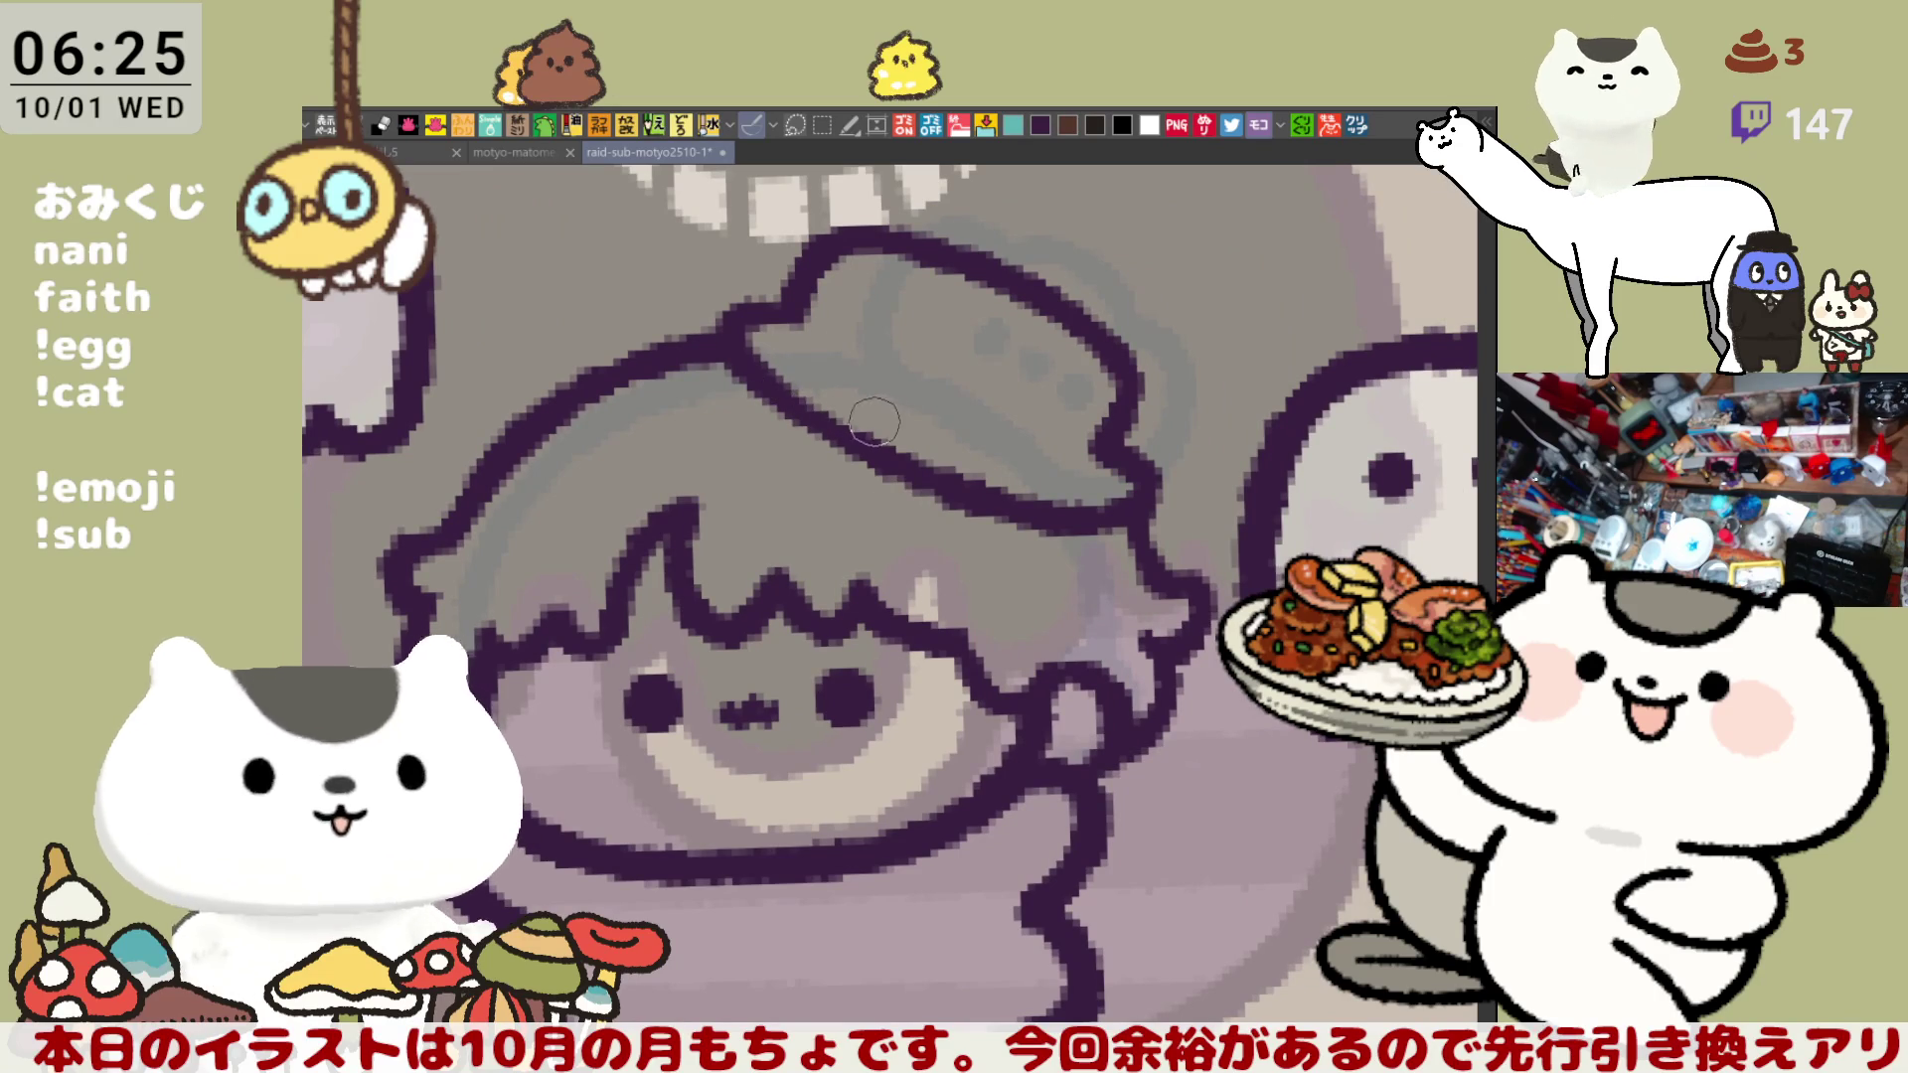
pyautogui.moveTo(807, 314)
pyautogui.mouseDown()
pyautogui.moveTo(1033, 442)
pyautogui.moveTo(1103, 445)
pyautogui.mouseUp()
pyautogui.hotkey('ctrl', 'z')
pyautogui.moveTo(815, 313); pyautogui.dragTo(1106, 444)
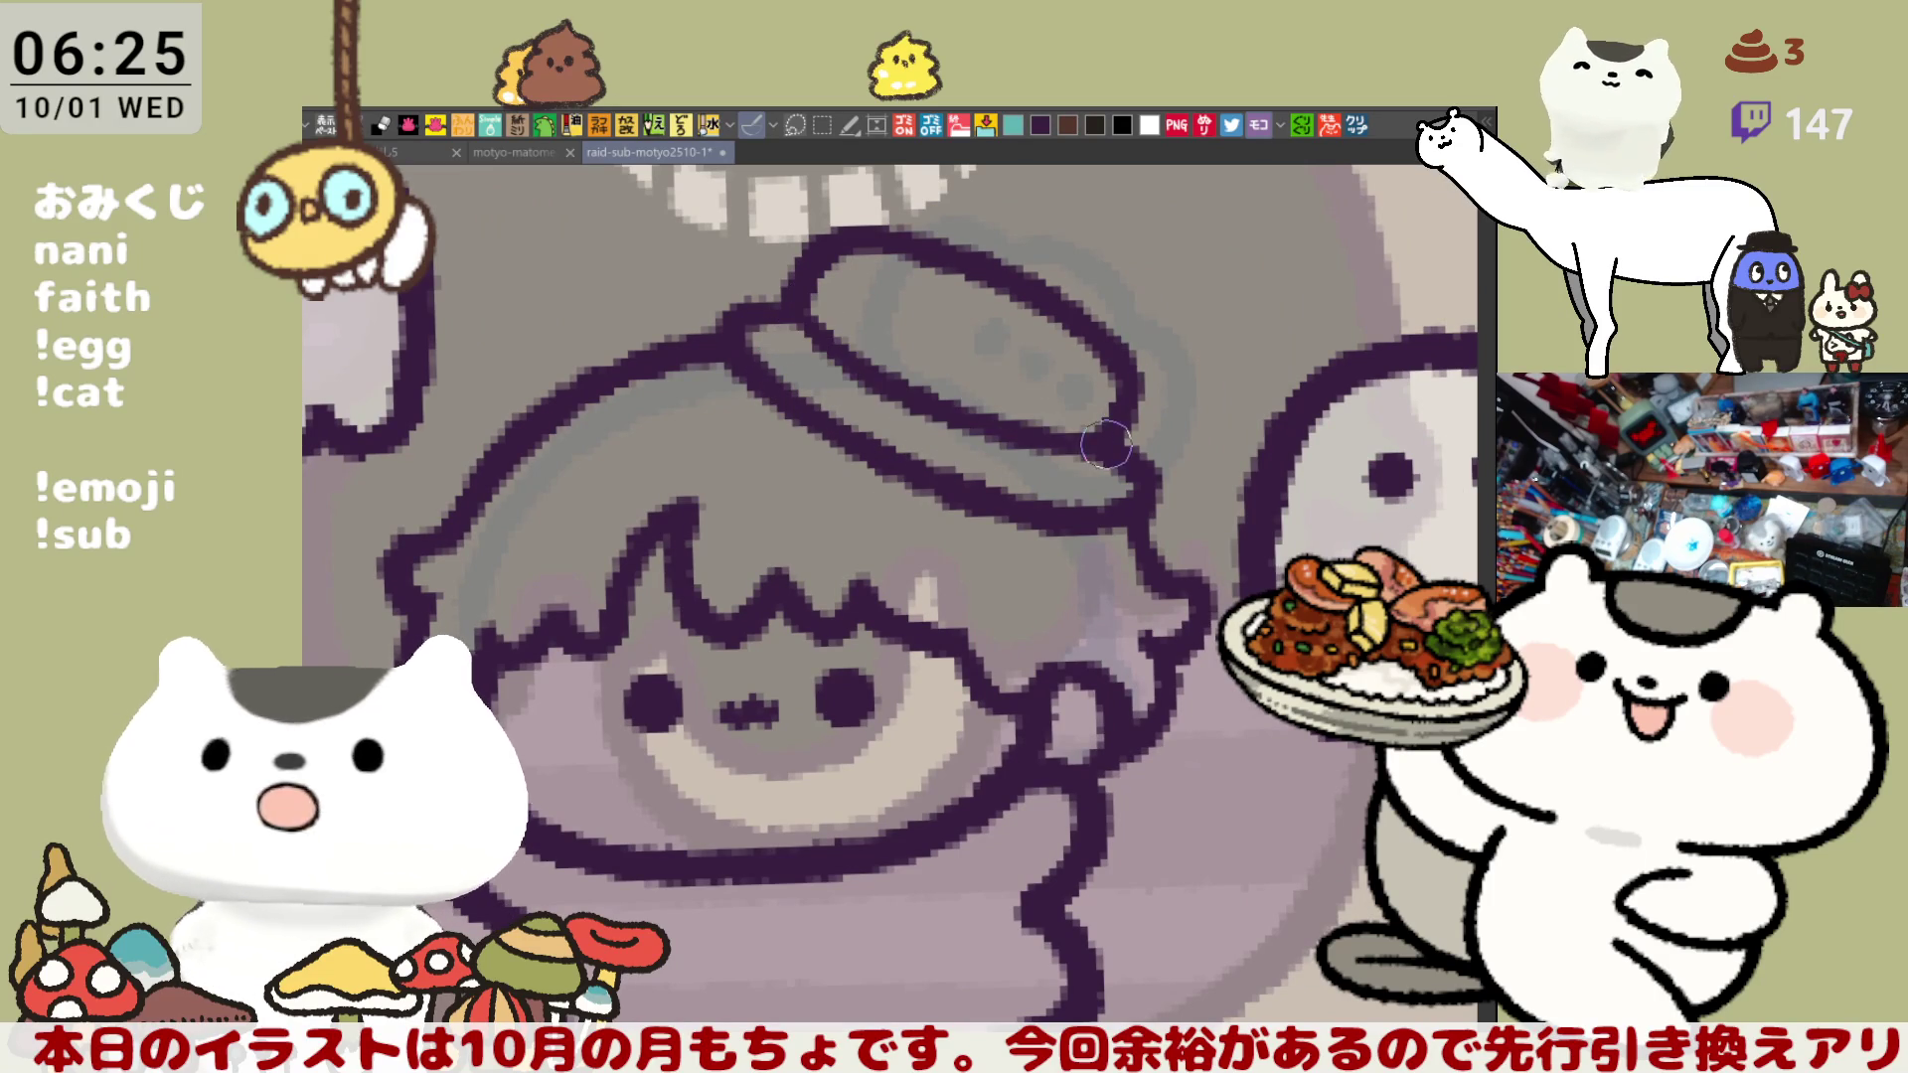
pyautogui.hotkey('ctrl', 'z')
pyautogui.moveTo(795, 313)
pyautogui.mouseDown()
pyautogui.moveTo(1108, 462)
pyautogui.moveTo(850, 358)
pyautogui.moveTo(1098, 459)
pyautogui.mouseUp()
pyautogui.hotkey('ctrl', 'z')
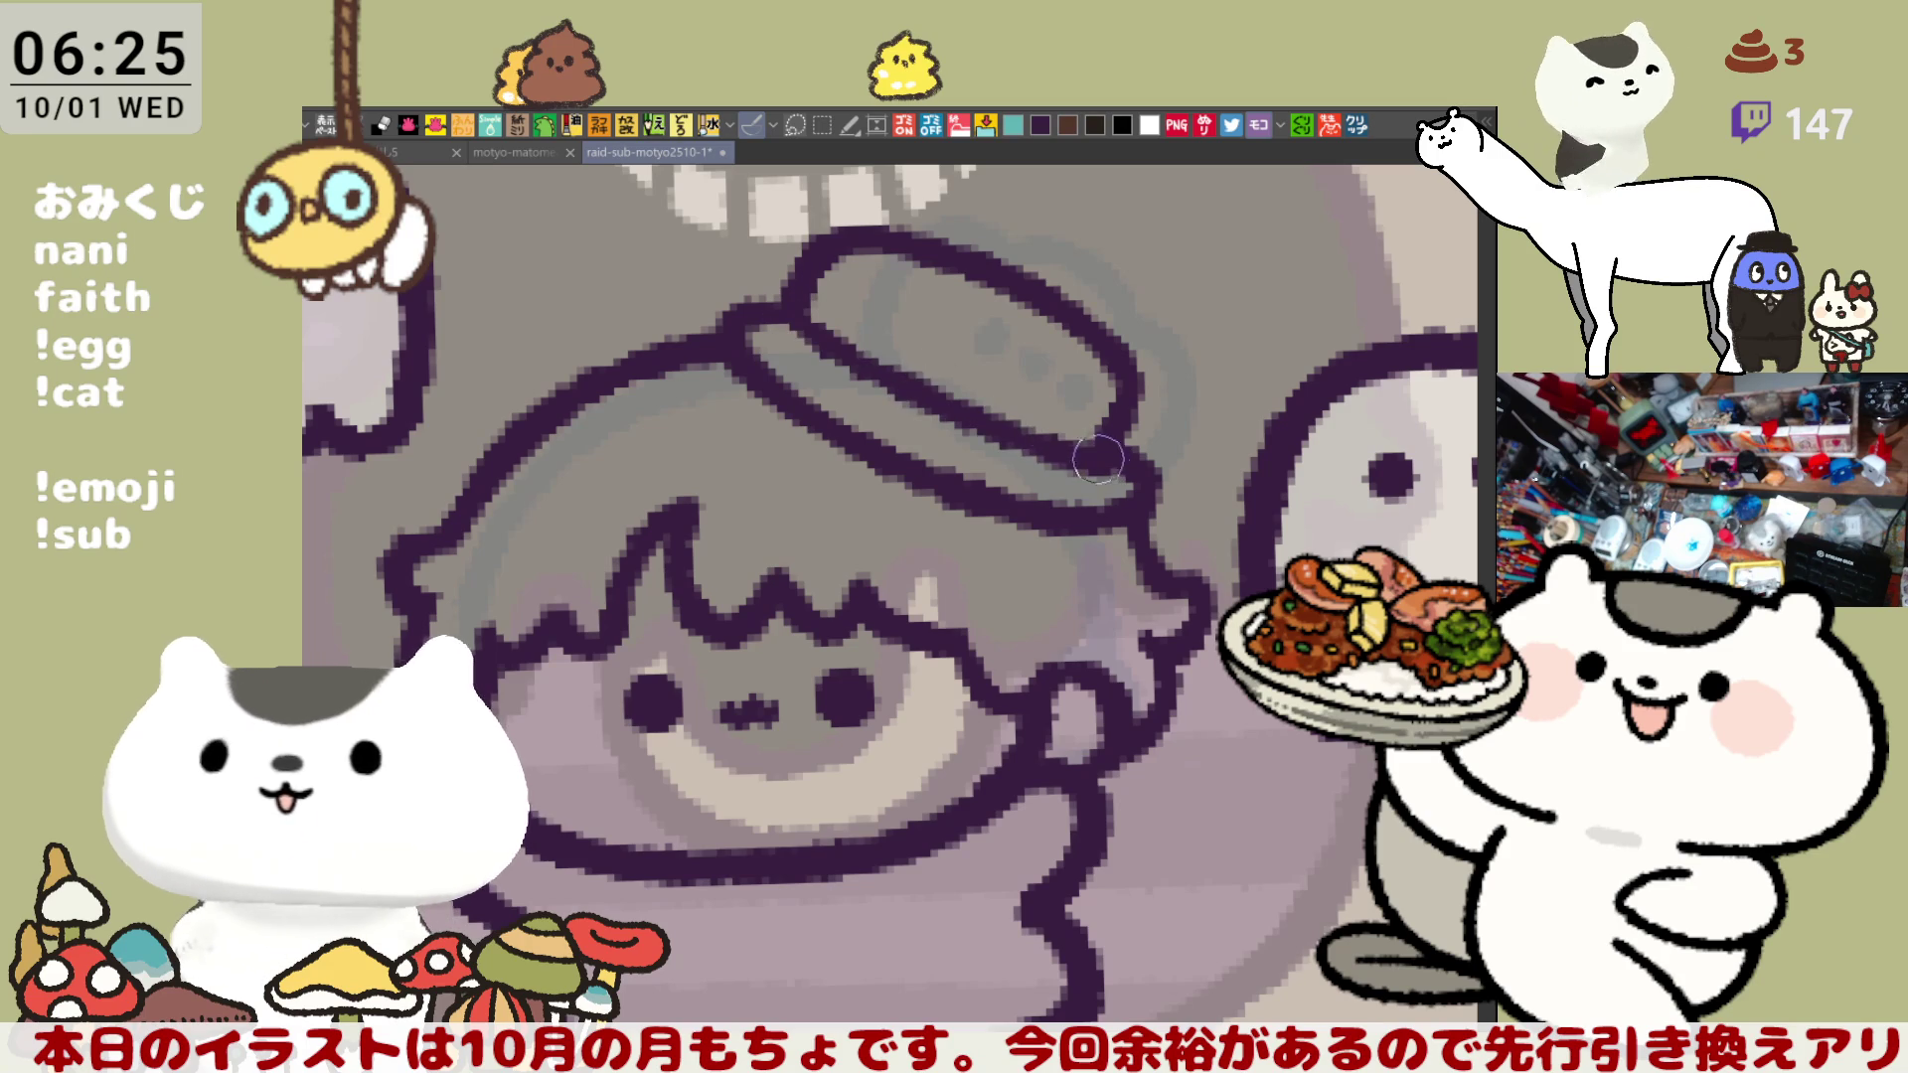
pyautogui.hotkey('ctrl', 'z')
pyautogui.moveTo(785, 308); pyautogui.dragTo(1096, 442)
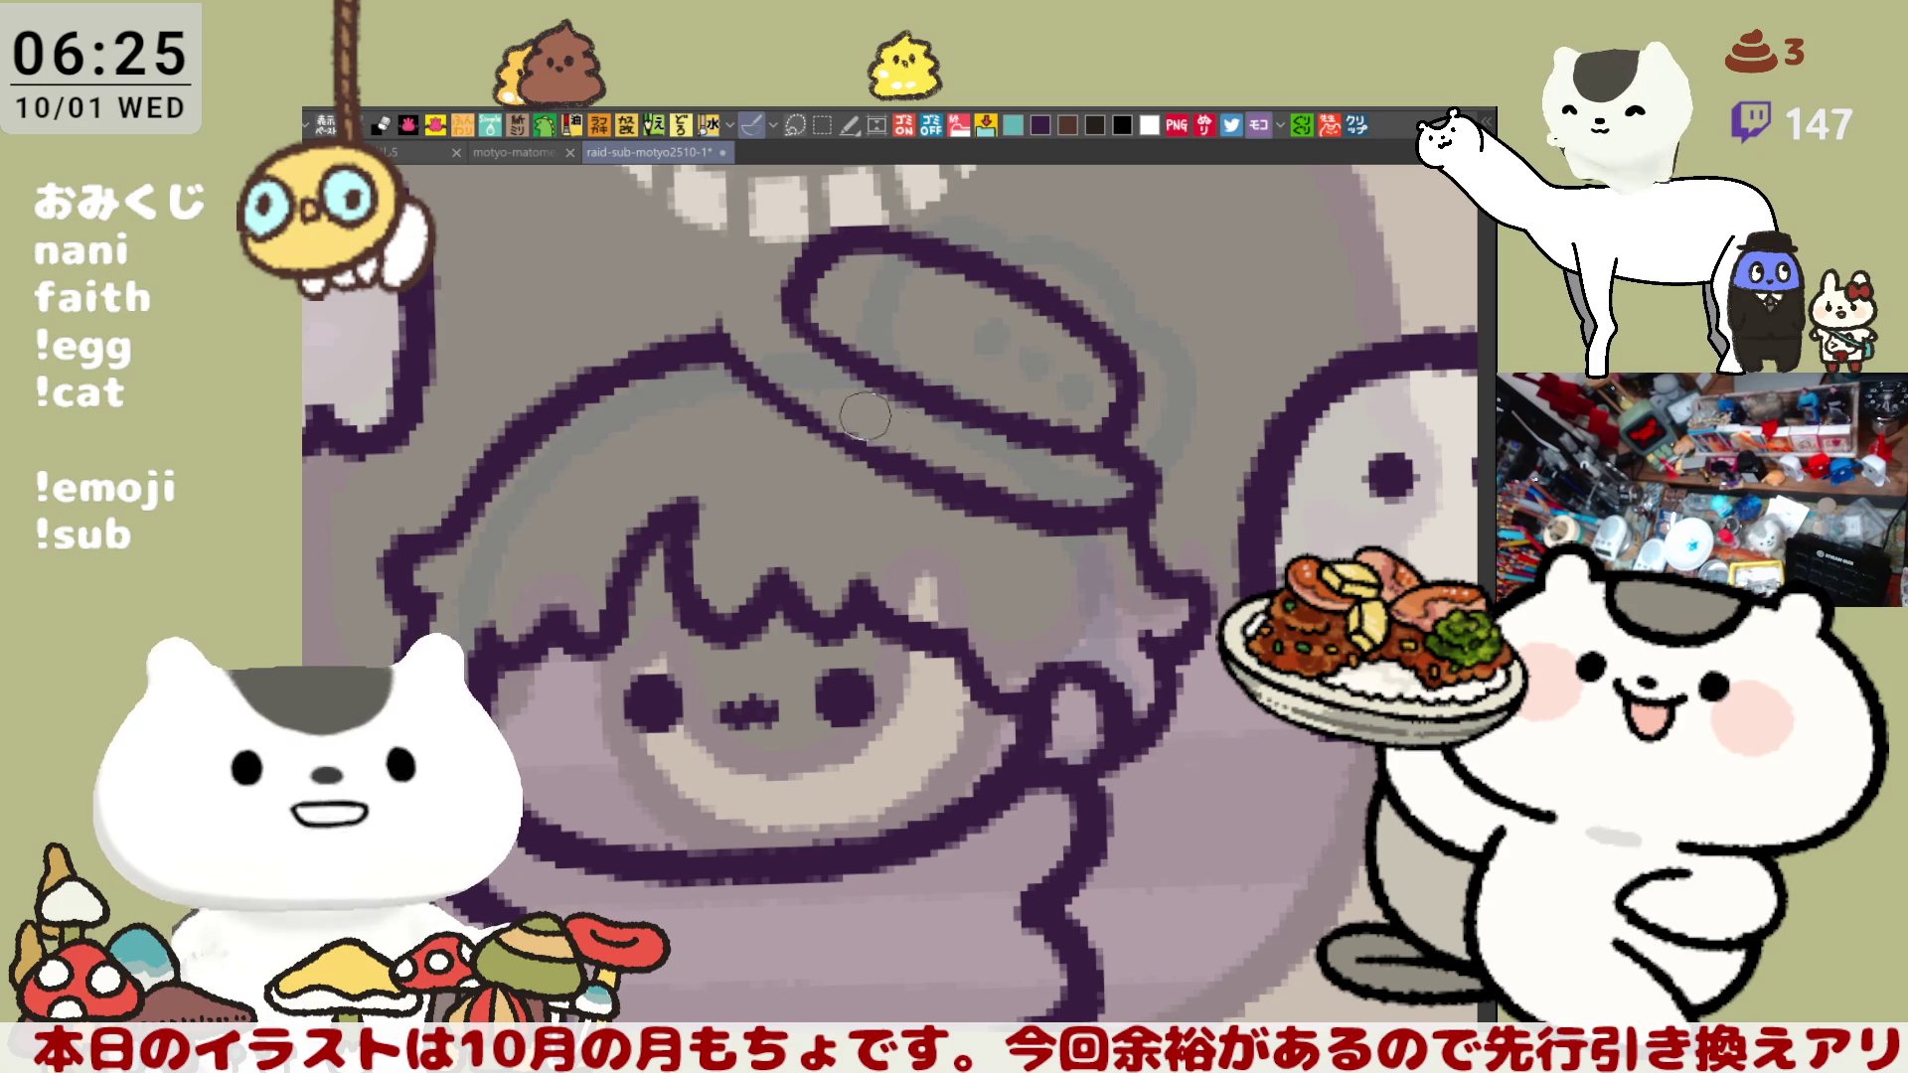
# - Ink the hat band's lower edge, the hat's left end, the brim and the crown line
pyautogui.moveTo(735, 328); pyautogui.dragTo(937, 480)
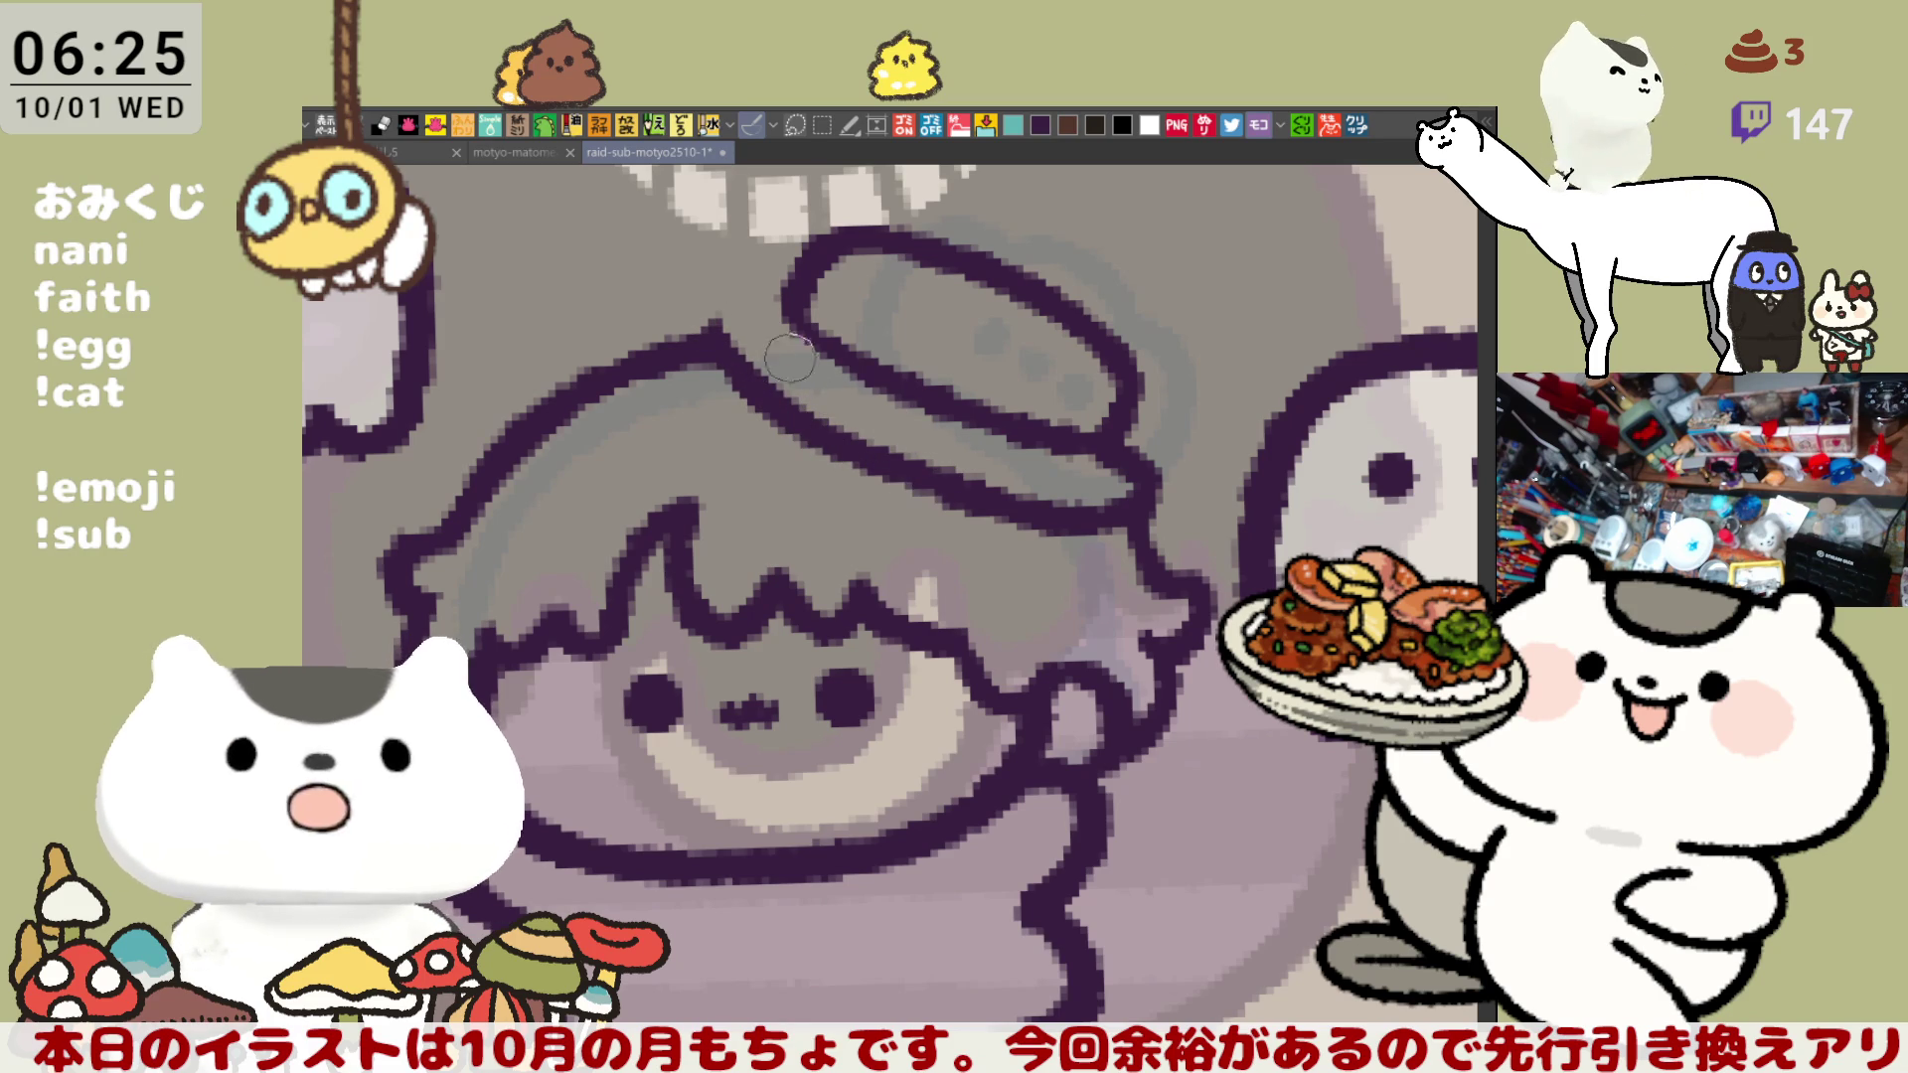
pyautogui.moveTo(723, 357)
pyautogui.mouseDown()
pyautogui.moveTo(756, 298)
pyautogui.moveTo(745, 384)
pyautogui.moveTo(731, 365)
pyautogui.moveTo(766, 308)
pyautogui.moveTo(718, 300)
pyautogui.moveTo(736, 358)
pyautogui.moveTo(760, 298)
pyautogui.moveTo(883, 365)
pyautogui.mouseUp()
pyautogui.moveTo(786, 312); pyautogui.dragTo(905, 393)
pyautogui.moveTo(812, 276)
pyautogui.mouseDown()
pyautogui.moveTo(1113, 403)
pyautogui.moveTo(1138, 423)
pyautogui.moveTo(1034, 397)
pyautogui.moveTo(1143, 437)
pyautogui.mouseUp()
pyautogui.hotkey('ctrl', 'z')
pyautogui.hotkey('ctrl', 'z')
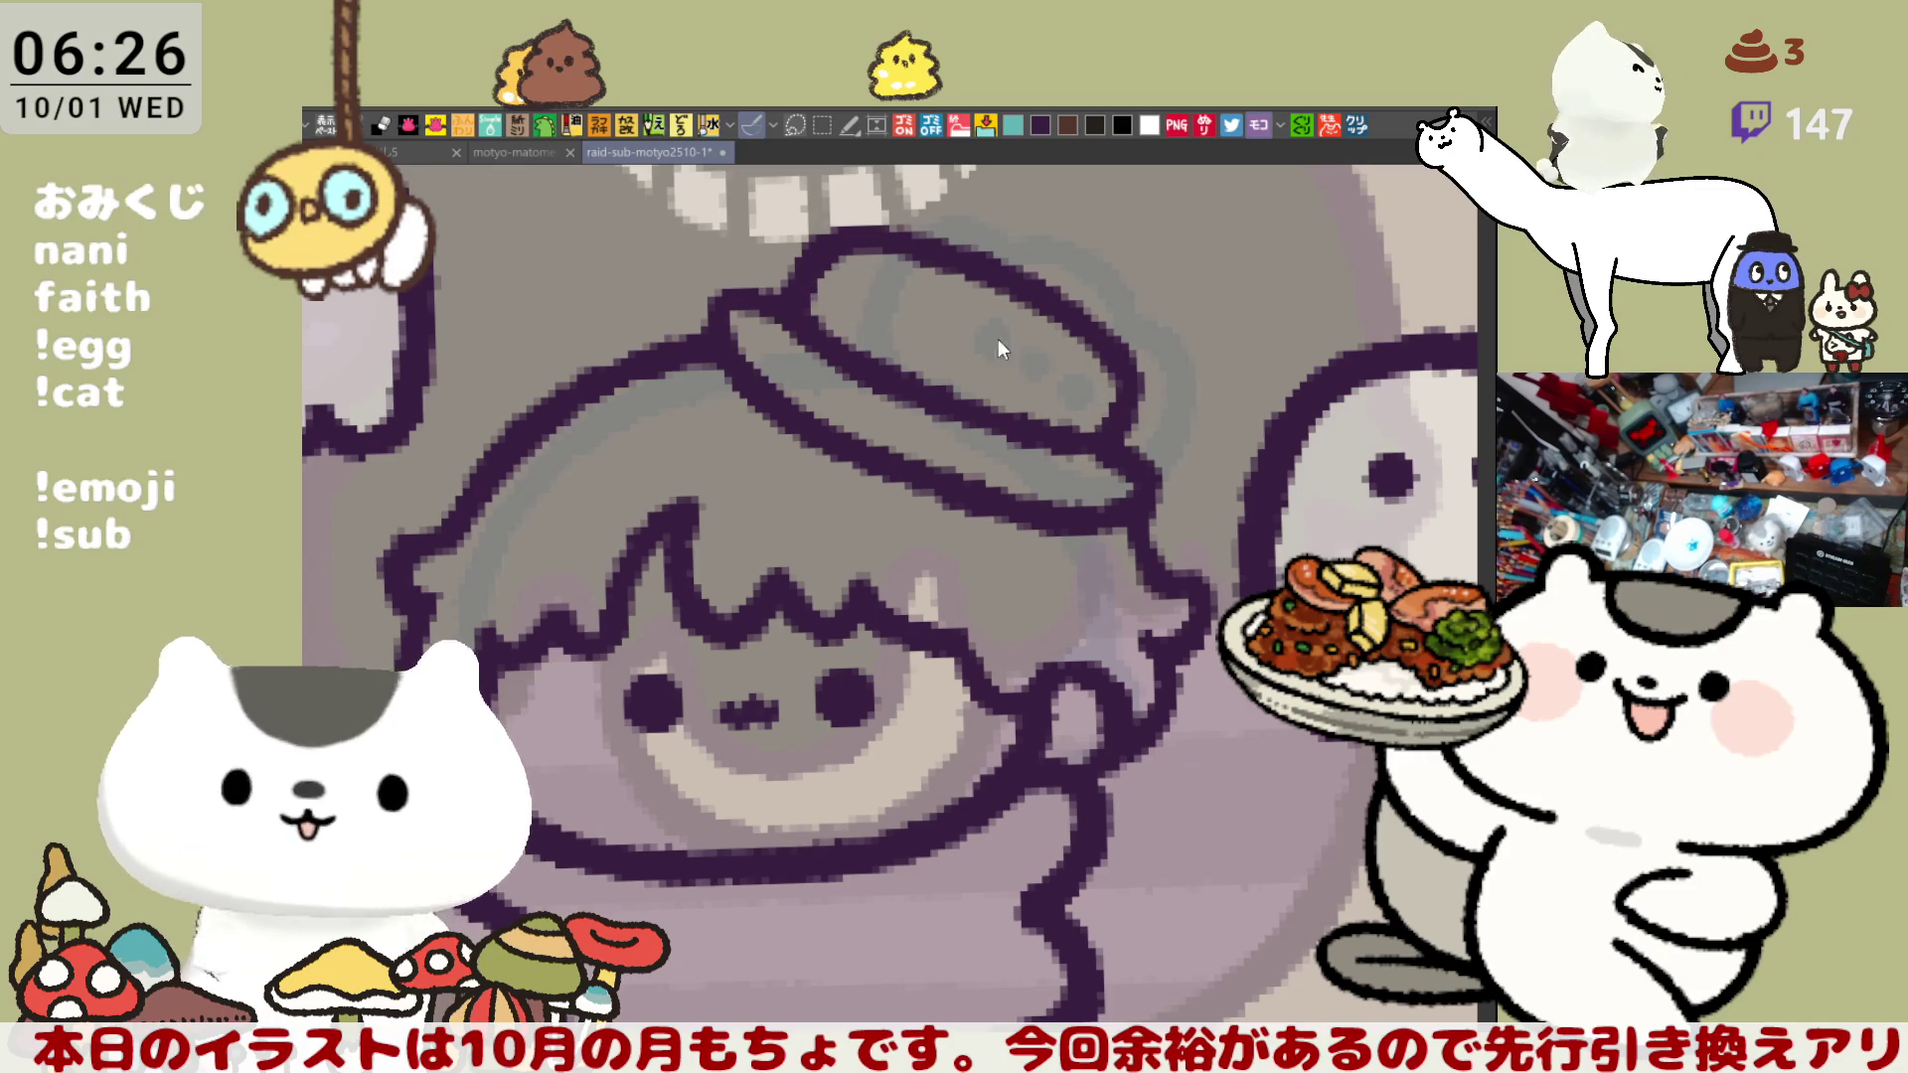
pyautogui.moveTo(812, 285); pyautogui.dragTo(1124, 400)
pyautogui.scroll(-1, 1112, 392)
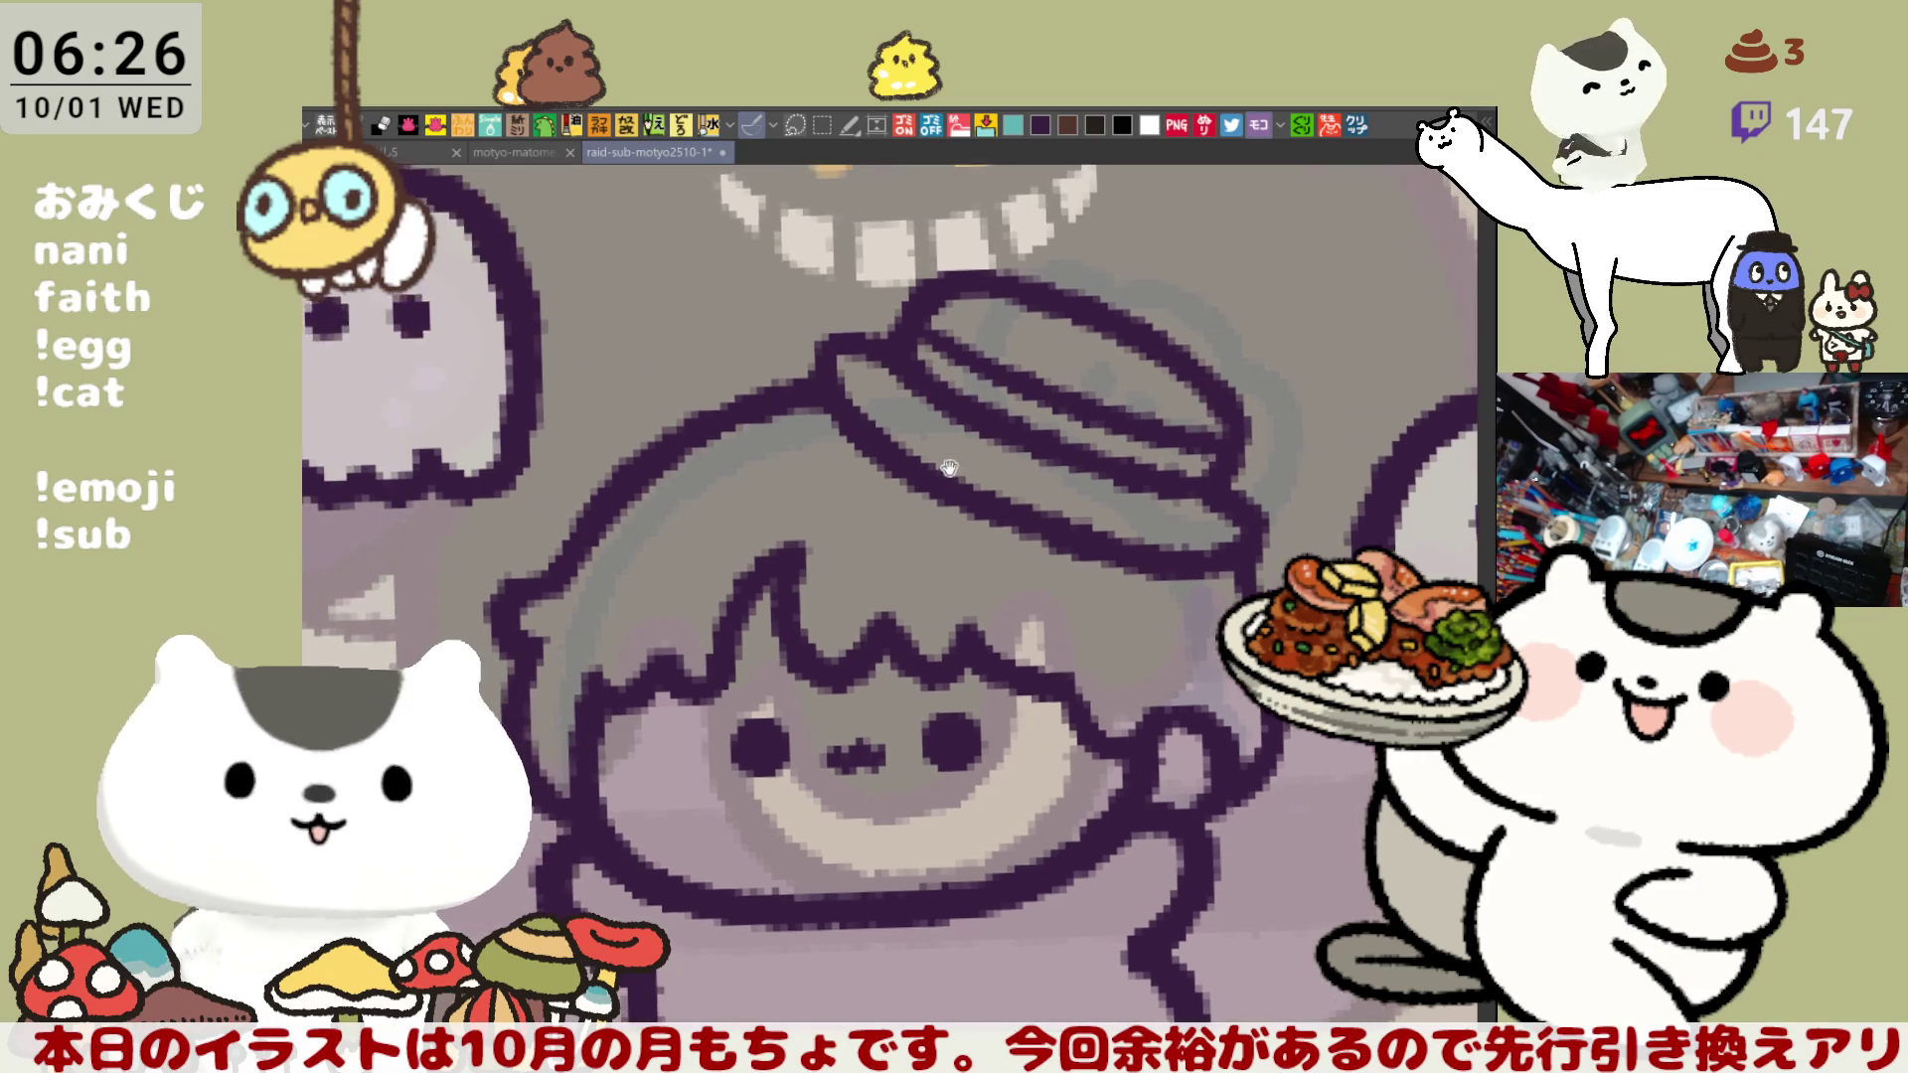
# - Draw the bumpy cloud outline left of the hat, ending near the hat
pyautogui.scroll(1, 945, 388)
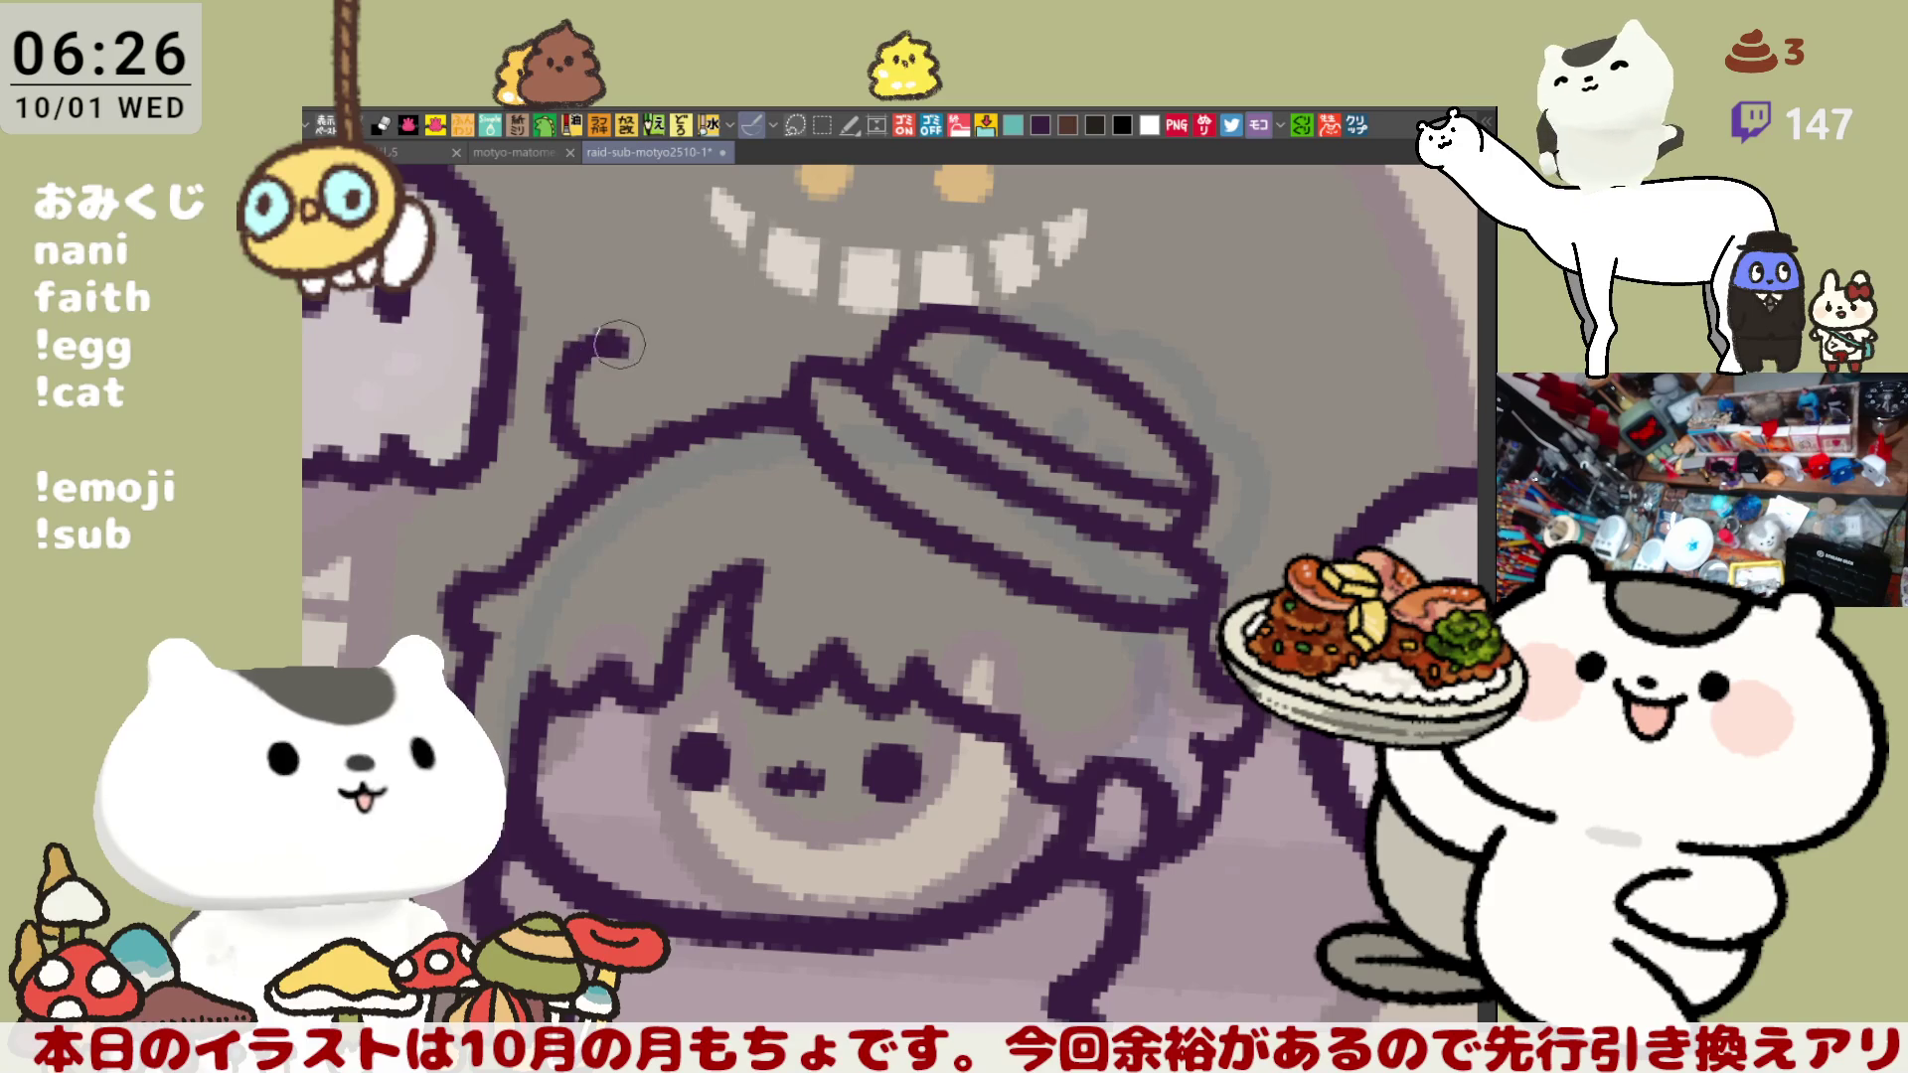
pyautogui.moveTo(595, 452)
pyautogui.mouseDown()
pyautogui.moveTo(586, 333)
pyautogui.moveTo(636, 352)
pyautogui.mouseUp()
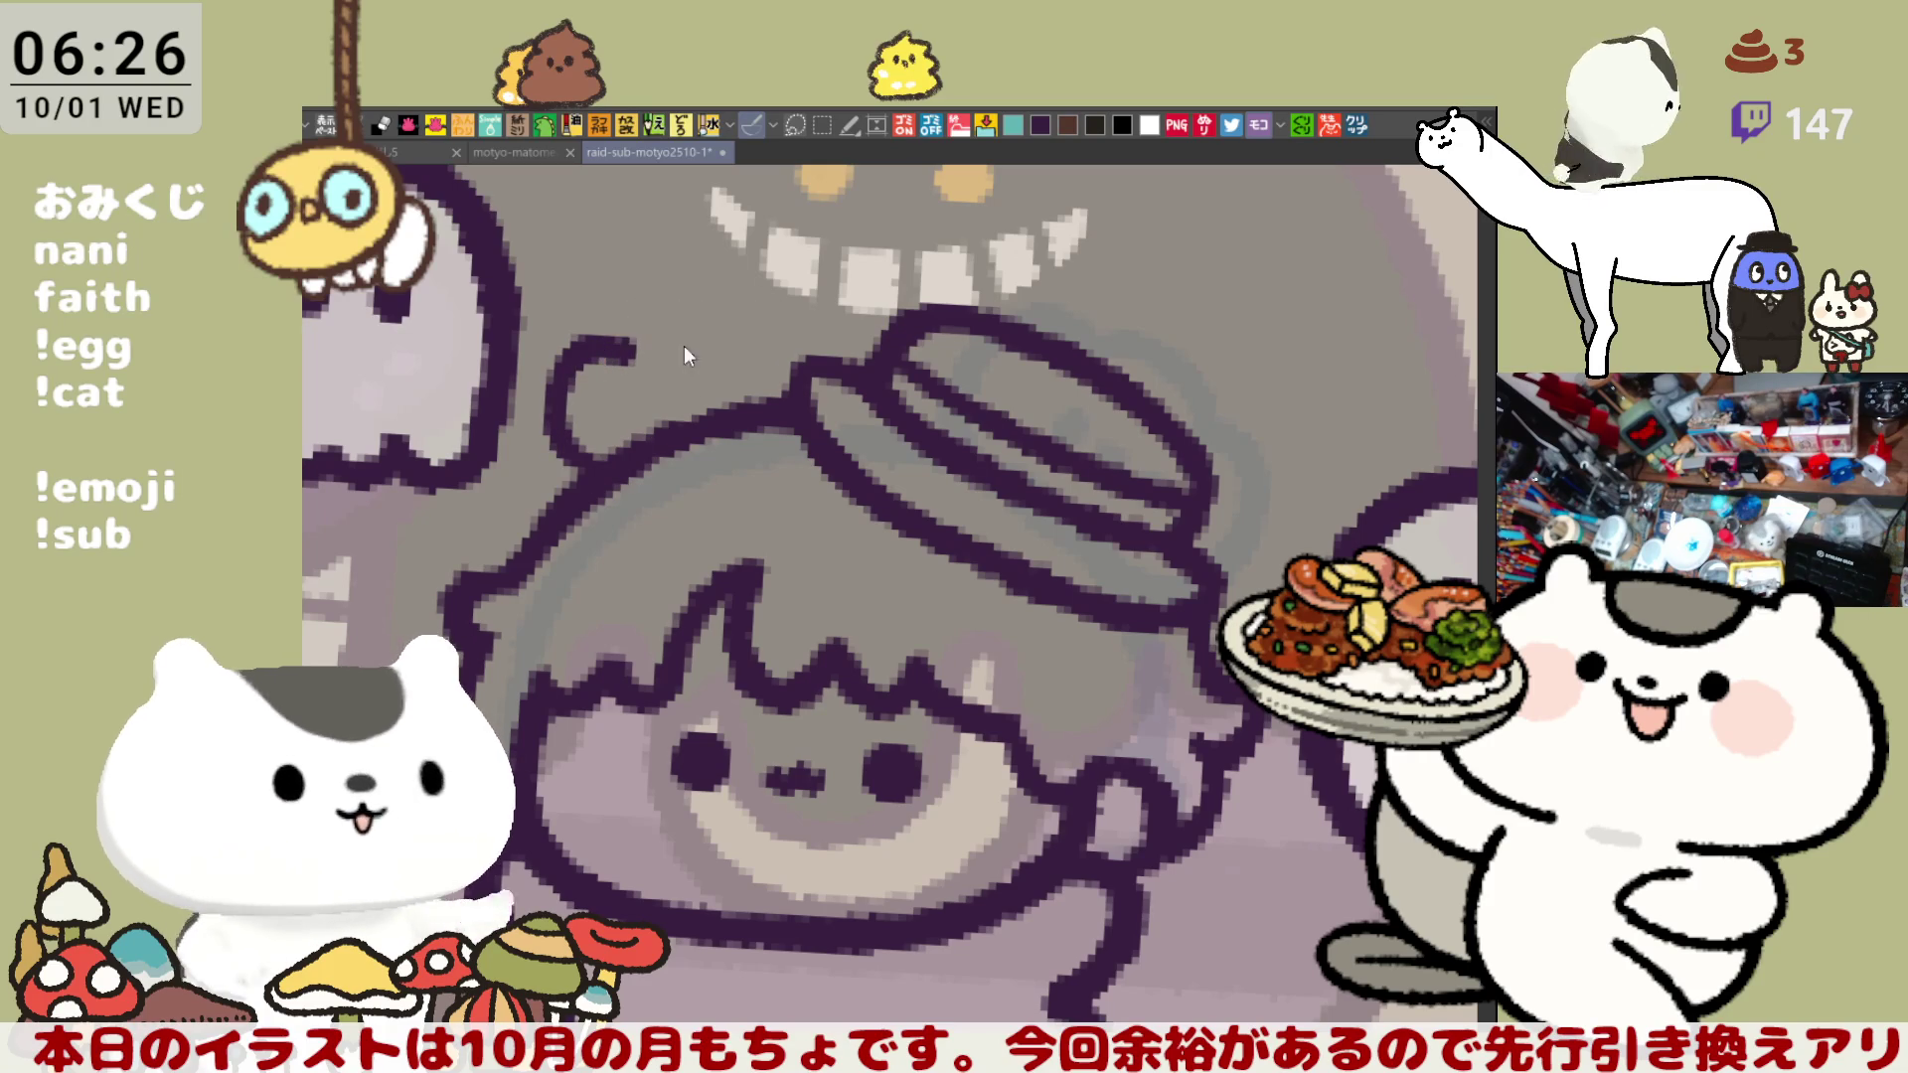
pyautogui.moveTo(624, 350); pyautogui.dragTo(695, 318)
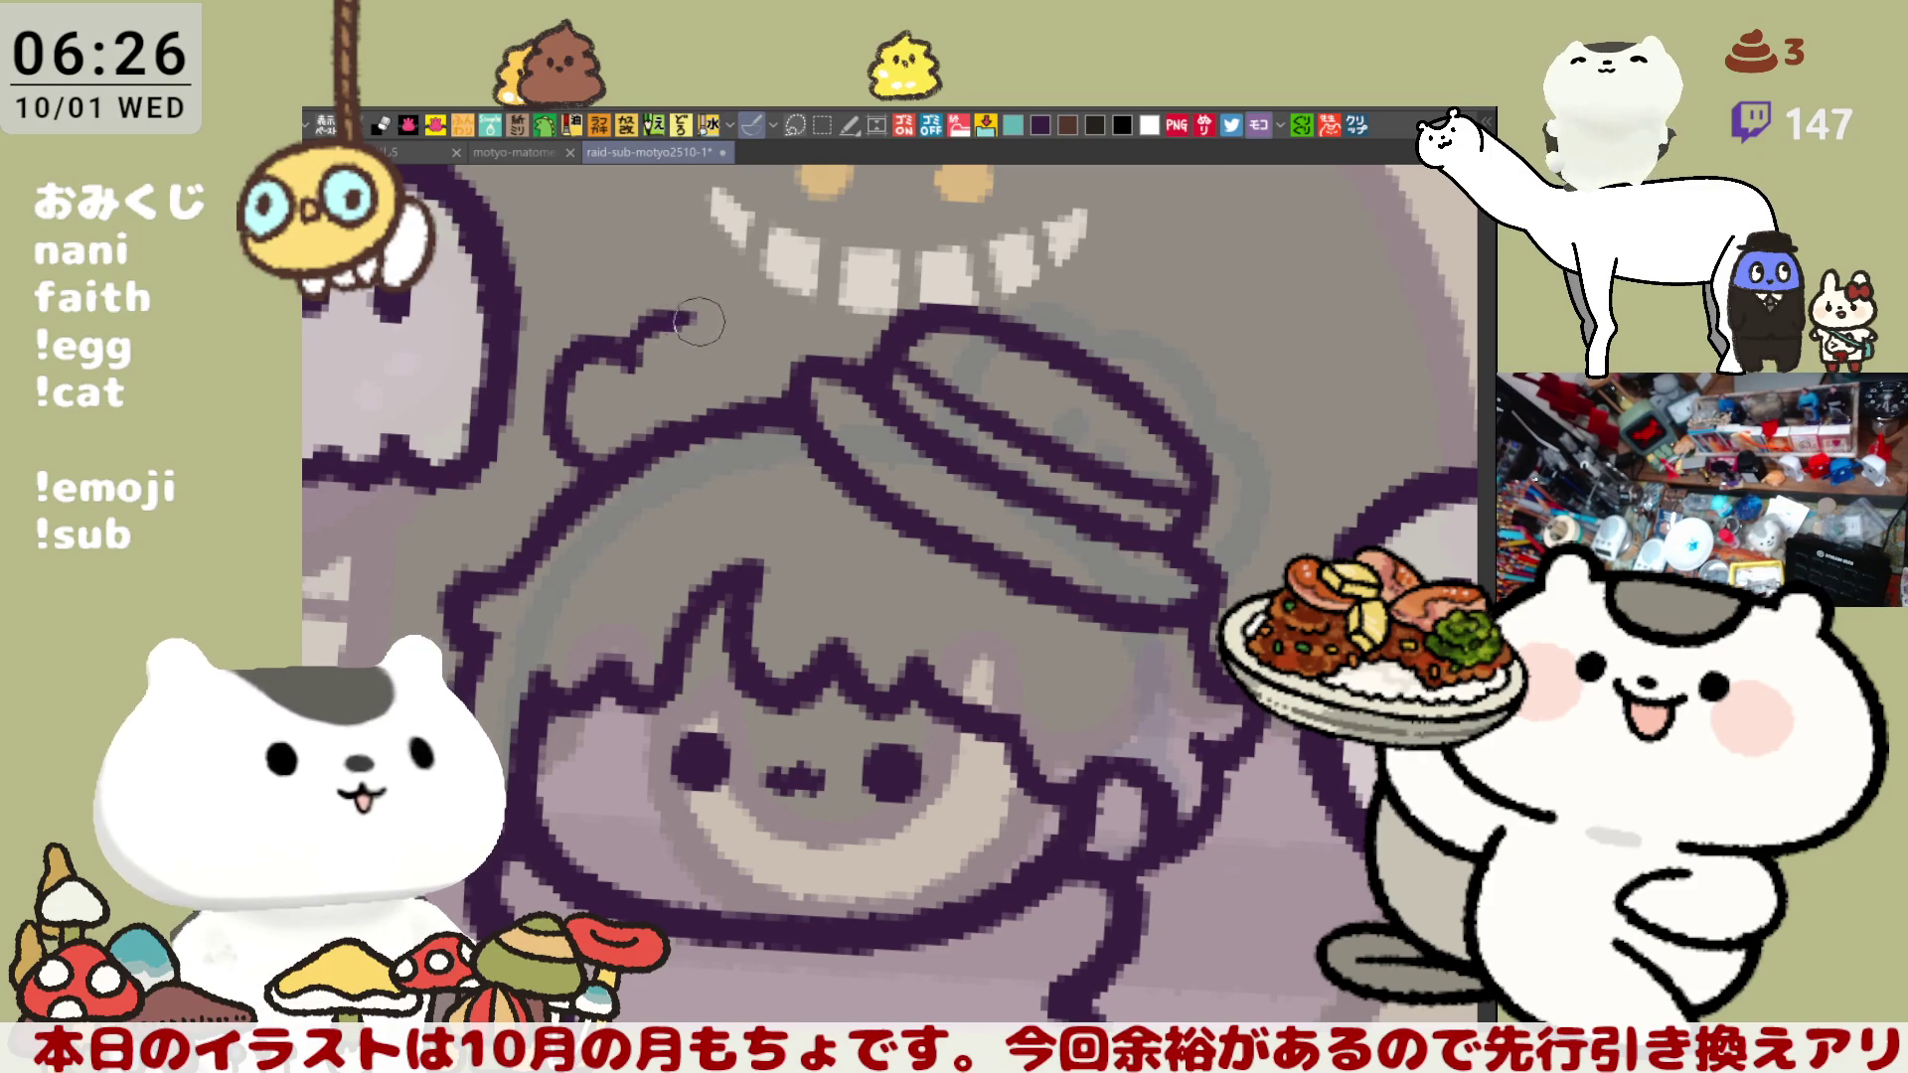
pyautogui.hotkey('ctrl', 'z')
pyautogui.moveTo(606, 378)
pyautogui.mouseDown()
pyautogui.moveTo(636, 342)
pyautogui.moveTo(738, 320)
pyautogui.moveTo(834, 393)
pyautogui.mouseUp()
pyautogui.hotkey('ctrl', 'z')
pyautogui.moveTo(713, 338); pyautogui.dragTo(835, 388)
pyautogui.hotkey('ctrl', 'z')
pyautogui.hotkey('ctrl', 'z')
pyautogui.moveTo(695, 343)
pyautogui.mouseDown()
pyautogui.moveTo(785, 308)
pyautogui.moveTo(801, 345)
pyautogui.mouseUp()
# - Dot two dark eyes inside the bumpy cloud shape
pyautogui.click(639, 395)
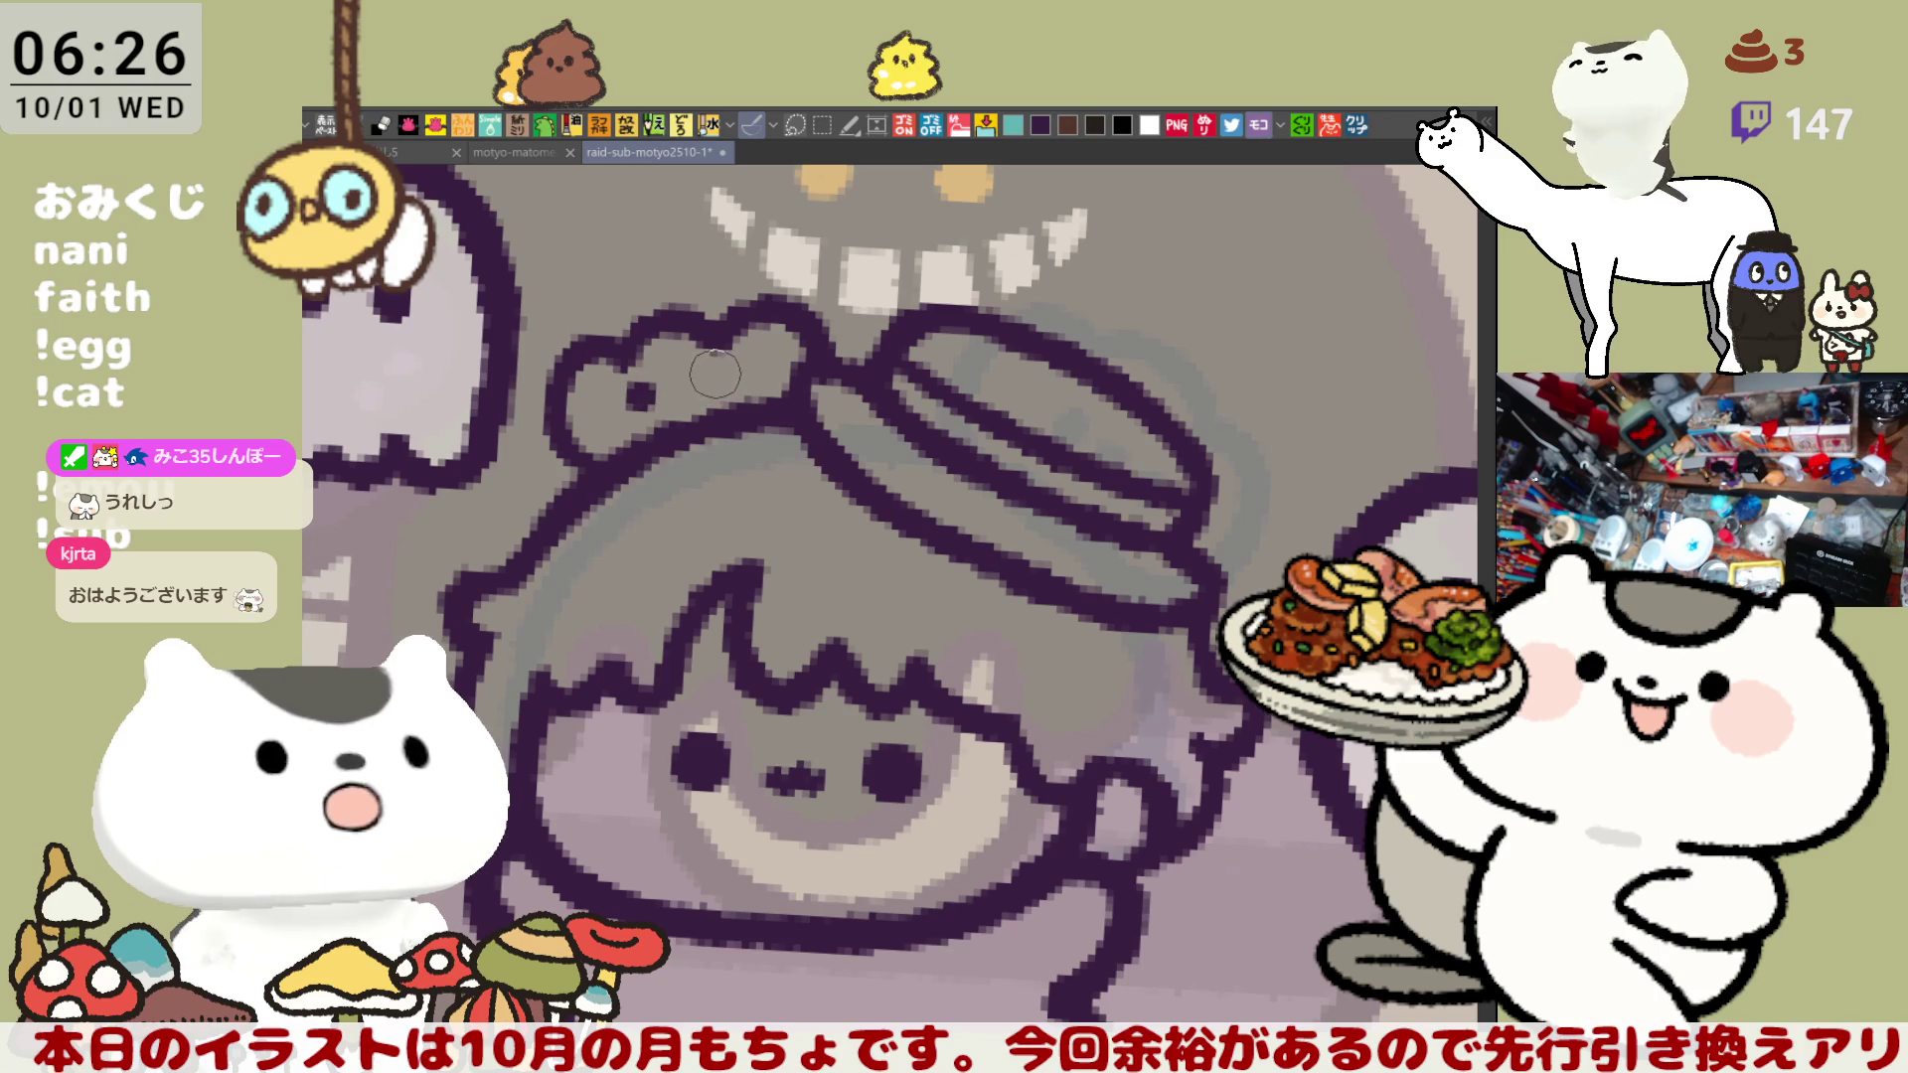
pyautogui.hotkey('ctrl', 'z')
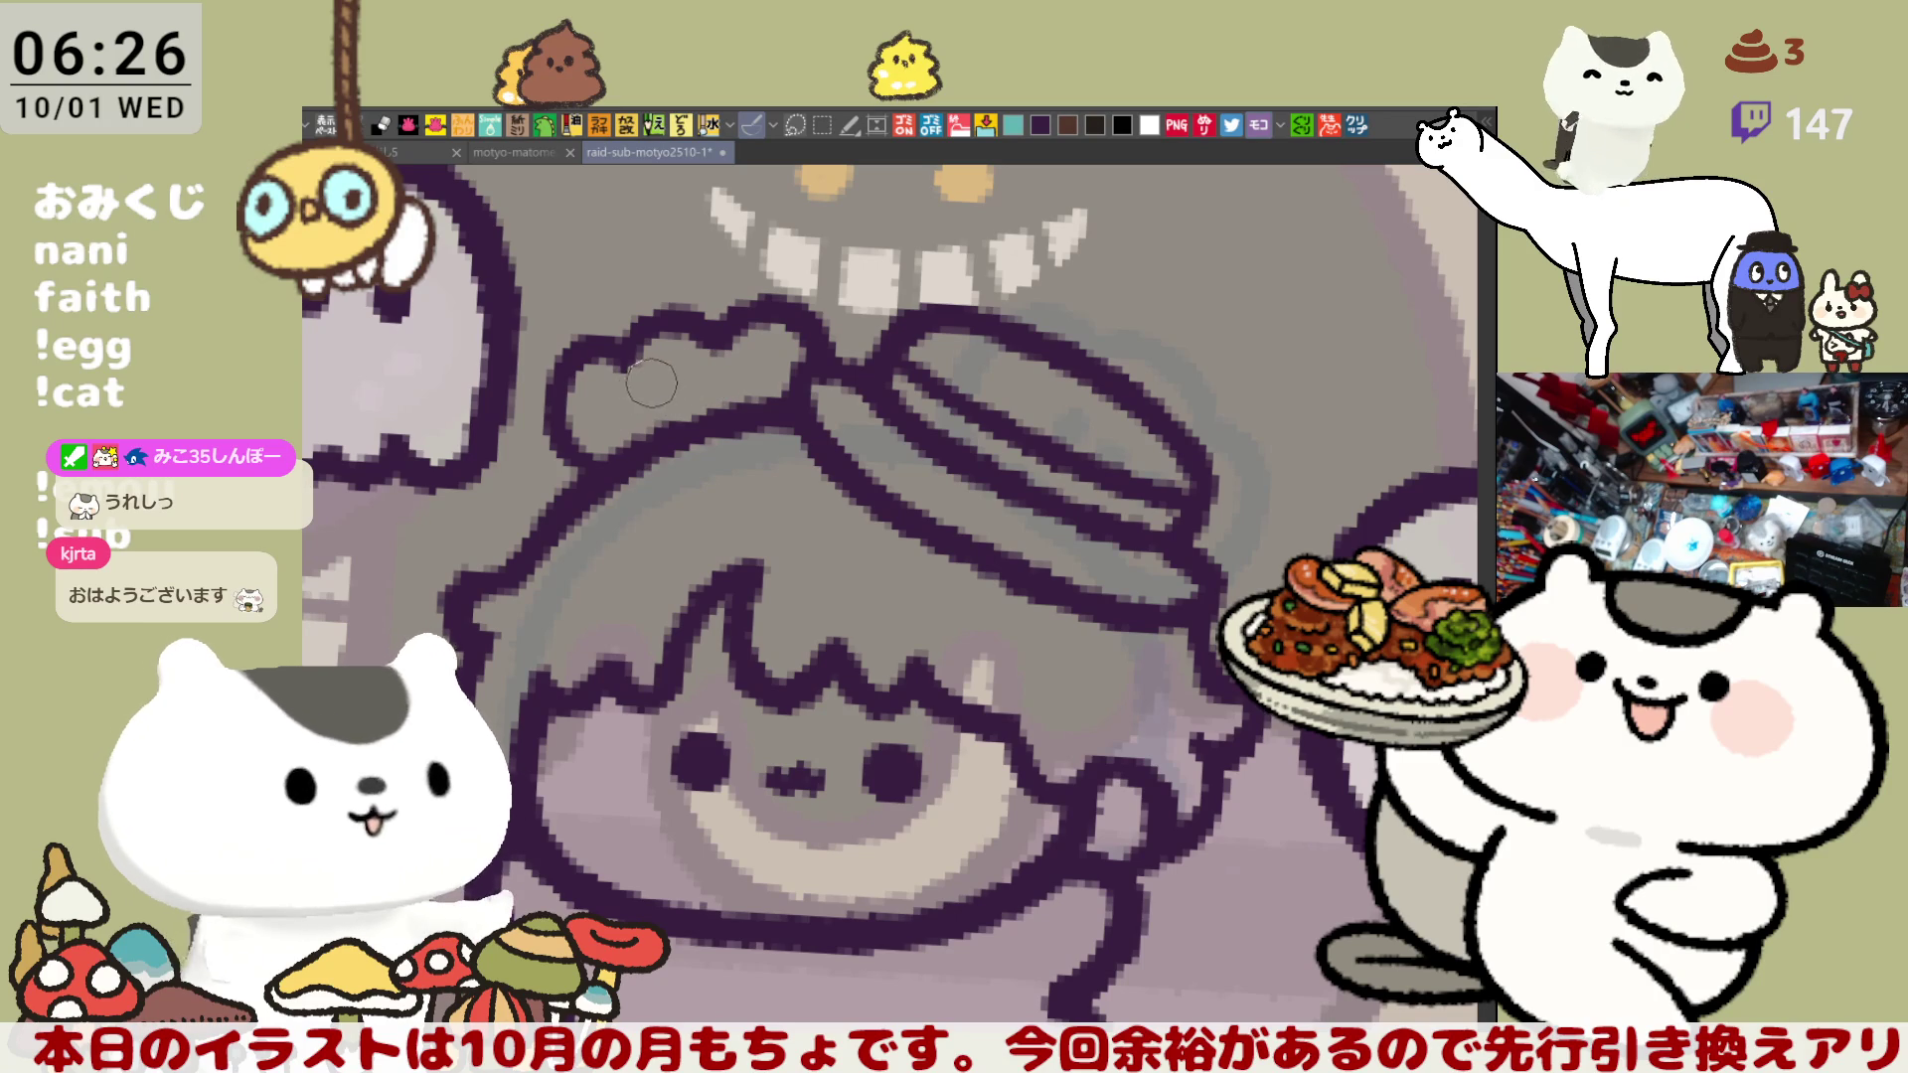
pyautogui.click(639, 391)
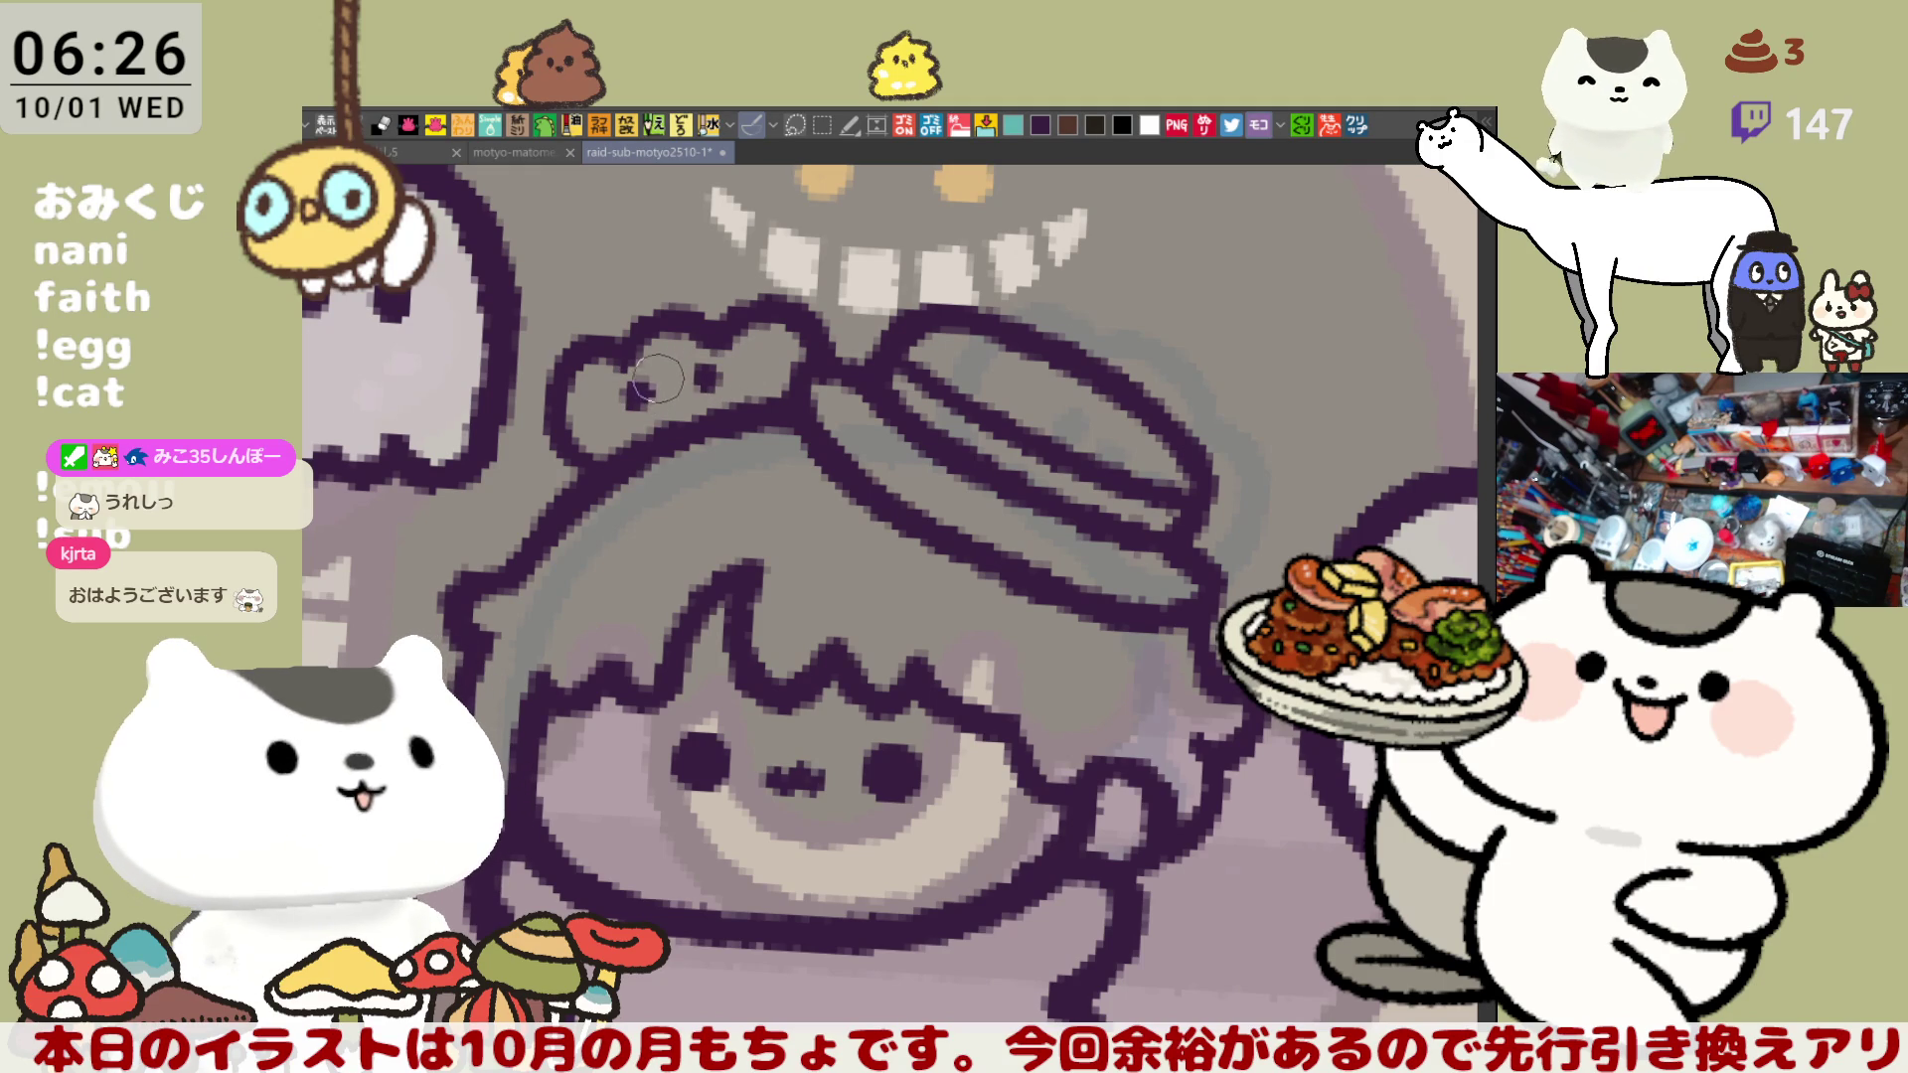
pyautogui.click(673, 390)
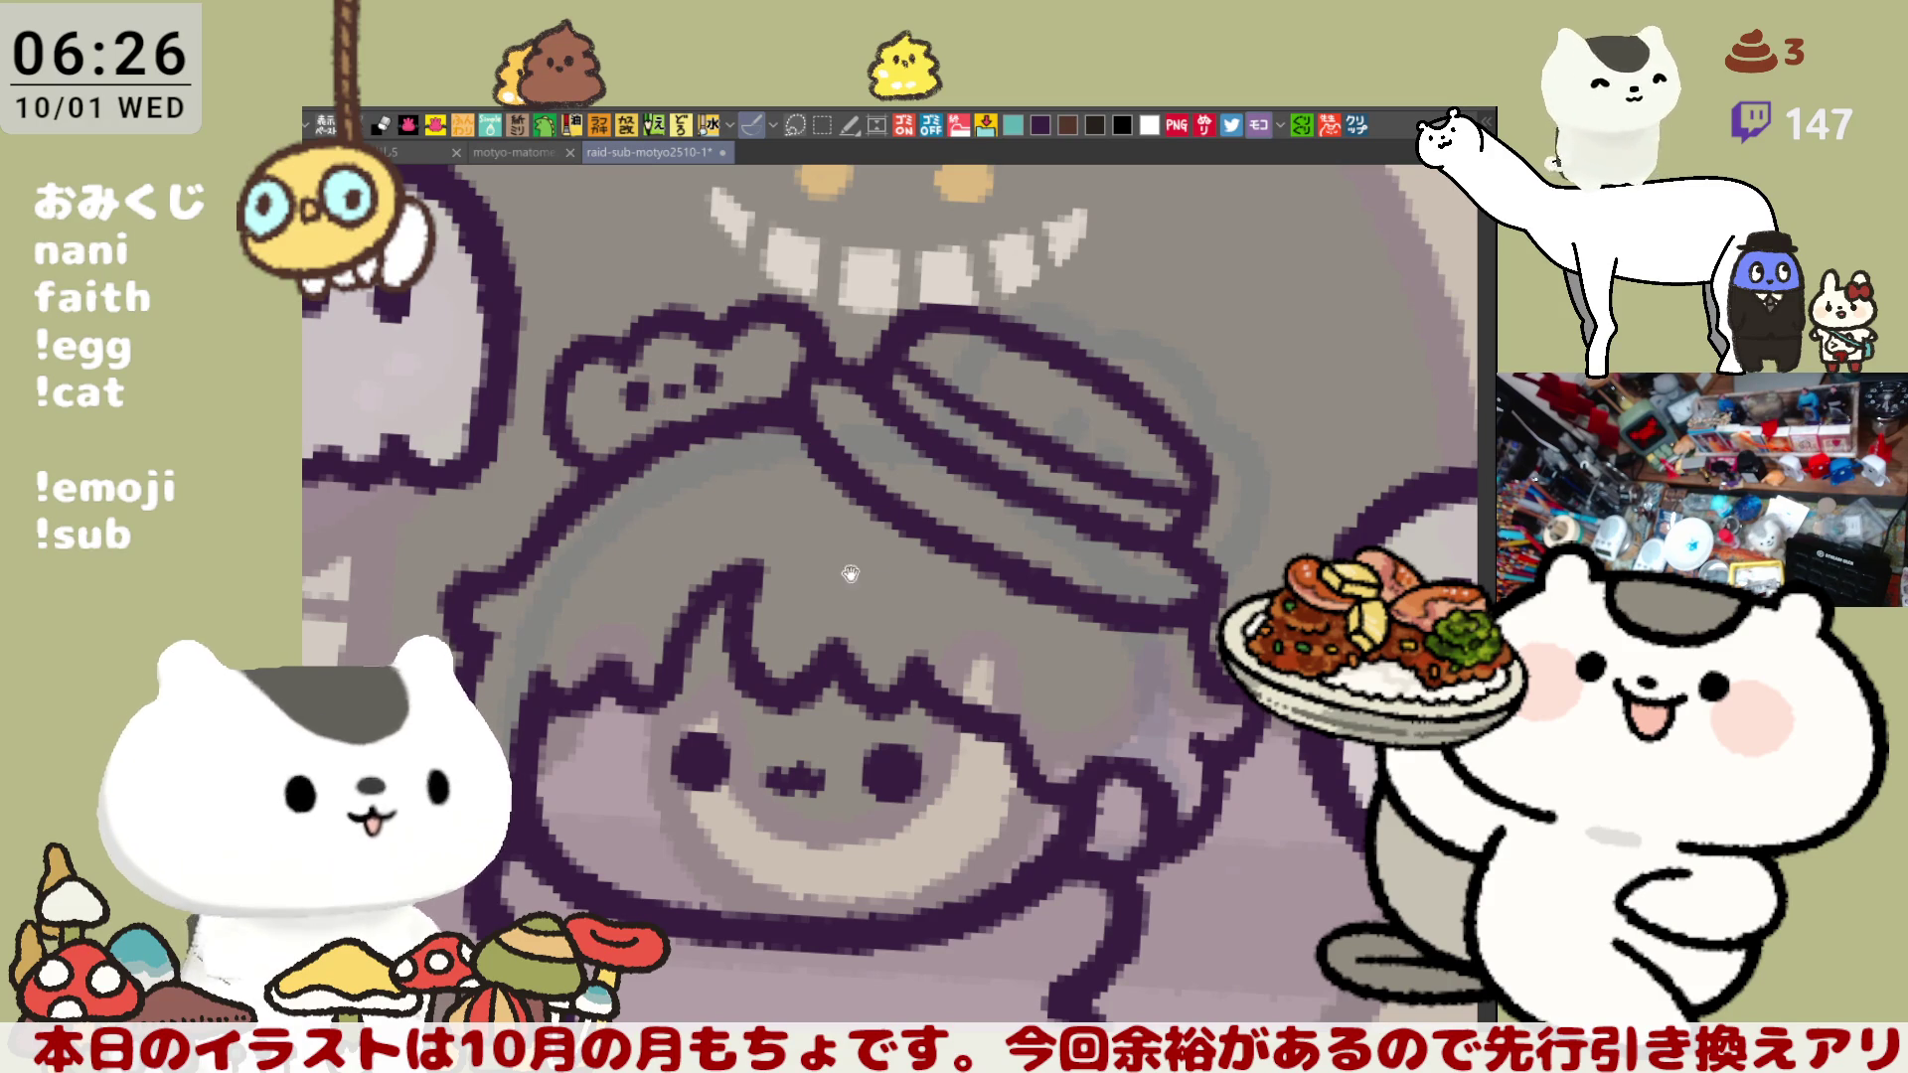
pyautogui.moveTo(850, 573); pyautogui.dragTo(959, 494)
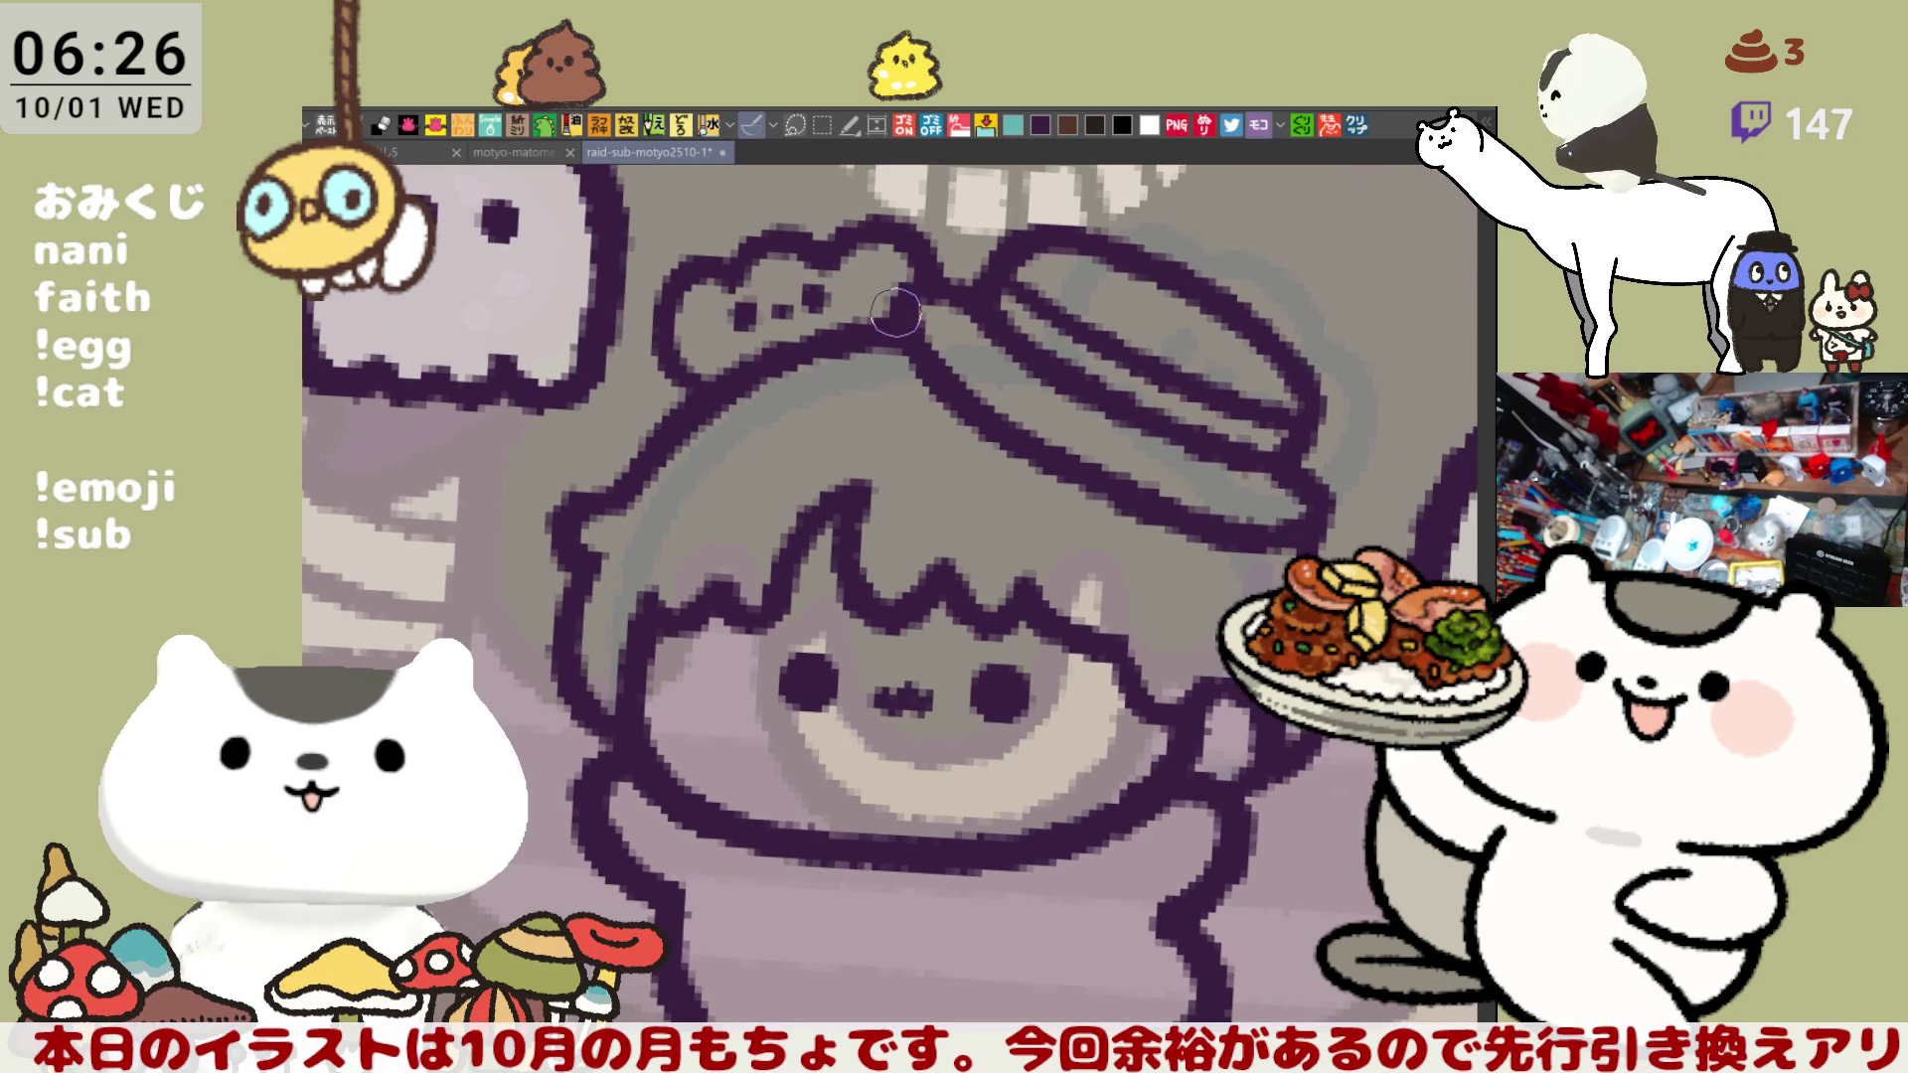
# - Bring the face and right ghost into view and save the artwork
pyautogui.scroll(-5, 897, 350)
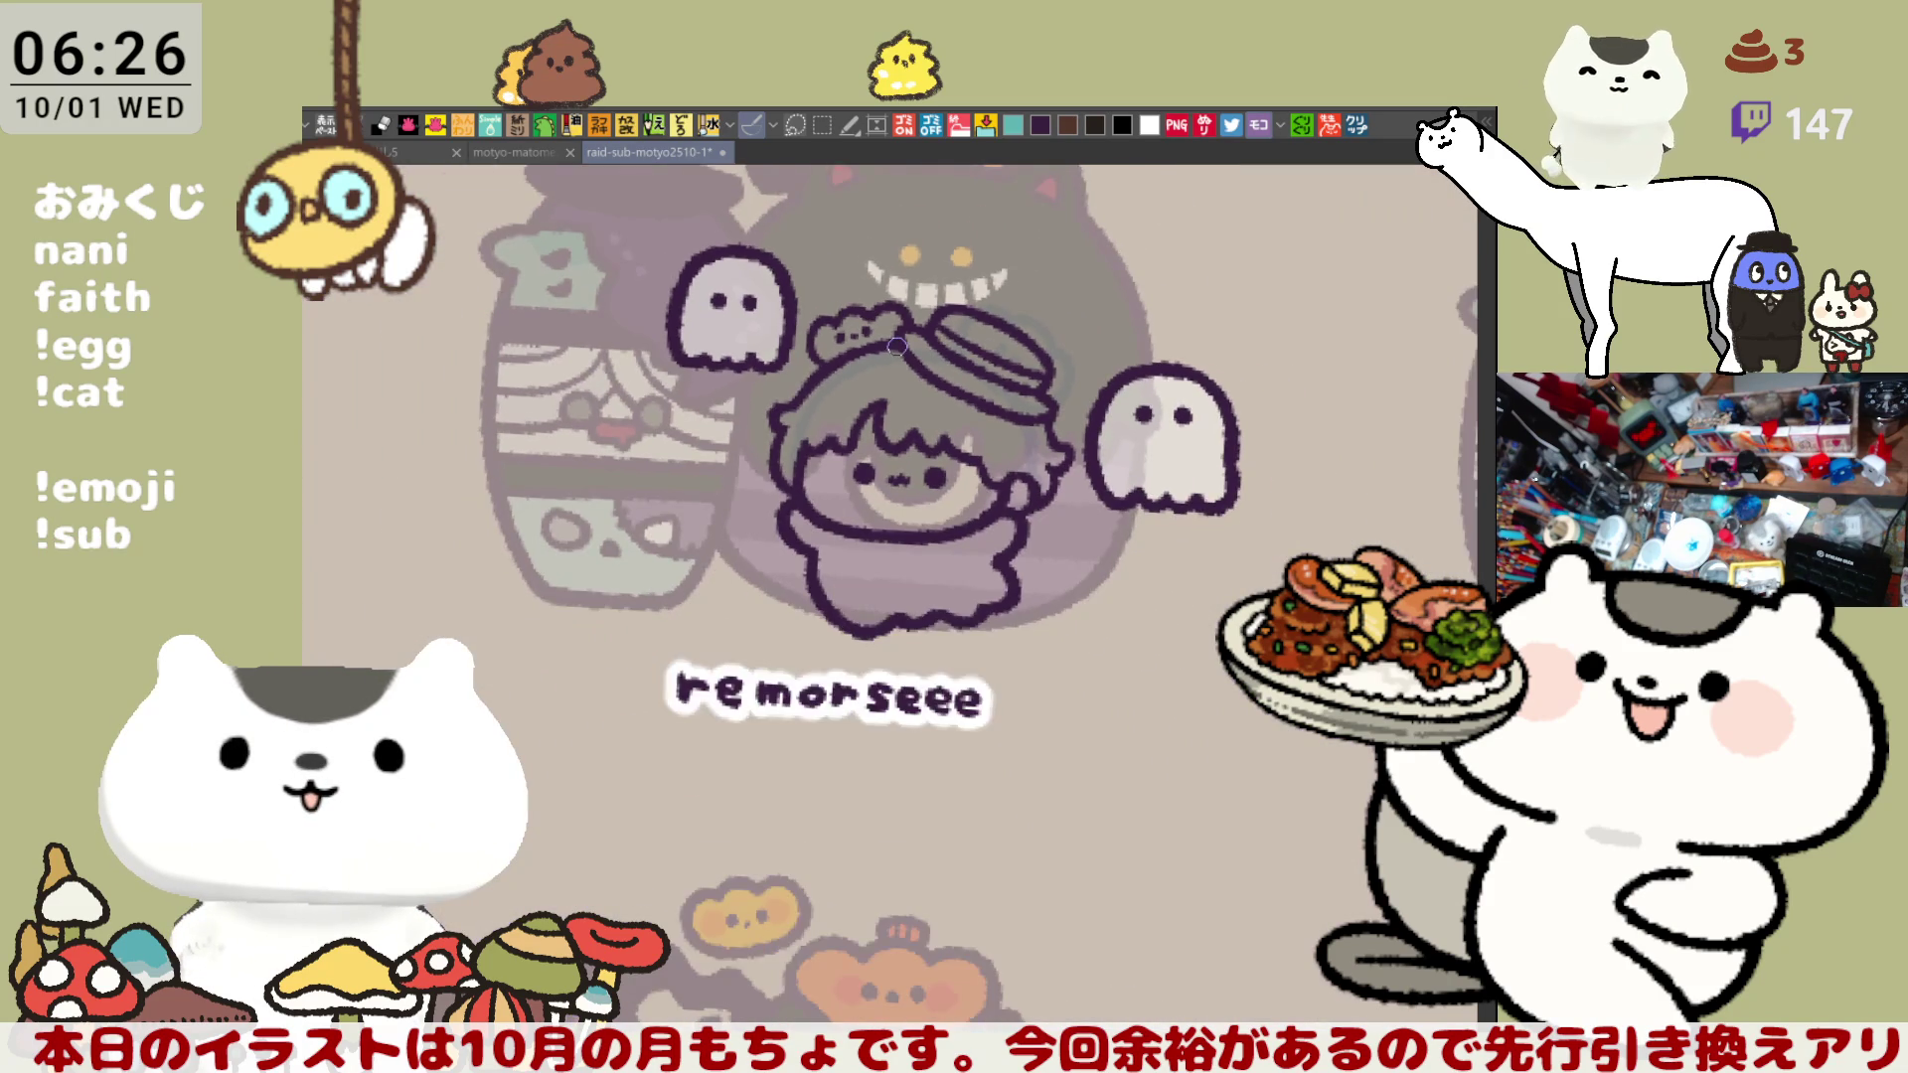
pyautogui.scroll(4, 897, 346)
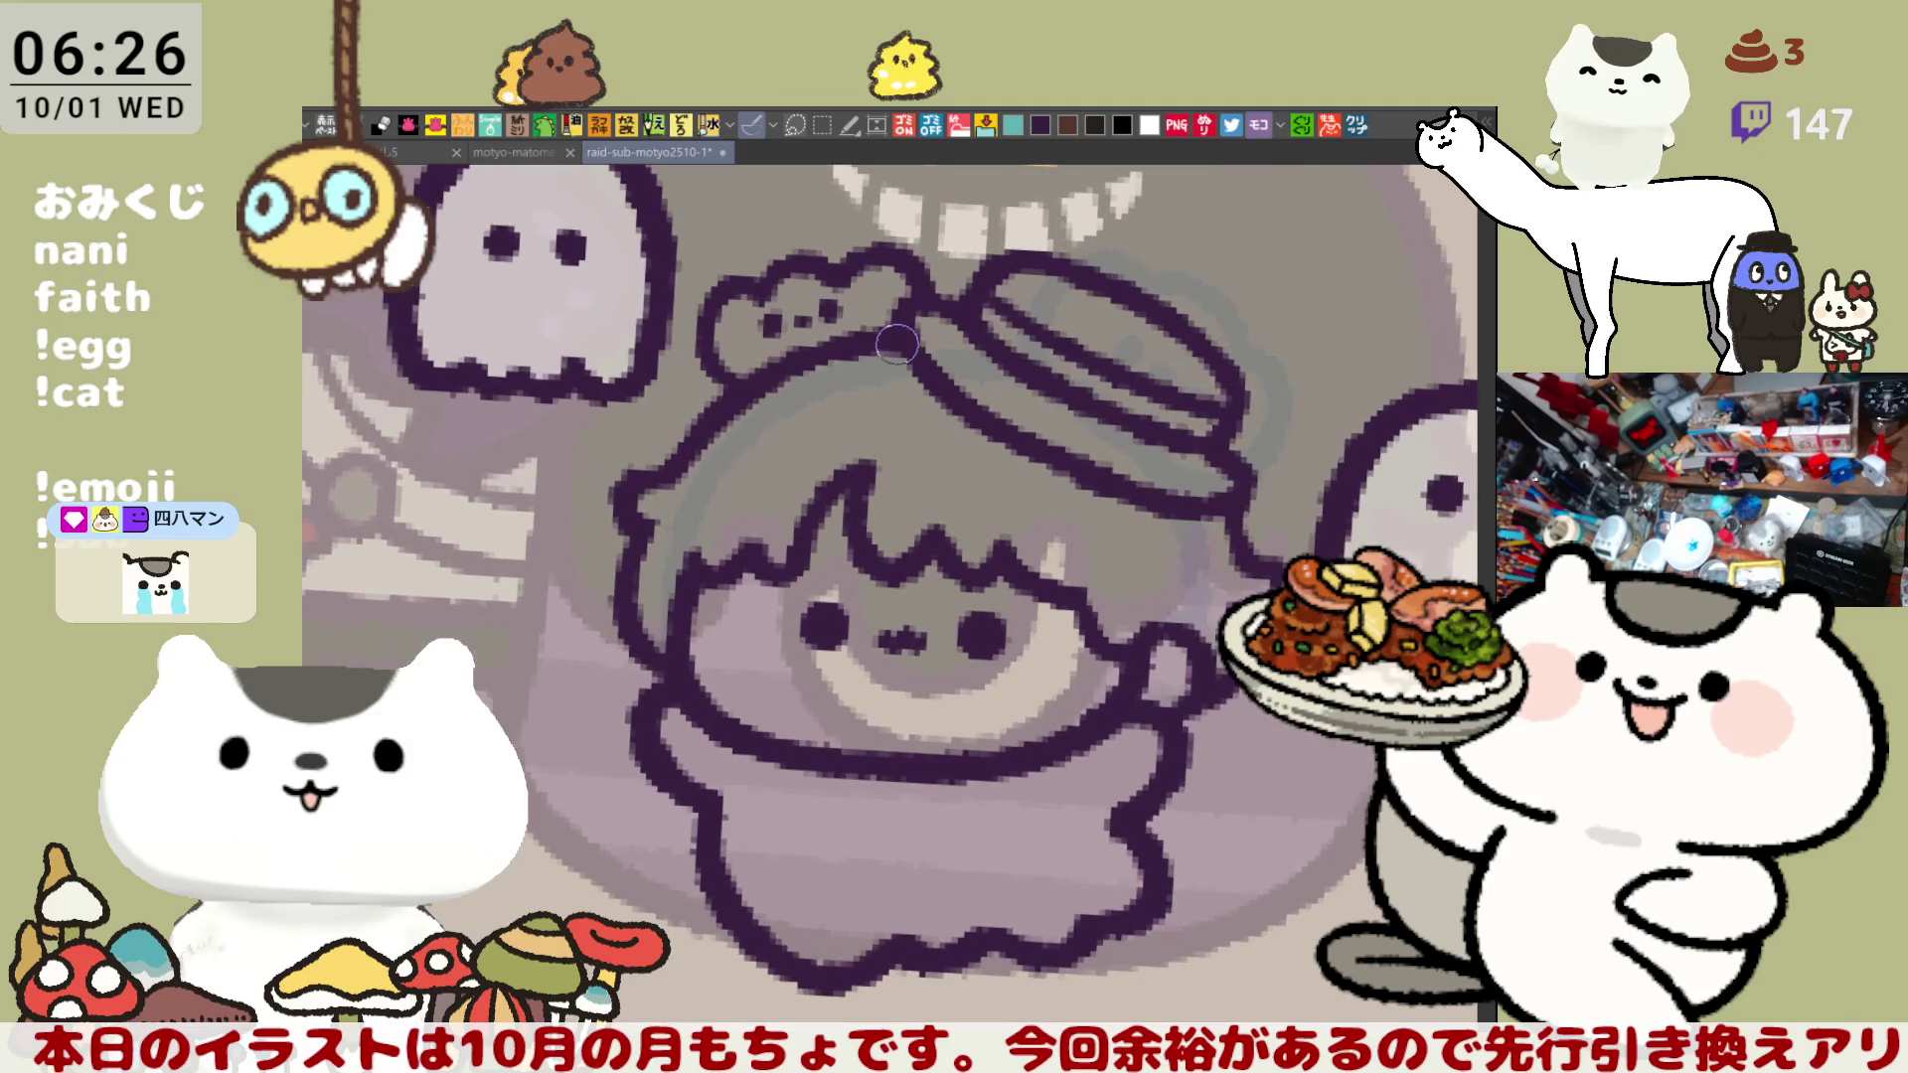
pyautogui.moveTo(919, 276); pyautogui.dragTo(790, 202)
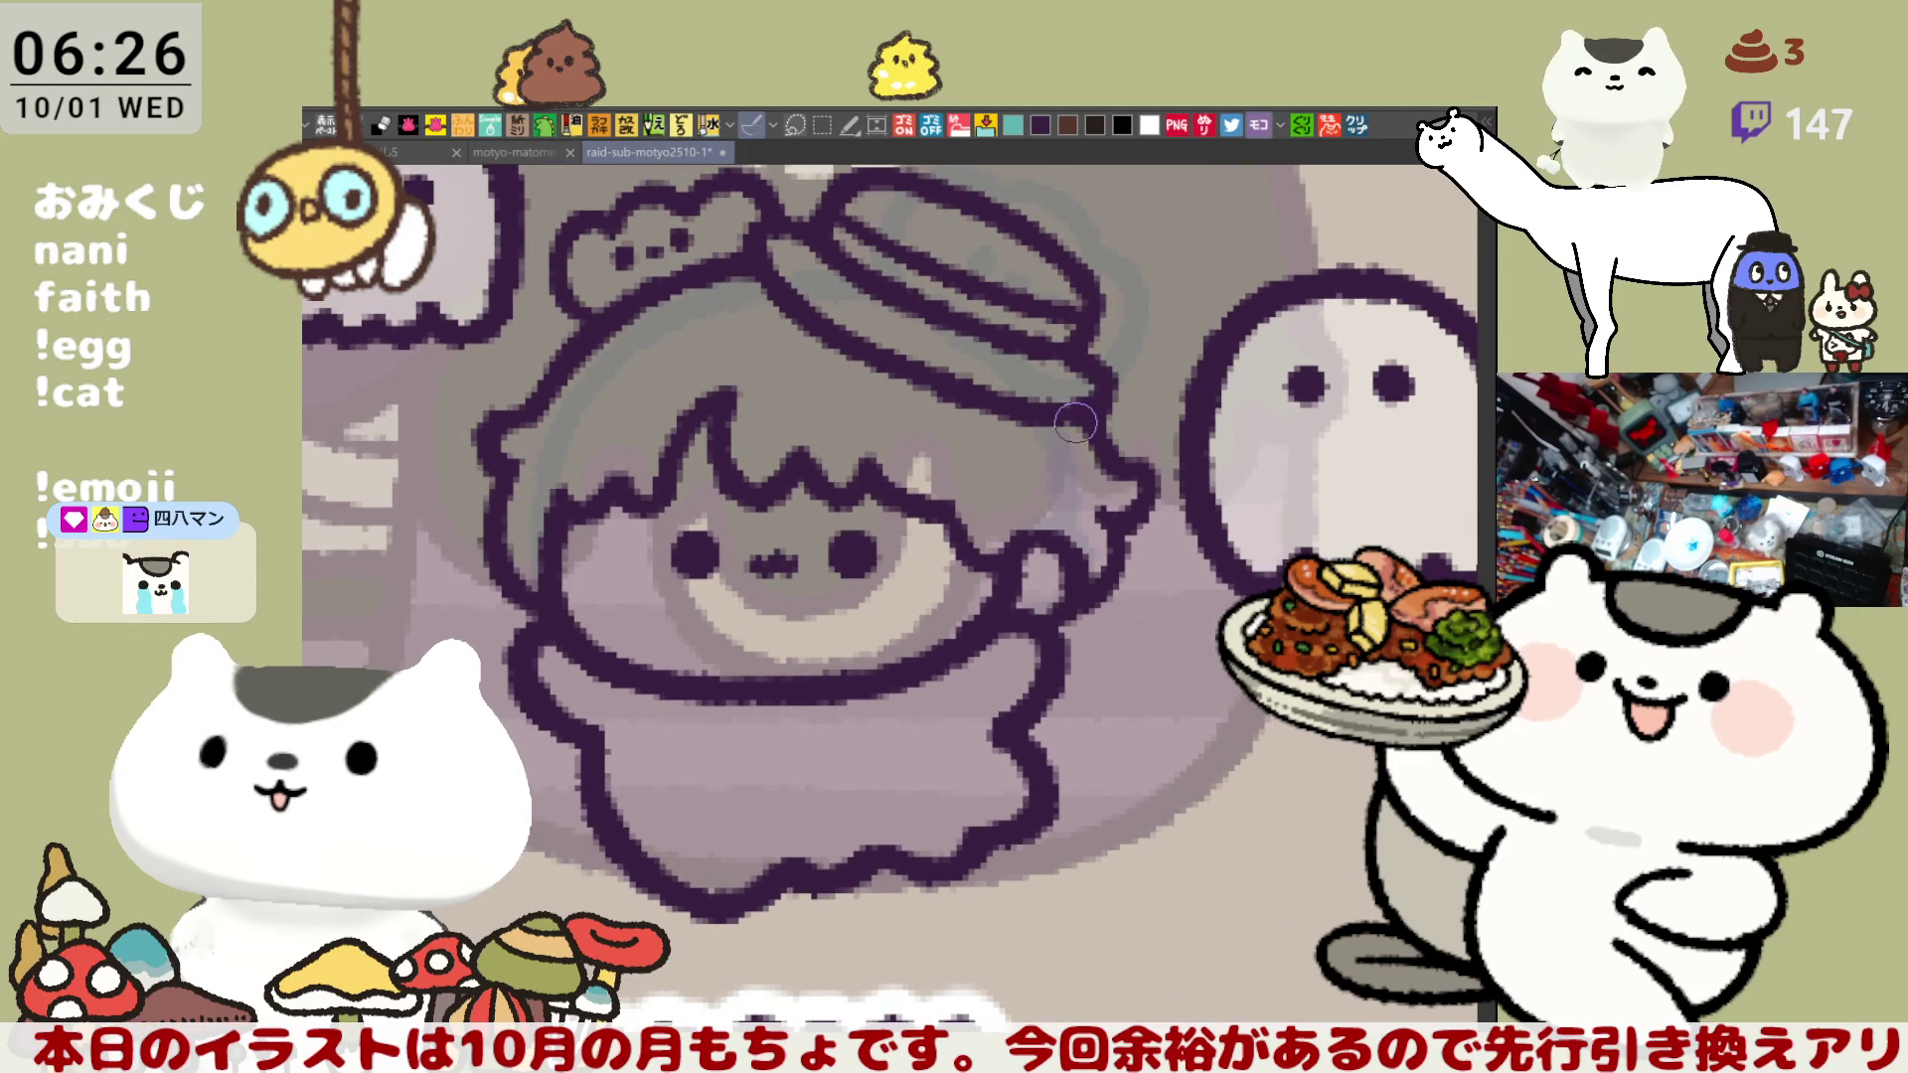
pyautogui.scroll(-4, 1074, 422)
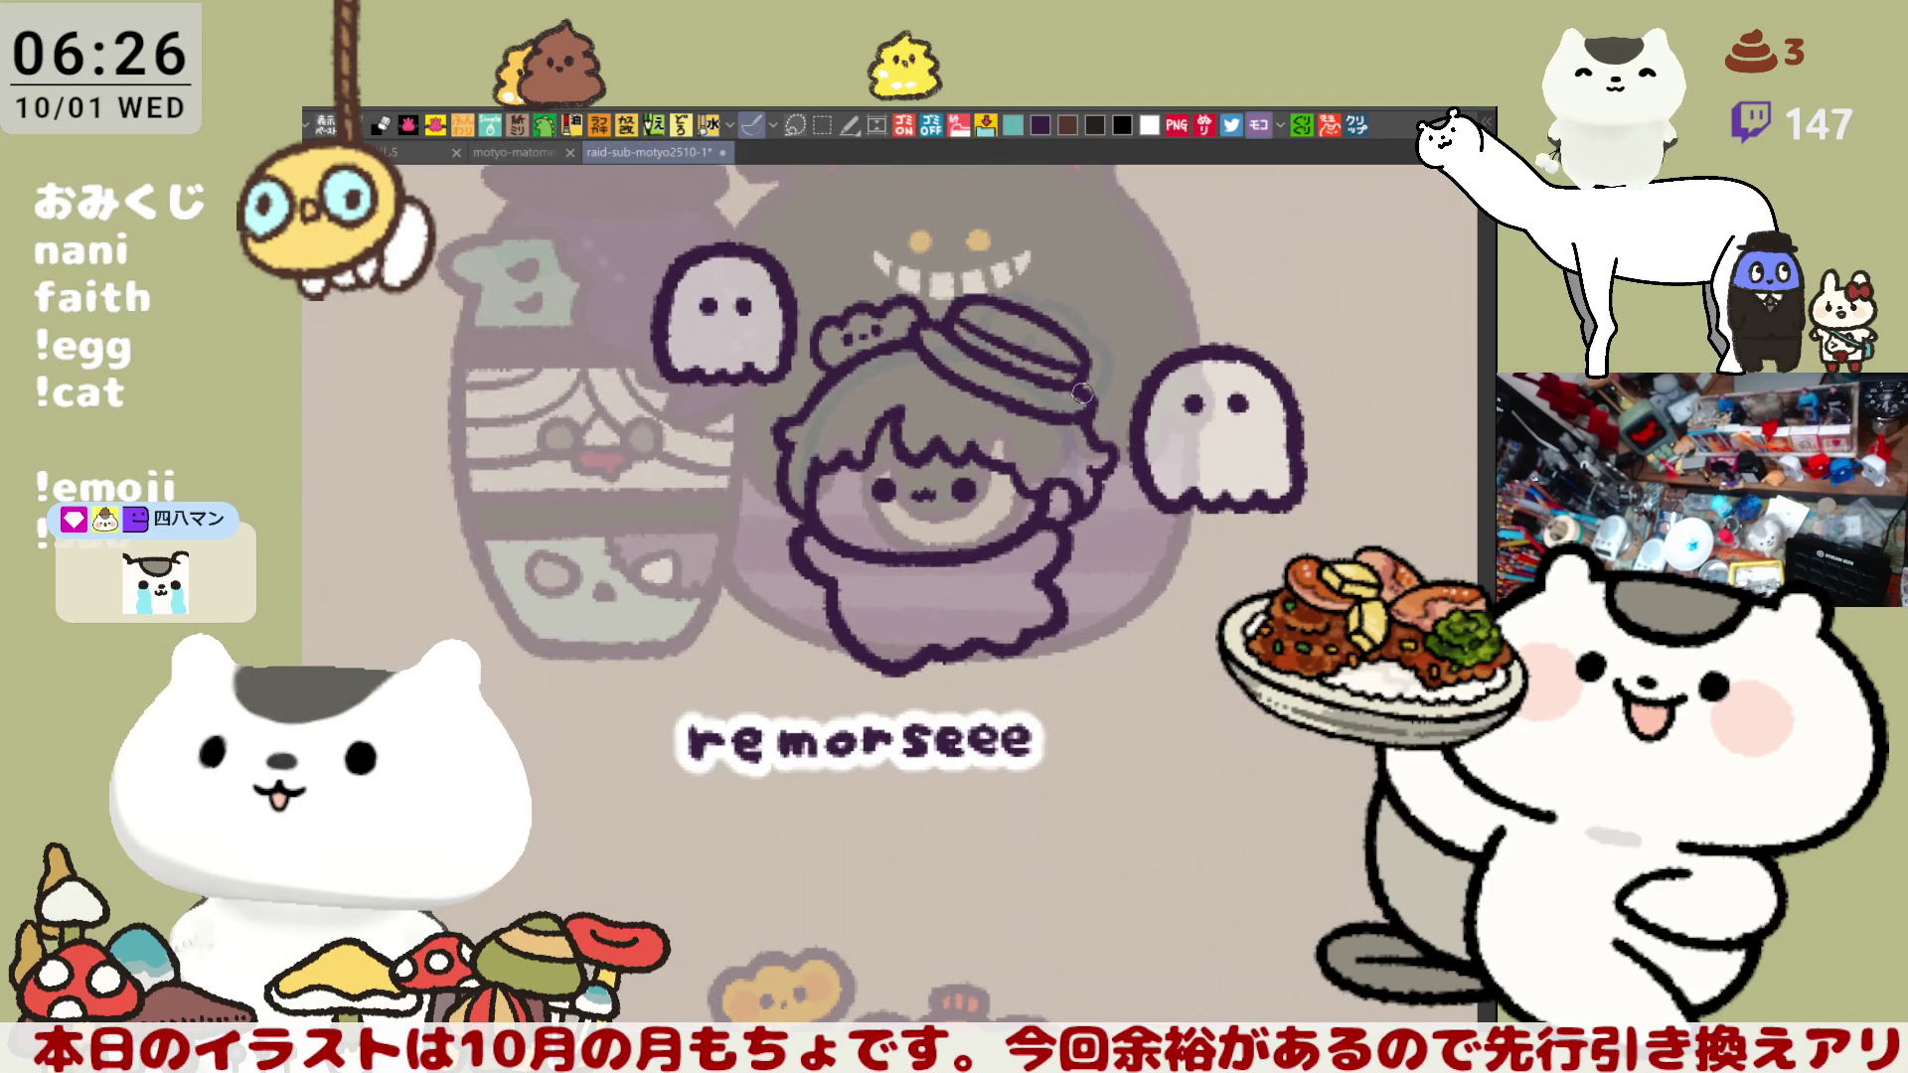
pyautogui.hotkey('ctrl', 's')
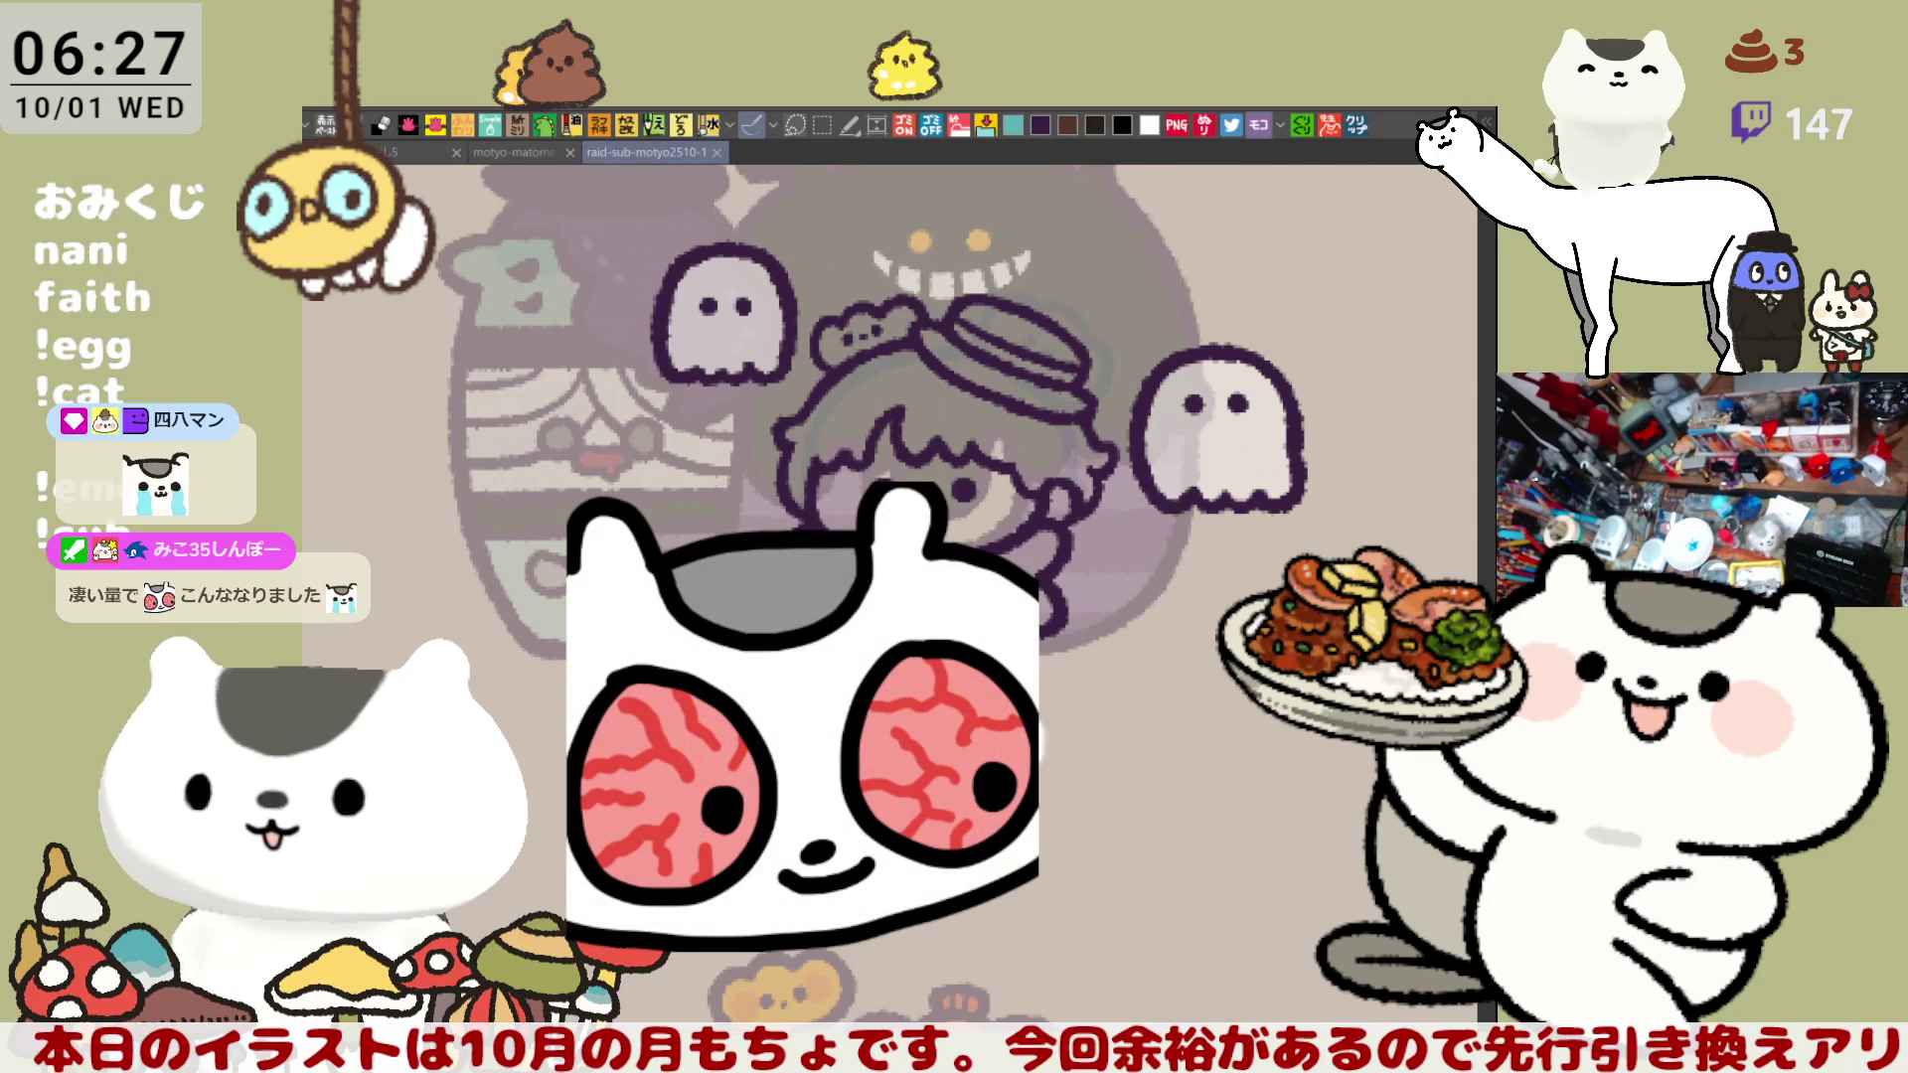
# - Fill the whole character flat brown and bring up the pumpkin and black-cat illustration
pyautogui.hotkey('ctrl', 'z')
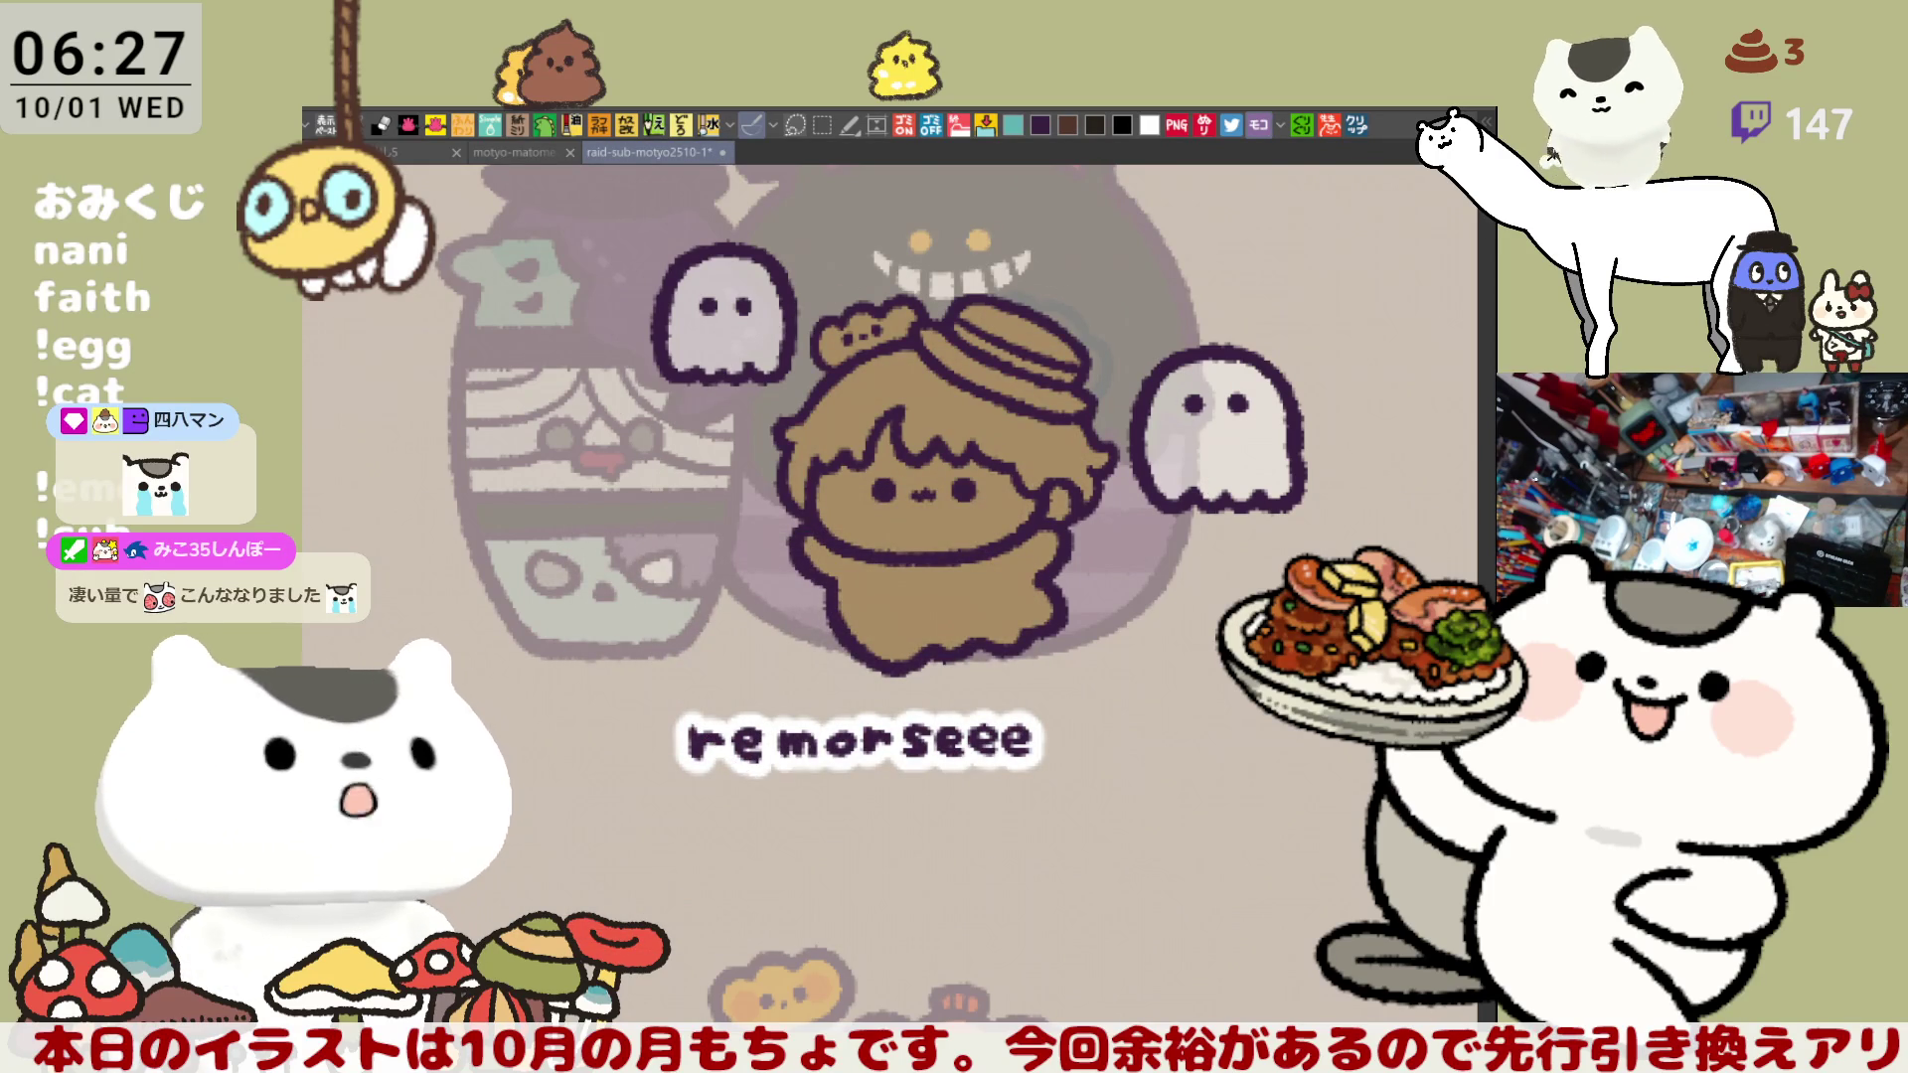
pyautogui.click(412, 152)
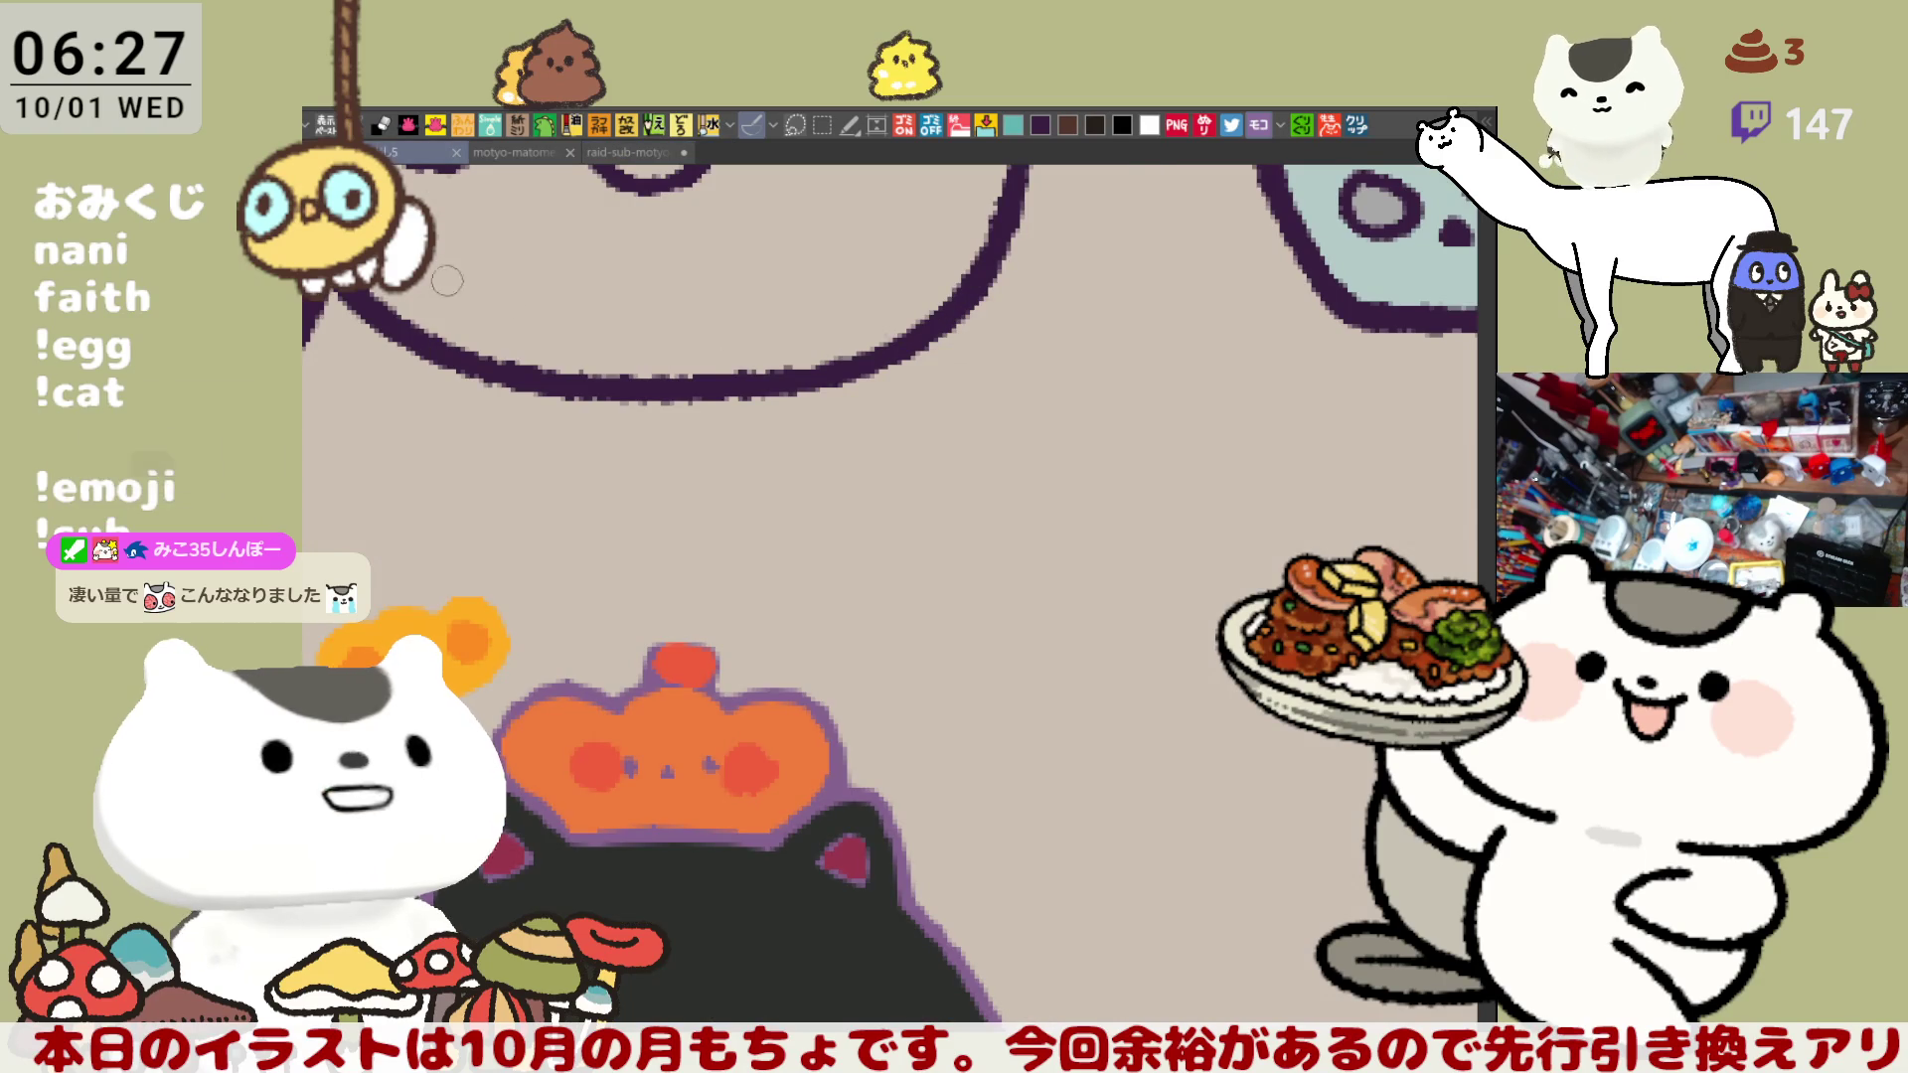
# - Open the motyo-matome25-1 compilation and pan to its Halloween ghost icon grid
pyautogui.click(510, 154)
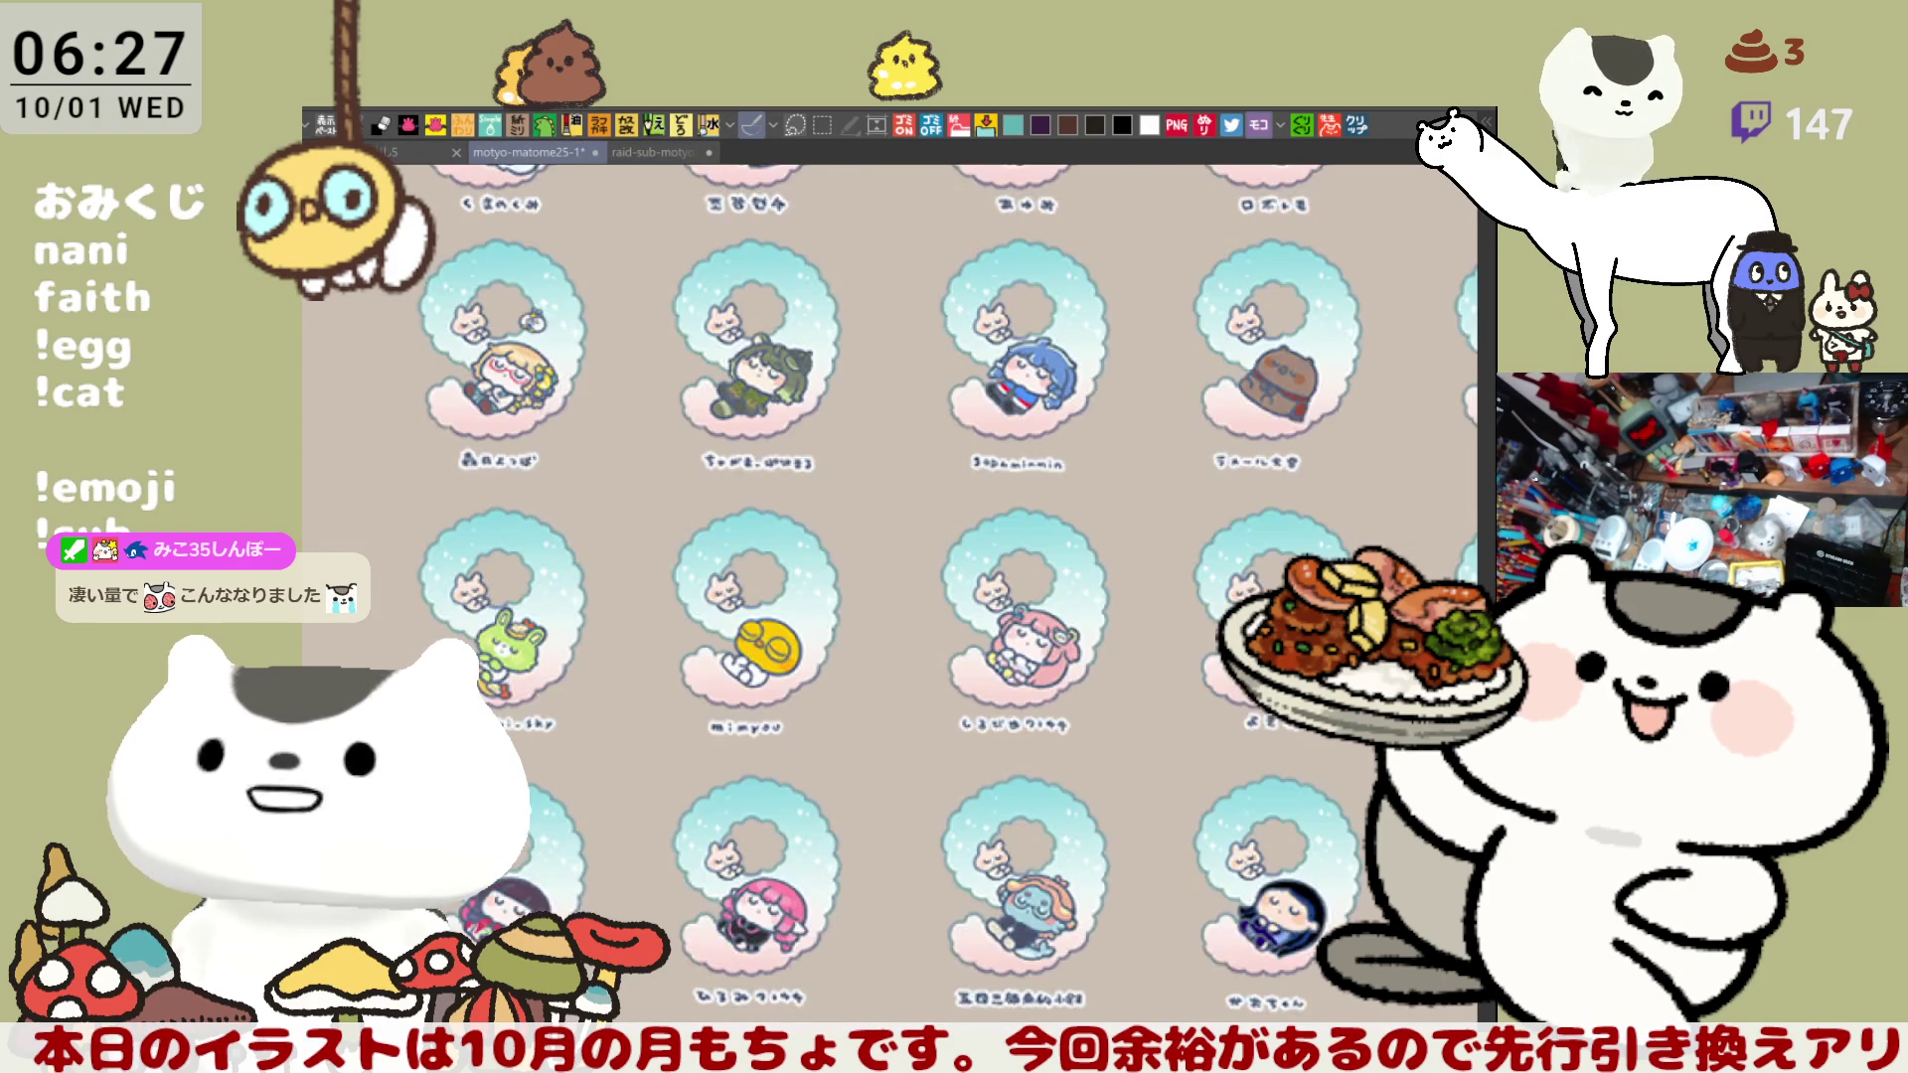
pyautogui.scroll(-10, 890, 586)
pyautogui.moveTo(889, 586)
pyautogui.mouseDown()
pyautogui.moveTo(890, 497)
pyautogui.moveTo(930, 572)
pyautogui.mouseUp()
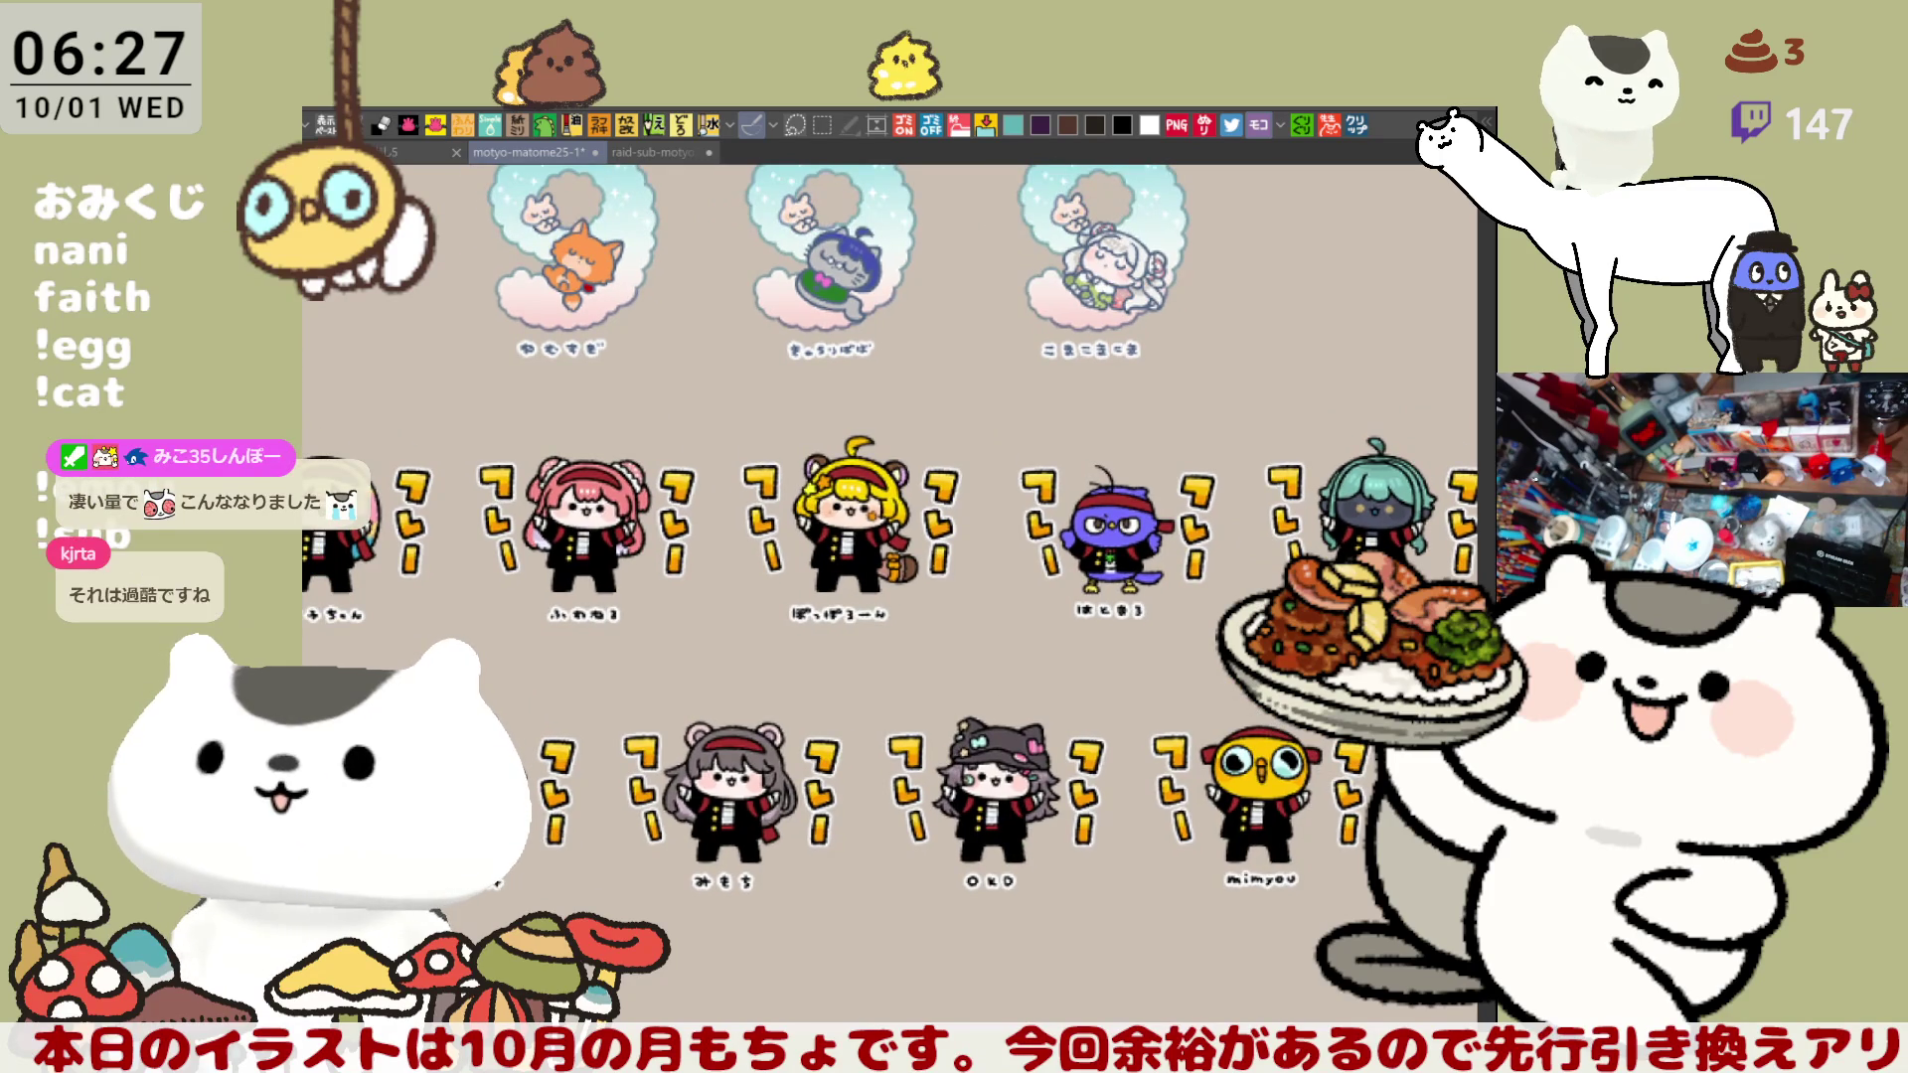
pyautogui.scroll(-2, 956, 740)
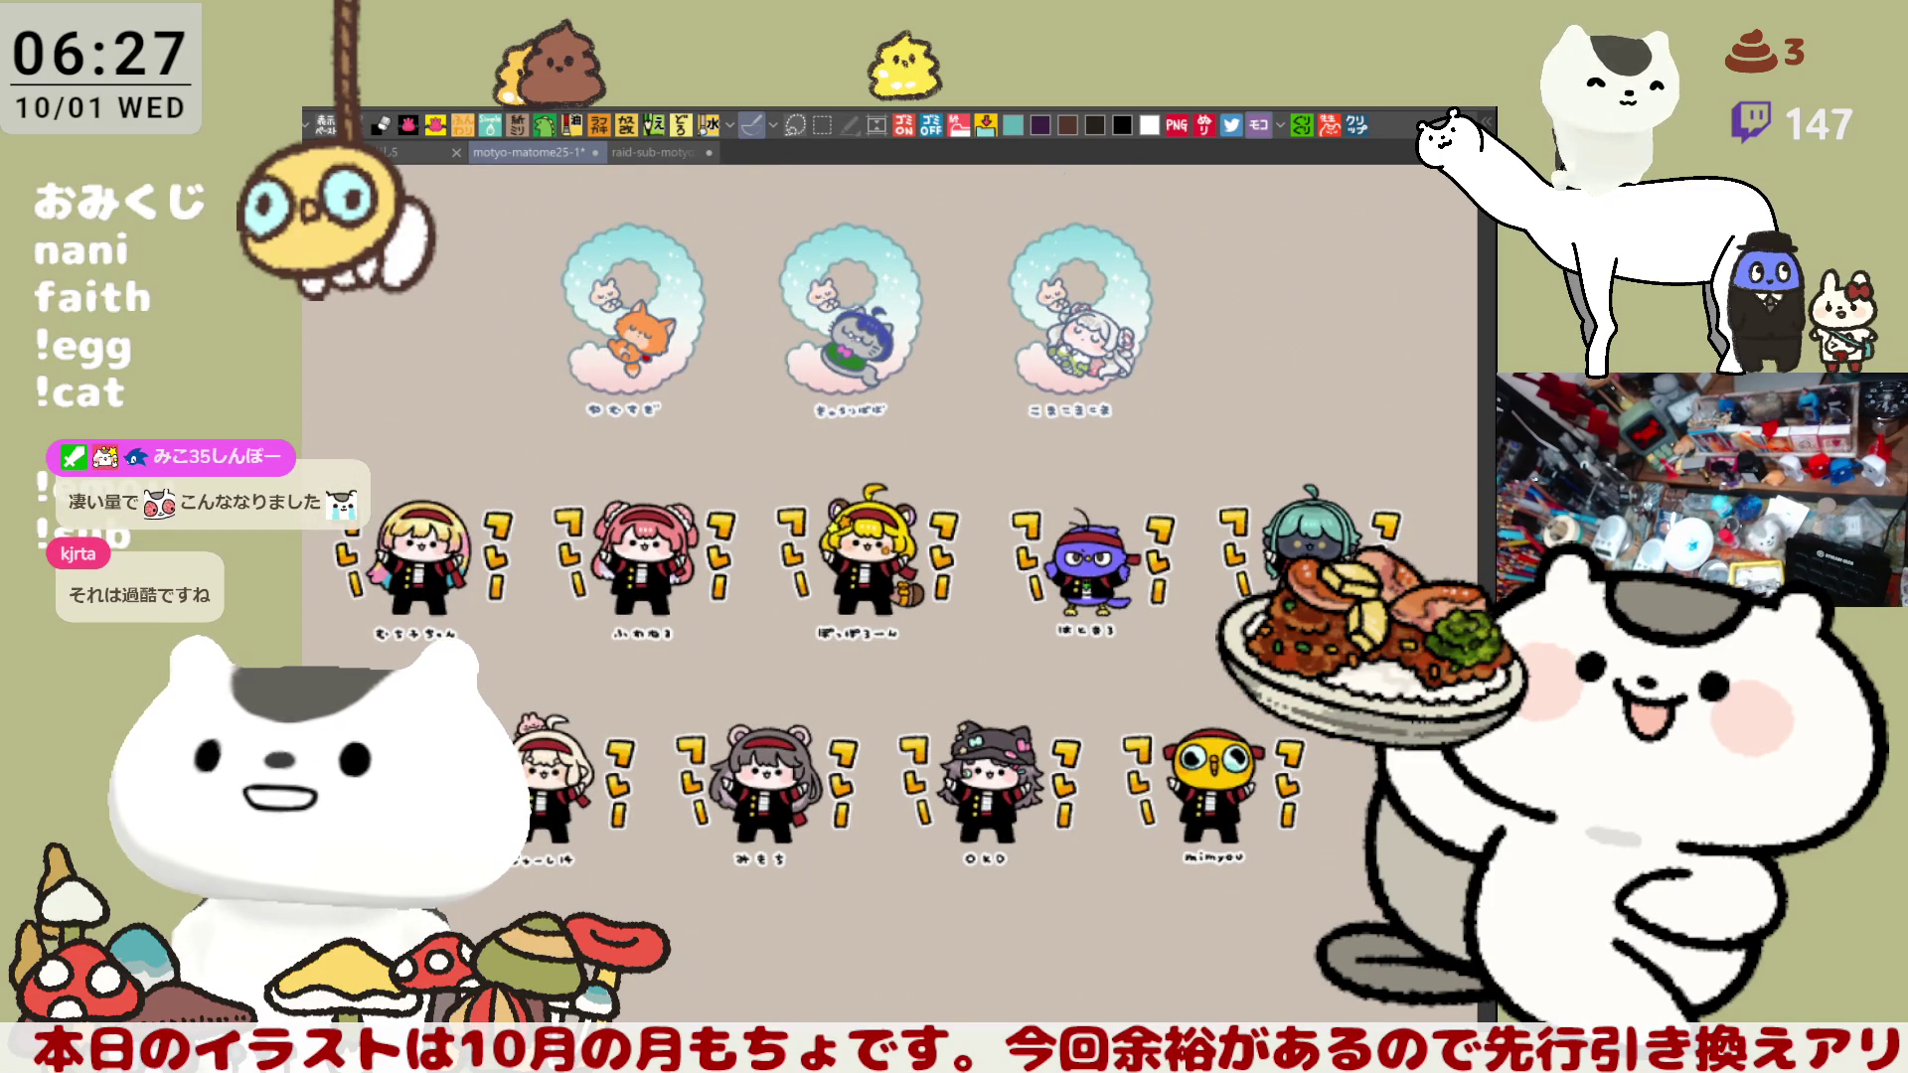
pyautogui.press('Delete')
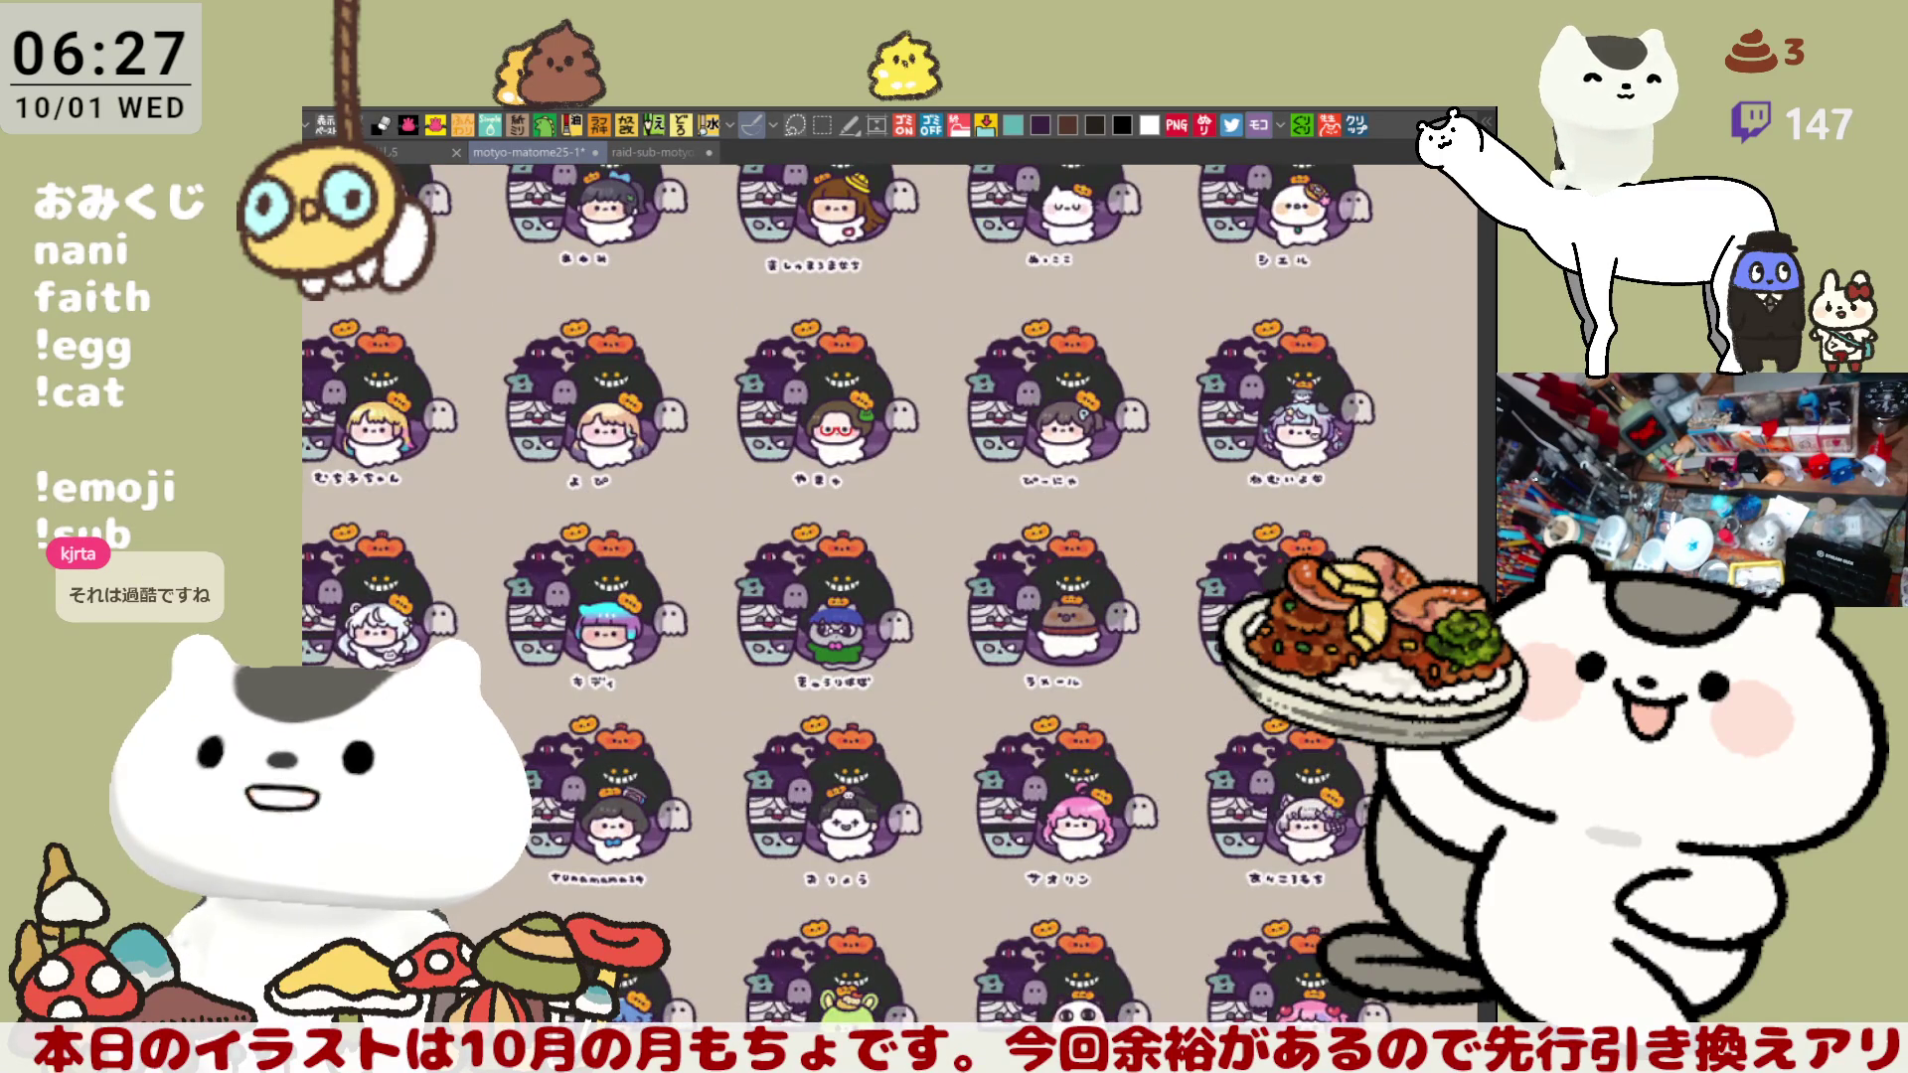
# - Zoom through the icon grid, then return to the character illustration and reposition it
pyautogui.scroll(3, 826, 688)
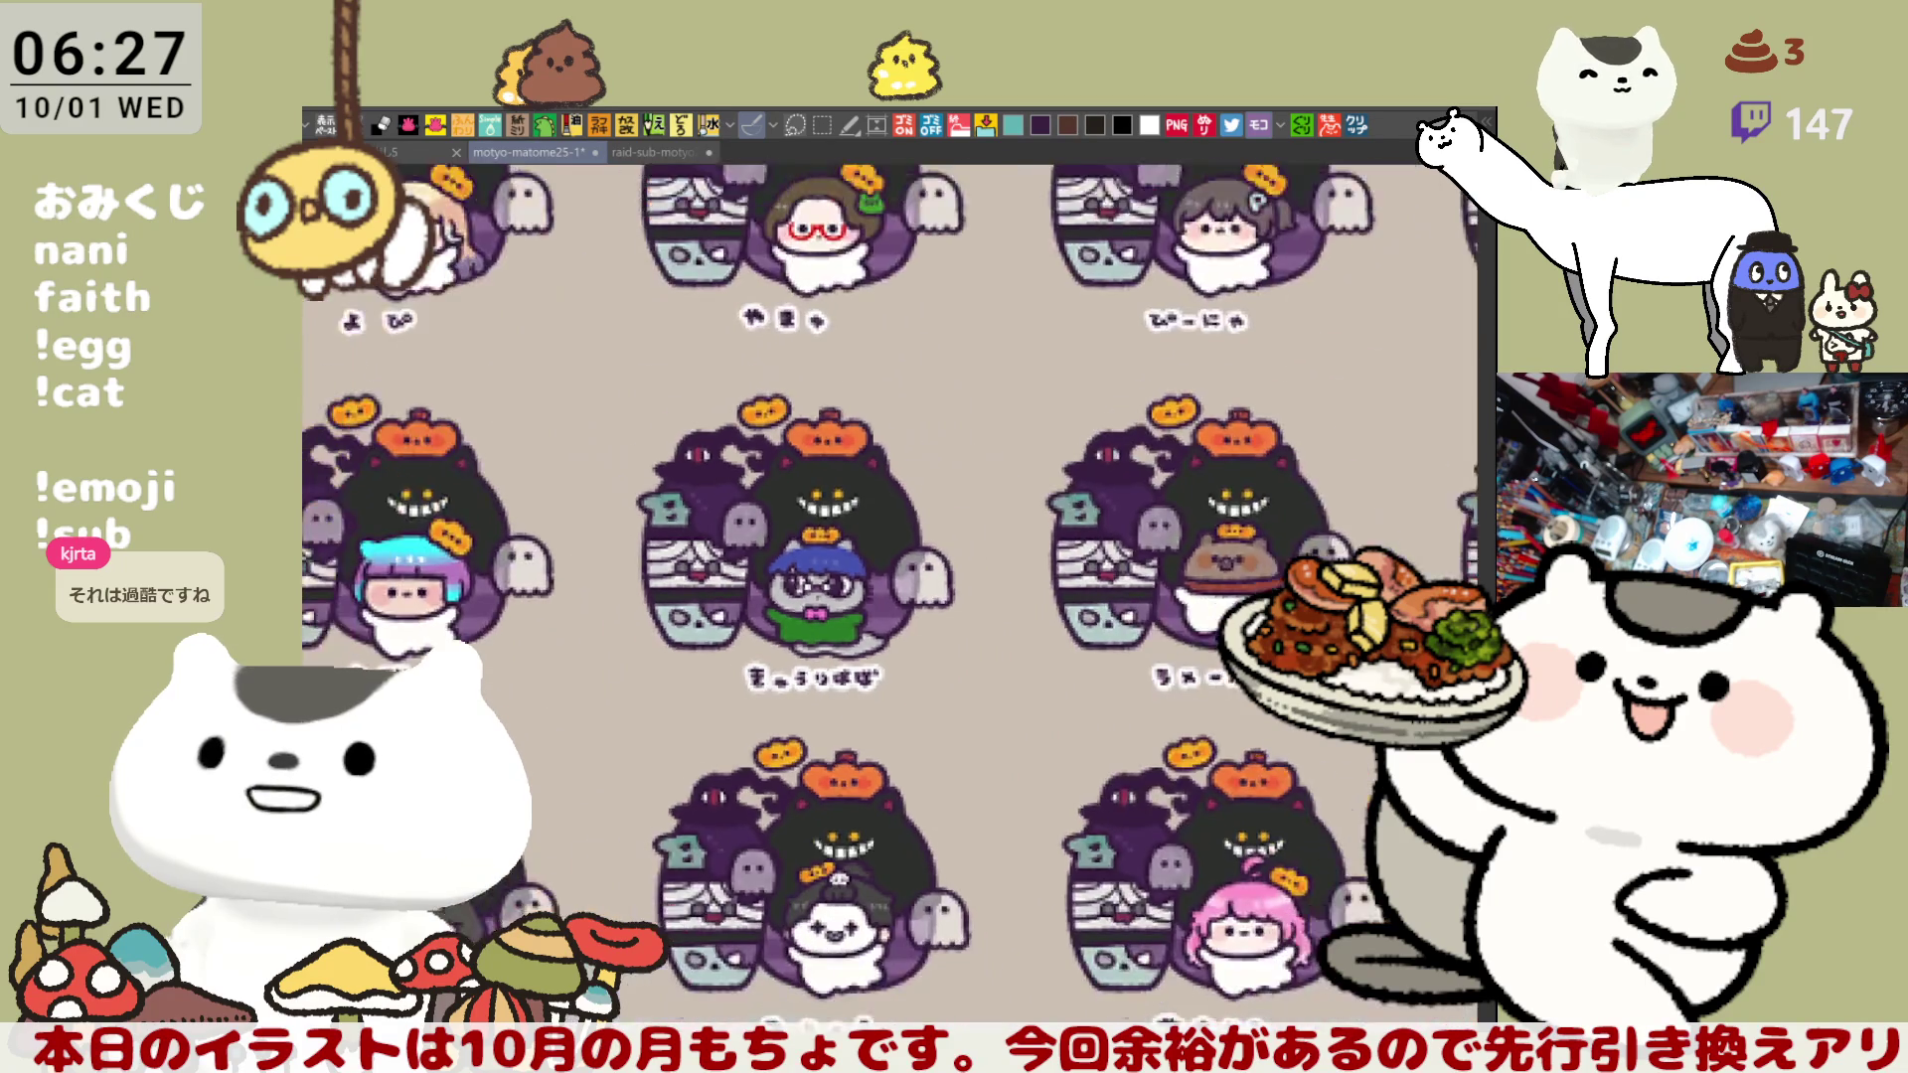
pyautogui.scroll(-5, 858, 678)
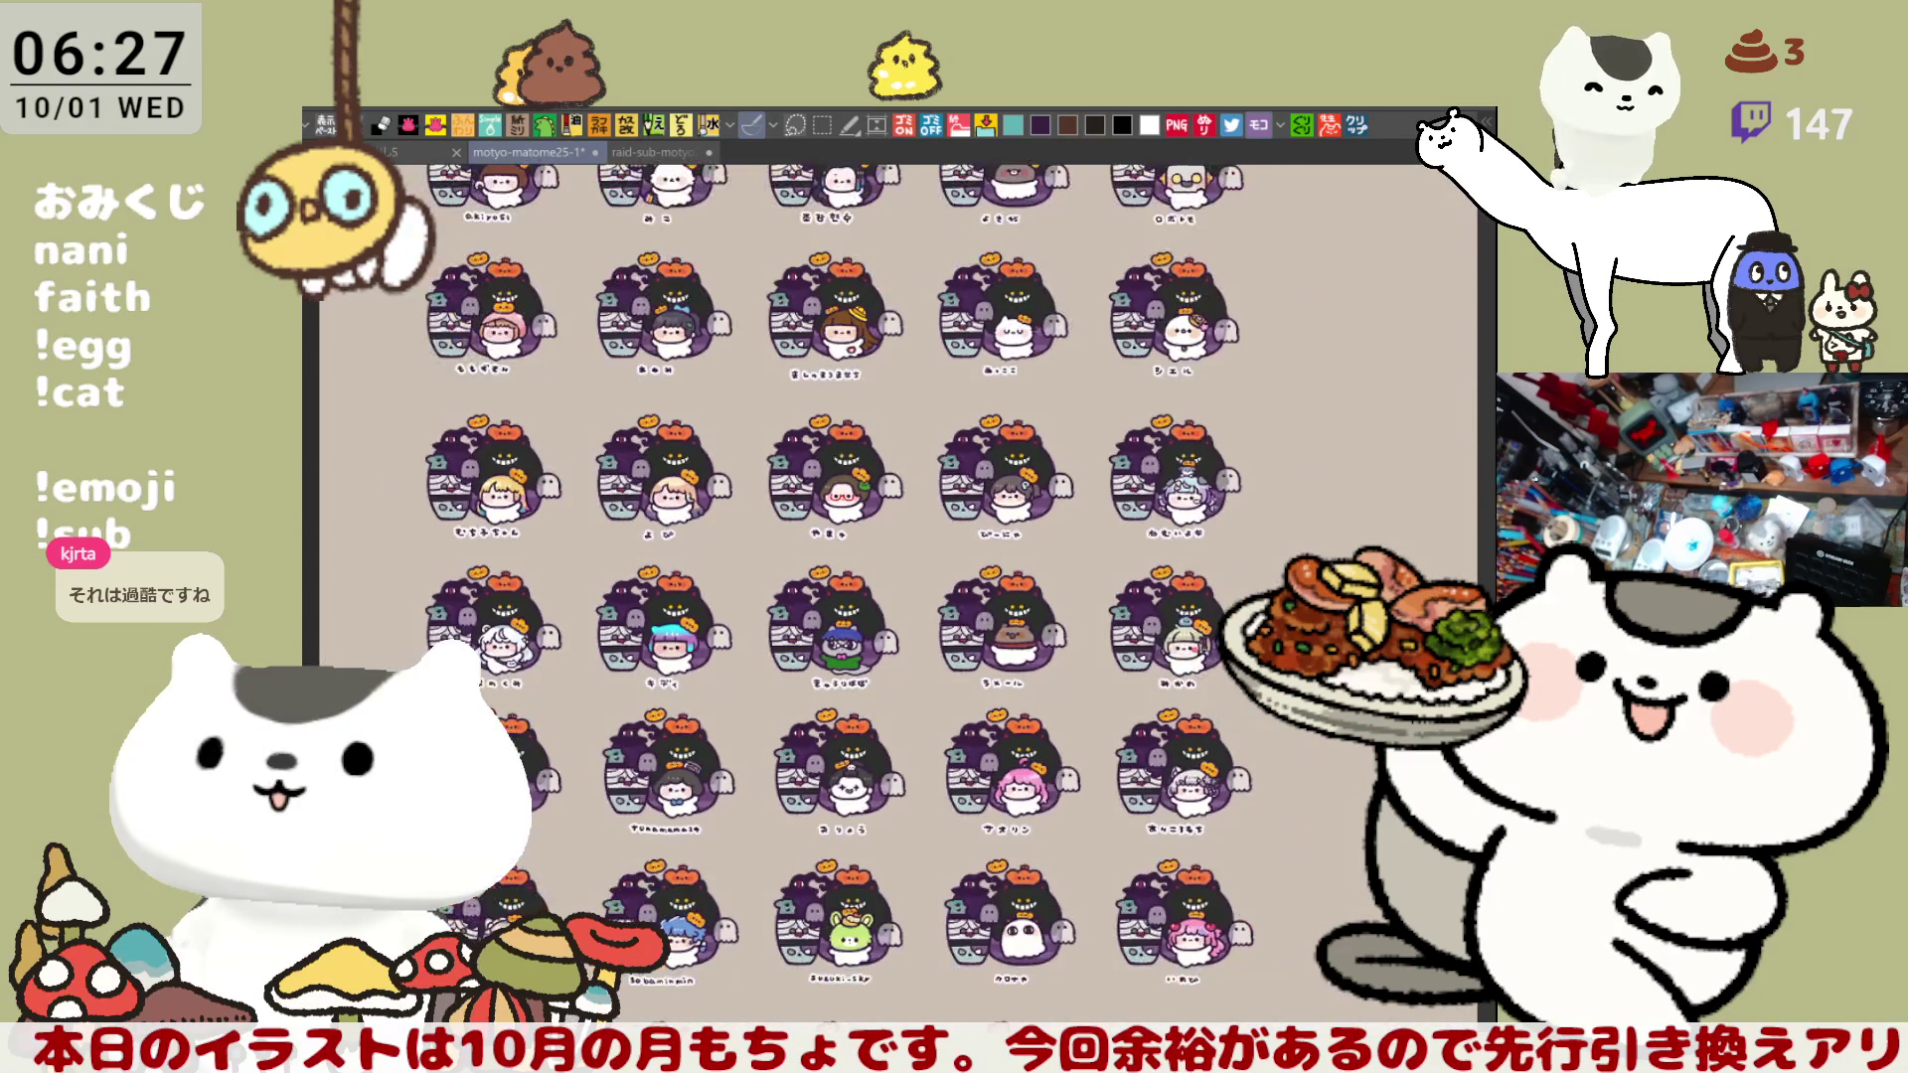
pyautogui.scroll(1, 802, 597)
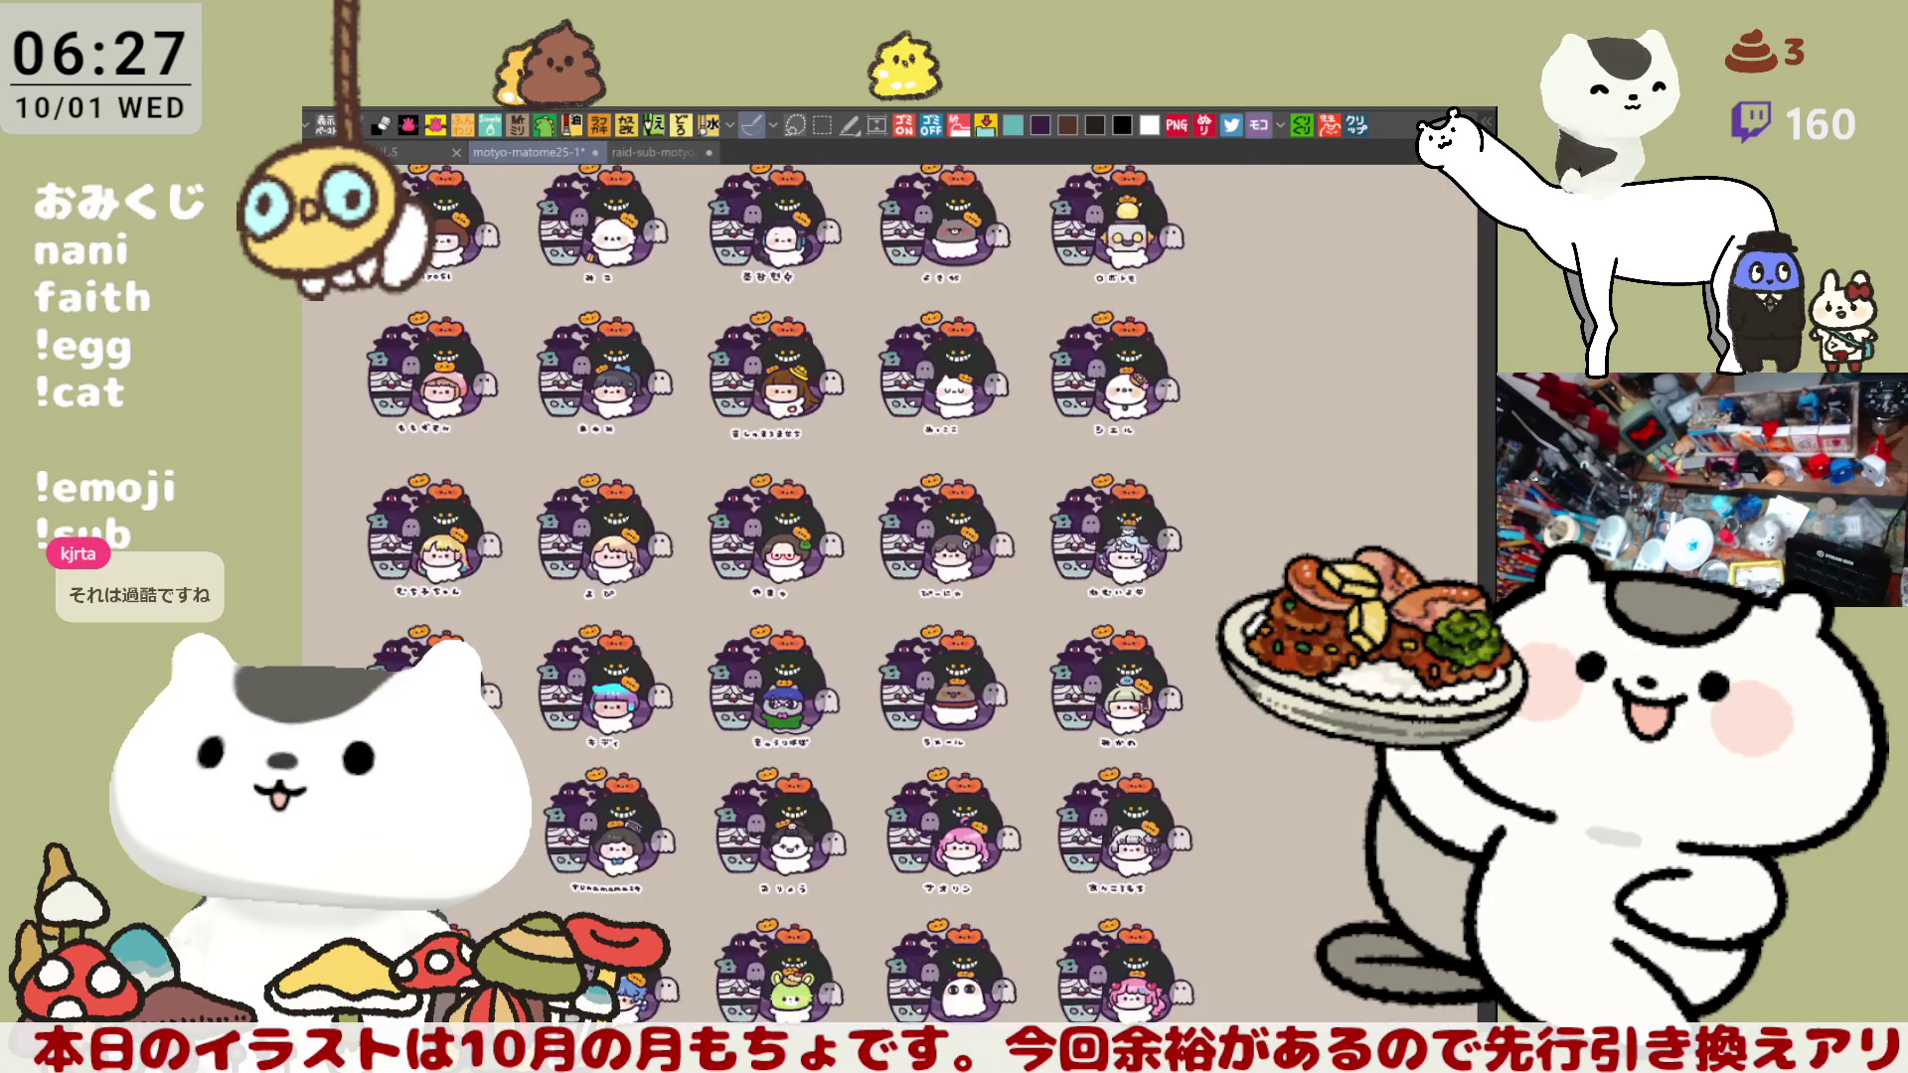
pyautogui.scroll(-2, 802, 598)
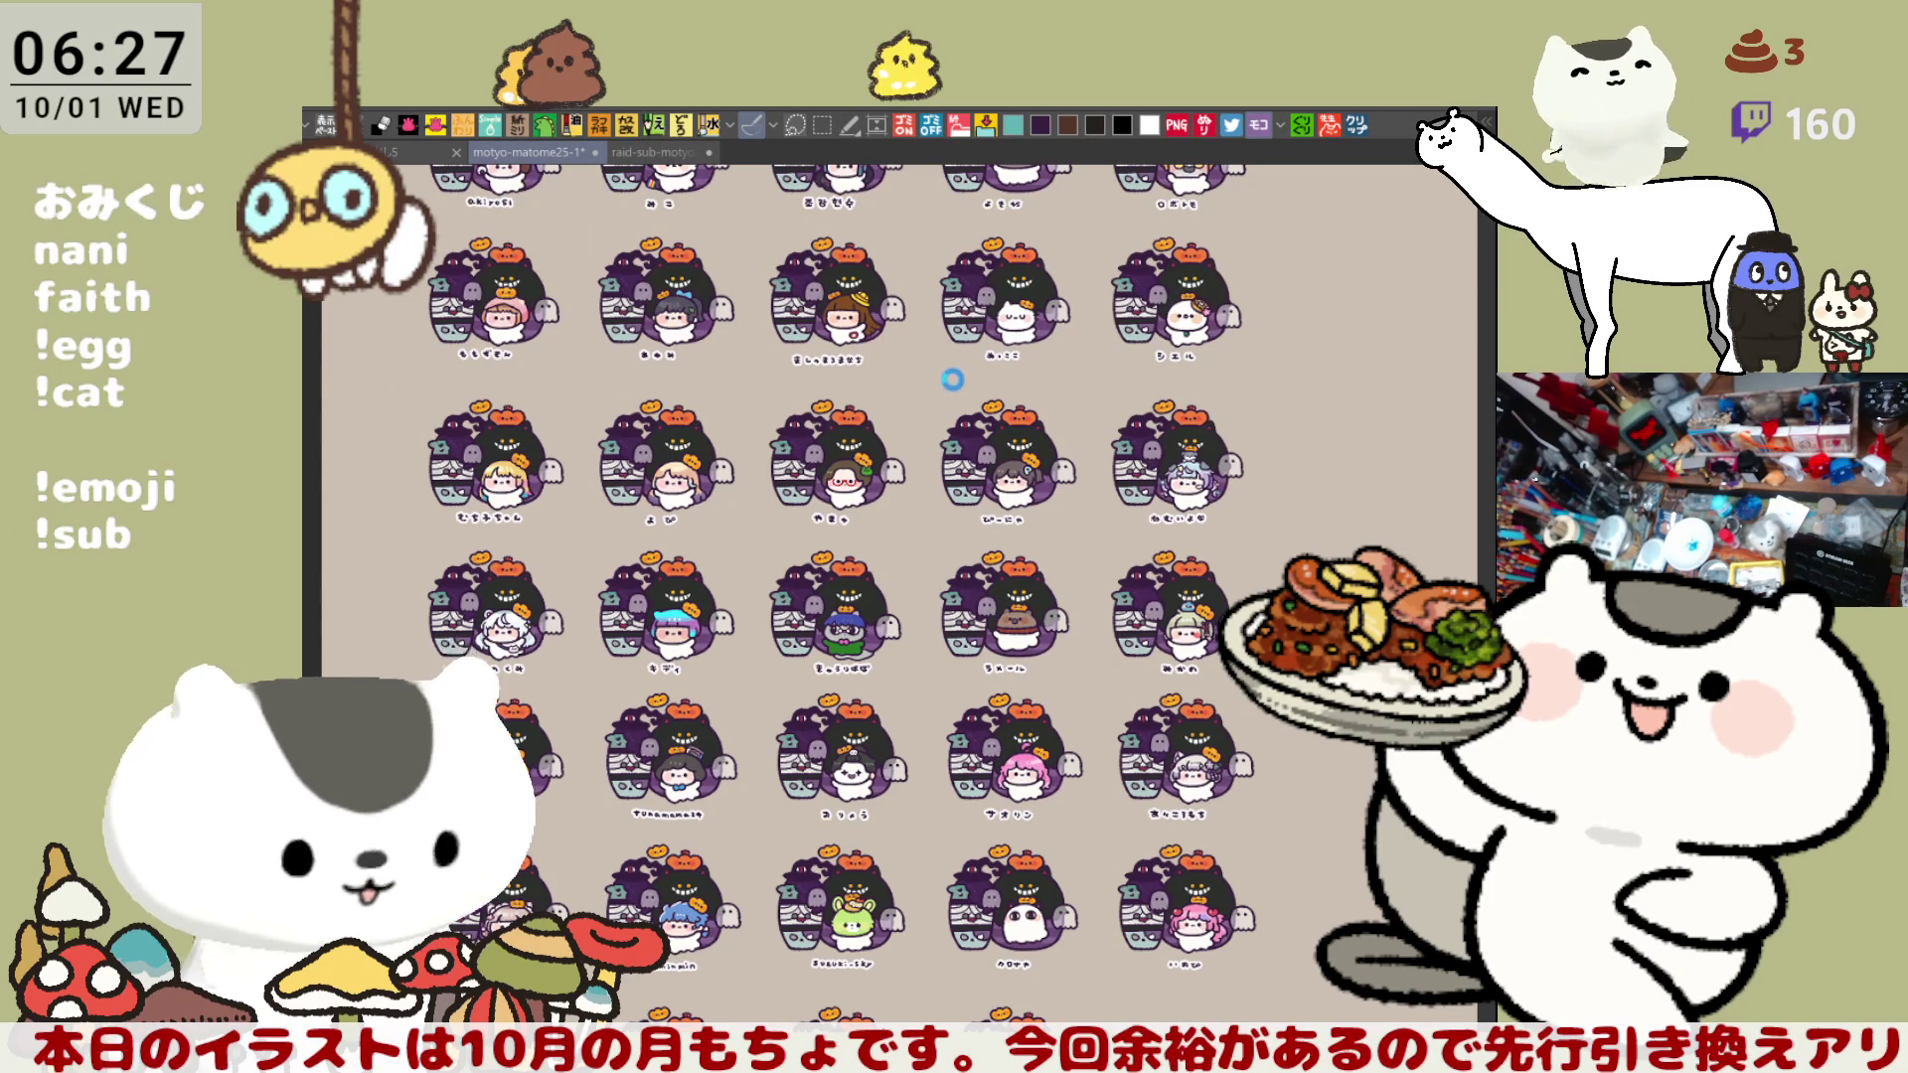
pyautogui.click(668, 152)
pyautogui.moveTo(847, 672)
pyautogui.mouseDown()
pyautogui.moveTo(810, 806)
pyautogui.moveTo(778, 708)
pyautogui.mouseUp()
# - Centre the character in view and fill the whole hat dark brown
pyautogui.scroll(3, 780, 712)
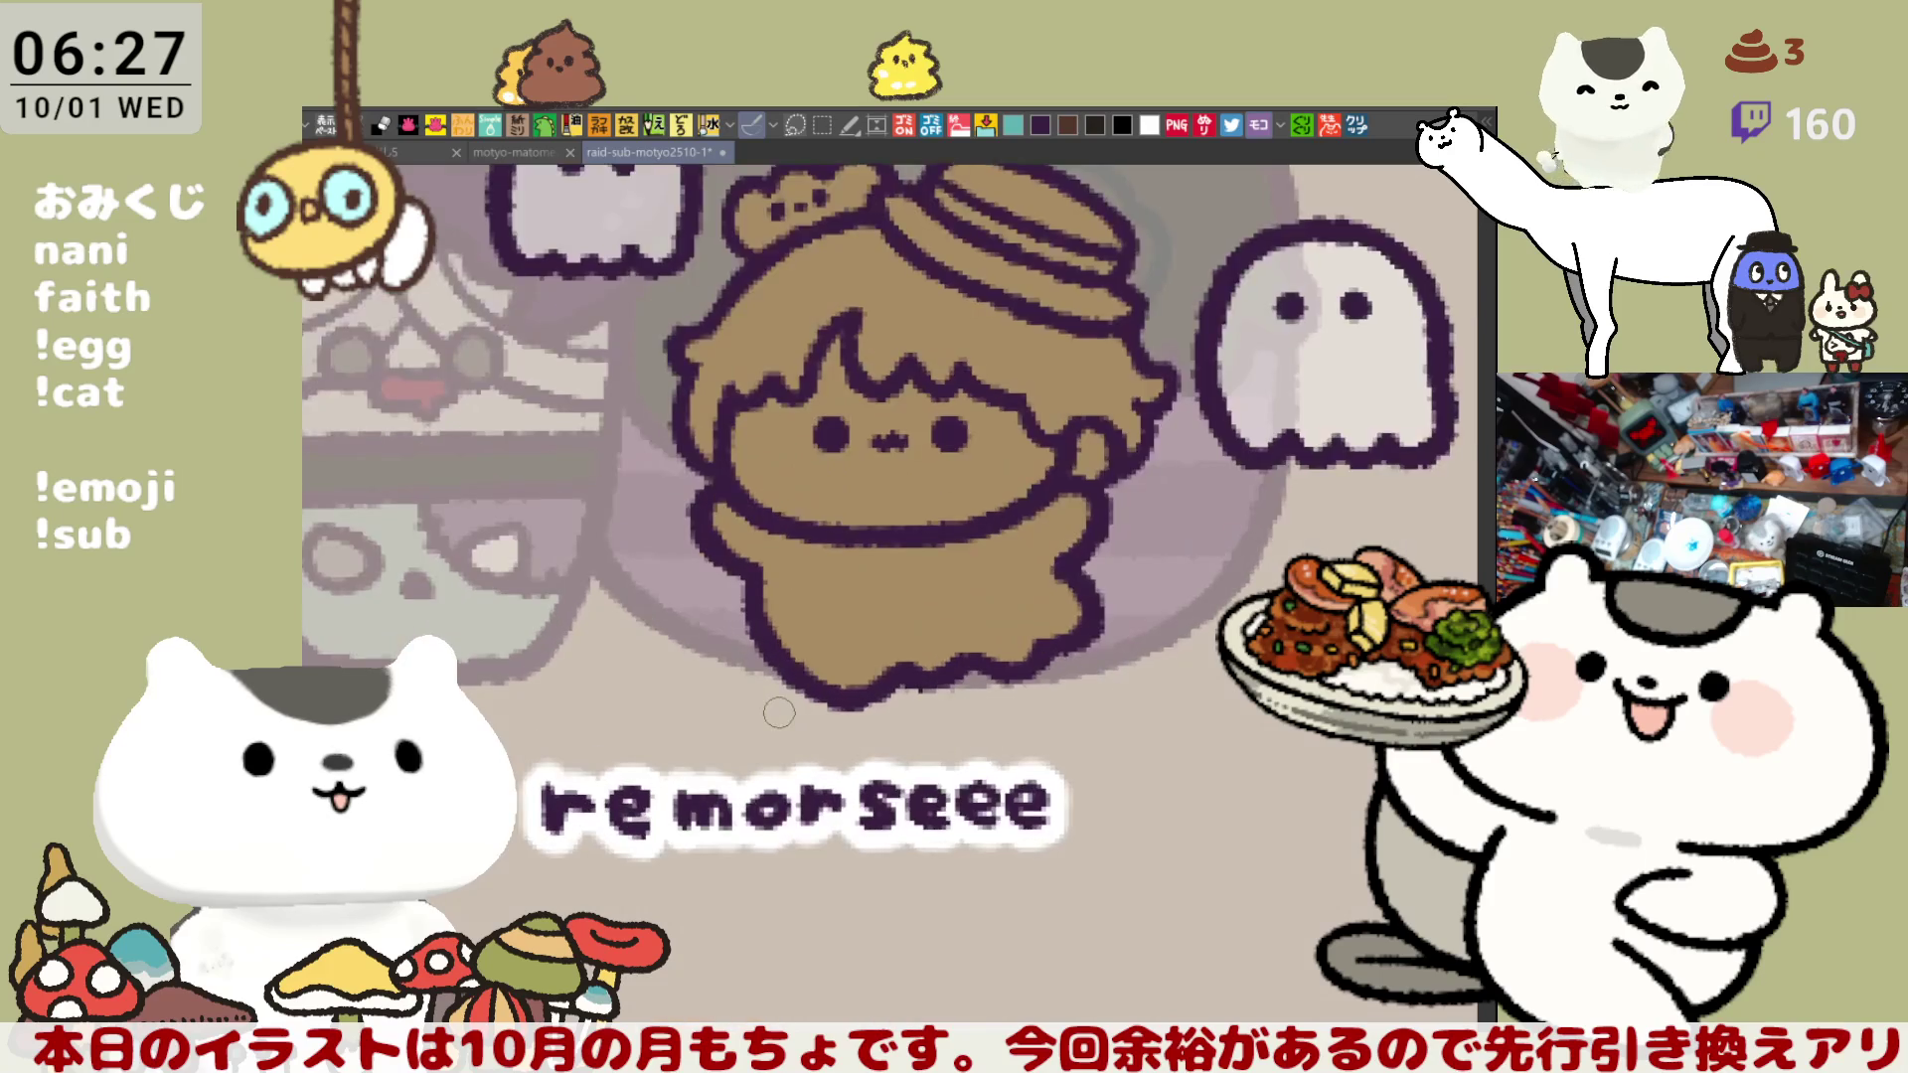
pyautogui.moveTo(1092, 463); pyautogui.dragTo(1087, 640)
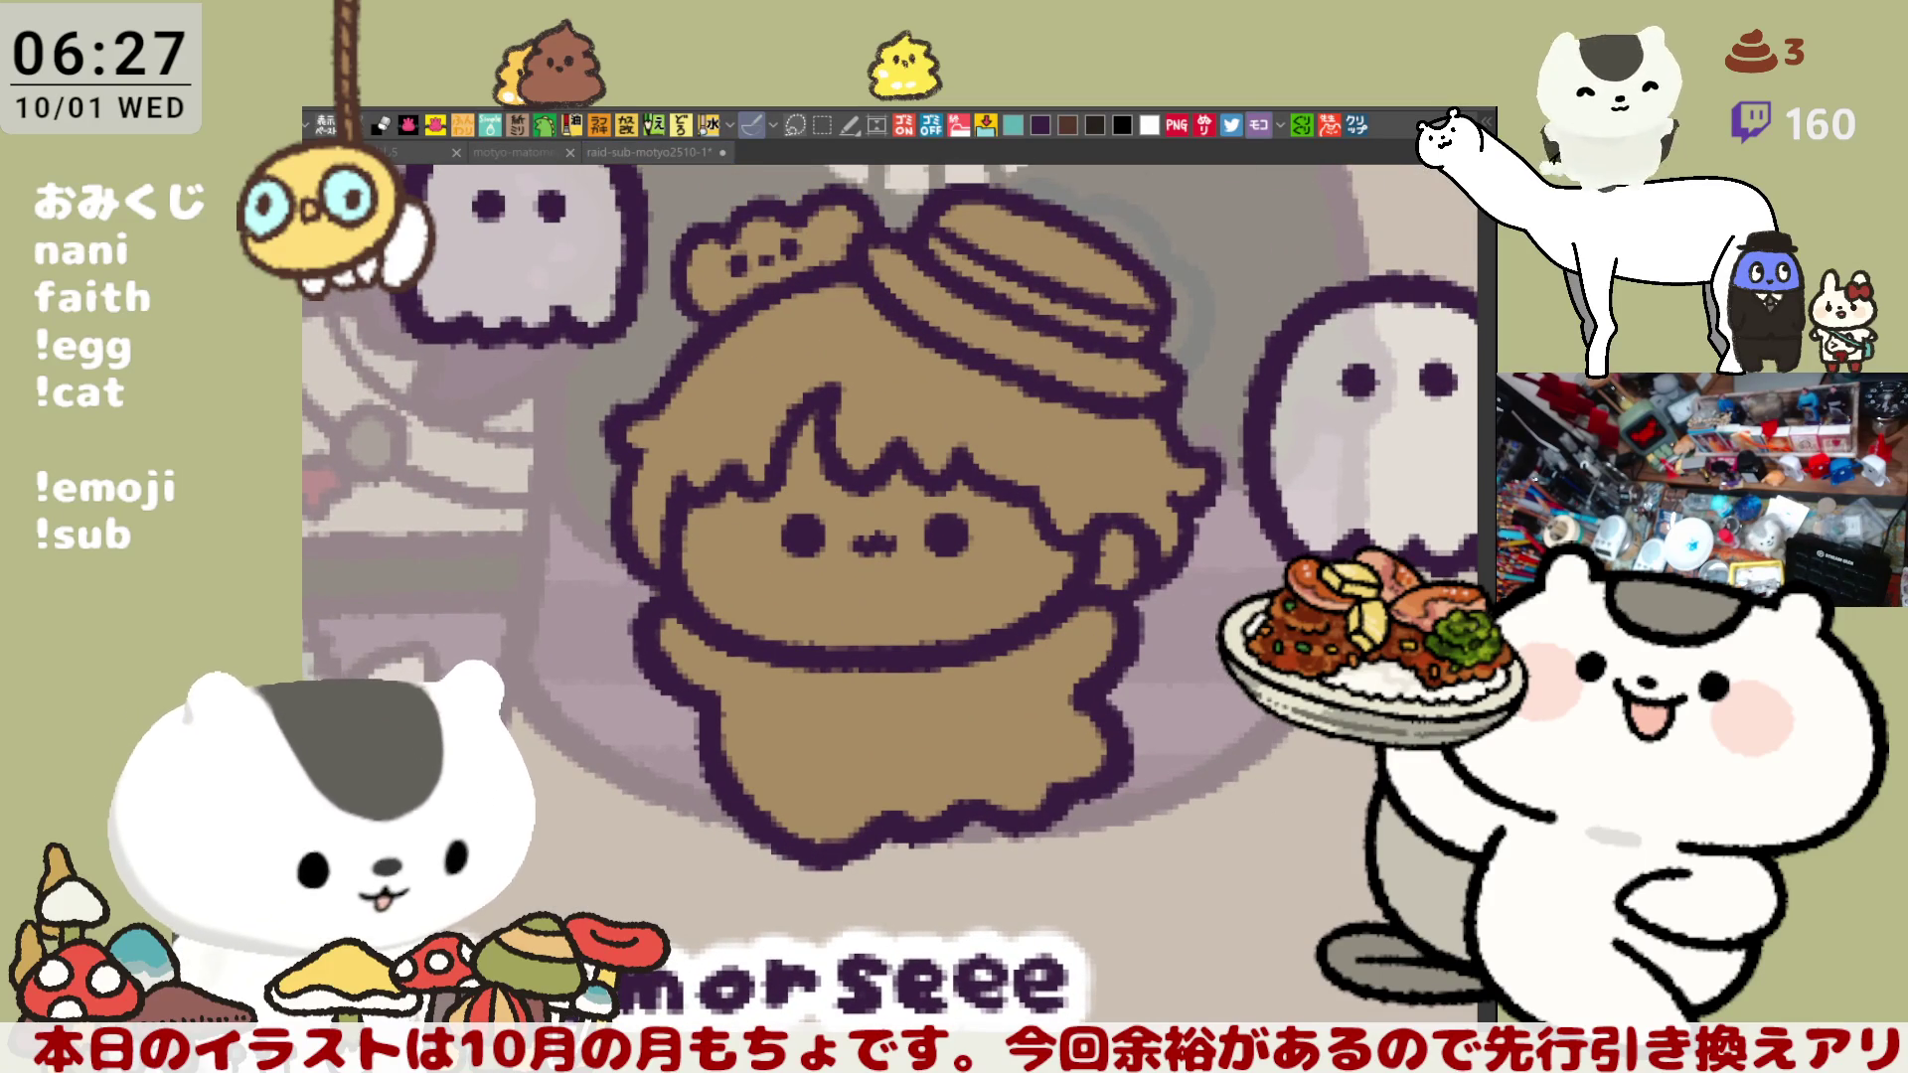
pyautogui.click(994, 368)
pyautogui.click(996, 259)
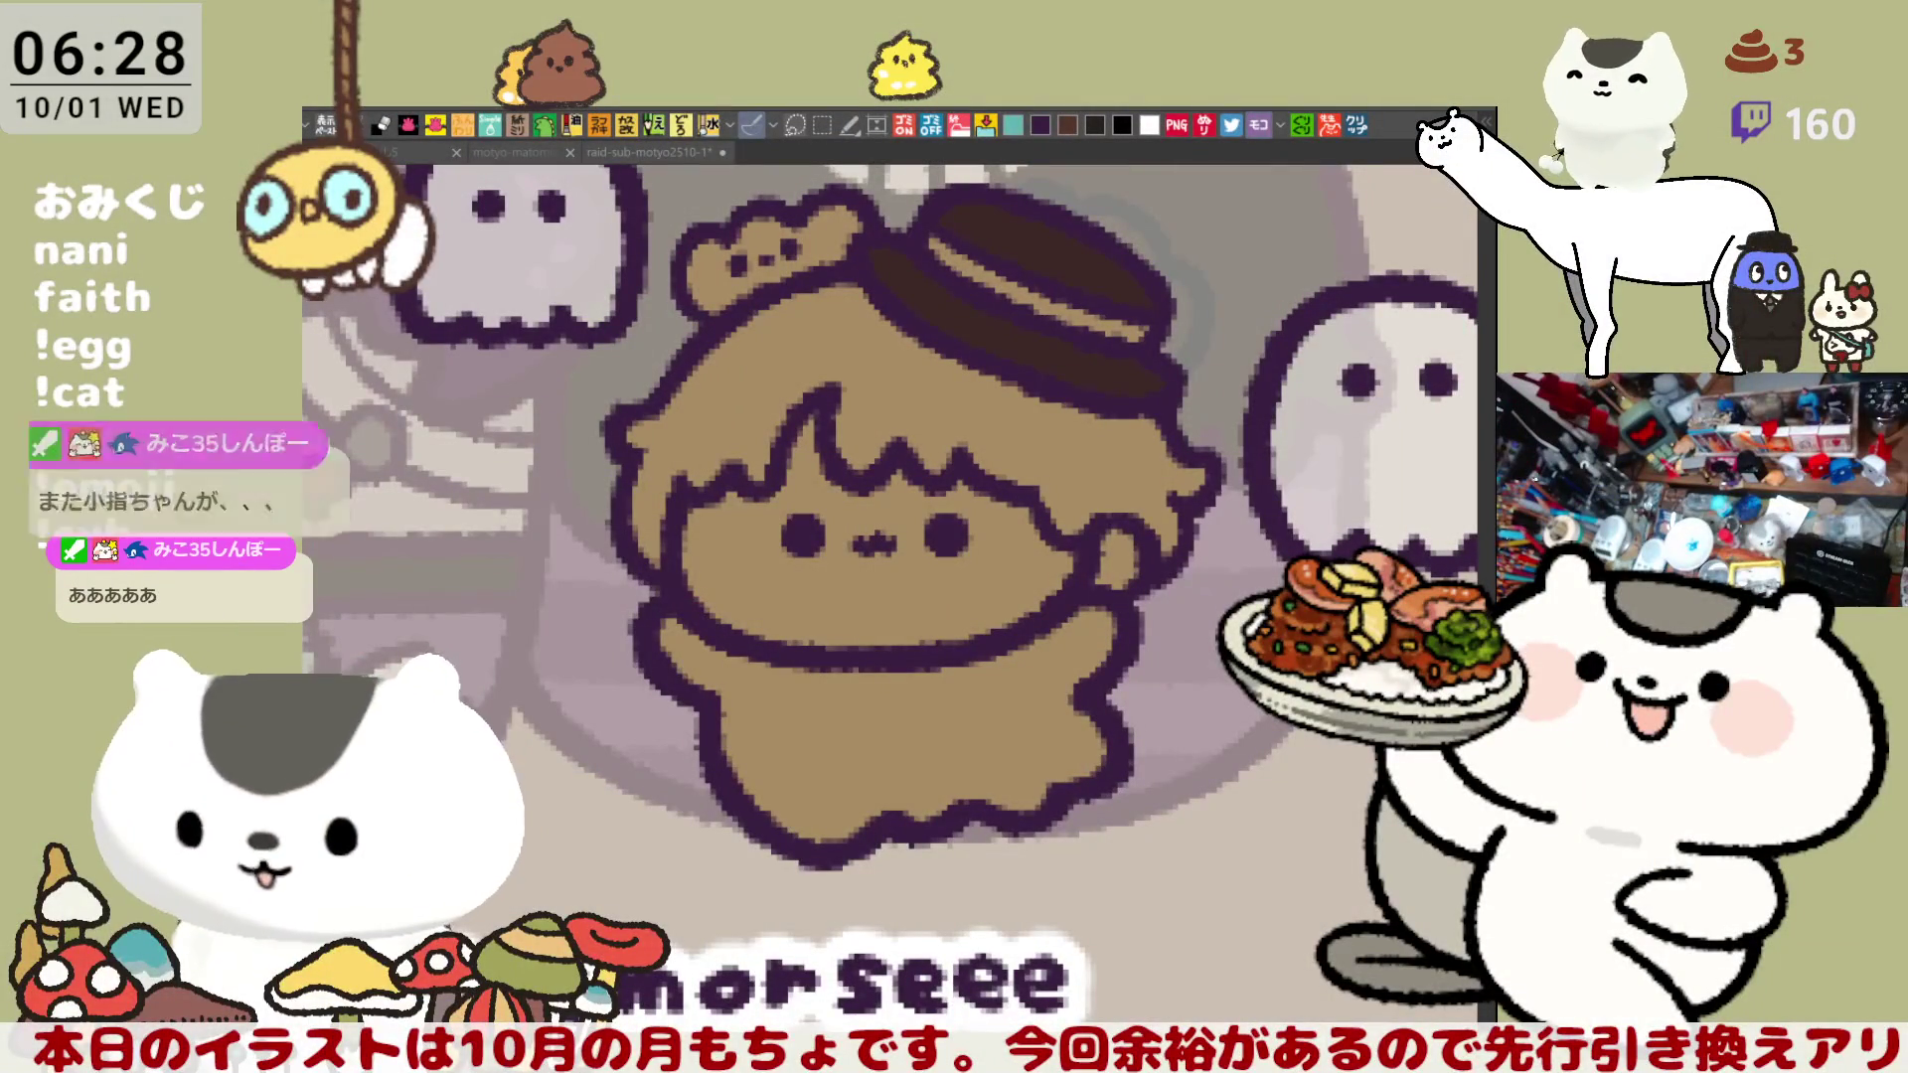
# - Paint a teal band around the hat and fill the face a pale skin colour
pyautogui.scroll(3, 1058, 563)
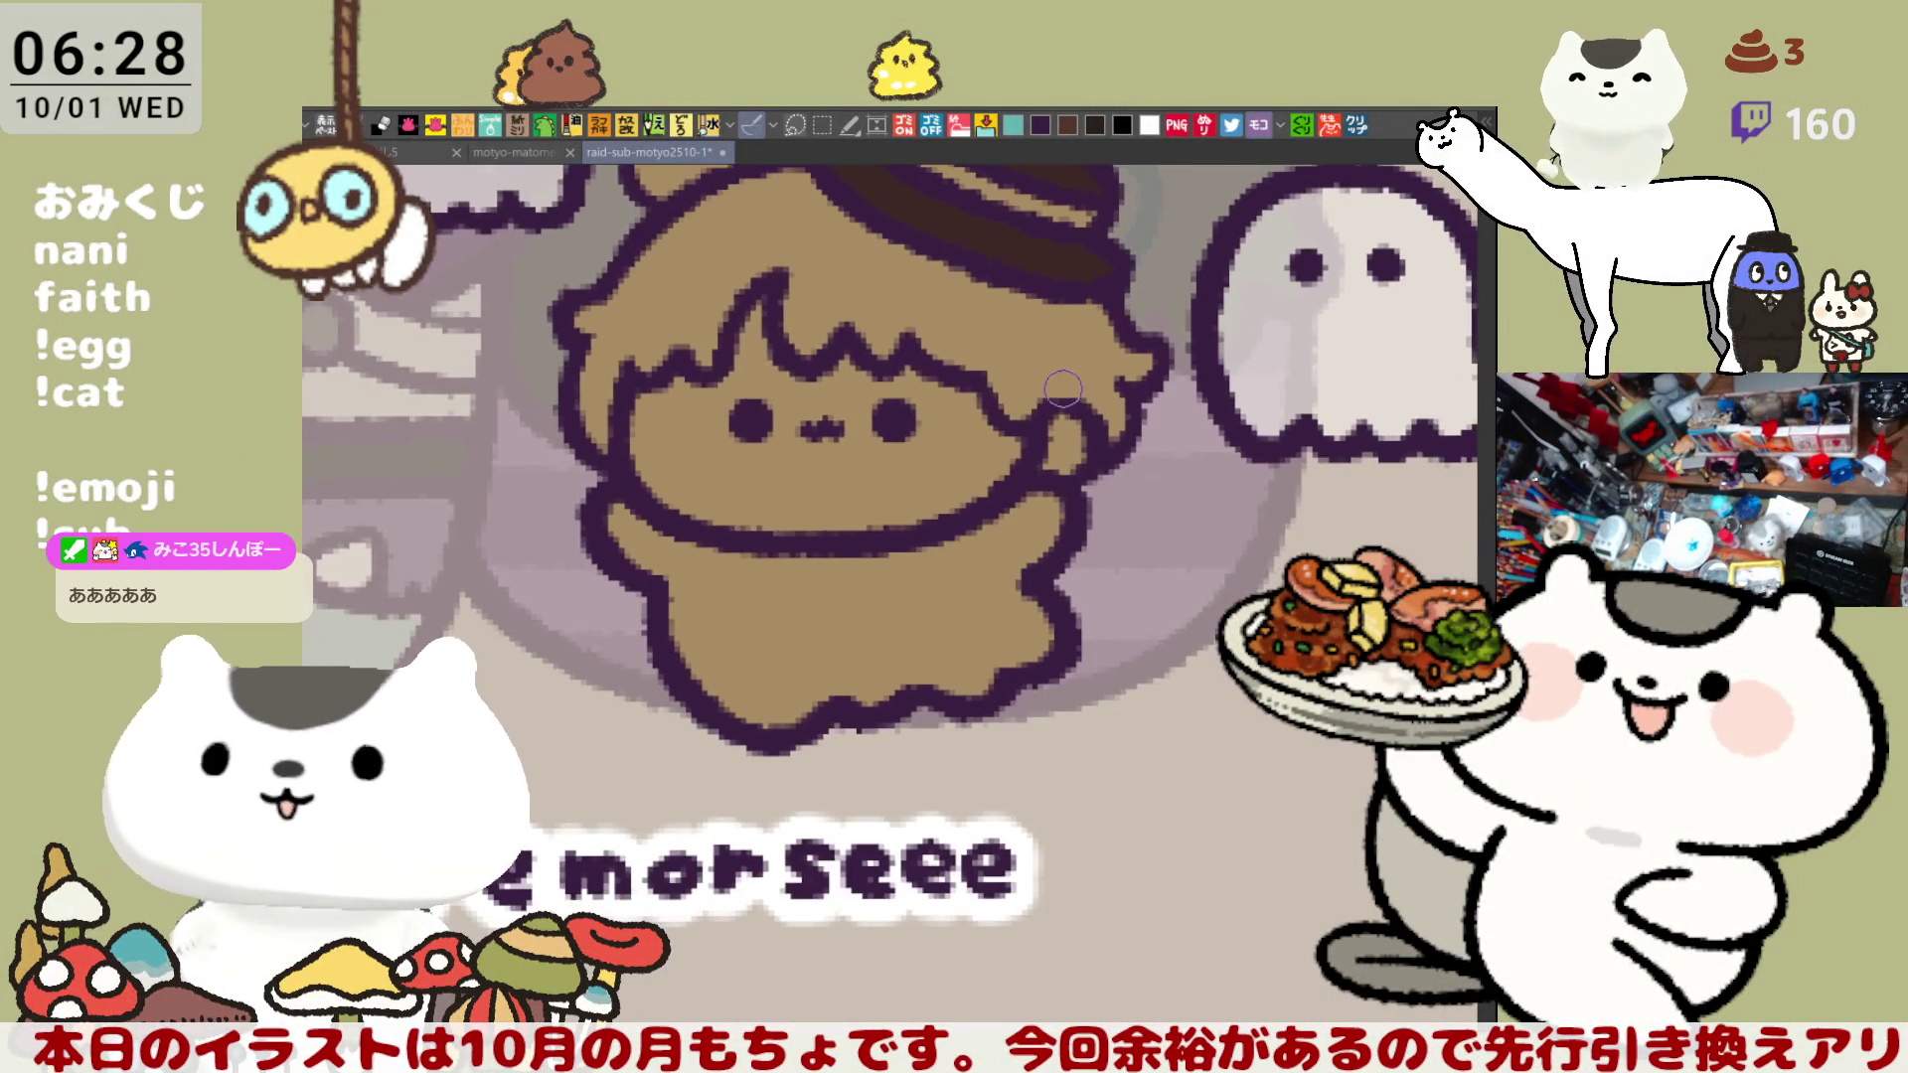
pyautogui.moveTo(894, 320); pyautogui.dragTo(1101, 401)
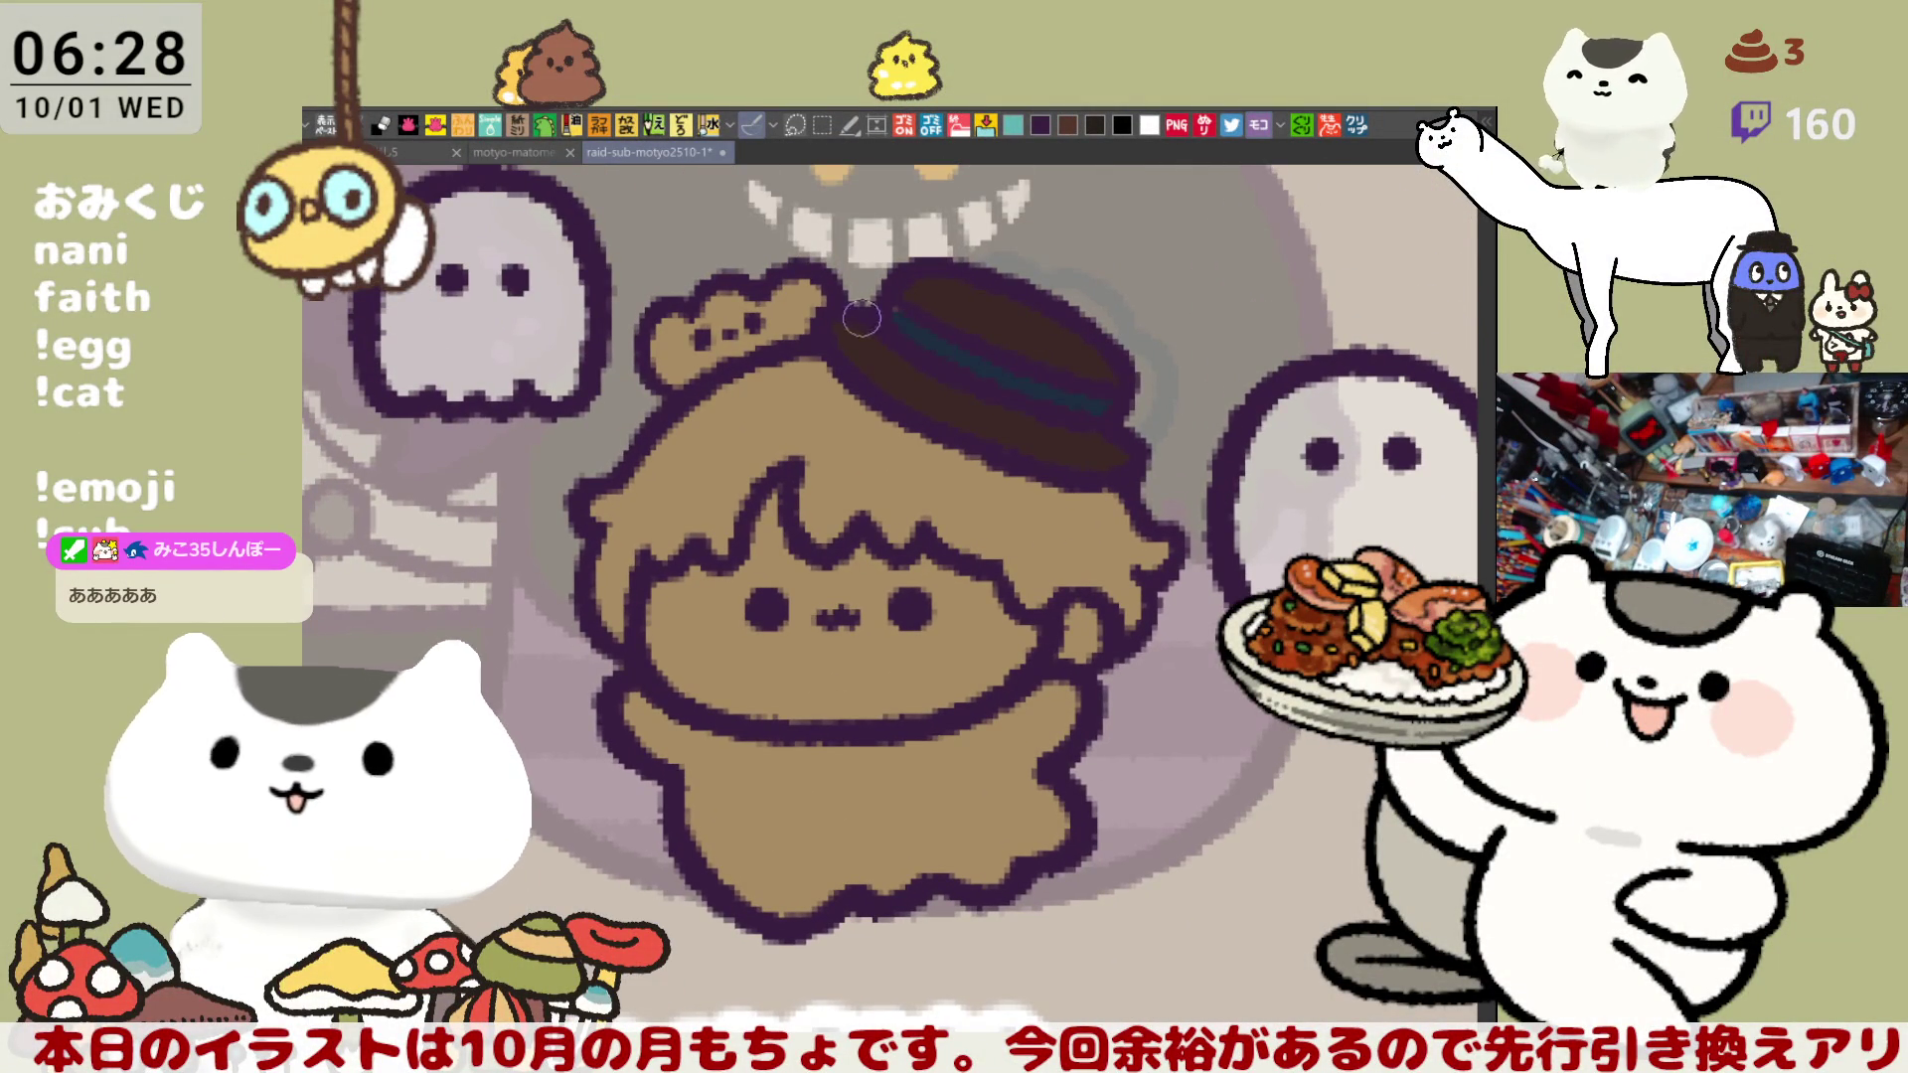
pyautogui.scroll(-2, 894, 332)
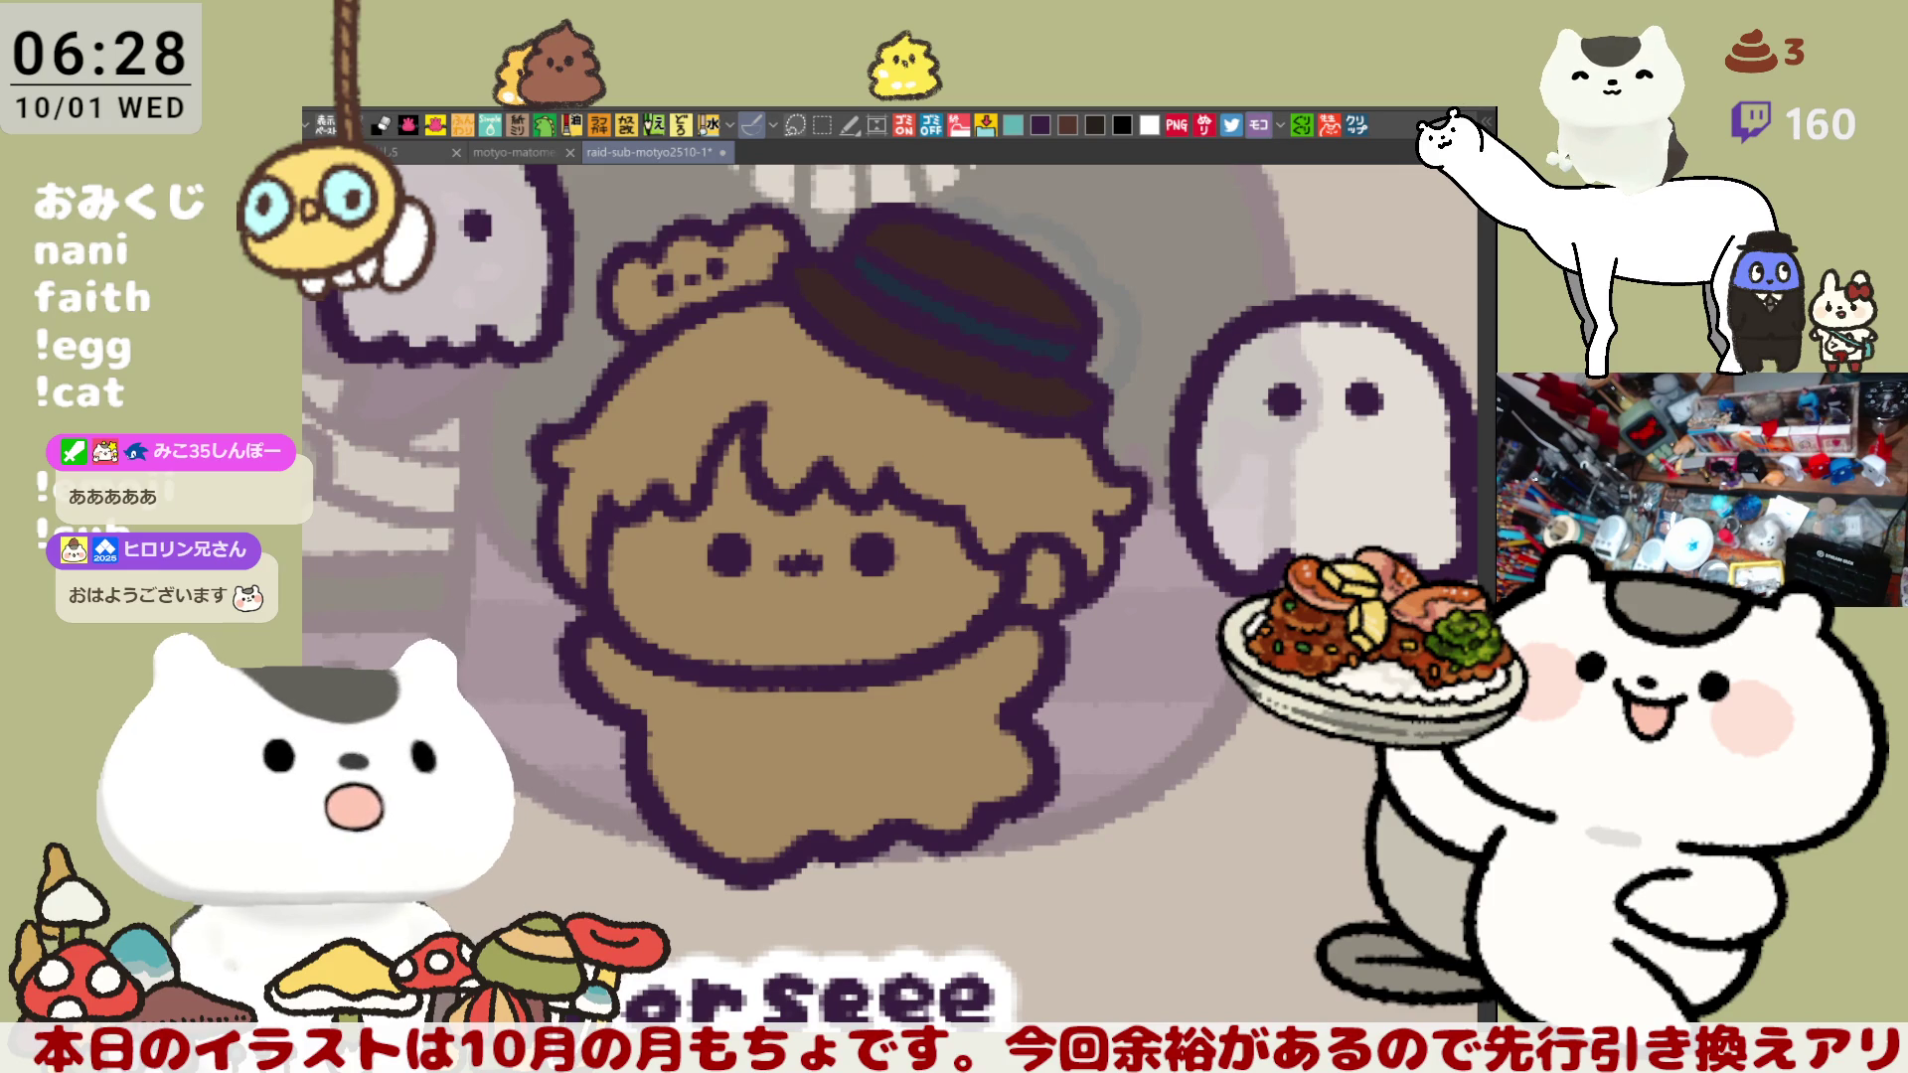
pyautogui.click(736, 514)
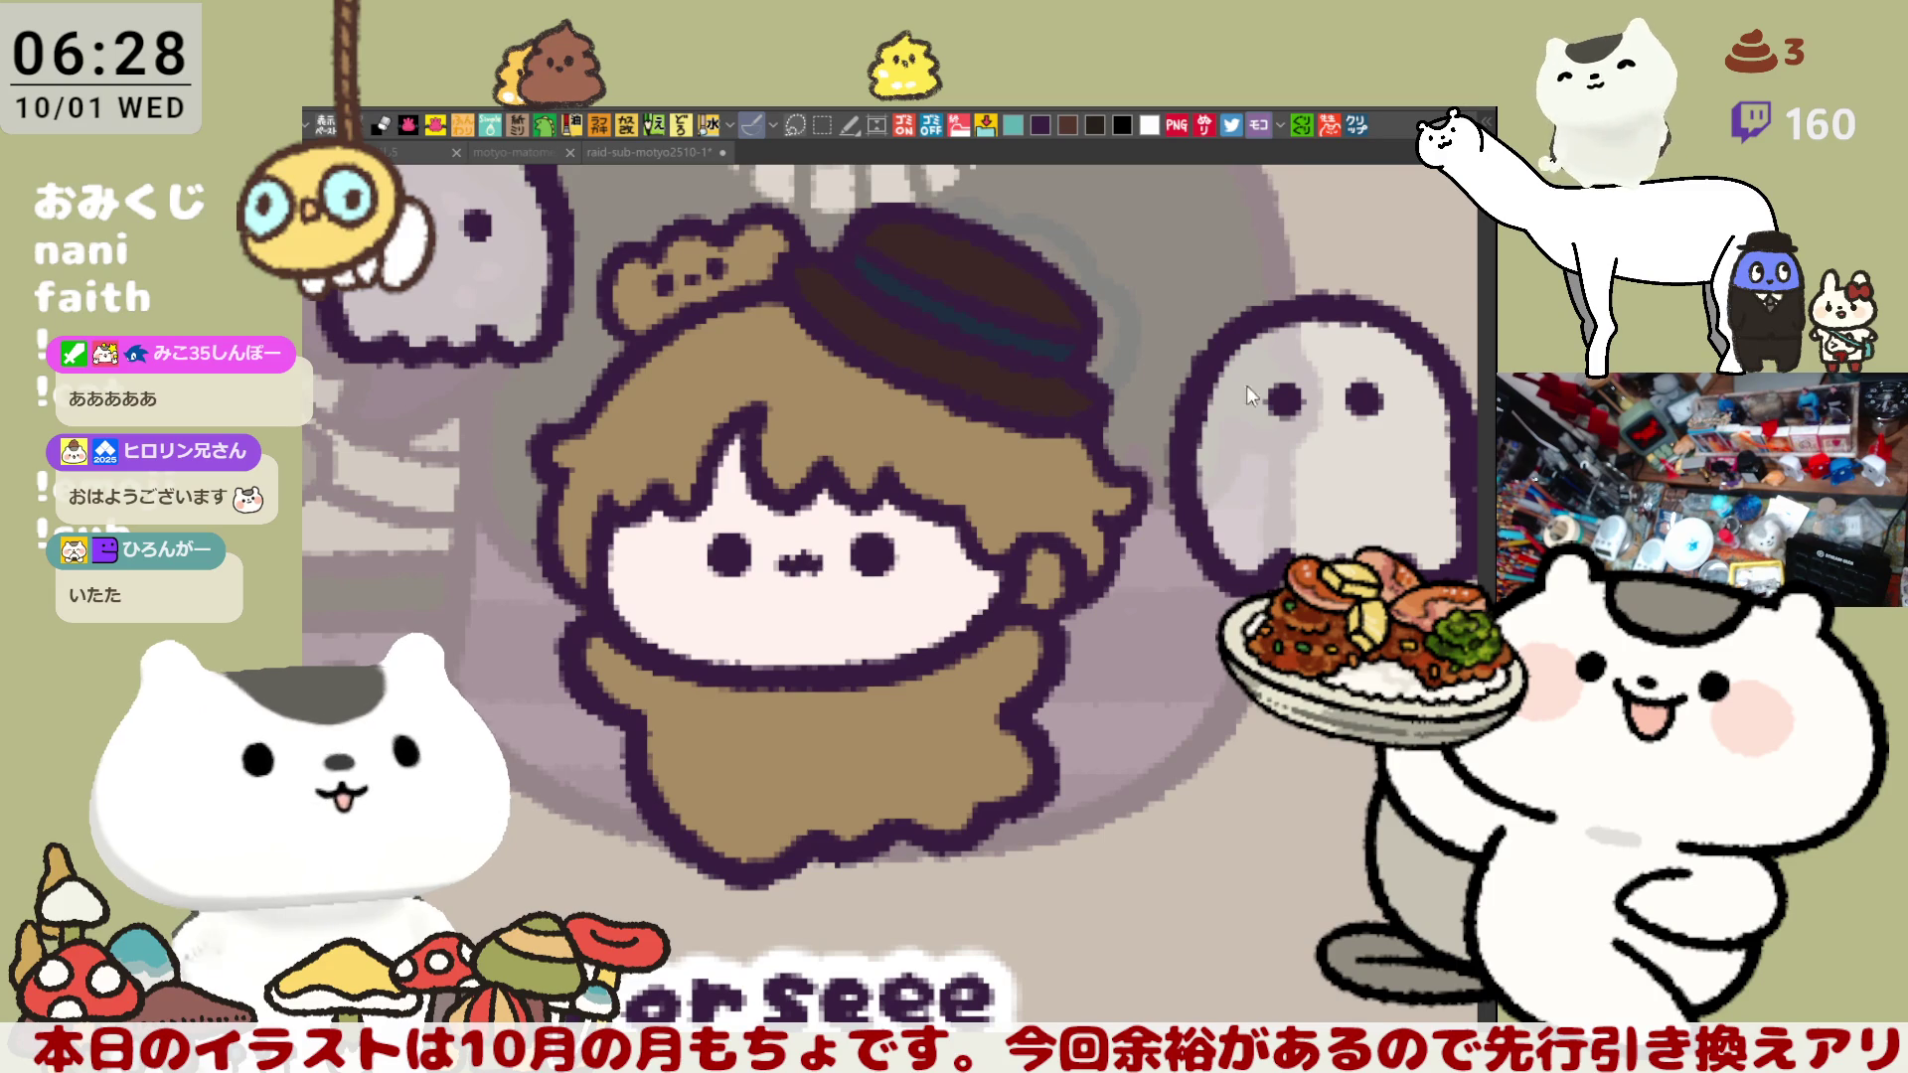
# - Fill the robe white and make the small bear shape orange with darker shading
pyautogui.click(907, 725)
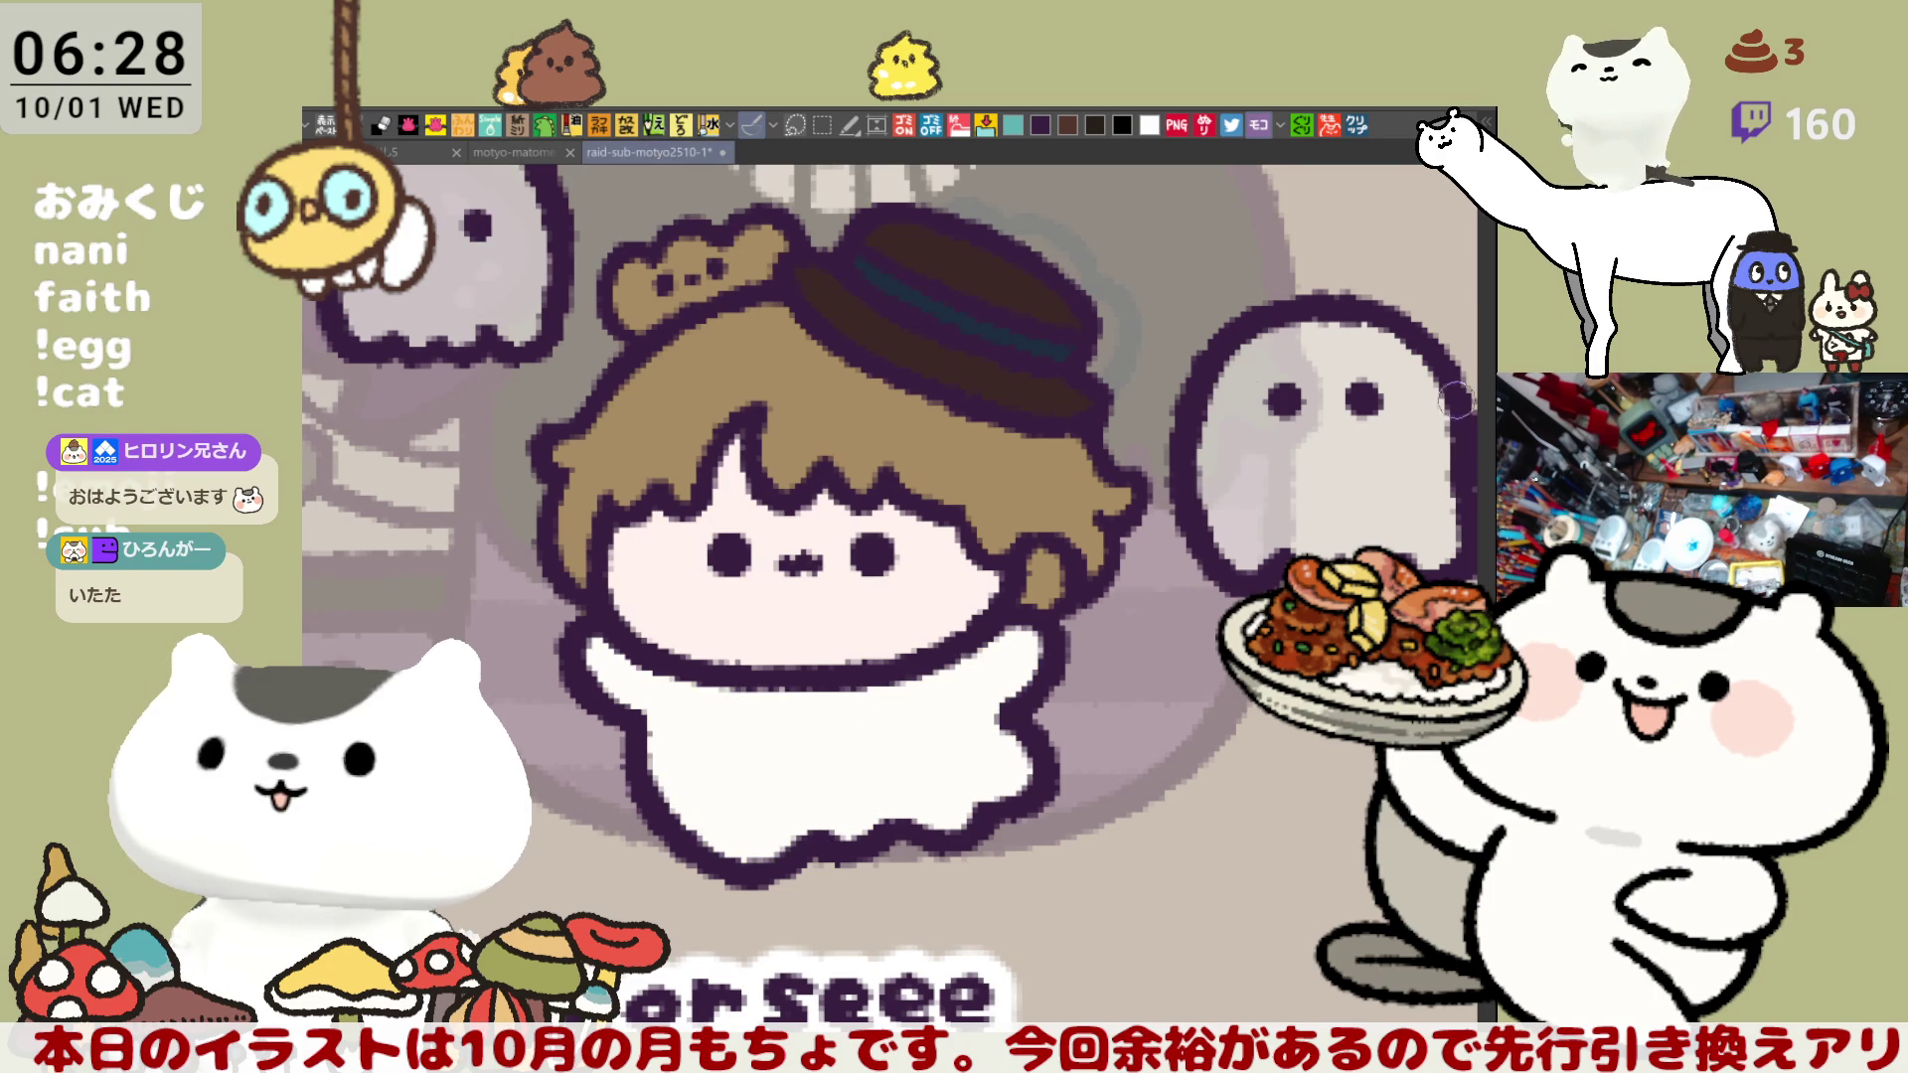
pyautogui.click(800, 271)
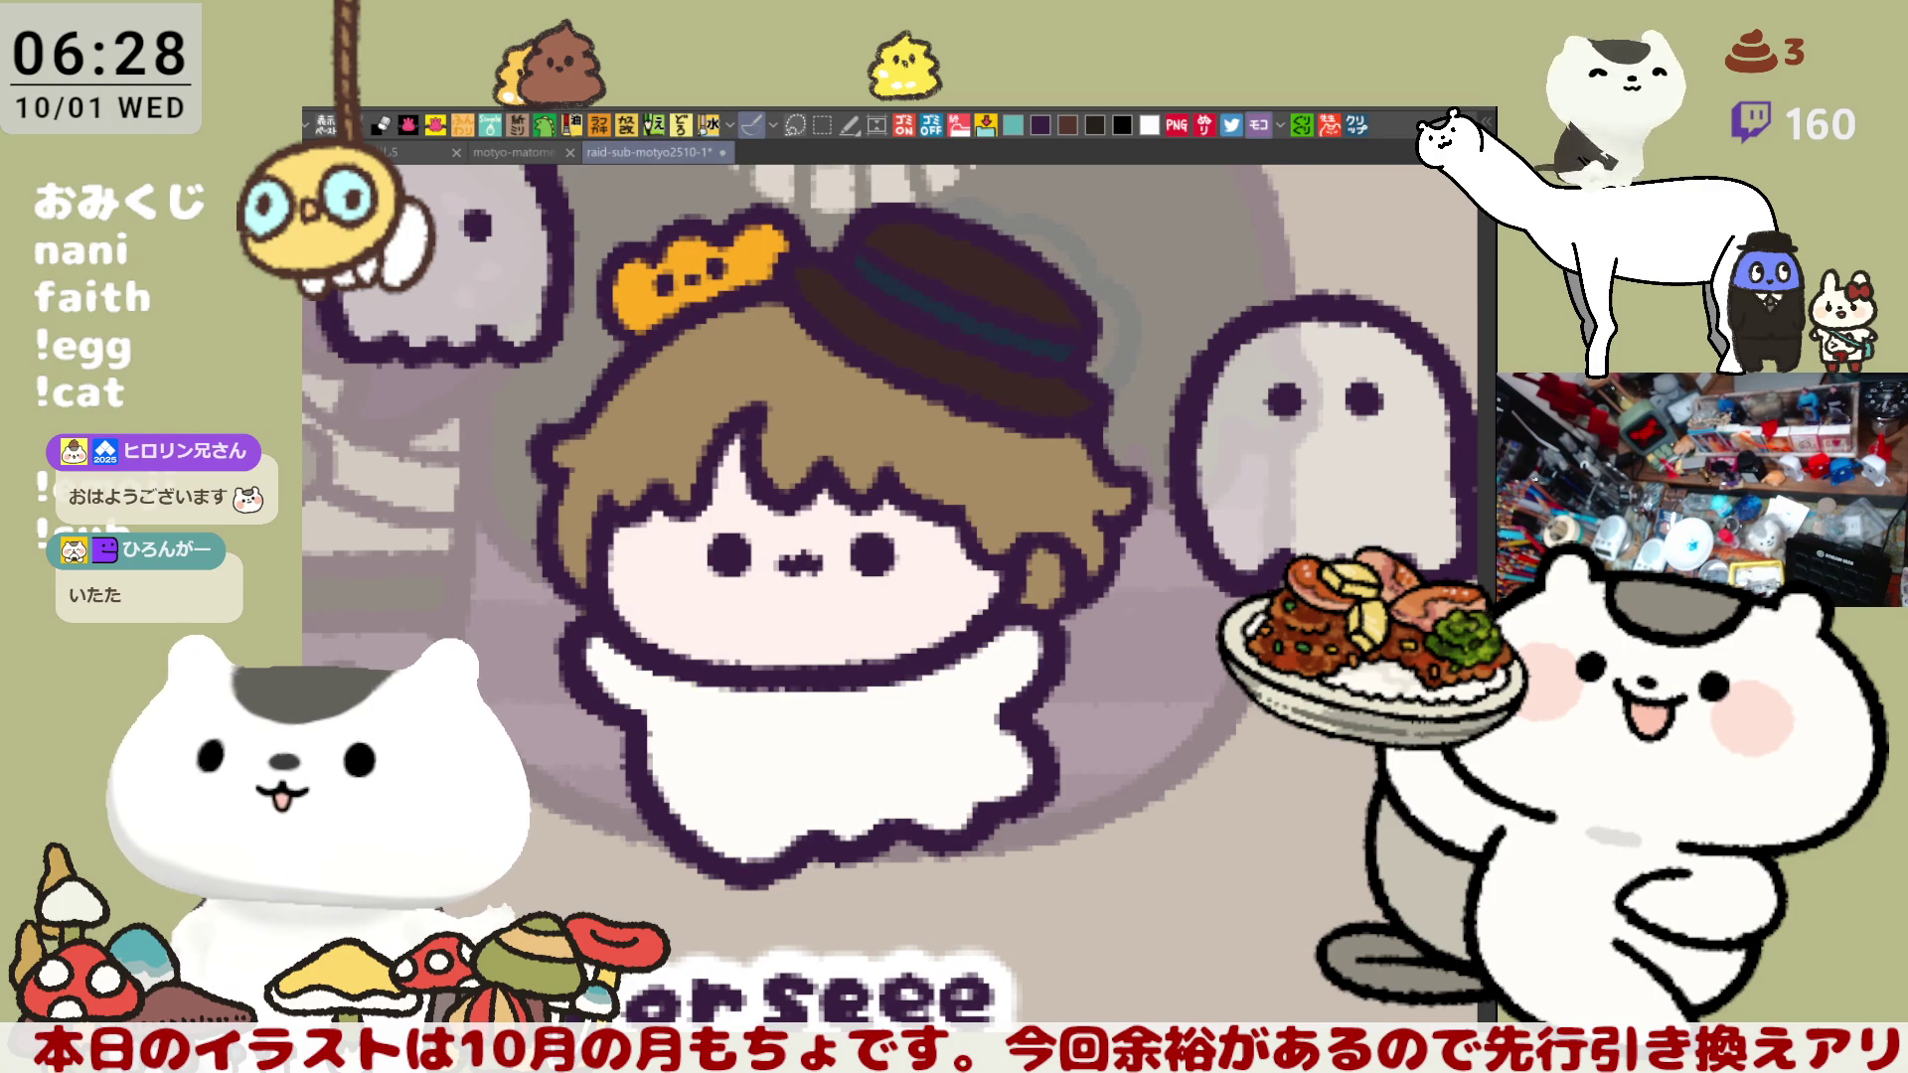
pyautogui.moveTo(639, 285); pyautogui.dragTo(656, 285)
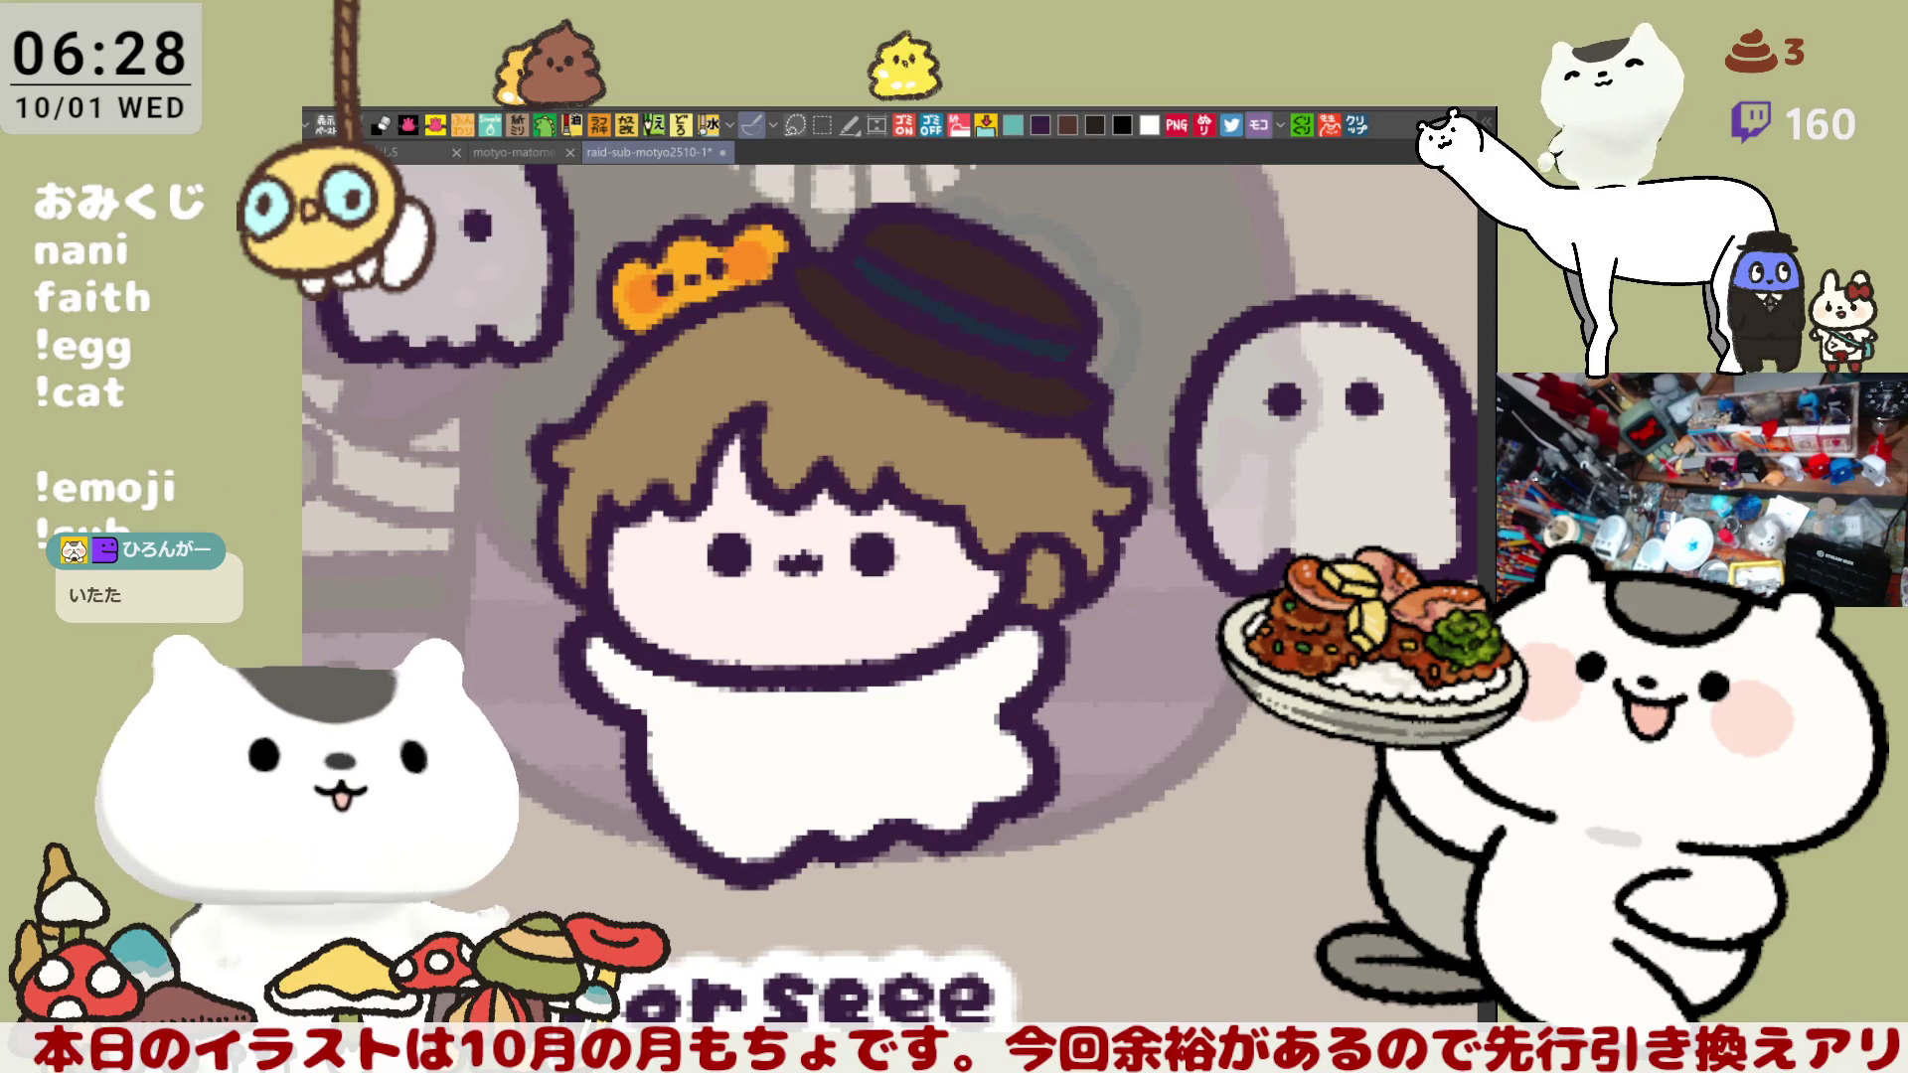
# - Blush both cheeks pink, dab light highlights on the hair, and start an arm outline
pyautogui.moveTo(663, 547)
pyautogui.mouseDown()
pyautogui.moveTo(686, 597)
pyautogui.moveTo(656, 561)
pyautogui.moveTo(690, 565)
pyautogui.mouseUp()
pyautogui.moveTo(914, 553)
pyautogui.mouseDown()
pyautogui.moveTo(900, 606)
pyautogui.moveTo(939, 551)
pyautogui.moveTo(934, 572)
pyautogui.mouseUp()
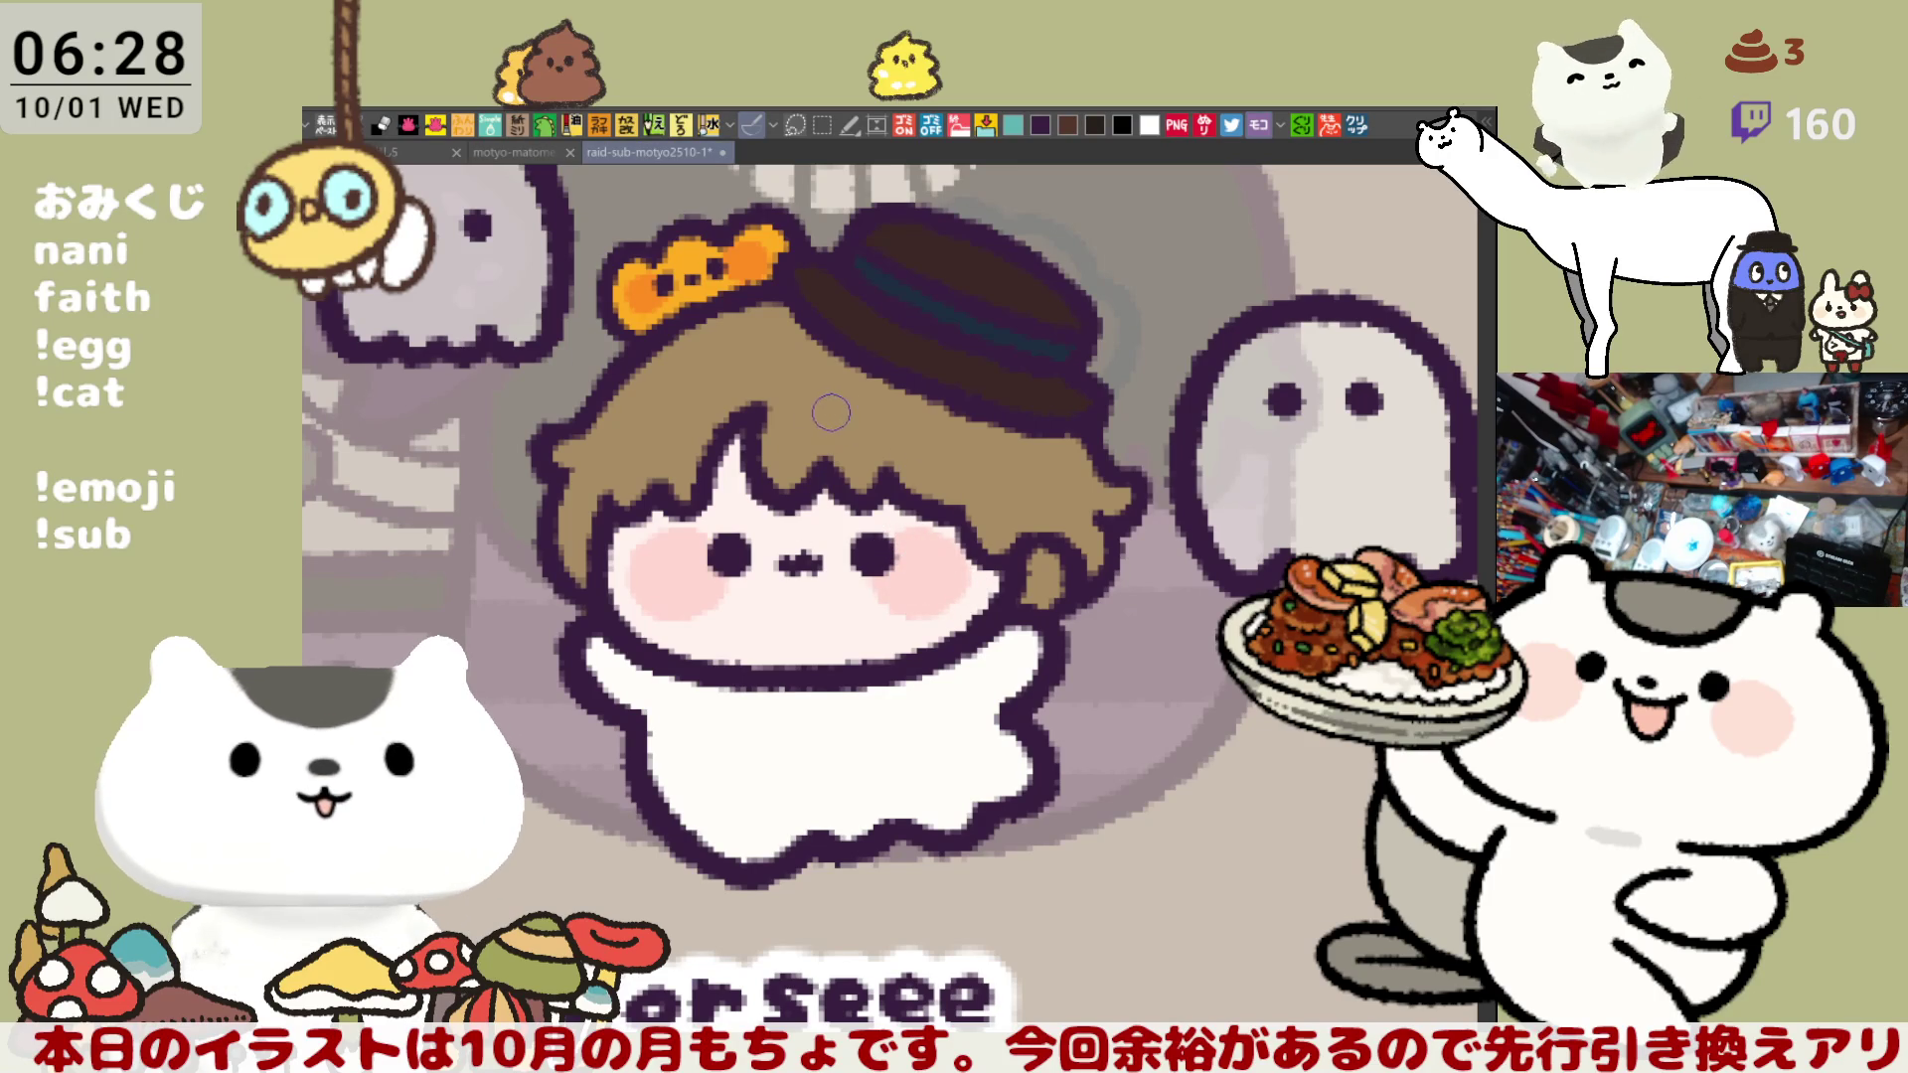
pyautogui.click(864, 421)
pyautogui.click(817, 417)
pyautogui.click(860, 424)
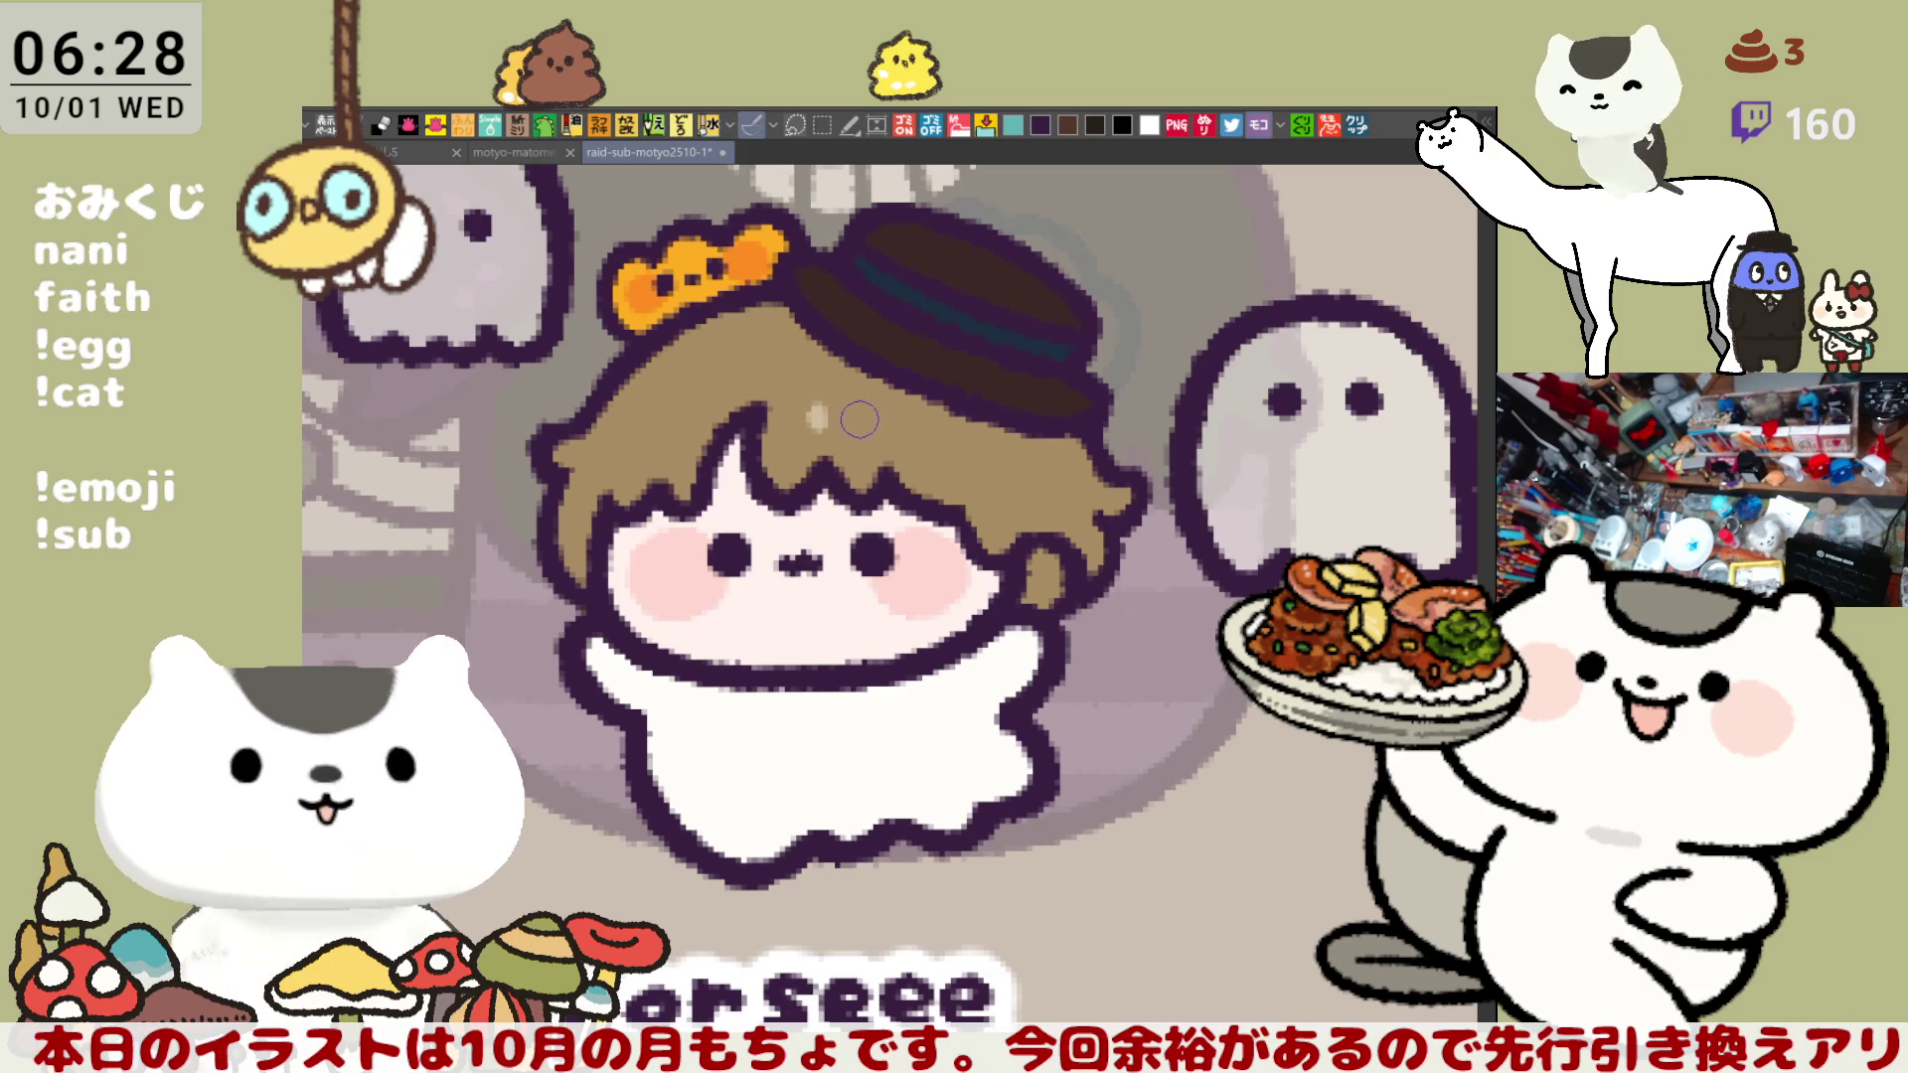
pyautogui.click(894, 430)
pyautogui.hotkey('ctrl', 'z')
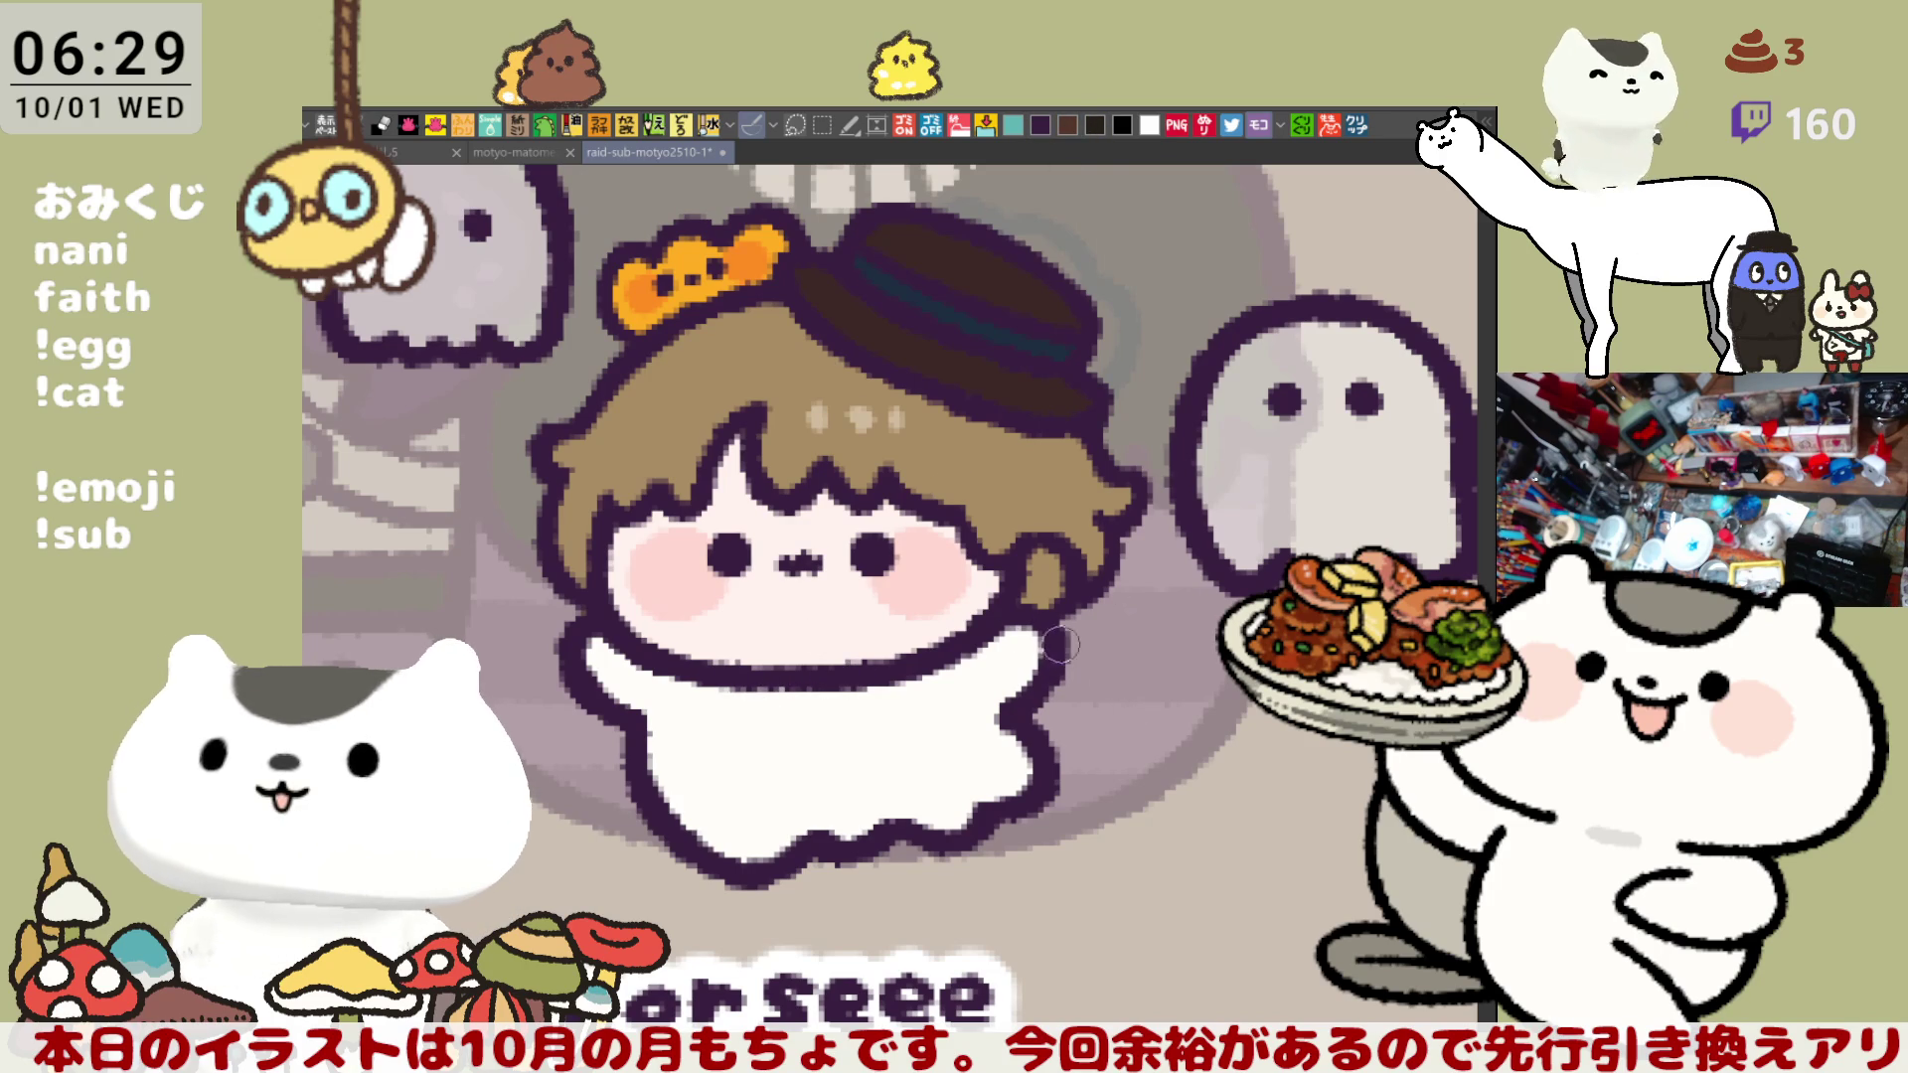
pyautogui.moveTo(1065, 659); pyautogui.dragTo(1184, 699)
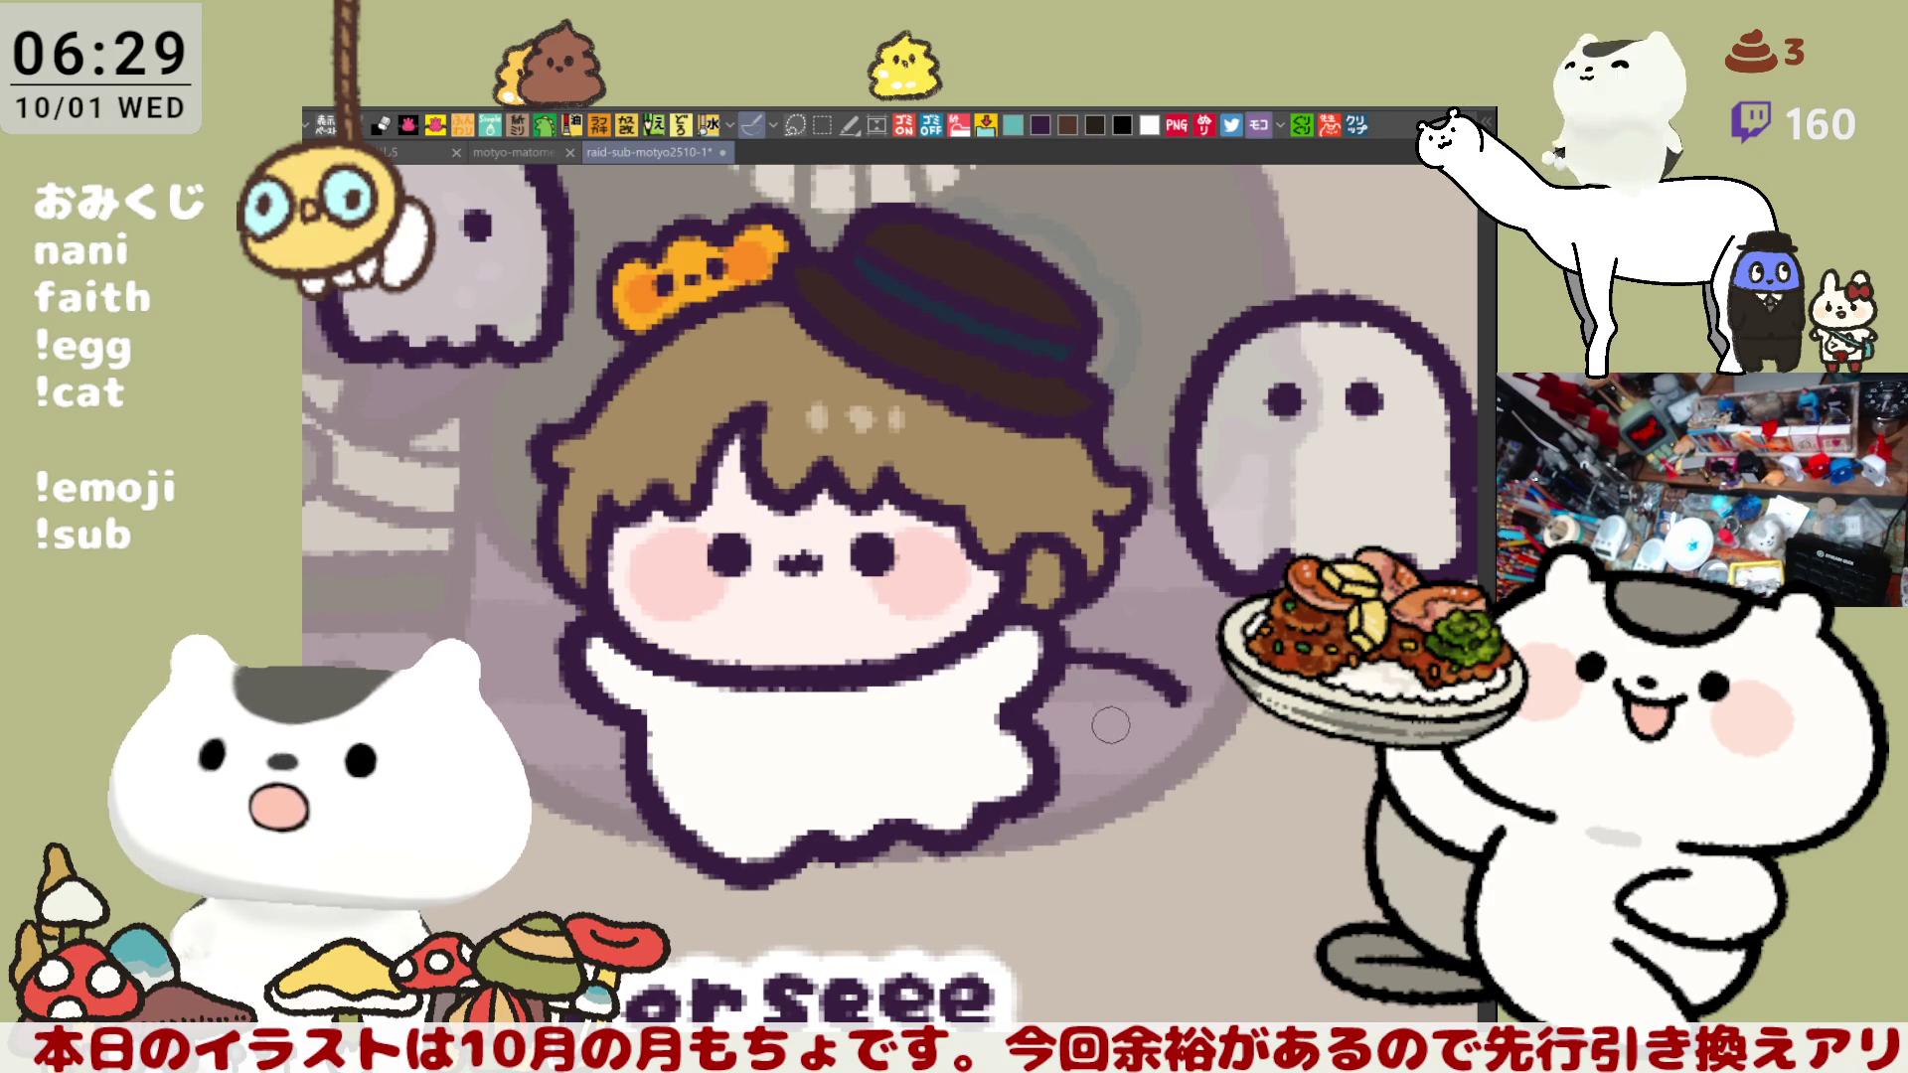
# - Redraw the arm outline and draw stripe lines across the tail
pyautogui.hotkey('ctrl', 'z')
pyautogui.moveTo(1049, 656); pyautogui.dragTo(1187, 700)
pyautogui.moveTo(1043, 732)
pyautogui.mouseDown()
pyautogui.moveTo(1182, 696)
pyautogui.moveTo(1158, 719)
pyautogui.mouseUp()
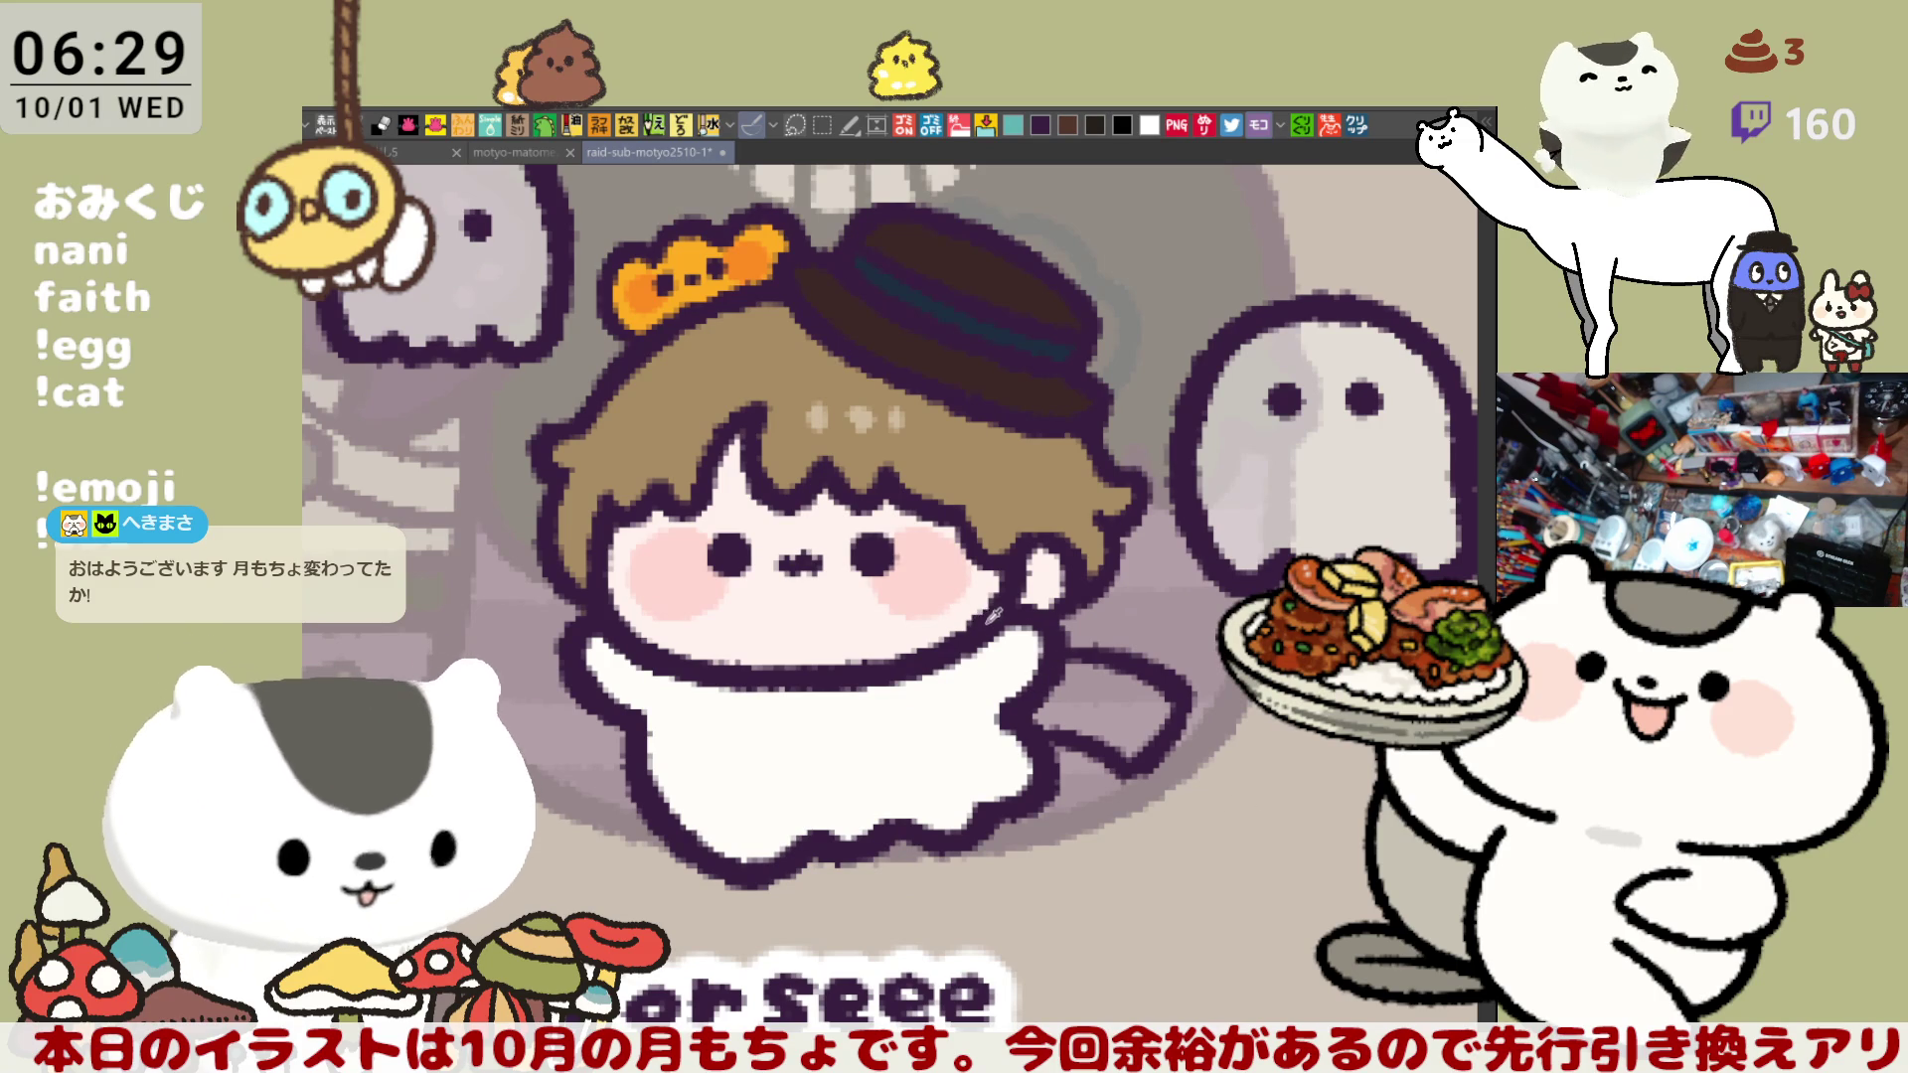
pyautogui.moveTo(1091, 672); pyautogui.dragTo(1061, 730)
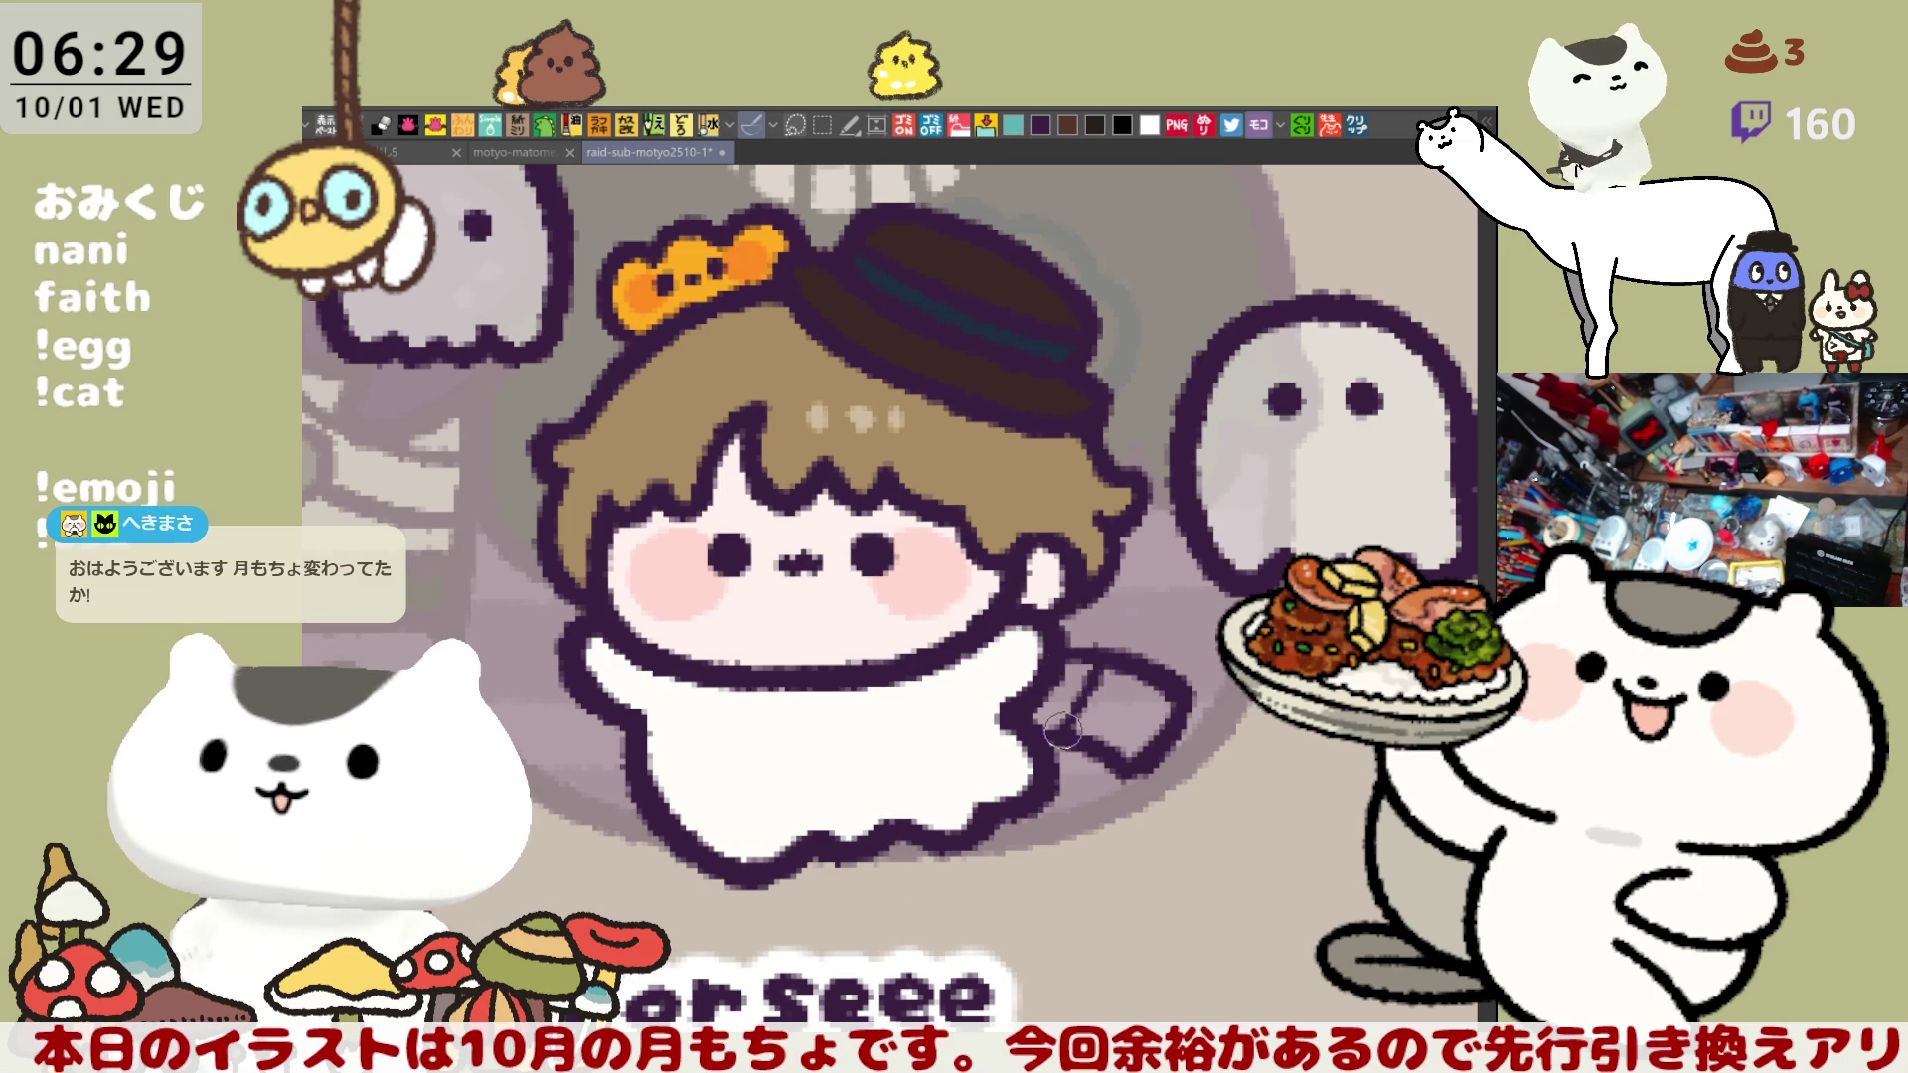
pyautogui.hotkey('ctrl', 'z')
pyautogui.moveTo(1163, 664); pyautogui.dragTo(1104, 743)
pyautogui.moveTo(1110, 652); pyautogui.dragTo(1060, 731)
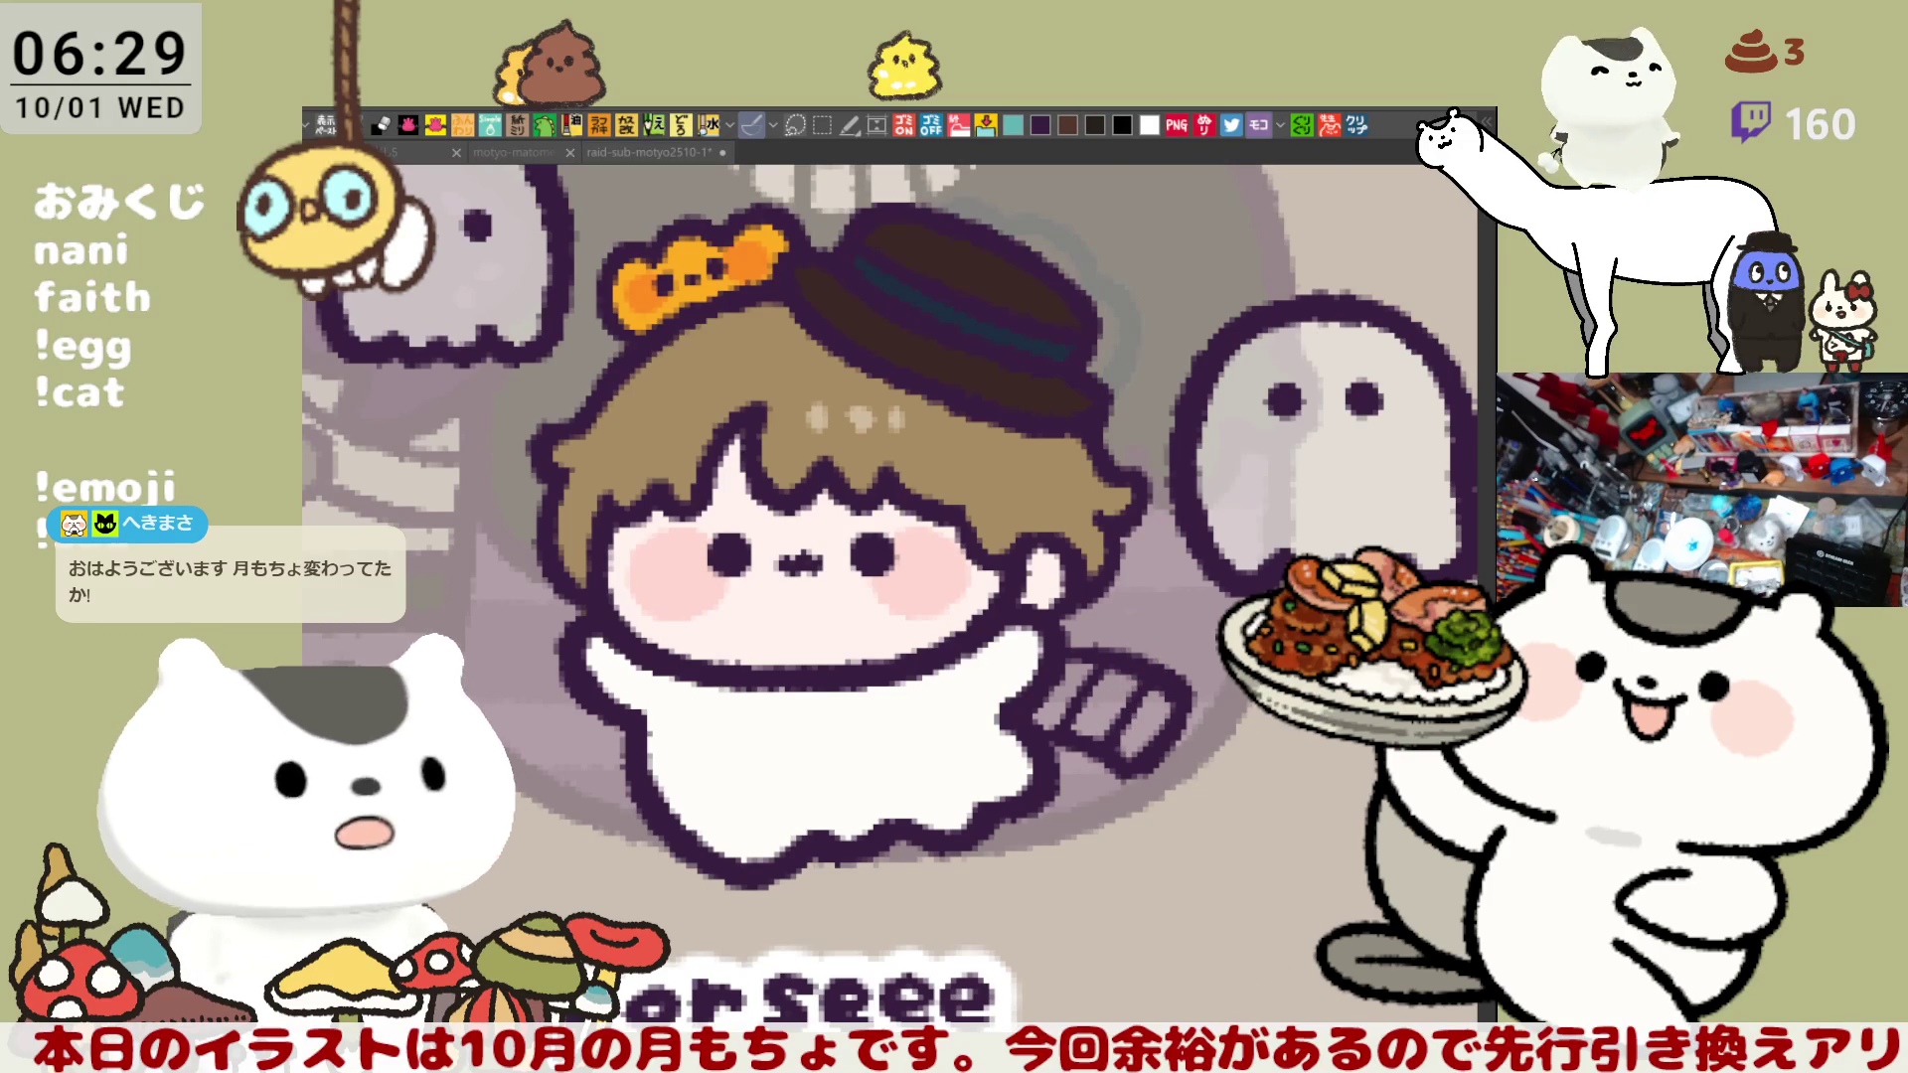
# - Fill the tail stripes red, dark navy and yellow-orange
pyautogui.click(1158, 722)
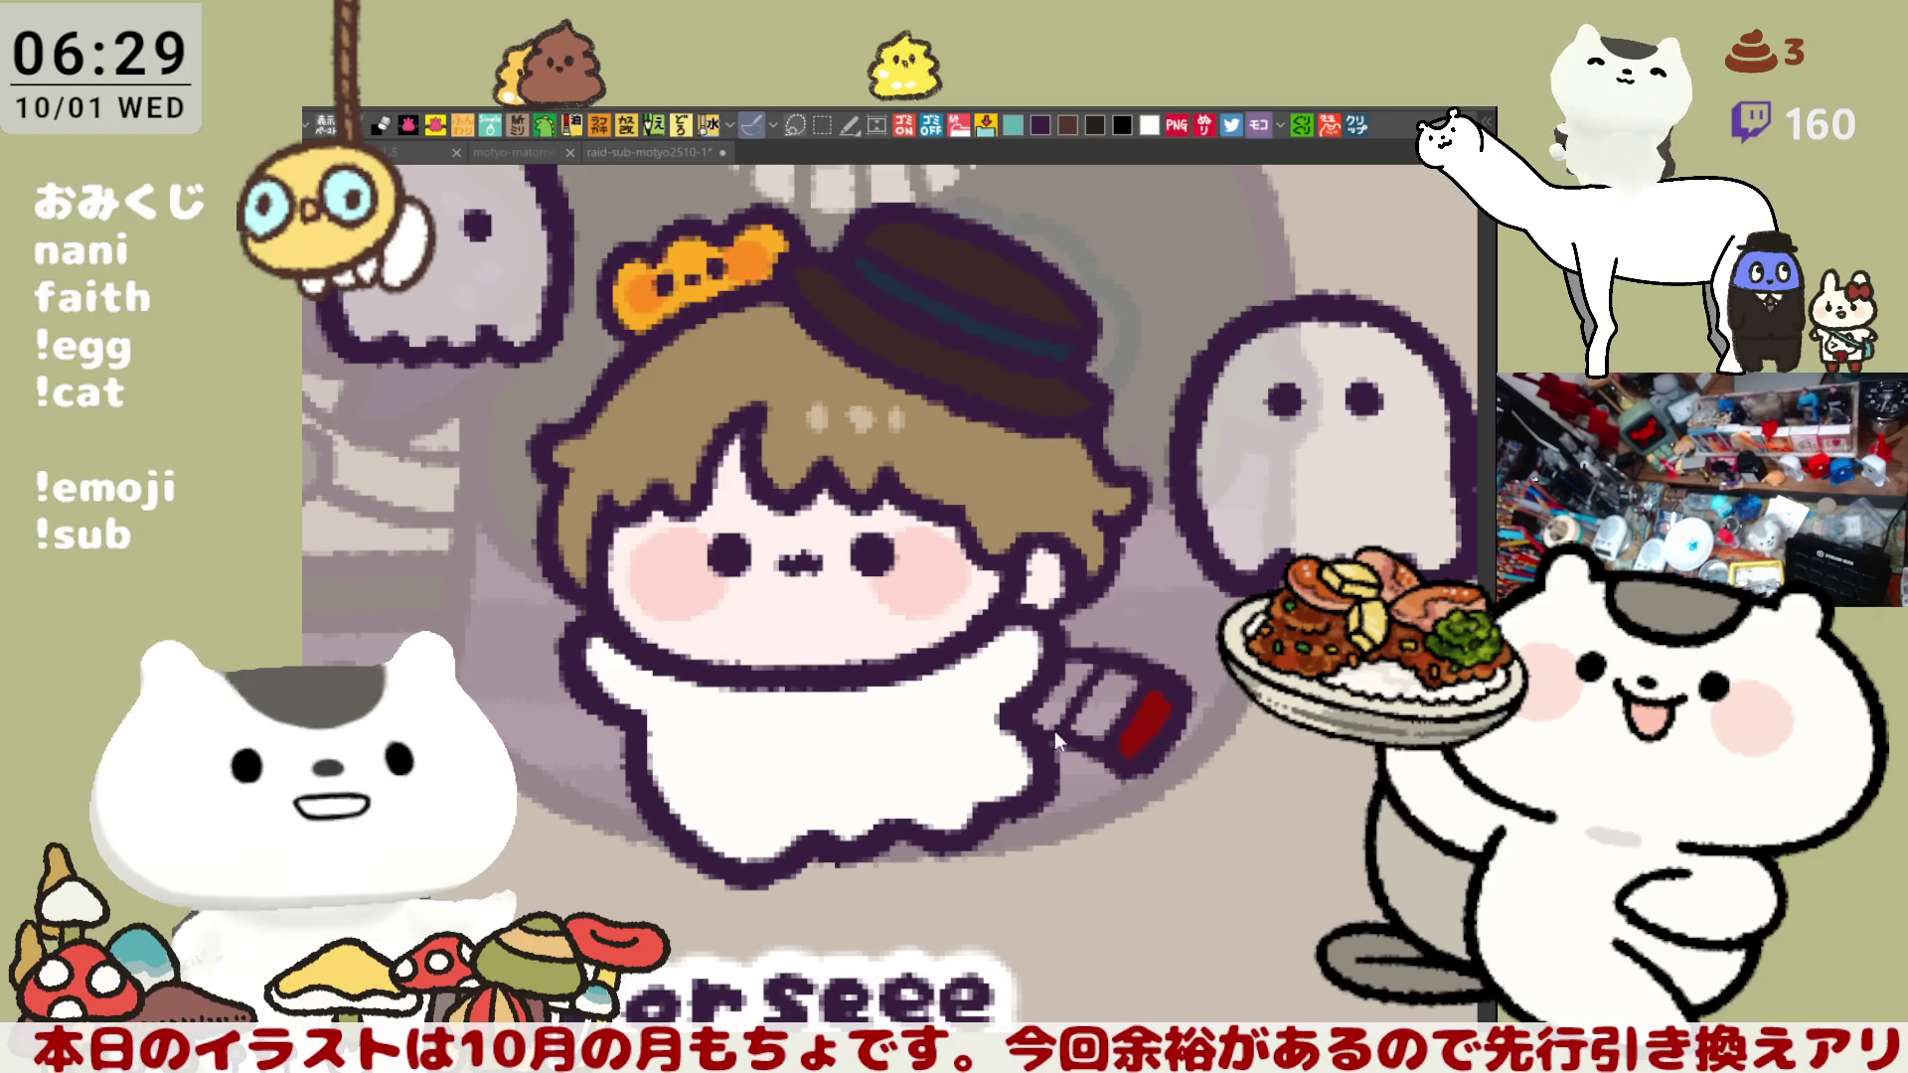
pyautogui.click(1095, 702)
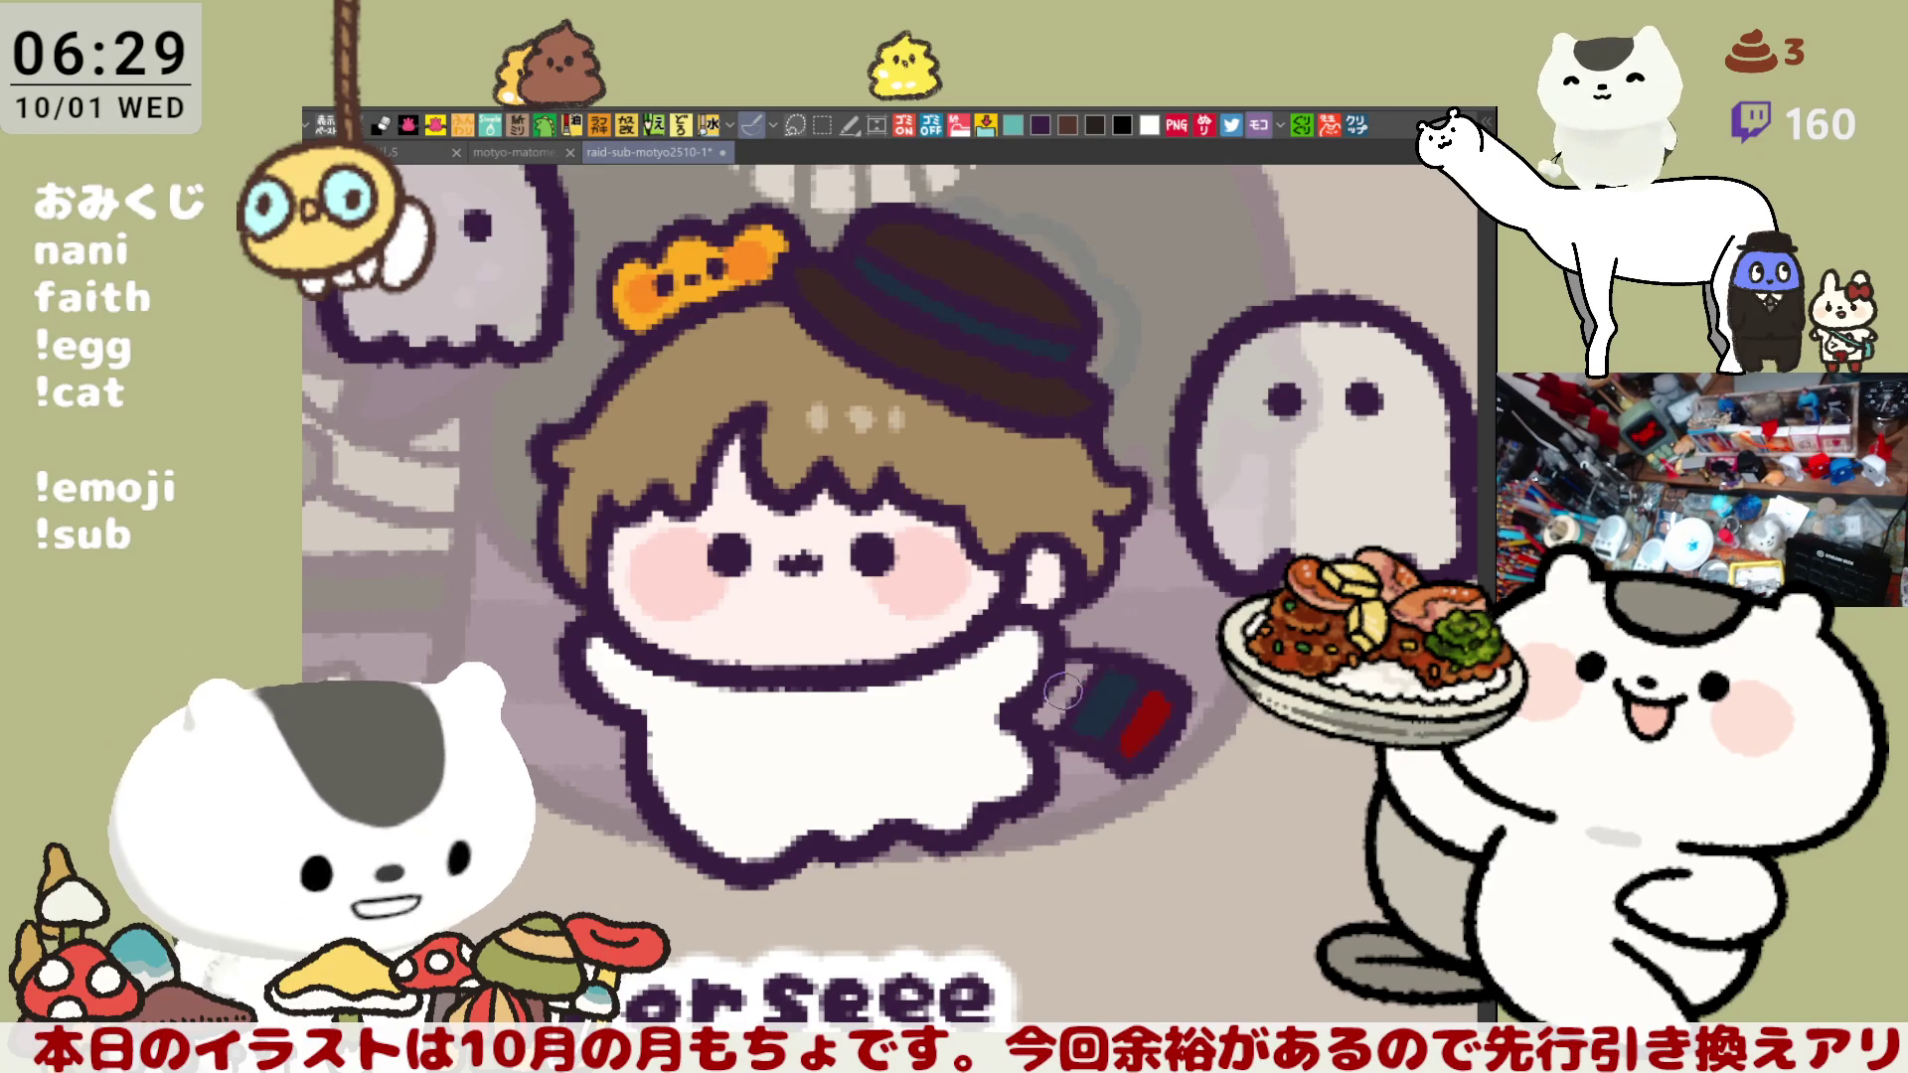
pyautogui.moveTo(1045, 722); pyautogui.dragTo(1073, 696)
pyautogui.hscroll(-3, 1054, 735)
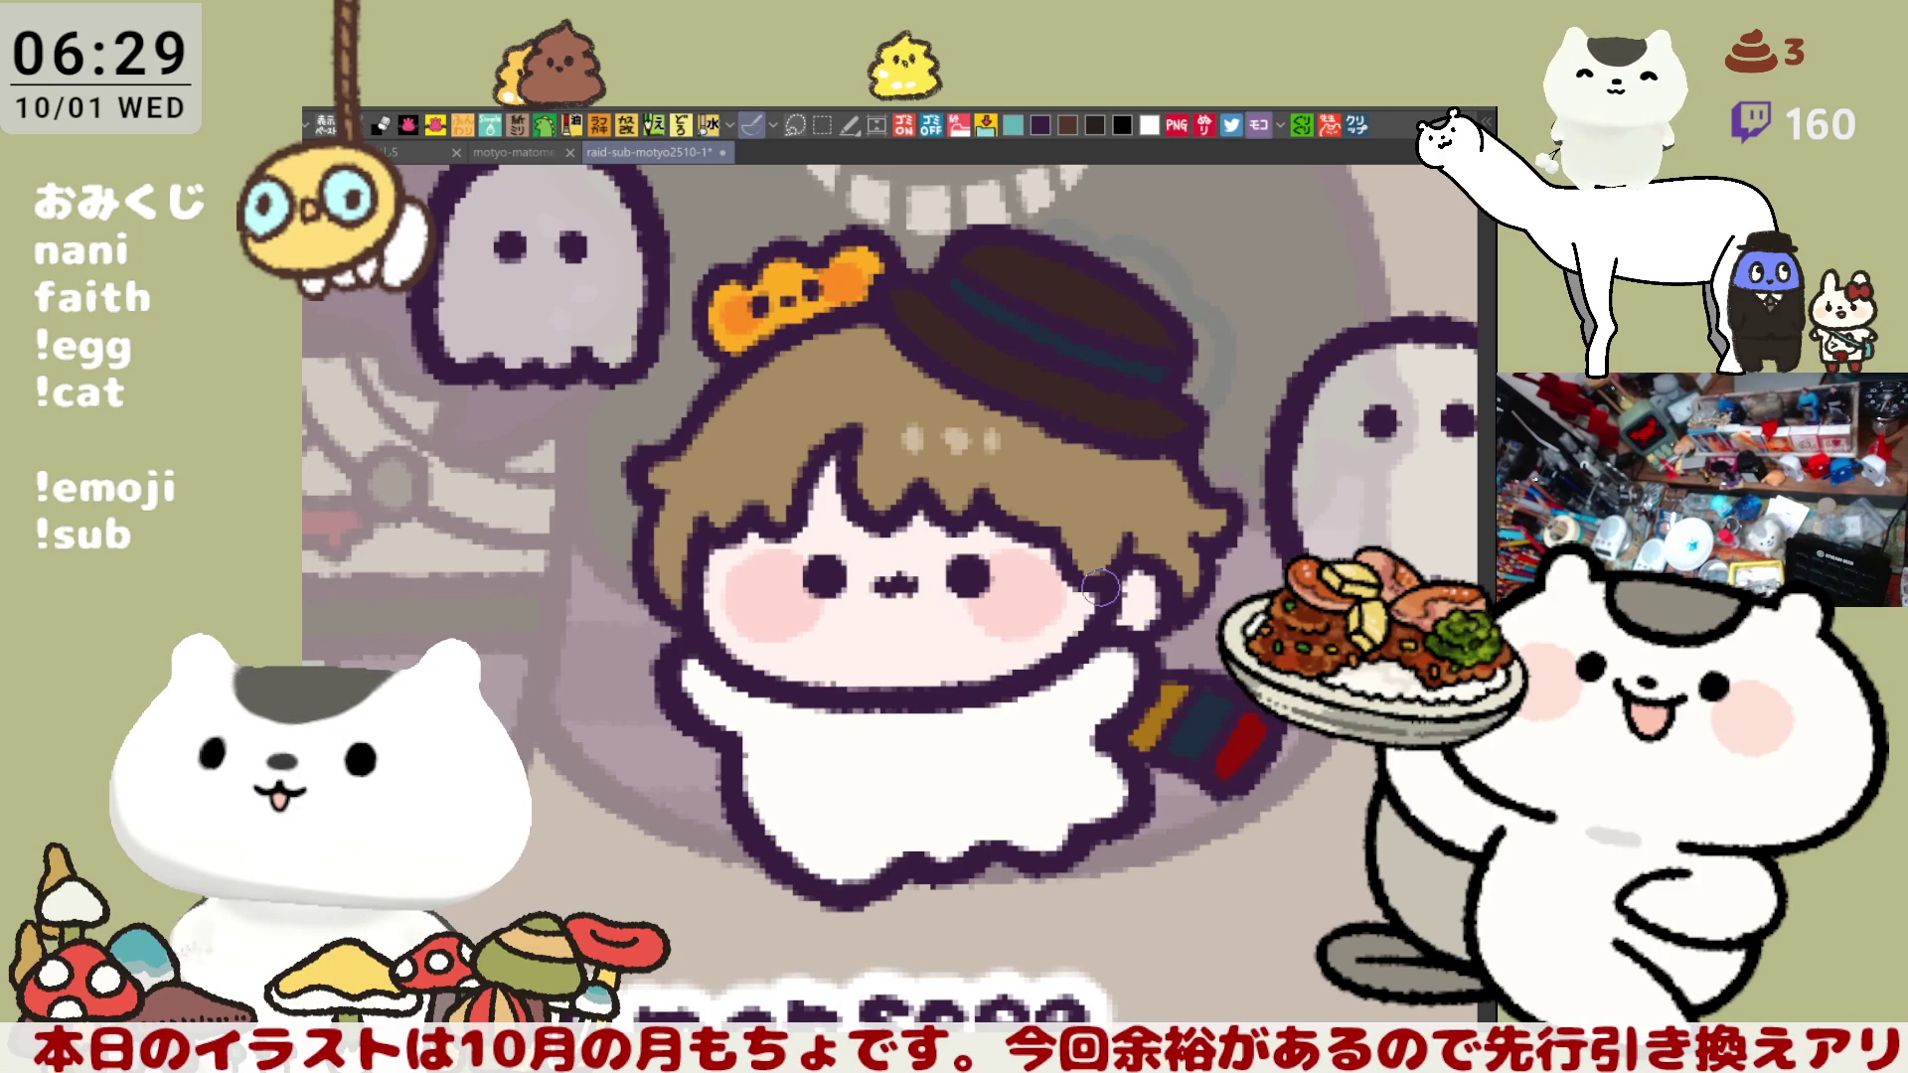
# - Pan across the icon grid to centre the empty label space below a ghost
pyautogui.scroll(-5, 1100, 589)
pyautogui.moveTo(1100, 753); pyautogui.dragTo(841, 615)
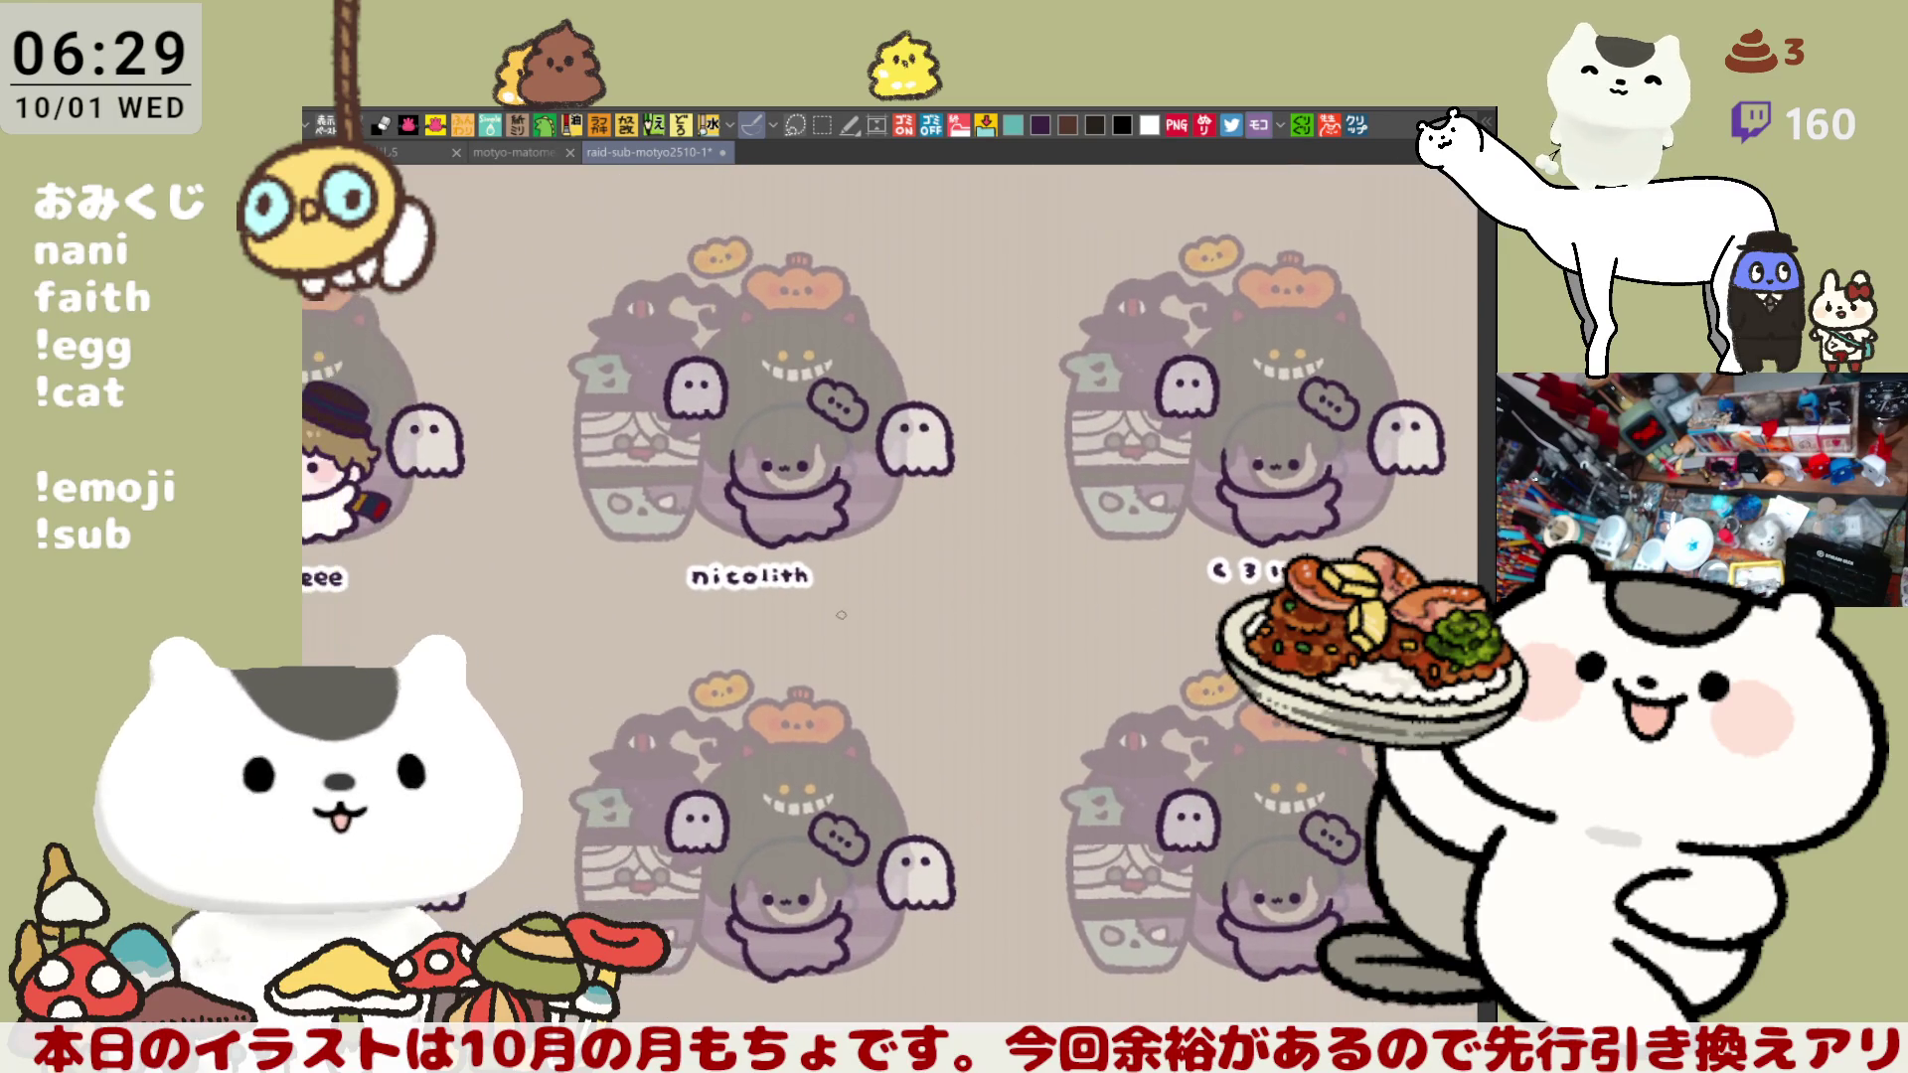
pyautogui.moveTo(630, 716)
pyautogui.mouseDown()
pyautogui.moveTo(994, 646)
pyautogui.moveTo(1199, 690)
pyautogui.mouseUp()
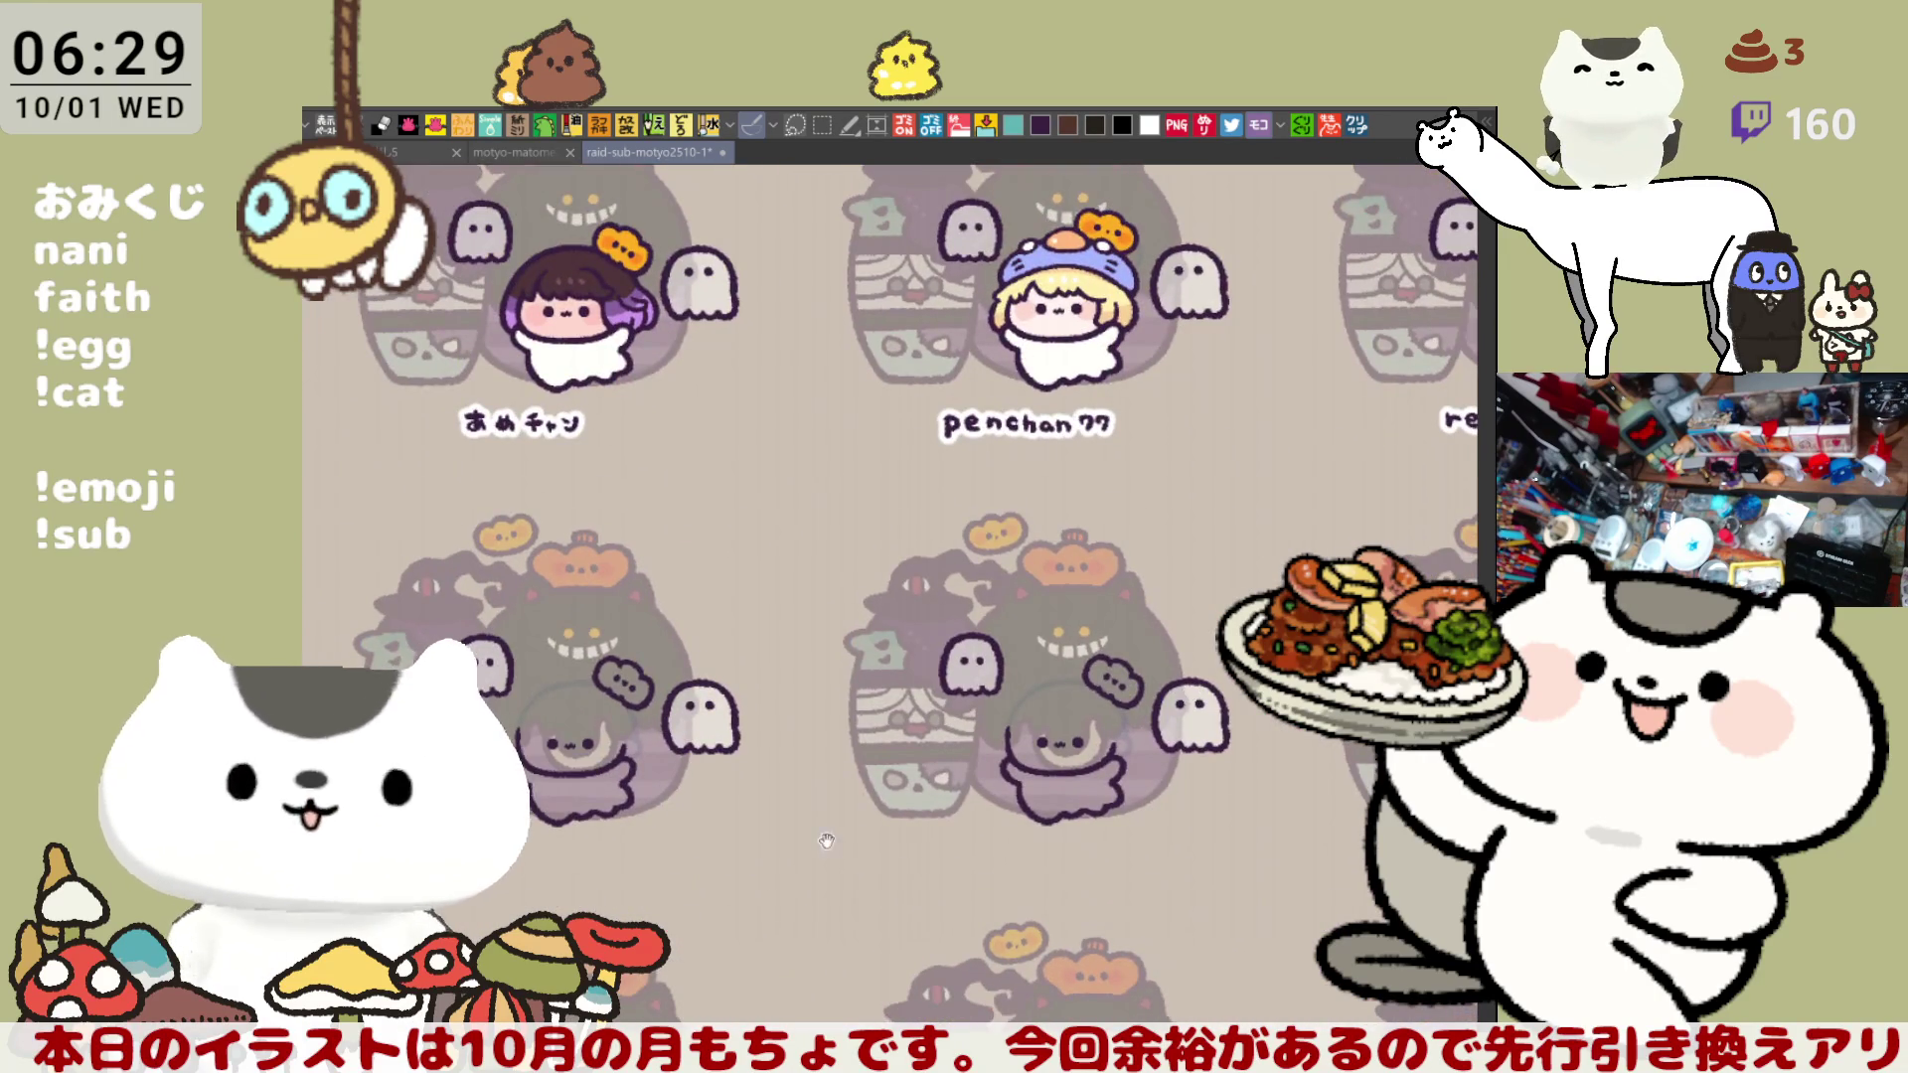
pyautogui.moveTo(826, 842); pyautogui.dragTo(829, 748)
pyautogui.scroll(5, 829, 749)
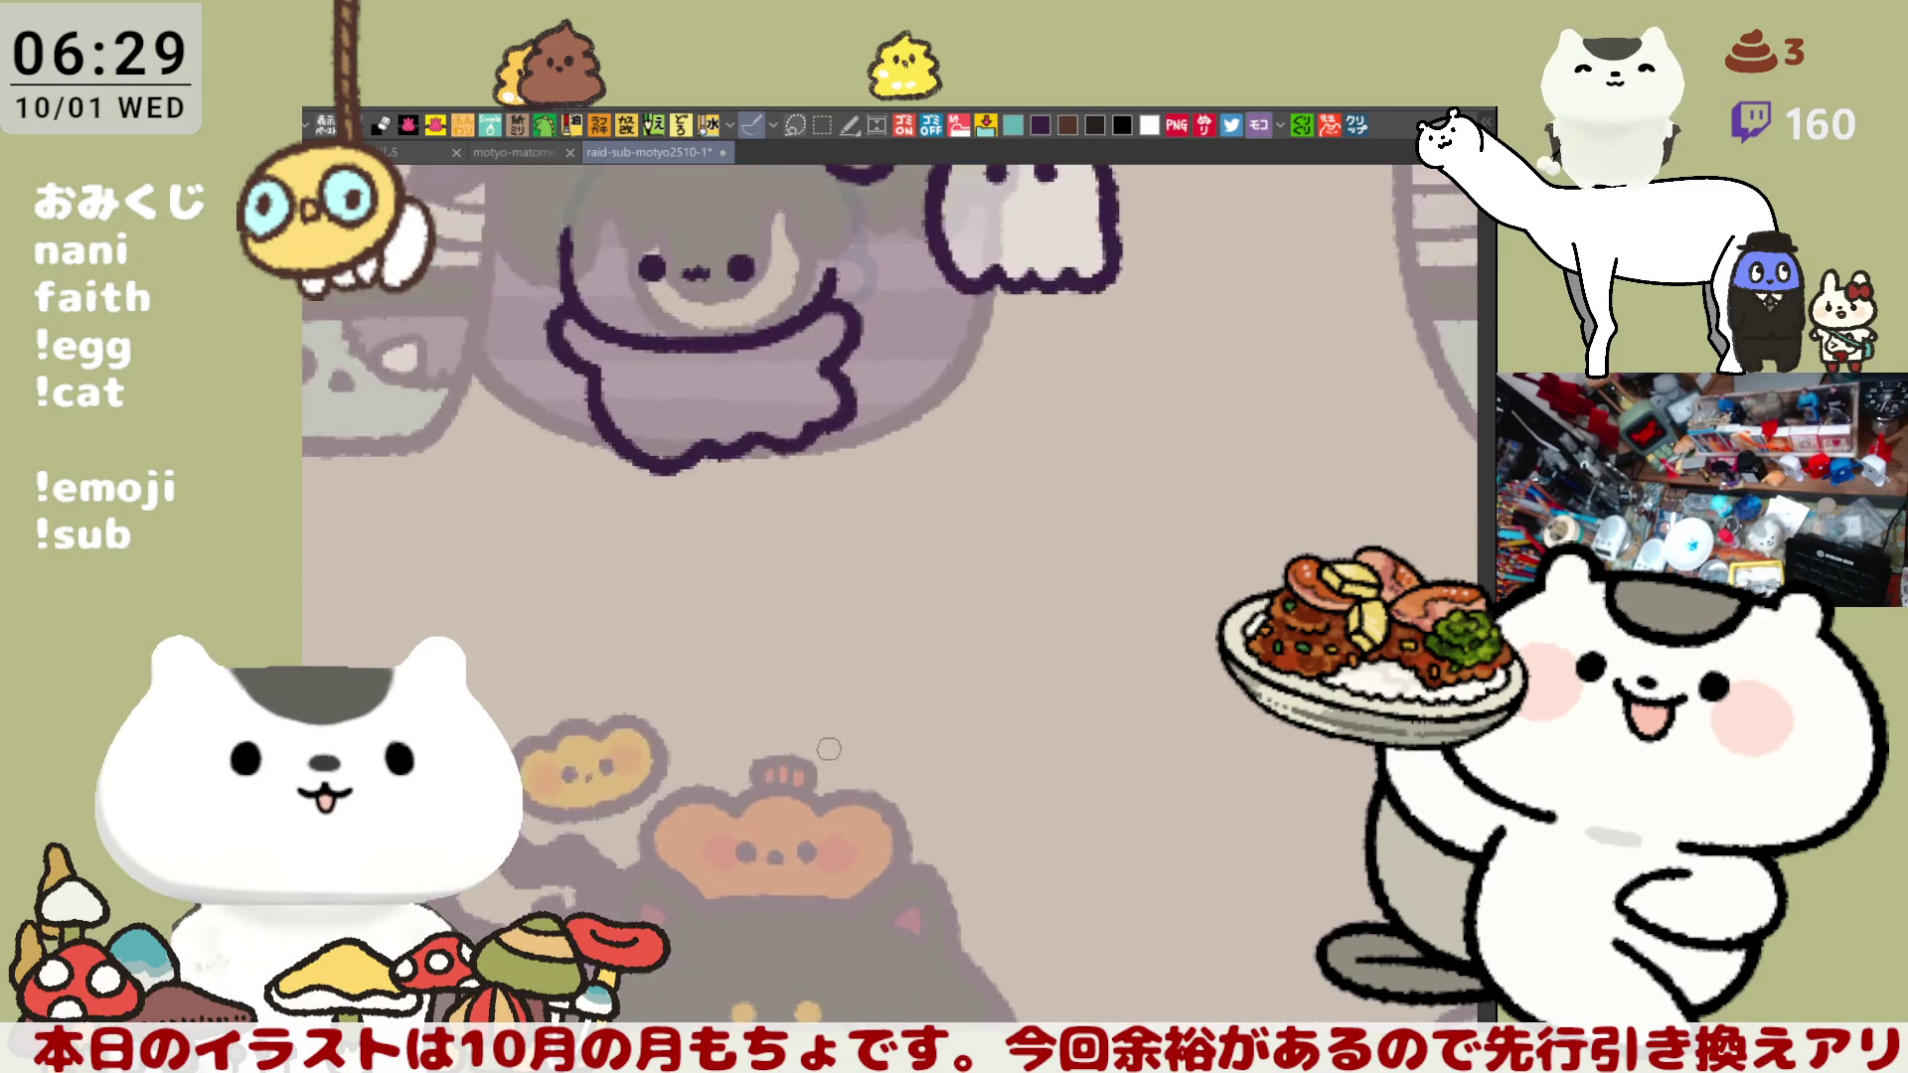
pyautogui.scroll(2, 843, 723)
pyautogui.moveTo(677, 592); pyautogui.dragTo(1050, 636)
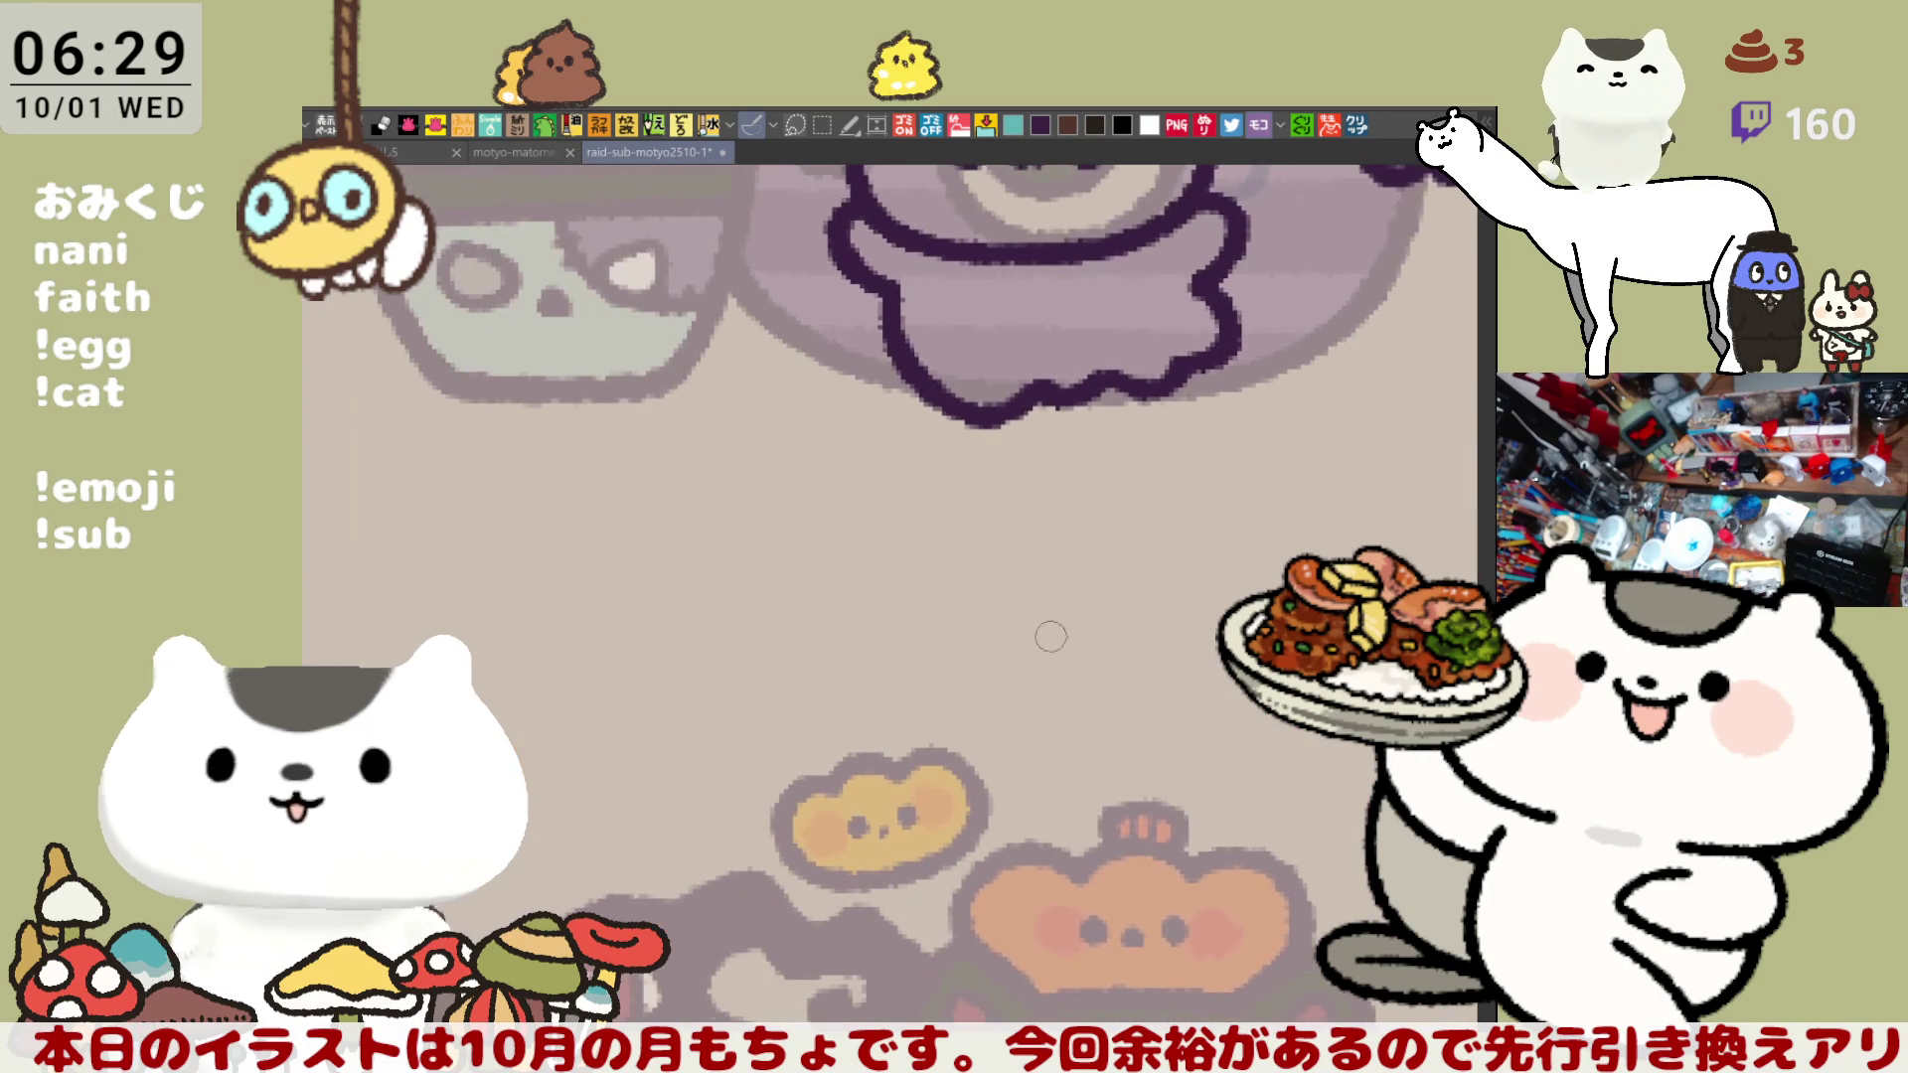
# - Hand-letter the viewer's name beneath the ghost and save the file
pyautogui.moveTo(790, 487)
pyautogui.mouseDown()
pyautogui.moveTo(792, 528)
pyautogui.moveTo(767, 527)
pyautogui.moveTo(913, 511)
pyautogui.moveTo(1015, 535)
pyautogui.moveTo(1027, 497)
pyautogui.mouseUp()
pyautogui.moveTo(1037, 487)
pyautogui.mouseDown()
pyautogui.moveTo(1099, 524)
pyautogui.moveTo(1141, 499)
pyautogui.mouseUp()
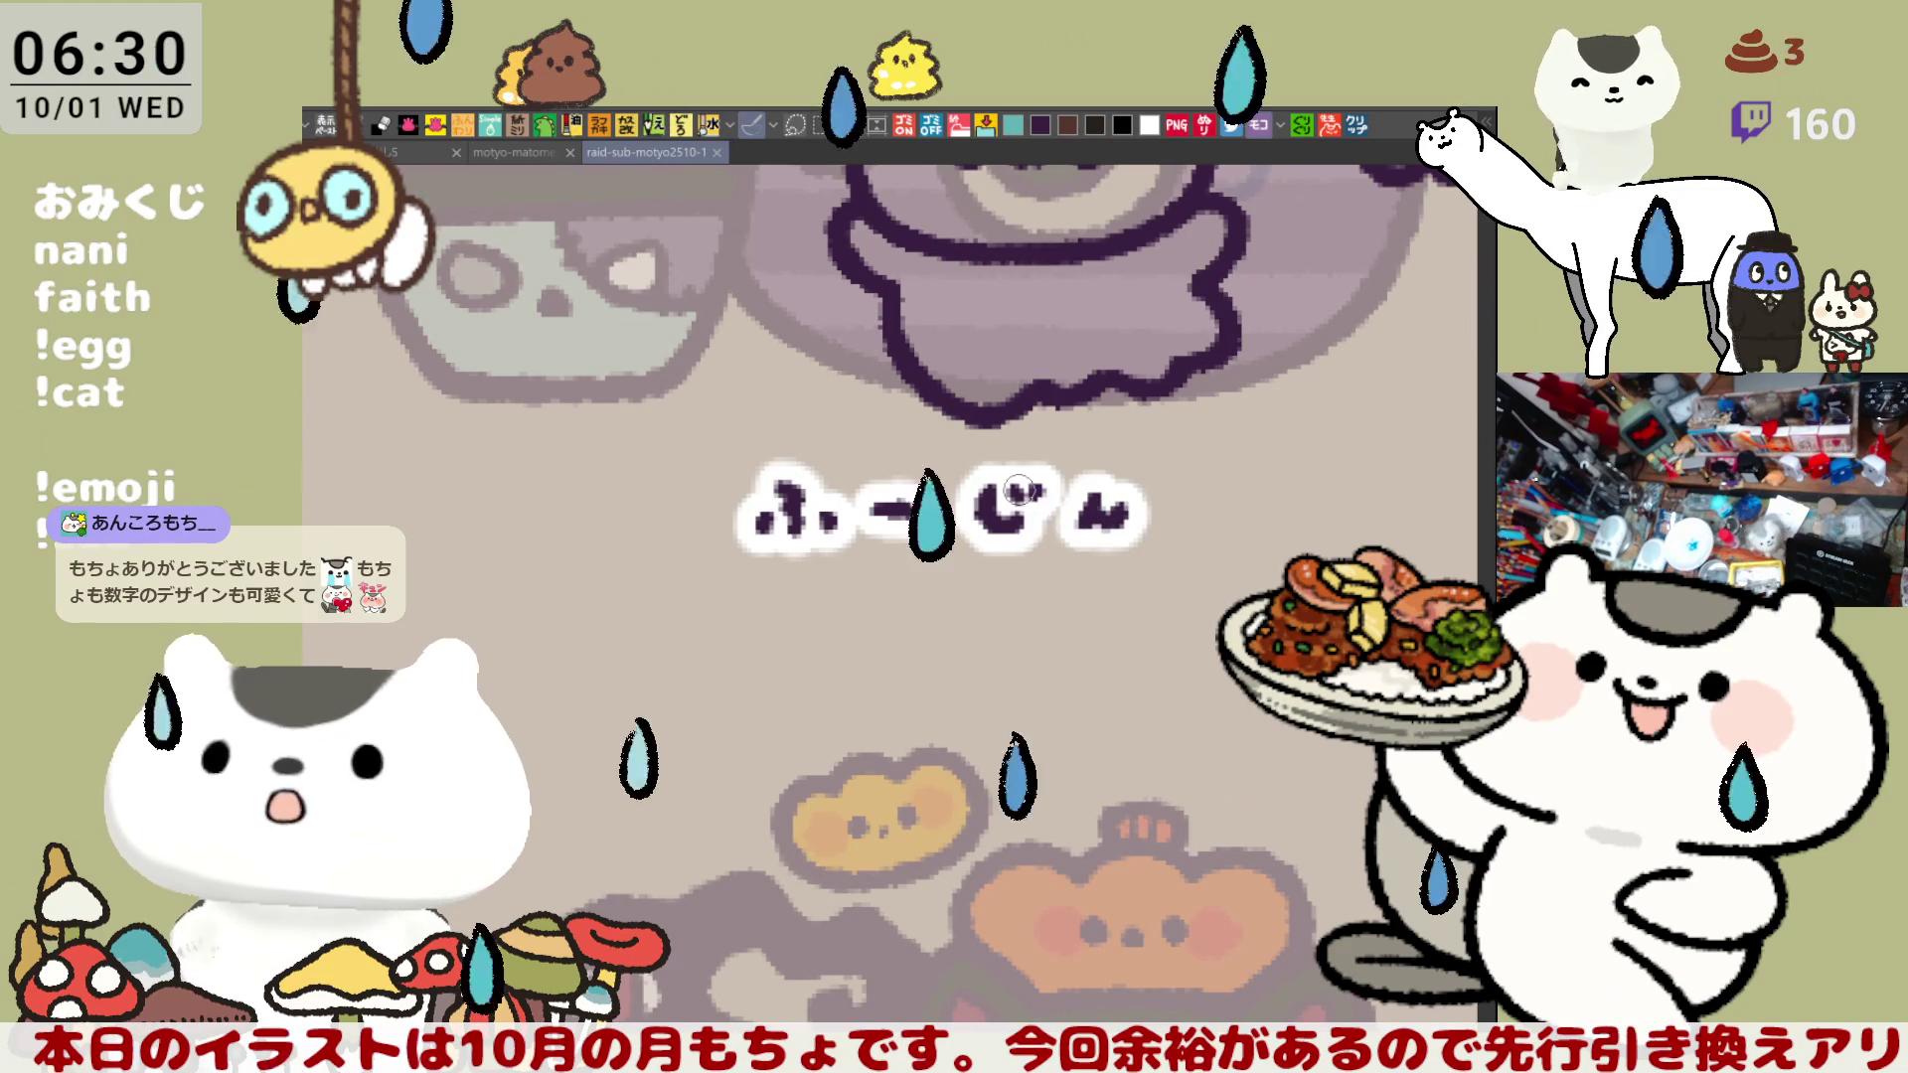
pyautogui.hotkey('ctrl', 's')
pyautogui.scroll(-3, 1017, 490)
pyautogui.moveTo(1234, 558)
pyautogui.mouseDown()
pyautogui.moveTo(823, 577)
pyautogui.moveTo(563, 625)
pyautogui.moveTo(530, 695)
pyautogui.mouseUp()
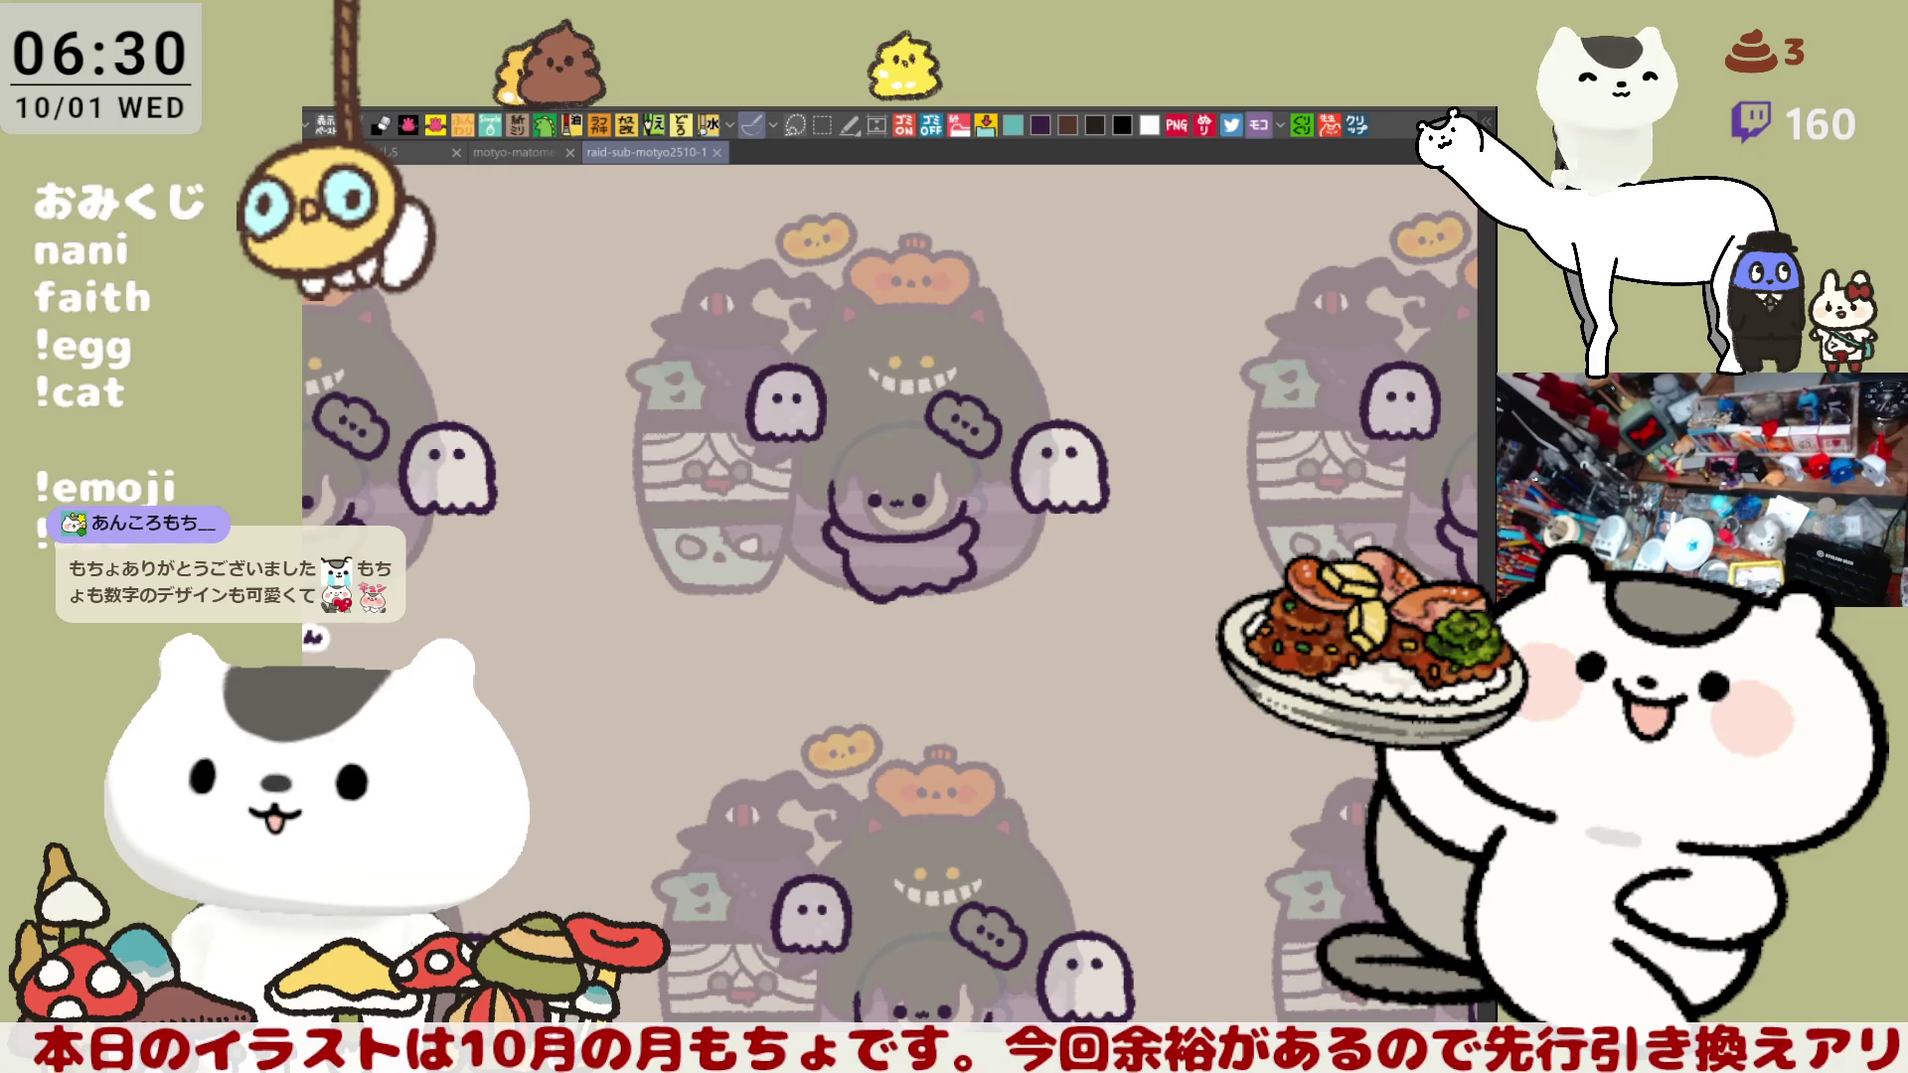
pyautogui.hotkey('ctrl', 'z')
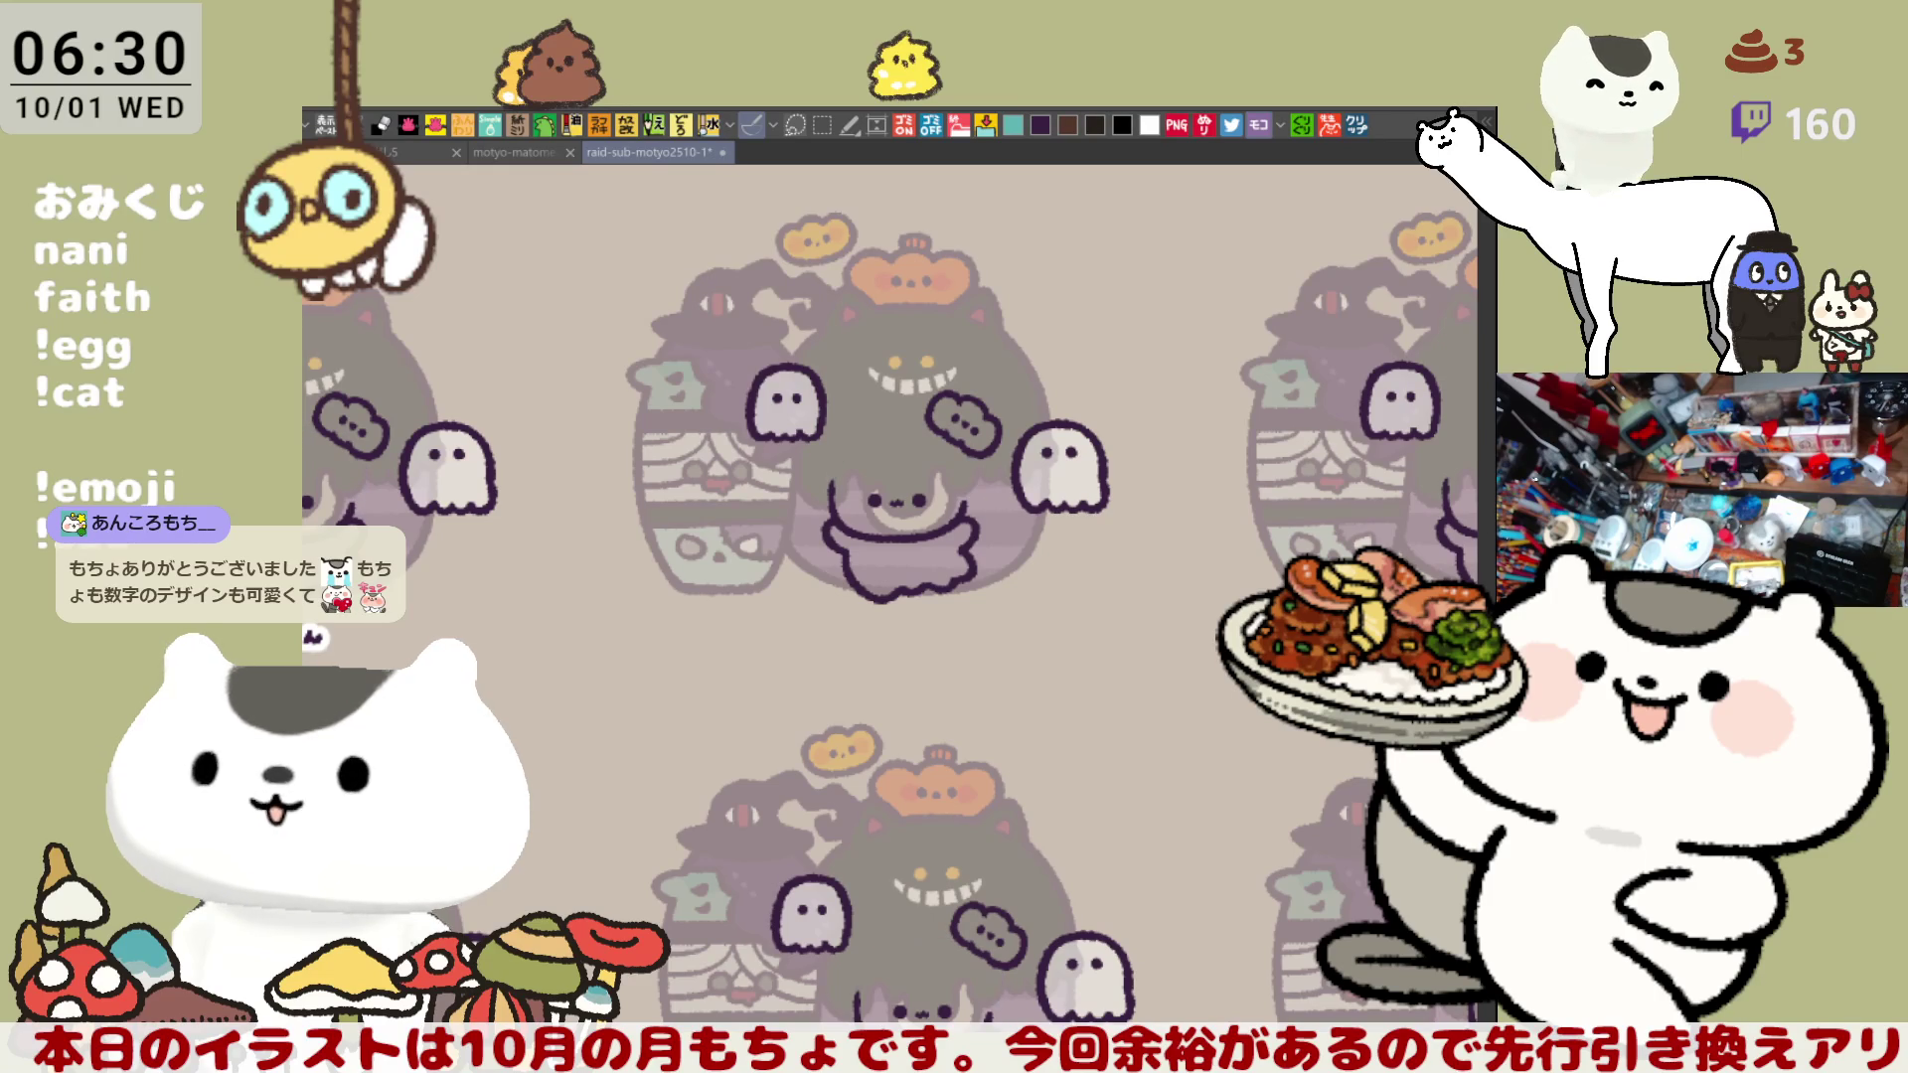
pyautogui.hotkey('ctrl', 'z')
pyautogui.hotkey('ctrl', 'z')
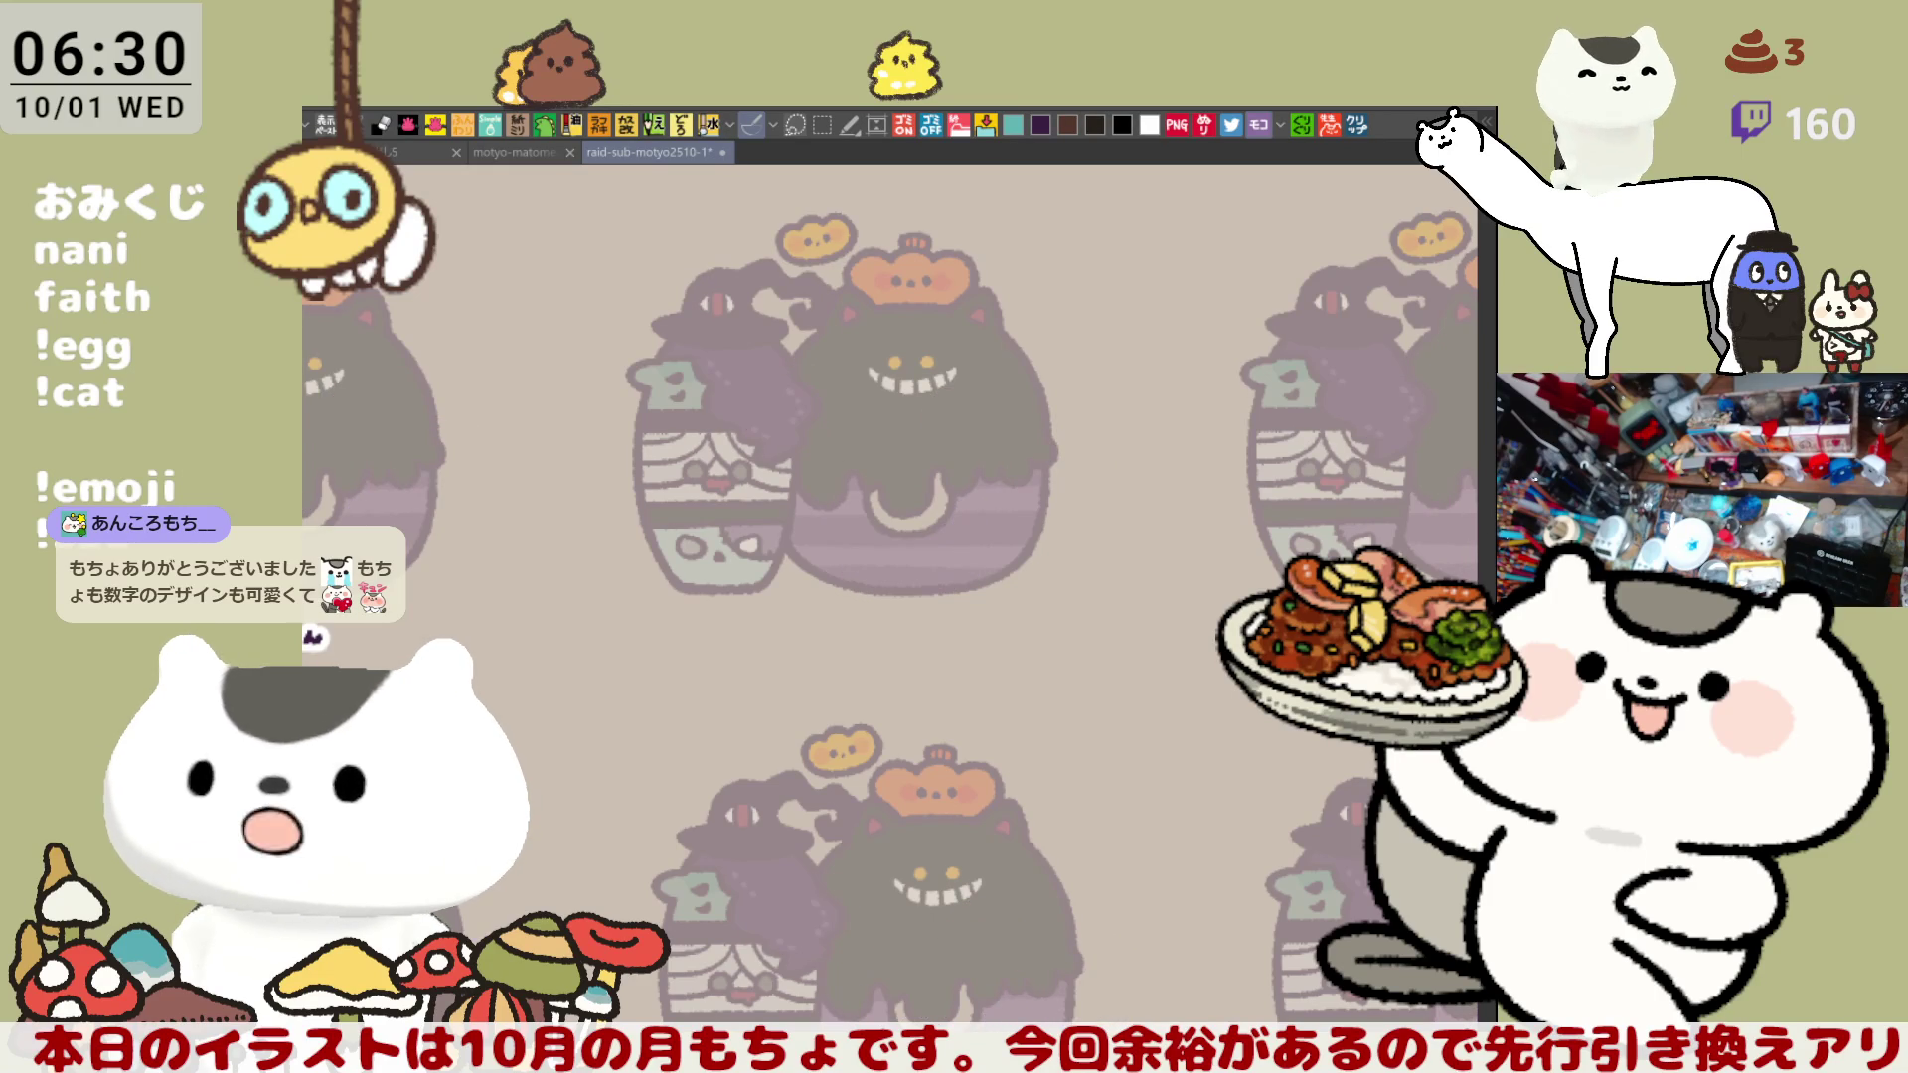
pyautogui.hotkey('ctrl', 'z')
pyautogui.hotkey('ctrl', 'z')
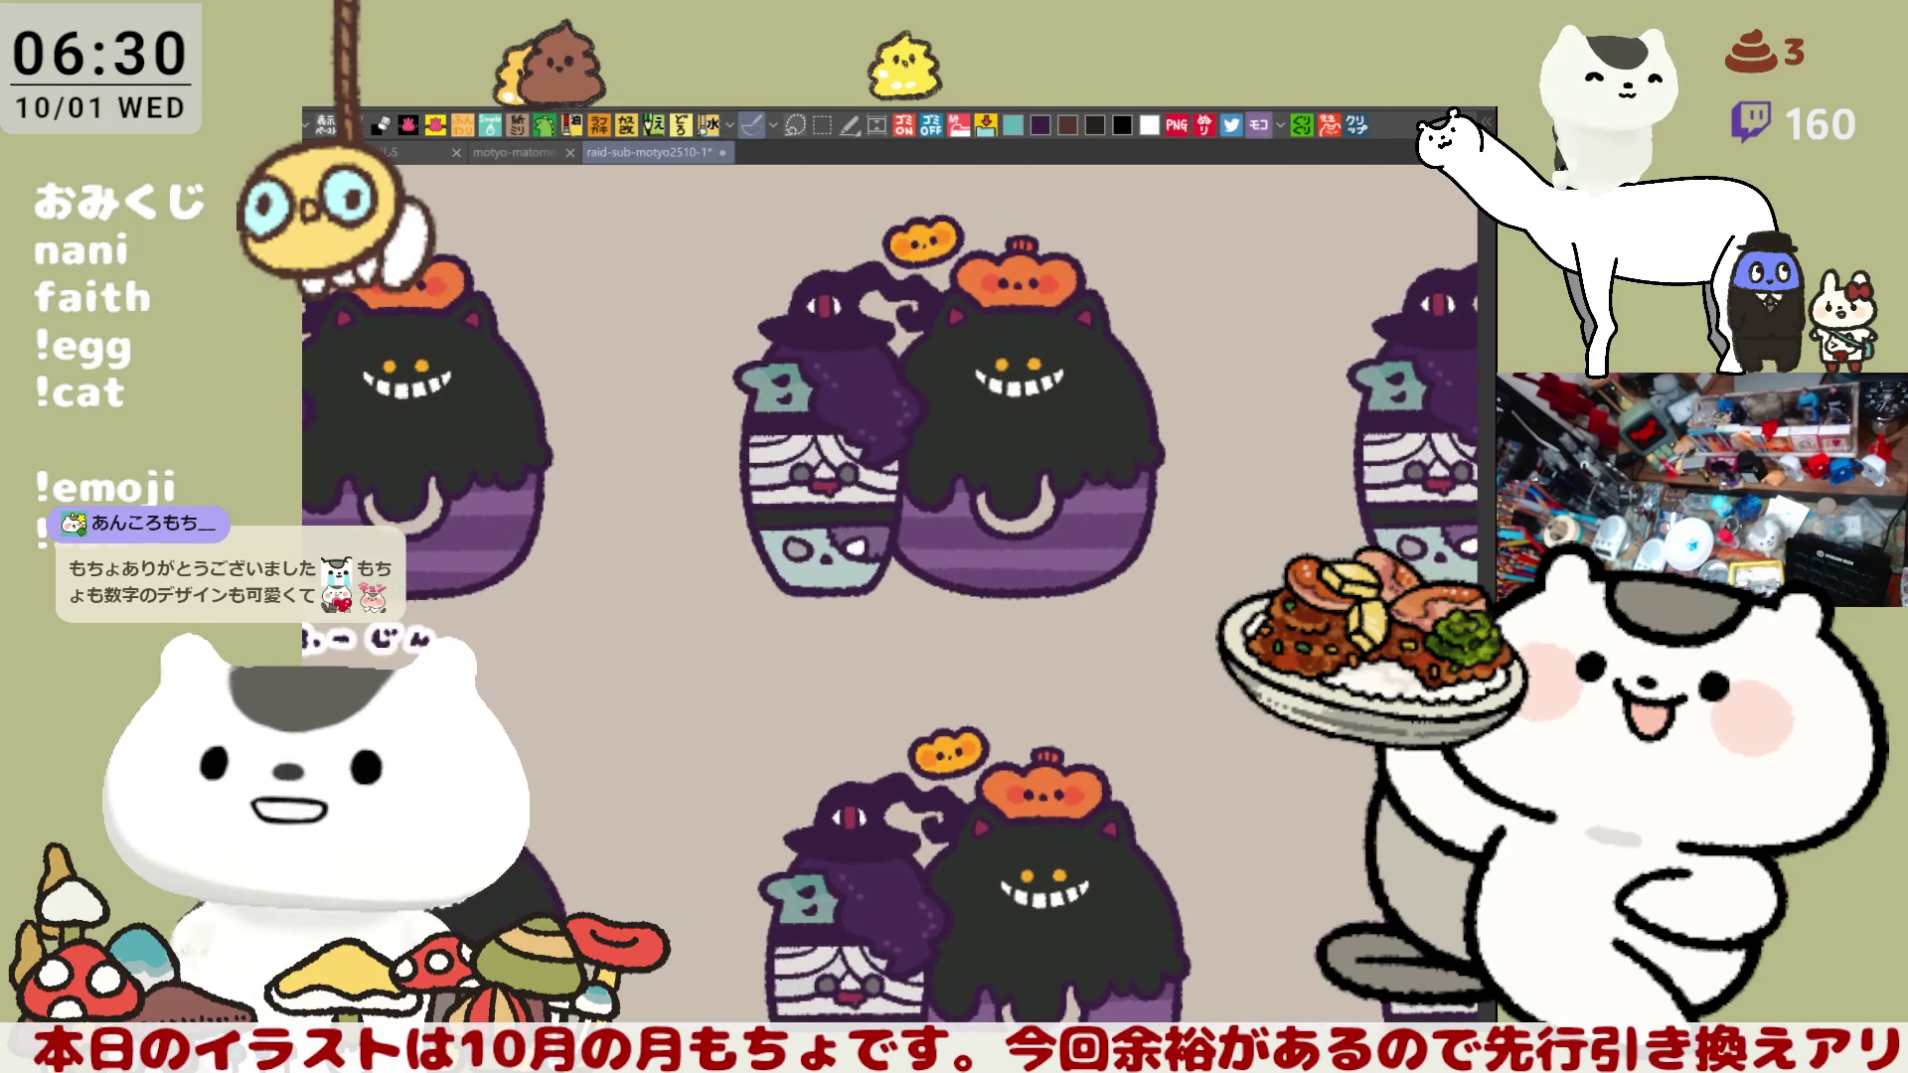
pyautogui.hotkey('ctrl', 'z')
pyautogui.hotkey('ctrl', 'z')
pyautogui.hotkey('ctrl', 'z')
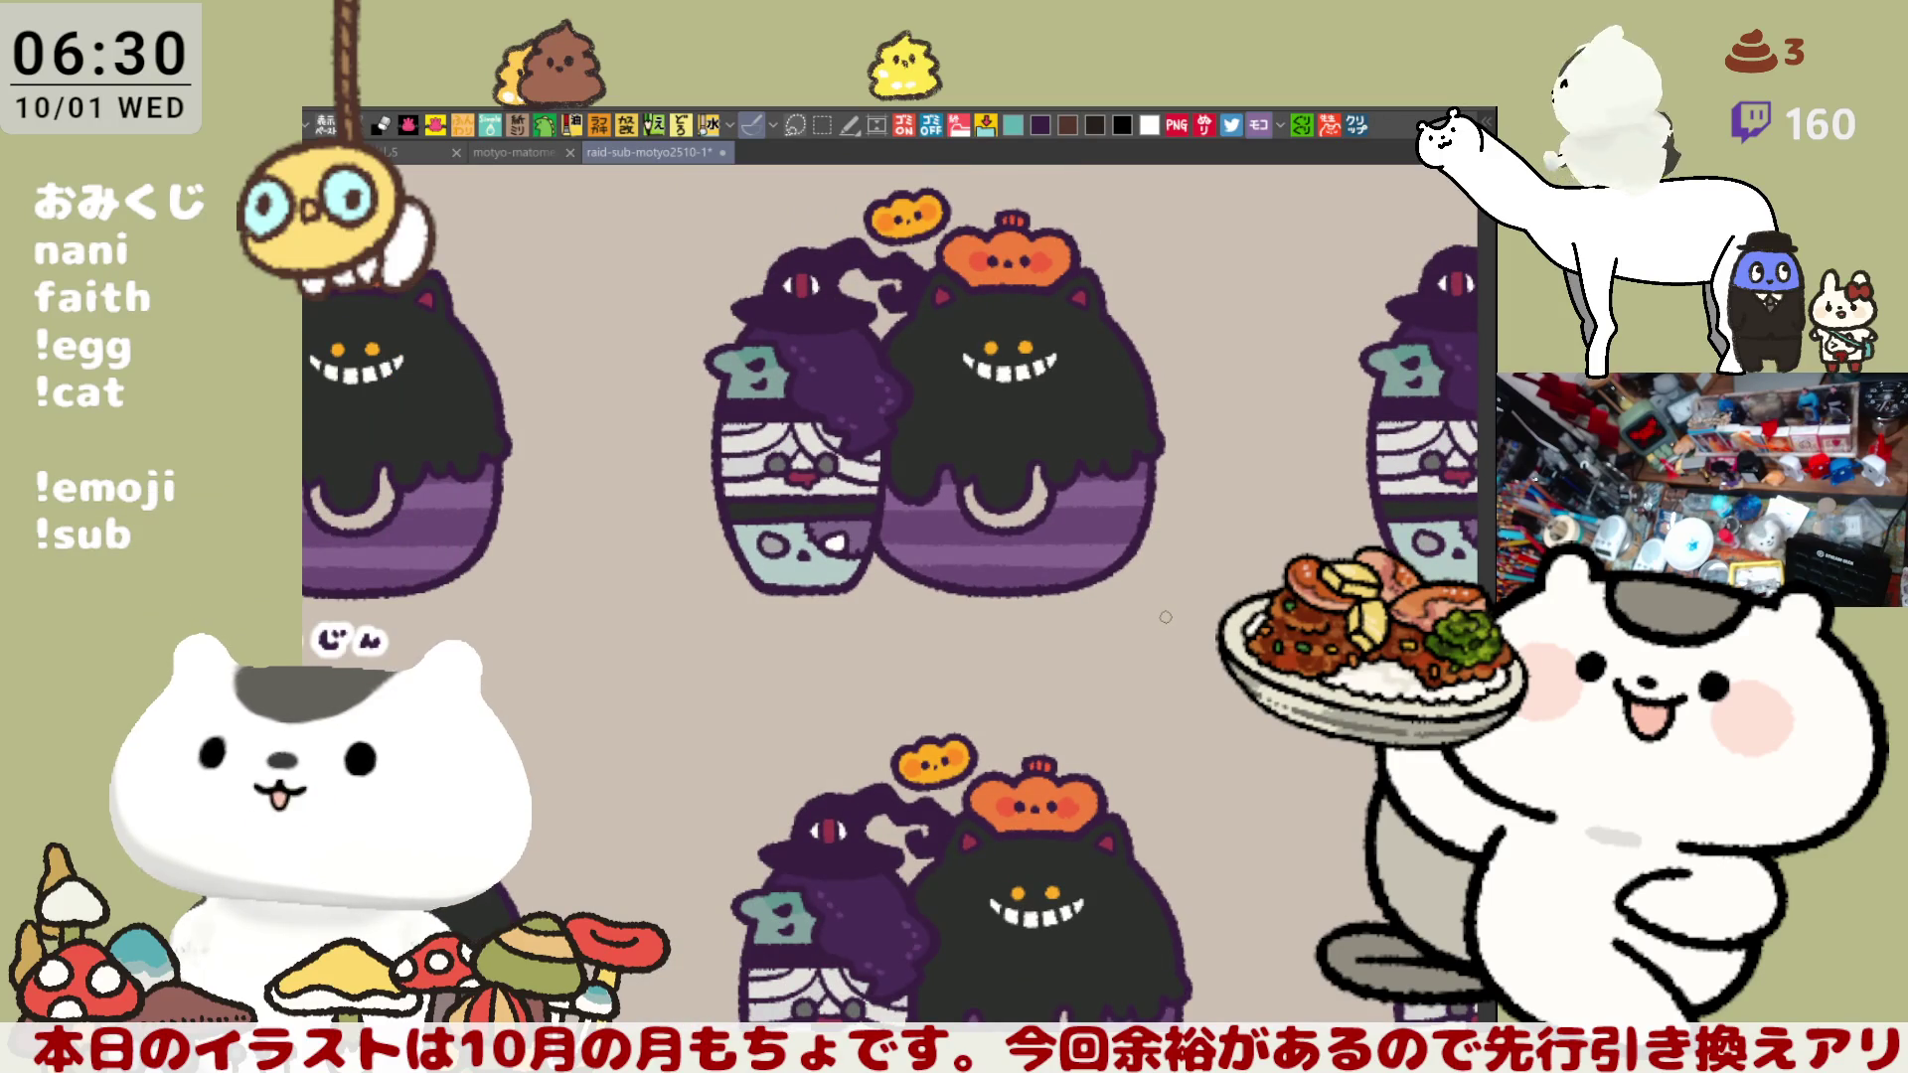
pyautogui.hotkey('ctrl', 'z')
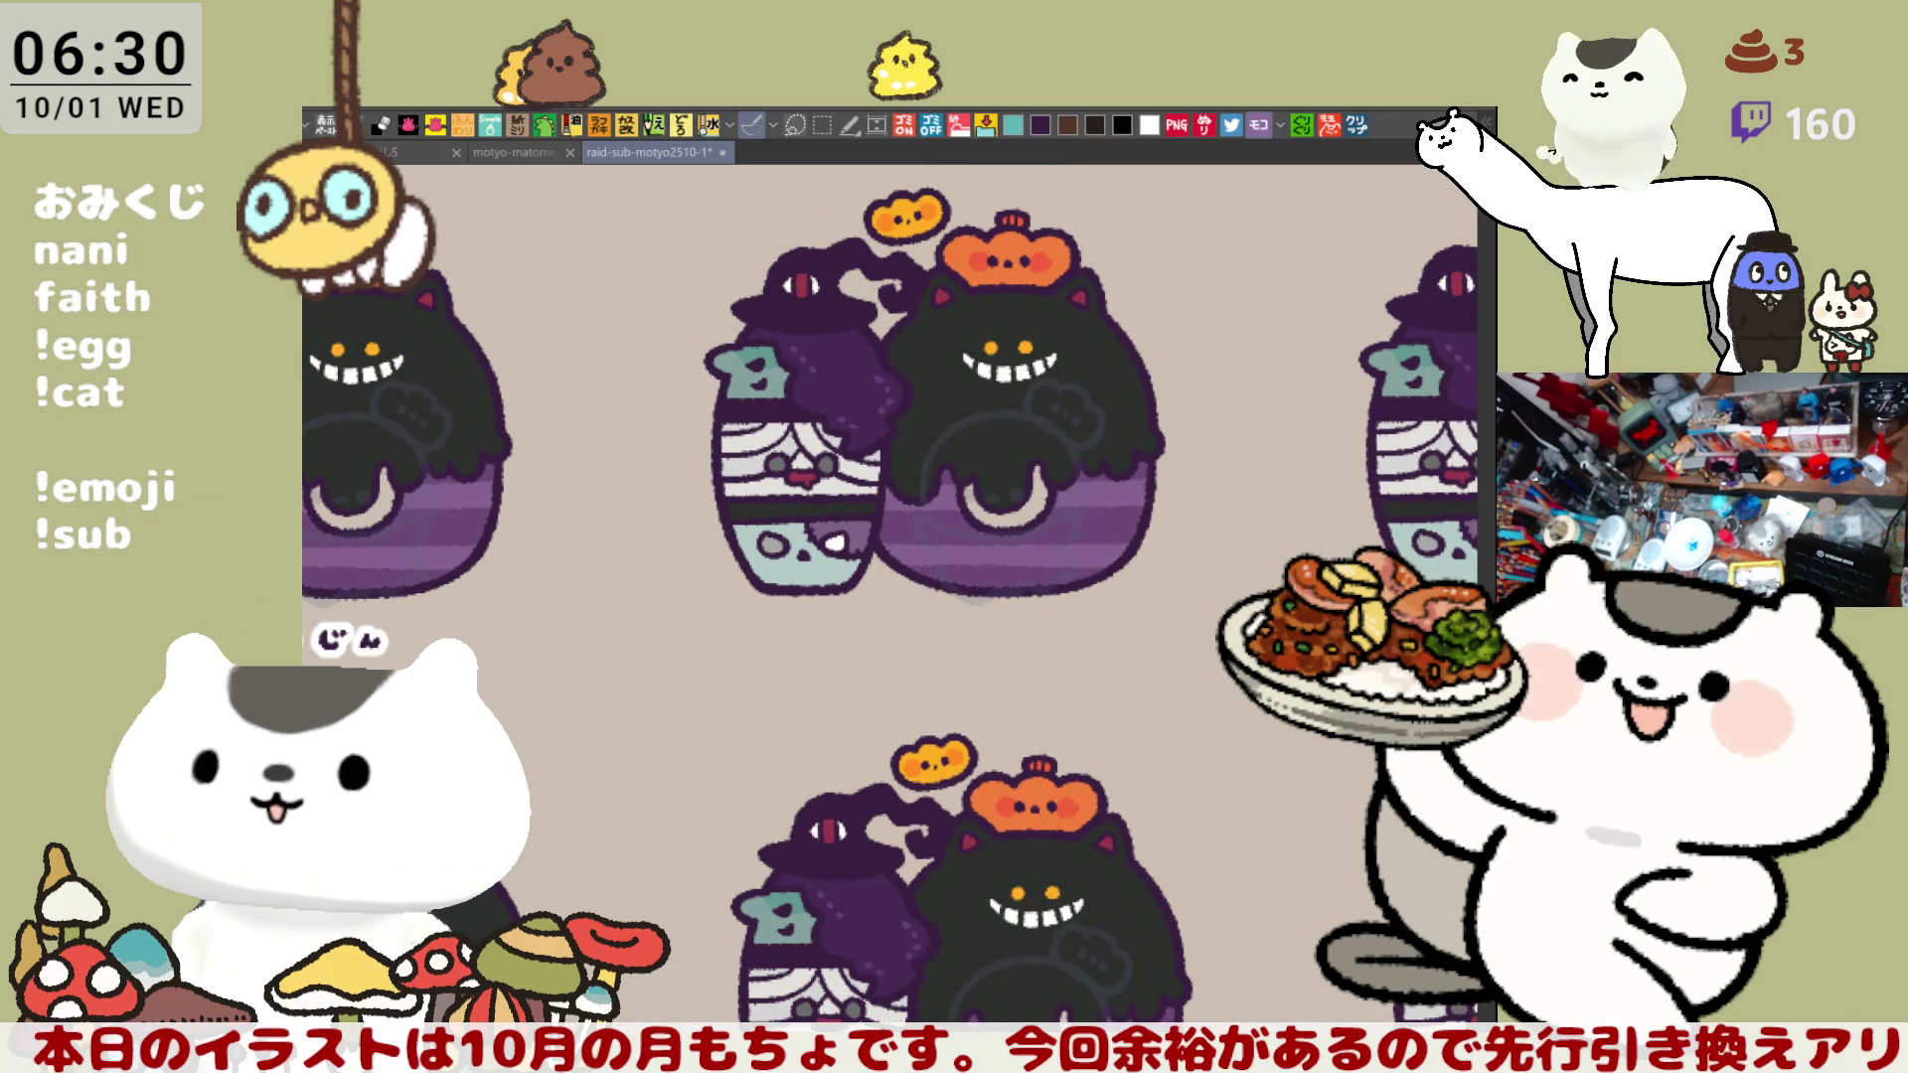
pyautogui.hotkey('ctrl', 'z')
pyautogui.hotkey('ctrl', 'z')
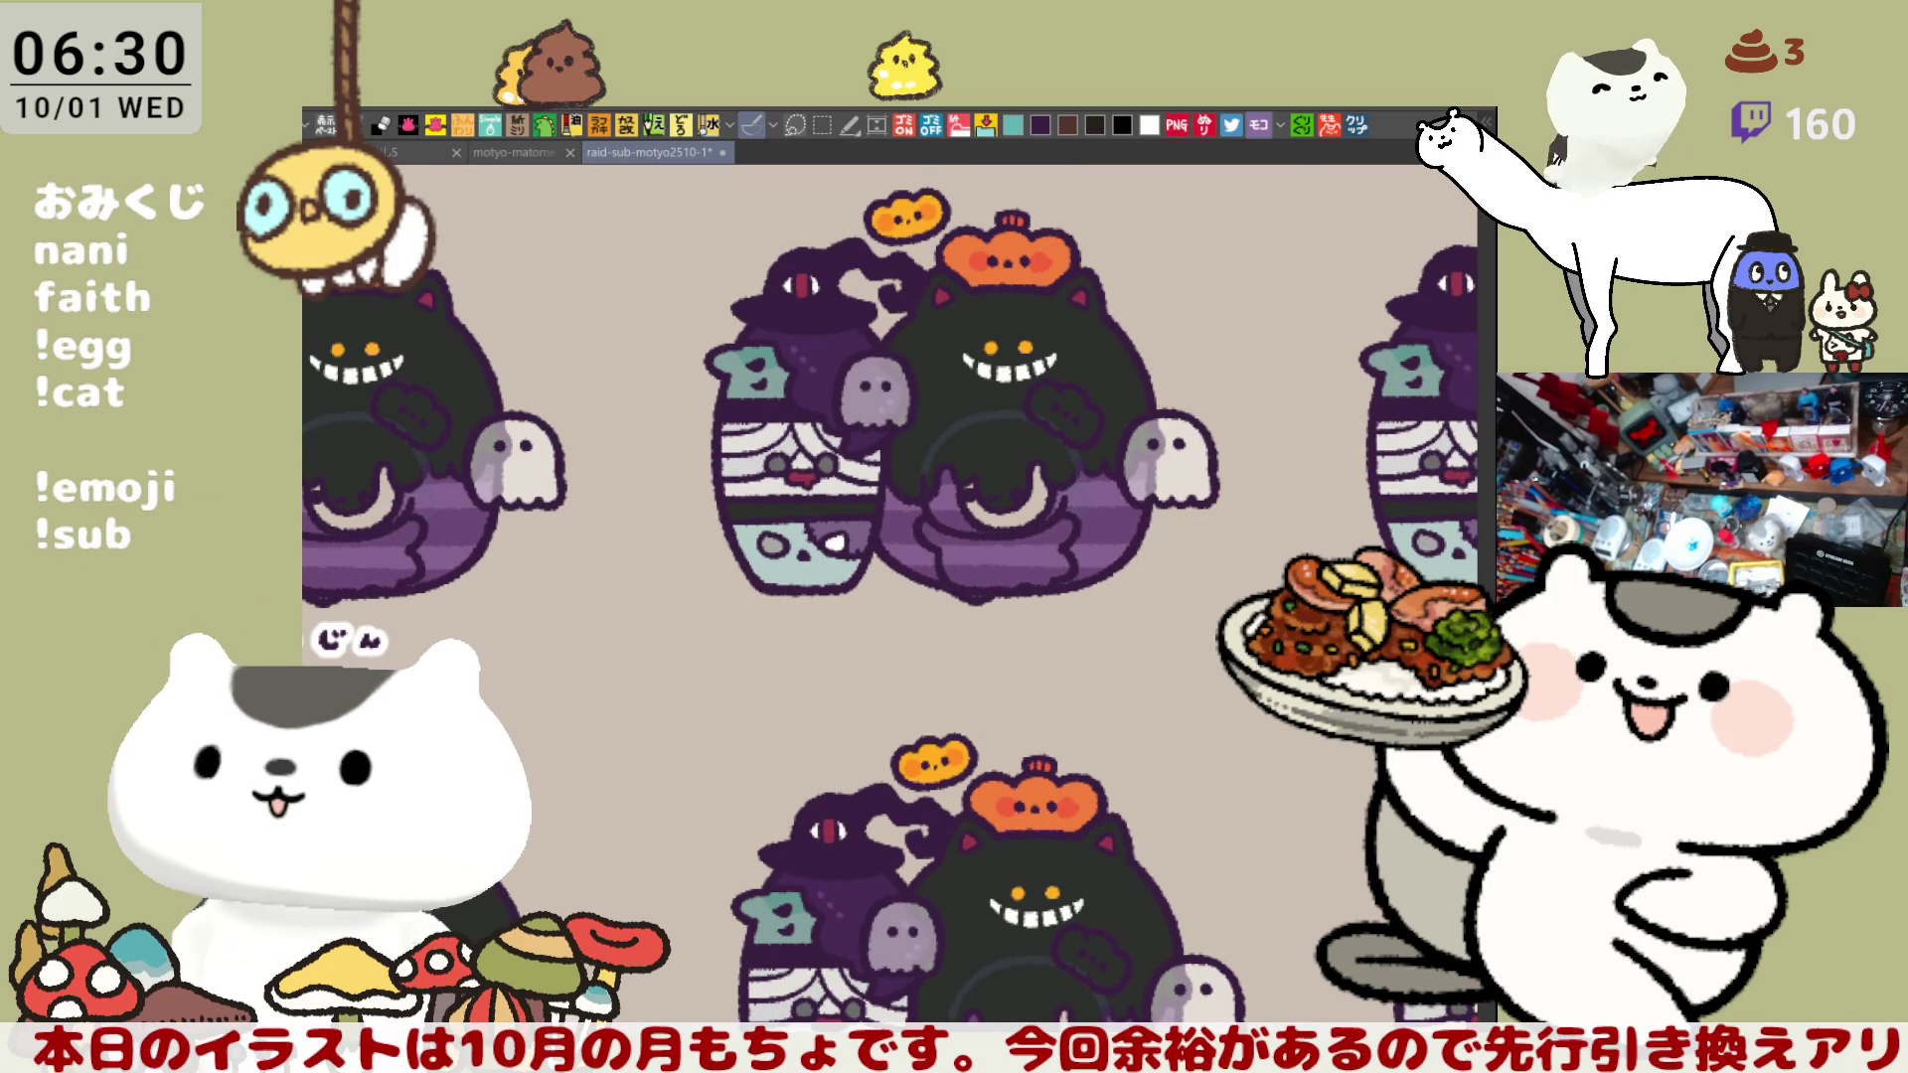
pyautogui.hotkey('ctrl', 'z')
pyautogui.hscroll(3, 890, 398)
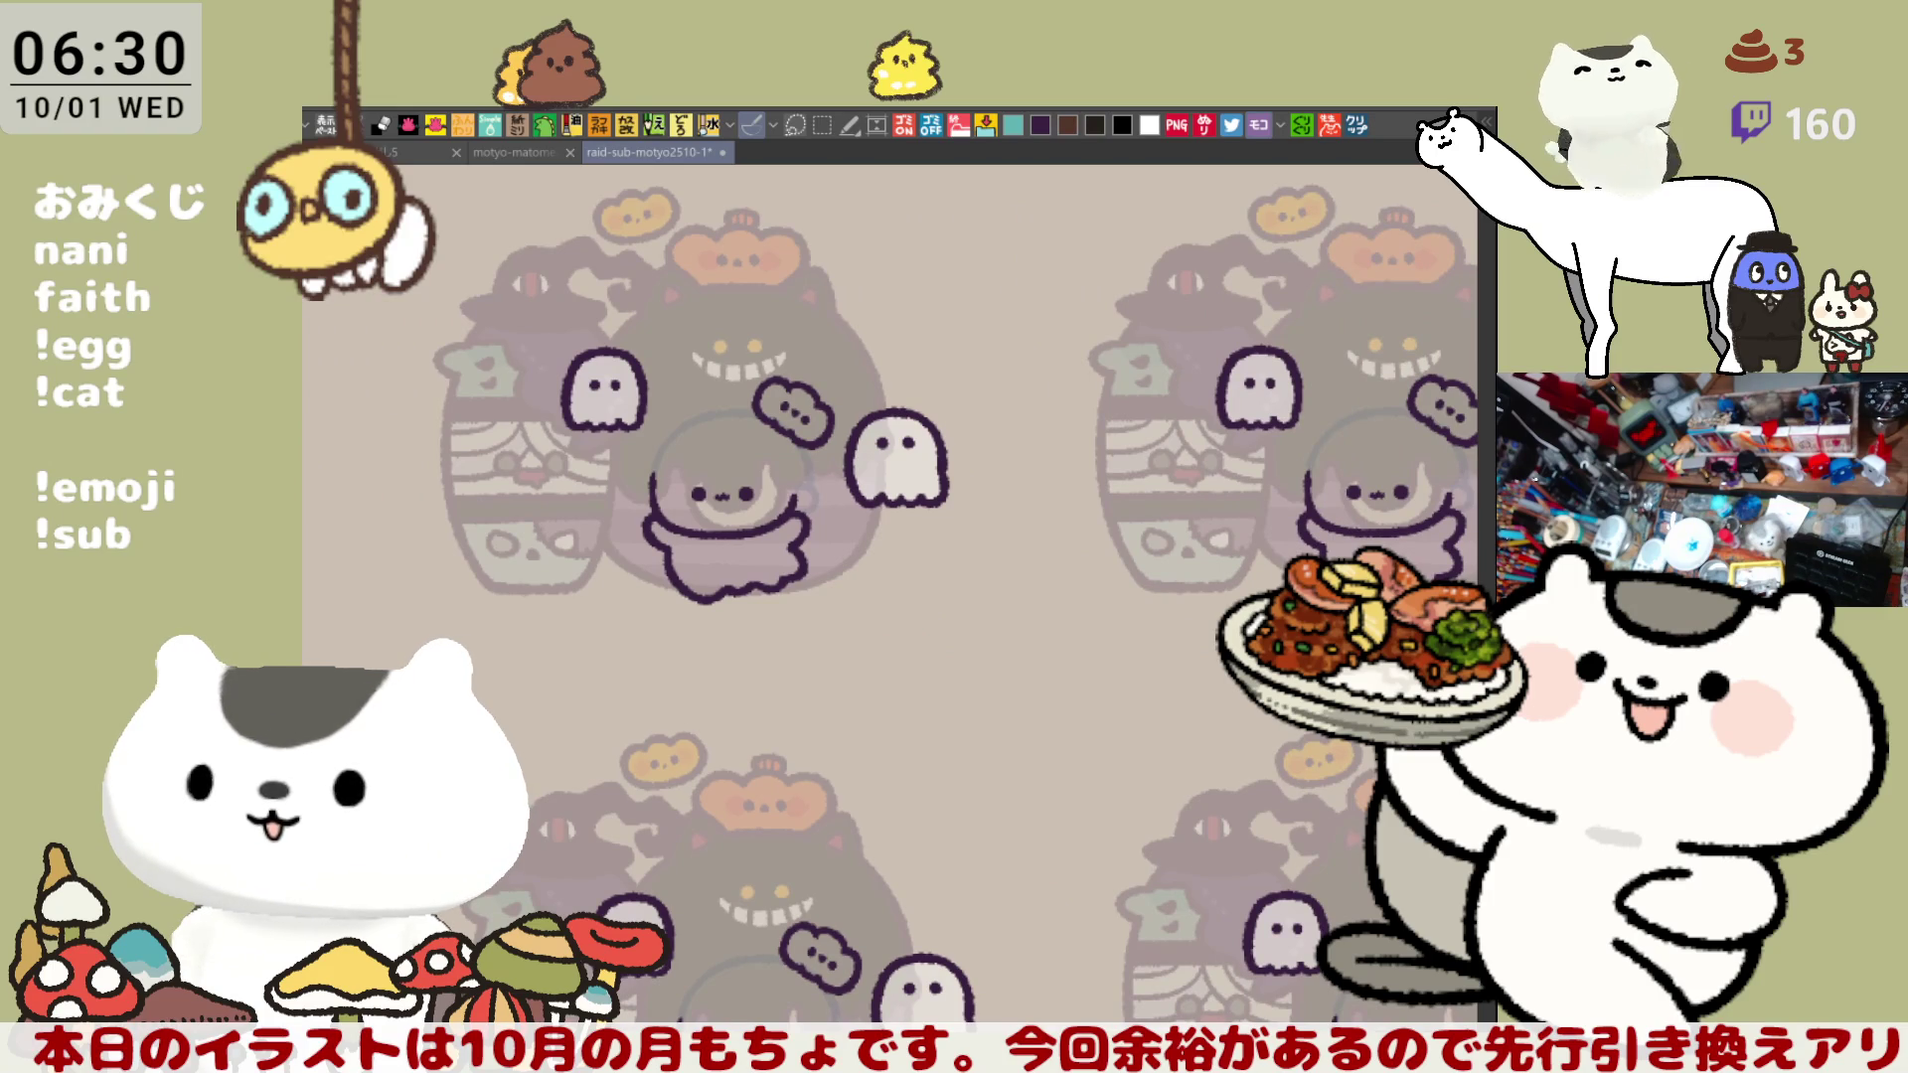
pyautogui.hscroll(5, 934, 633)
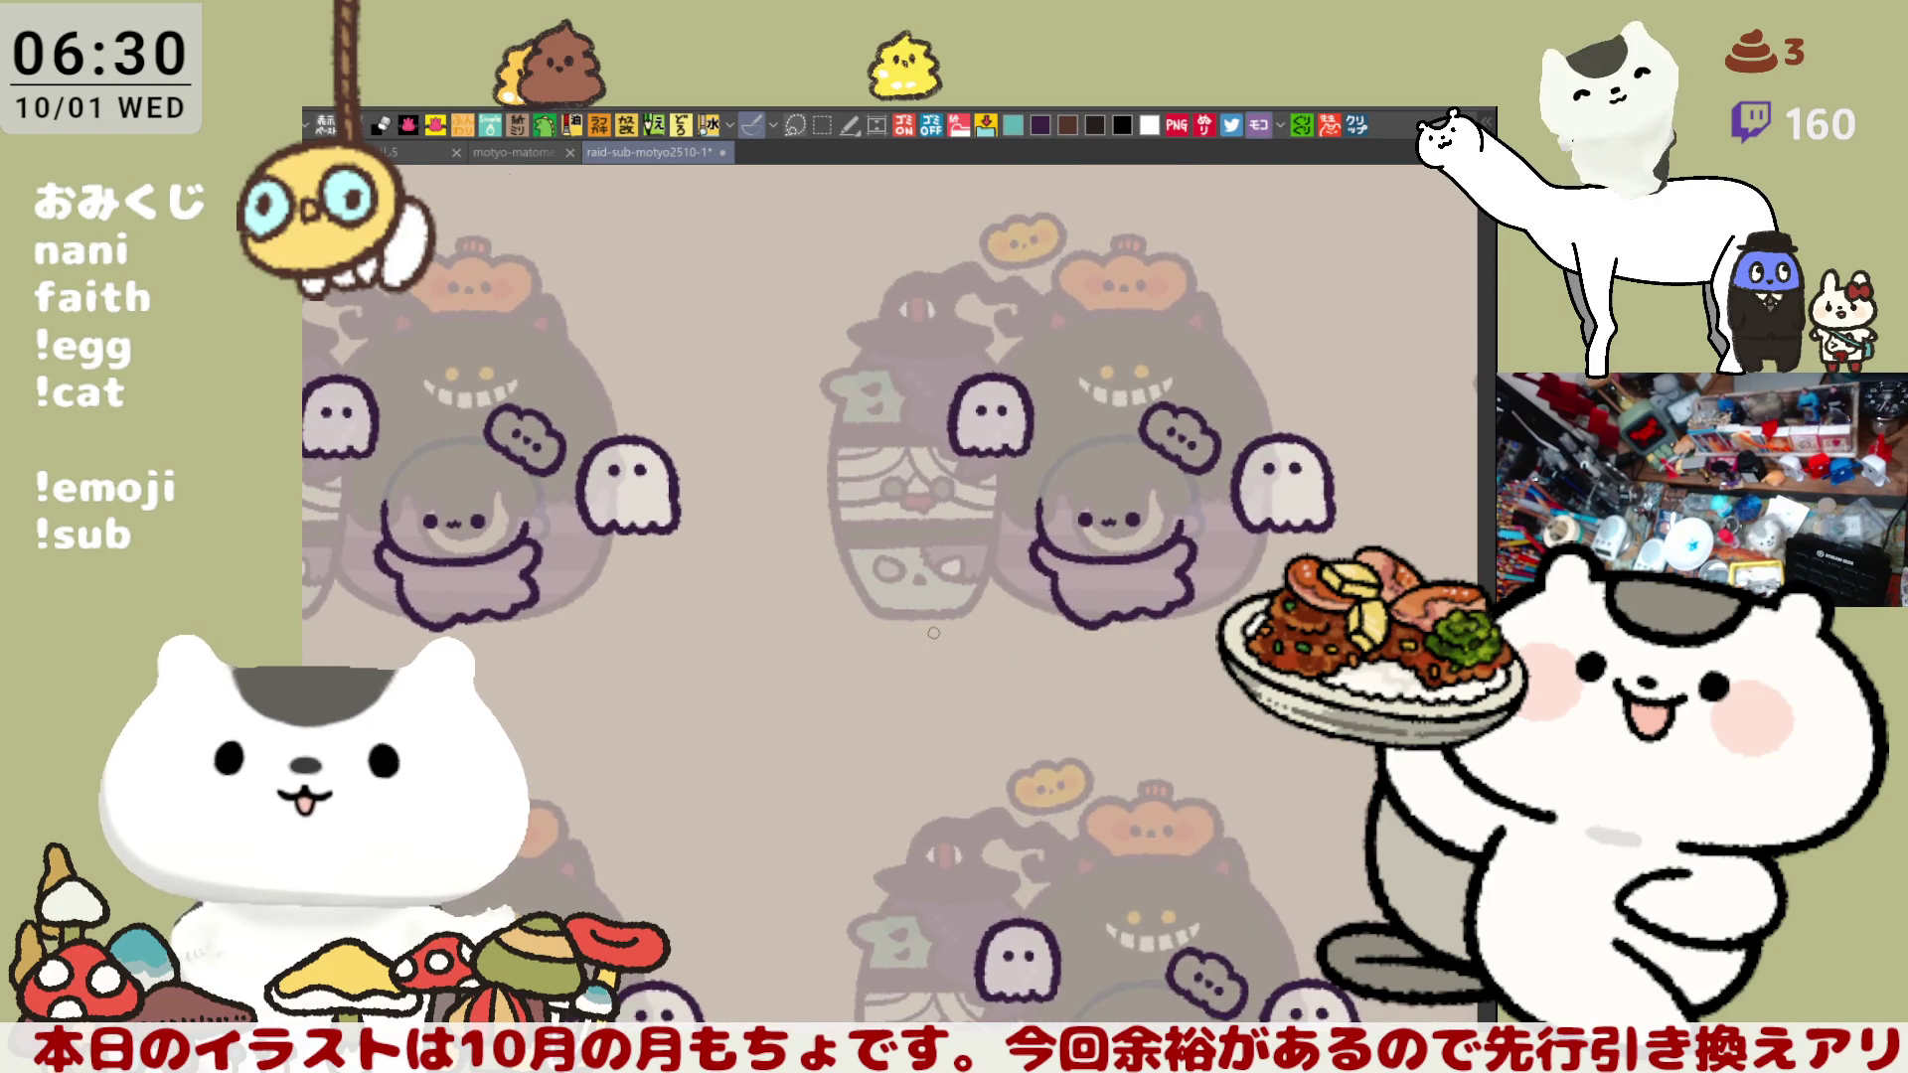
pyautogui.hscroll(8, 960, 390)
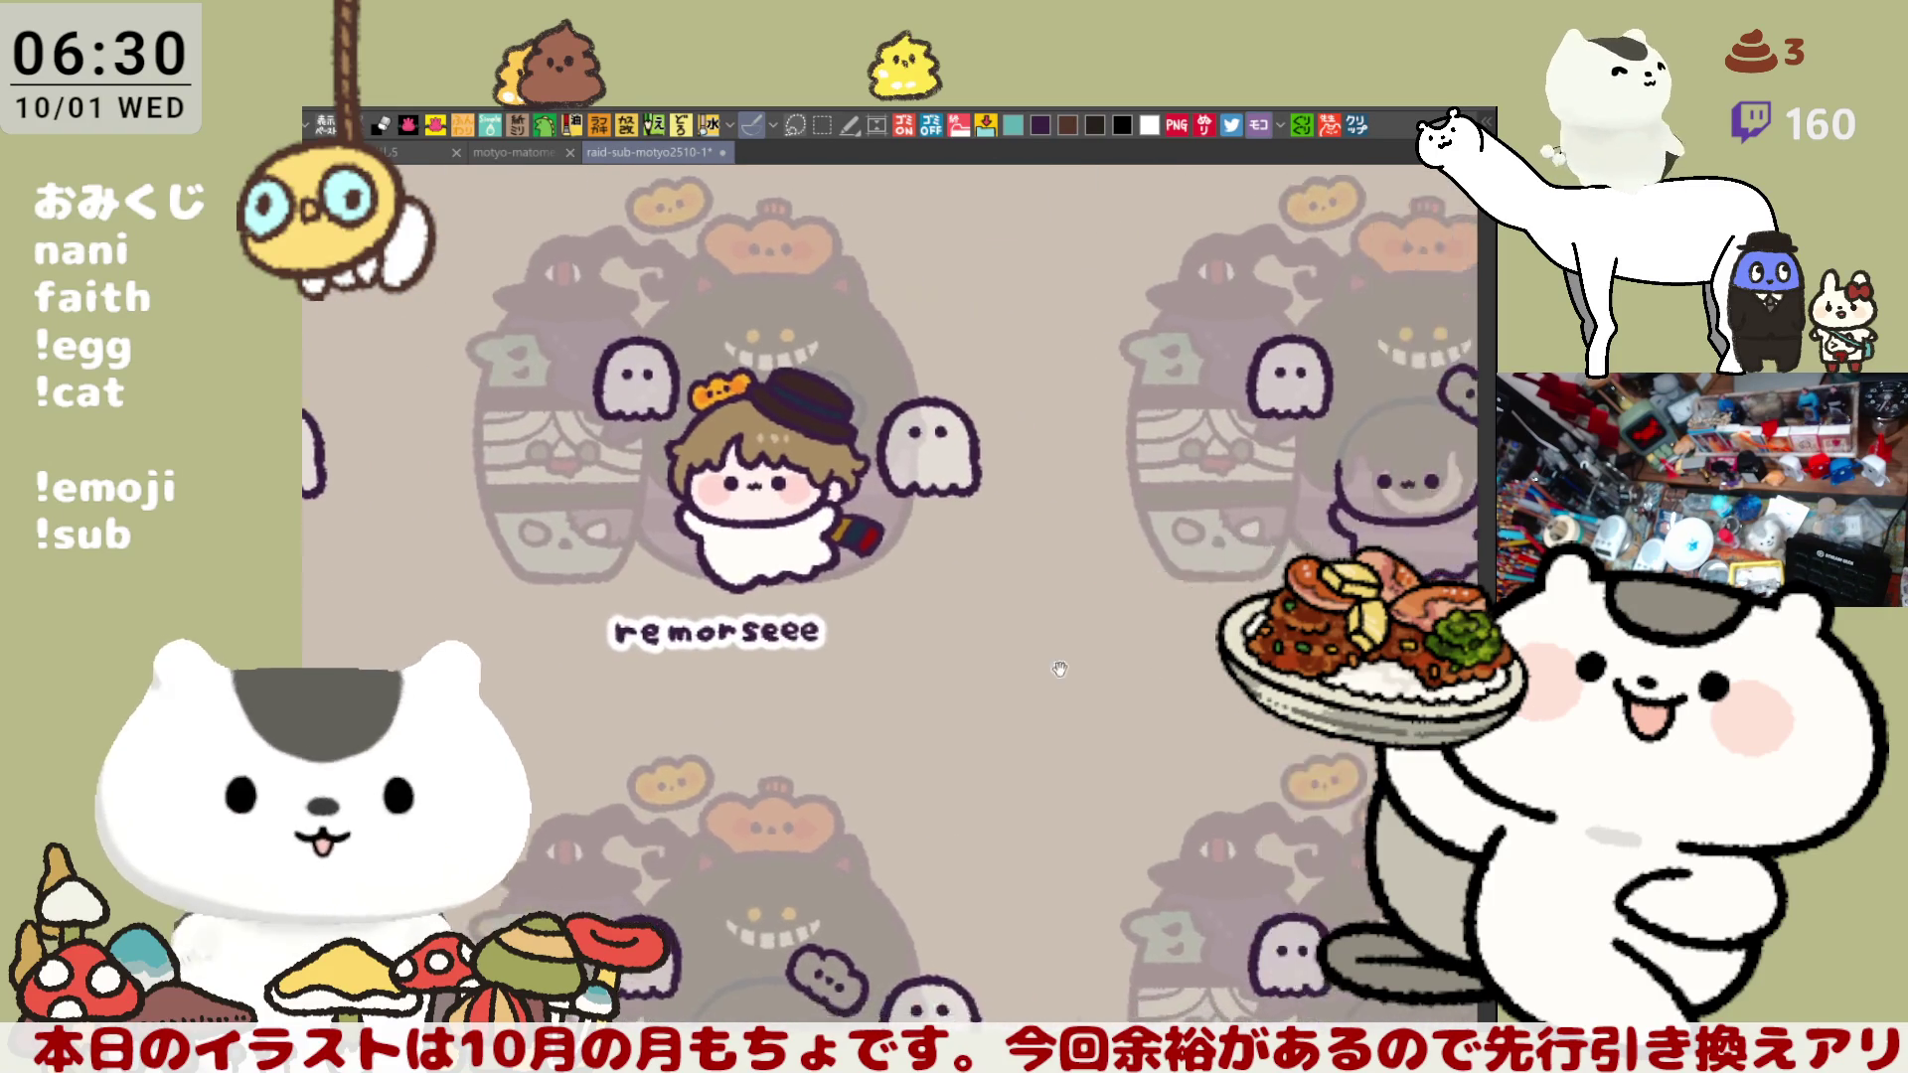
# - Zoom in on the blank nicolith ghost's face and pick the dark purple drawing colour
pyautogui.moveTo(1040, 628); pyautogui.dragTo(890, 719)
pyautogui.scroll(6, 891, 718)
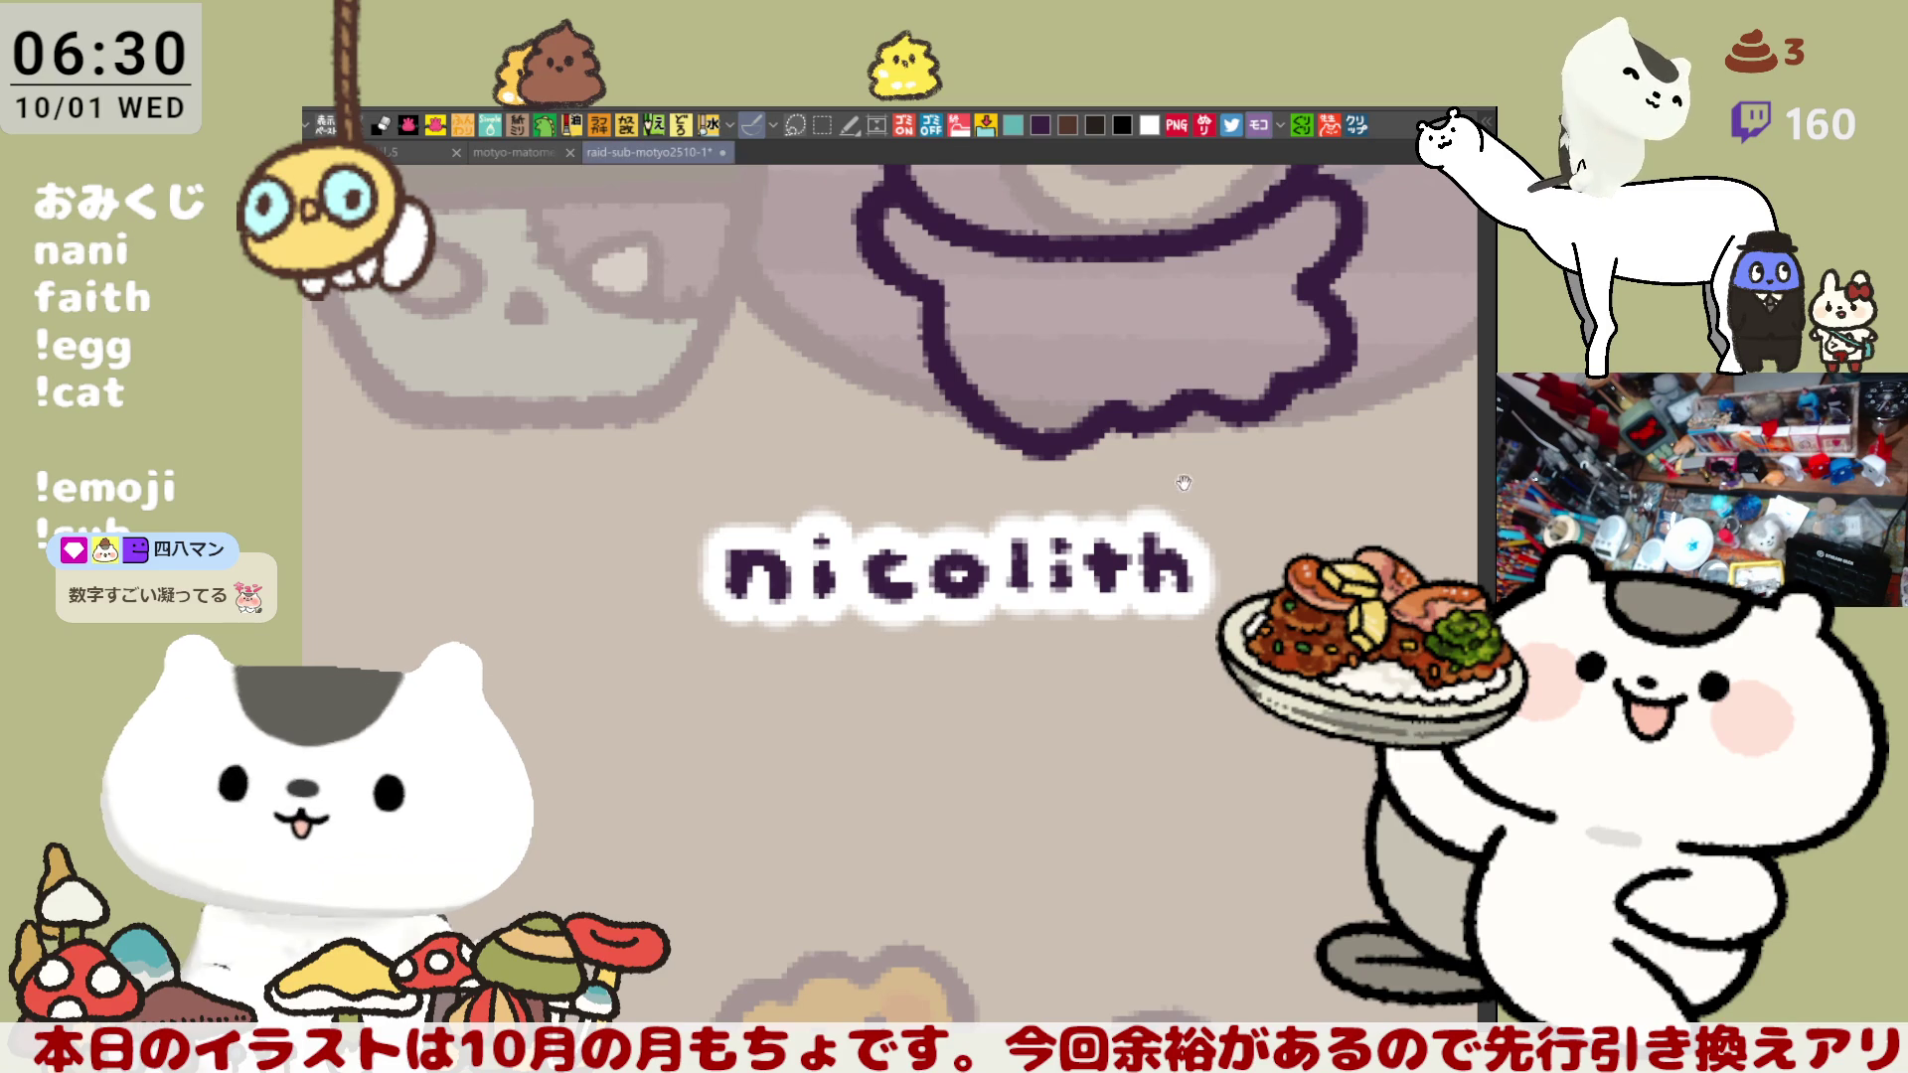
pyautogui.moveTo(1056, 374); pyautogui.dragTo(1056, 822)
pyautogui.scroll(4, 1056, 822)
pyautogui.scroll(-1, 1056, 822)
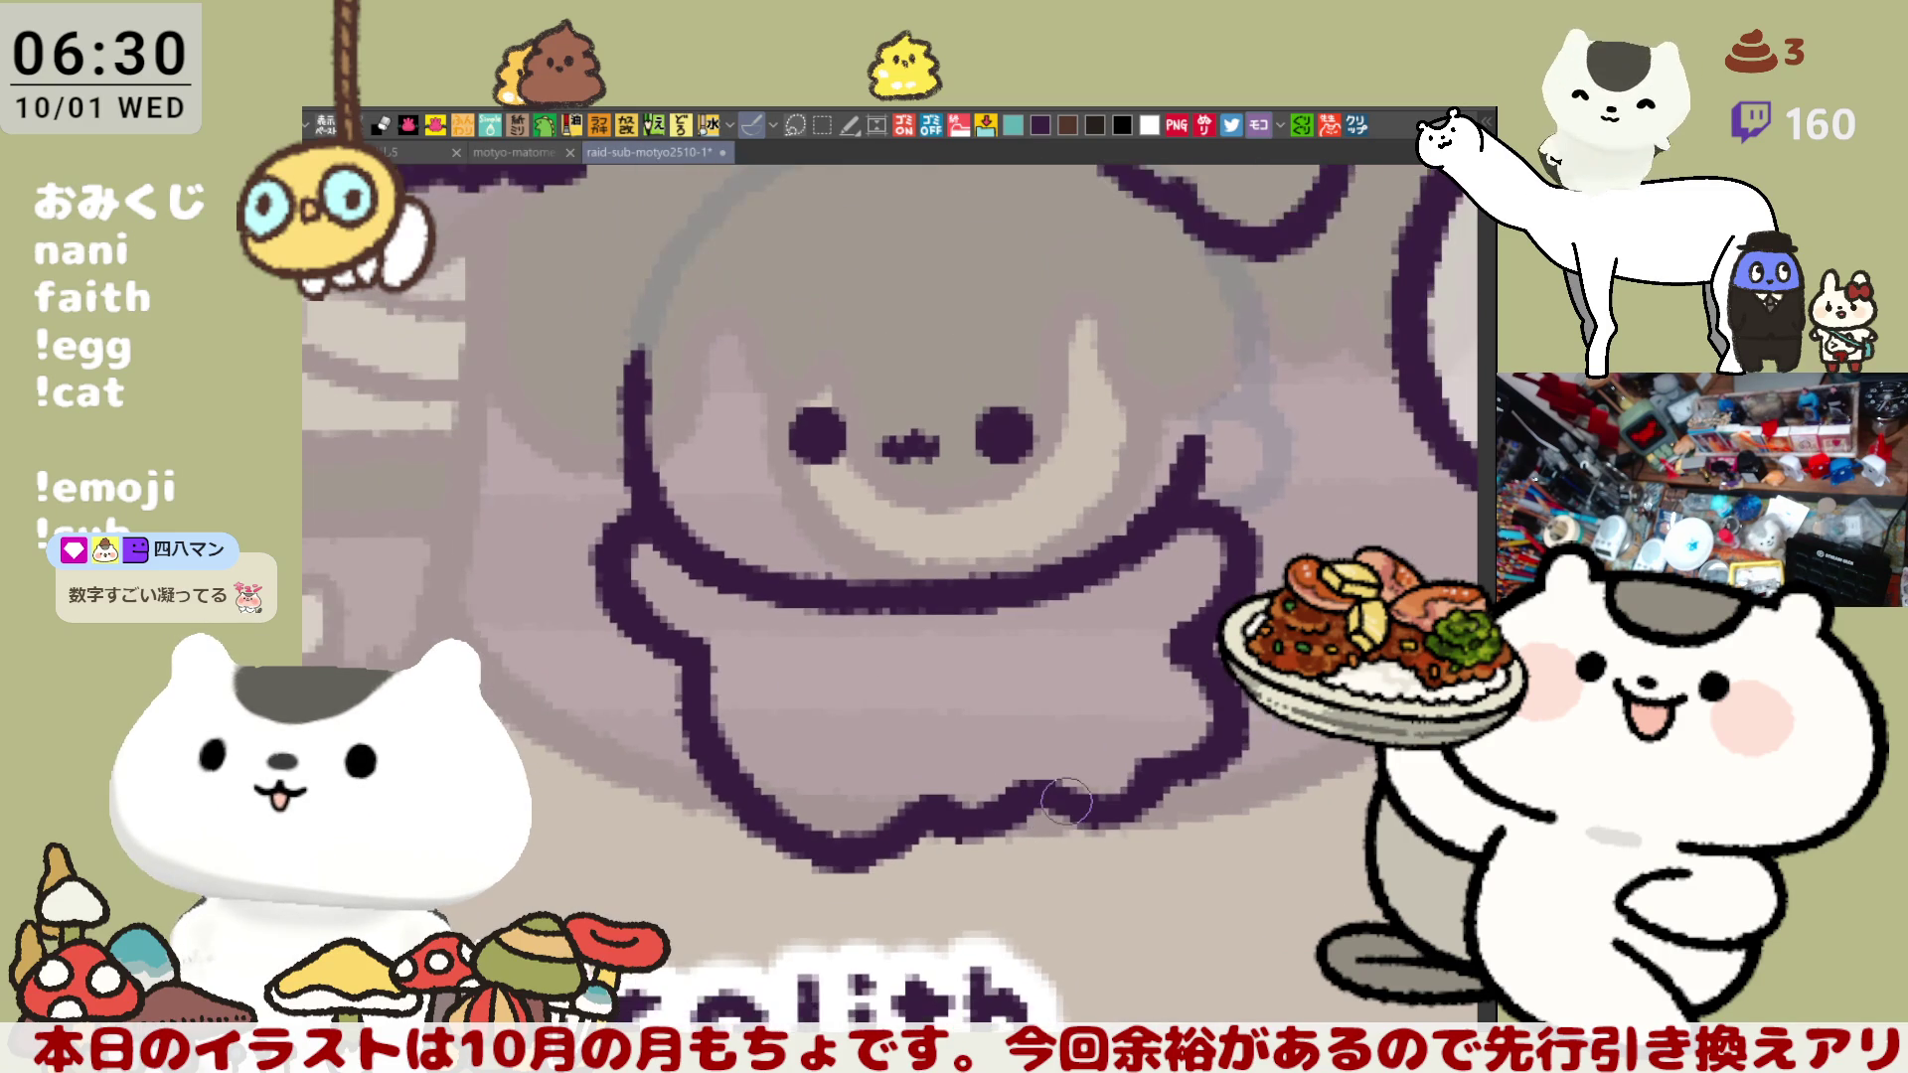
pyautogui.moveTo(1008, 435); pyautogui.dragTo(1056, 583)
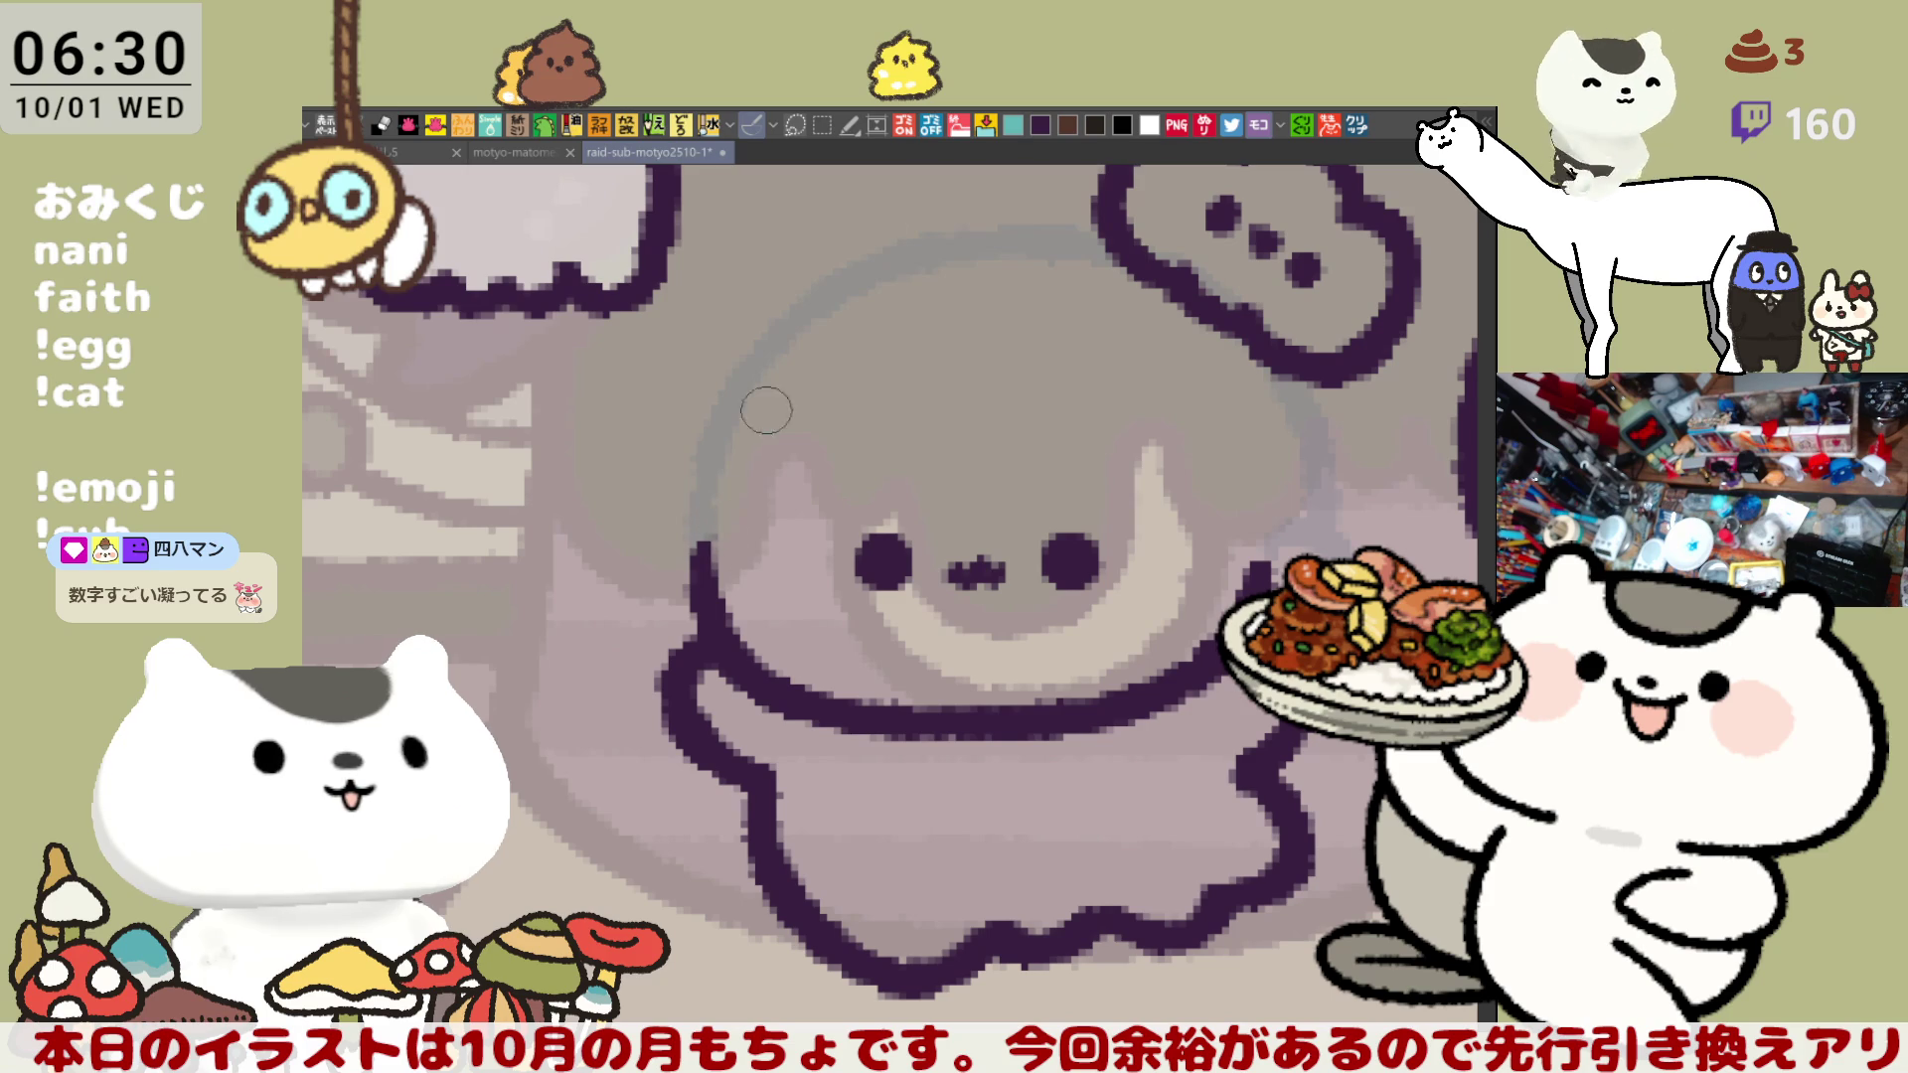
pyautogui.click(1038, 118)
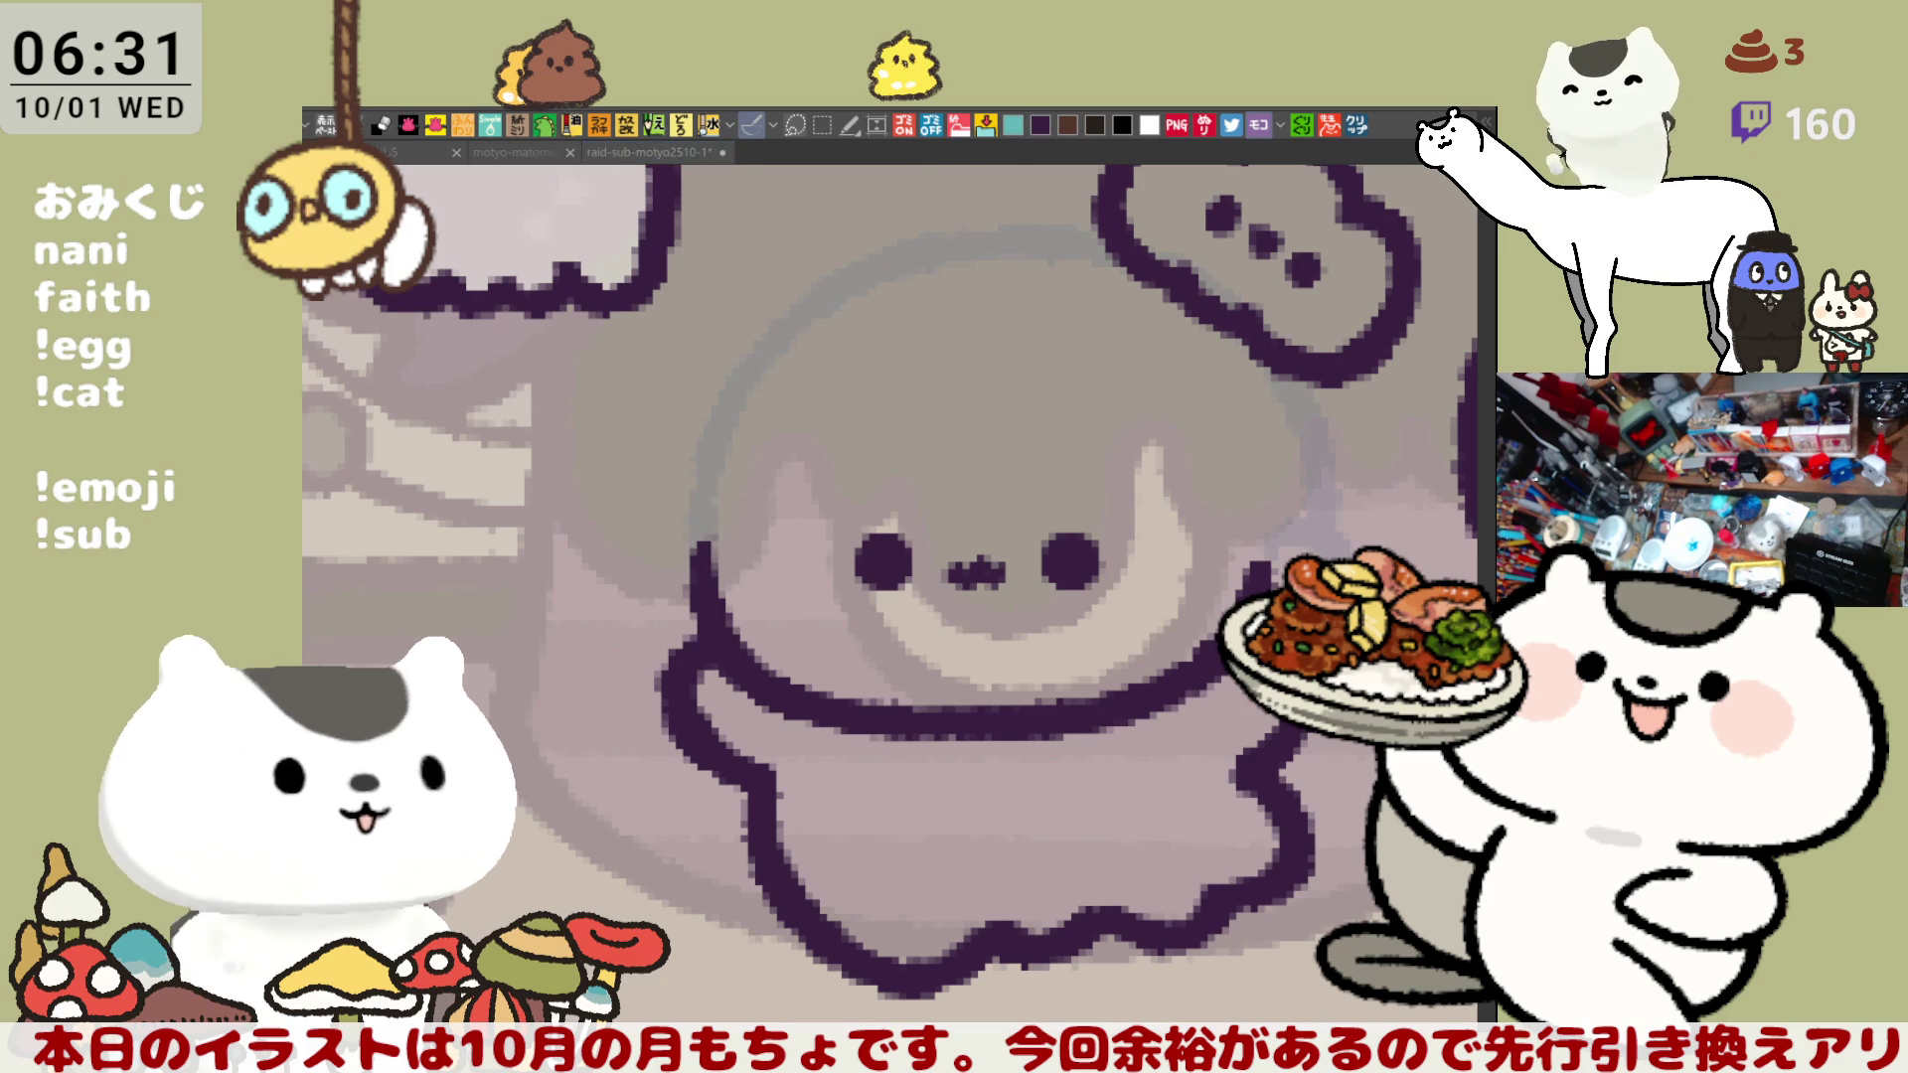
# - Outline the hair fringe across the ghost's face in dark purple, retrying strokes with undo
pyautogui.moveTo(886, 315); pyautogui.dragTo(987, 493)
pyautogui.hotkey('ctrl', 'z')
pyautogui.moveTo(887, 375)
pyautogui.mouseDown()
pyautogui.moveTo(874, 439)
pyautogui.moveTo(1025, 469)
pyautogui.mouseUp()
pyautogui.hotkey('ctrl', 'z')
pyautogui.moveTo(887, 369)
pyautogui.mouseDown()
pyautogui.moveTo(889, 397)
pyautogui.moveTo(1084, 477)
pyautogui.moveTo(1064, 384)
pyautogui.moveTo(1062, 464)
pyautogui.mouseUp()
pyautogui.hotkey('ctrl', 'z')
pyautogui.hotkey('ctrl', 'z')
pyautogui.moveTo(875, 369)
pyautogui.mouseDown()
pyautogui.moveTo(873, 407)
pyautogui.moveTo(1088, 475)
pyautogui.mouseUp()
pyautogui.moveTo(1071, 393); pyautogui.dragTo(1065, 479)
pyautogui.hotkey('ctrl', 'z')
pyautogui.moveTo(1069, 375); pyautogui.dragTo(1063, 483)
pyautogui.hotkey('ctrl', 'z')
pyautogui.moveTo(1067, 368); pyautogui.dragTo(1069, 479)
pyautogui.hotkey('ctrl', 'z')
pyautogui.moveTo(1073, 372); pyautogui.dragTo(1091, 475)
pyautogui.hotkey('ctrl', 'z')
pyautogui.moveTo(1071, 373)
pyautogui.mouseDown()
pyautogui.moveTo(1094, 479)
pyautogui.moveTo(1193, 475)
pyautogui.mouseUp()
pyautogui.hotkey('ctrl', 'z')
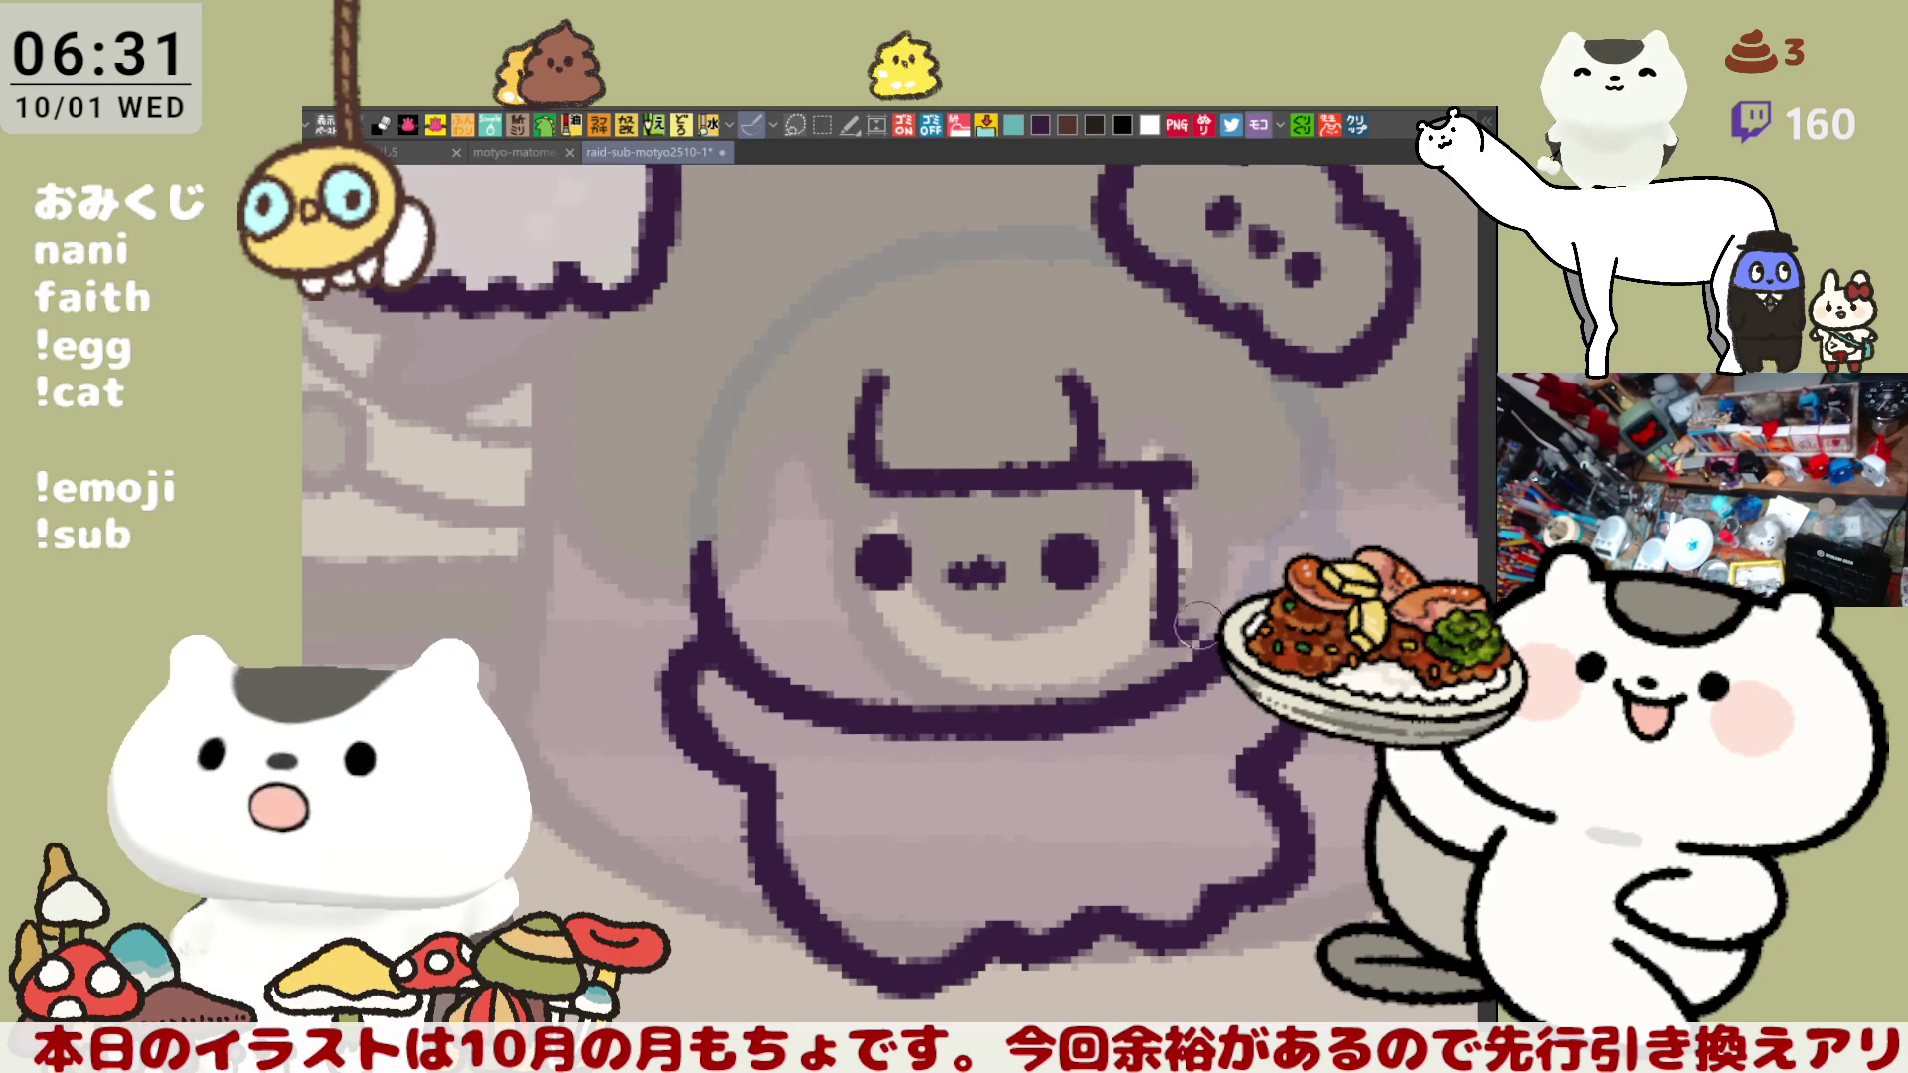
# - Draw a hair line down the face's right side and a short connecting stroke below it
pyautogui.moveTo(1152, 477)
pyautogui.mouseDown()
pyautogui.moveTo(1074, 383)
pyautogui.moveTo(1090, 542)
pyautogui.mouseUp()
pyautogui.hotkey('ctrl', 'z')
pyautogui.moveTo(1075, 382); pyautogui.dragTo(1088, 547)
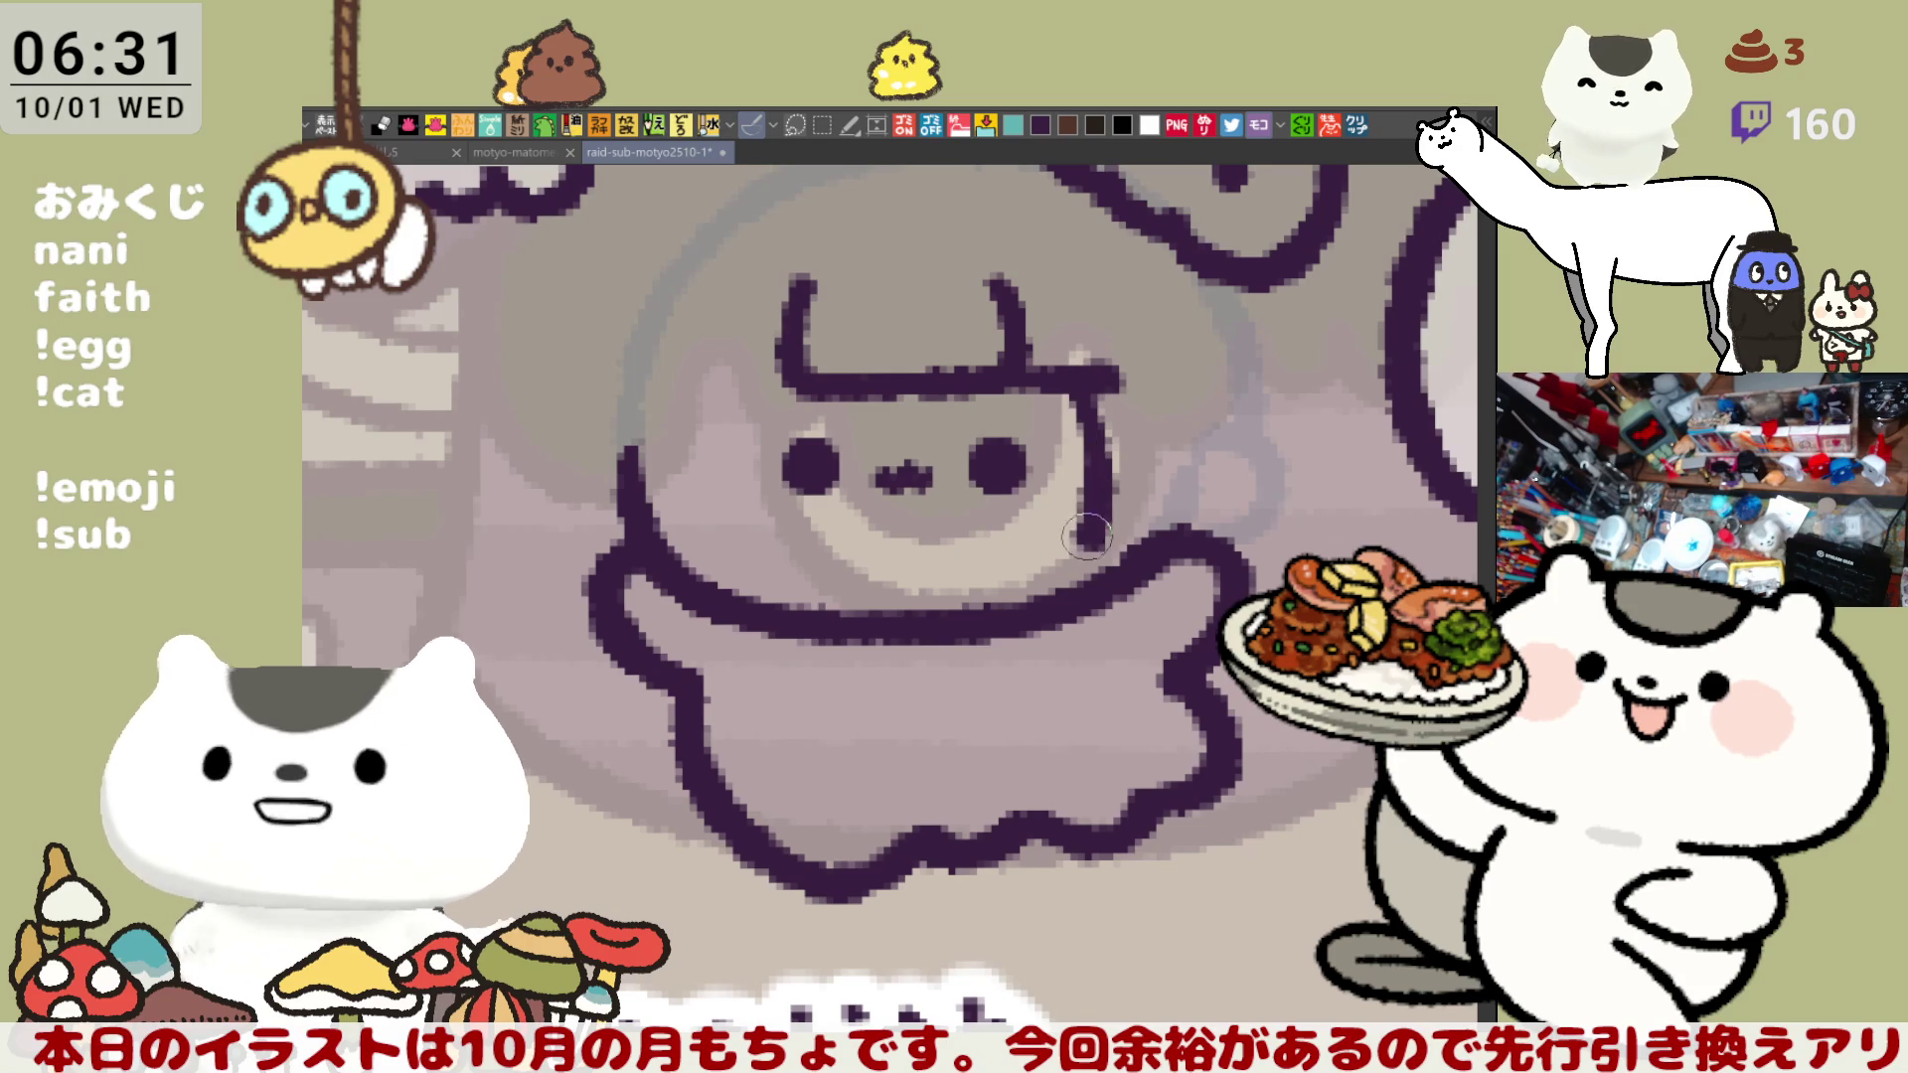
pyautogui.hotkey('ctrl', 'z')
pyautogui.moveTo(1076, 382)
pyautogui.mouseDown()
pyautogui.moveTo(1093, 545)
pyautogui.moveTo(1153, 534)
pyautogui.moveTo(1151, 512)
pyautogui.moveTo(1113, 552)
pyautogui.mouseUp()
pyautogui.hotkey('ctrl', 'z')
pyautogui.moveTo(1173, 467); pyautogui.dragTo(1128, 562)
pyautogui.hotkey('ctrl', 'z')
pyautogui.moveTo(1143, 462)
pyautogui.mouseDown()
pyautogui.moveTo(1176, 494)
pyautogui.moveTo(1153, 557)
pyautogui.mouseUp()
pyautogui.hotkey('ctrl', 'z')
pyautogui.hotkey('ctrl', 'z')
pyautogui.moveTo(1143, 442); pyautogui.dragTo(1113, 571)
pyautogui.moveTo(1176, 478); pyautogui.dragTo(1183, 481)
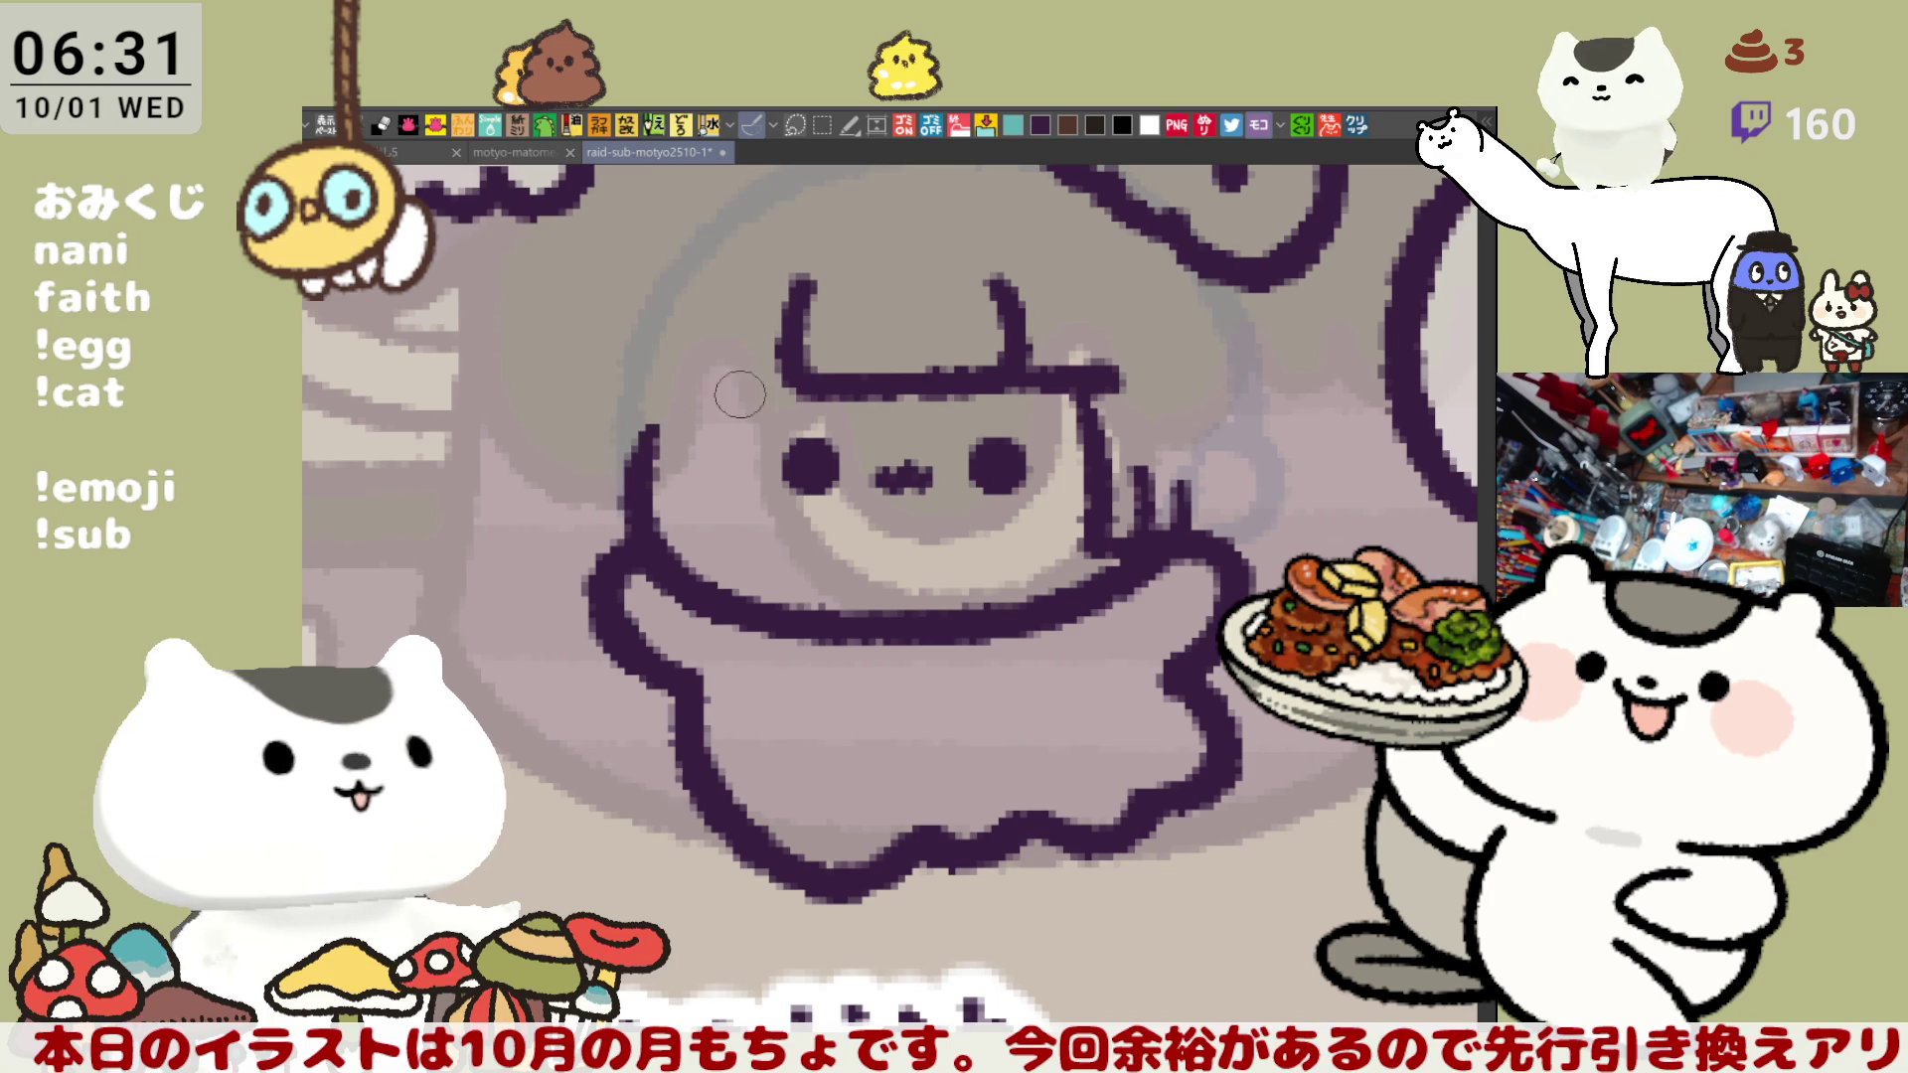
# - Add hair strands to the left of the fringe, joining them to it
pyautogui.moveTo(660, 408)
pyautogui.mouseDown()
pyautogui.moveTo(751, 397)
pyautogui.moveTo(773, 323)
pyautogui.moveTo(755, 402)
pyautogui.moveTo(795, 328)
pyautogui.moveTo(800, 389)
pyautogui.mouseUp()
pyautogui.moveTo(991, 427); pyautogui.dragTo(1056, 460)
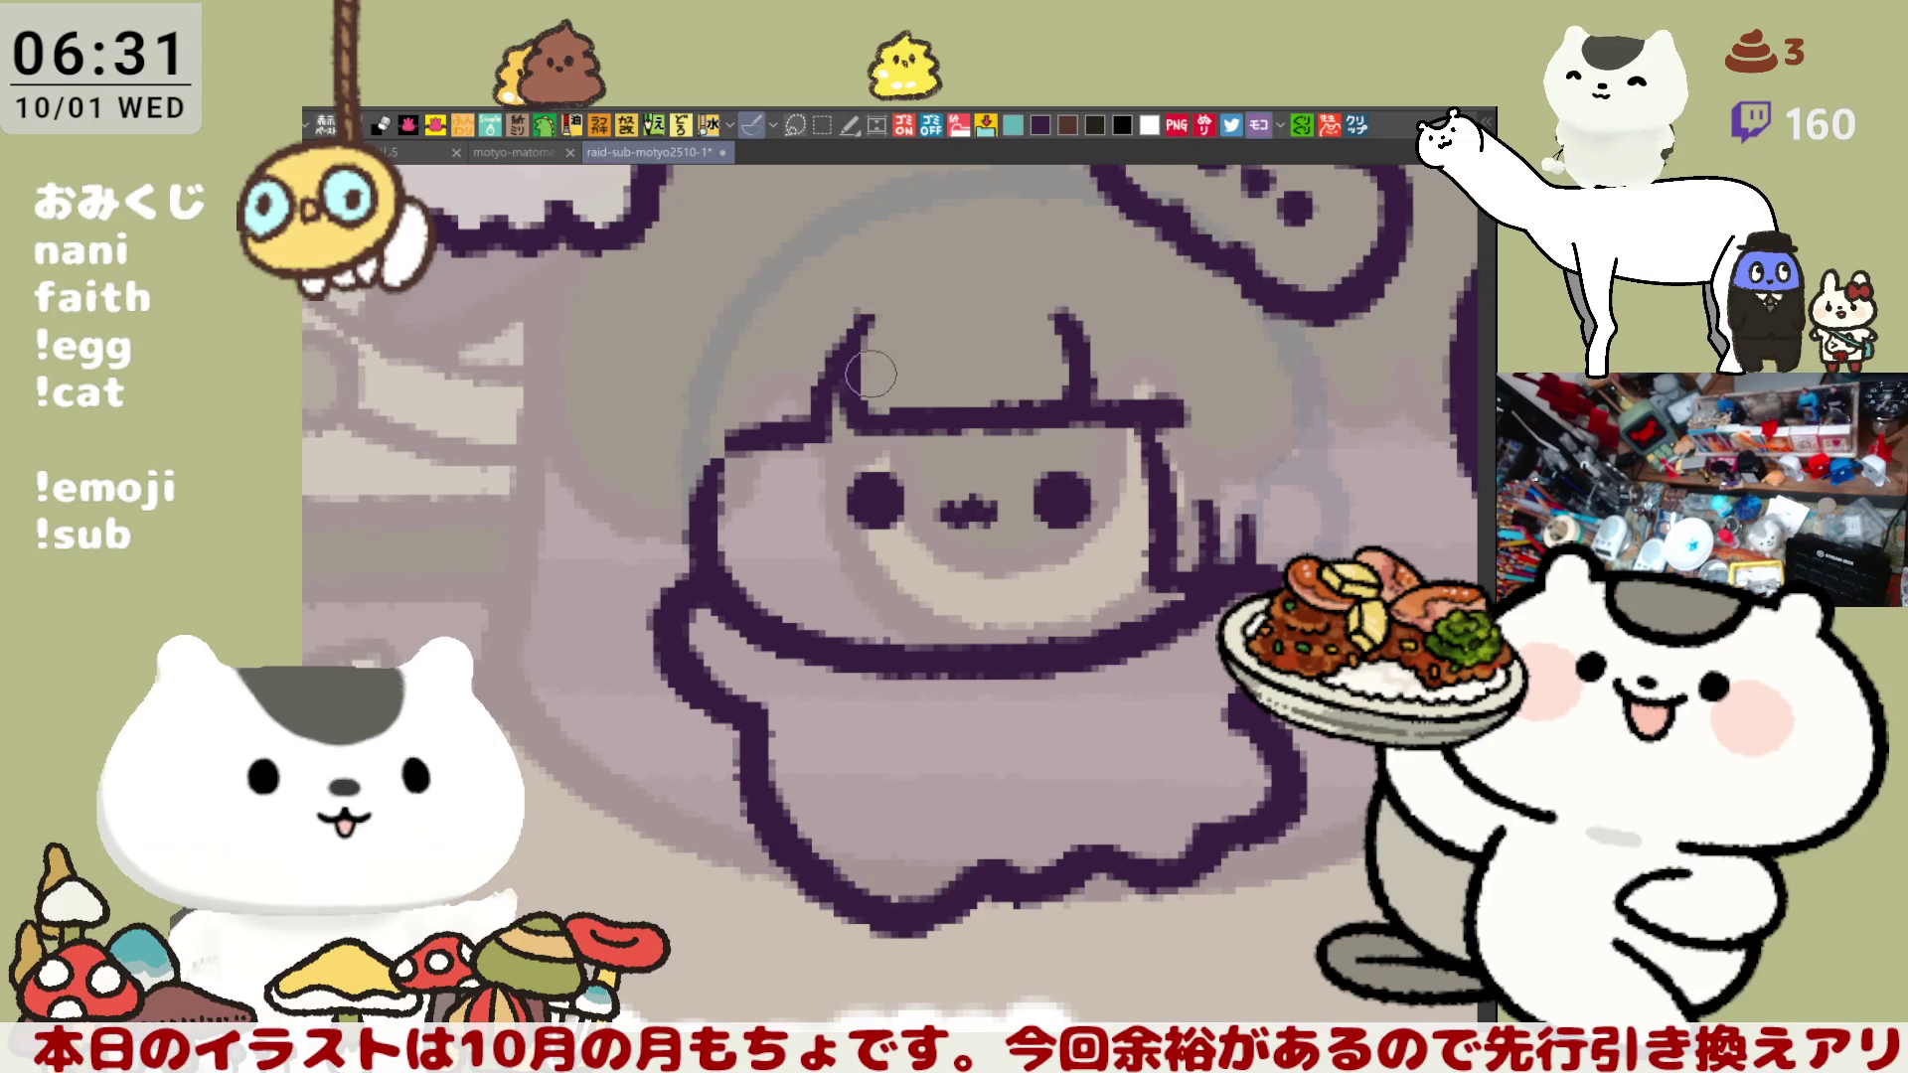
pyautogui.moveTo(821, 469); pyautogui.dragTo(875, 469)
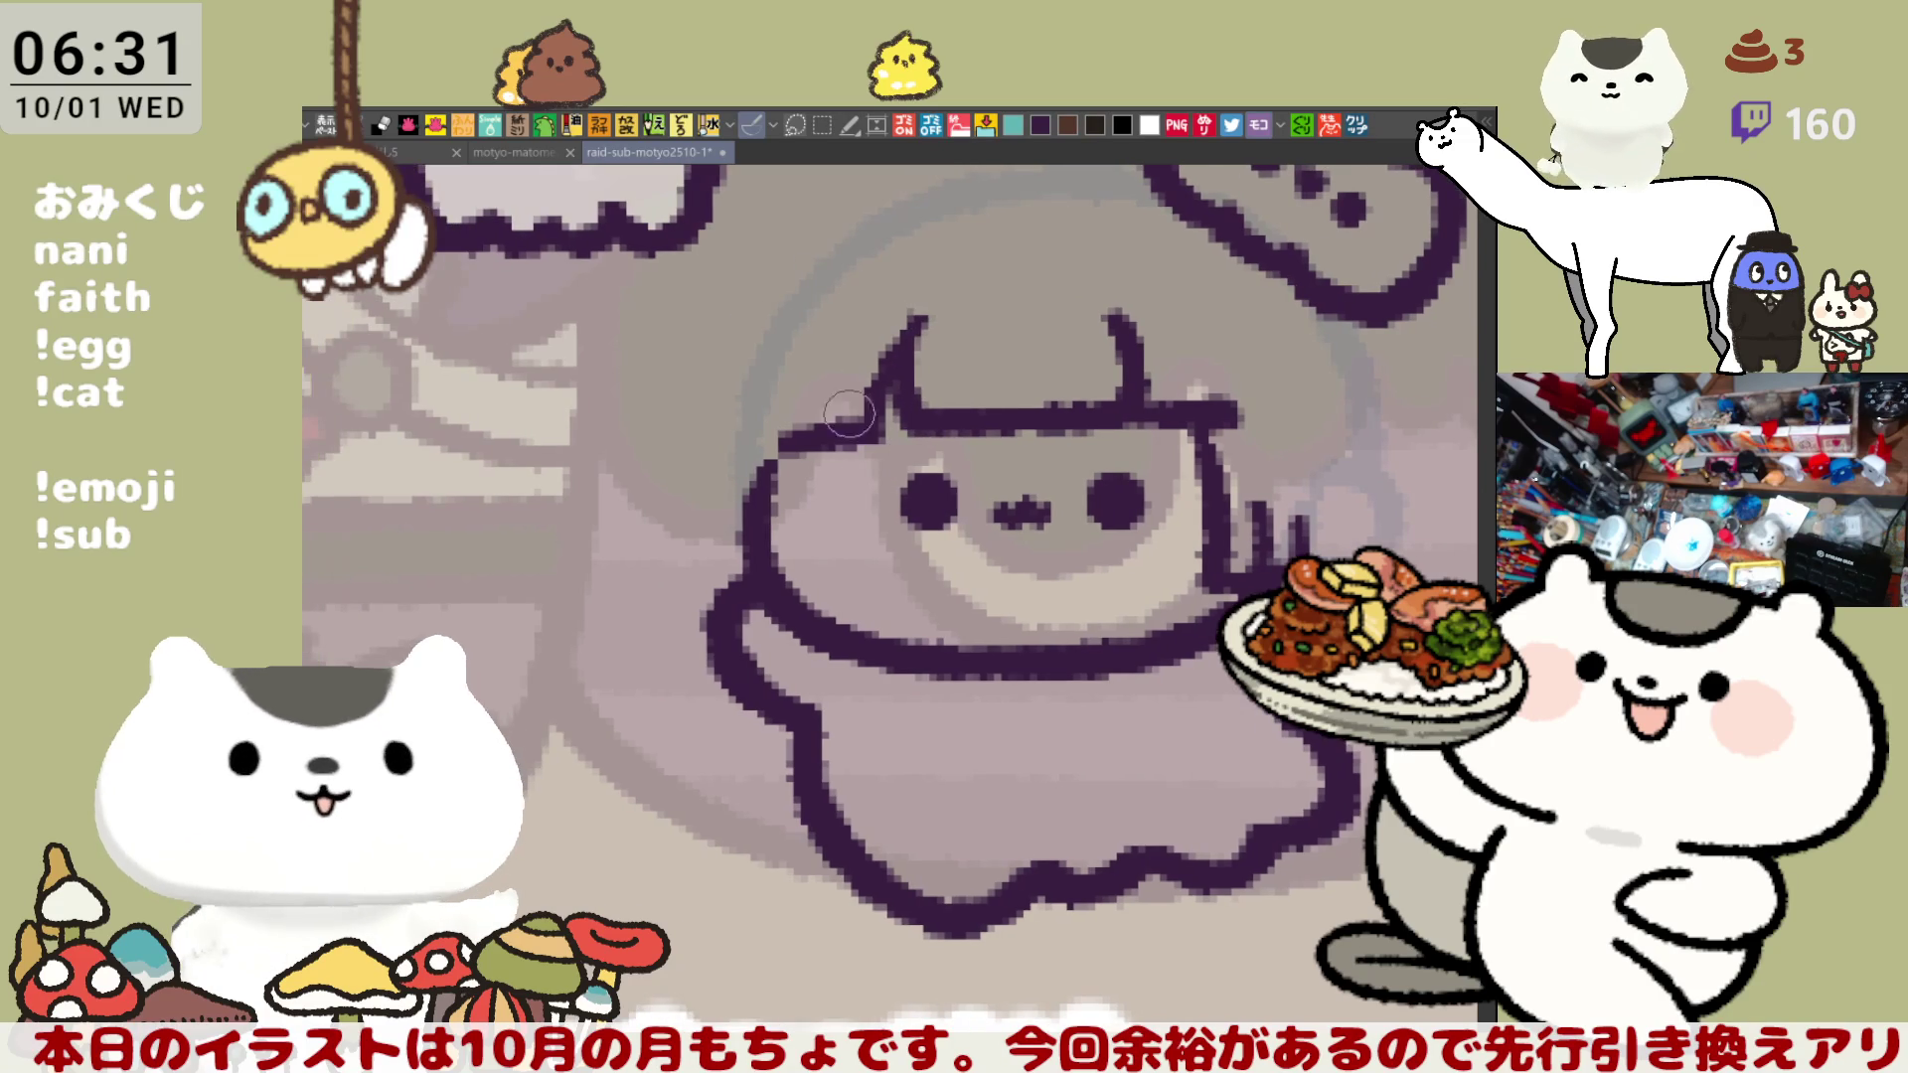
pyautogui.moveTo(821, 318); pyautogui.dragTo(777, 409)
pyautogui.hotkey('ctrl', 'z')
pyautogui.moveTo(817, 320)
pyautogui.mouseDown()
pyautogui.moveTo(763, 437)
pyautogui.moveTo(864, 437)
pyautogui.mouseUp()
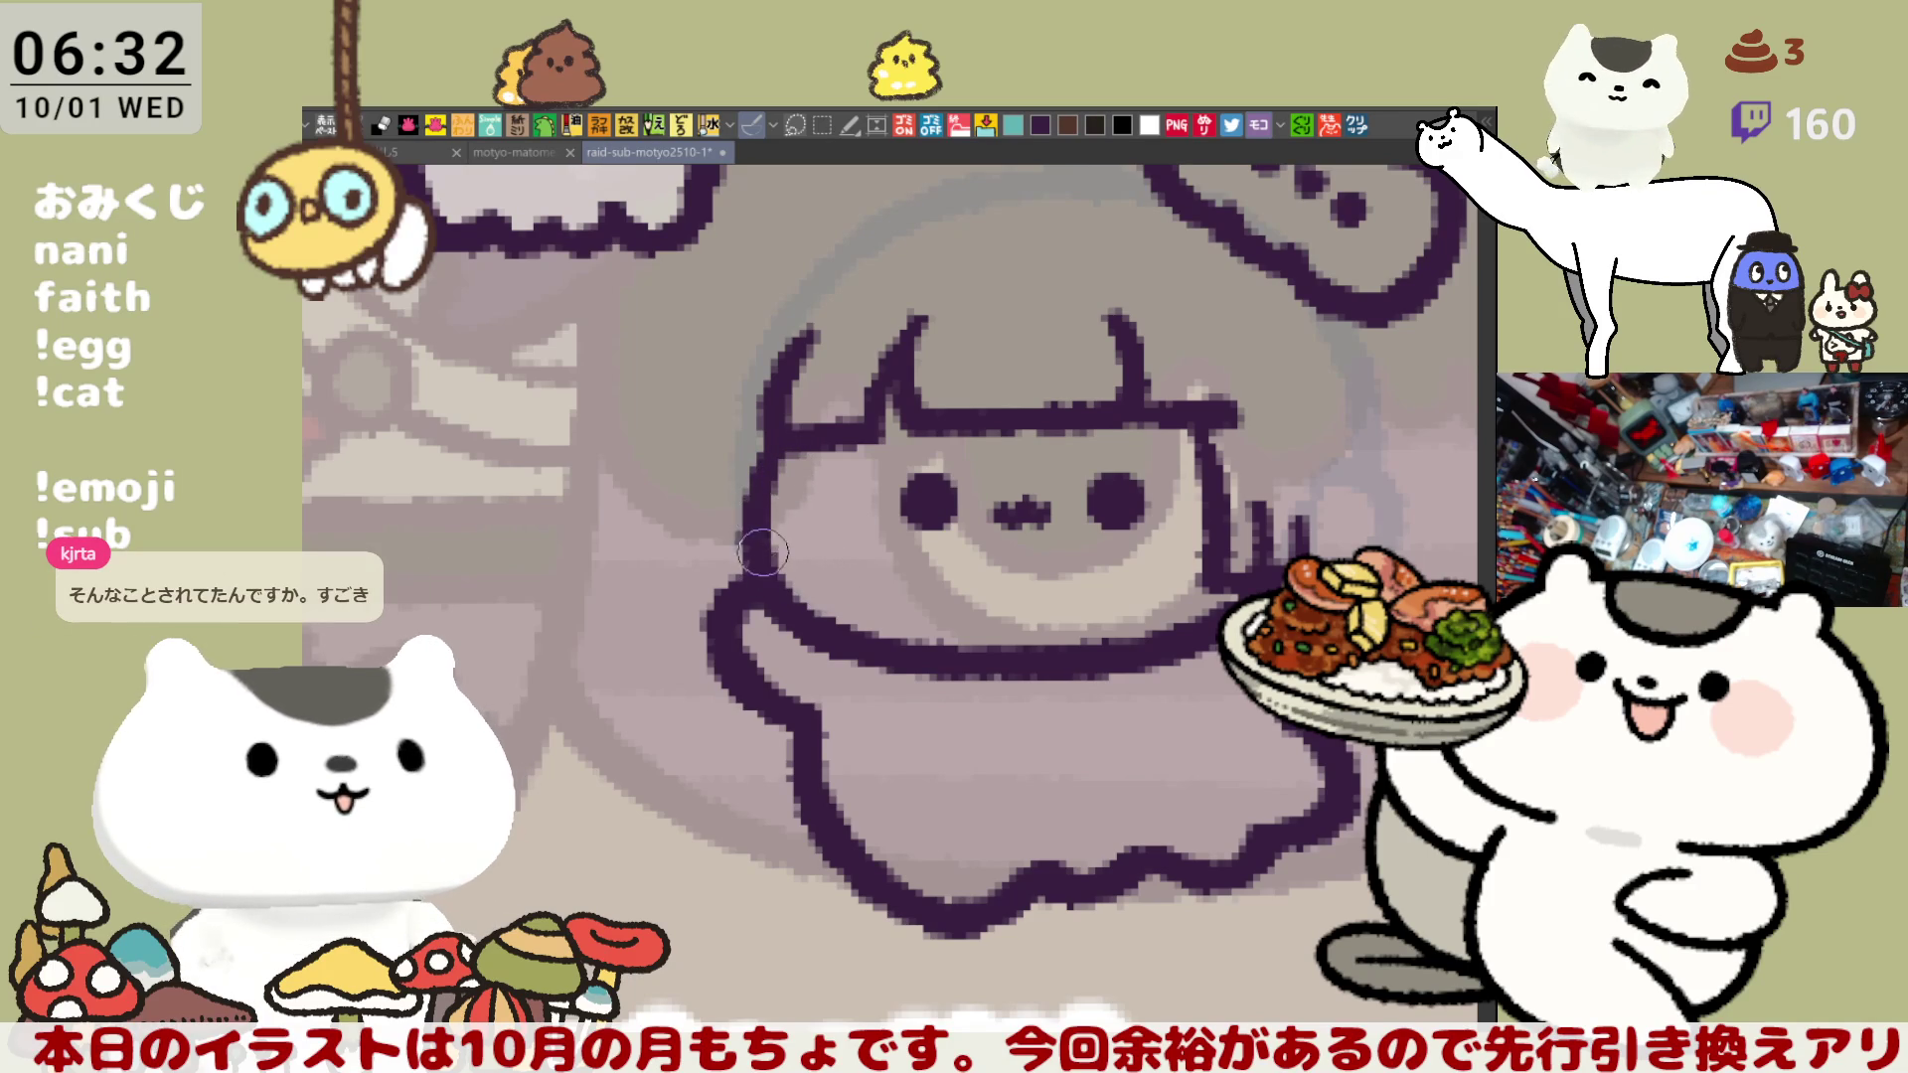
# - Draw the left outline of the face with a short stroke at its bottom
pyautogui.moveTo(757, 502); pyautogui.dragTo(814, 511)
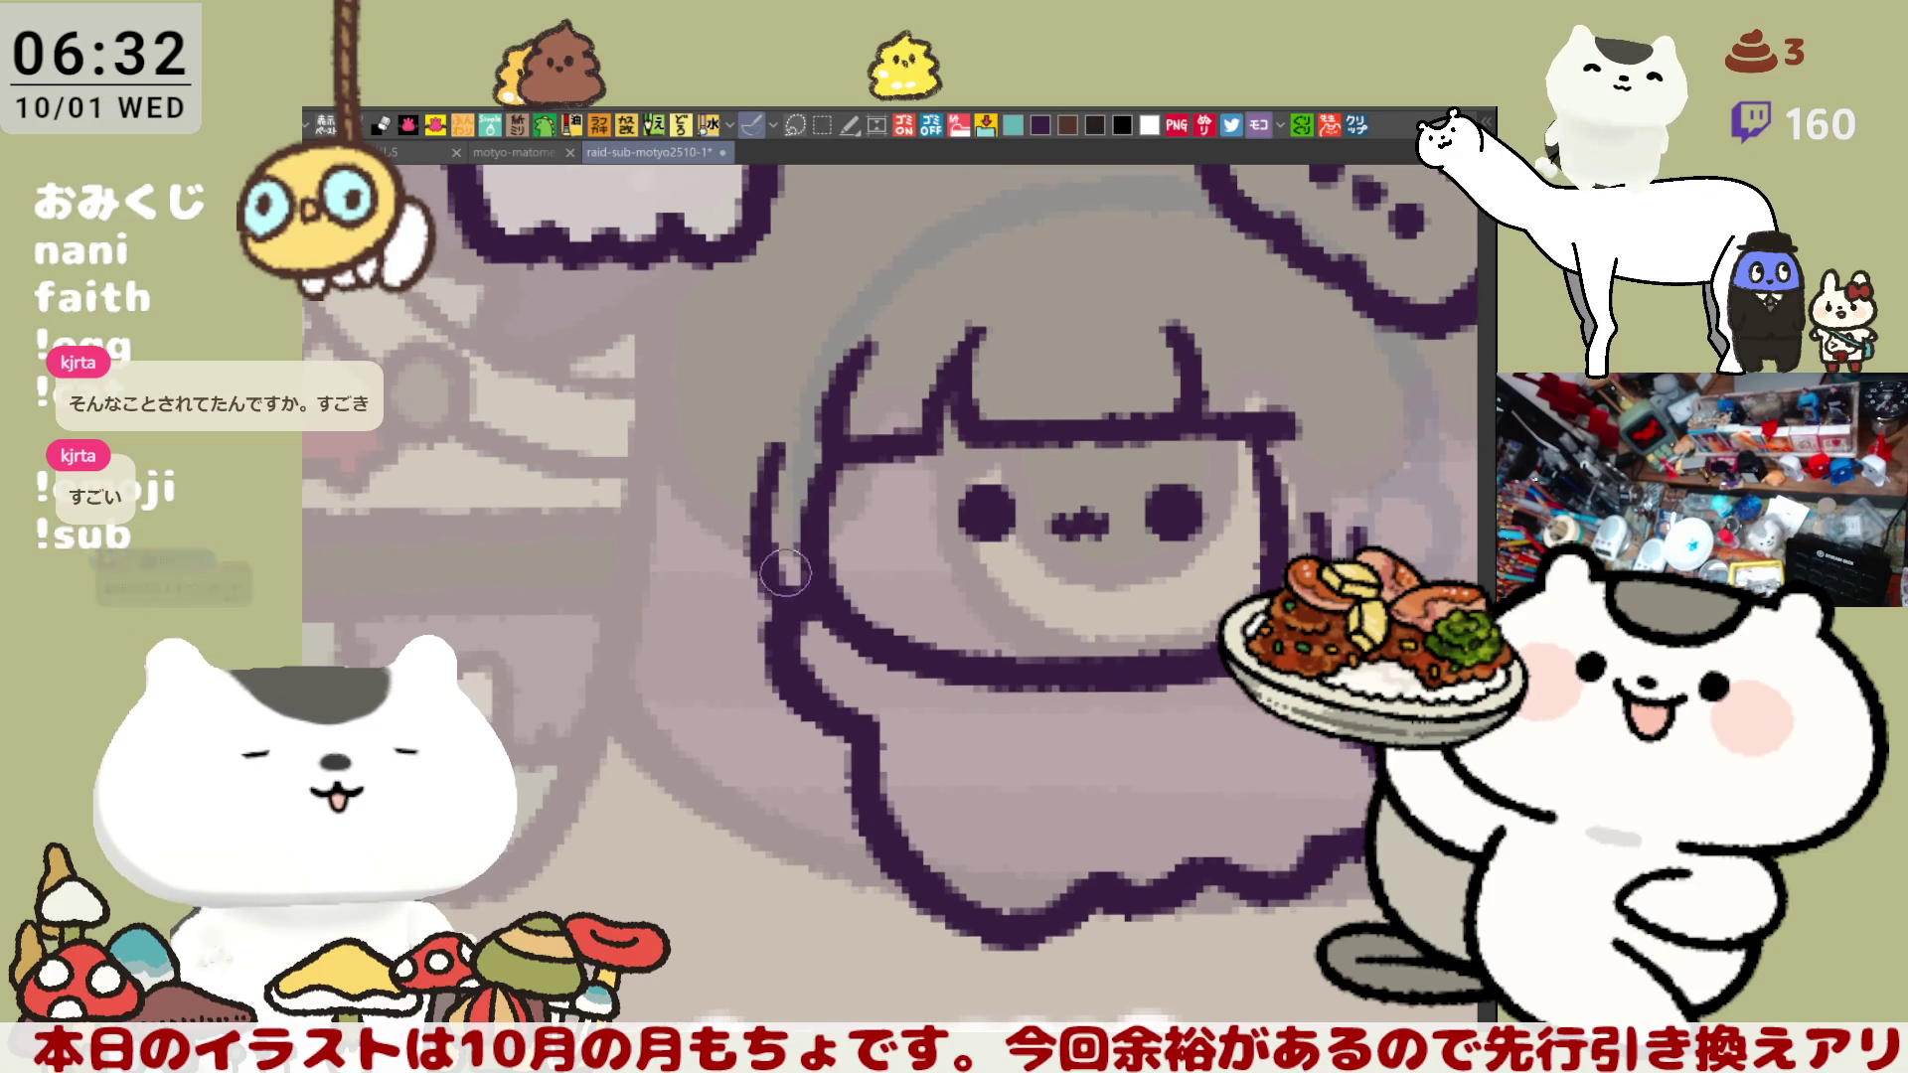
pyautogui.moveTo(785, 438); pyautogui.dragTo(790, 616)
pyautogui.hotkey('ctrl', 'z')
pyautogui.moveTo(785, 408)
pyautogui.mouseDown()
pyautogui.moveTo(770, 616)
pyautogui.moveTo(835, 621)
pyautogui.mouseUp()
pyautogui.hotkey('ctrl', 'z')
pyautogui.hotkey('ctrl', 'y')
pyautogui.moveTo(785, 547); pyautogui.dragTo(834, 621)
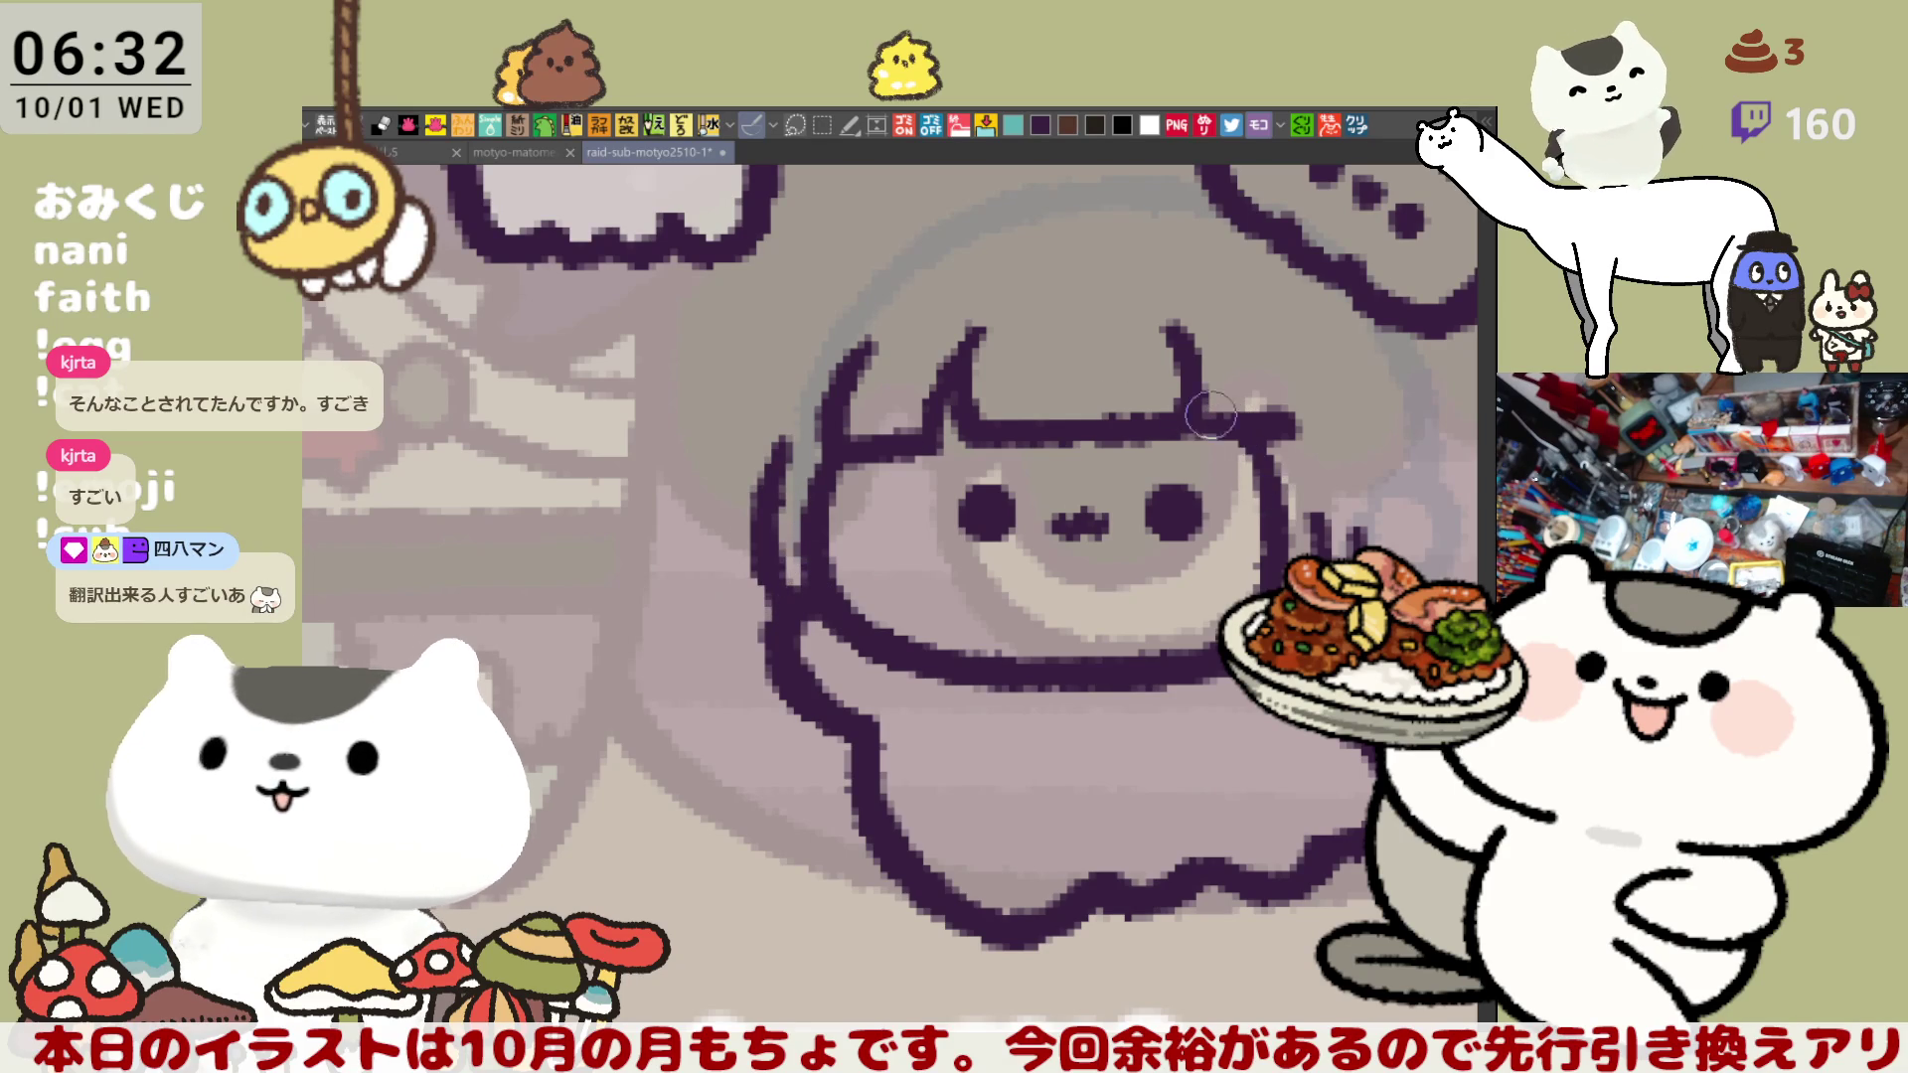
# - Try an arc across the top of the head, undoing it to retry
pyautogui.moveTo(1227, 422); pyautogui.dragTo(1043, 418)
pyautogui.moveTo(770, 323)
pyautogui.mouseDown()
pyautogui.moveTo(795, 298)
pyautogui.moveTo(1034, 293)
pyautogui.mouseUp()
pyautogui.hotkey('ctrl', 'z')
pyautogui.moveTo(770, 323)
pyautogui.mouseDown()
pyautogui.moveTo(1038, 293)
pyautogui.moveTo(780, 288)
pyautogui.moveTo(1039, 268)
pyautogui.mouseUp()
pyautogui.hotkey('ctrl', 'z')
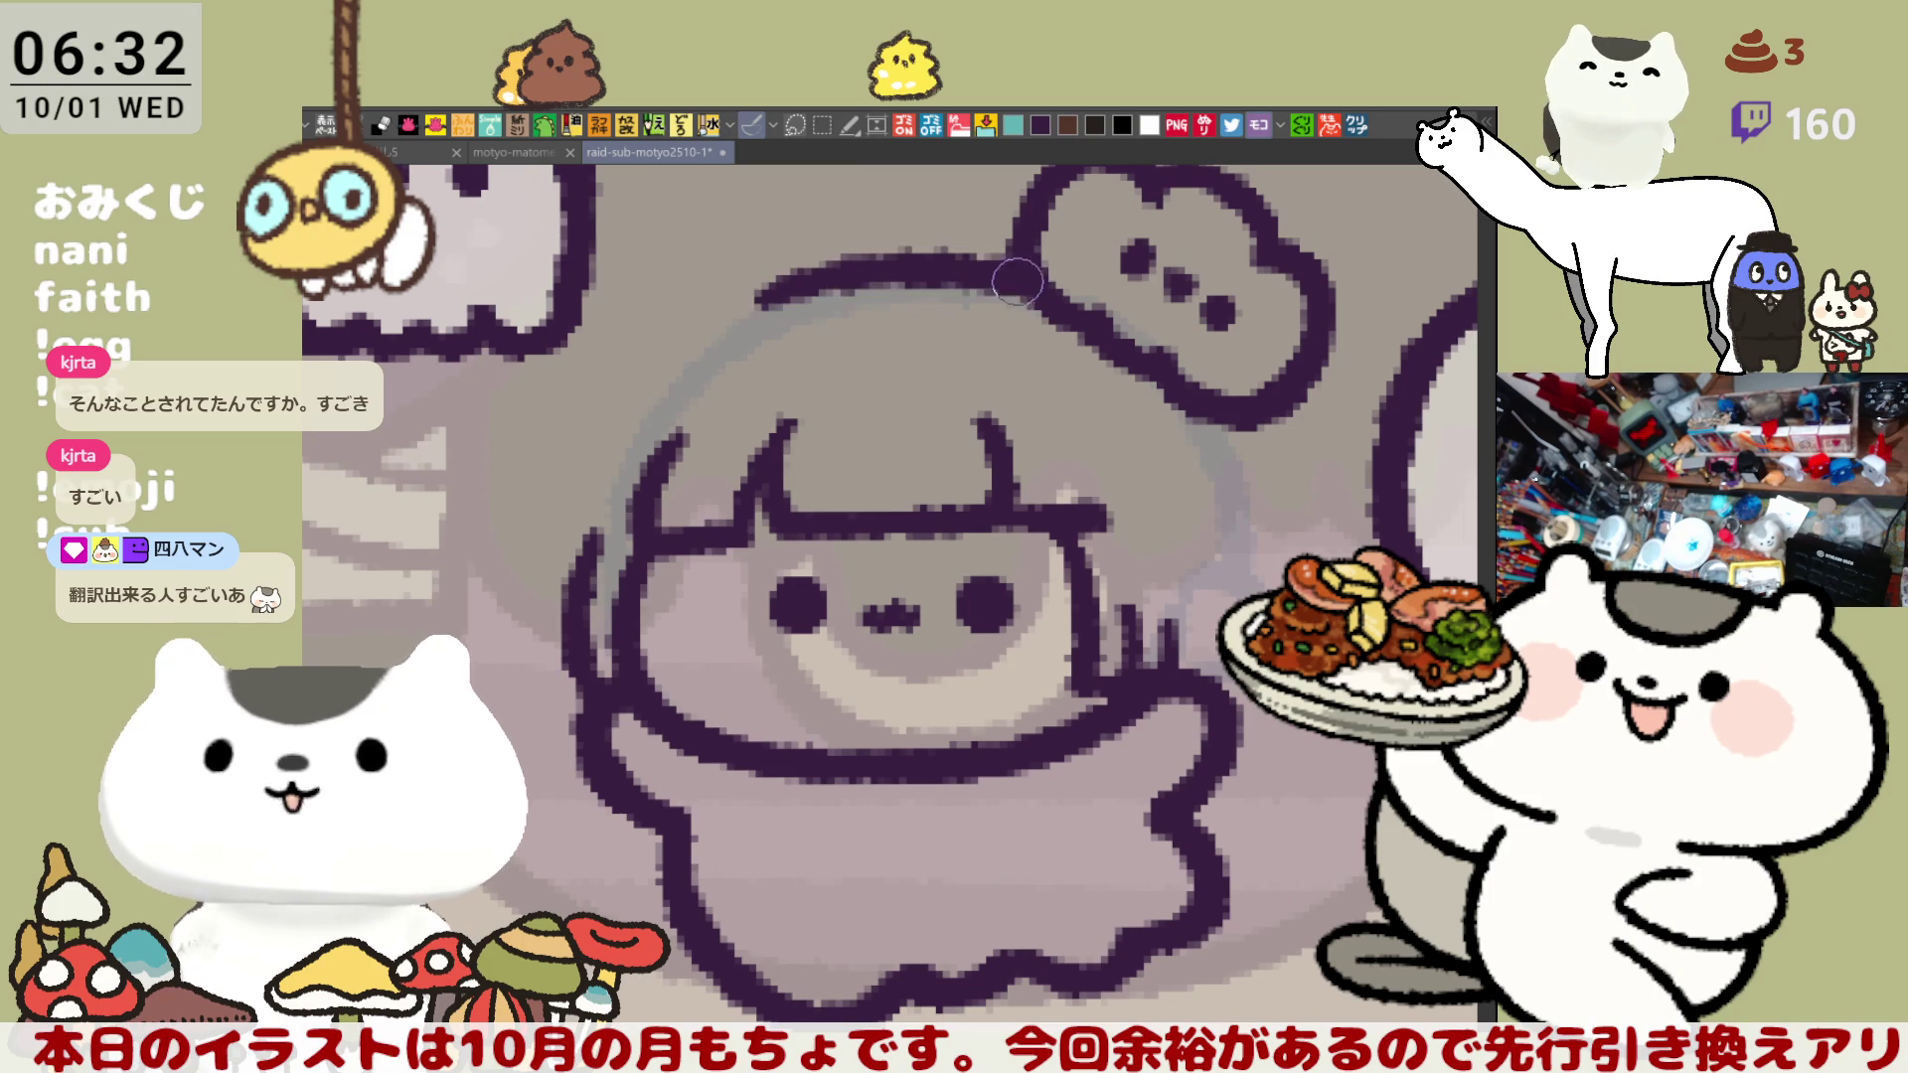
# - Redraw the top-of-head arc higher and extend it left, plus a thin left face line
pyautogui.hotkey('ctrl', 'z')
pyautogui.moveTo(765, 318); pyautogui.dragTo(1048, 290)
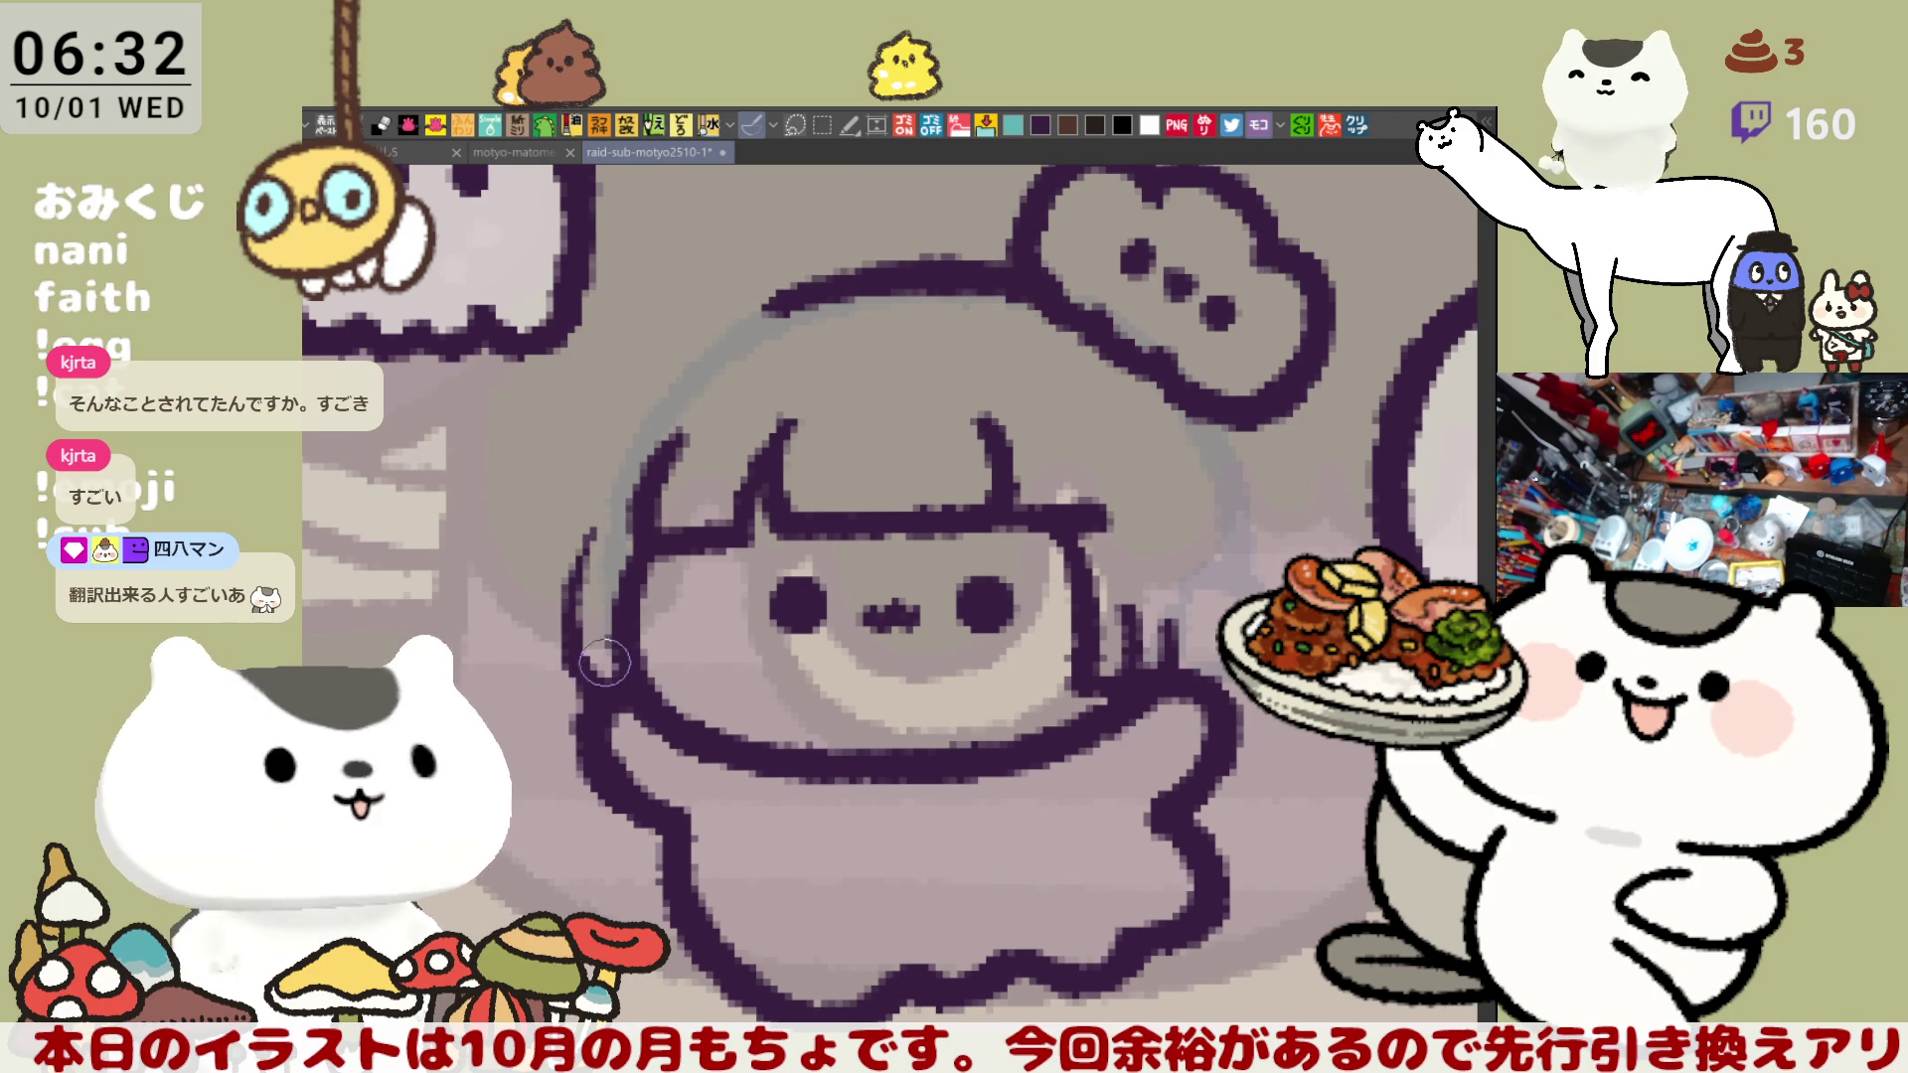
pyautogui.moveTo(591, 511); pyautogui.dragTo(601, 692)
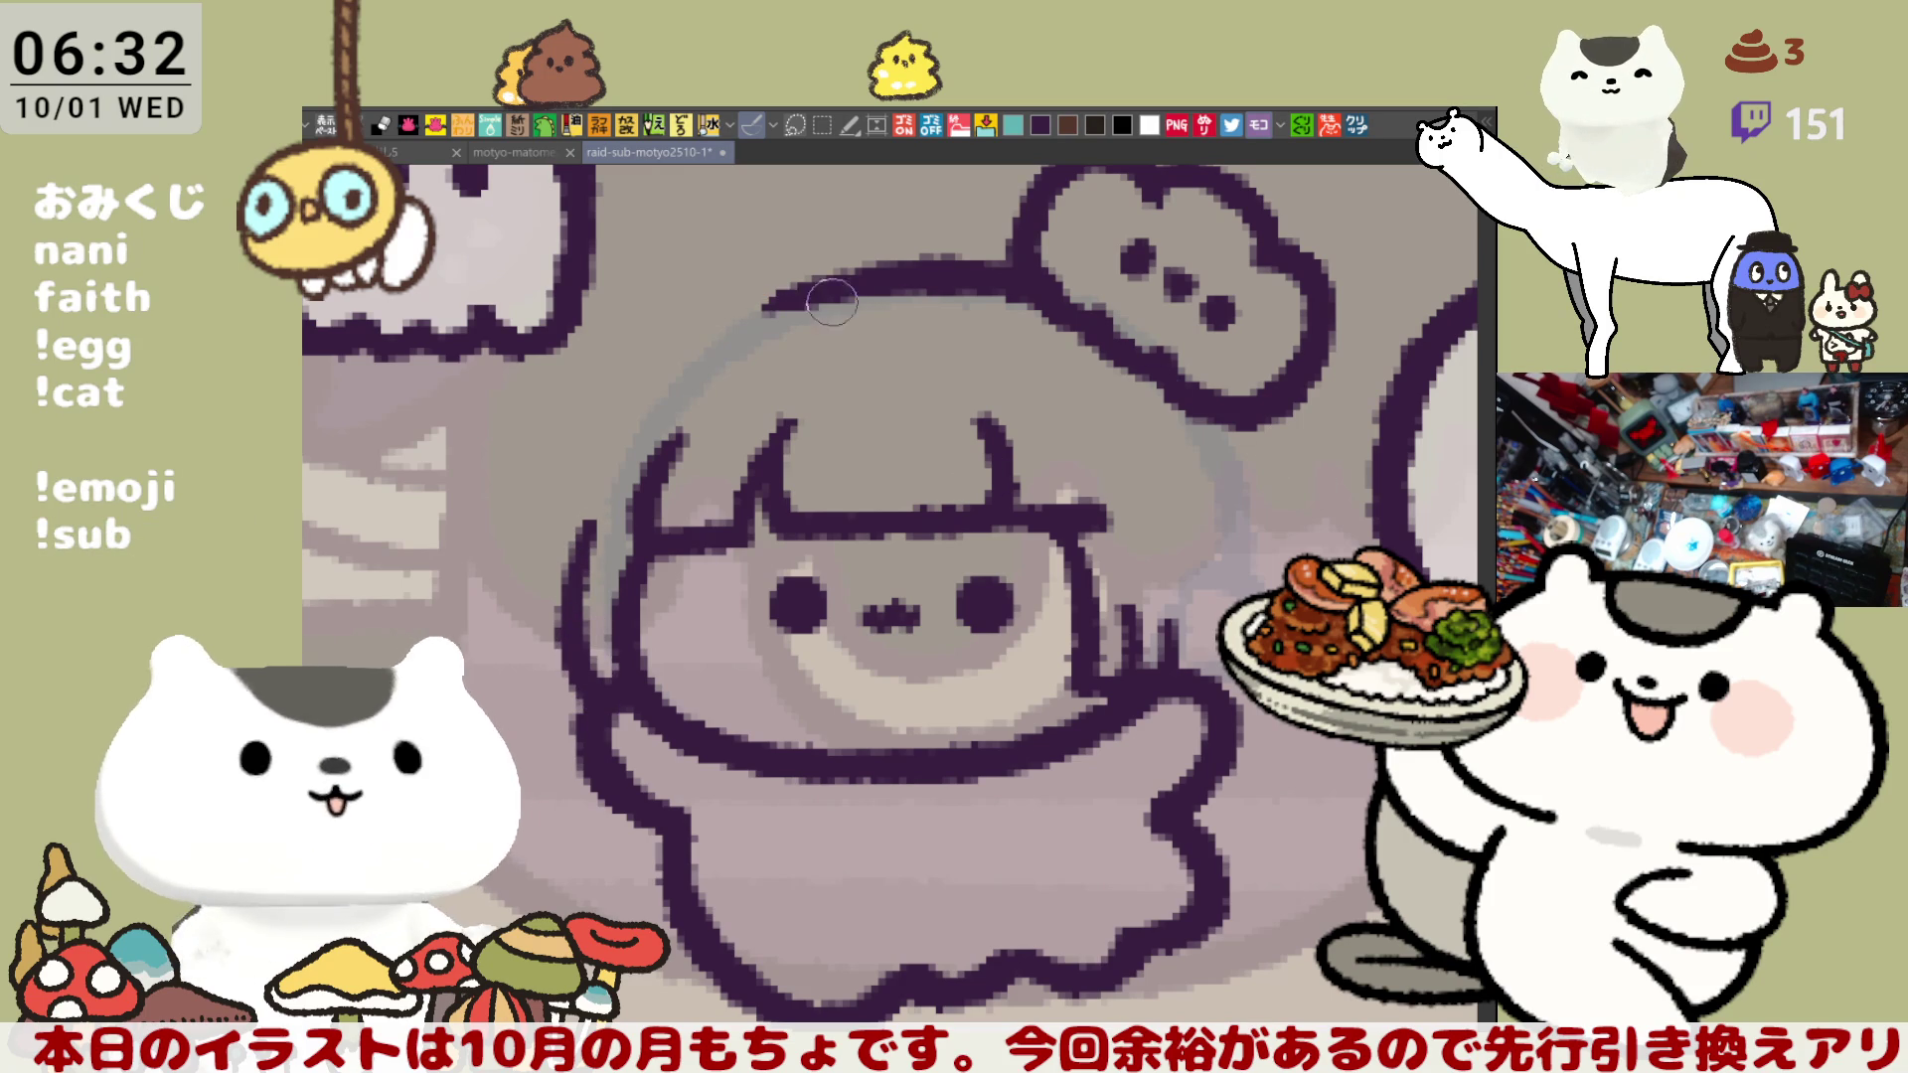
pyautogui.moveTo(732, 320); pyautogui.dragTo(899, 267)
pyautogui.moveTo(741, 318); pyautogui.dragTo(914, 281)
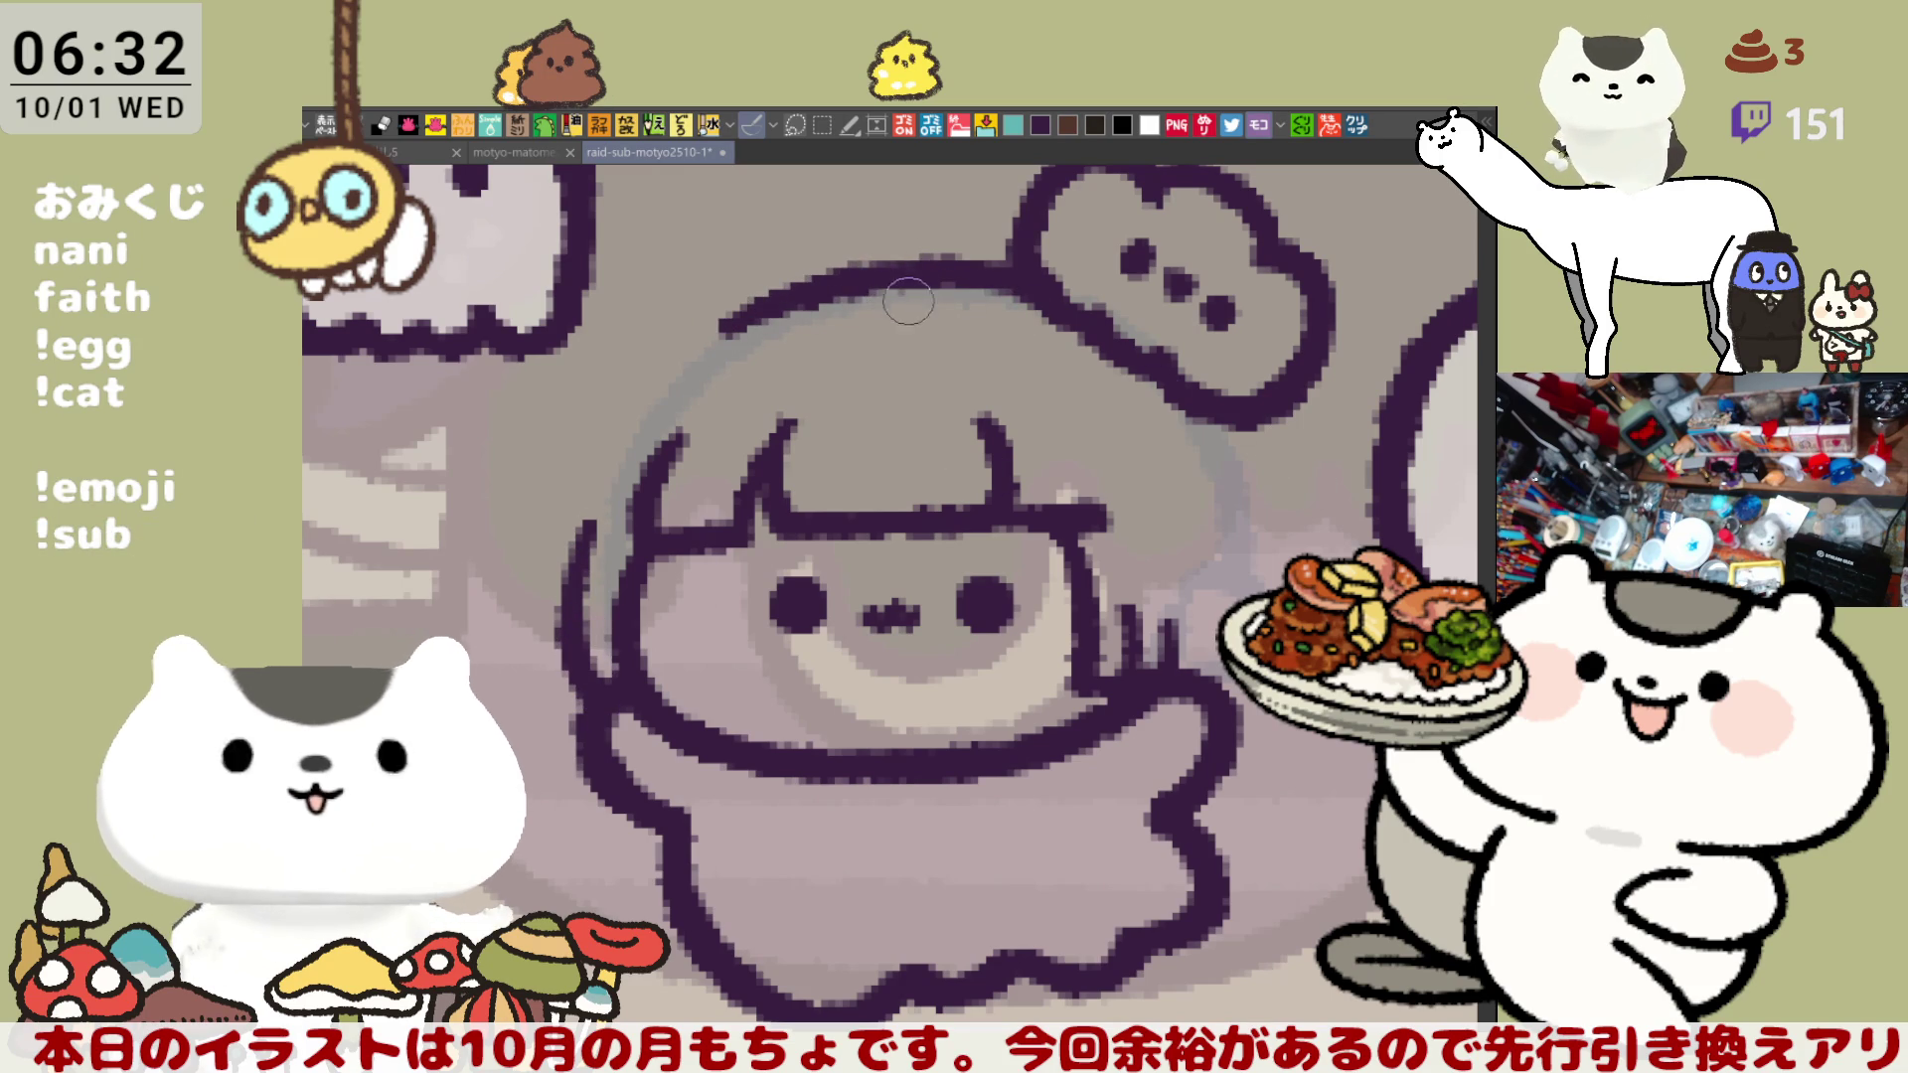
# - Trace the head's right side, add a hair strand, and flip the canvas horizontally
pyautogui.moveTo(1228, 423); pyautogui.dragTo(1280, 589)
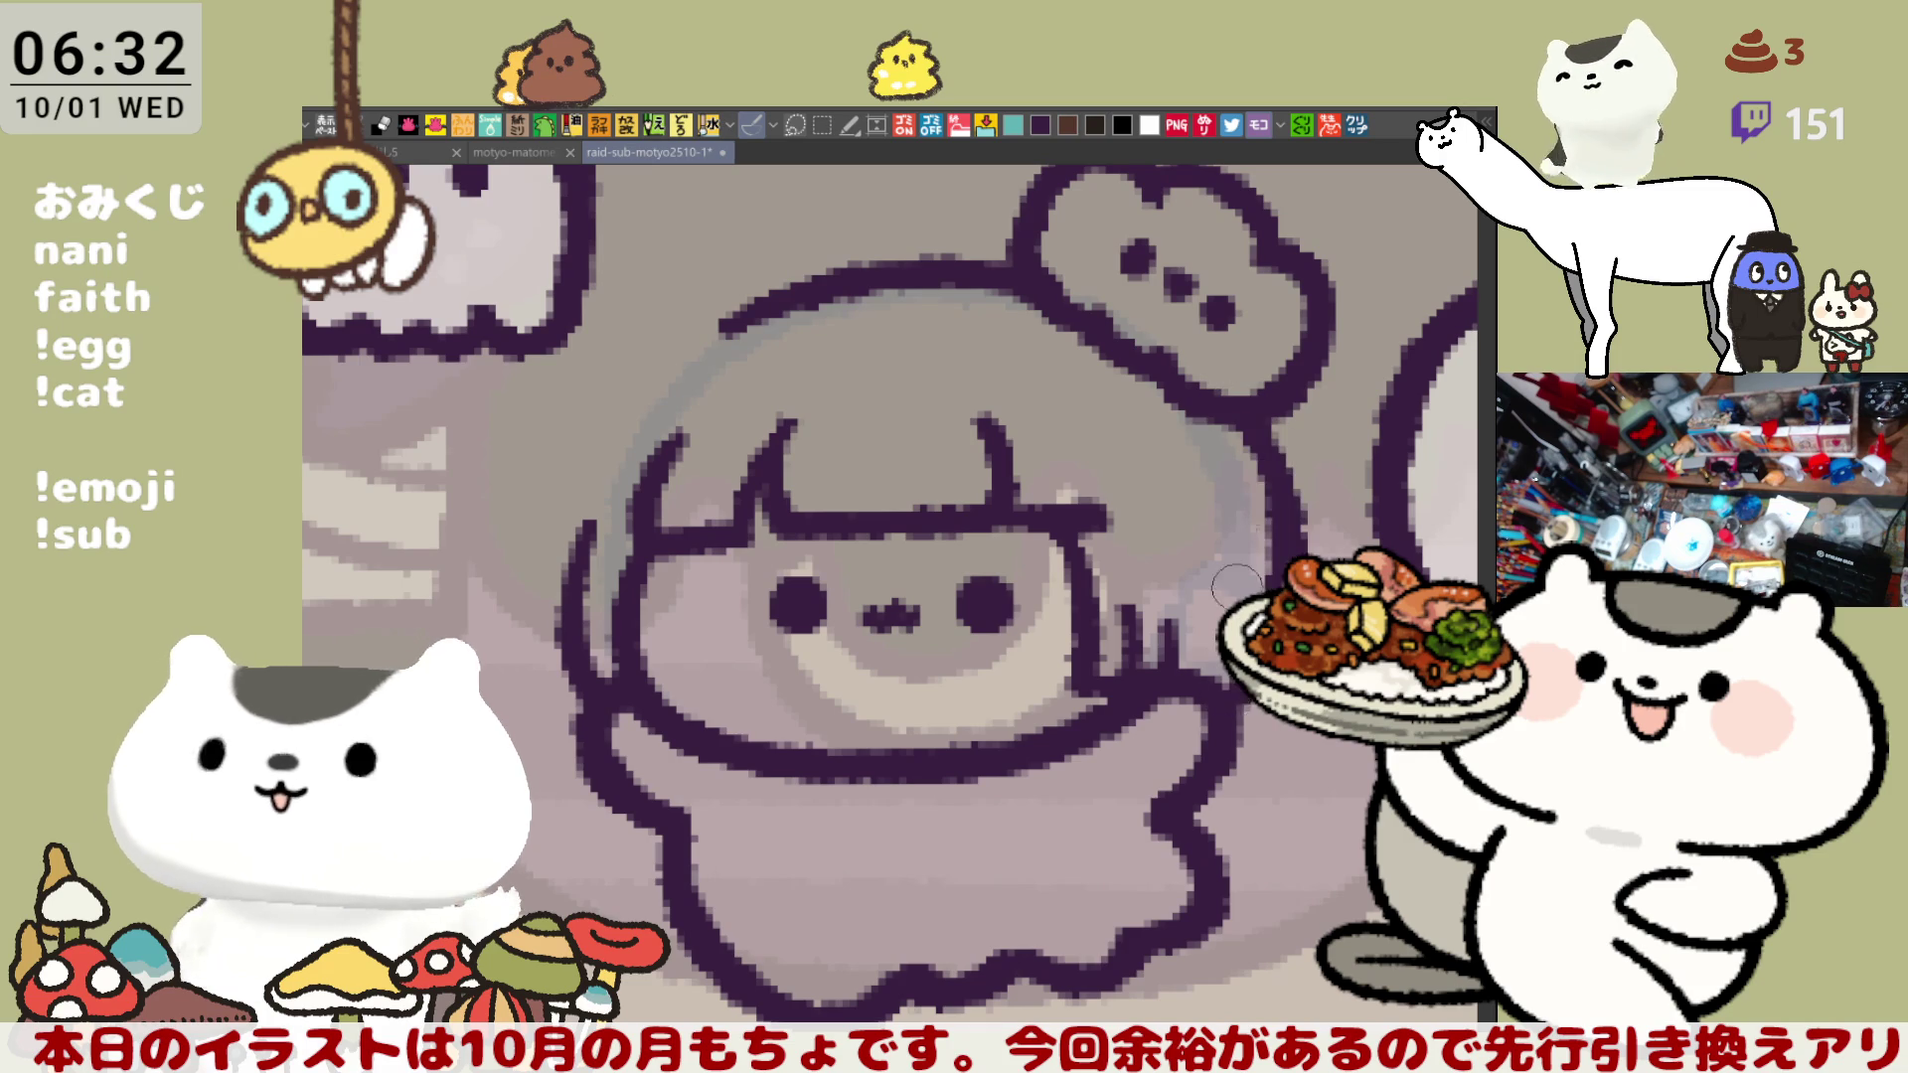
pyautogui.hotkey('ctrl', 'y')
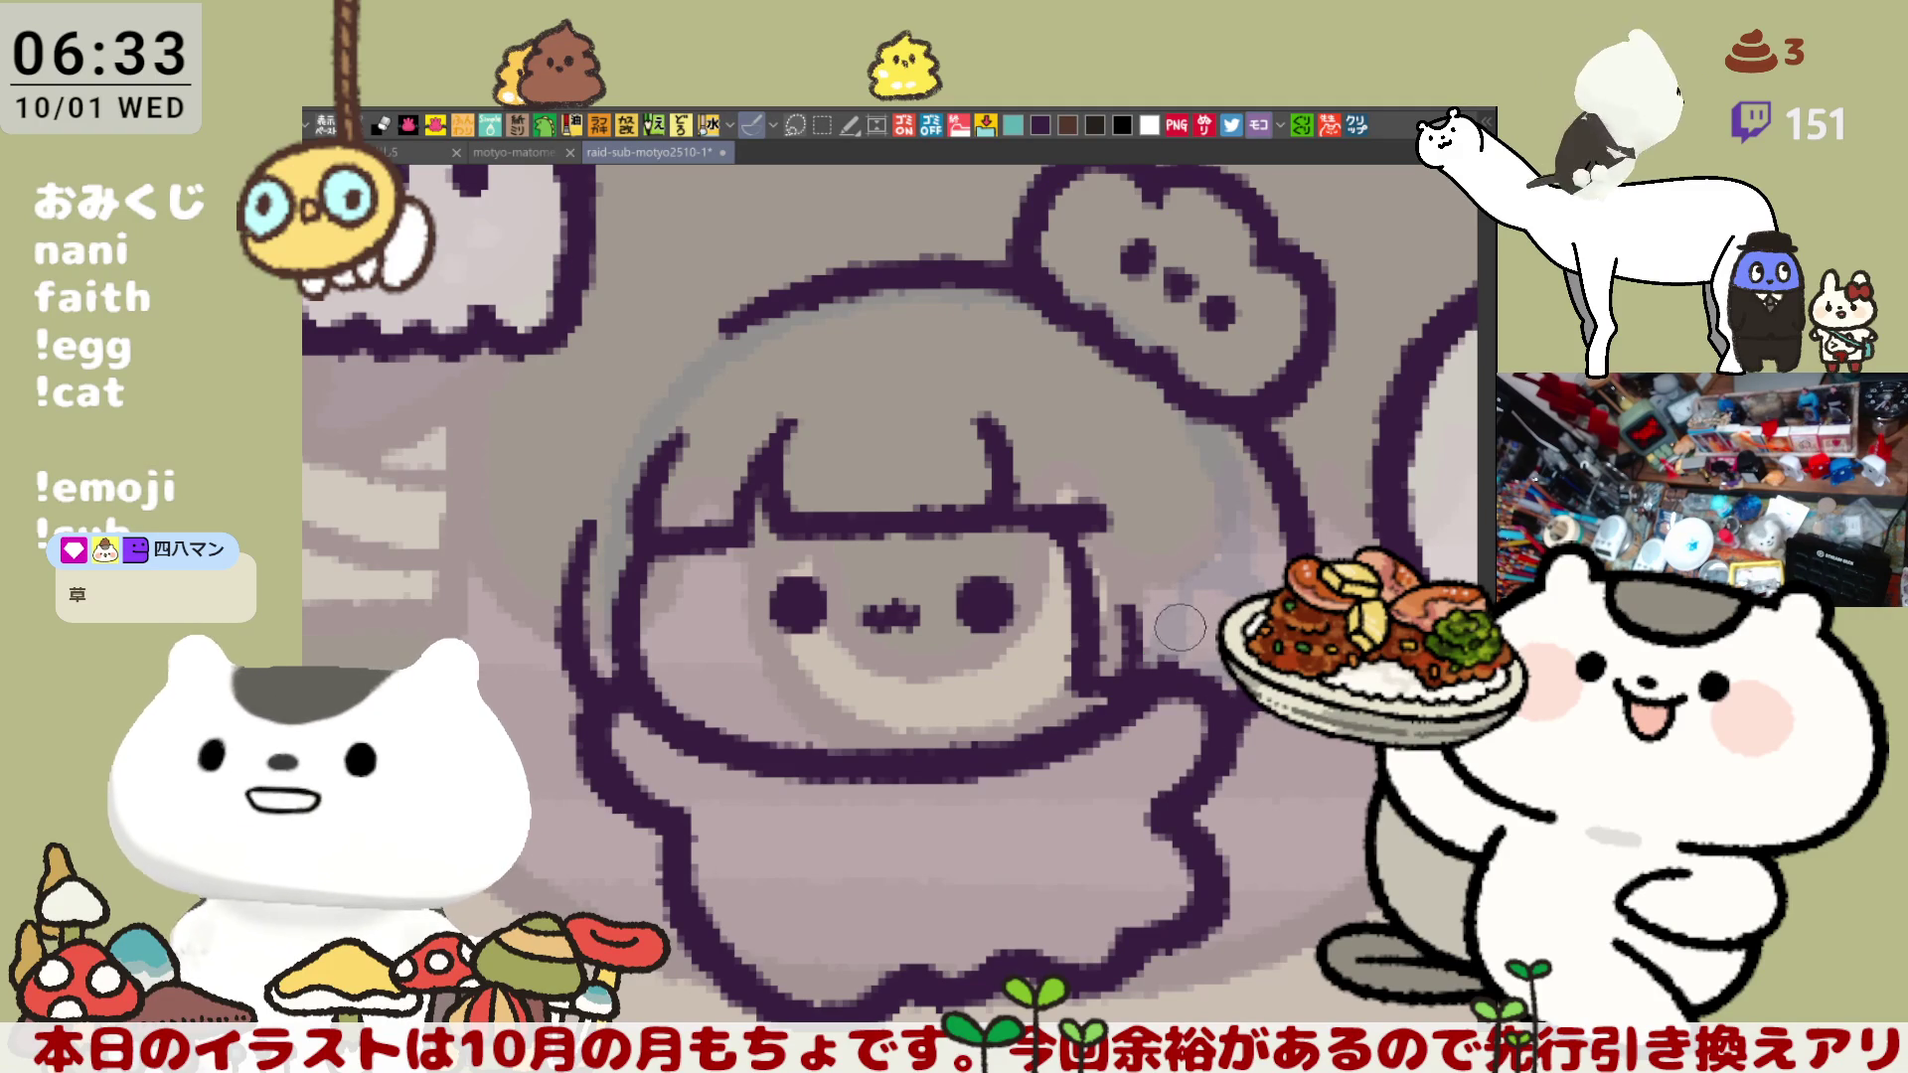
pyautogui.moveTo(1175, 545); pyautogui.dragTo(1167, 664)
pyautogui.hotkey('ctrl', 'z')
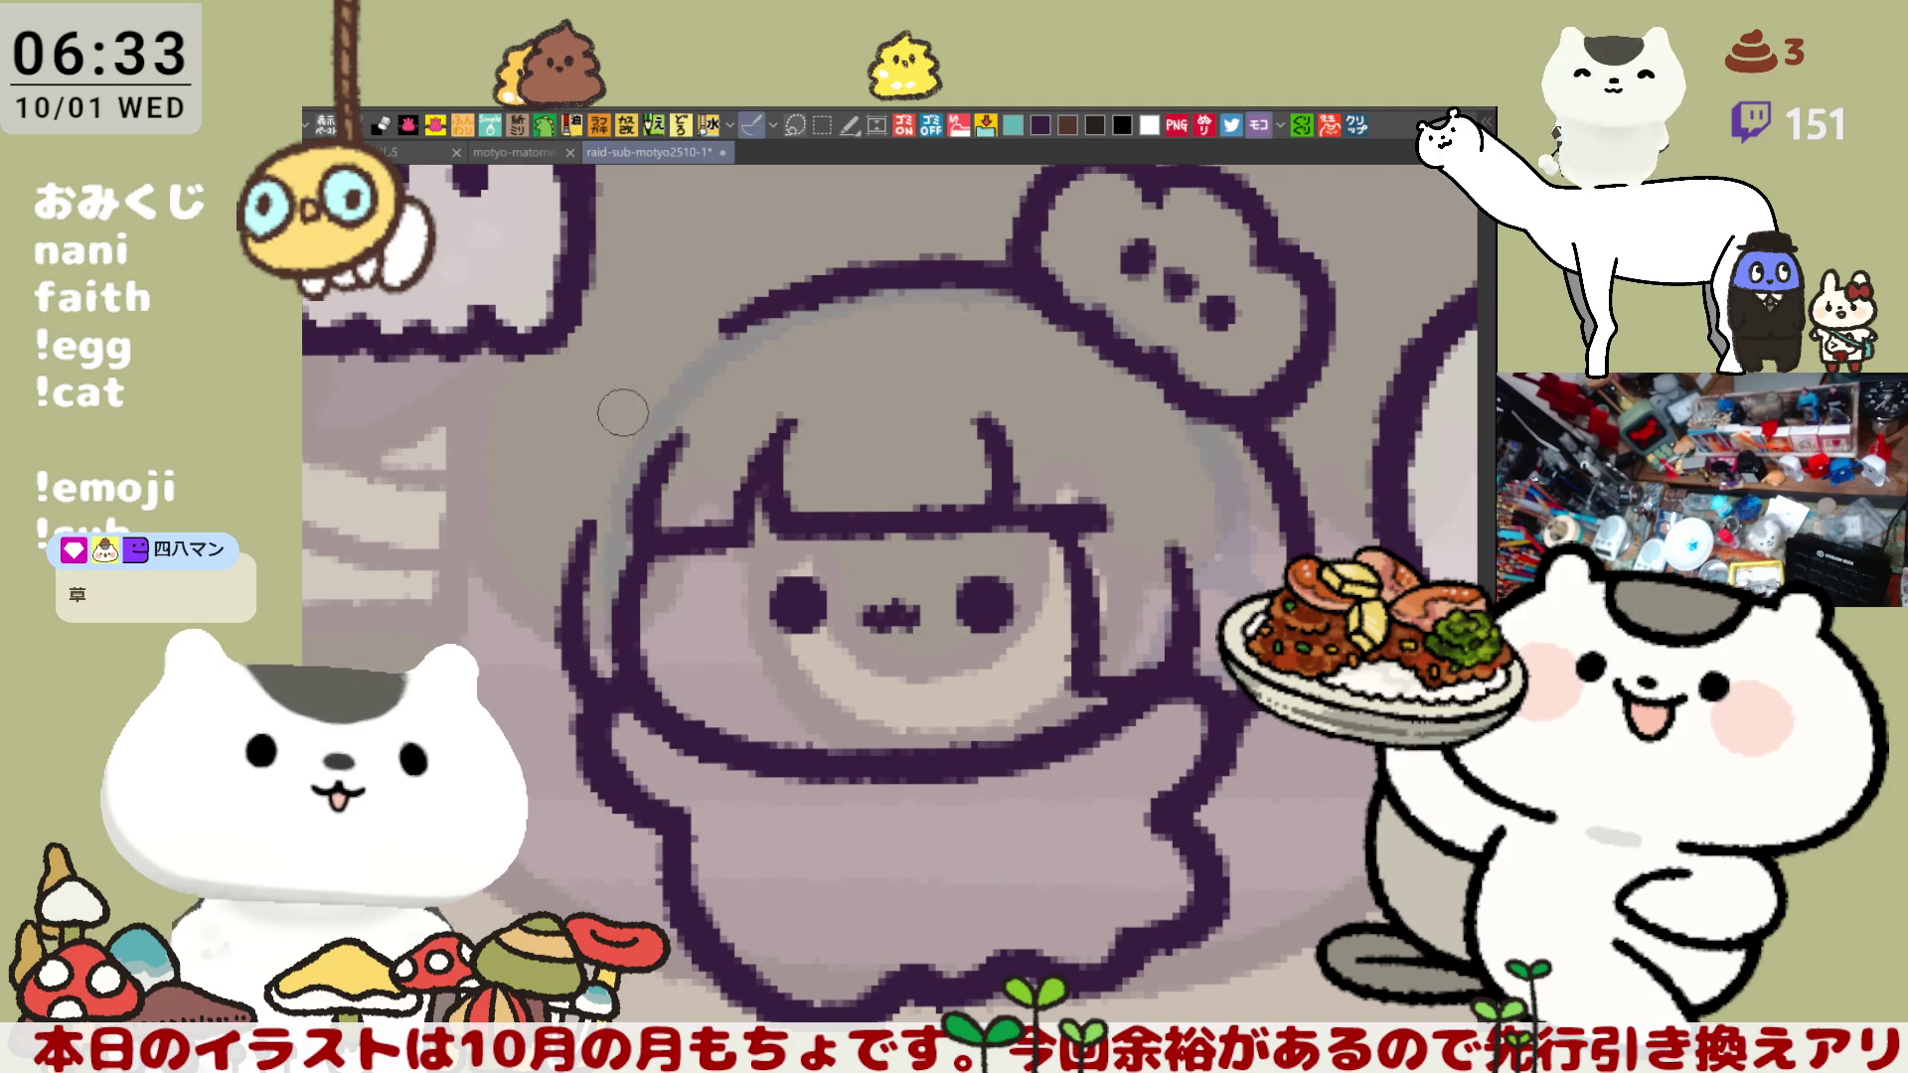
pyautogui.press('h')
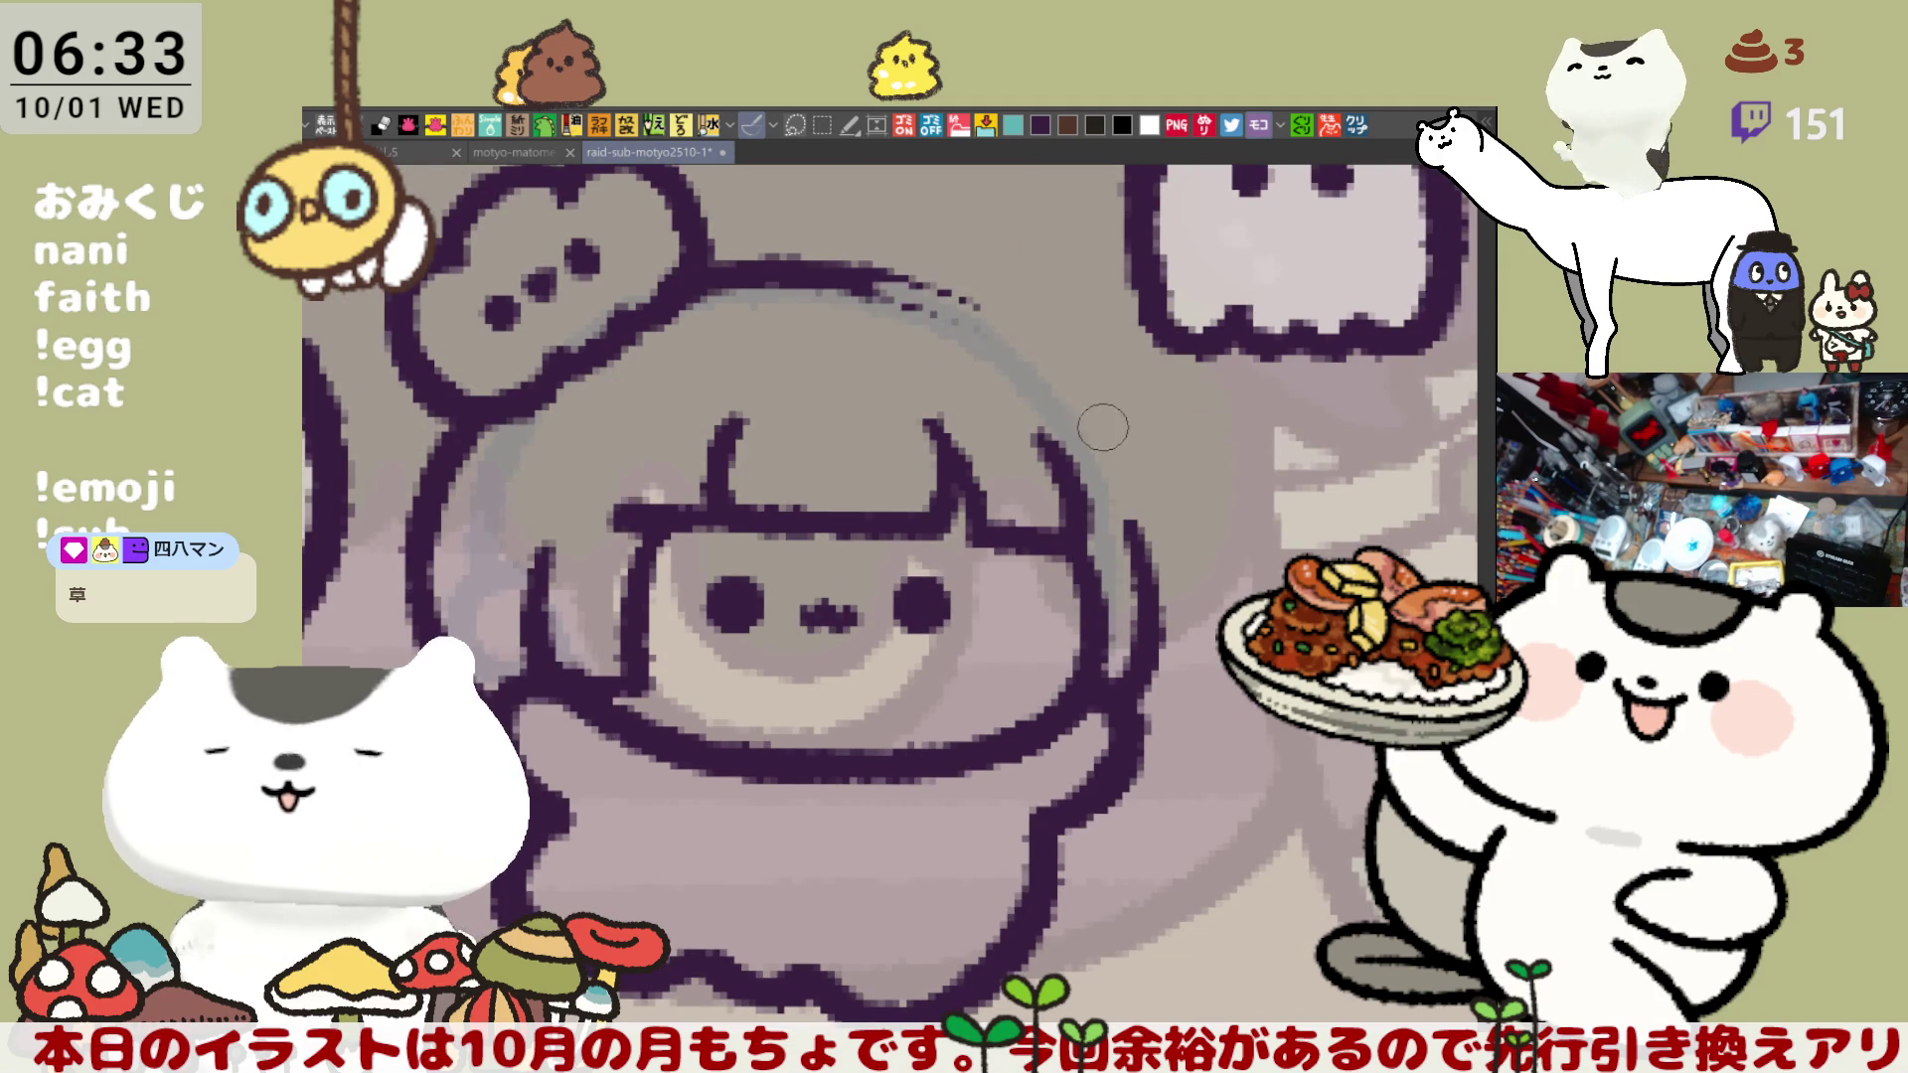
# - Trace the upper-right arc of the chibi's head outline, redoing the stroke until it fits
pyautogui.moveTo(997, 324); pyautogui.dragTo(1106, 452)
pyautogui.hotkey('ctrl', 'z')
pyautogui.moveTo(982, 318); pyautogui.dragTo(1096, 454)
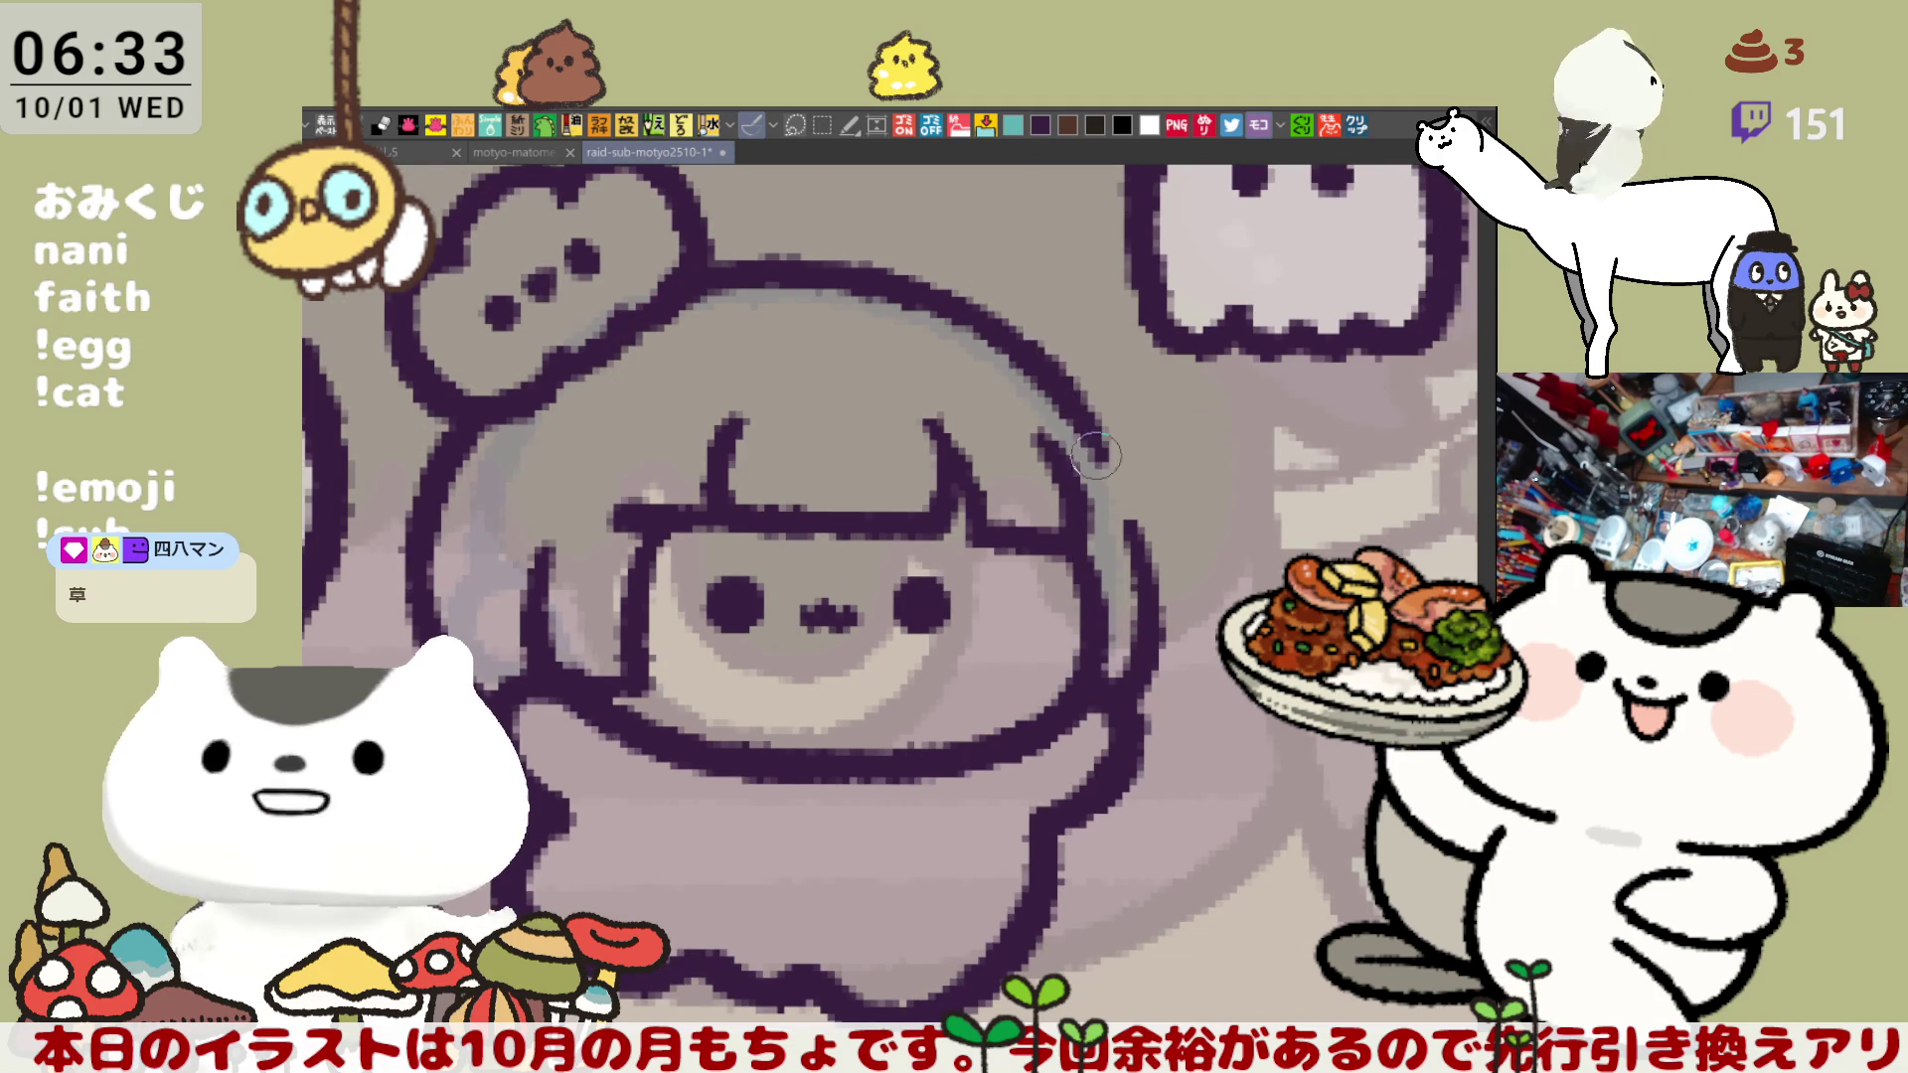
pyautogui.hotkey('ctrl', 'z')
pyautogui.moveTo(994, 320); pyautogui.dragTo(1133, 490)
pyautogui.hotkey('ctrl', 'z')
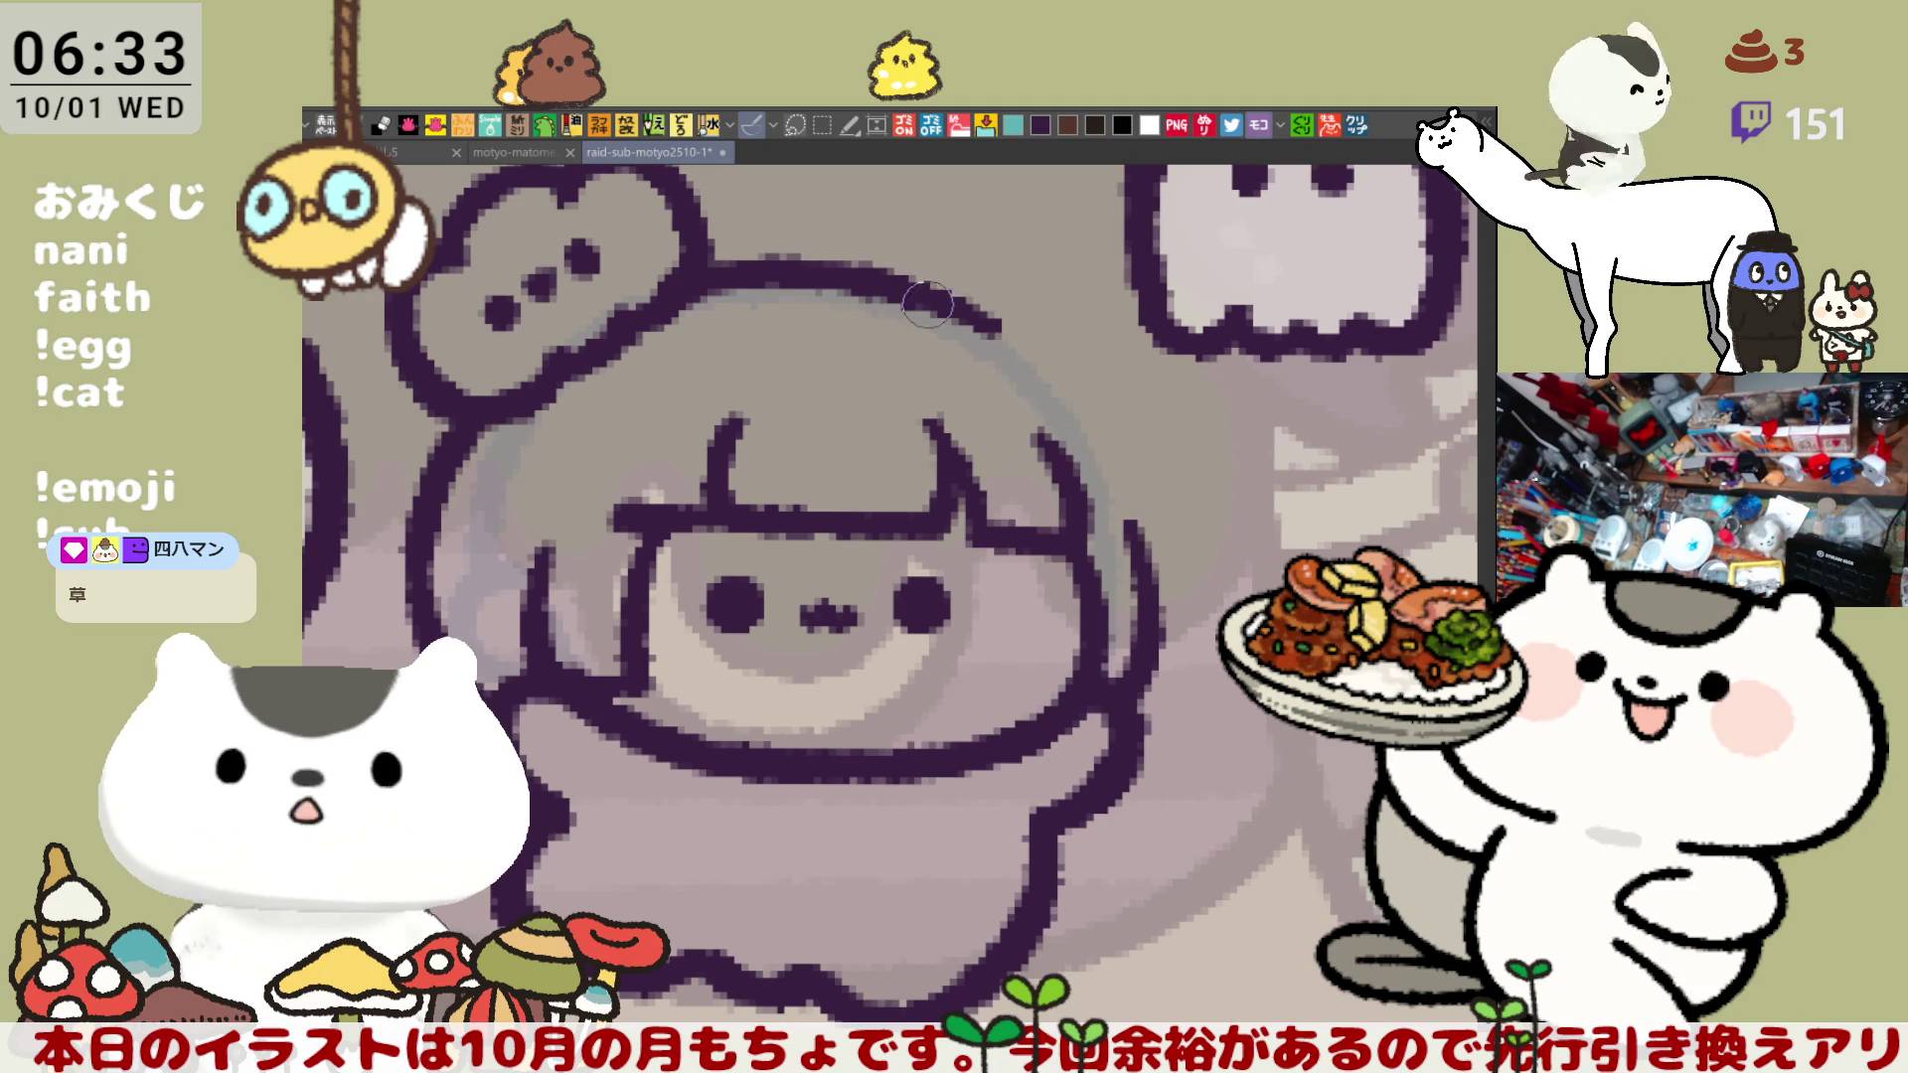
pyautogui.moveTo(991, 320); pyautogui.dragTo(1133, 492)
pyautogui.moveTo(877, 276)
pyautogui.mouseDown()
pyautogui.moveTo(1051, 360)
pyautogui.moveTo(969, 303)
pyautogui.moveTo(1051, 363)
pyautogui.mouseUp()
pyautogui.hotkey('ctrl', 'z')
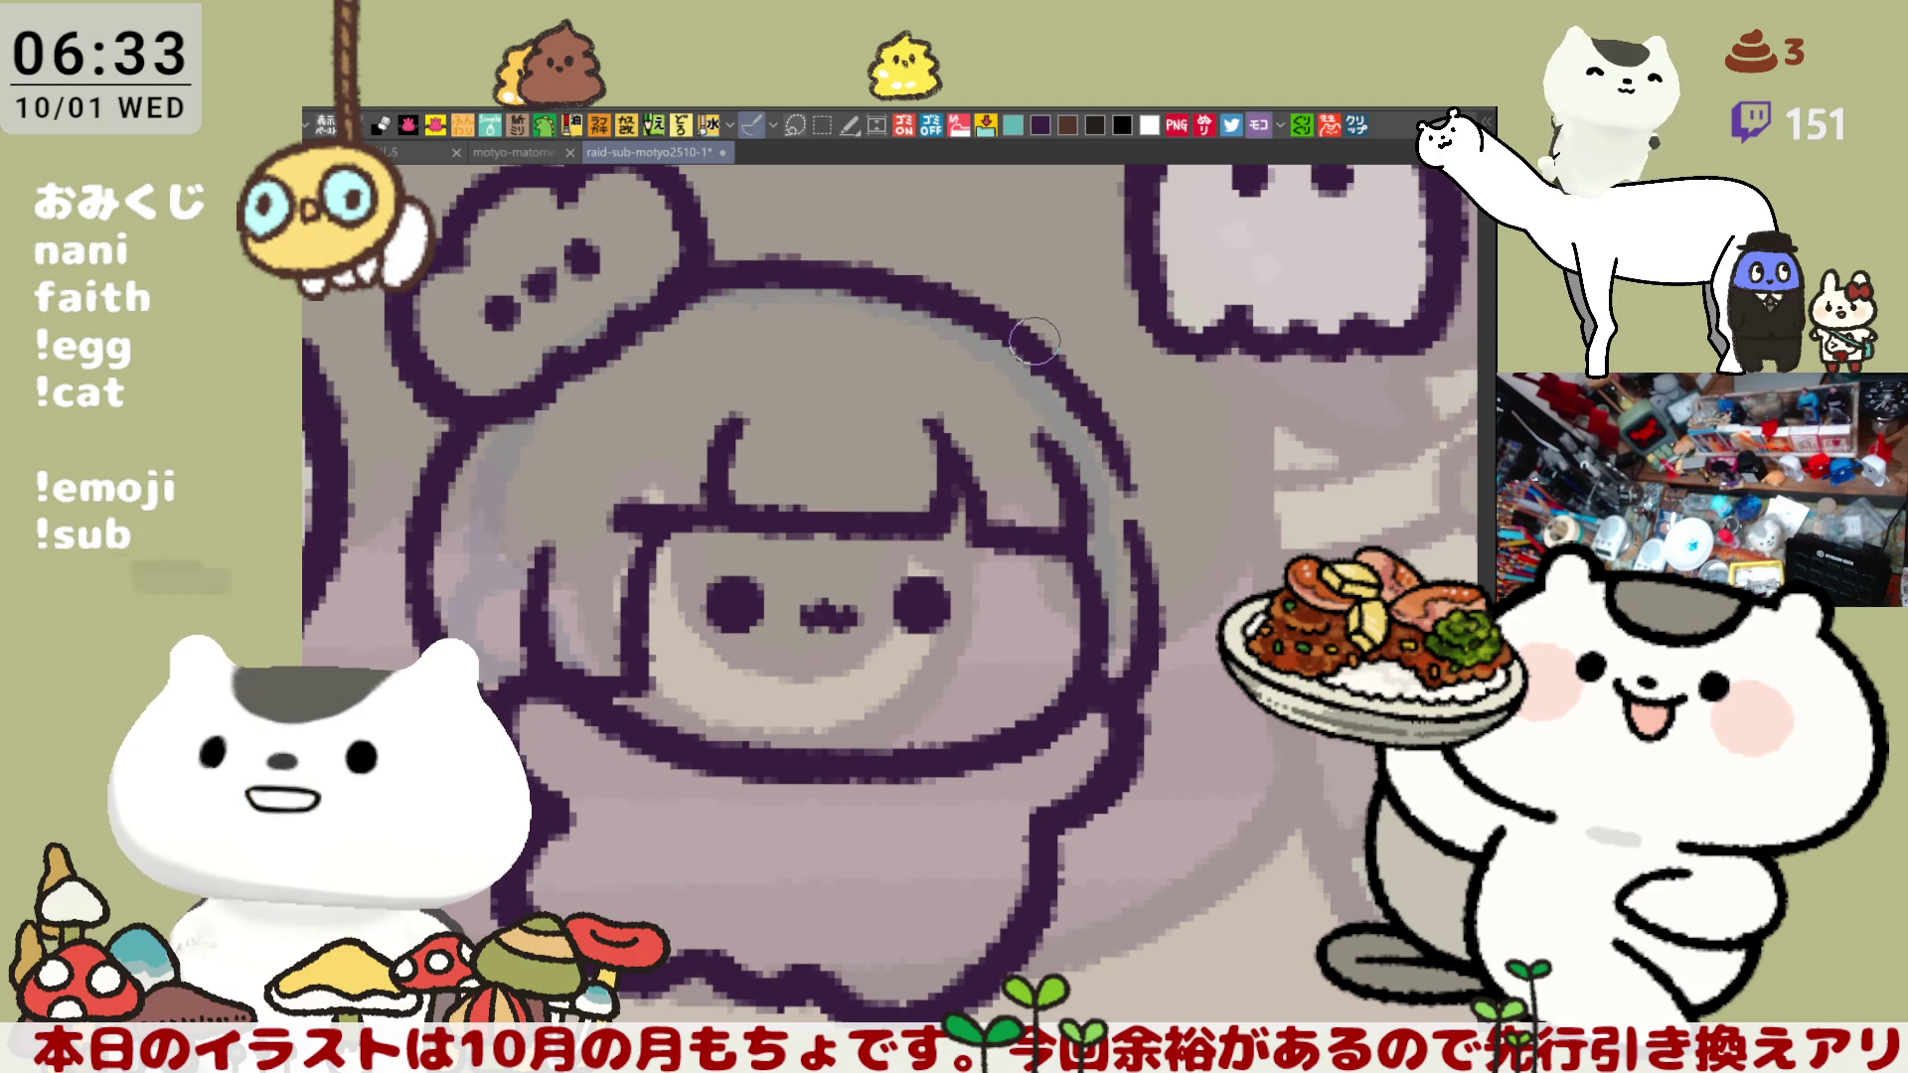
# - With the canvas unflipped and rotated, redraw the head outline down the left side
pyautogui.press('h')
pyautogui.moveTo(1082, 438); pyautogui.dragTo(854, 478)
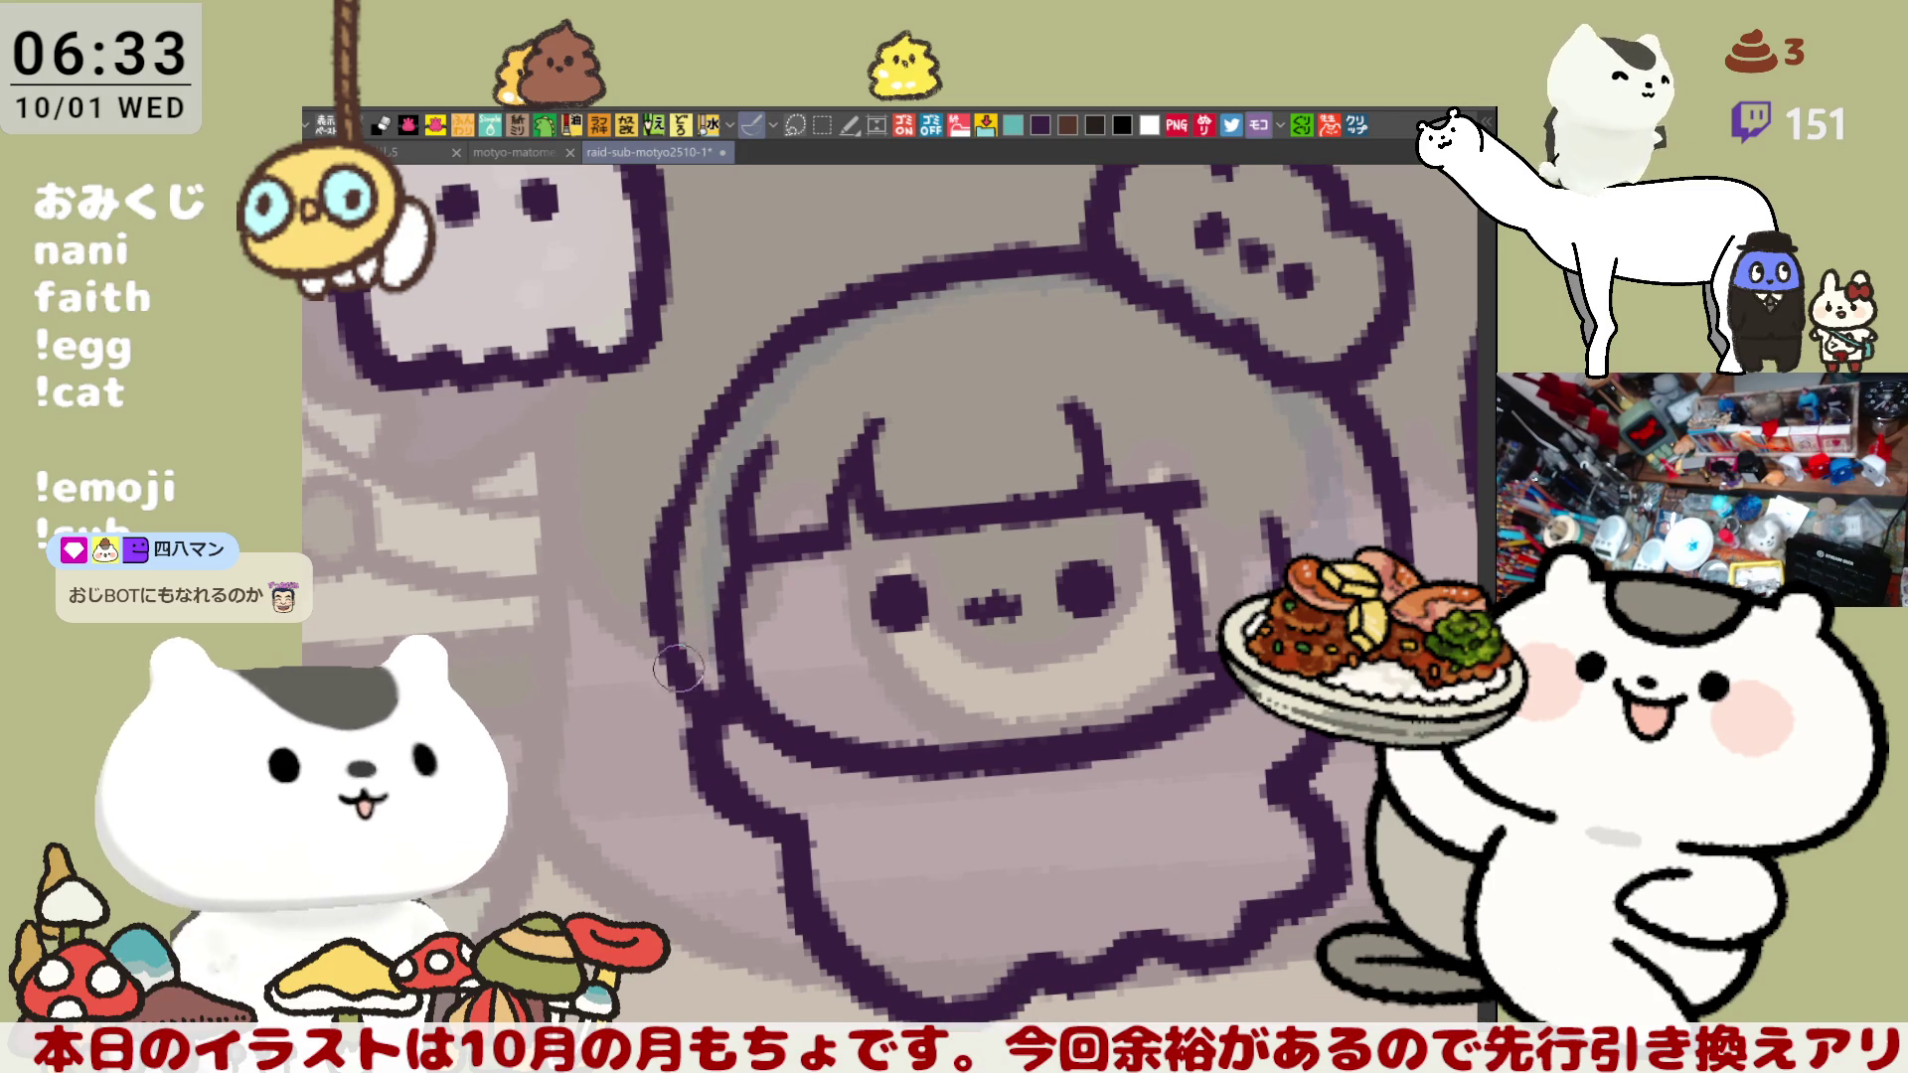
pyautogui.moveTo(663, 588); pyautogui.dragTo(687, 540)
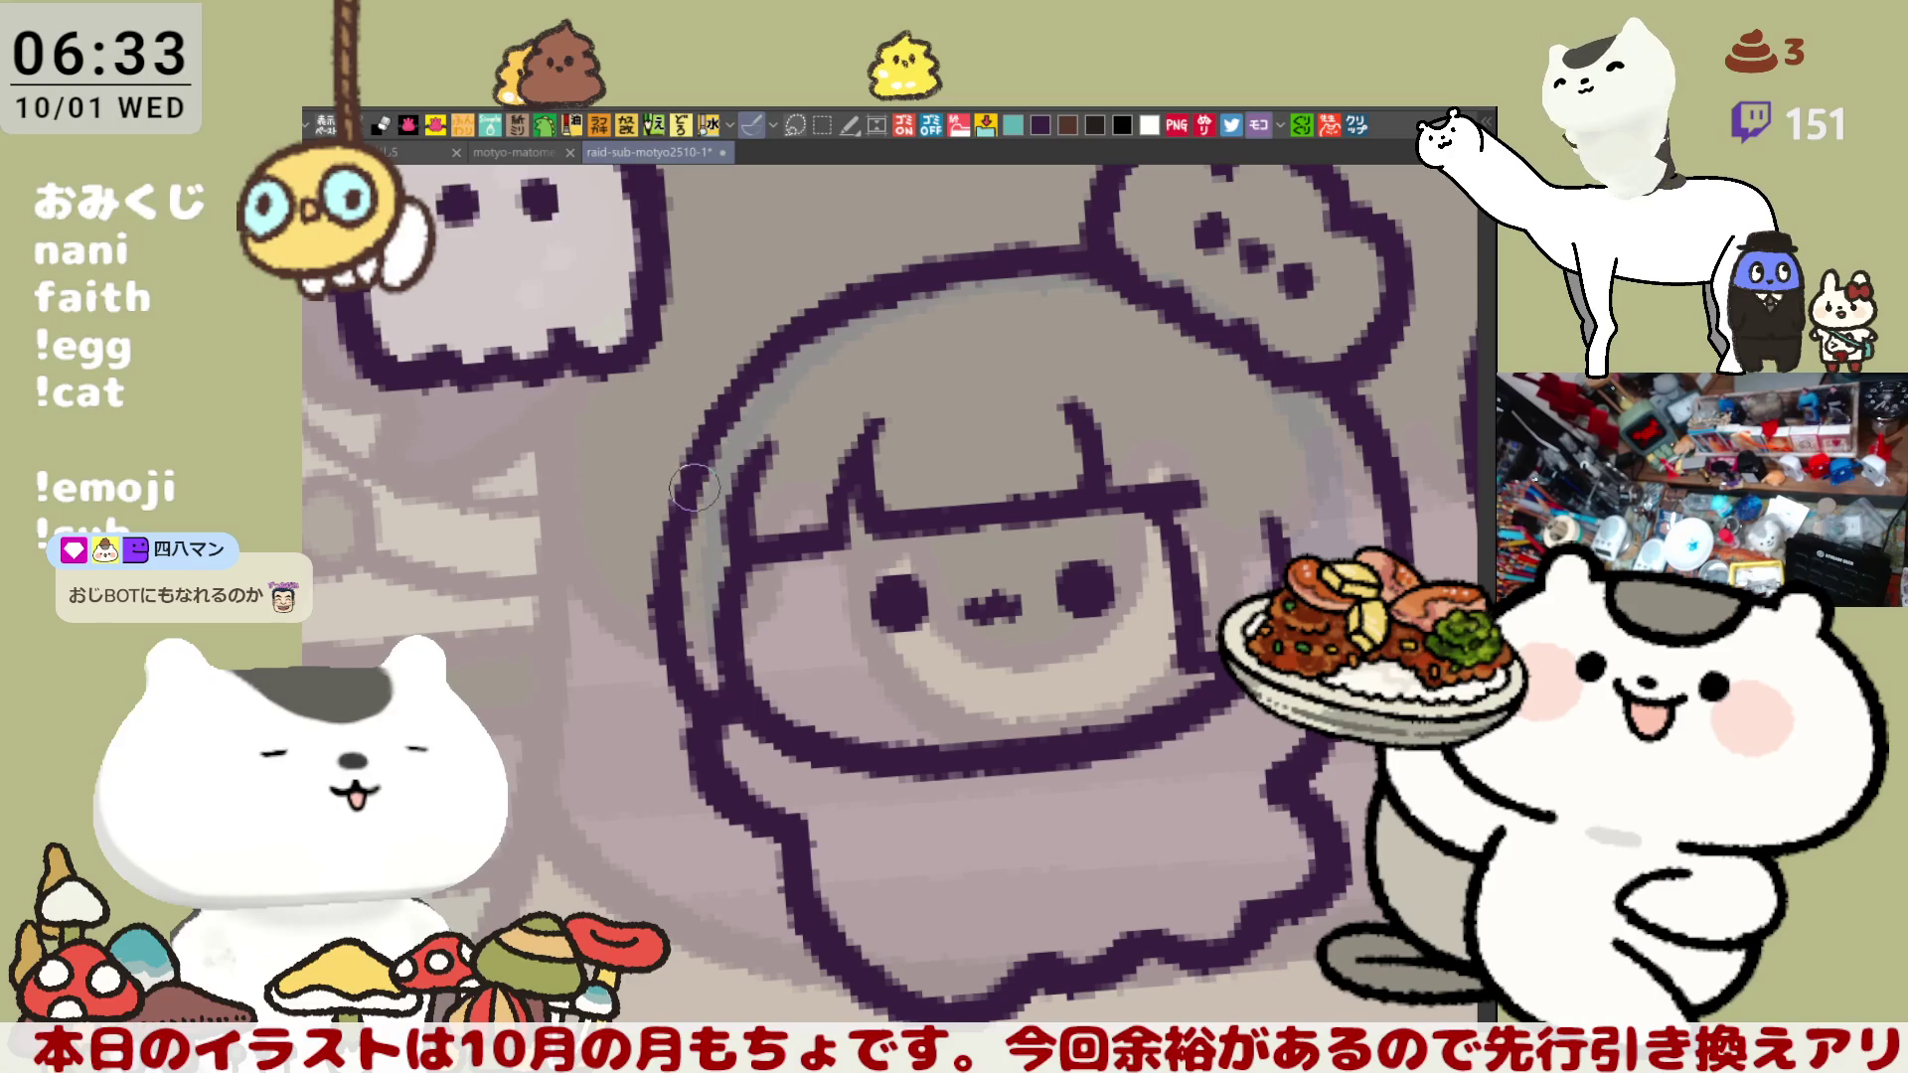
pyautogui.press('^')
pyautogui.press('^')
pyautogui.moveTo(741, 482)
pyautogui.mouseDown()
pyautogui.moveTo(676, 537)
pyautogui.moveTo(651, 621)
pyautogui.moveTo(706, 642)
pyautogui.mouseUp()
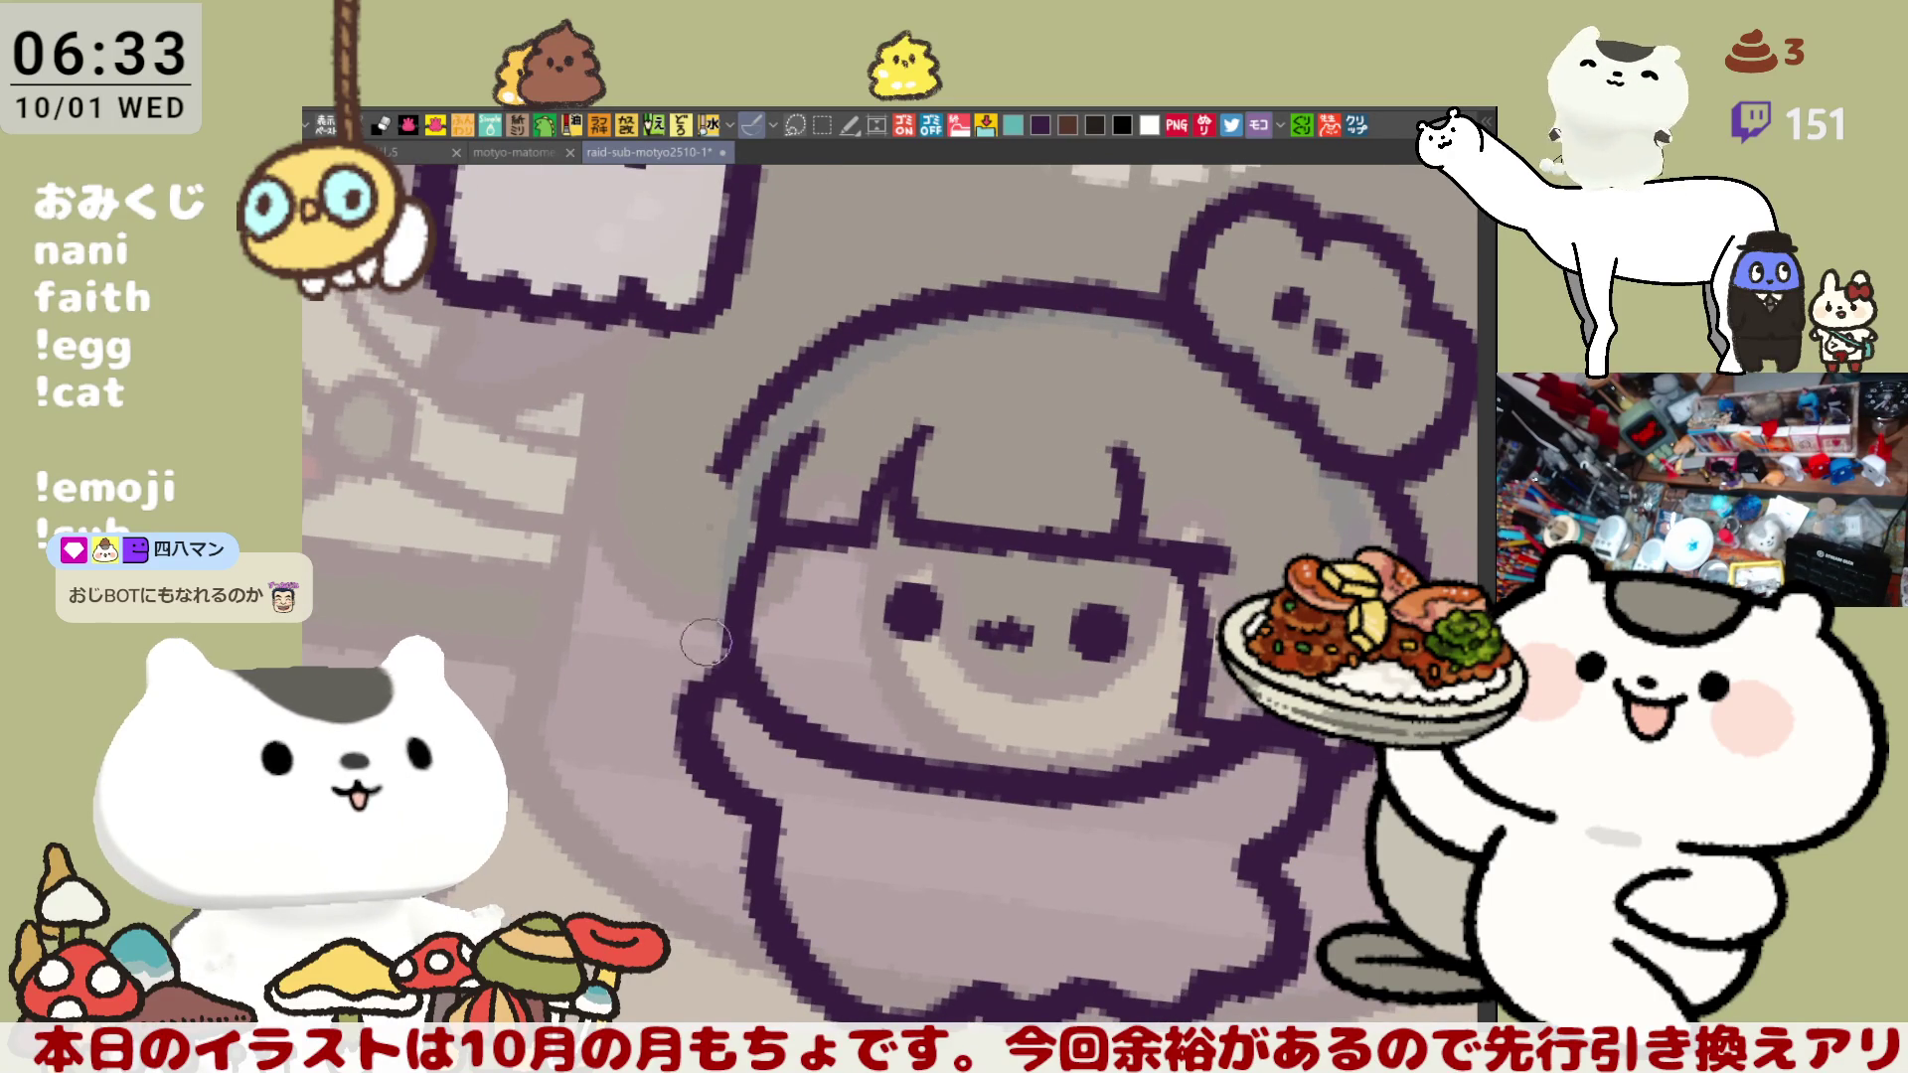
pyautogui.moveTo(709, 505); pyautogui.dragTo(710, 686)
pyautogui.hotkey('ctrl', 'z')
pyautogui.moveTo(706, 497); pyautogui.dragTo(714, 656)
pyautogui.hotkey('ctrl', 'z')
pyautogui.moveTo(696, 512); pyautogui.dragTo(714, 686)
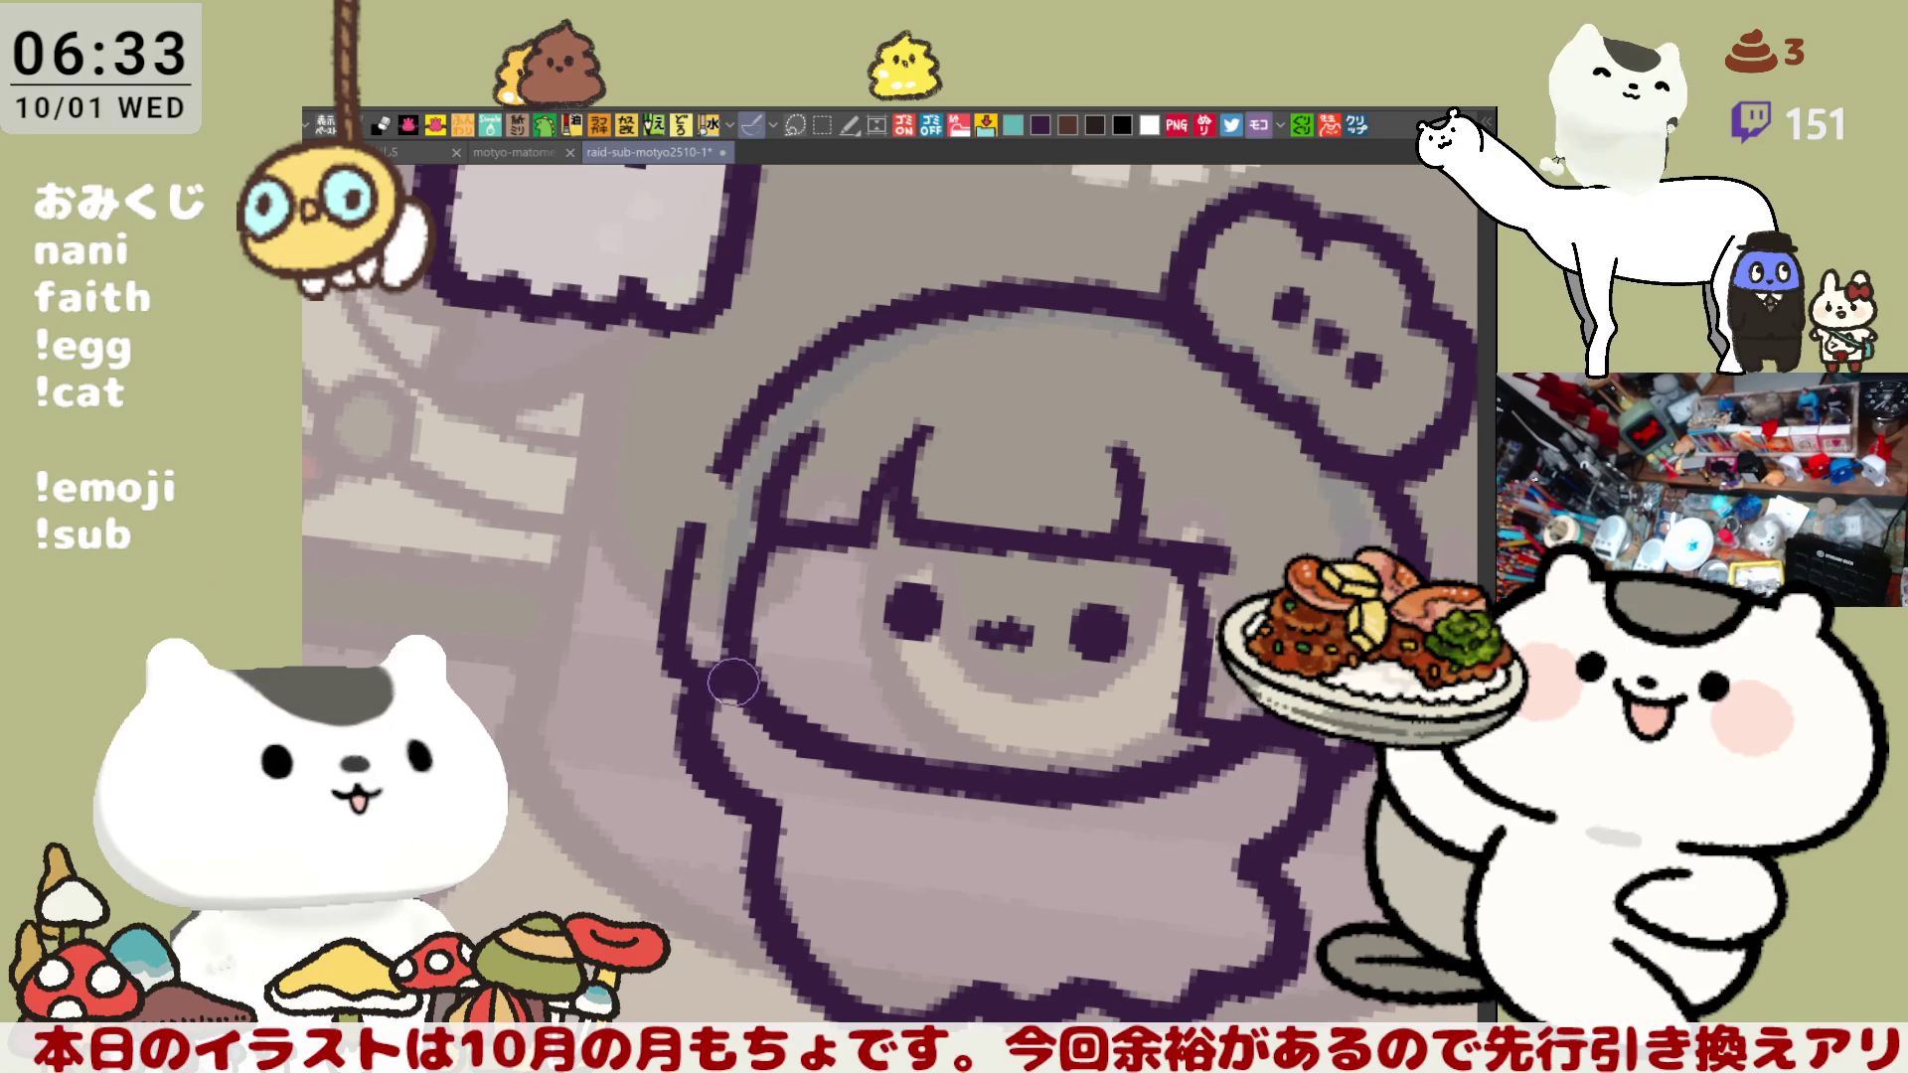
# - Settle the head's upper-left outline after repeated retries, then level the view on the face
pyautogui.moveTo(760, 430); pyautogui.dragTo(685, 557)
pyautogui.hotkey('ctrl', 'z')
pyautogui.moveTo(760, 427)
pyautogui.mouseDown()
pyautogui.moveTo(680, 566)
pyautogui.moveTo(691, 534)
pyautogui.mouseUp()
pyautogui.hotkey('ctrl', 'z')
pyautogui.hotkey('ctrl', 'z')
pyautogui.moveTo(760, 428); pyautogui.dragTo(681, 552)
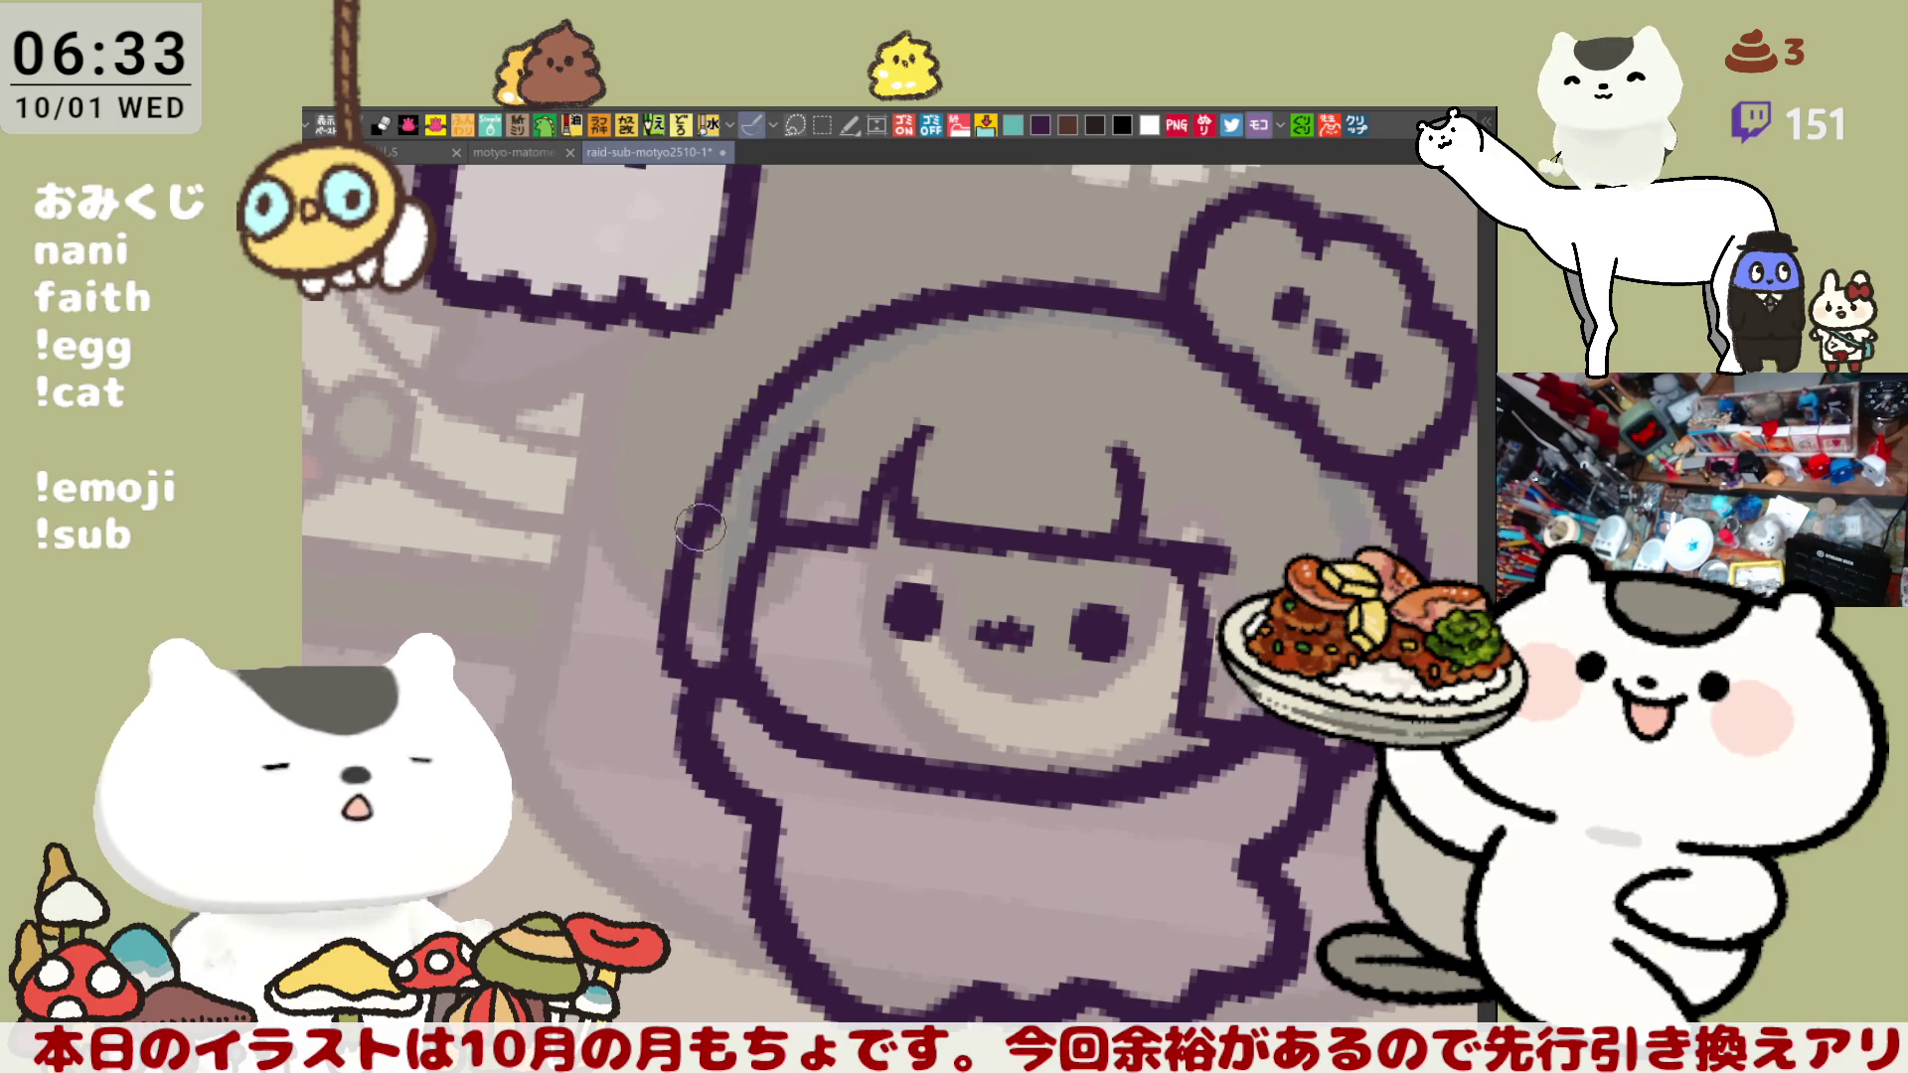
pyautogui.hotkey('ctrl', 'z')
pyautogui.moveTo(770, 422); pyautogui.dragTo(727, 508)
pyautogui.hotkey('ctrl', 'z')
pyautogui.moveTo(760, 426); pyautogui.dragTo(684, 549)
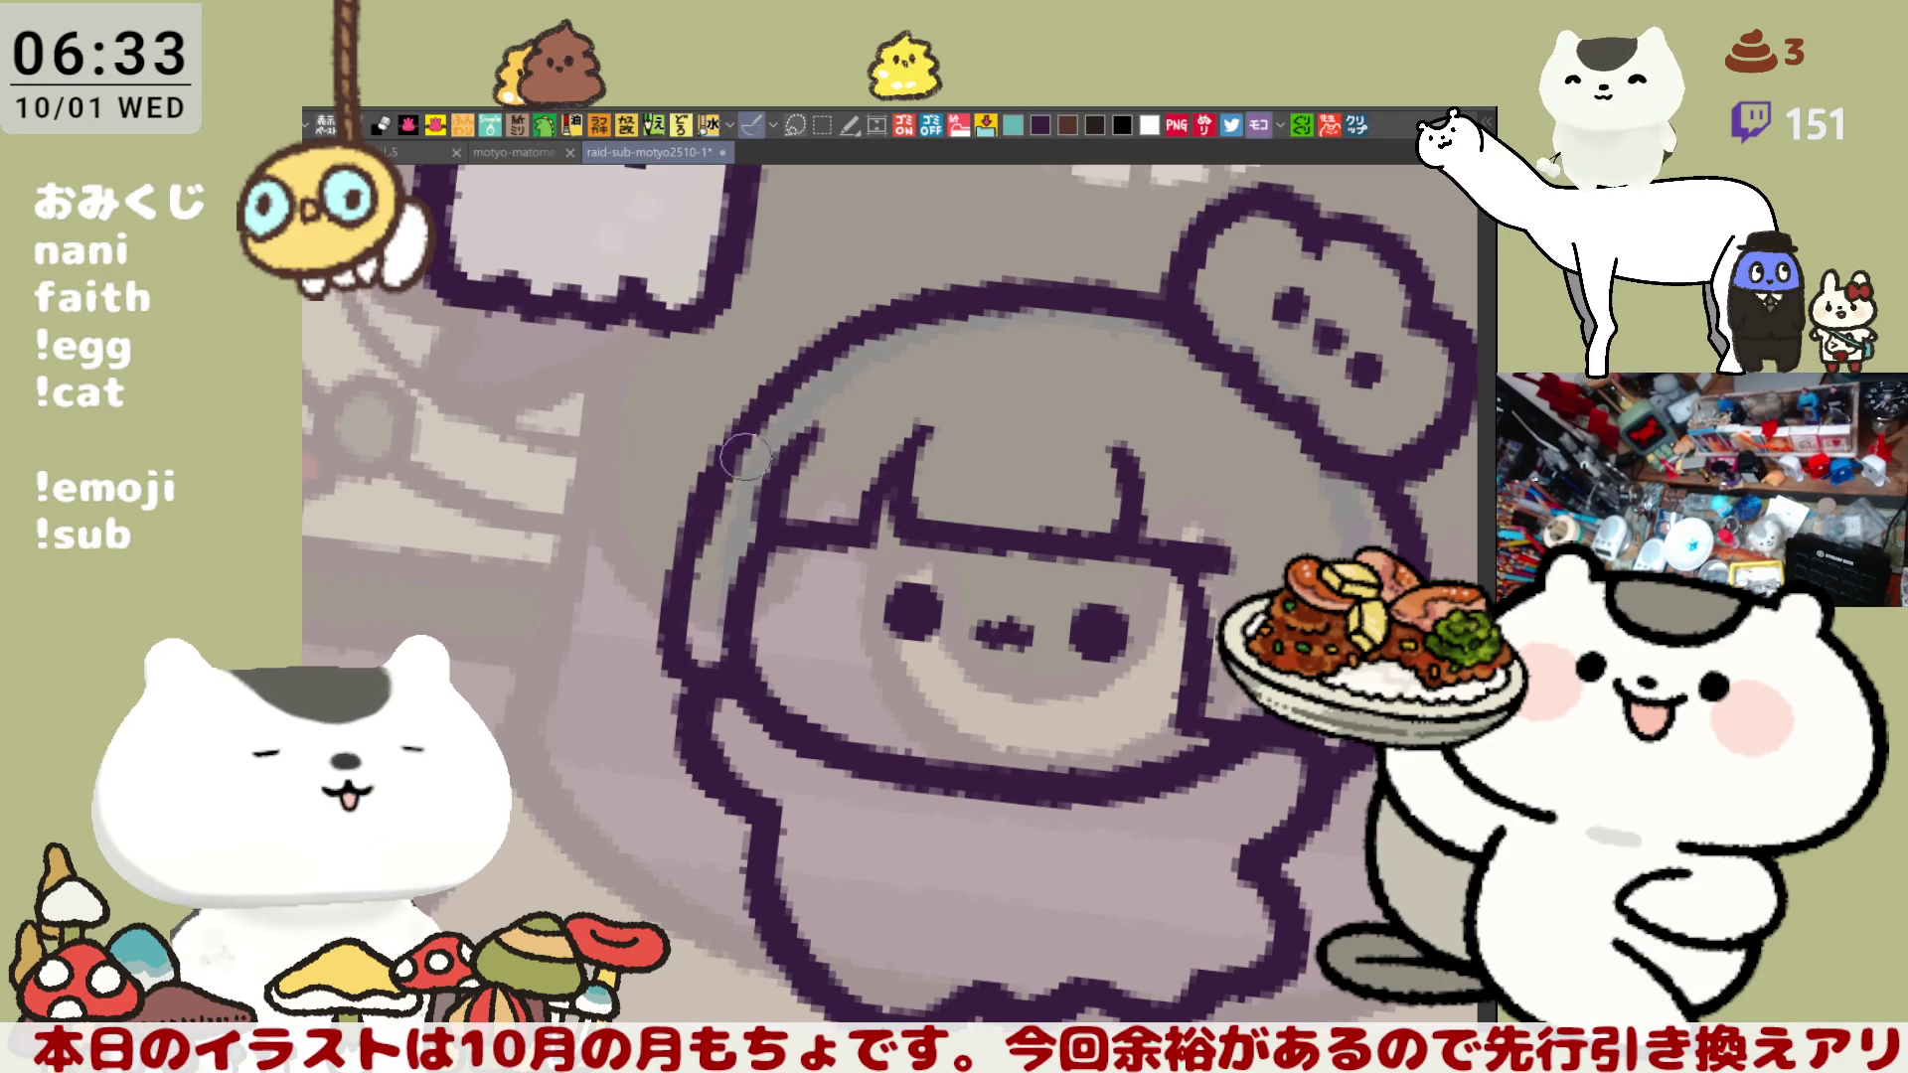
pyautogui.hotkey('ctrl', 'z')
pyautogui.moveTo(760, 427); pyautogui.dragTo(708, 544)
pyautogui.hotkey('ctrl', 'z')
pyautogui.moveTo(750, 477)
pyautogui.mouseDown()
pyautogui.moveTo(695, 608)
pyautogui.moveTo(708, 688)
pyautogui.mouseUp()
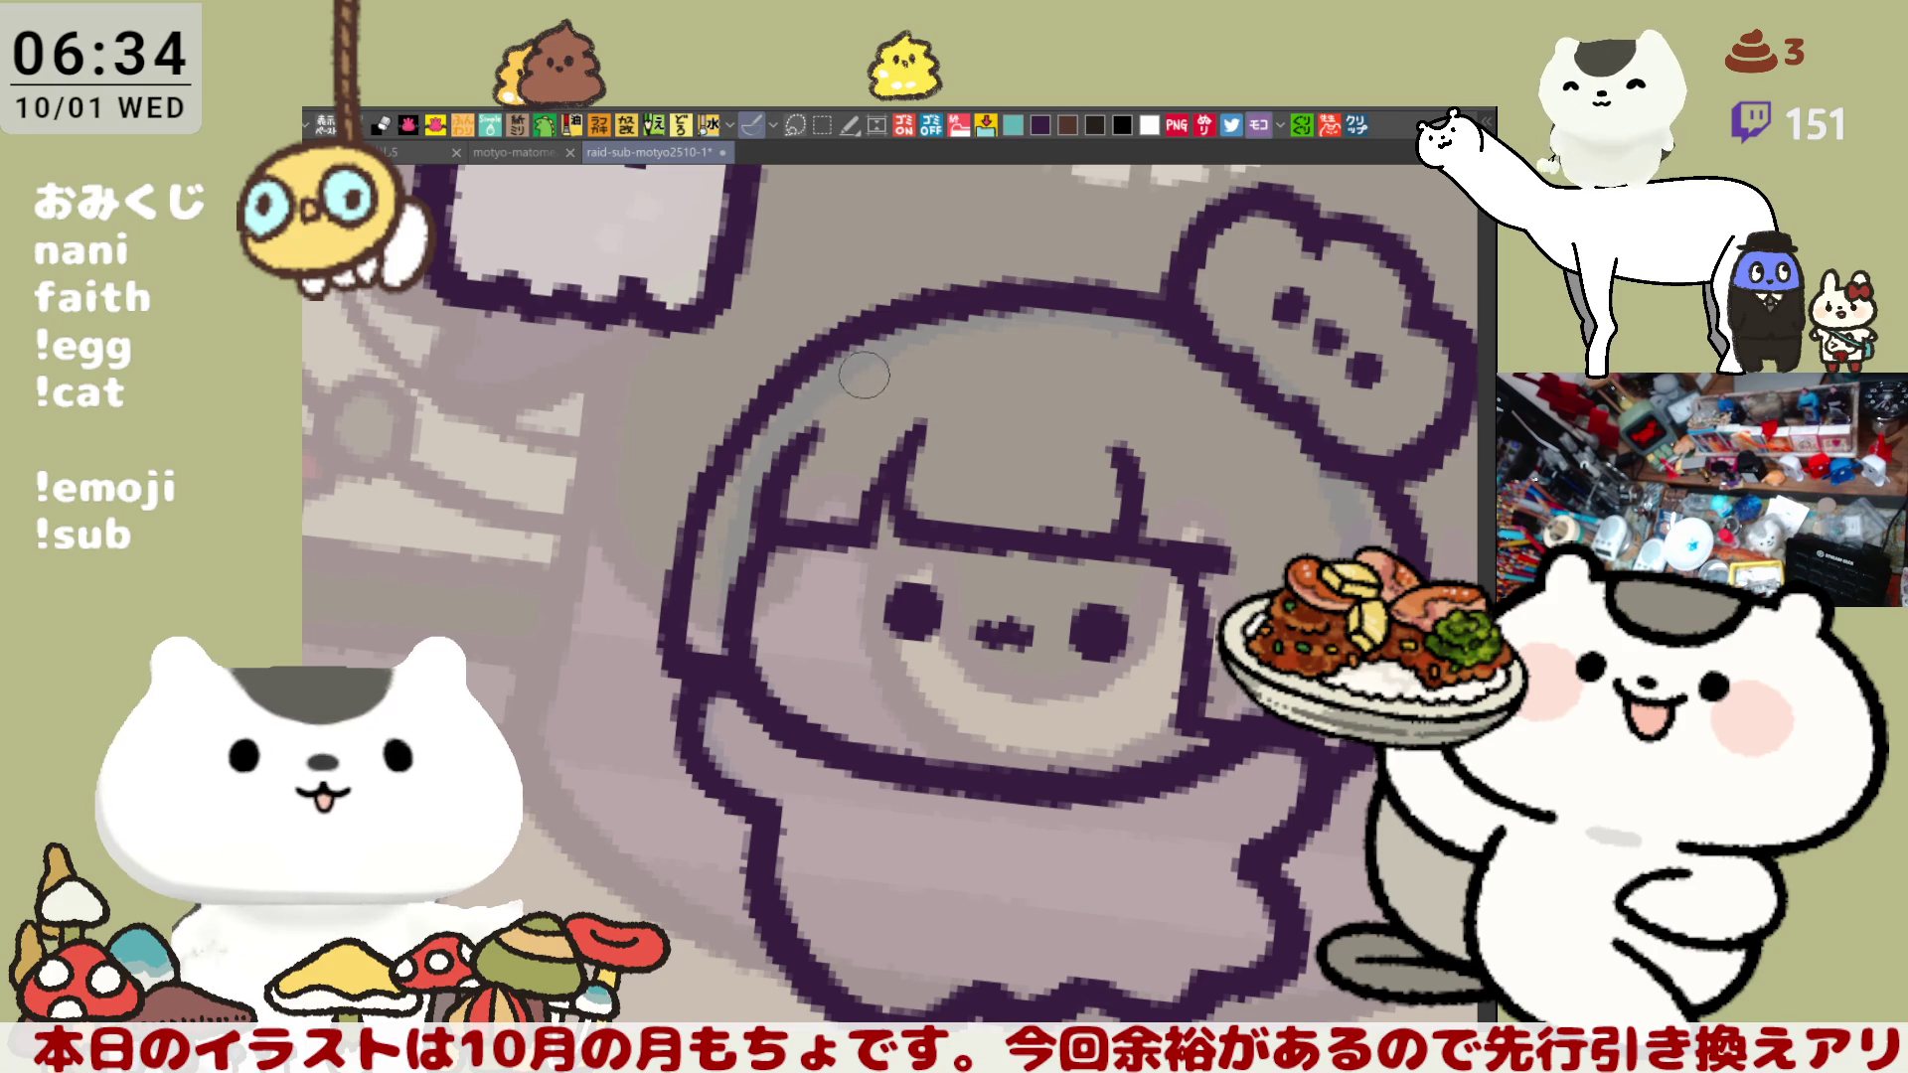
pyautogui.hotkey('ctrl', '@')
pyautogui.moveTo(1040, 623); pyautogui.dragTo(971, 559)
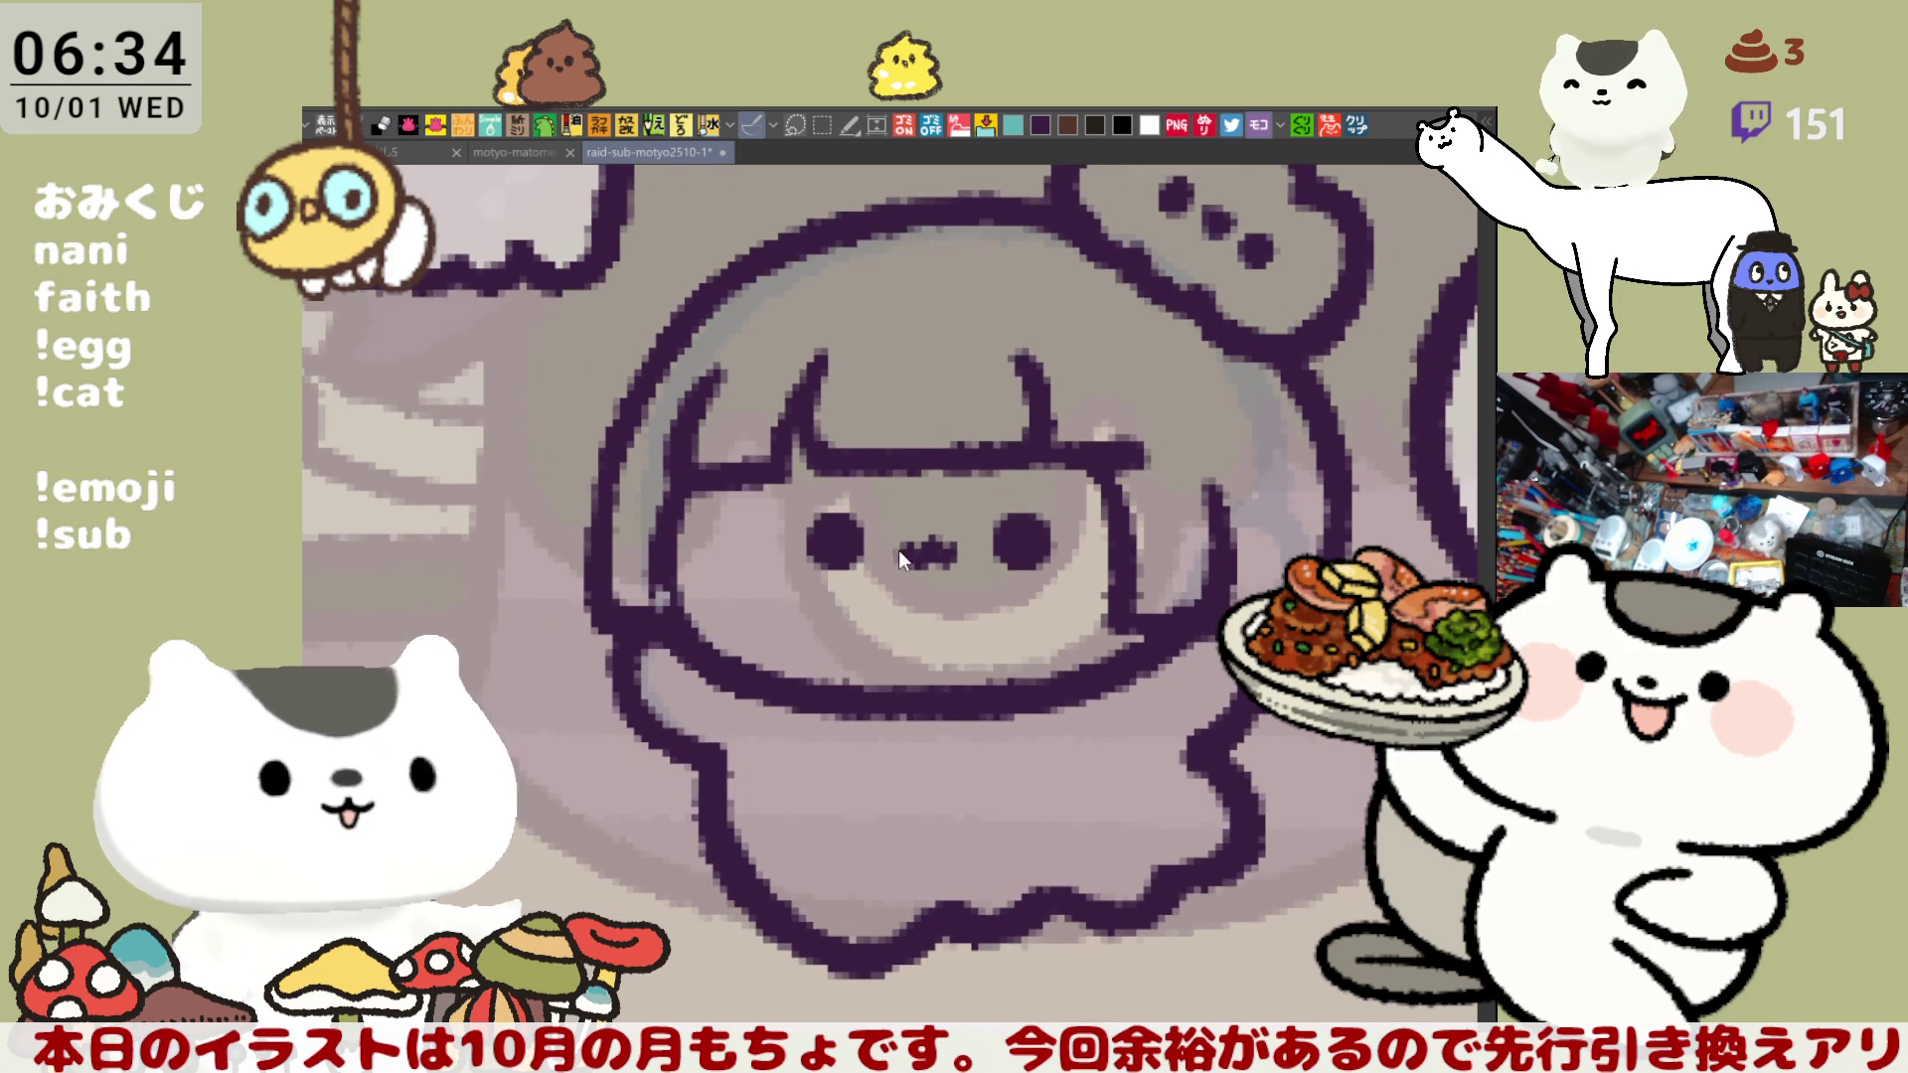
# - Paint over the old dot eyes and mouth in skin tone and draw a left-eye spiral
pyautogui.moveTo(828, 542)
pyautogui.mouseDown()
pyautogui.moveTo(874, 557)
pyautogui.moveTo(820, 512)
pyautogui.moveTo(1039, 564)
pyautogui.mouseUp()
pyautogui.moveTo(875, 611)
pyautogui.mouseDown()
pyautogui.moveTo(833, 437)
pyautogui.moveTo(874, 417)
pyautogui.mouseUp()
pyautogui.hotkey('ctrl', 'z')
pyautogui.moveTo(795, 482)
pyautogui.mouseDown()
pyautogui.moveTo(825, 382)
pyautogui.moveTo(859, 452)
pyautogui.moveTo(854, 407)
pyautogui.mouseUp()
pyautogui.hotkey('ctrl', 'z')
pyautogui.moveTo(795, 477); pyautogui.dragTo(825, 422)
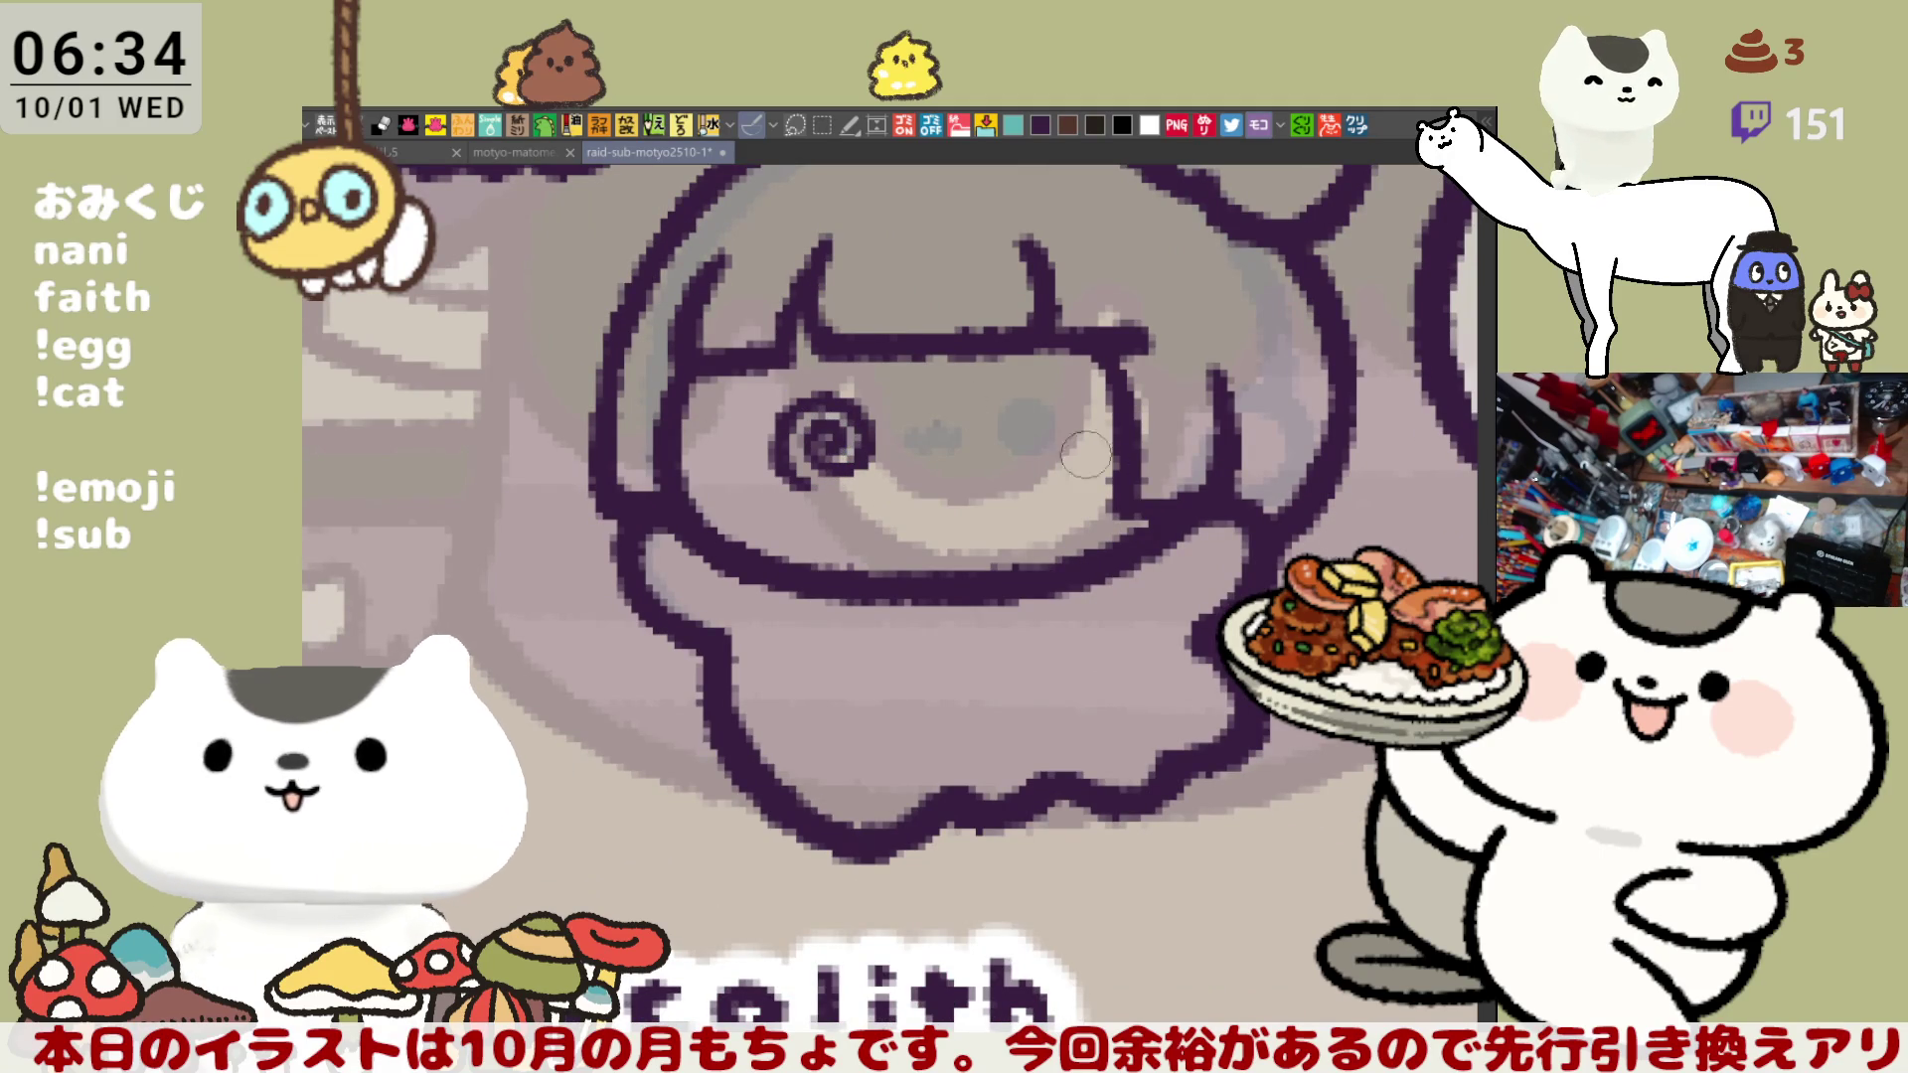
# - Redraw the dark purple spiral pupil in the left eye, retrying its lower tail
pyautogui.moveTo(1042, 475)
pyautogui.mouseDown()
pyautogui.moveTo(983, 447)
pyautogui.moveTo(1054, 397)
pyautogui.moveTo(1063, 457)
pyautogui.mouseUp()
pyautogui.hotkey('ctrl', 'z')
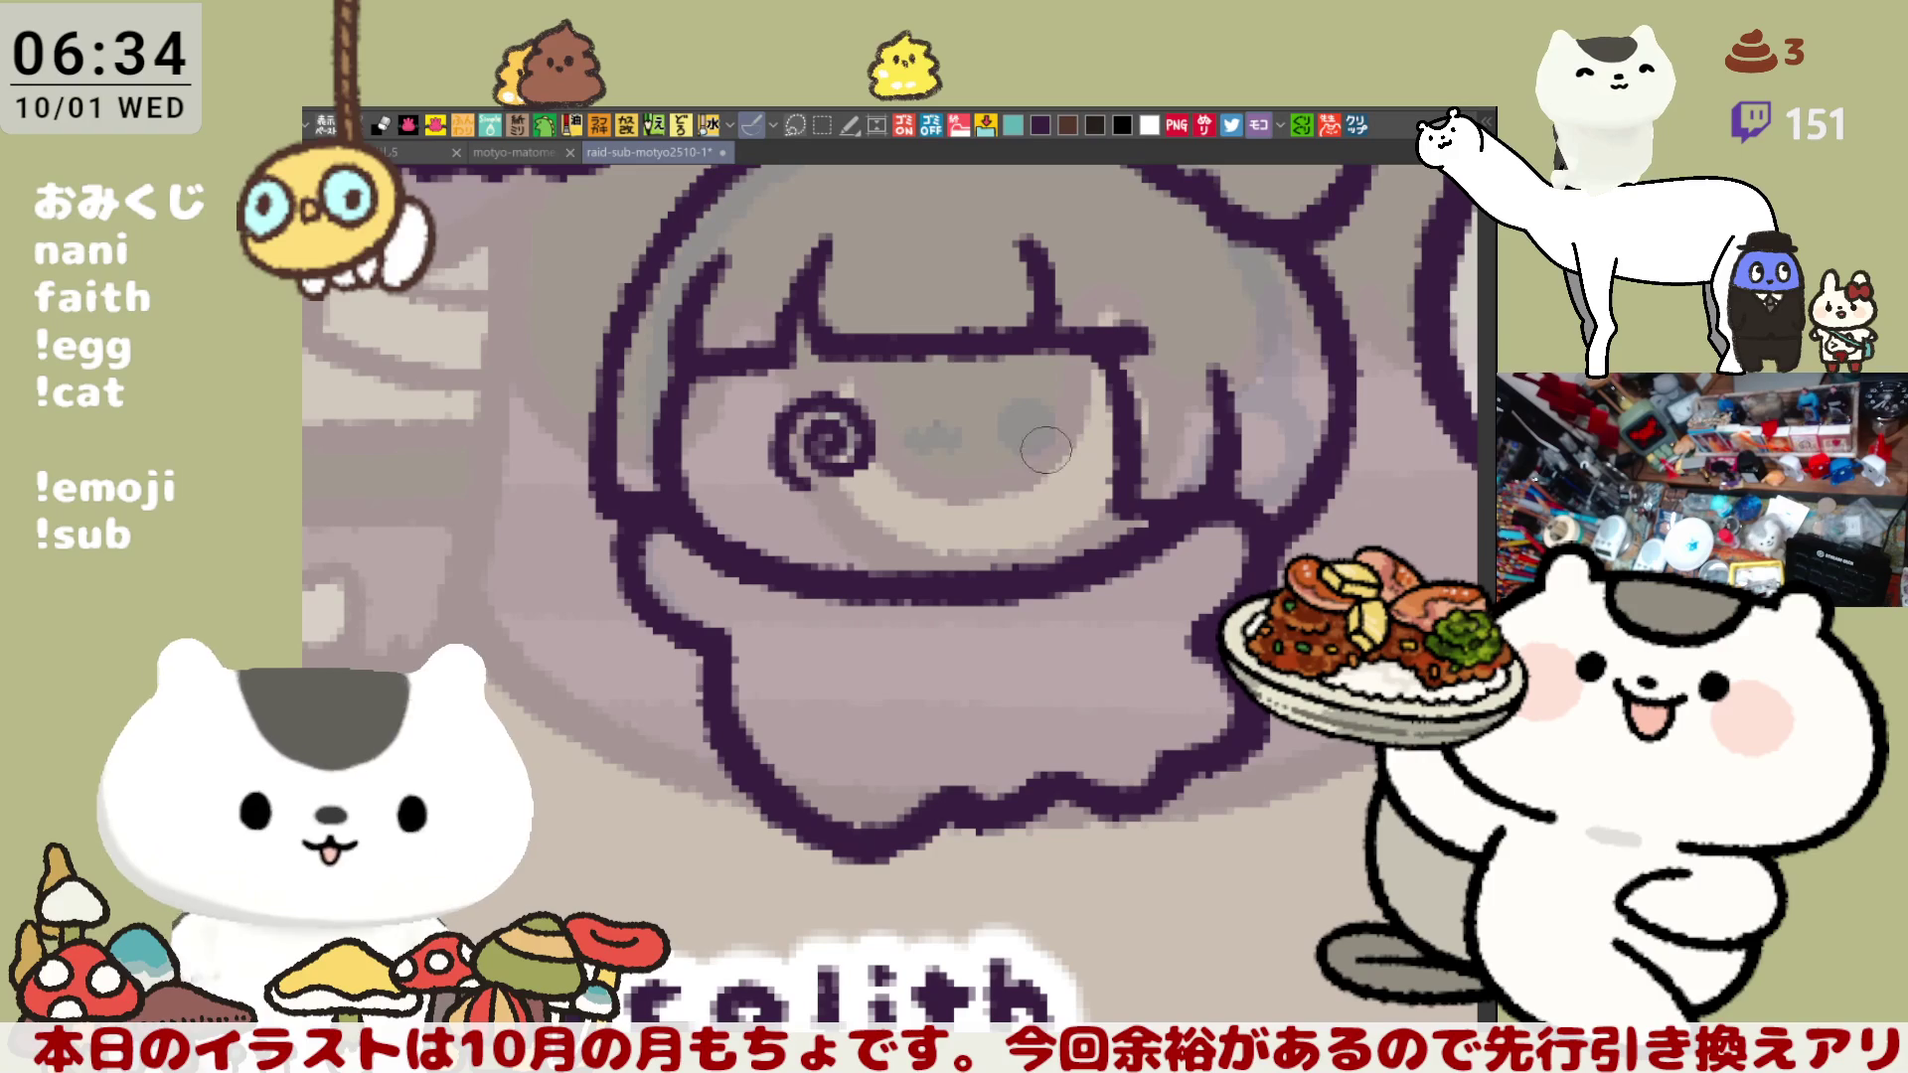
pyautogui.hotkey('ctrl', 'z')
pyautogui.moveTo(801, 474)
pyautogui.mouseDown()
pyautogui.moveTo(855, 393)
pyautogui.moveTo(879, 462)
pyautogui.mouseUp()
pyautogui.moveTo(825, 392)
pyautogui.mouseDown()
pyautogui.moveTo(775, 467)
pyautogui.moveTo(857, 463)
pyautogui.mouseUp()
pyautogui.hotkey('ctrl', 'z')
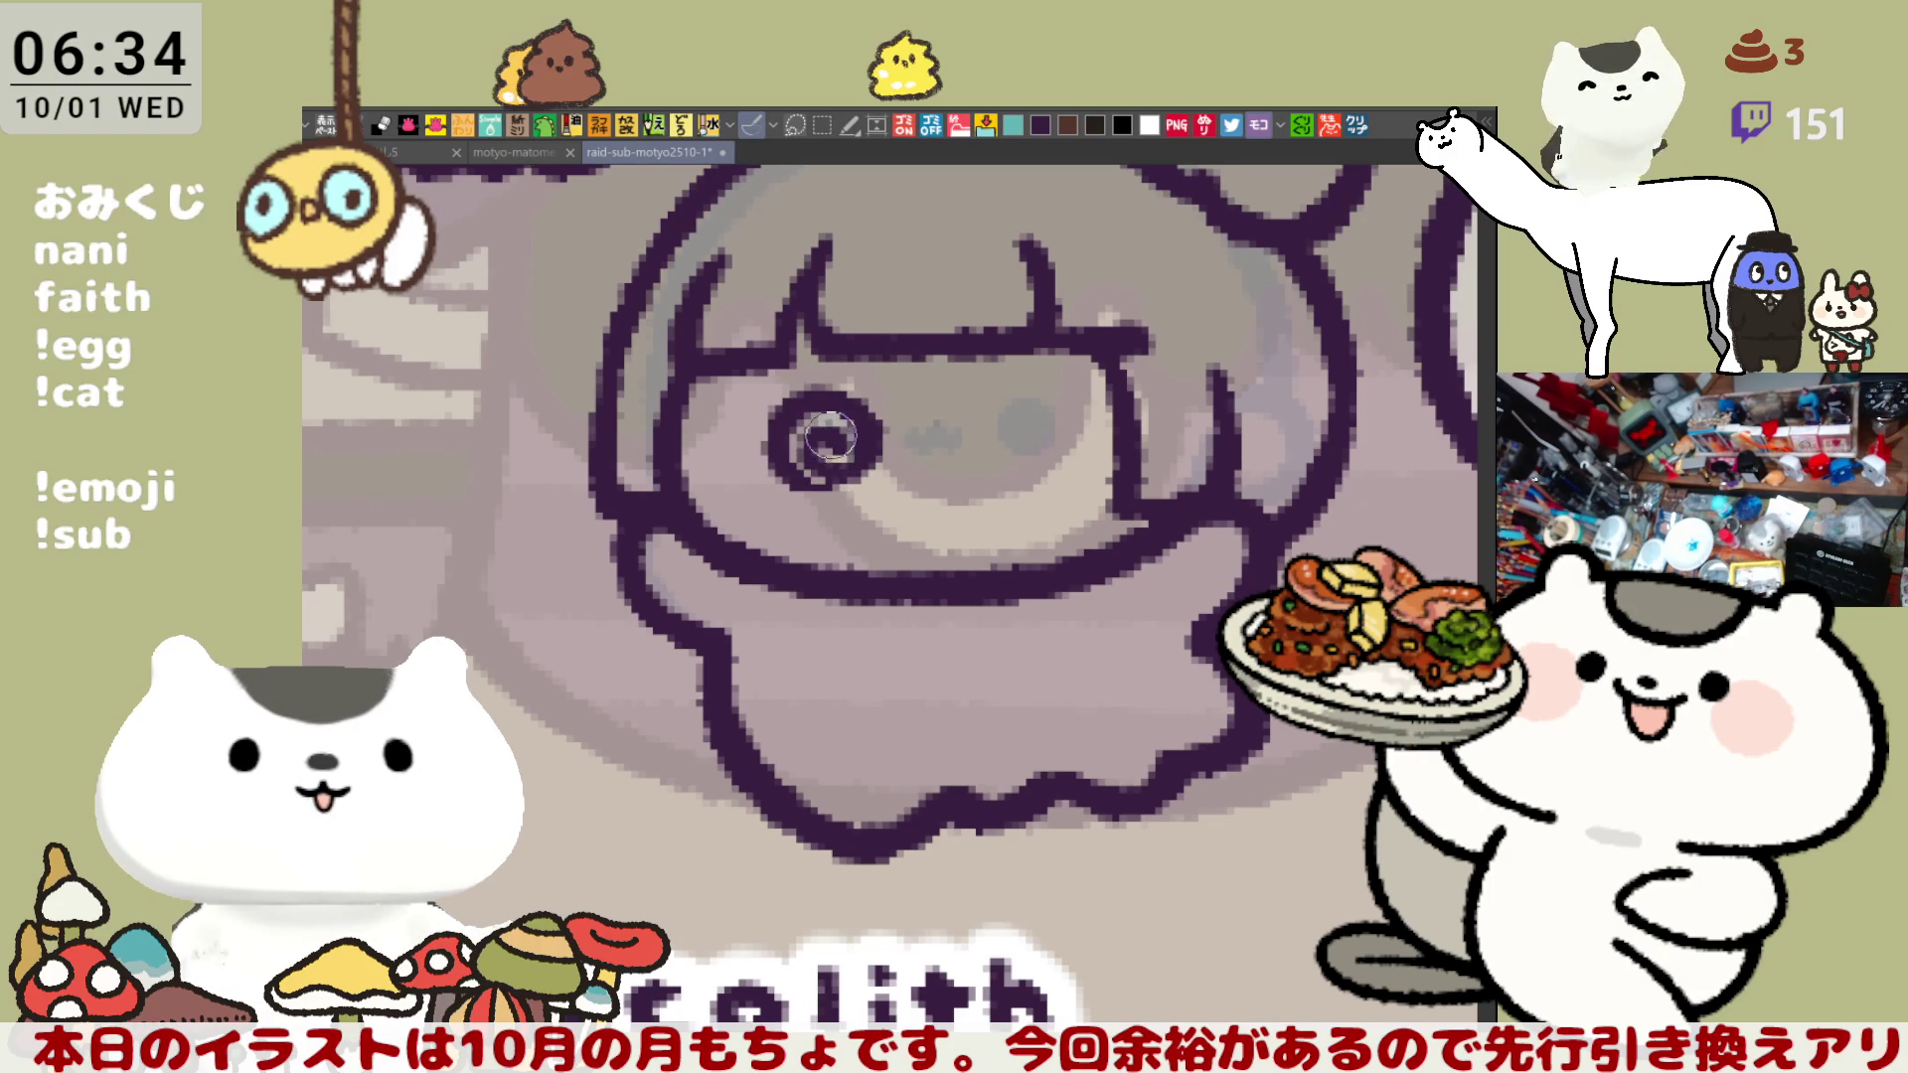
pyautogui.moveTo(817, 486)
pyautogui.mouseDown()
pyautogui.moveTo(835, 477)
pyautogui.moveTo(846, 488)
pyautogui.moveTo(800, 492)
pyautogui.moveTo(830, 496)
pyautogui.mouseUp()
pyautogui.hotkey('ctrl', 'z')
pyautogui.hotkey('ctrl', 'z')
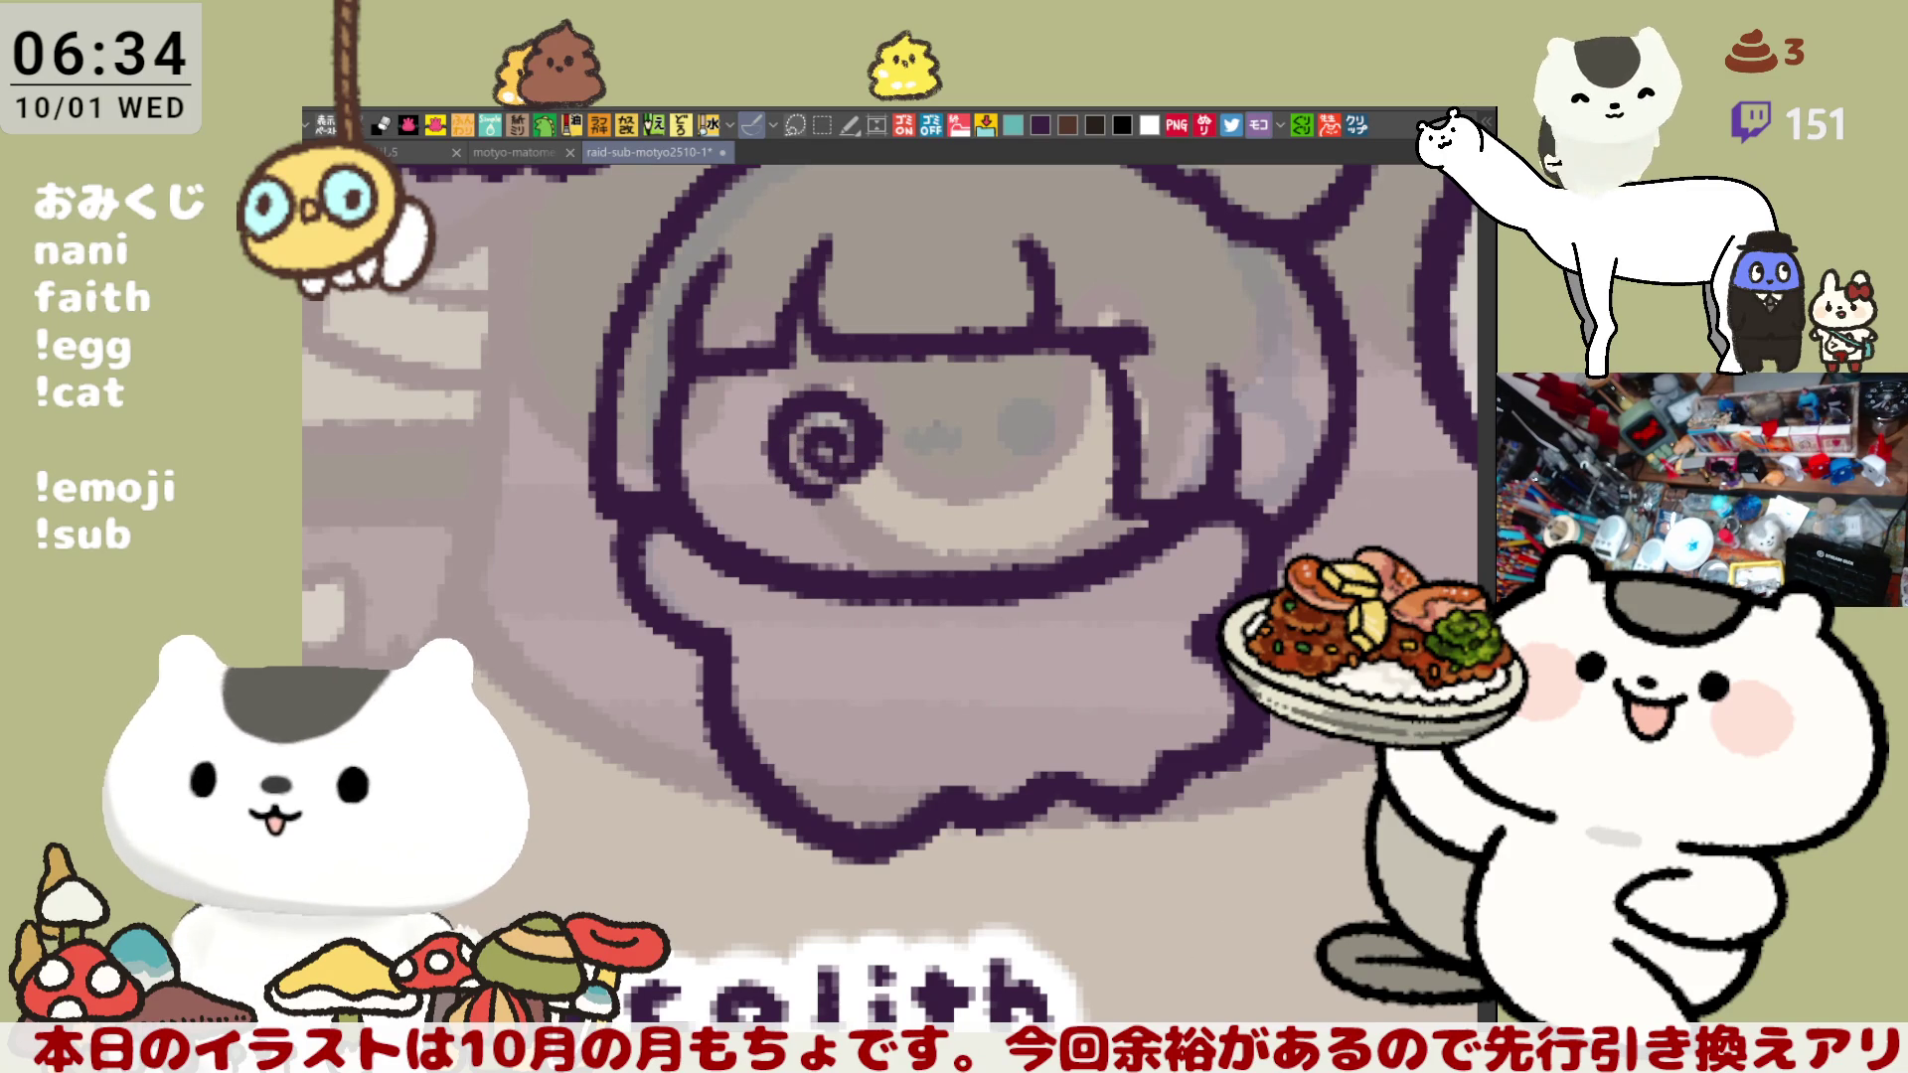
# - Try a round outline and pupil for the right eye, then undo the pupil
pyautogui.scroll(-1, 994, 427)
pyautogui.moveTo(979, 467)
pyautogui.mouseDown()
pyautogui.moveTo(1034, 379)
pyautogui.moveTo(1024, 438)
pyautogui.mouseUp()
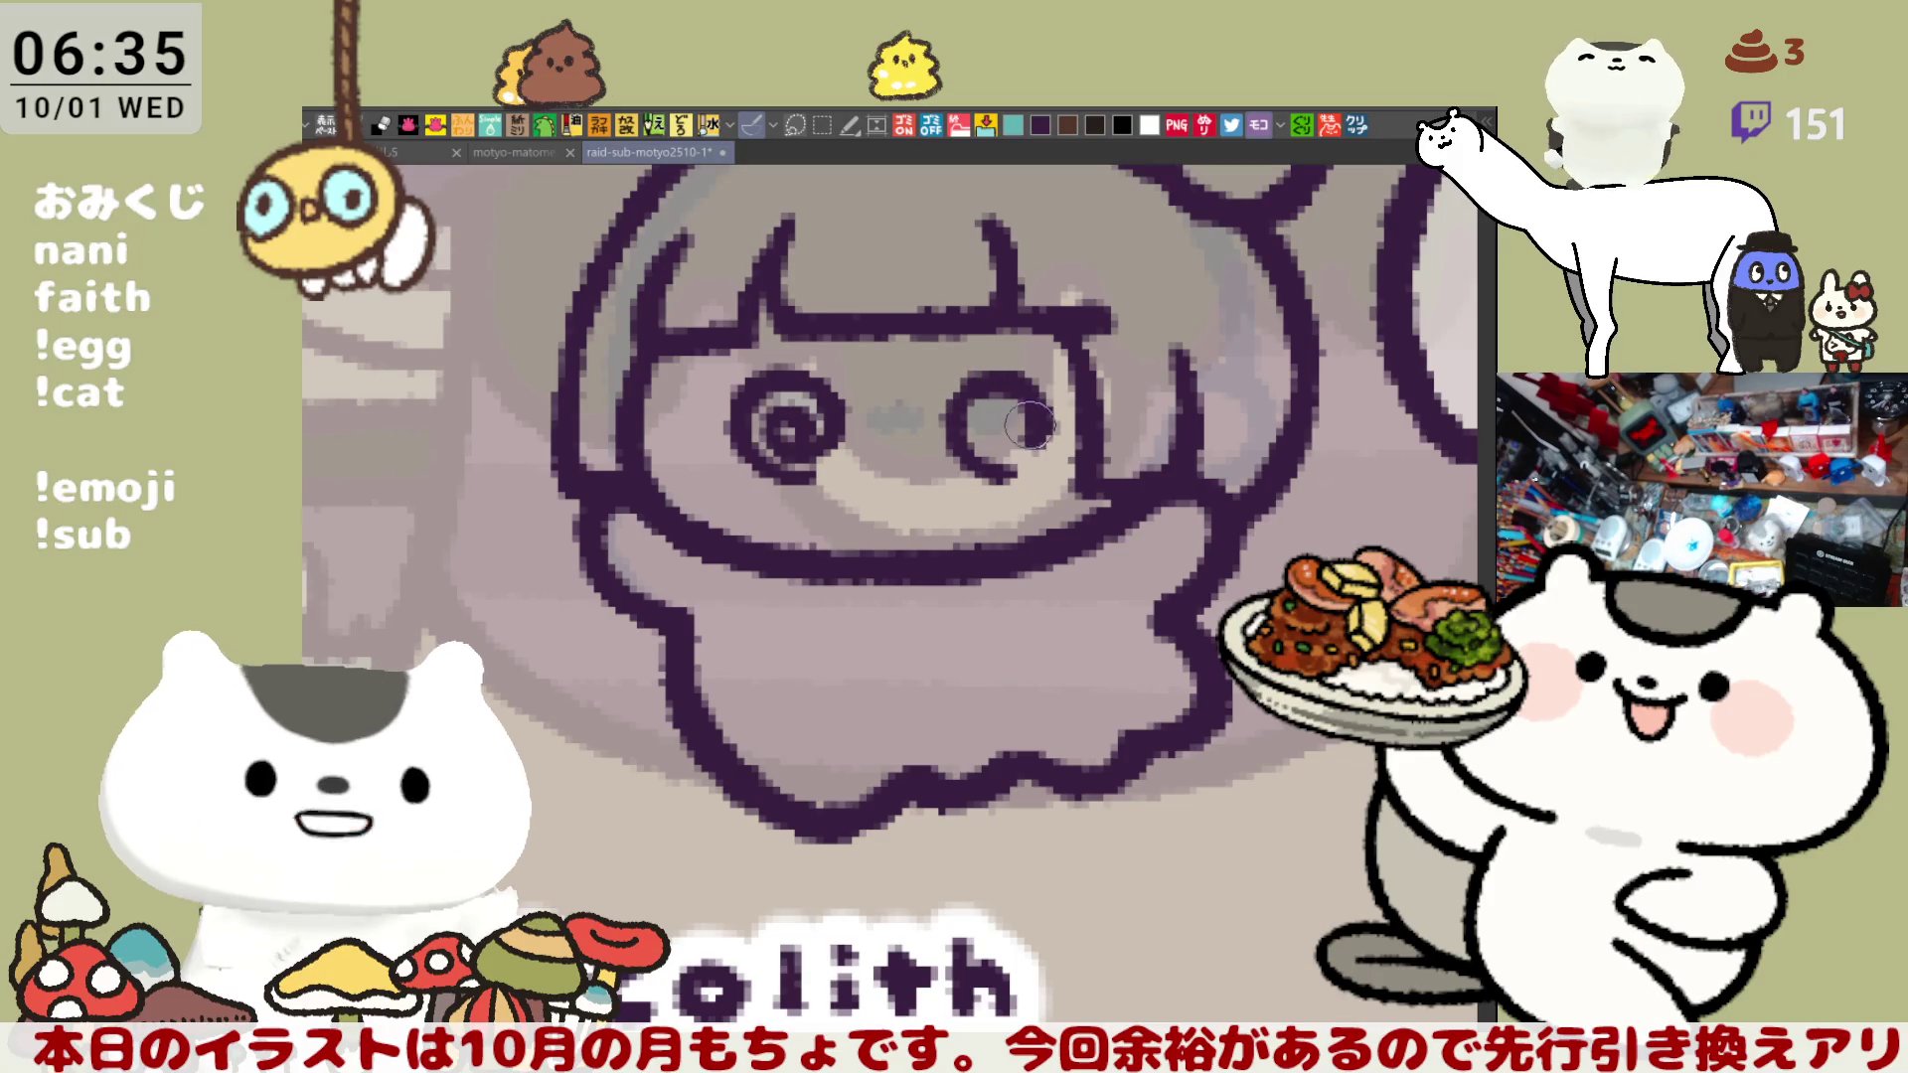
pyautogui.moveTo(986, 435); pyautogui.dragTo(1000, 409)
pyautogui.hotkey('ctrl', 'z')
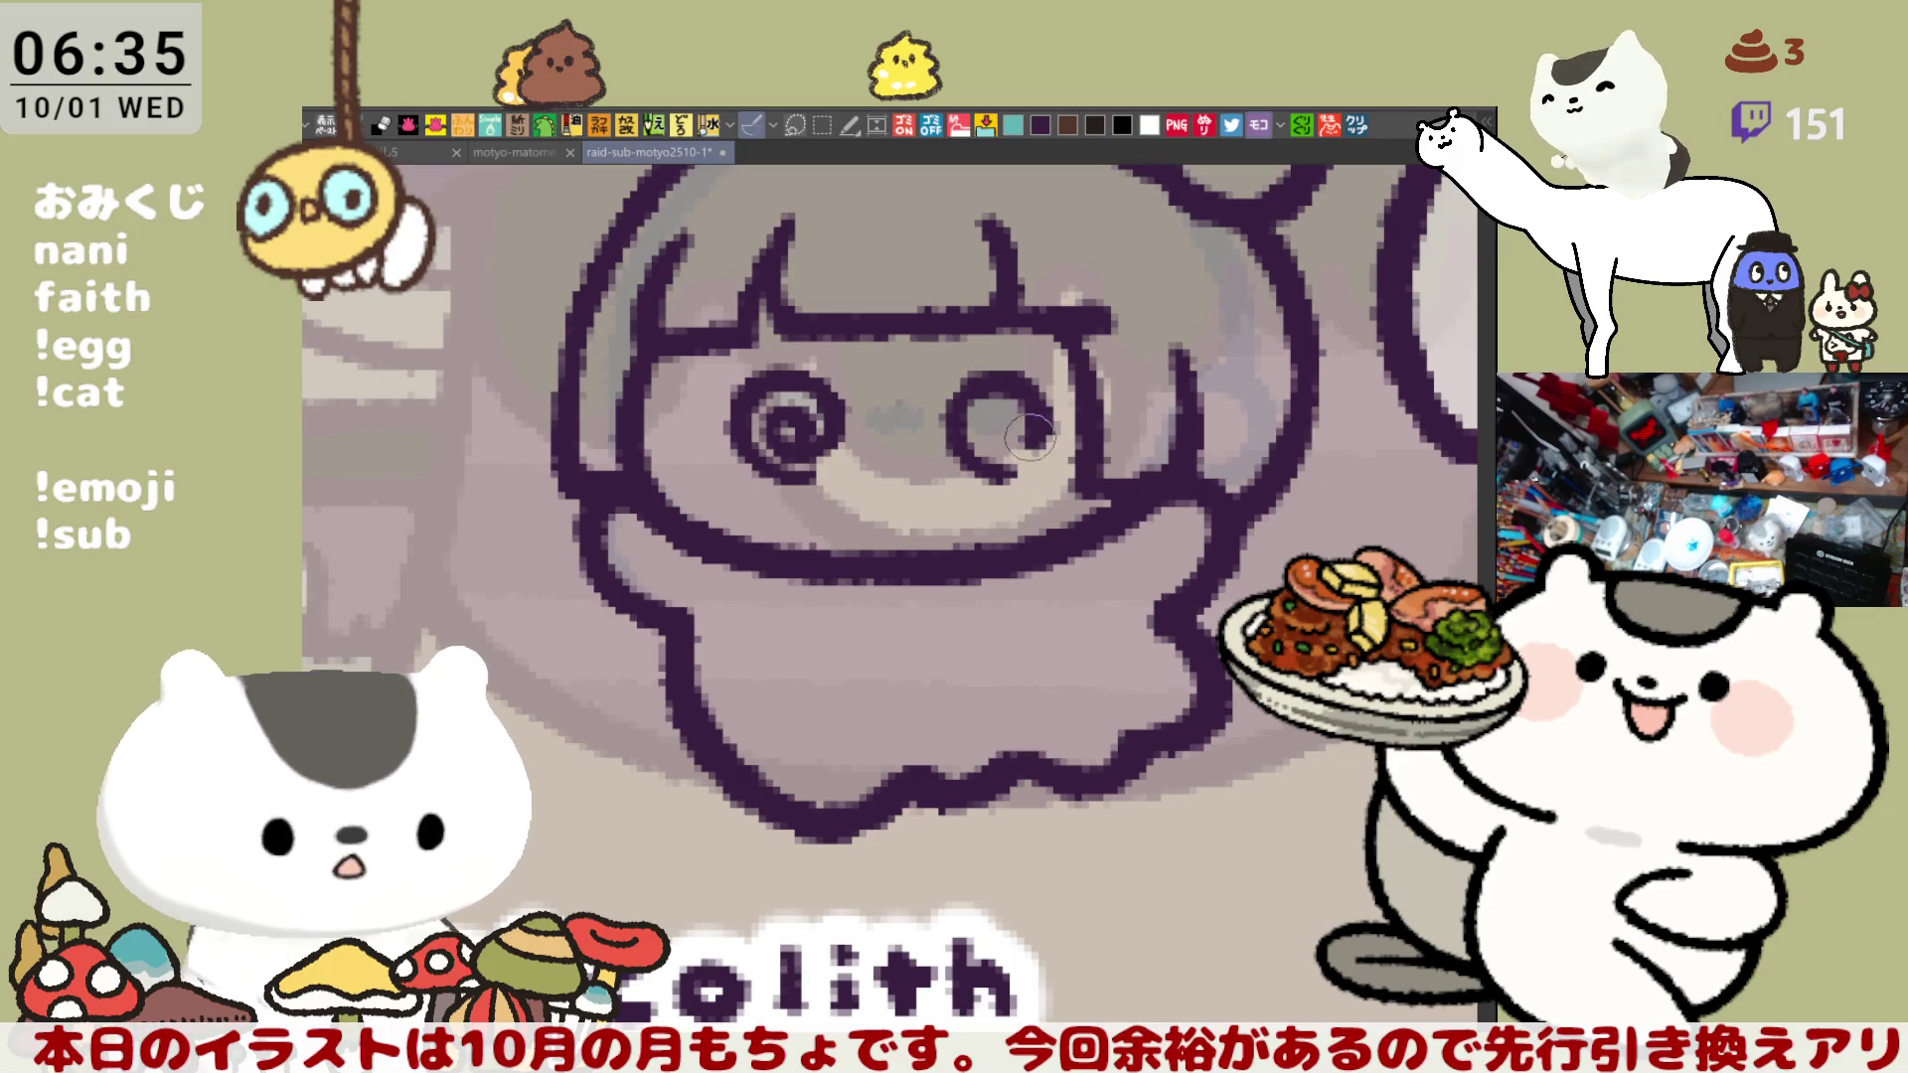
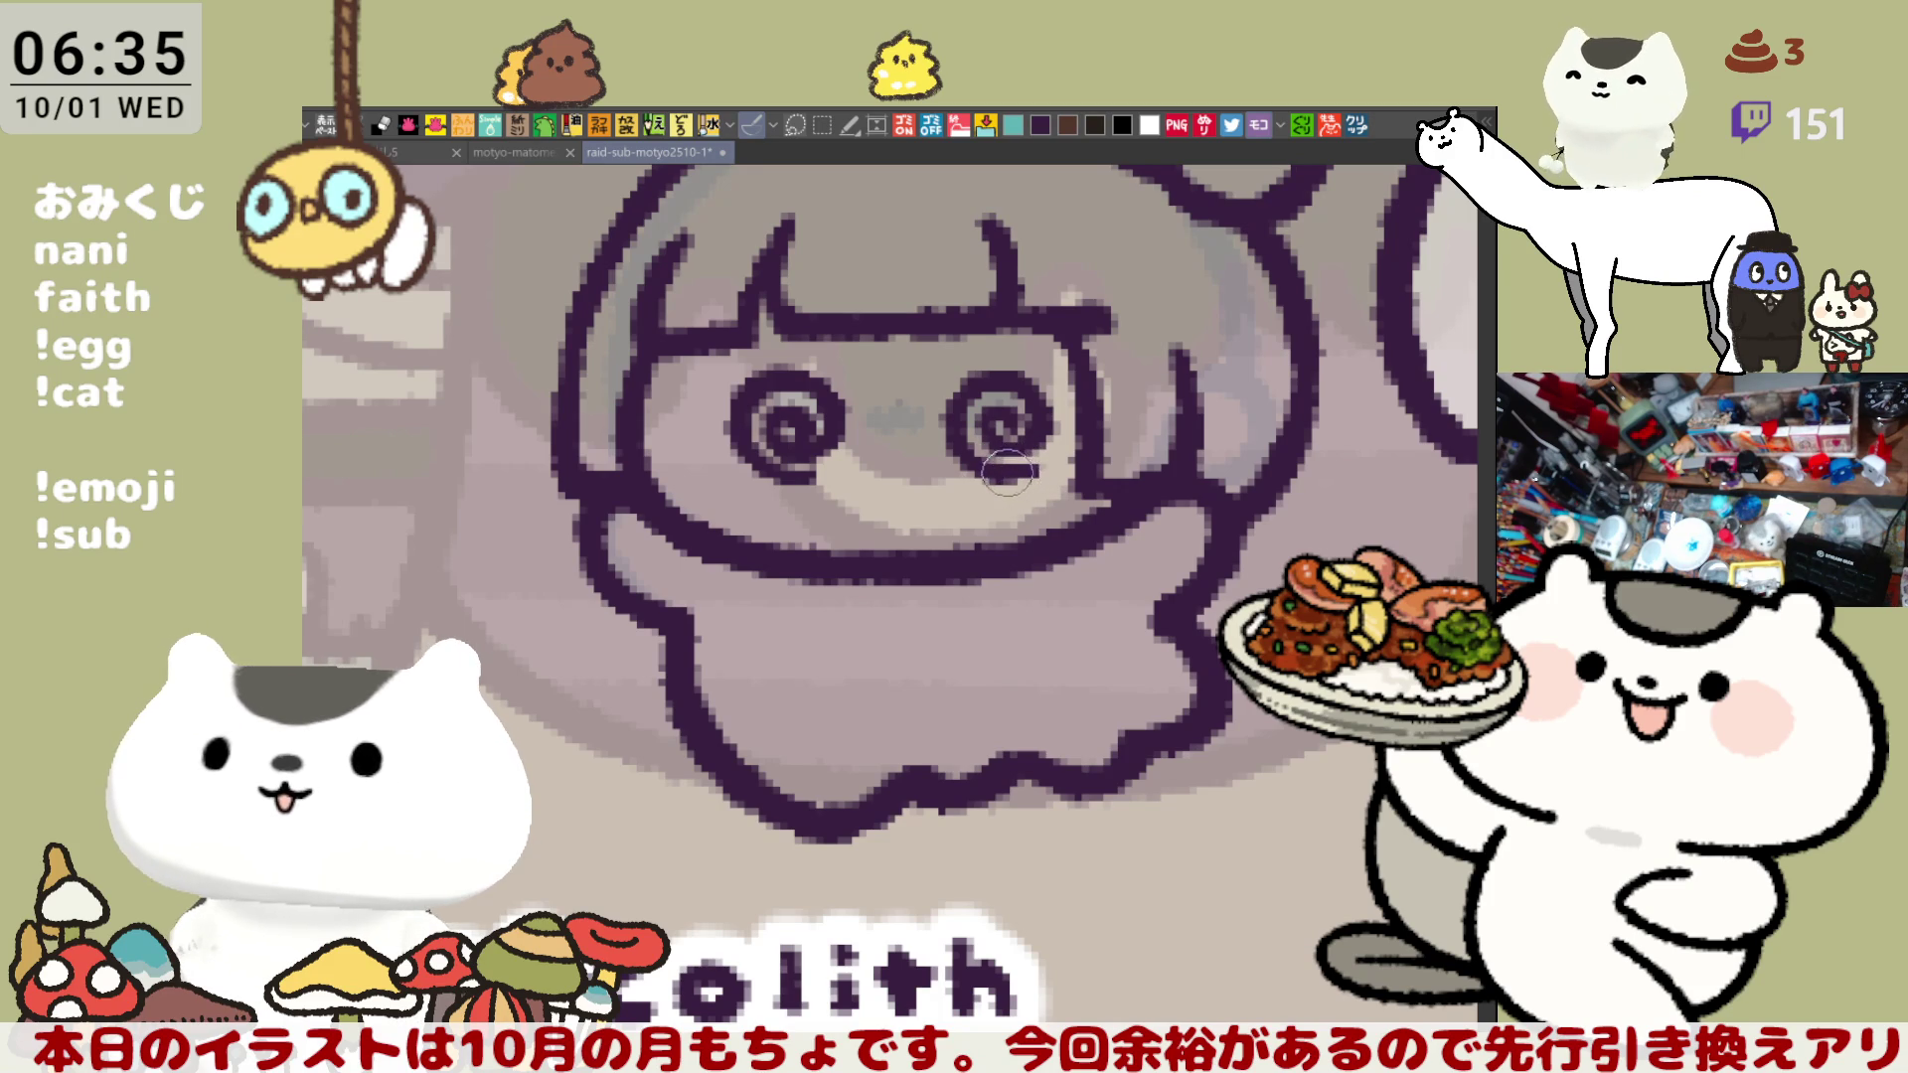
# - Try a left-eye repaint and undo it, then dot a small dark nose between the spiral eyes
pyautogui.moveTo(800, 409)
pyautogui.mouseDown()
pyautogui.moveTo(773, 419)
pyautogui.moveTo(800, 416)
pyautogui.moveTo(800, 455)
pyautogui.moveTo(815, 435)
pyautogui.moveTo(780, 418)
pyautogui.moveTo(800, 425)
pyautogui.mouseUp()
pyautogui.moveTo(762, 434); pyautogui.dragTo(787, 431)
pyautogui.hotkey('ctrl', 'z')
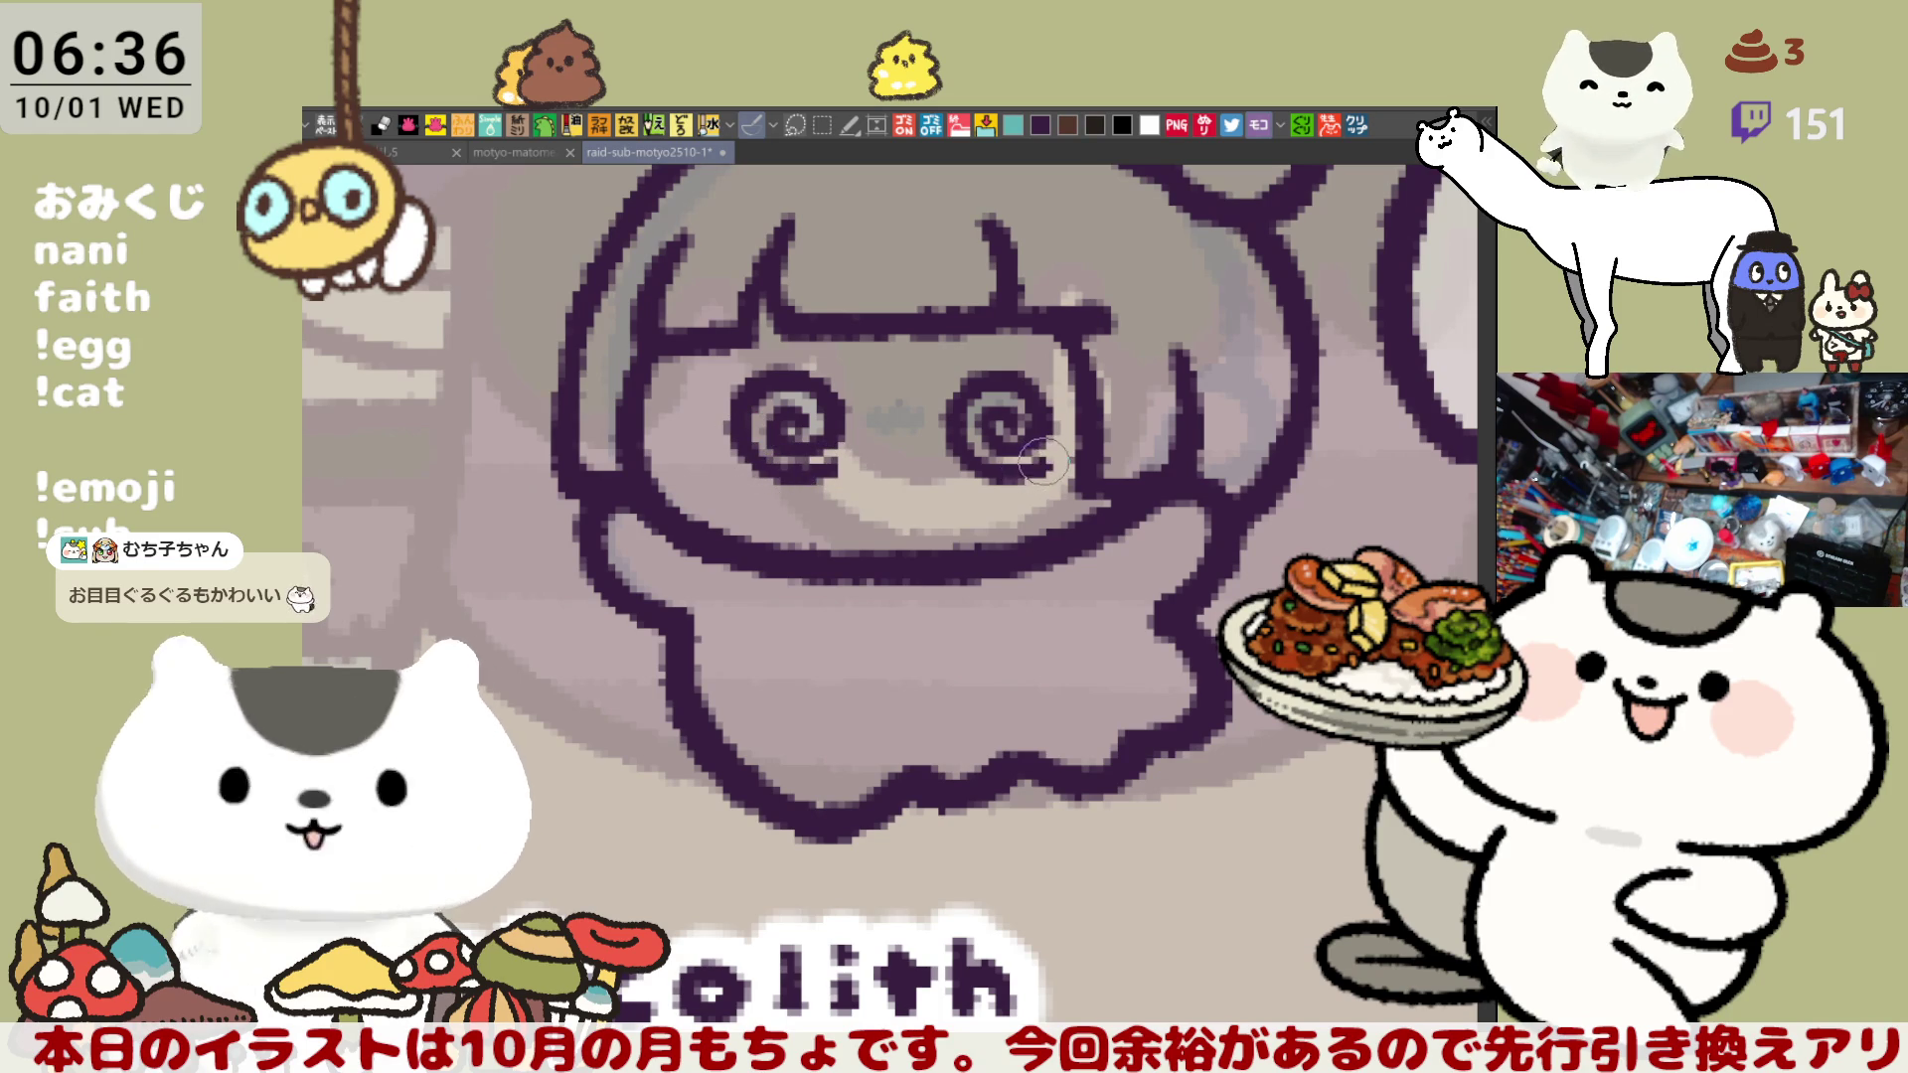
pyautogui.click(904, 475)
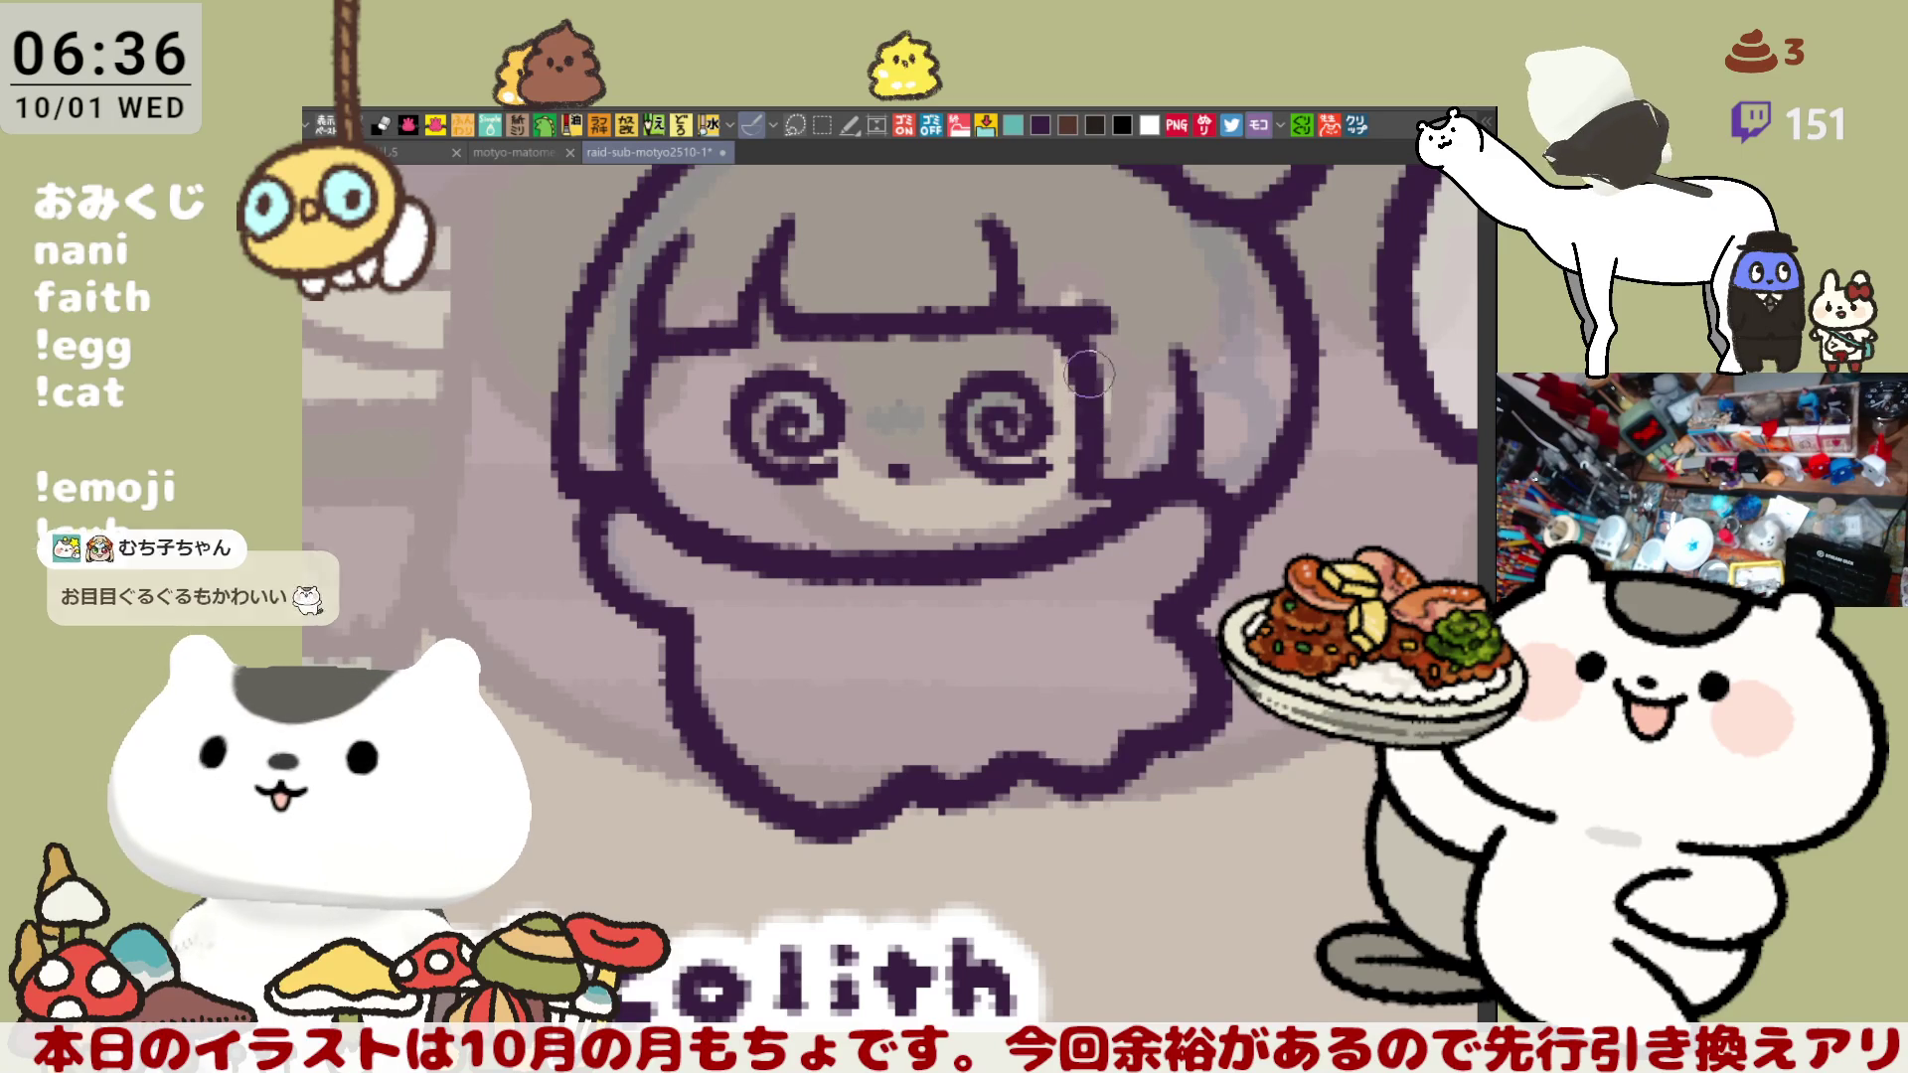
pyautogui.scroll(-1, 1103, 477)
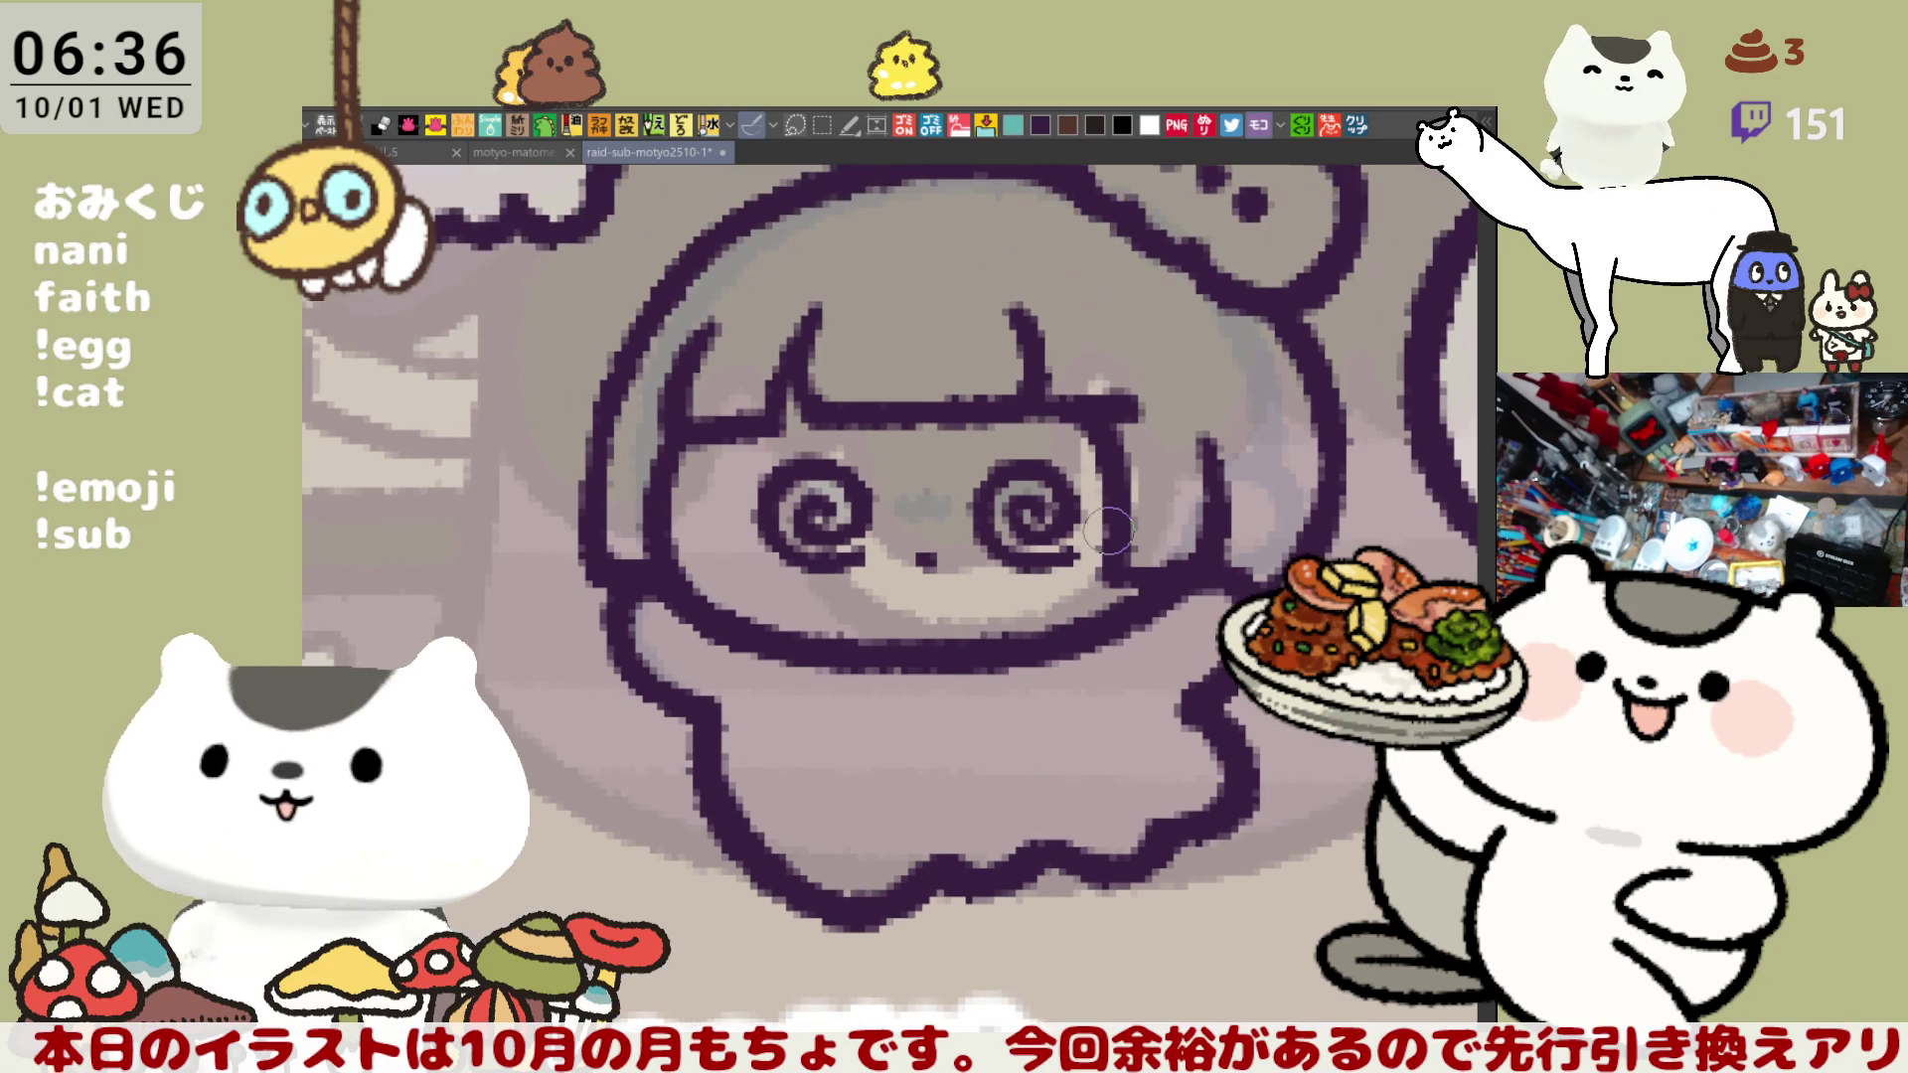
pyautogui.scroll(-3, 1107, 530)
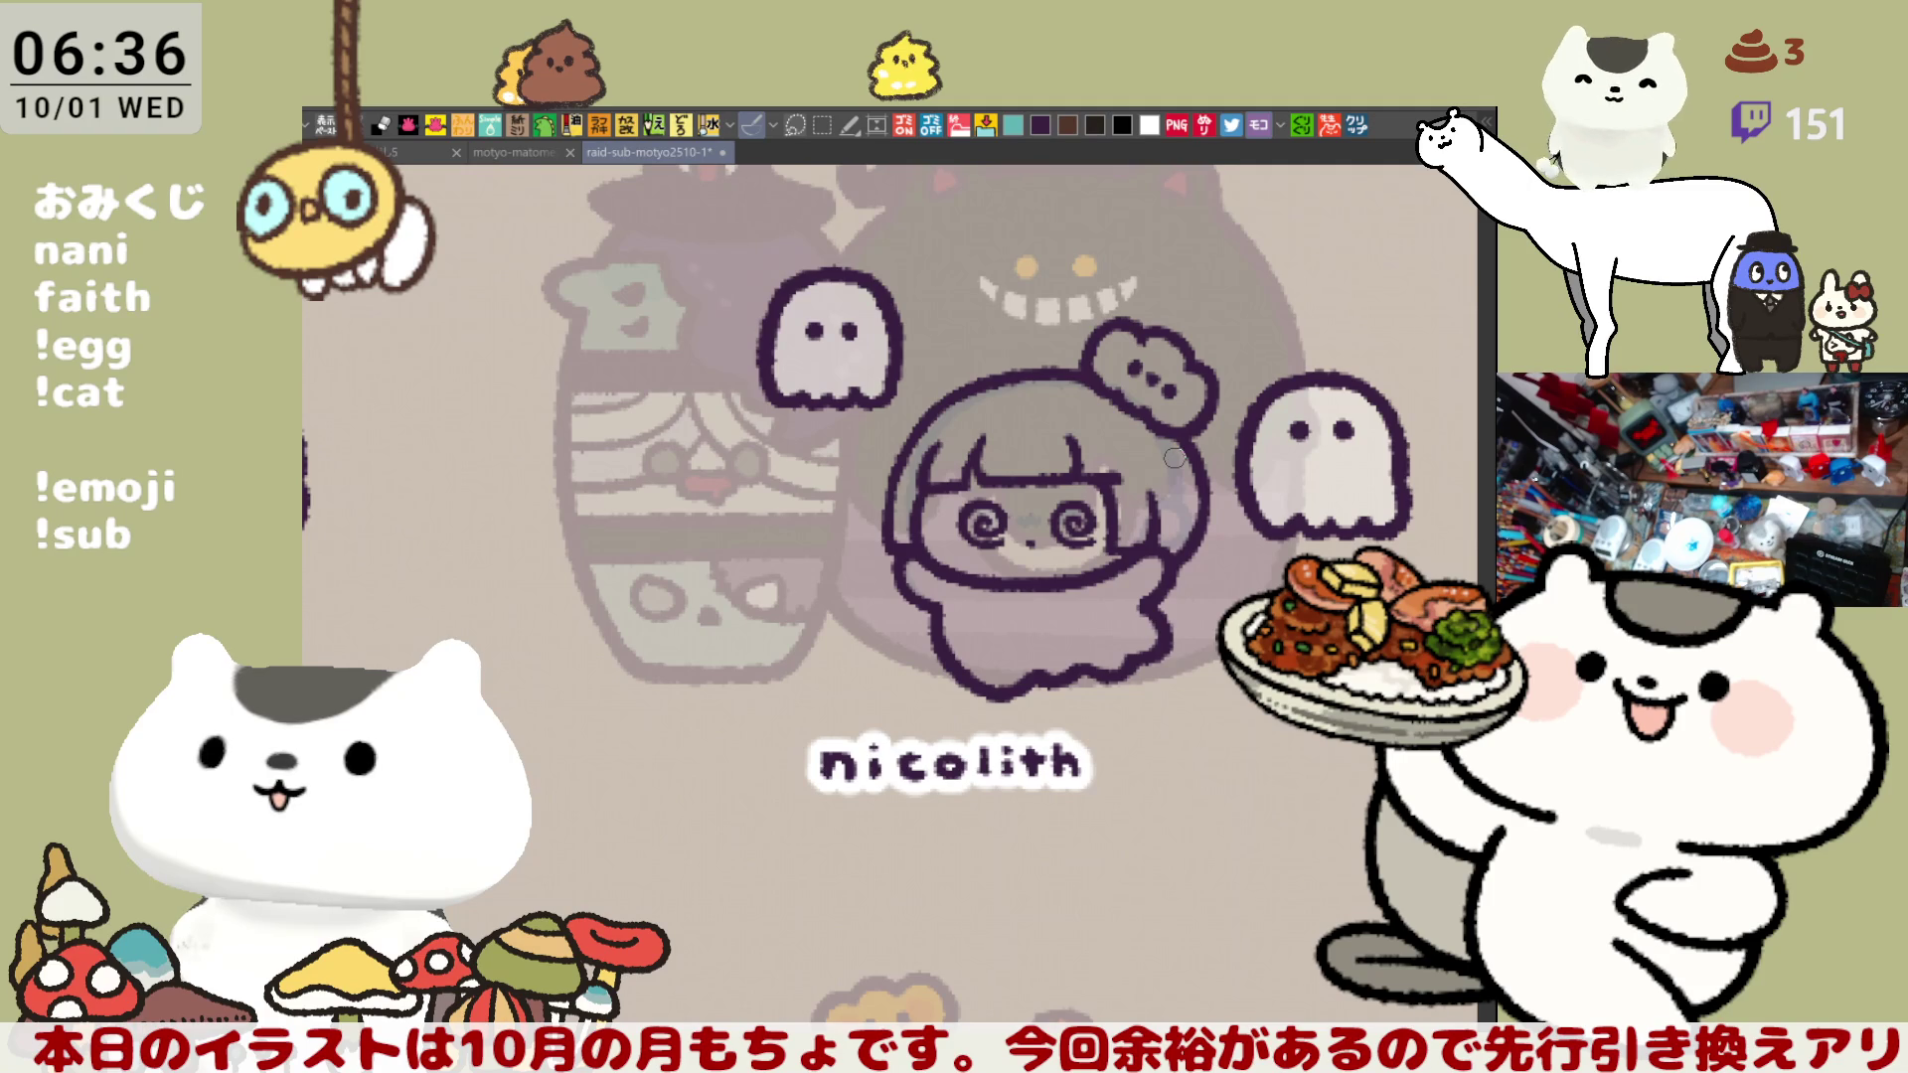
pyautogui.scroll(1, 1175, 458)
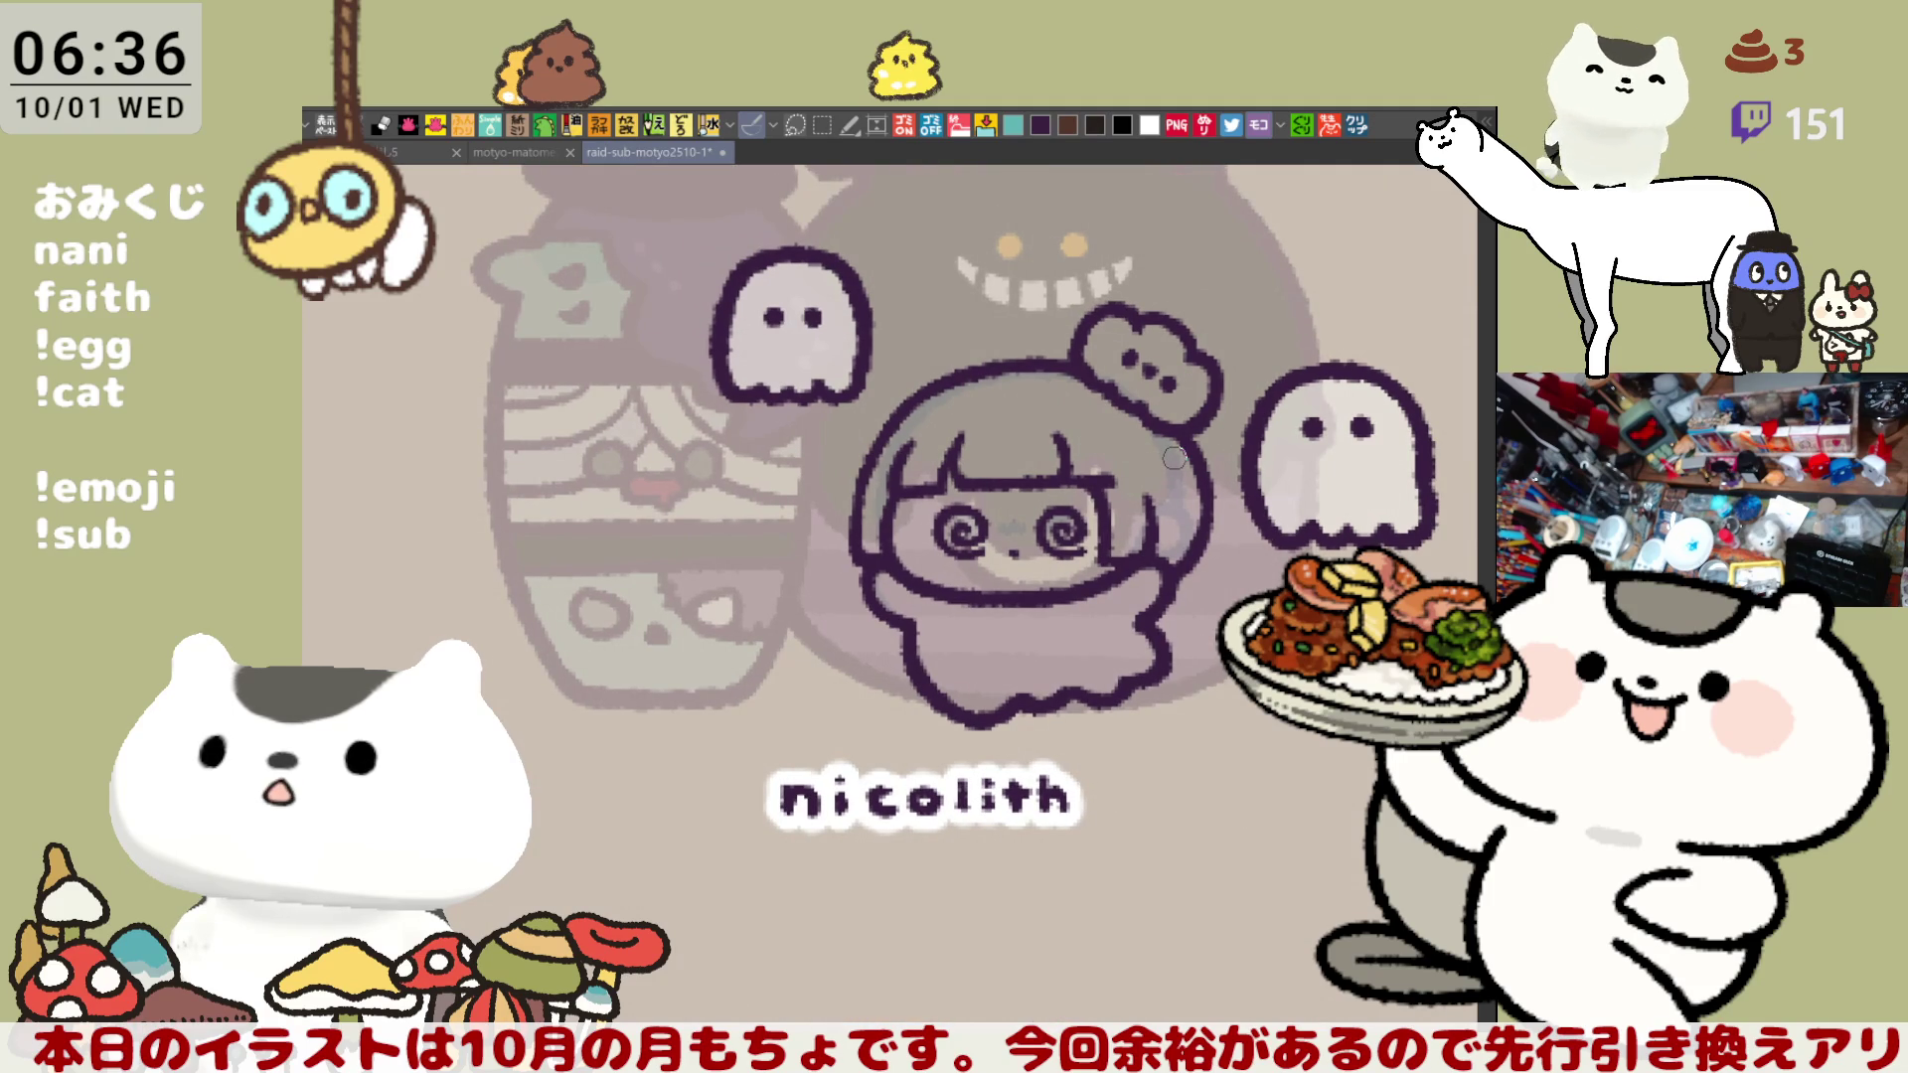
pyautogui.scroll(3, 1175, 458)
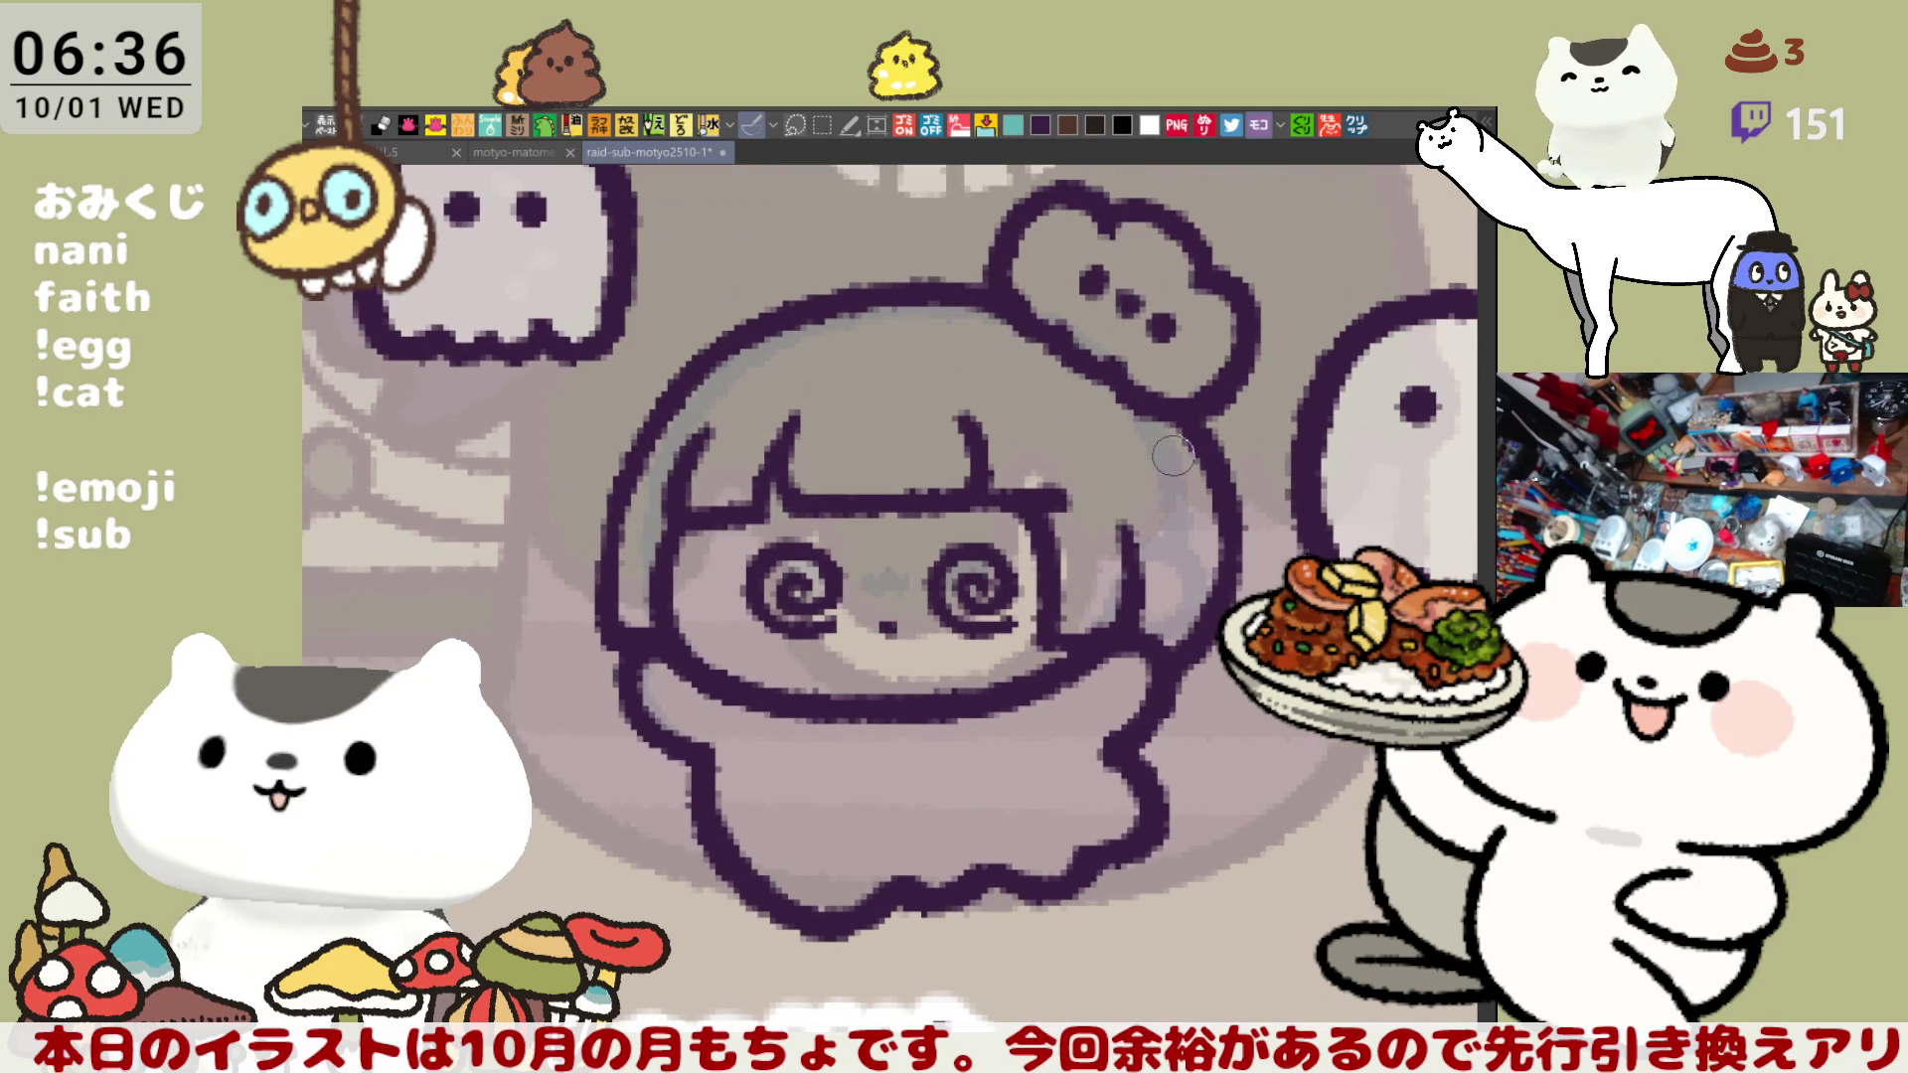
pyautogui.moveTo(1174, 456); pyautogui.dragTo(1293, 377)
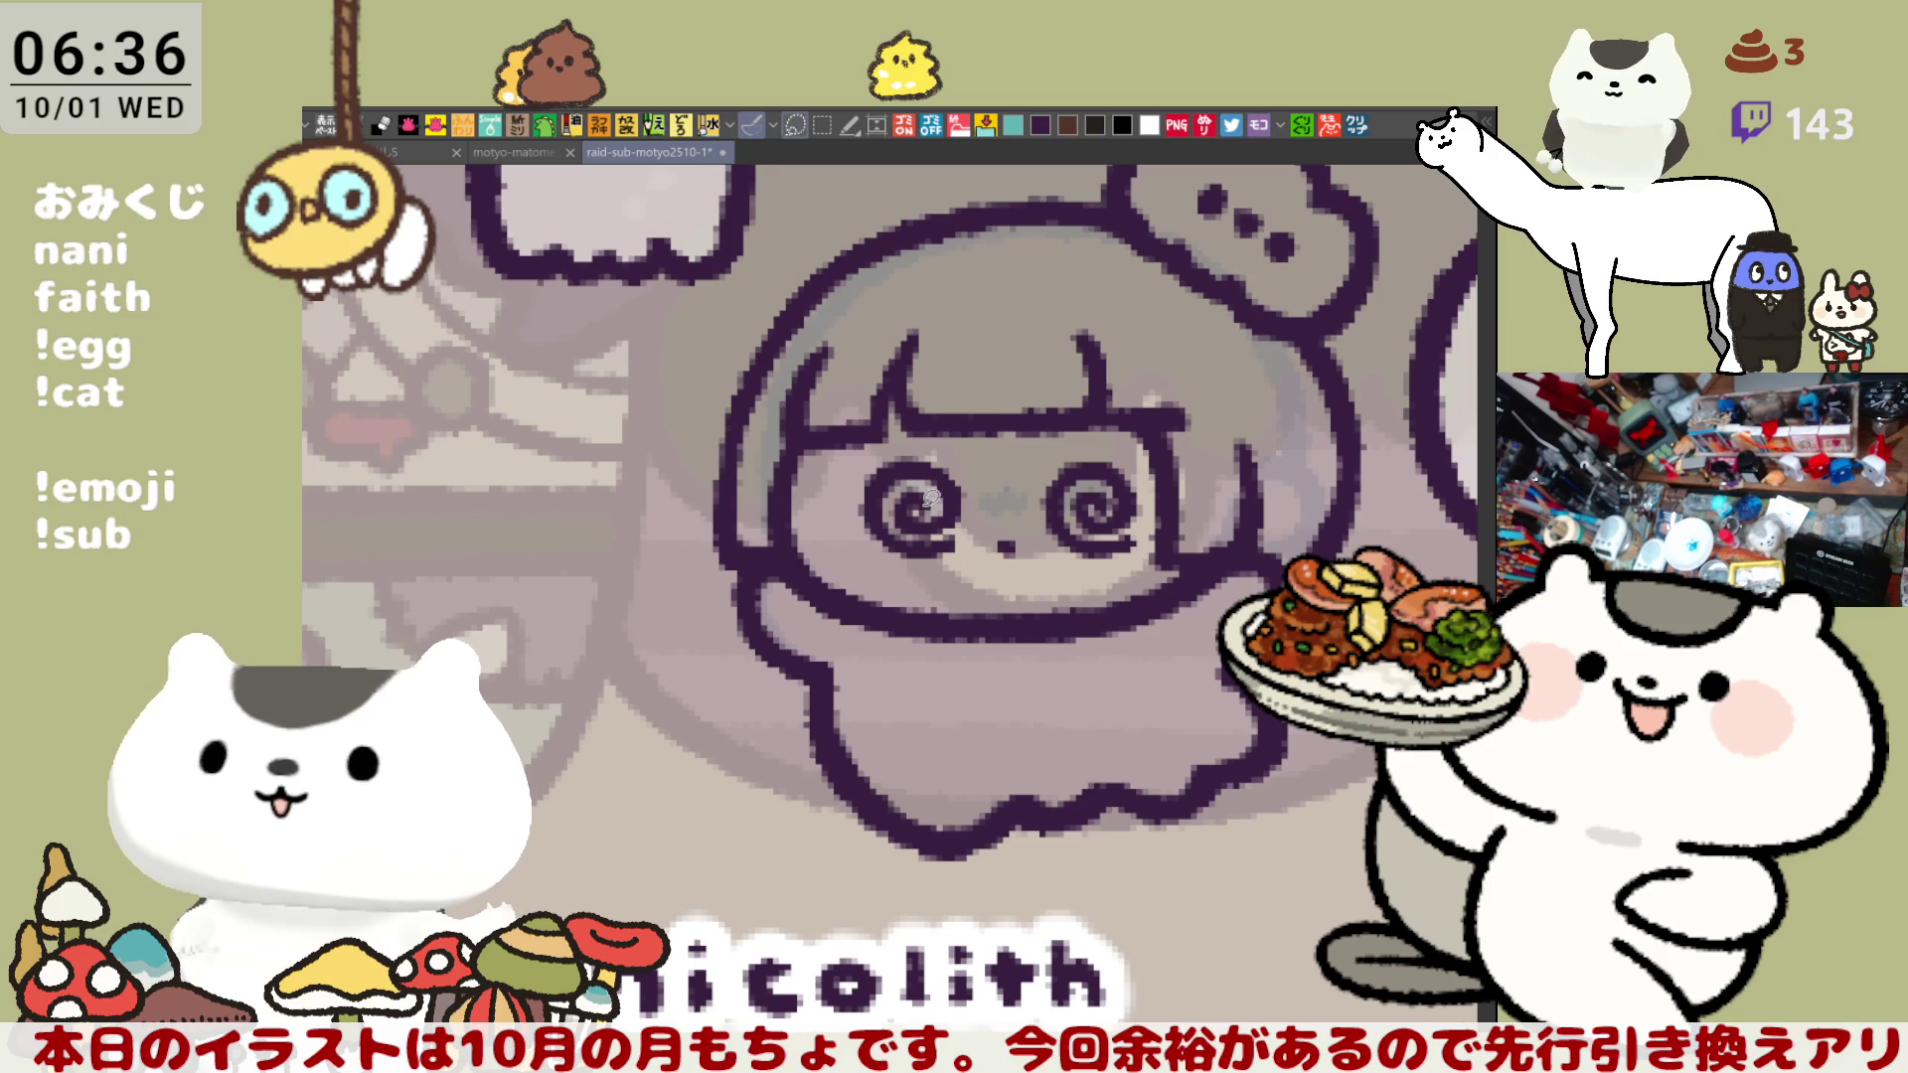
pyautogui.moveTo(1002, 601)
pyautogui.mouseDown()
pyautogui.moveTo(843, 489)
pyautogui.moveTo(1016, 437)
pyautogui.moveTo(1124, 454)
pyautogui.mouseUp()
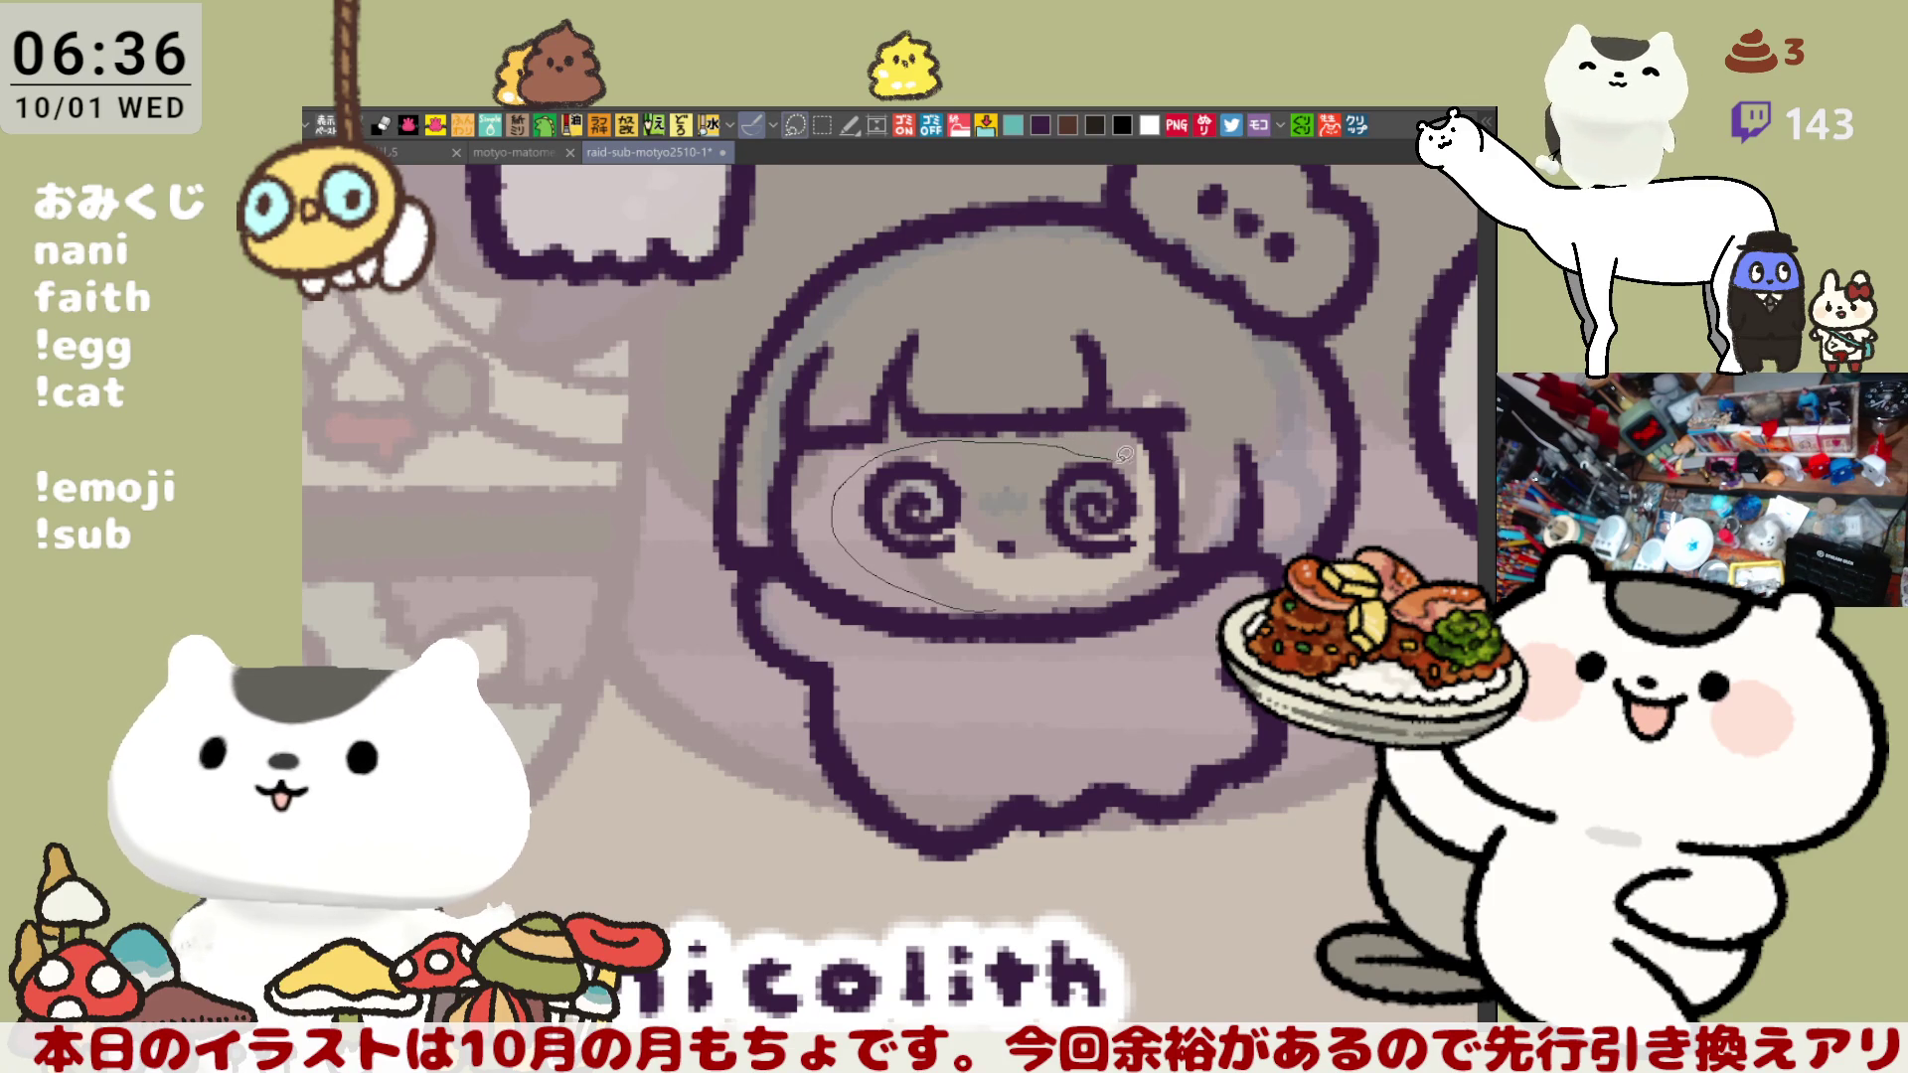
pyautogui.moveTo(1048, 592)
pyautogui.mouseDown()
pyautogui.moveTo(1002, 602)
pyautogui.moveTo(1071, 564)
pyautogui.mouseUp()
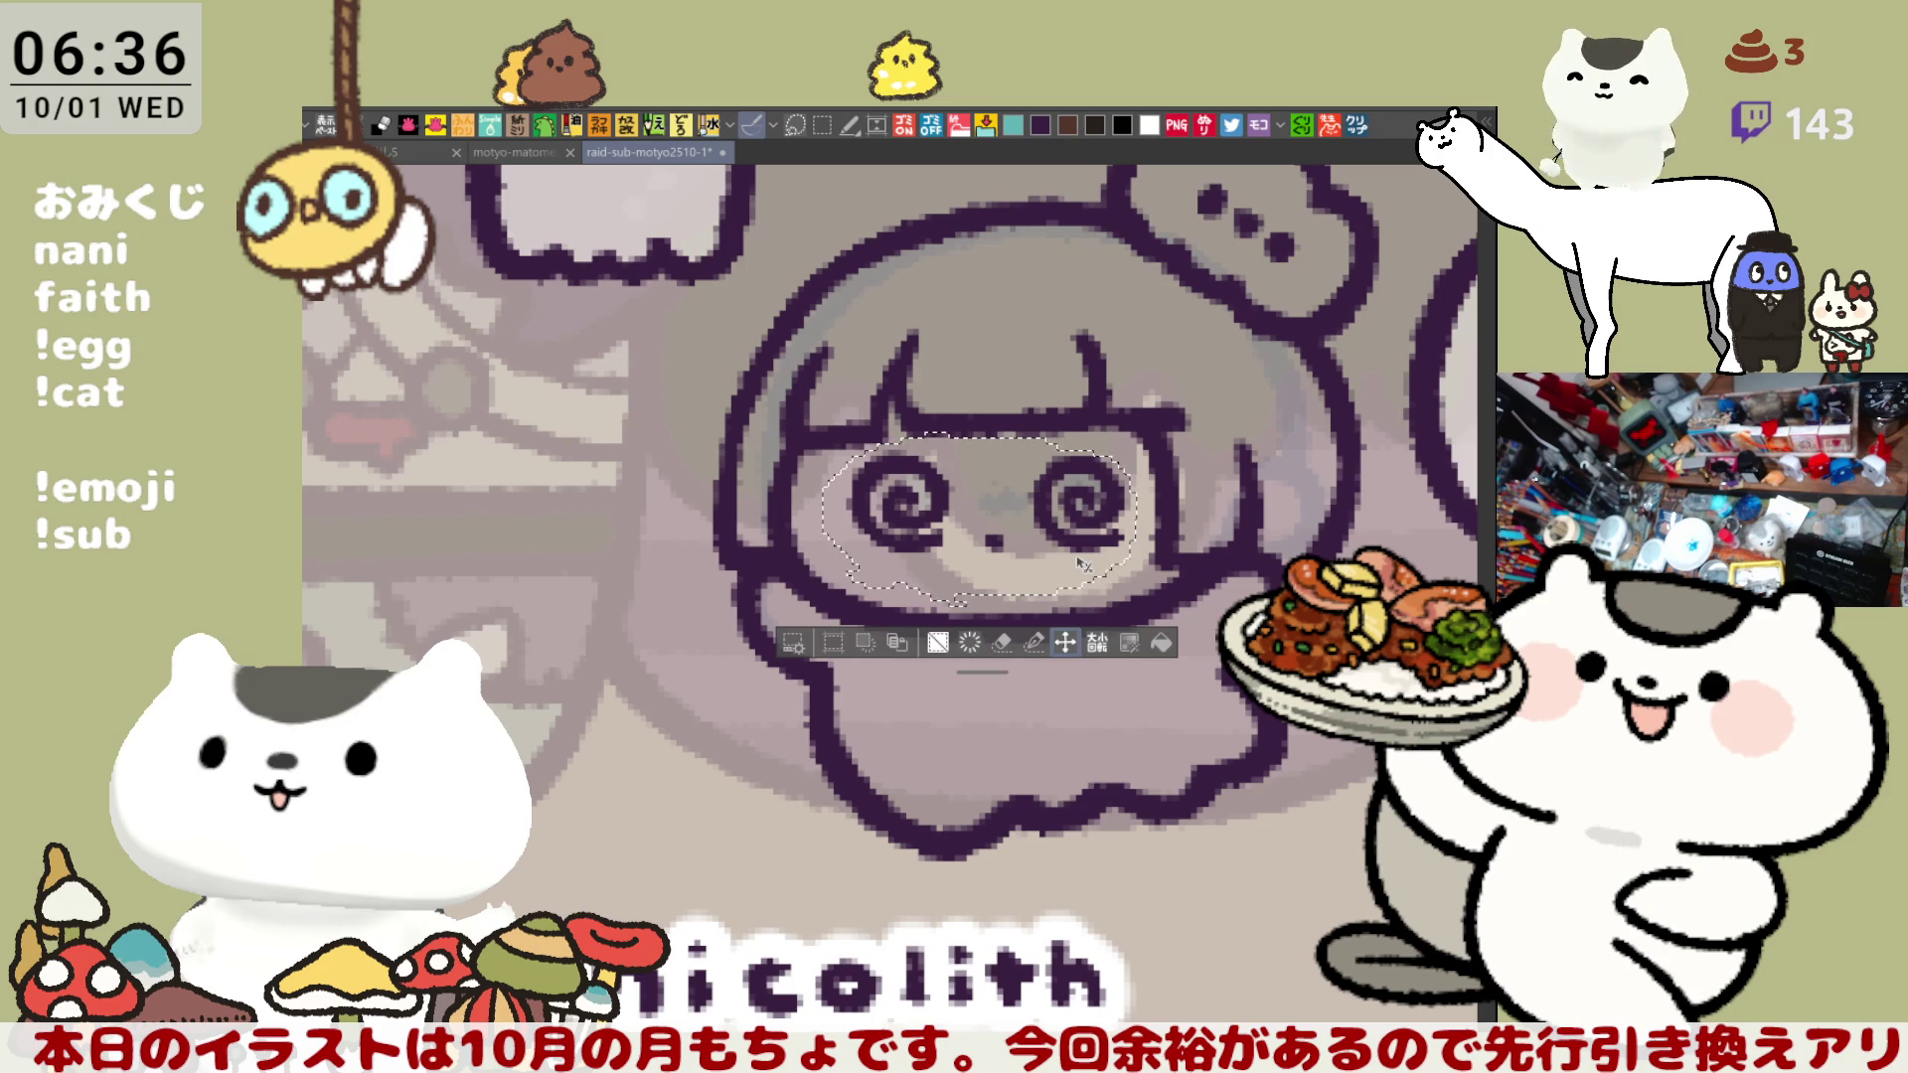
pyautogui.click(1079, 609)
pyautogui.scroll(-3, 1080, 609)
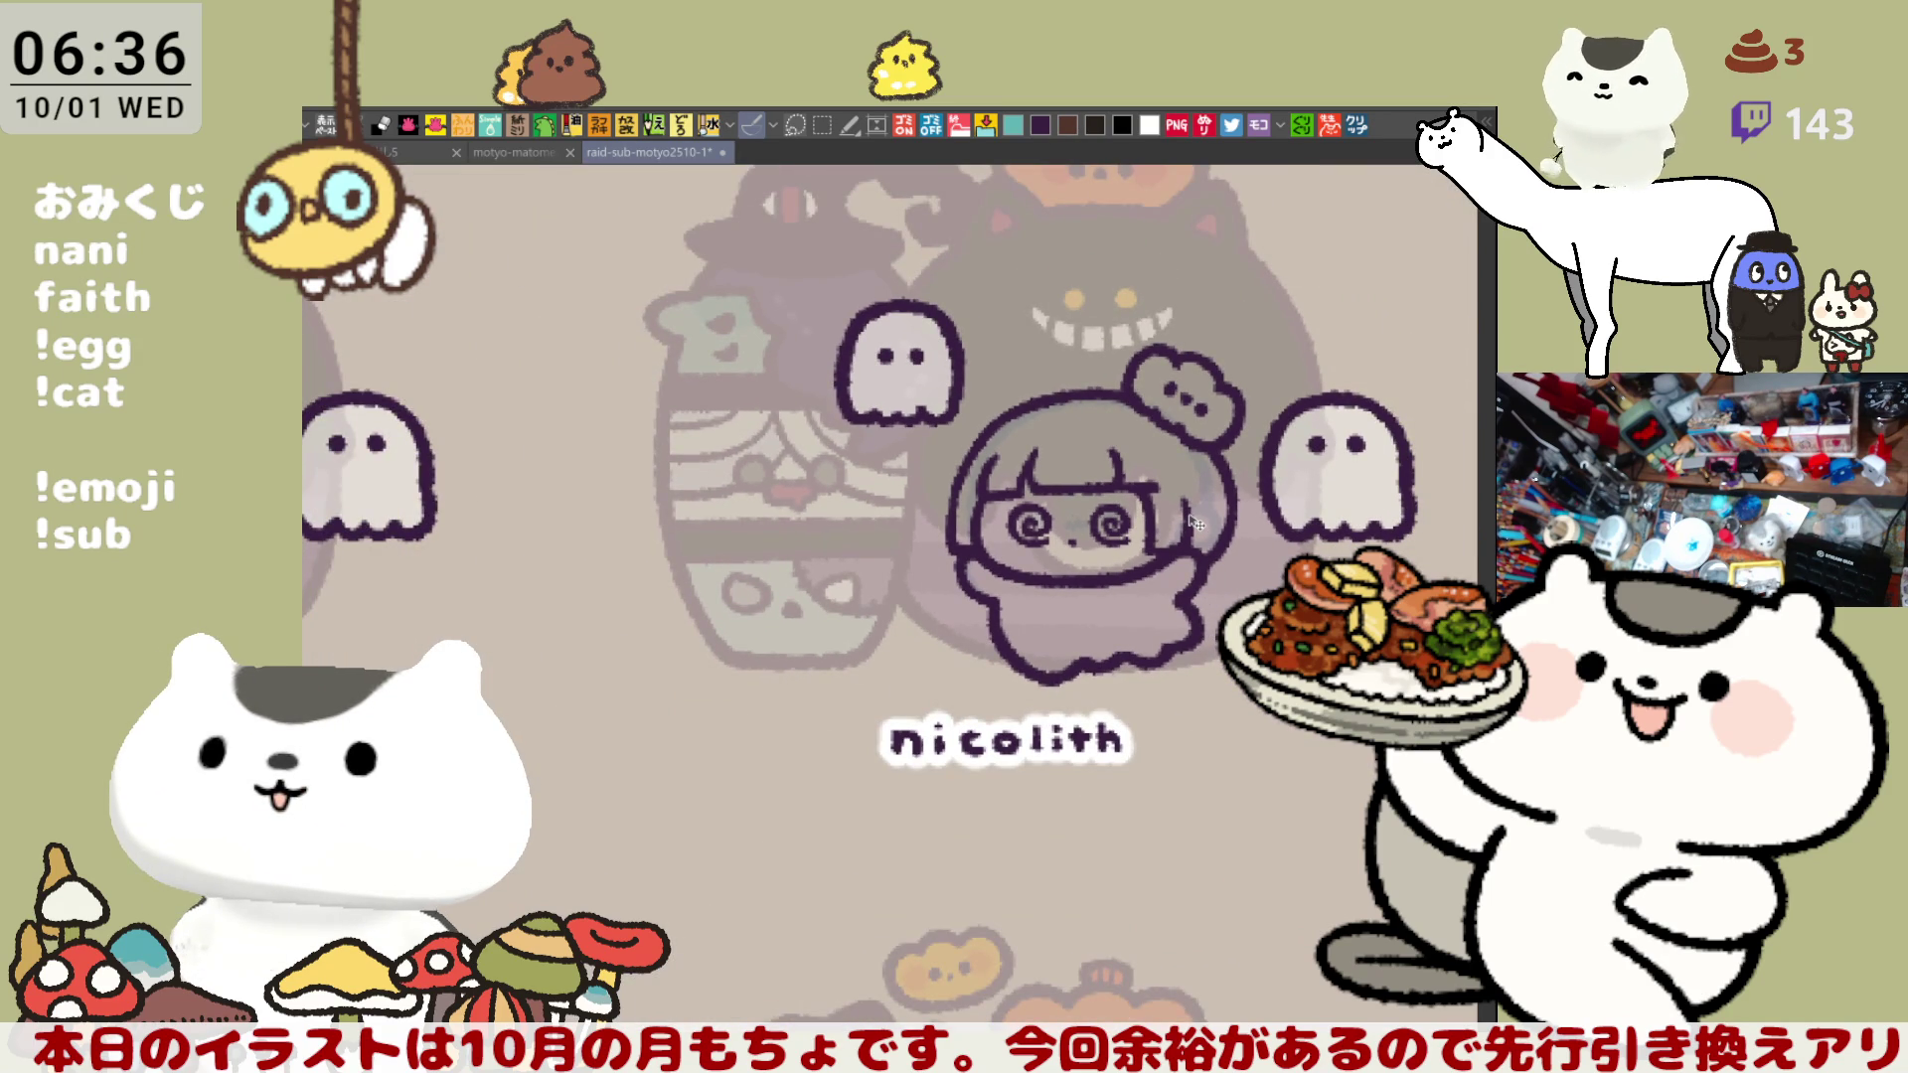
pyautogui.scroll(4, 1196, 522)
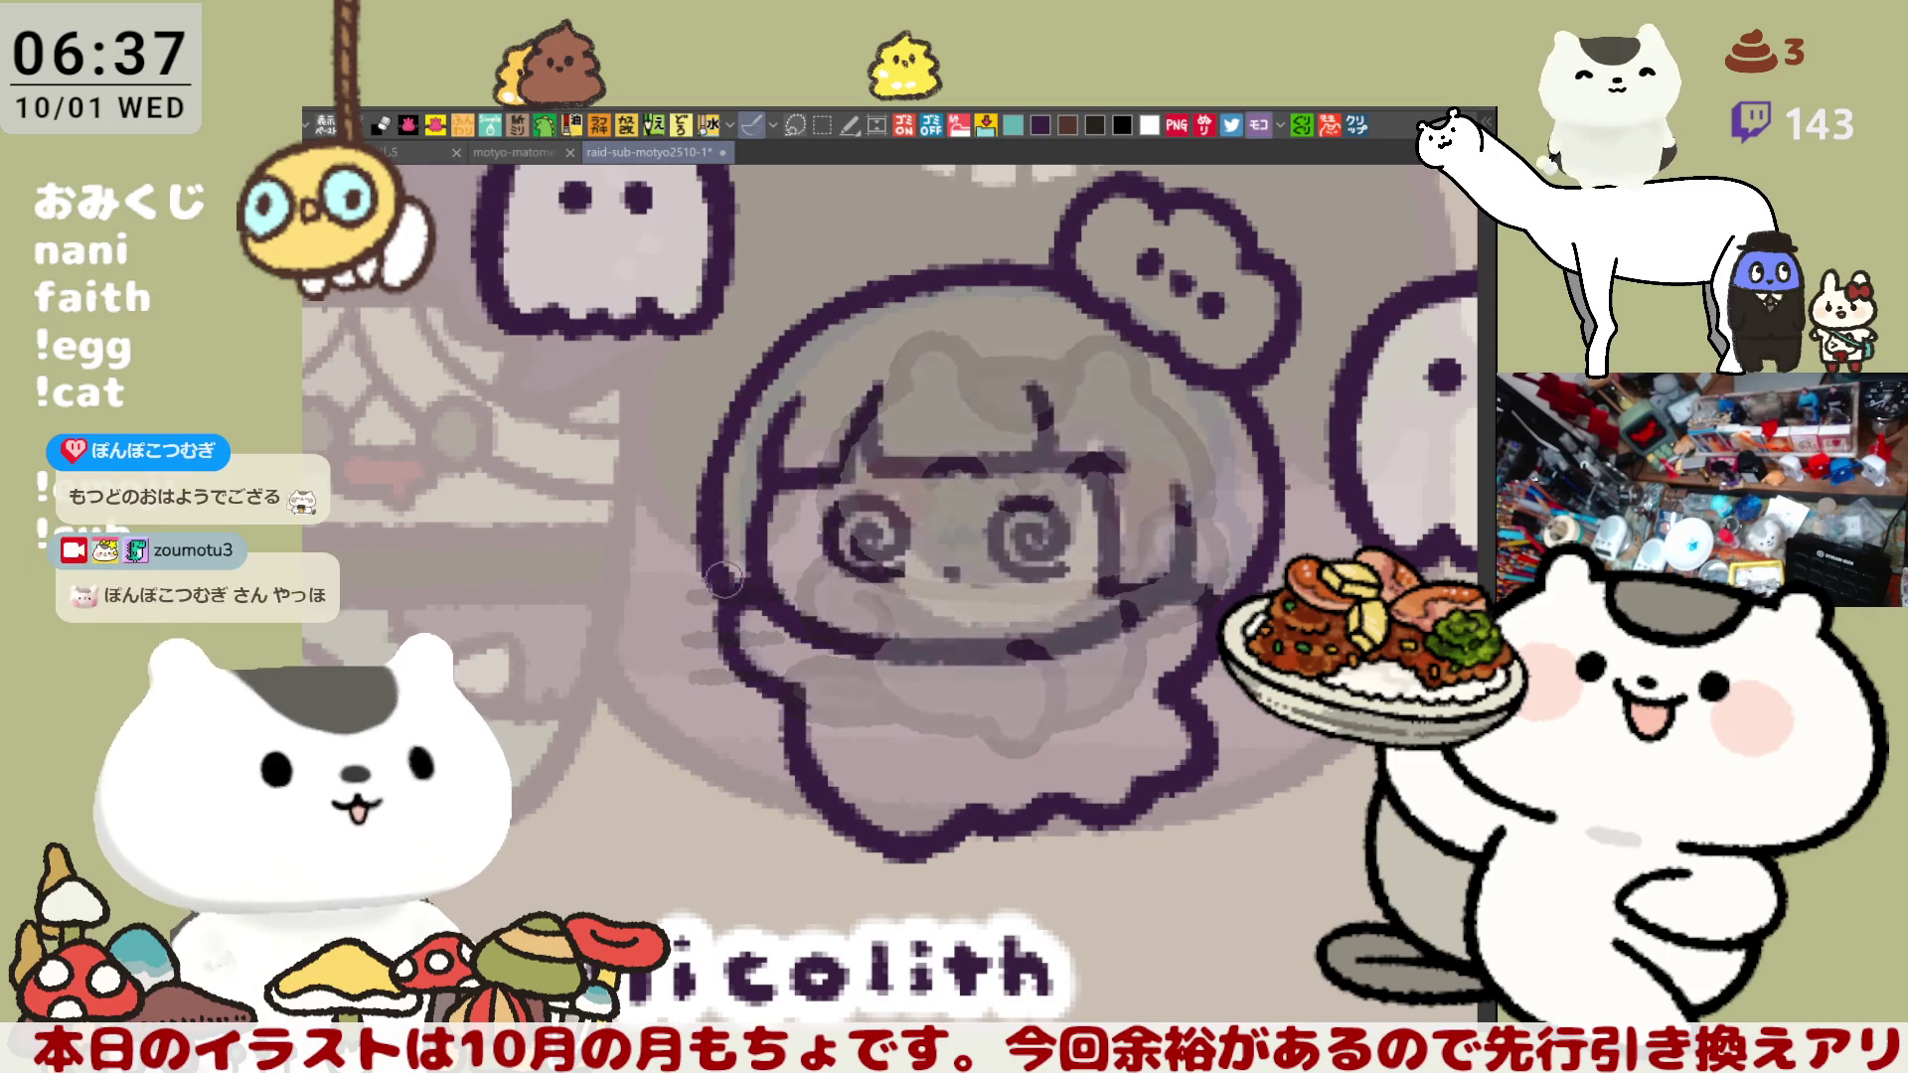
# - Redraw the dark arc left of the face, thicken the cheek line, and mirror the view to check
pyautogui.moveTo(724, 429); pyautogui.dragTo(698, 545)
pyautogui.hotkey('ctrl', 'z')
pyautogui.moveTo(731, 467); pyautogui.dragTo(707, 597)
pyautogui.moveTo(741, 425); pyautogui.dragTo(727, 597)
pyautogui.hotkey('ctrl', 'z')
pyautogui.moveTo(741, 437); pyautogui.dragTo(731, 606)
pyautogui.hotkey('ctrl', 'z')
pyautogui.moveTo(740, 422)
pyautogui.mouseDown()
pyautogui.moveTo(708, 507)
pyautogui.moveTo(740, 601)
pyautogui.mouseUp()
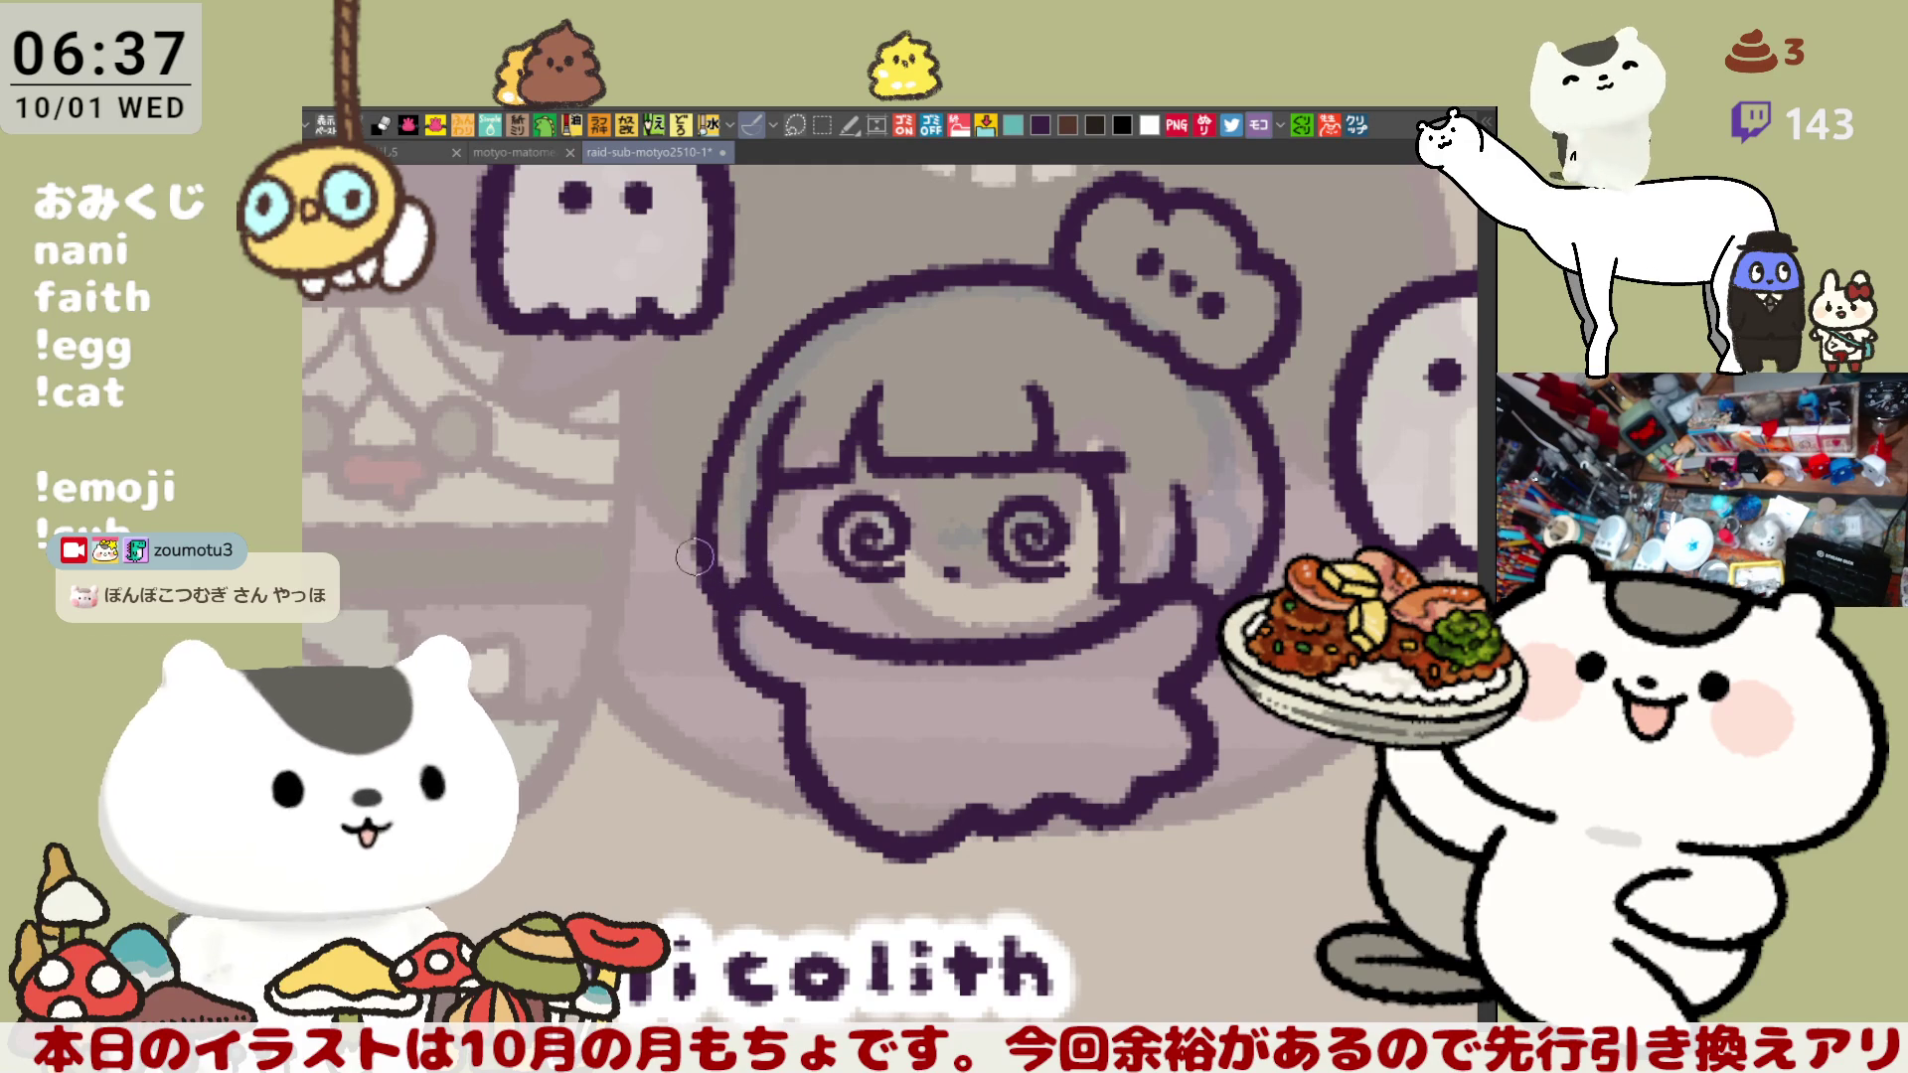
pyautogui.moveTo(704, 552); pyautogui.dragTo(715, 581)
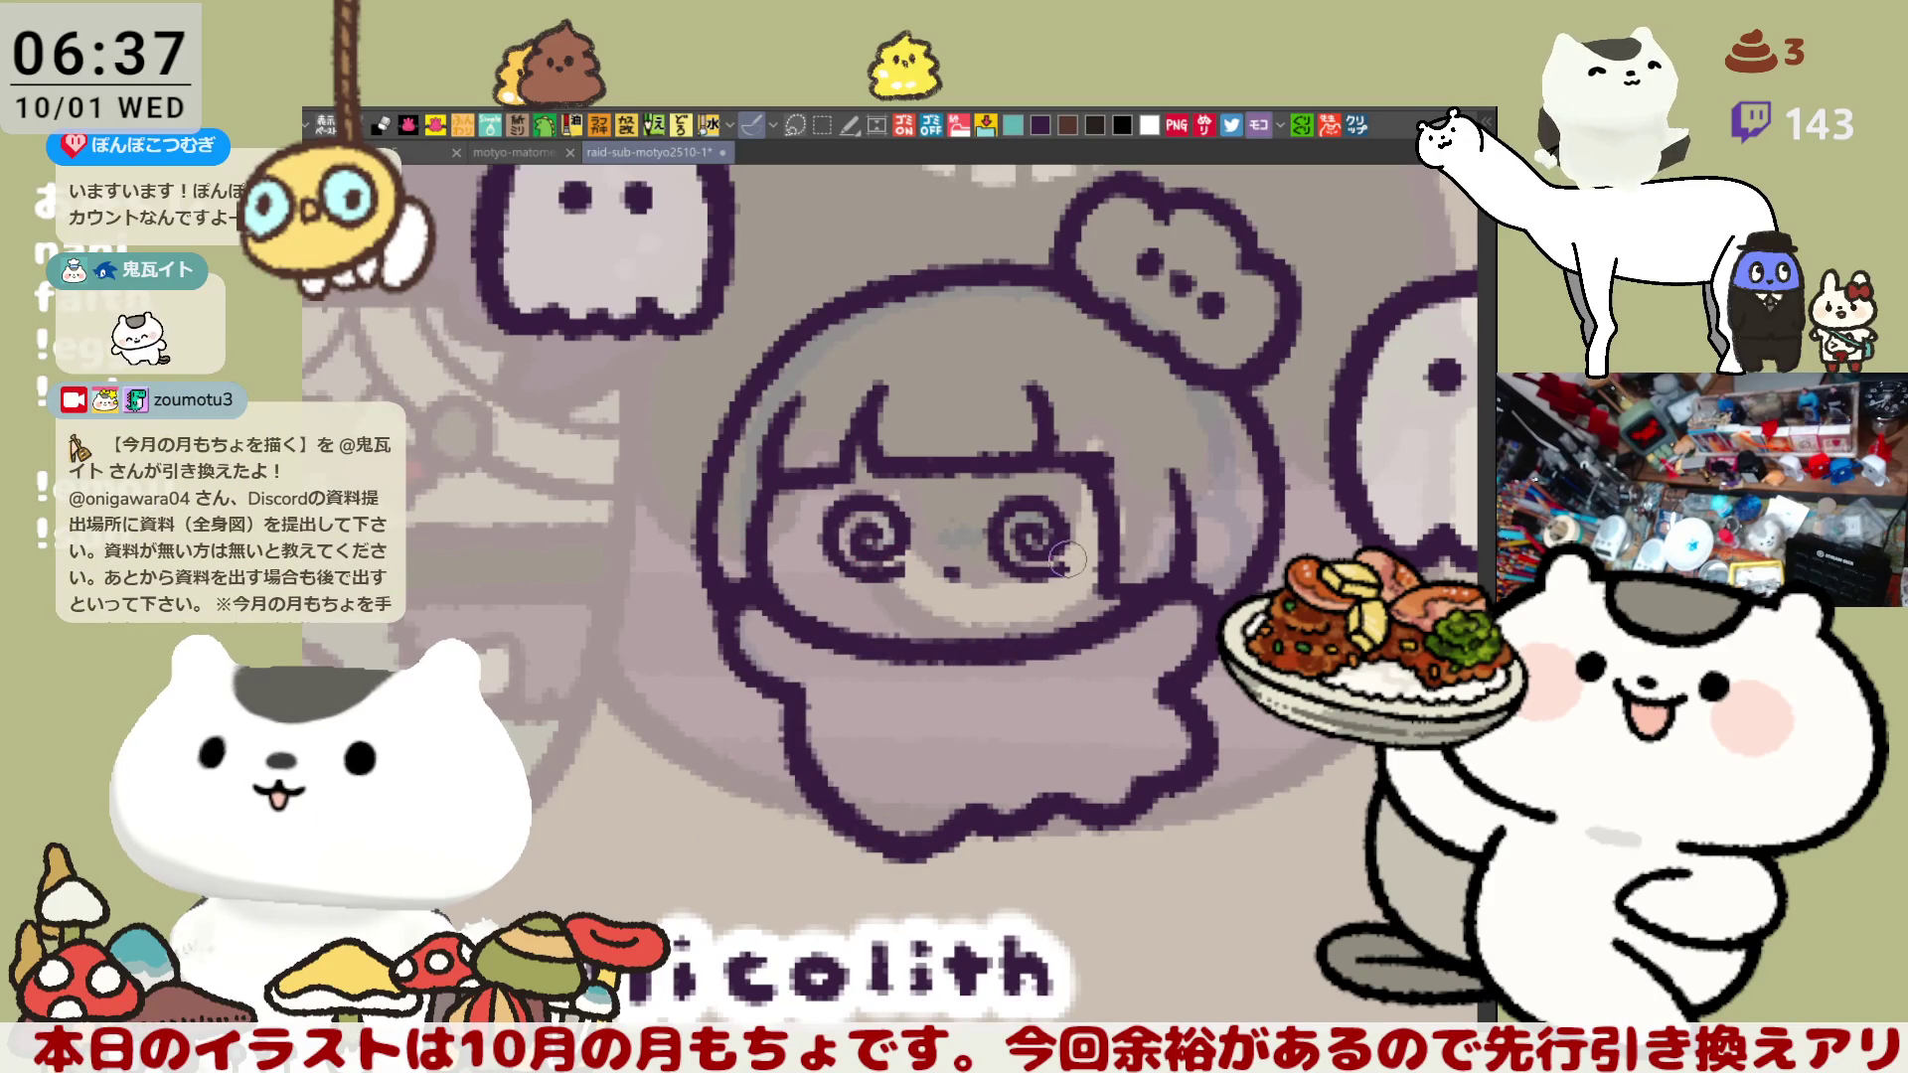
pyautogui.press('h')
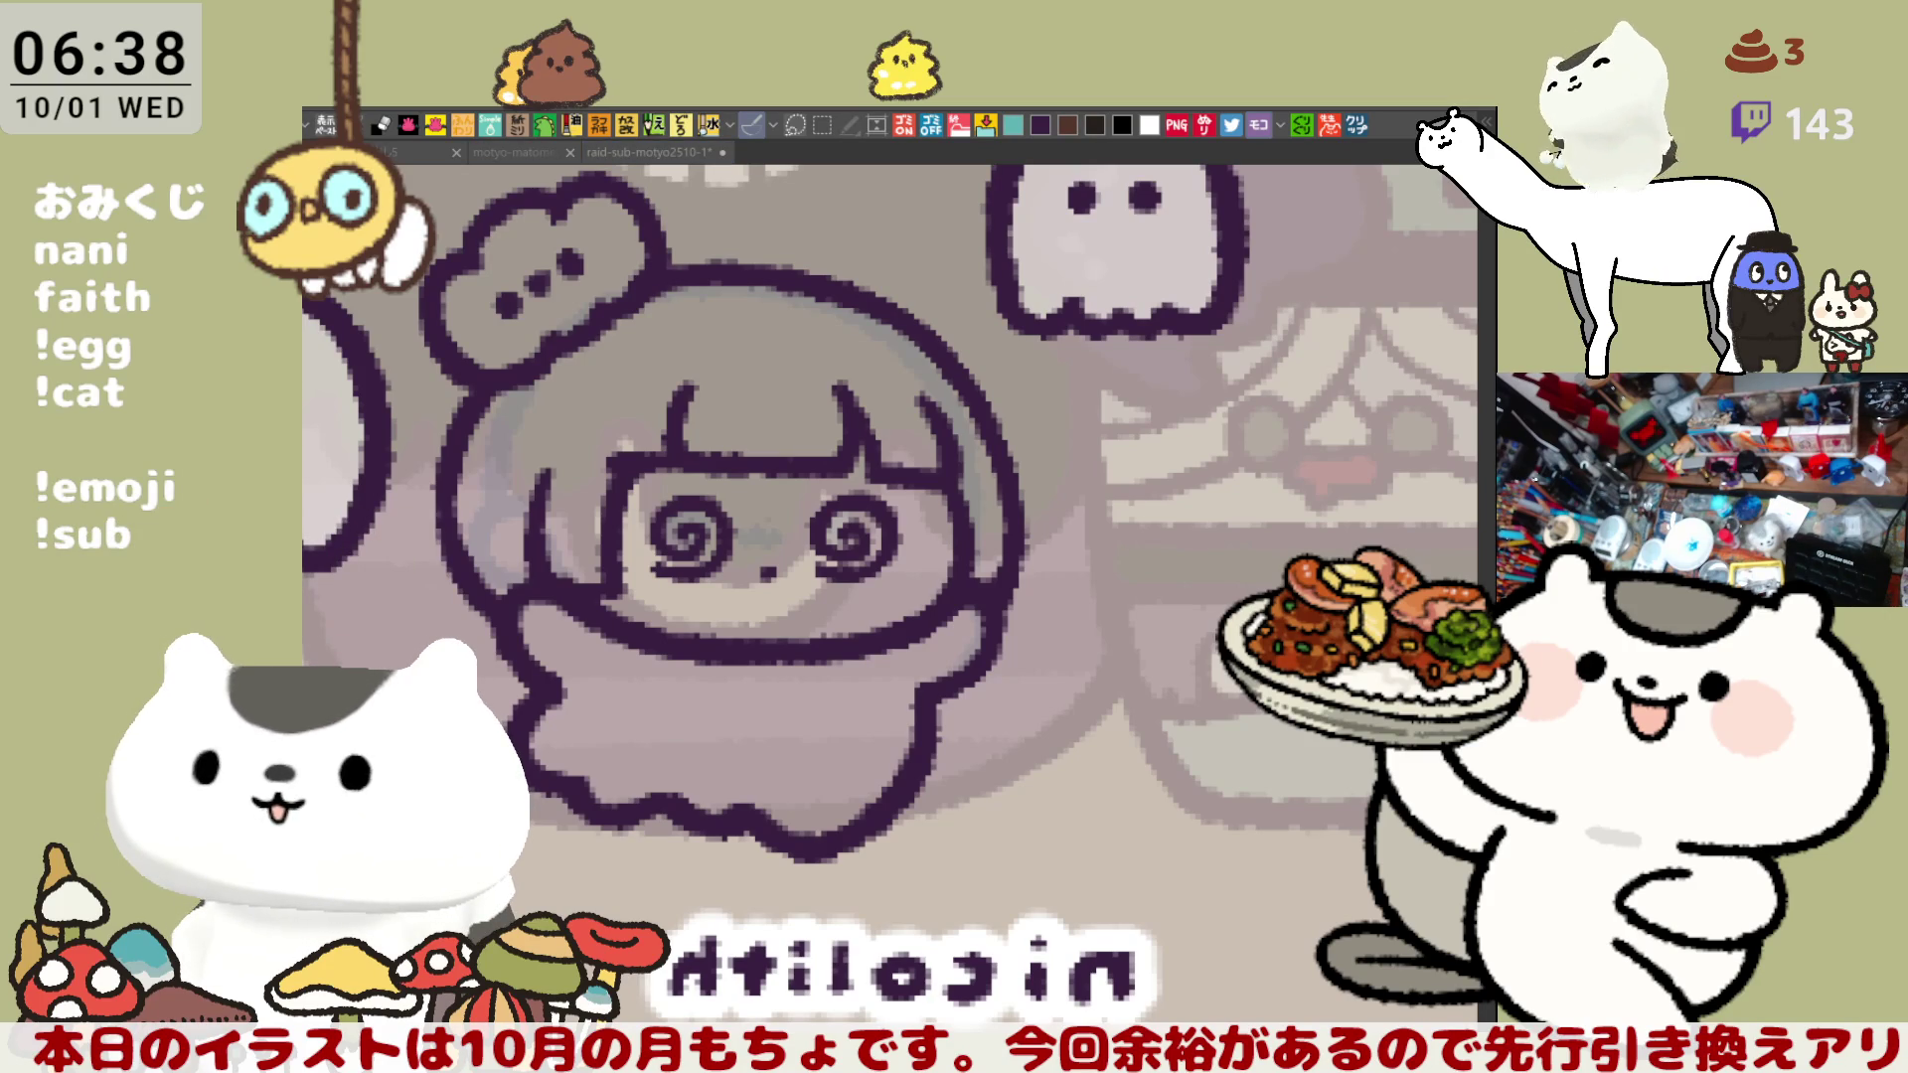
pyautogui.press('h')
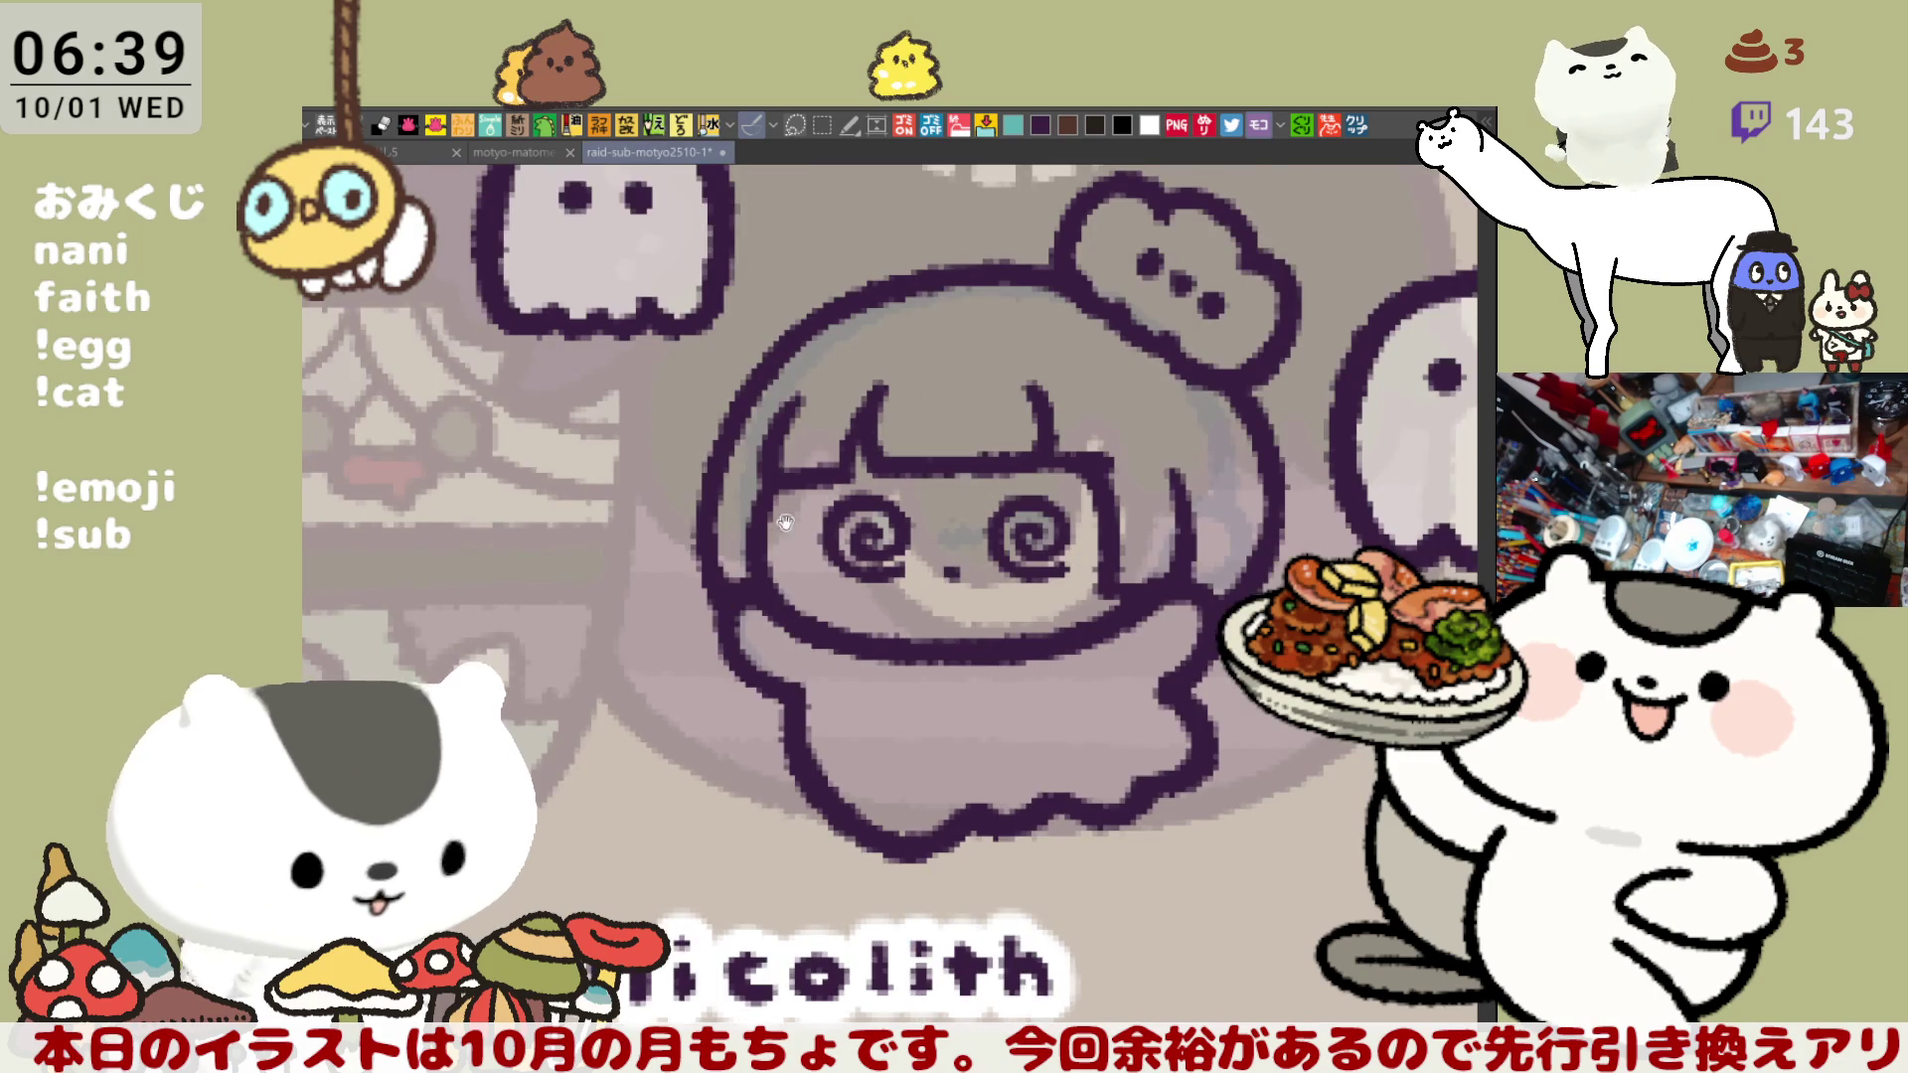
pyautogui.moveTo(785, 521); pyautogui.dragTo(836, 477)
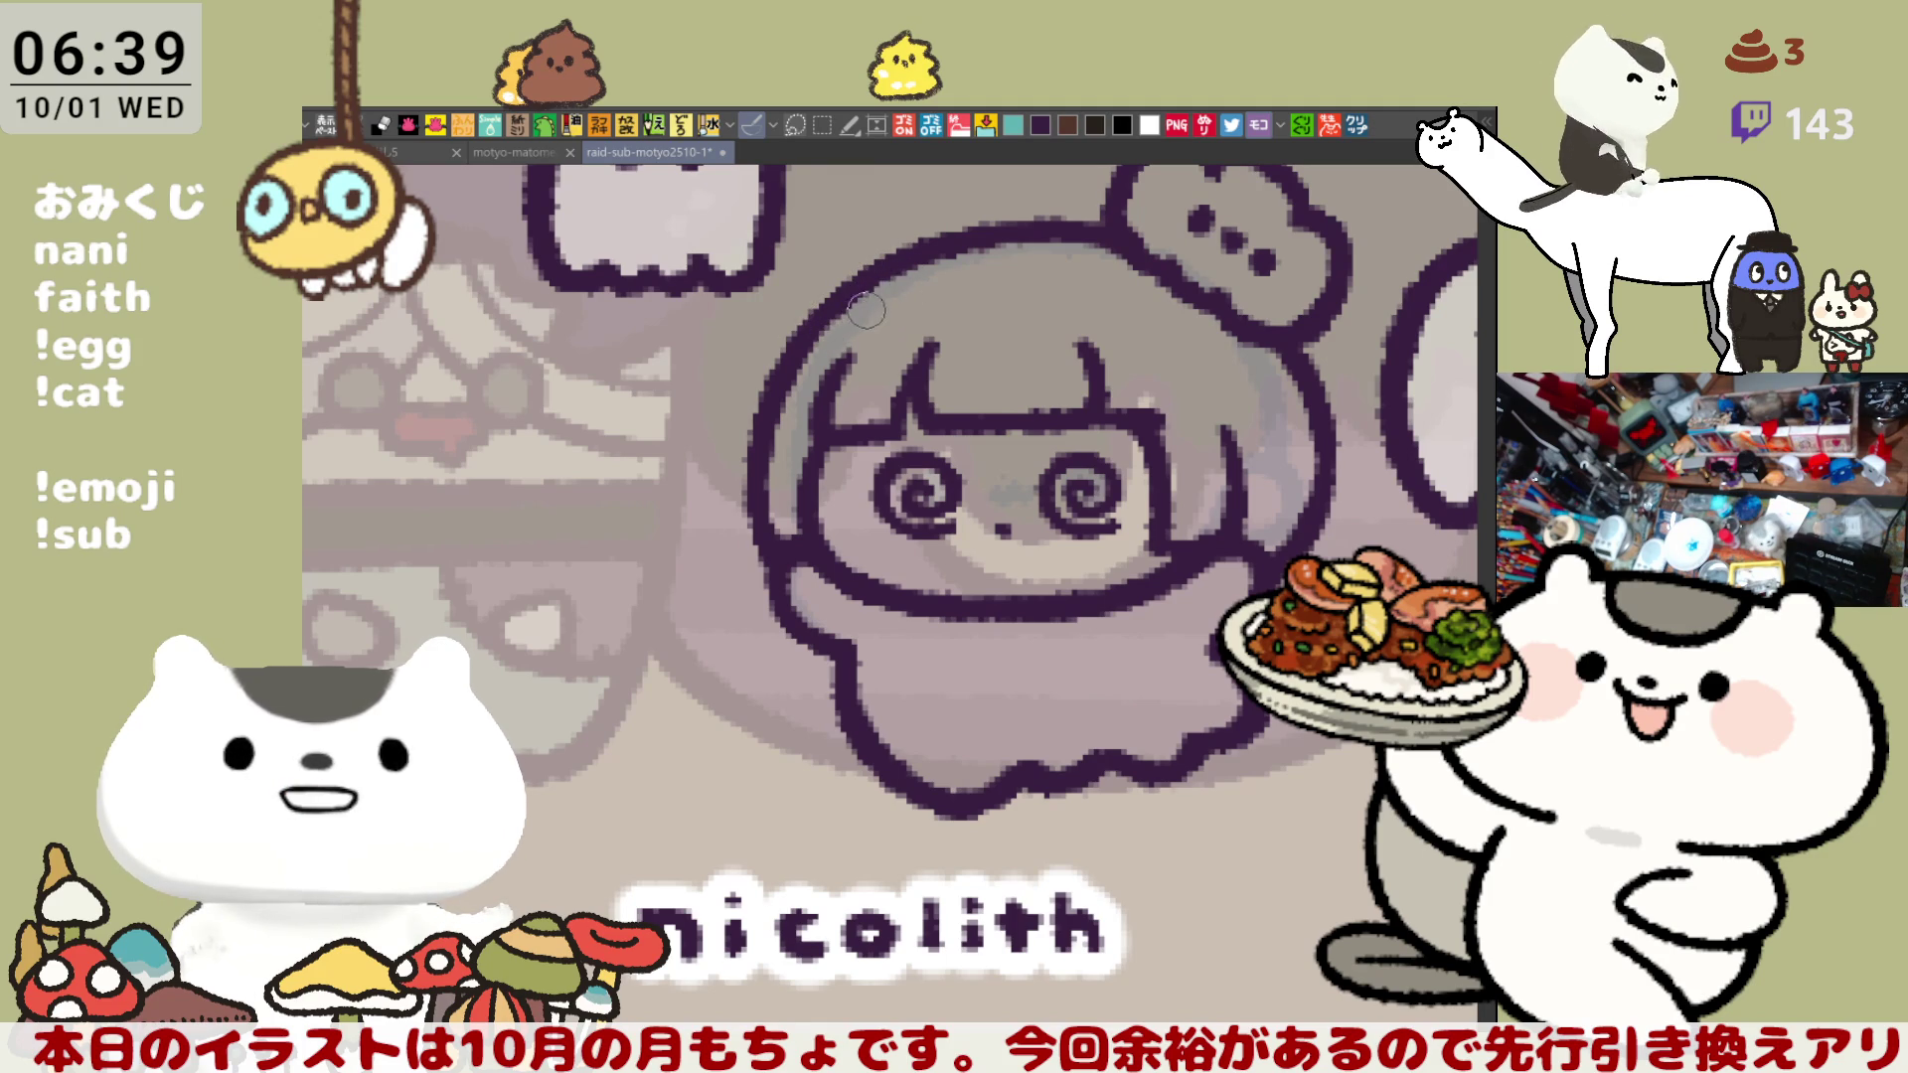
pyautogui.press('h')
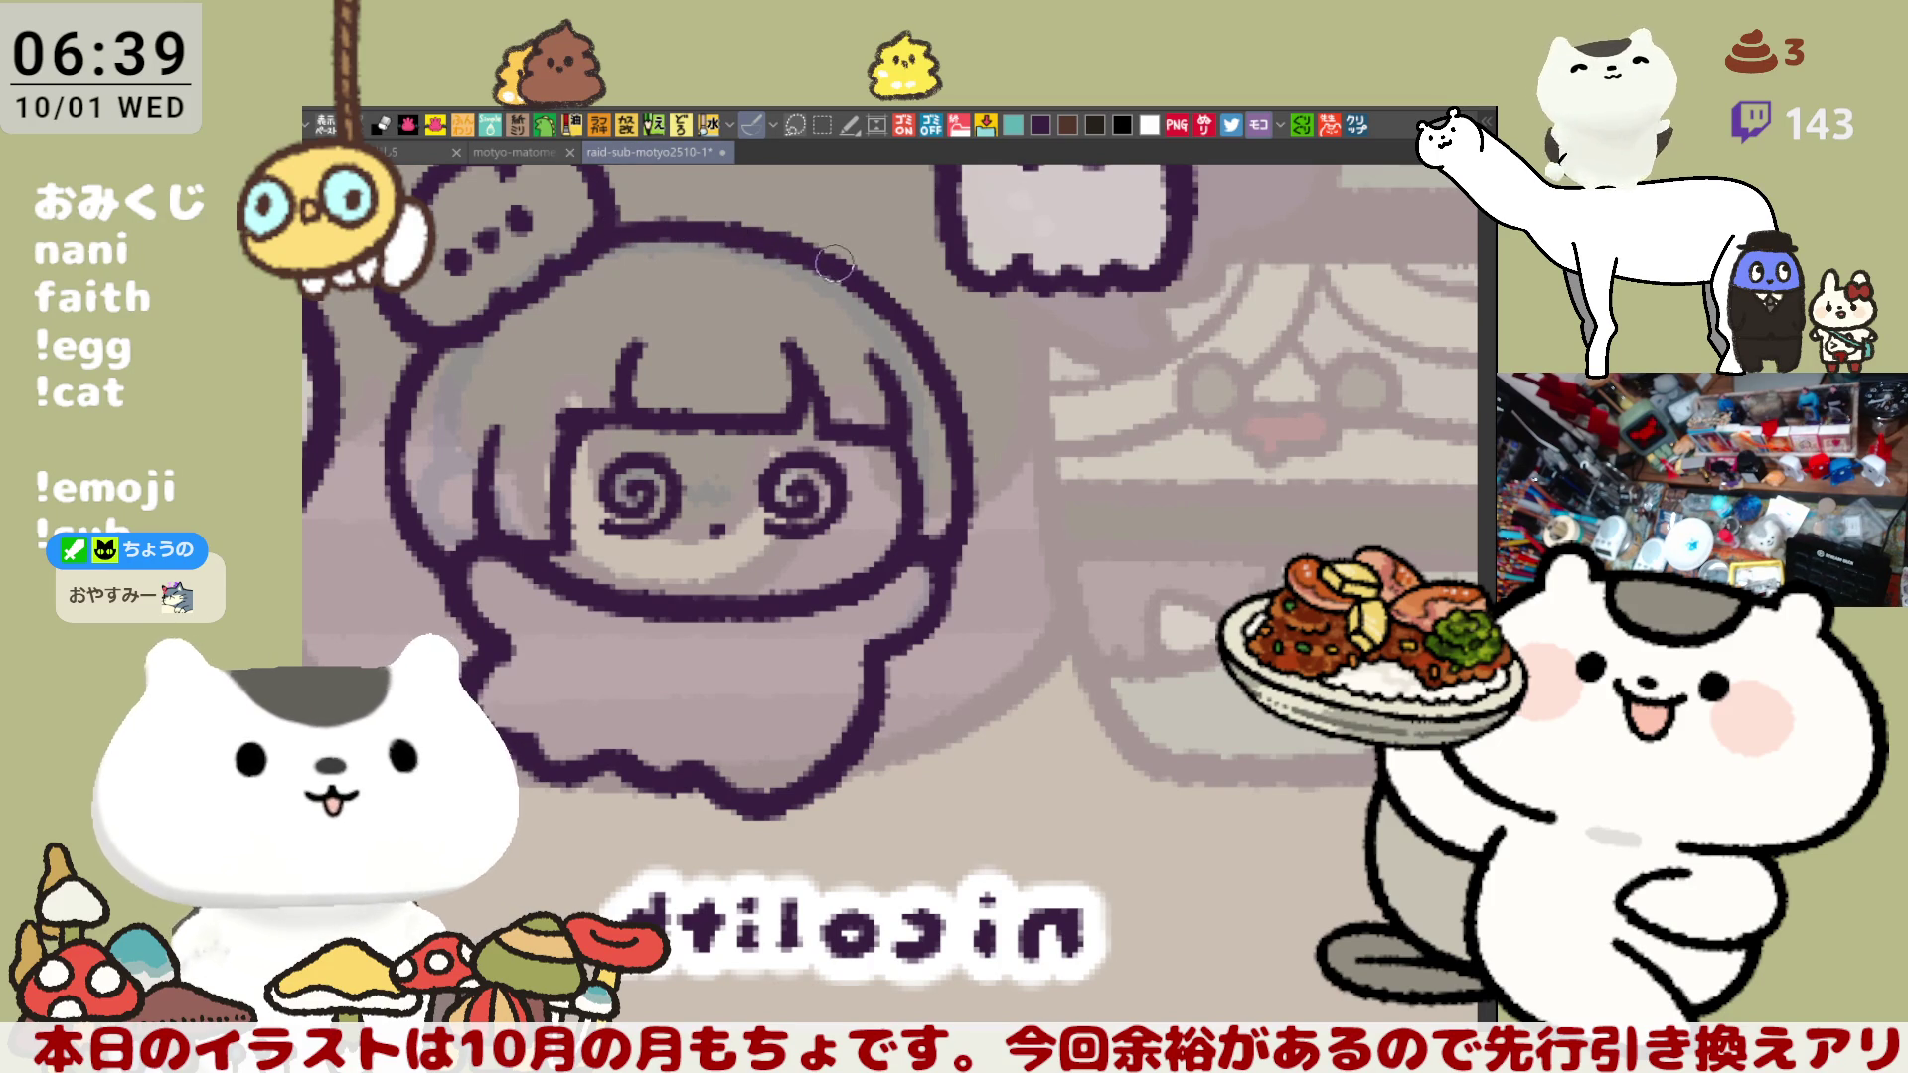
pyautogui.press('h')
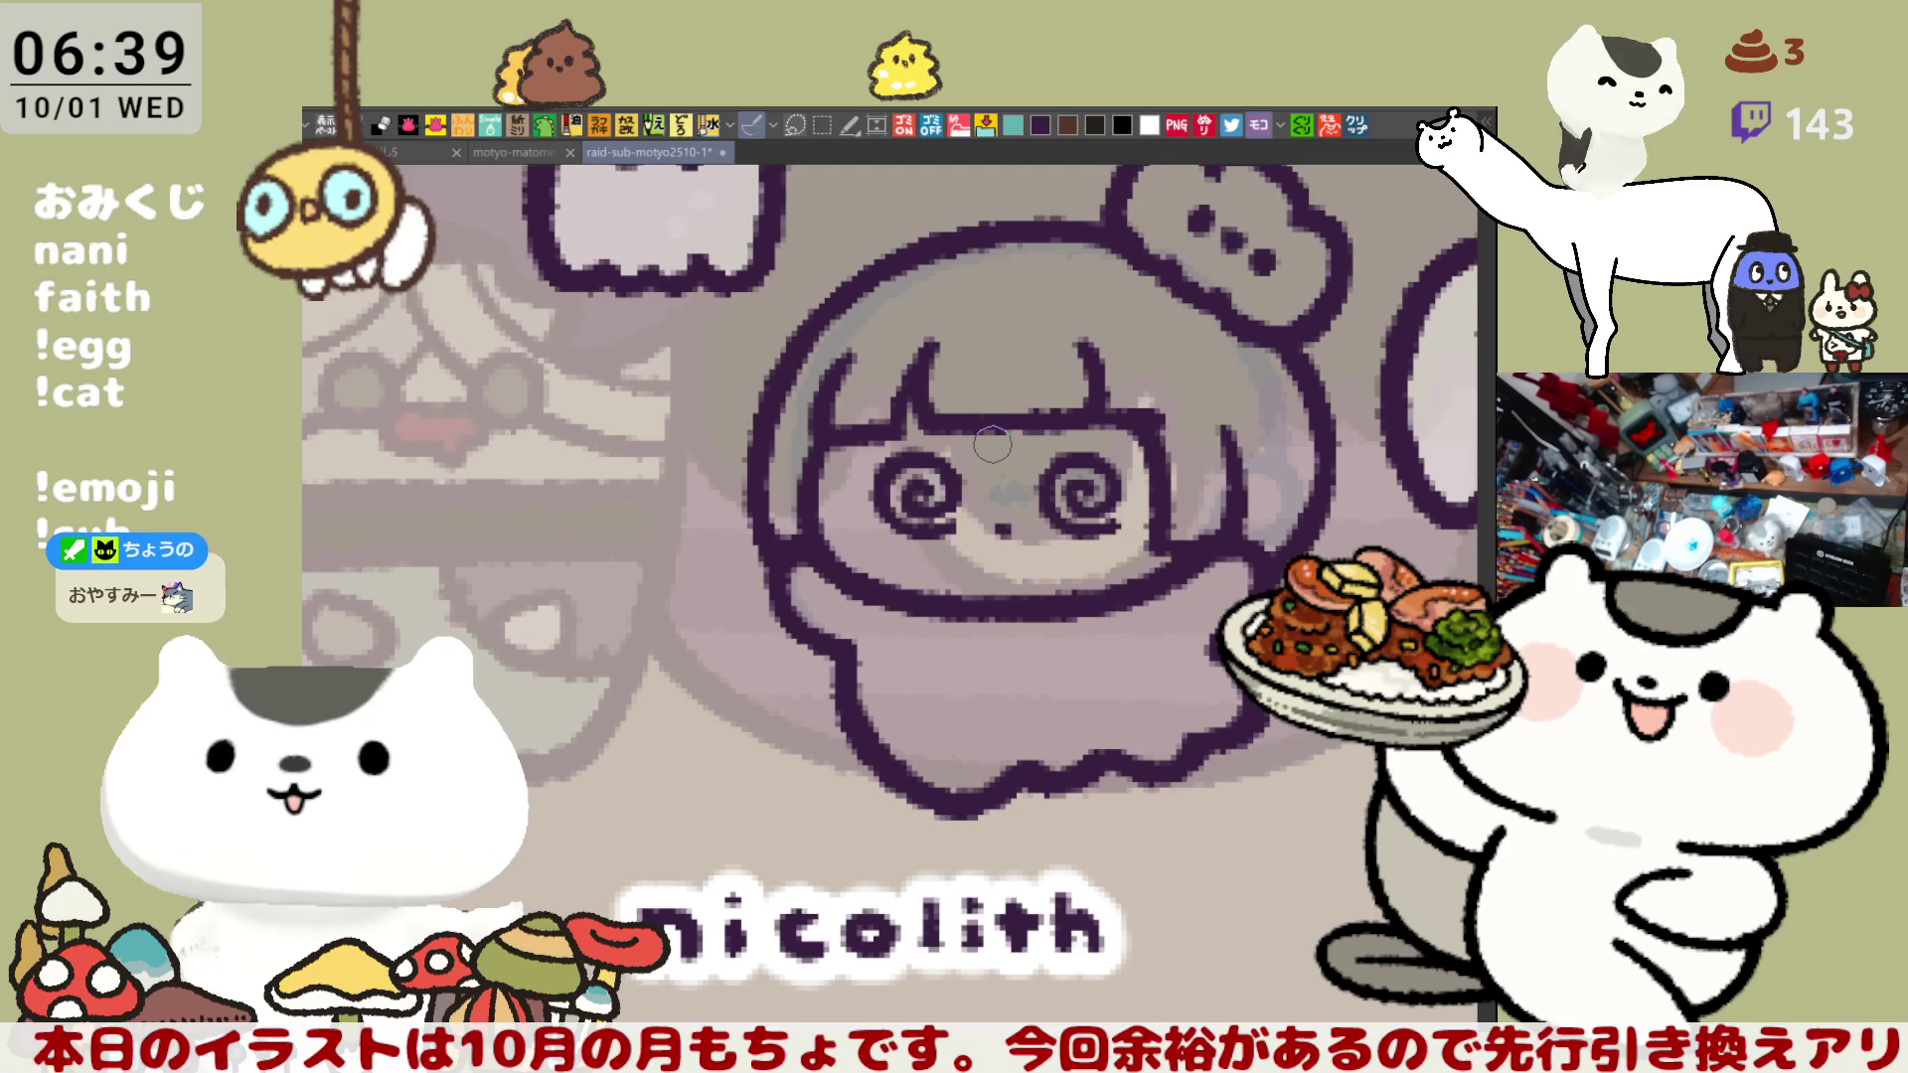
pyautogui.scroll(-3, 979, 431)
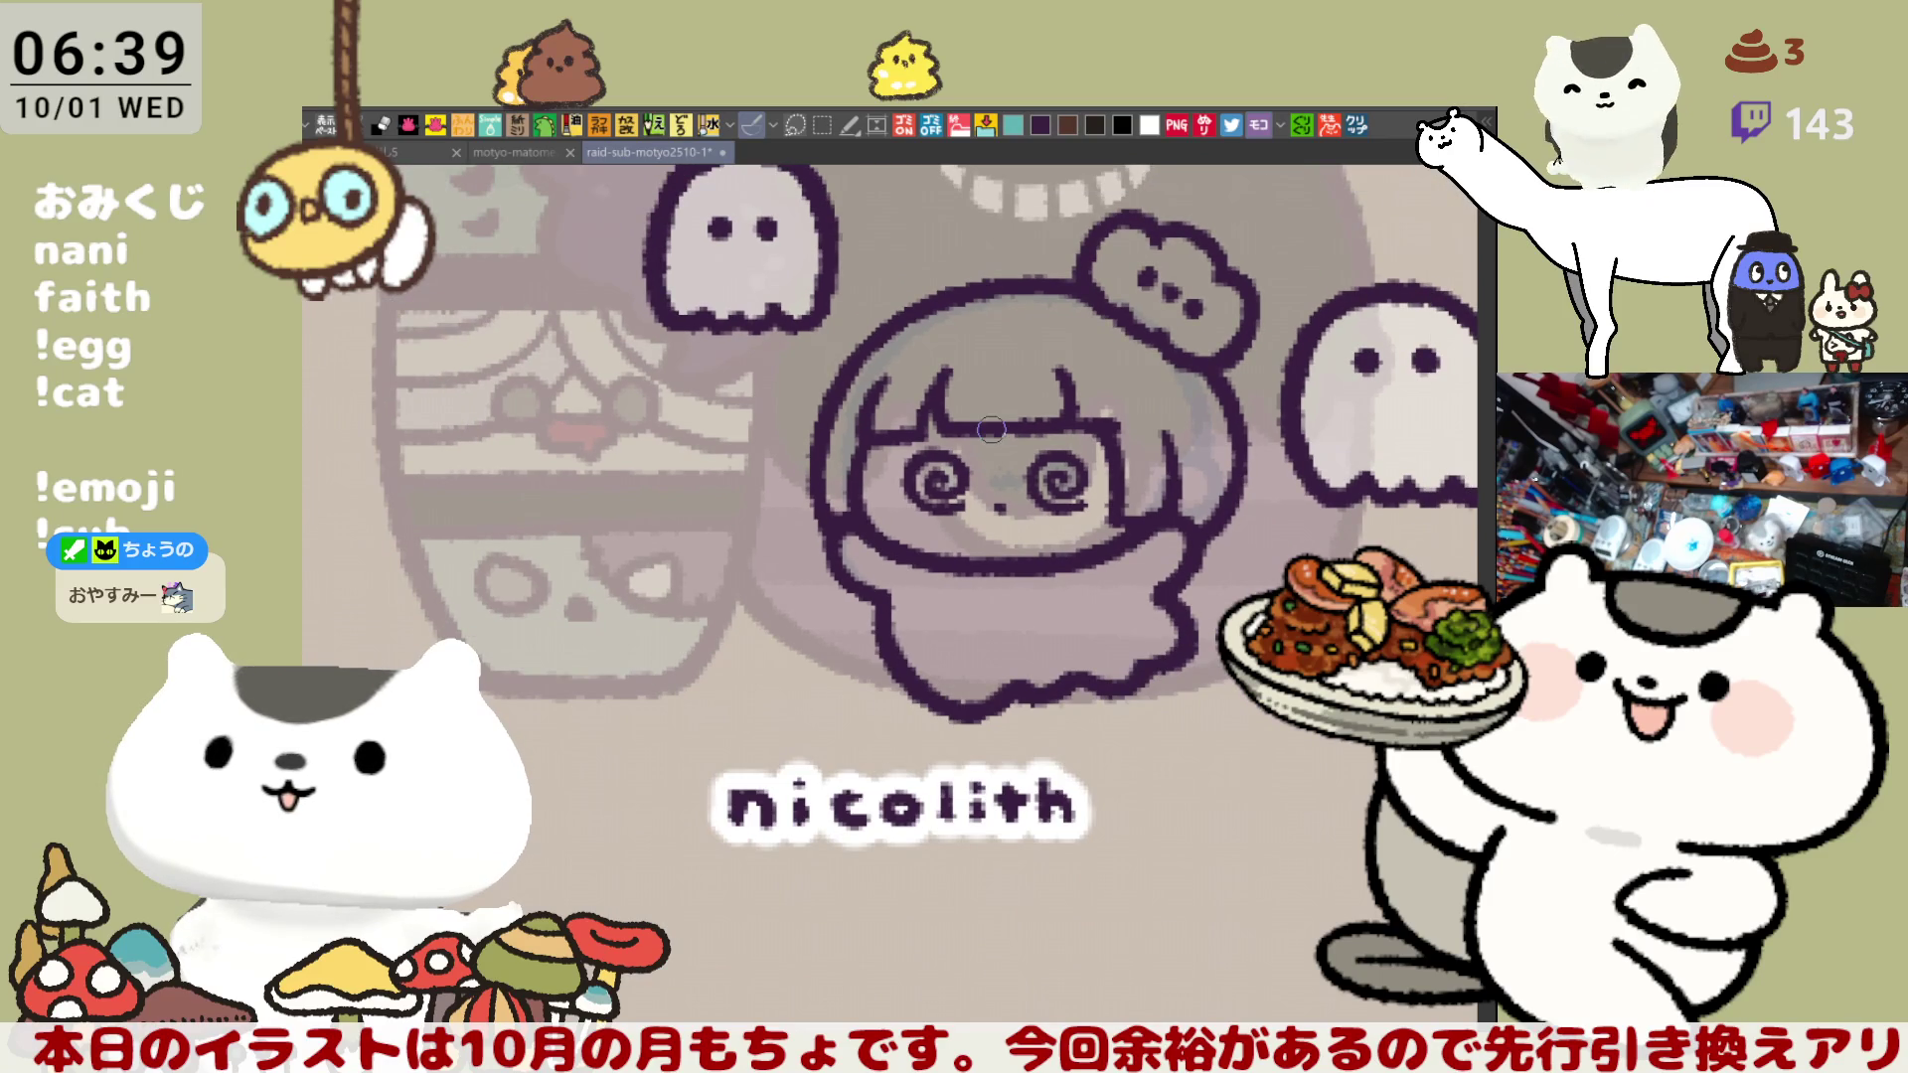
pyautogui.press('h')
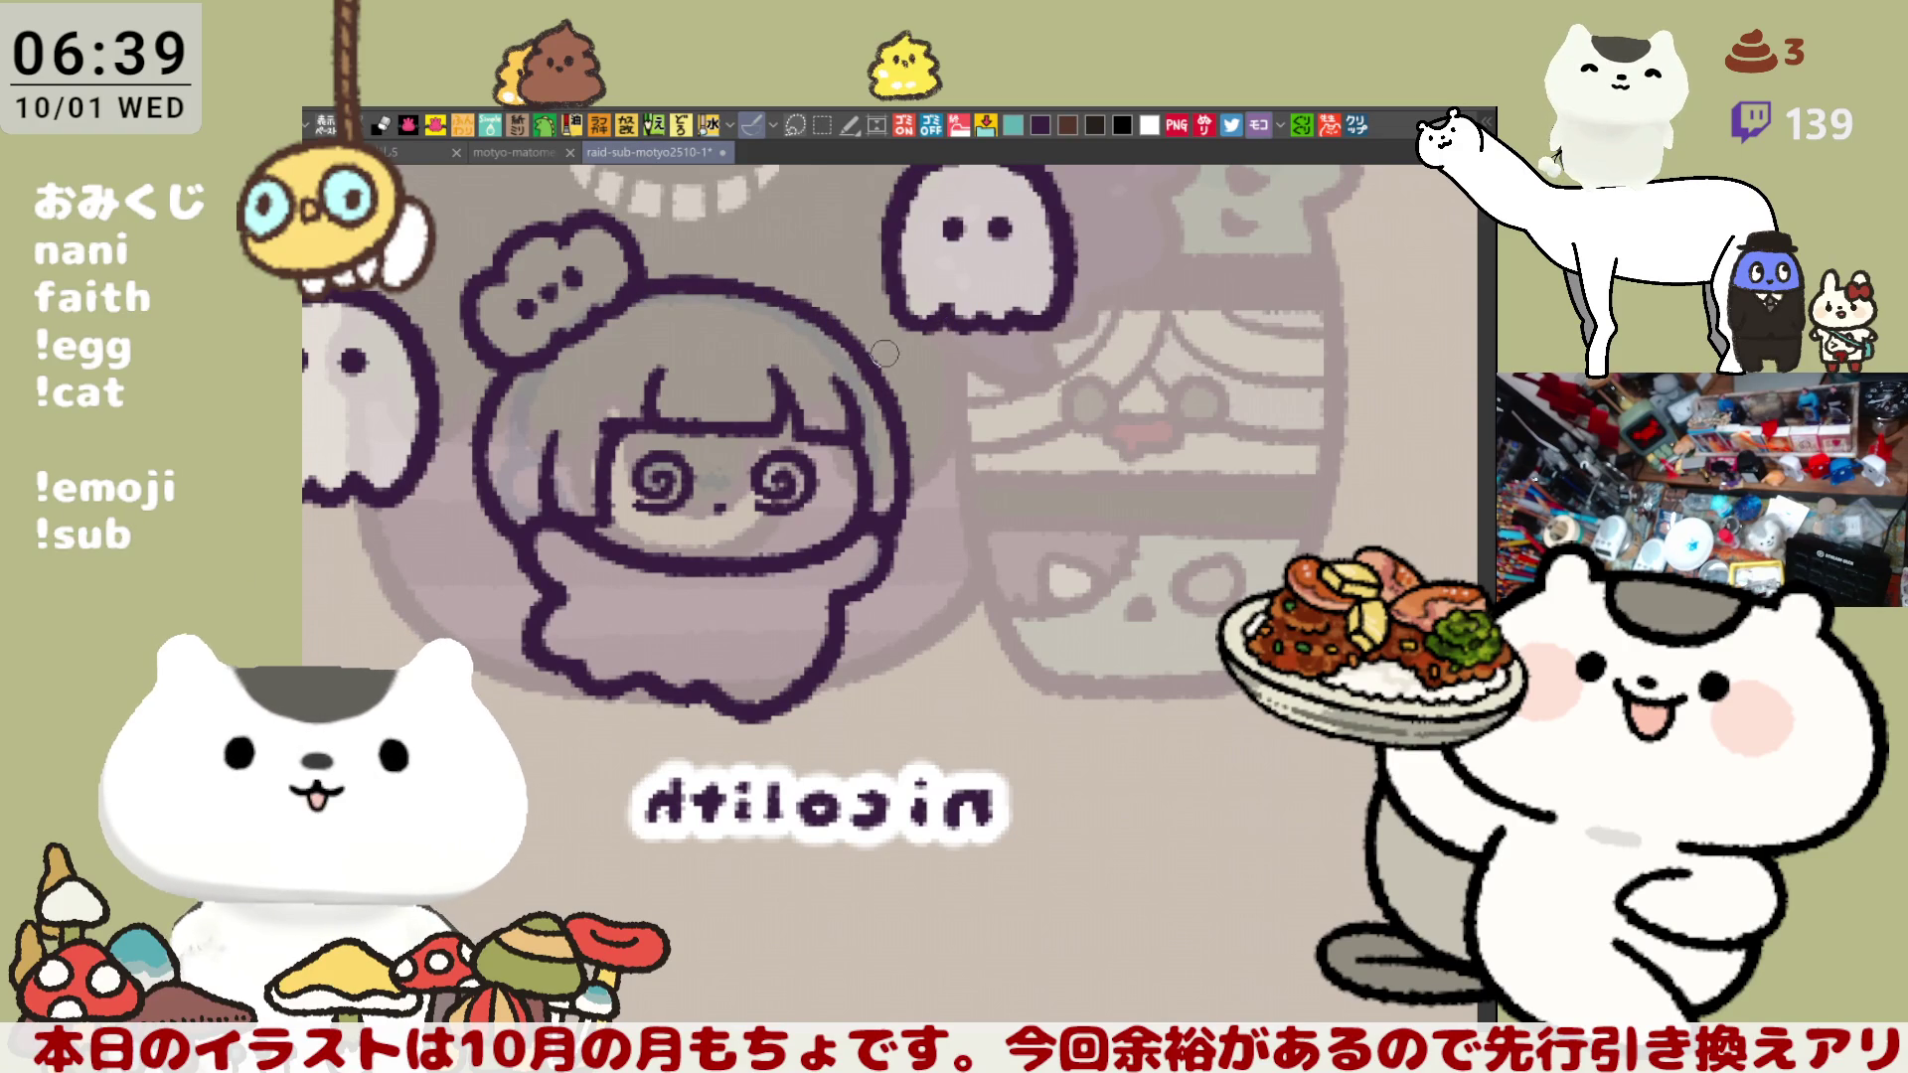
pyautogui.press('h')
pyautogui.press('-')
pyautogui.press('-')
pyautogui.press('-')
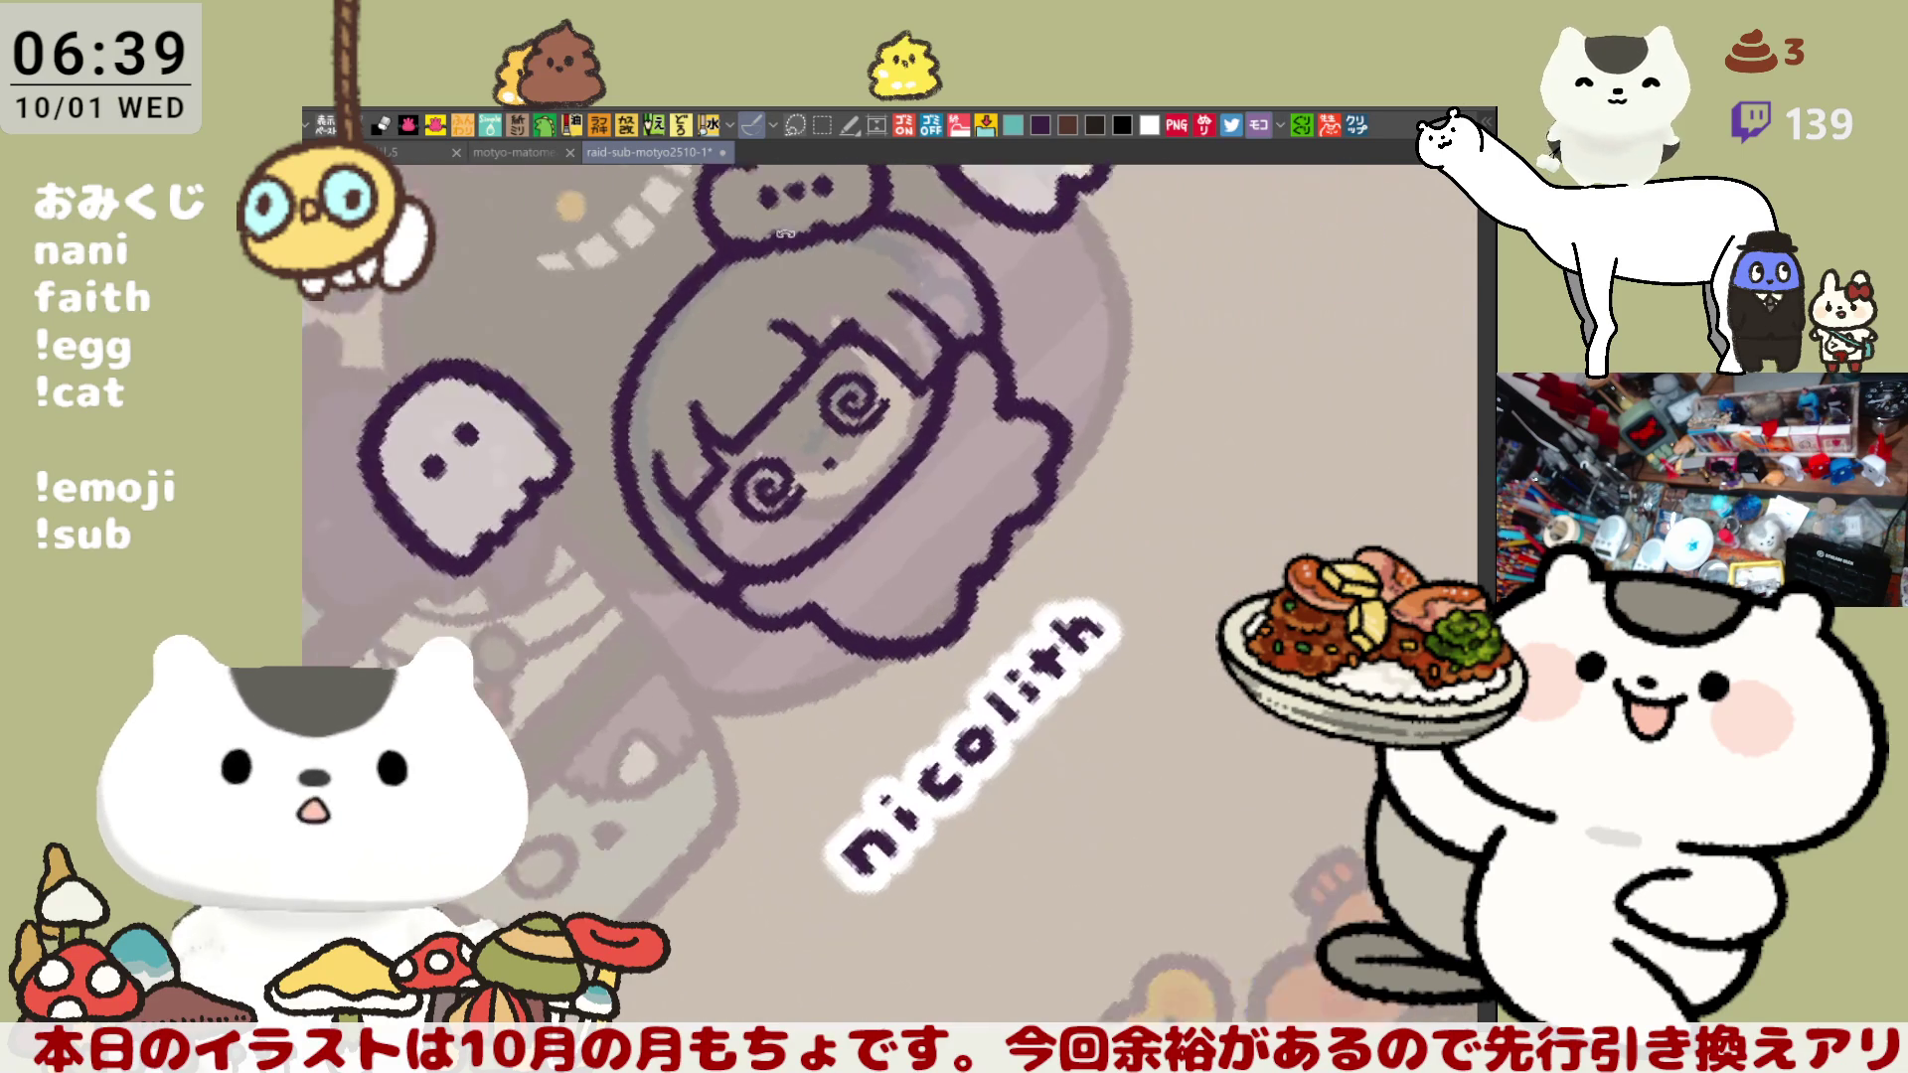
pyautogui.press('-')
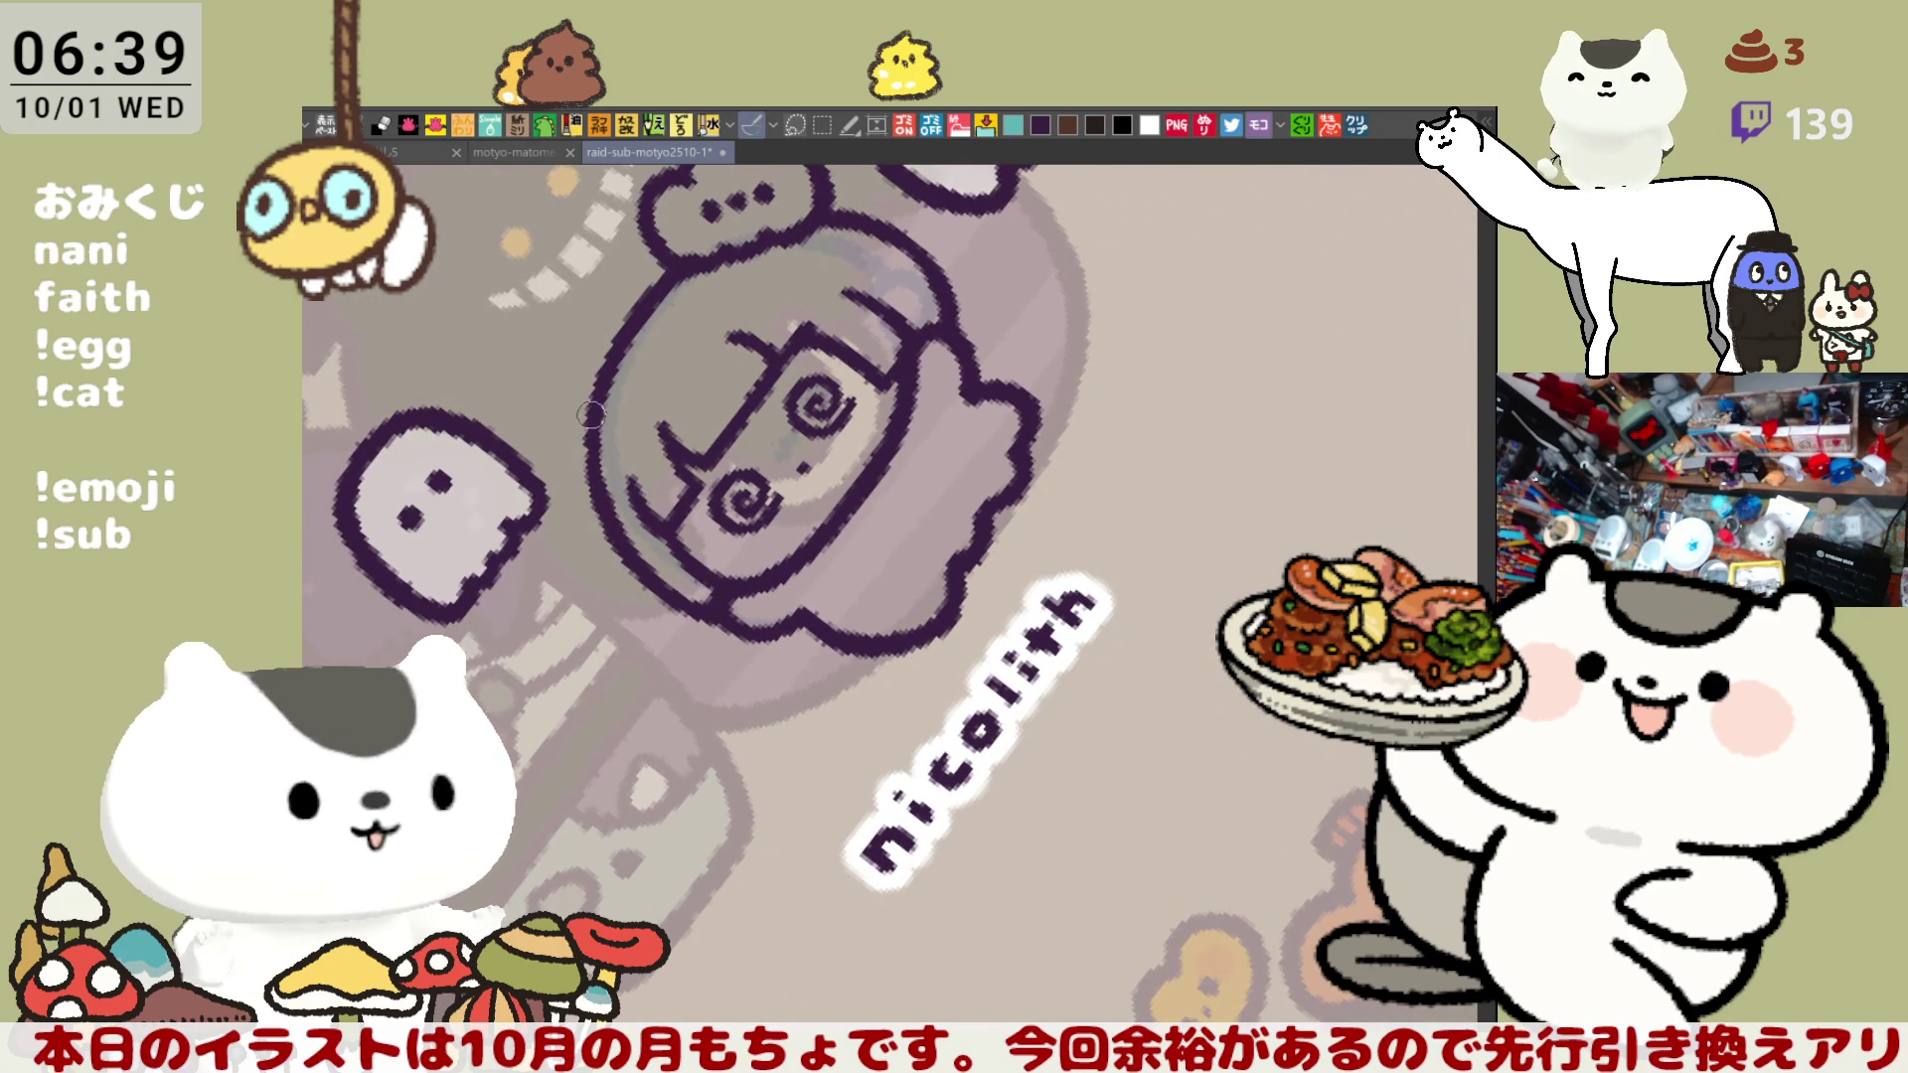
pyautogui.hotkey('ctrl', '@')
pyautogui.scroll(2, 994, 348)
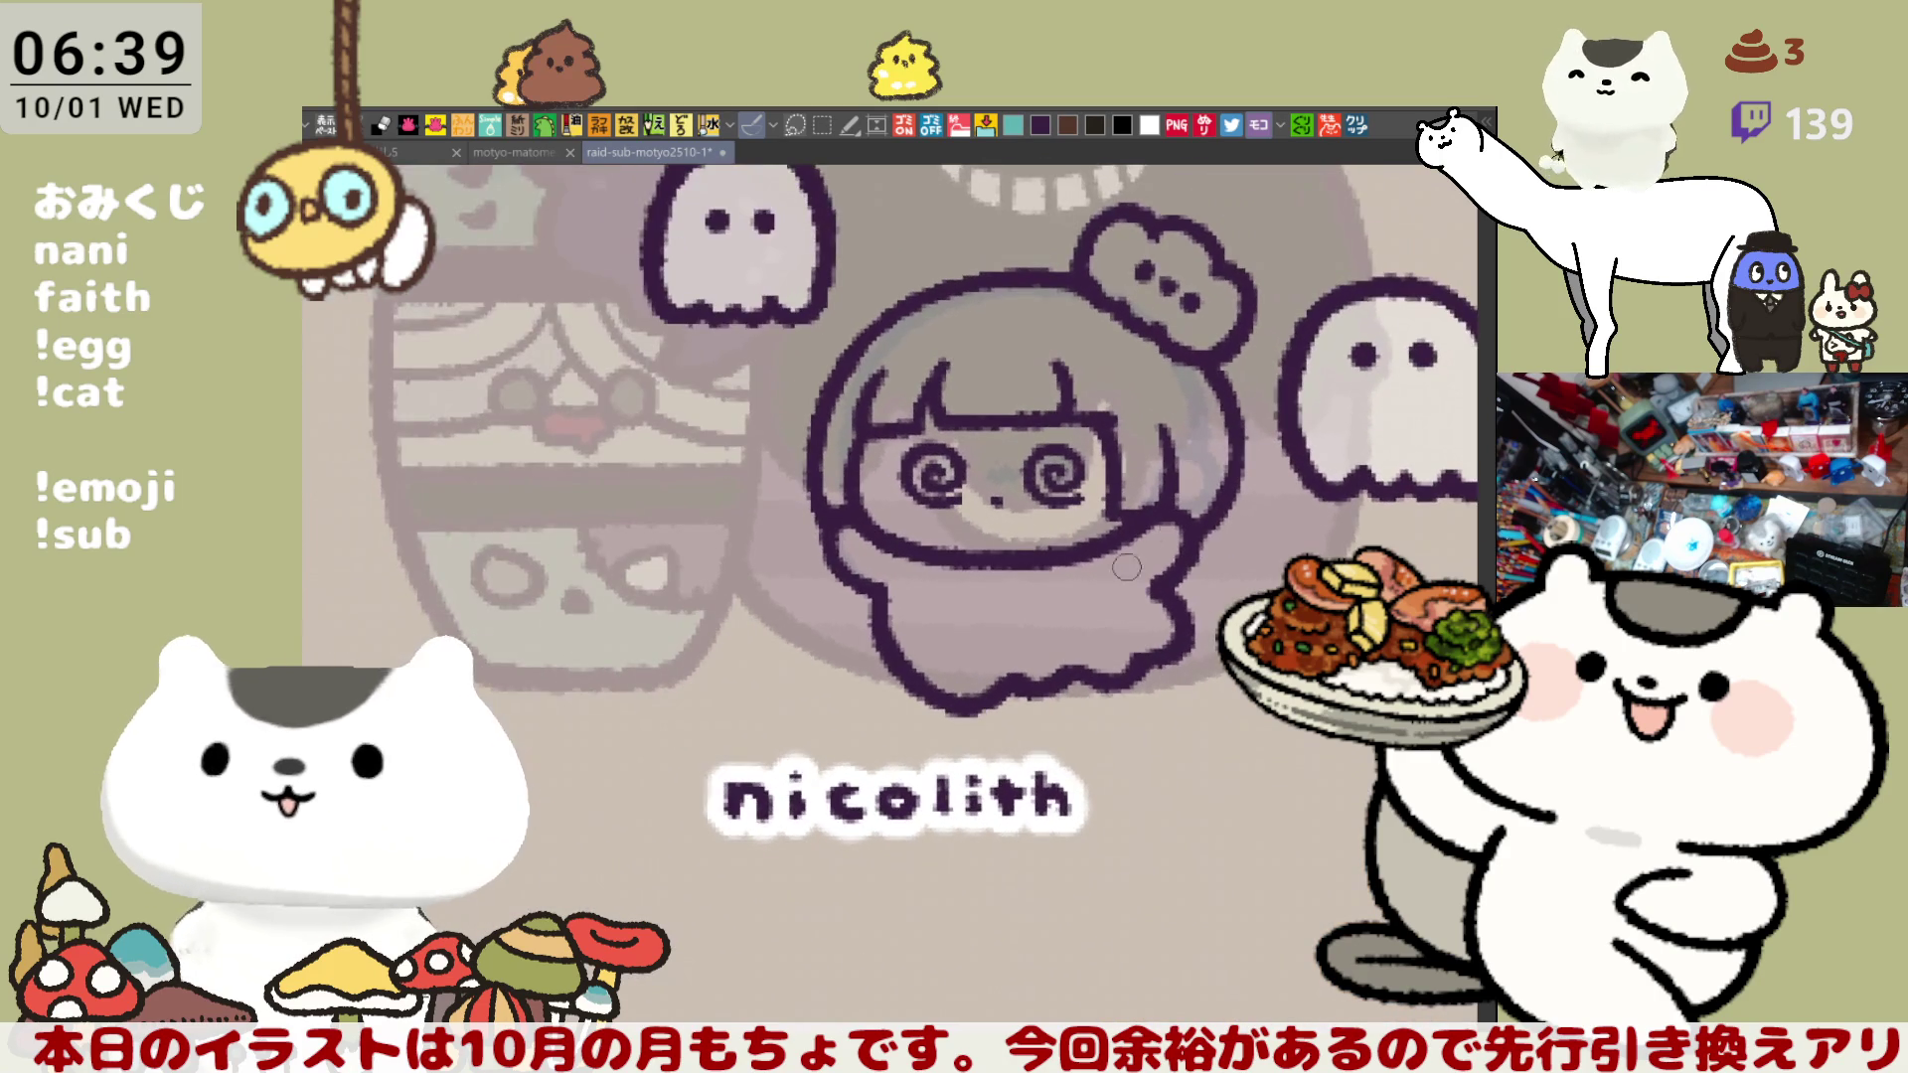
pyautogui.scroll(2, 1120, 406)
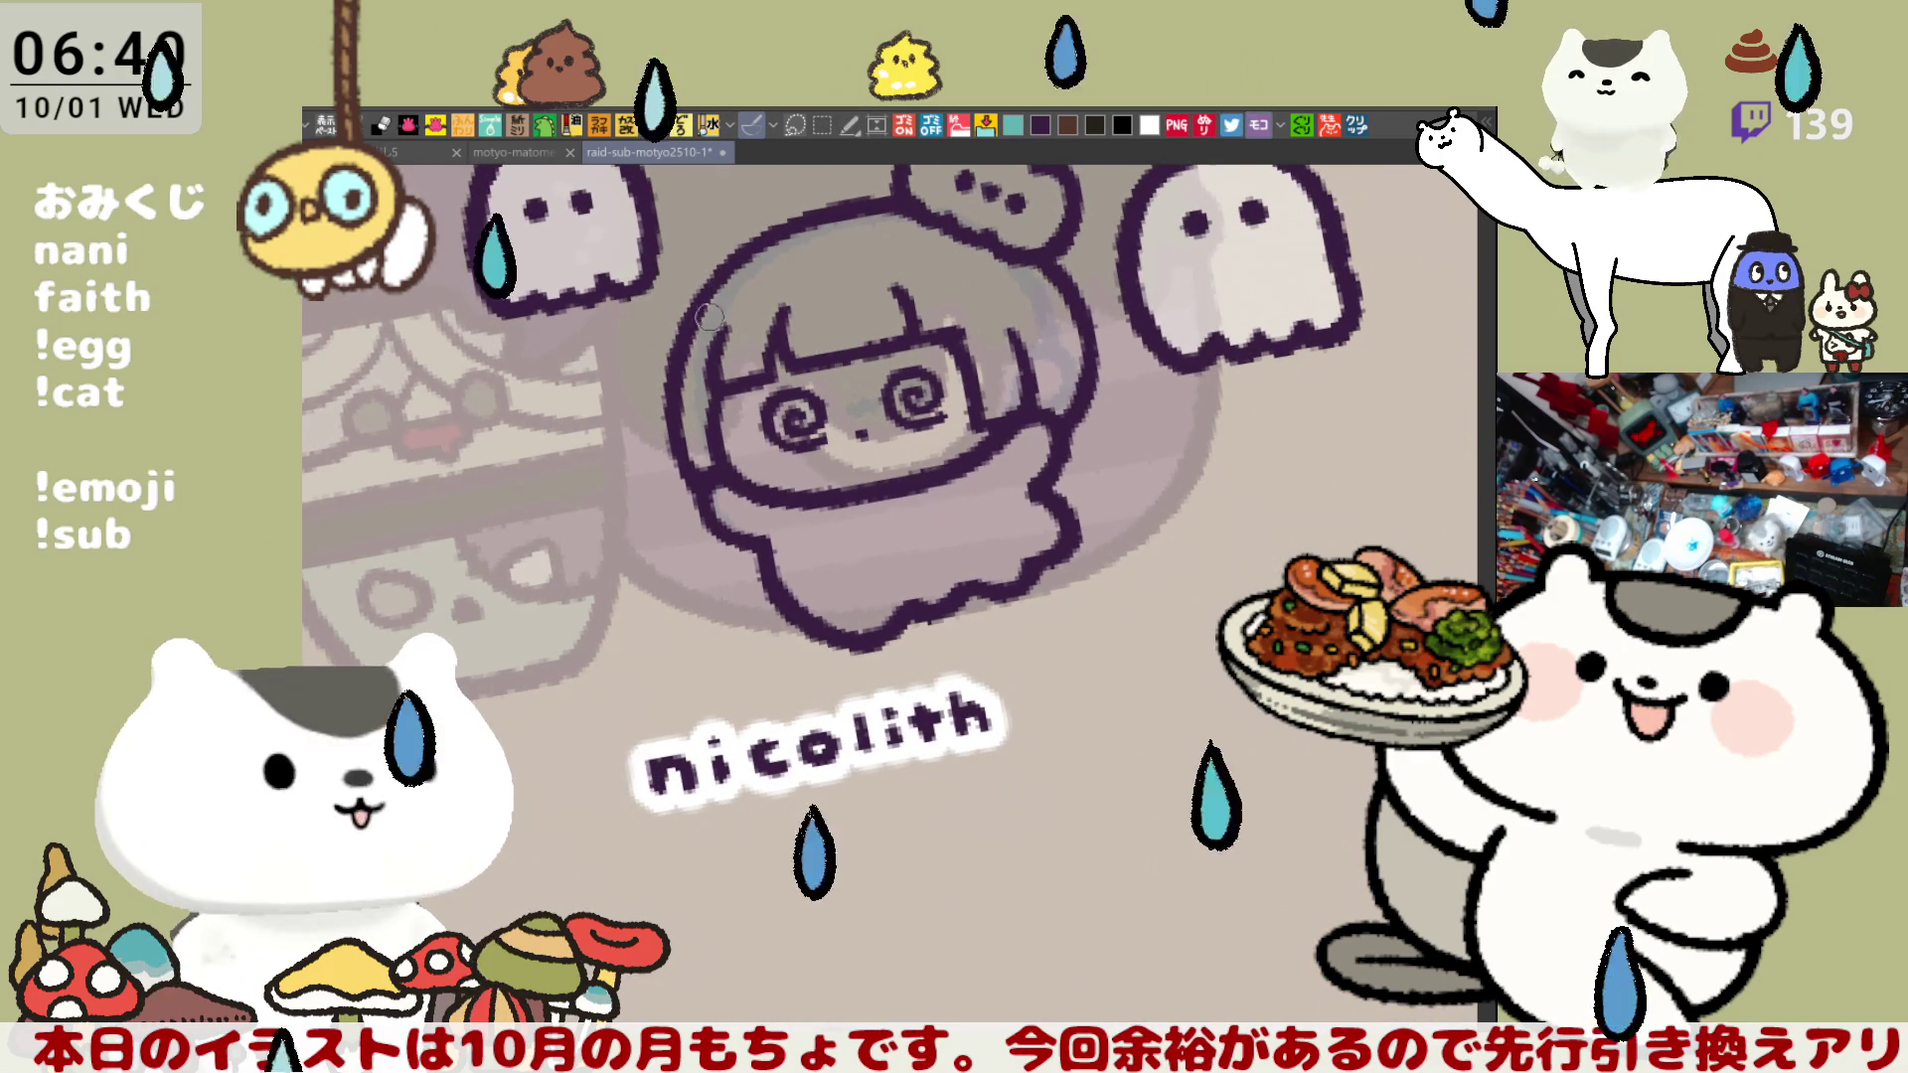
pyautogui.scroll(1, 955, 321)
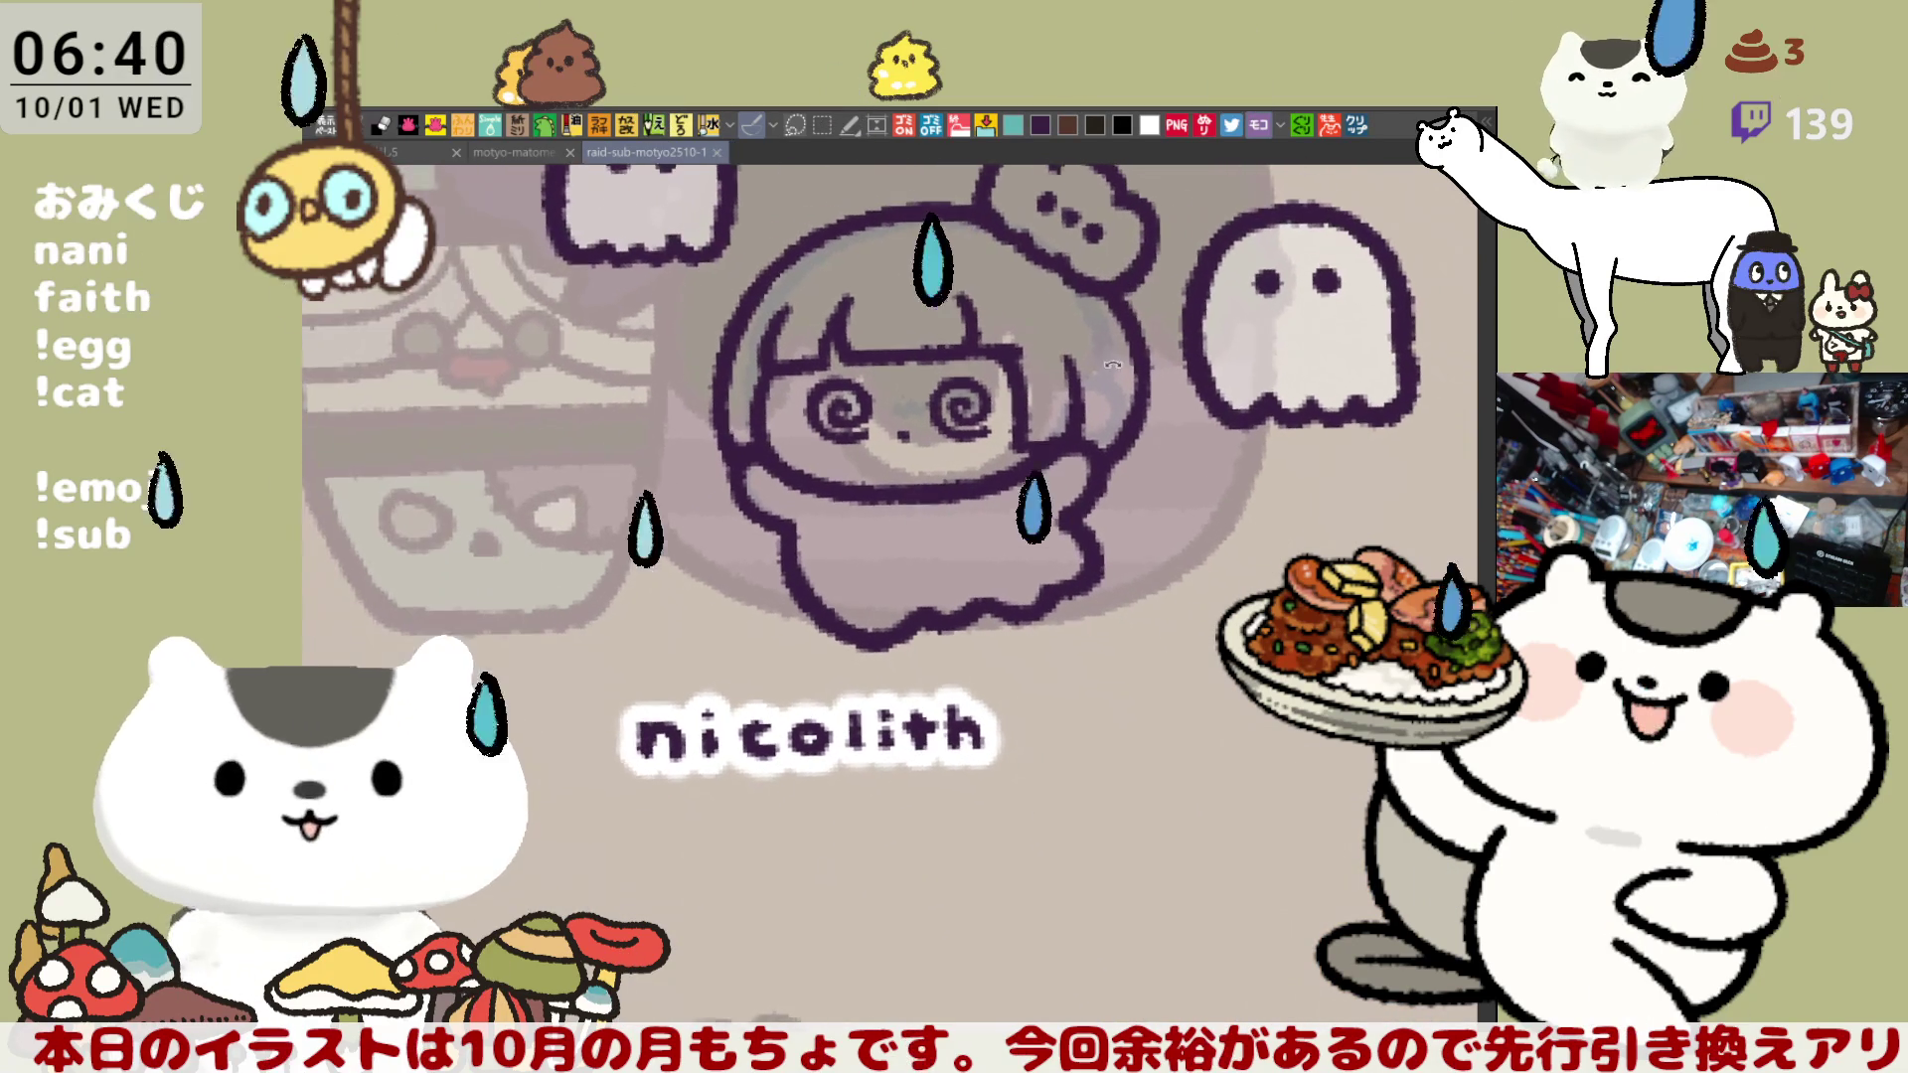
pyautogui.scroll(1, 1234, 347)
pyautogui.scroll(-2, 1273, 530)
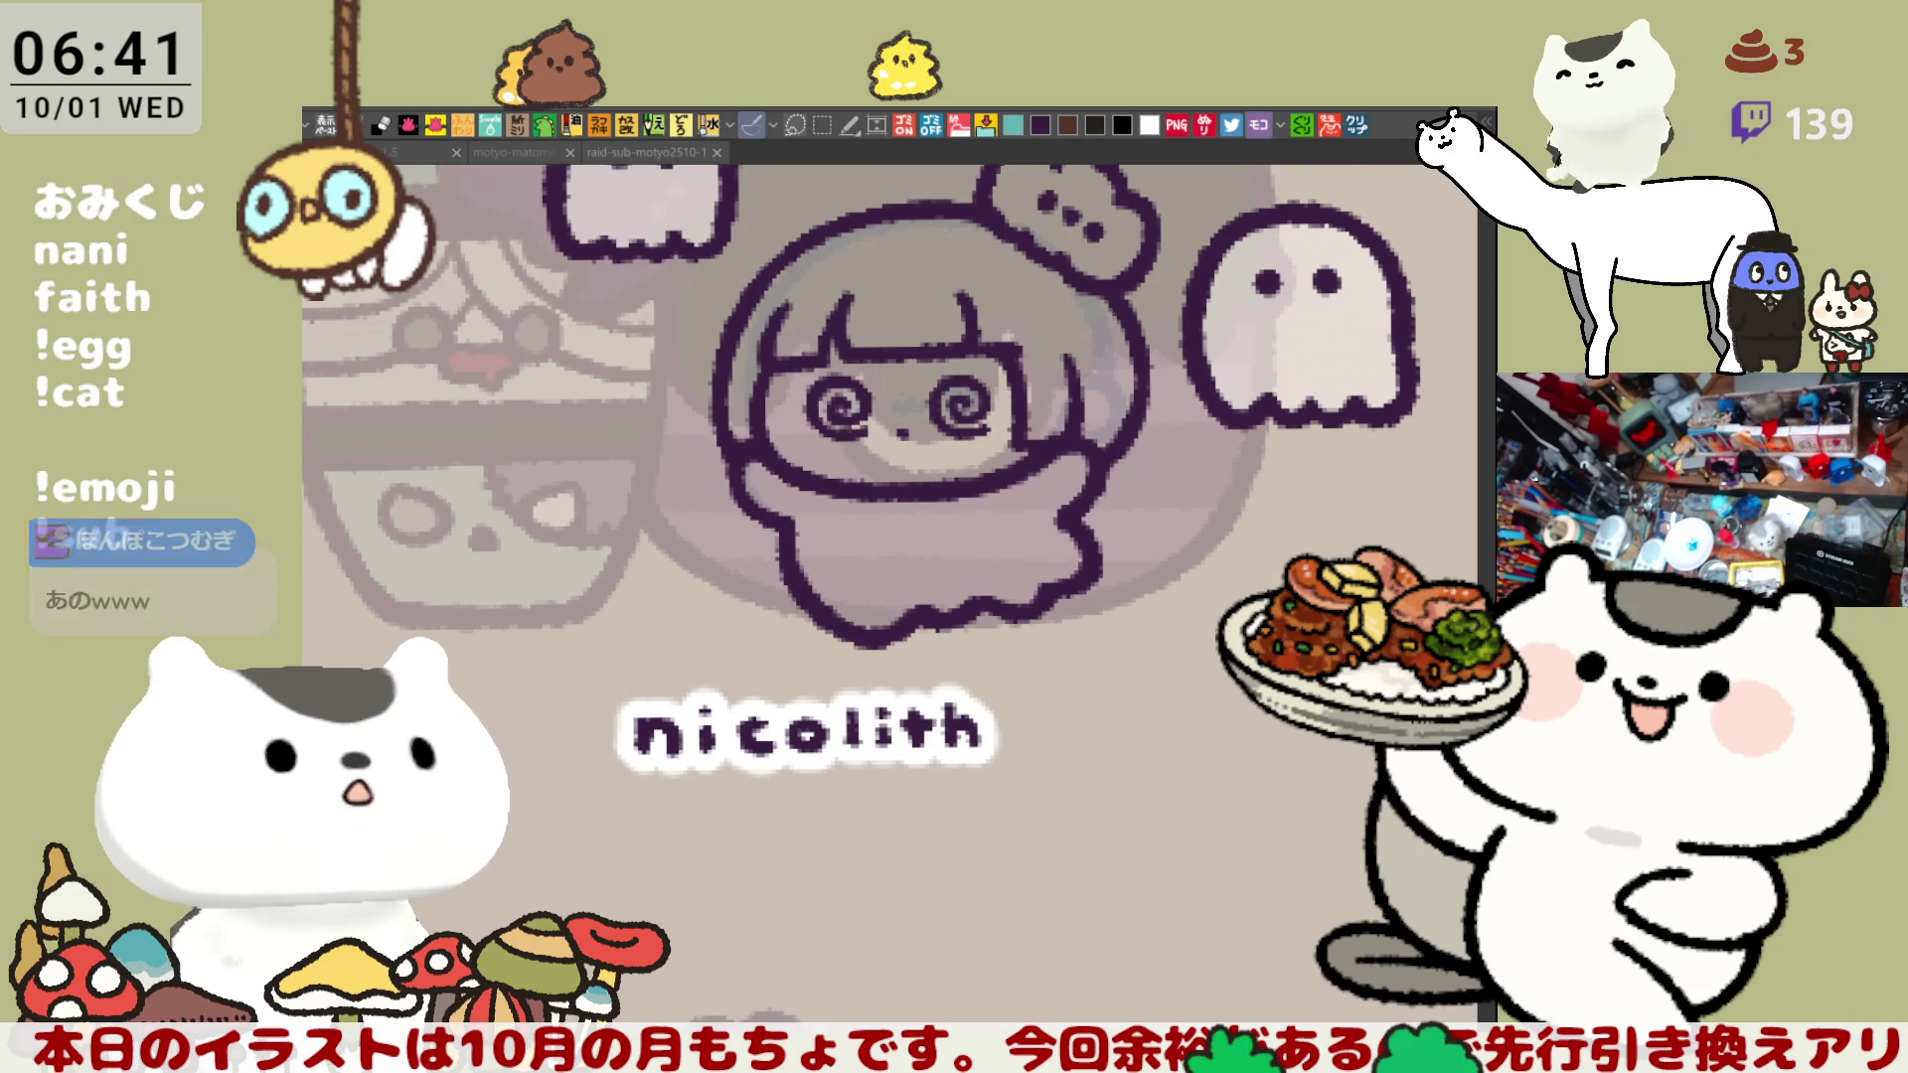
pyautogui.hotkey('ctrl', 'v')
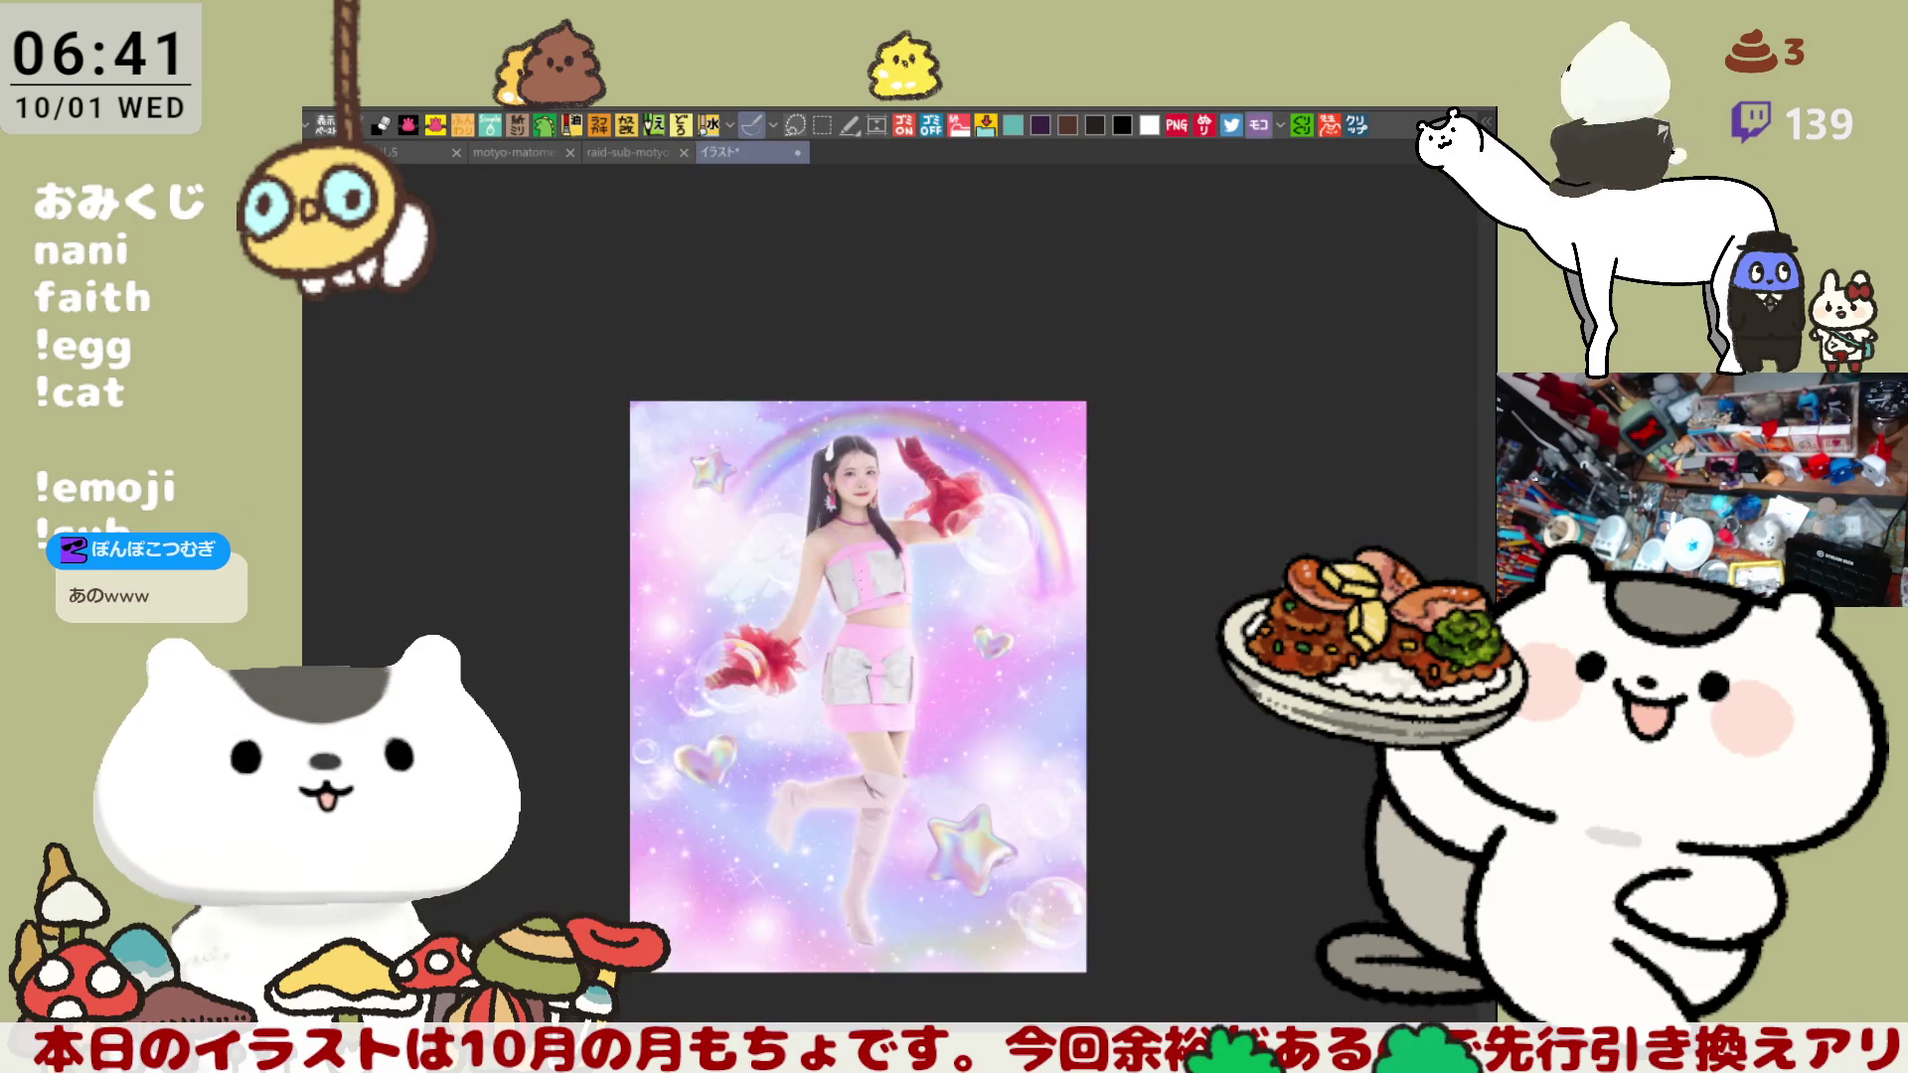
pyautogui.scroll(2, 892, 696)
pyautogui.moveTo(898, 723); pyautogui.dragTo(892, 636)
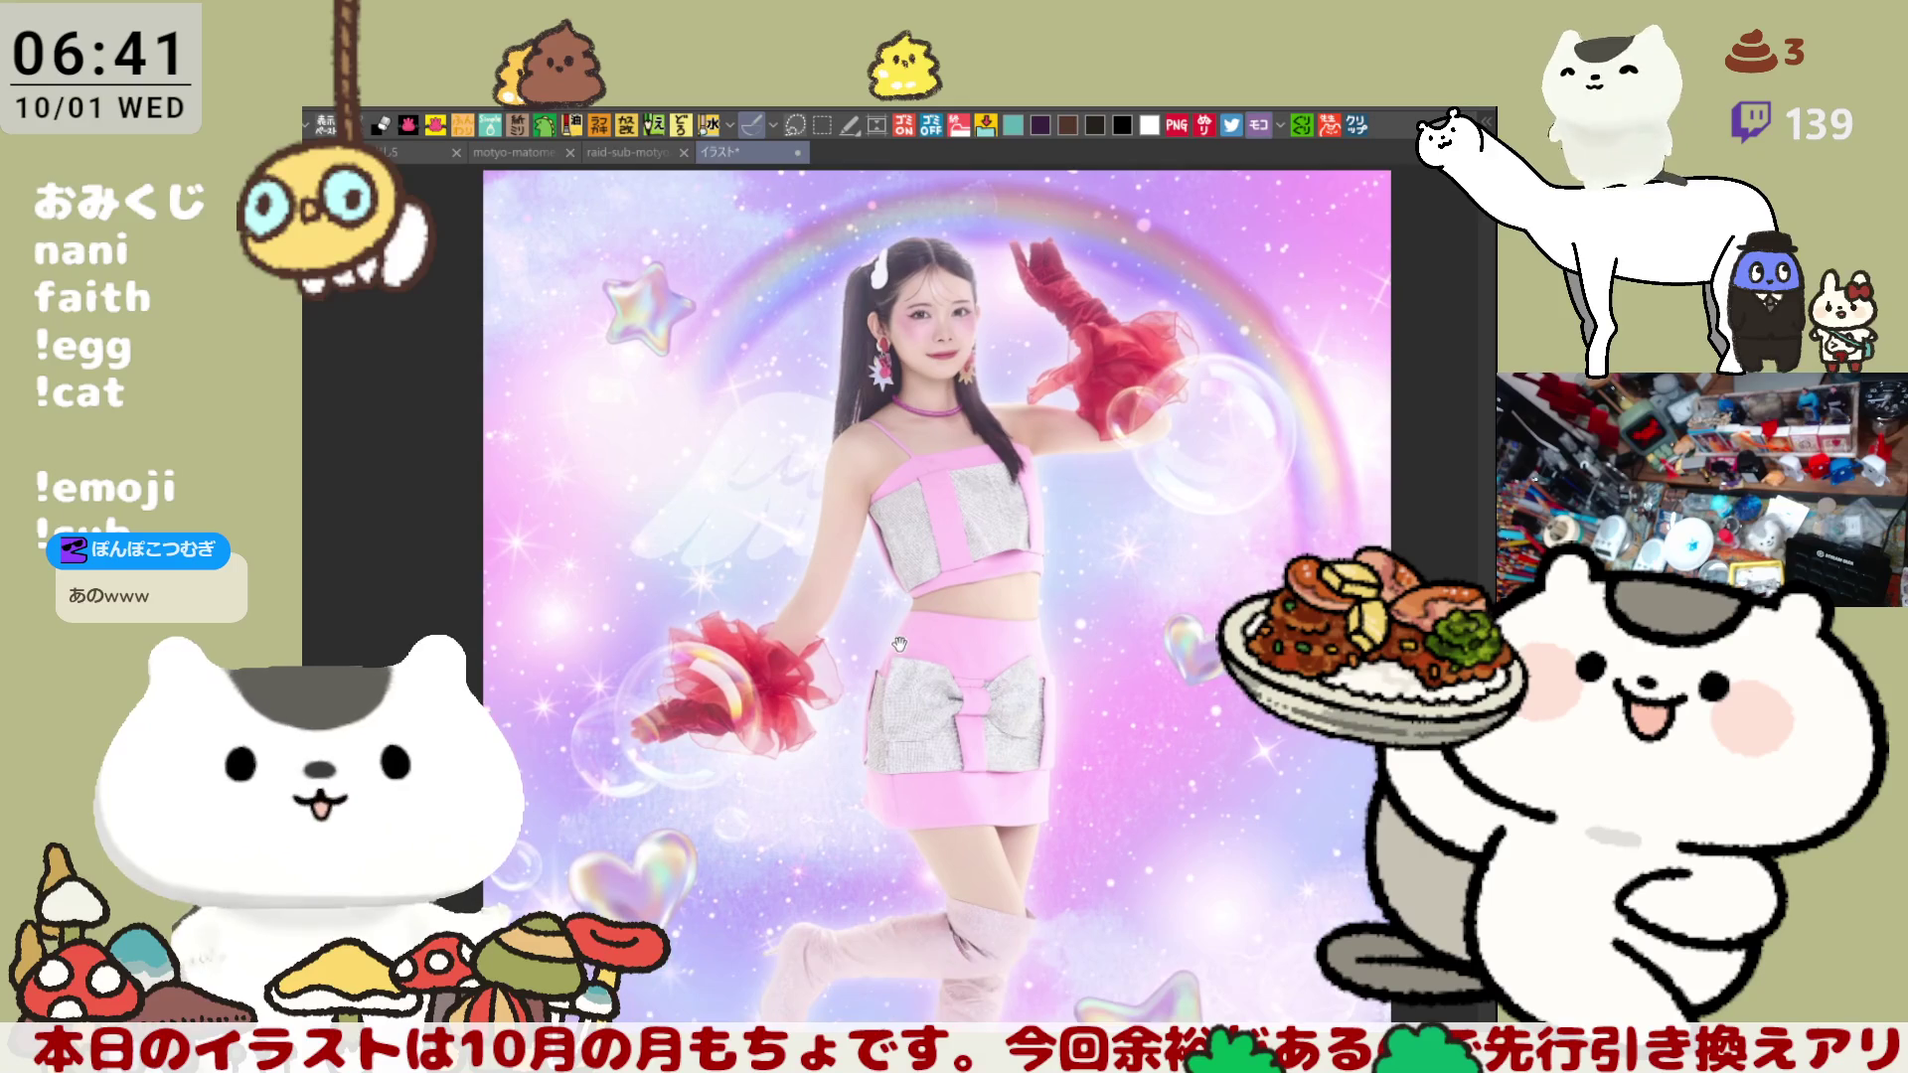
pyautogui.scroll(-1, 891, 636)
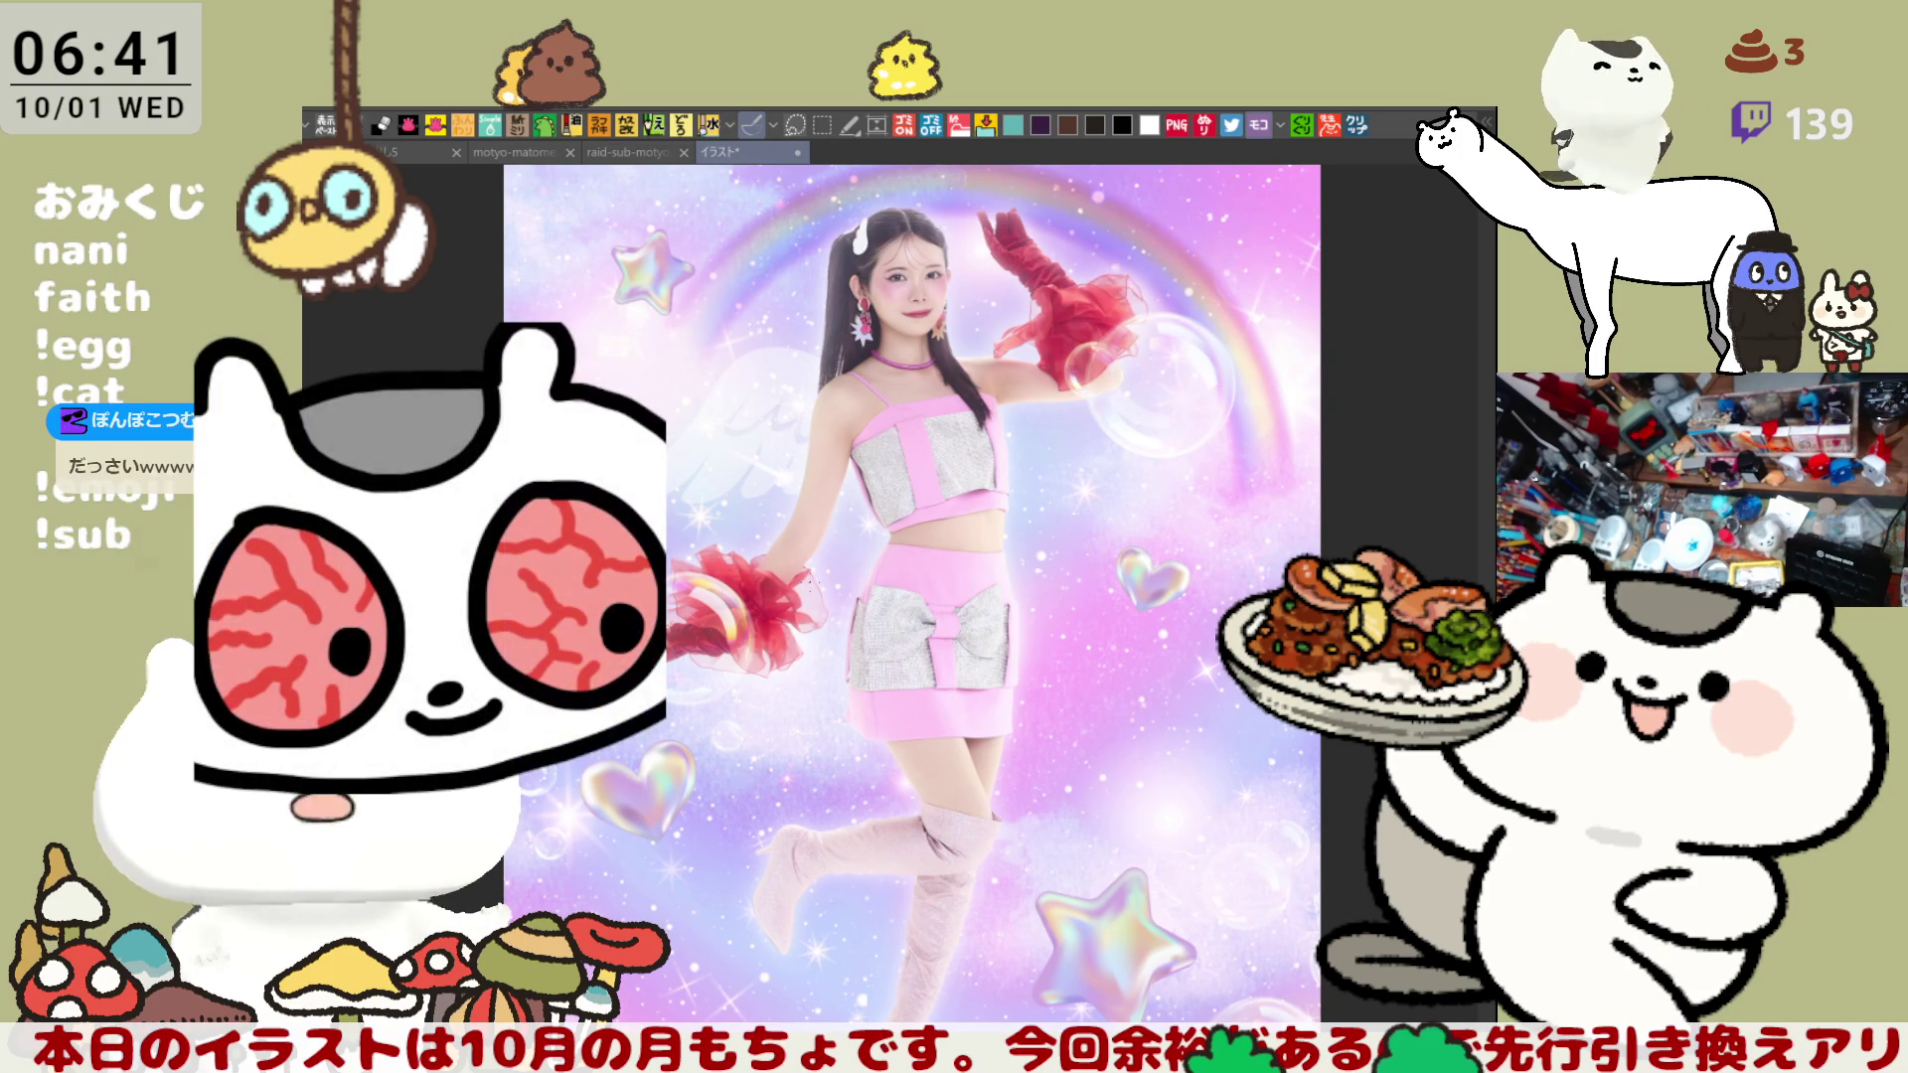
pyautogui.hotkey('ctrl', 'v')
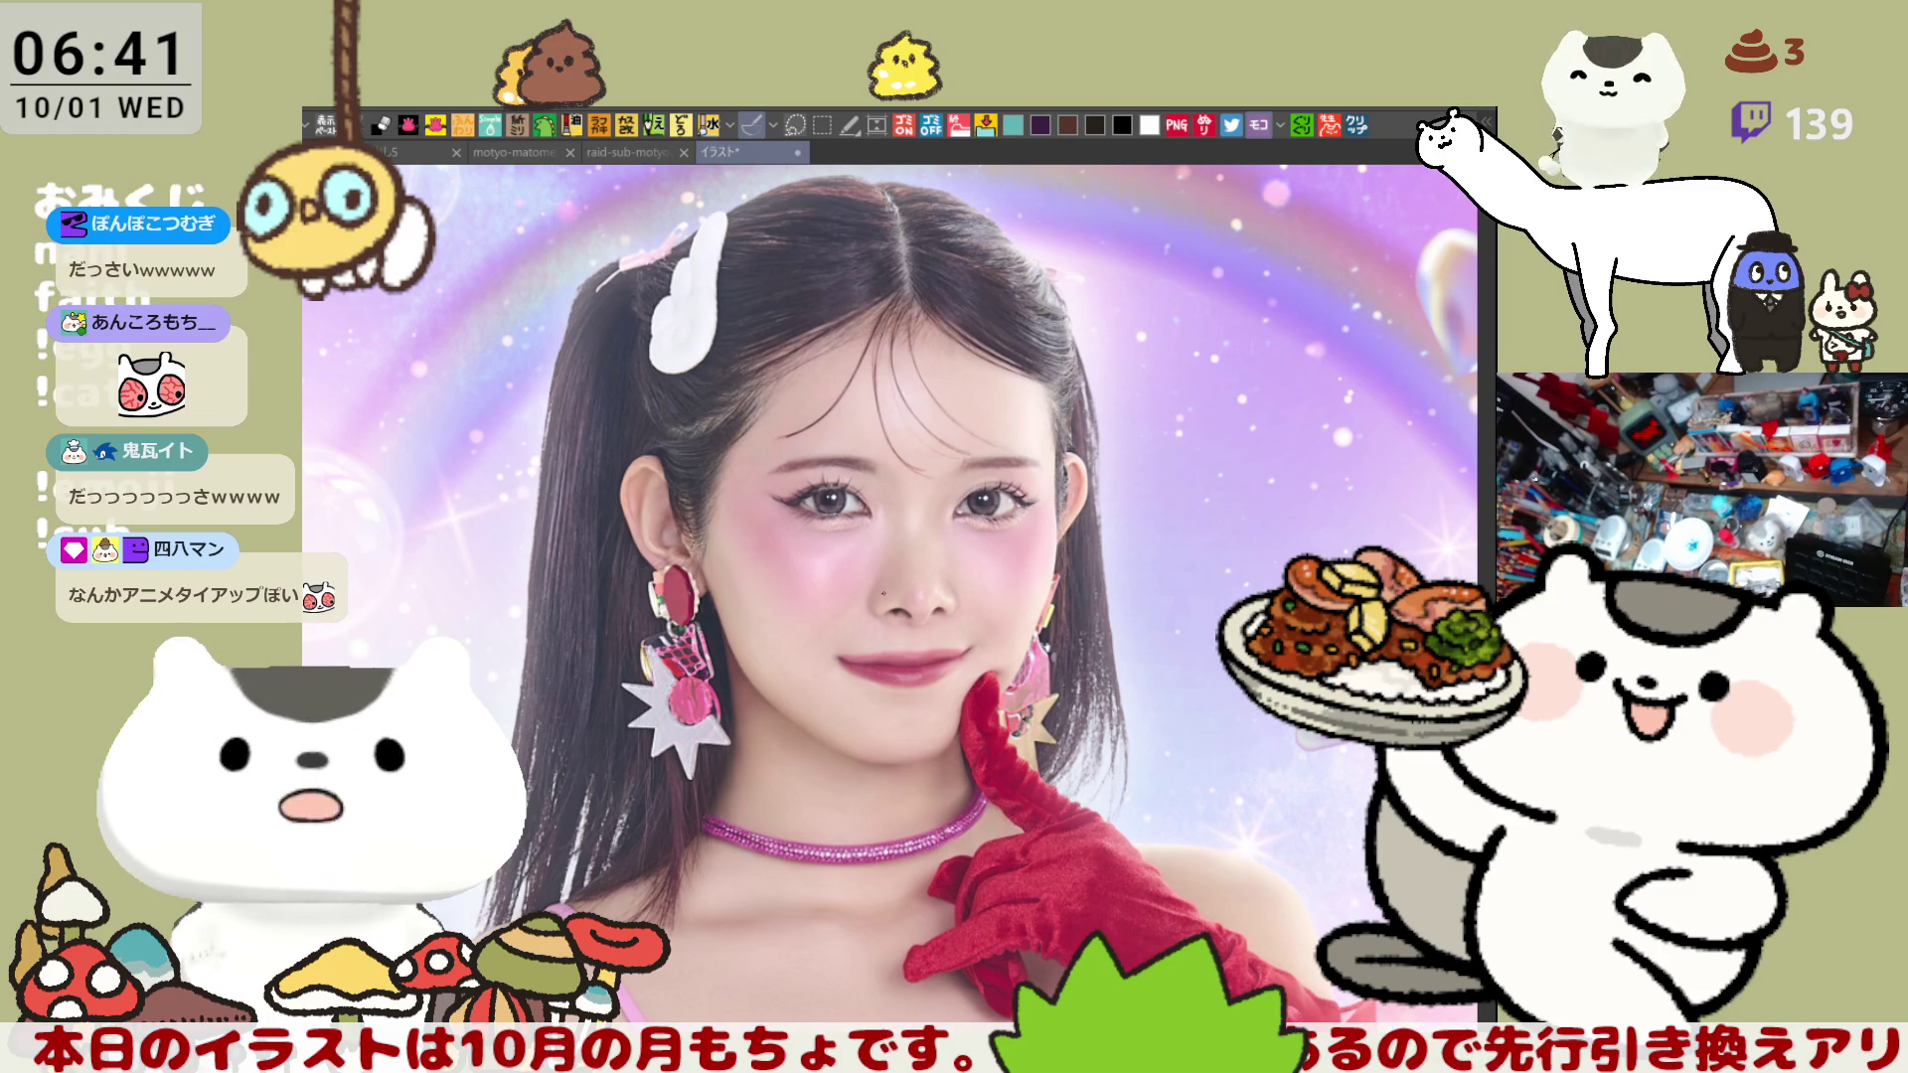
pyautogui.scroll(-3, 883, 593)
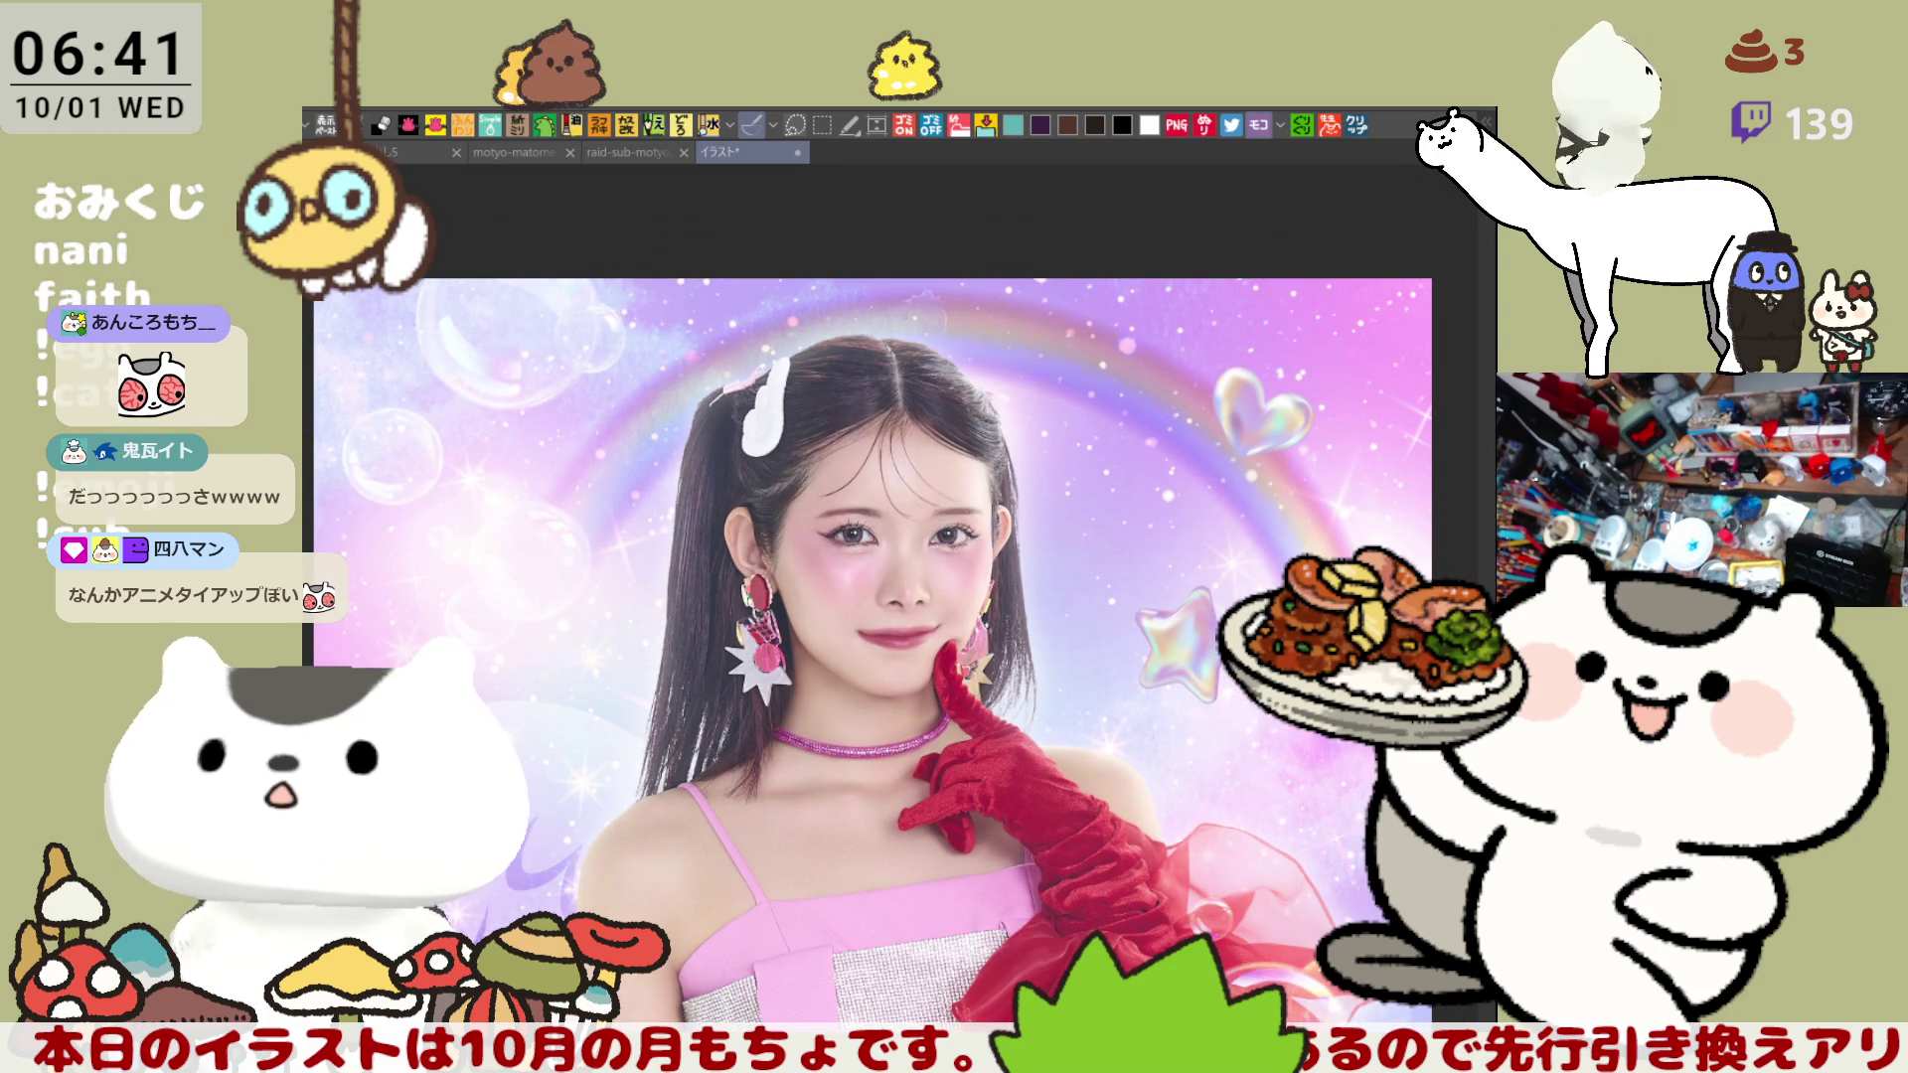
pyautogui.moveTo(1237, 823); pyautogui.dragTo(1162, 666)
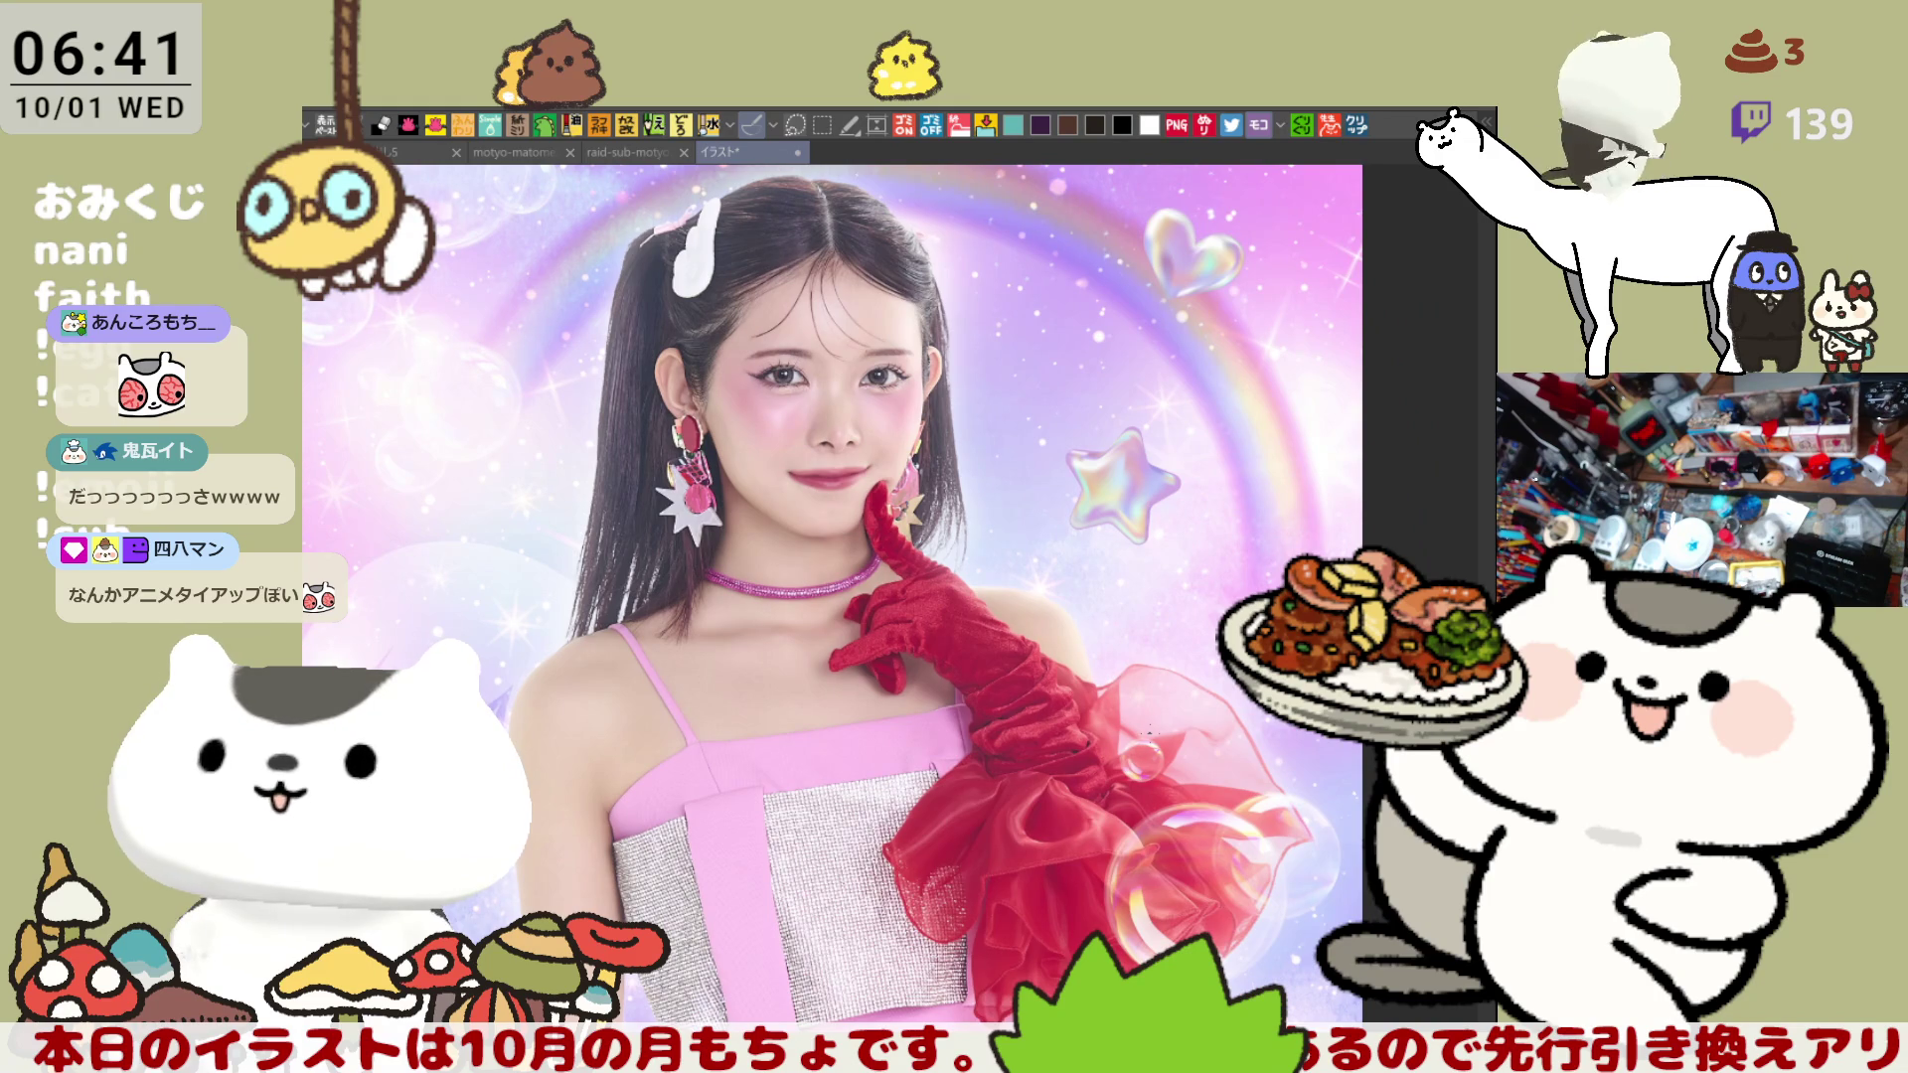
pyautogui.scroll(-2, 1158, 781)
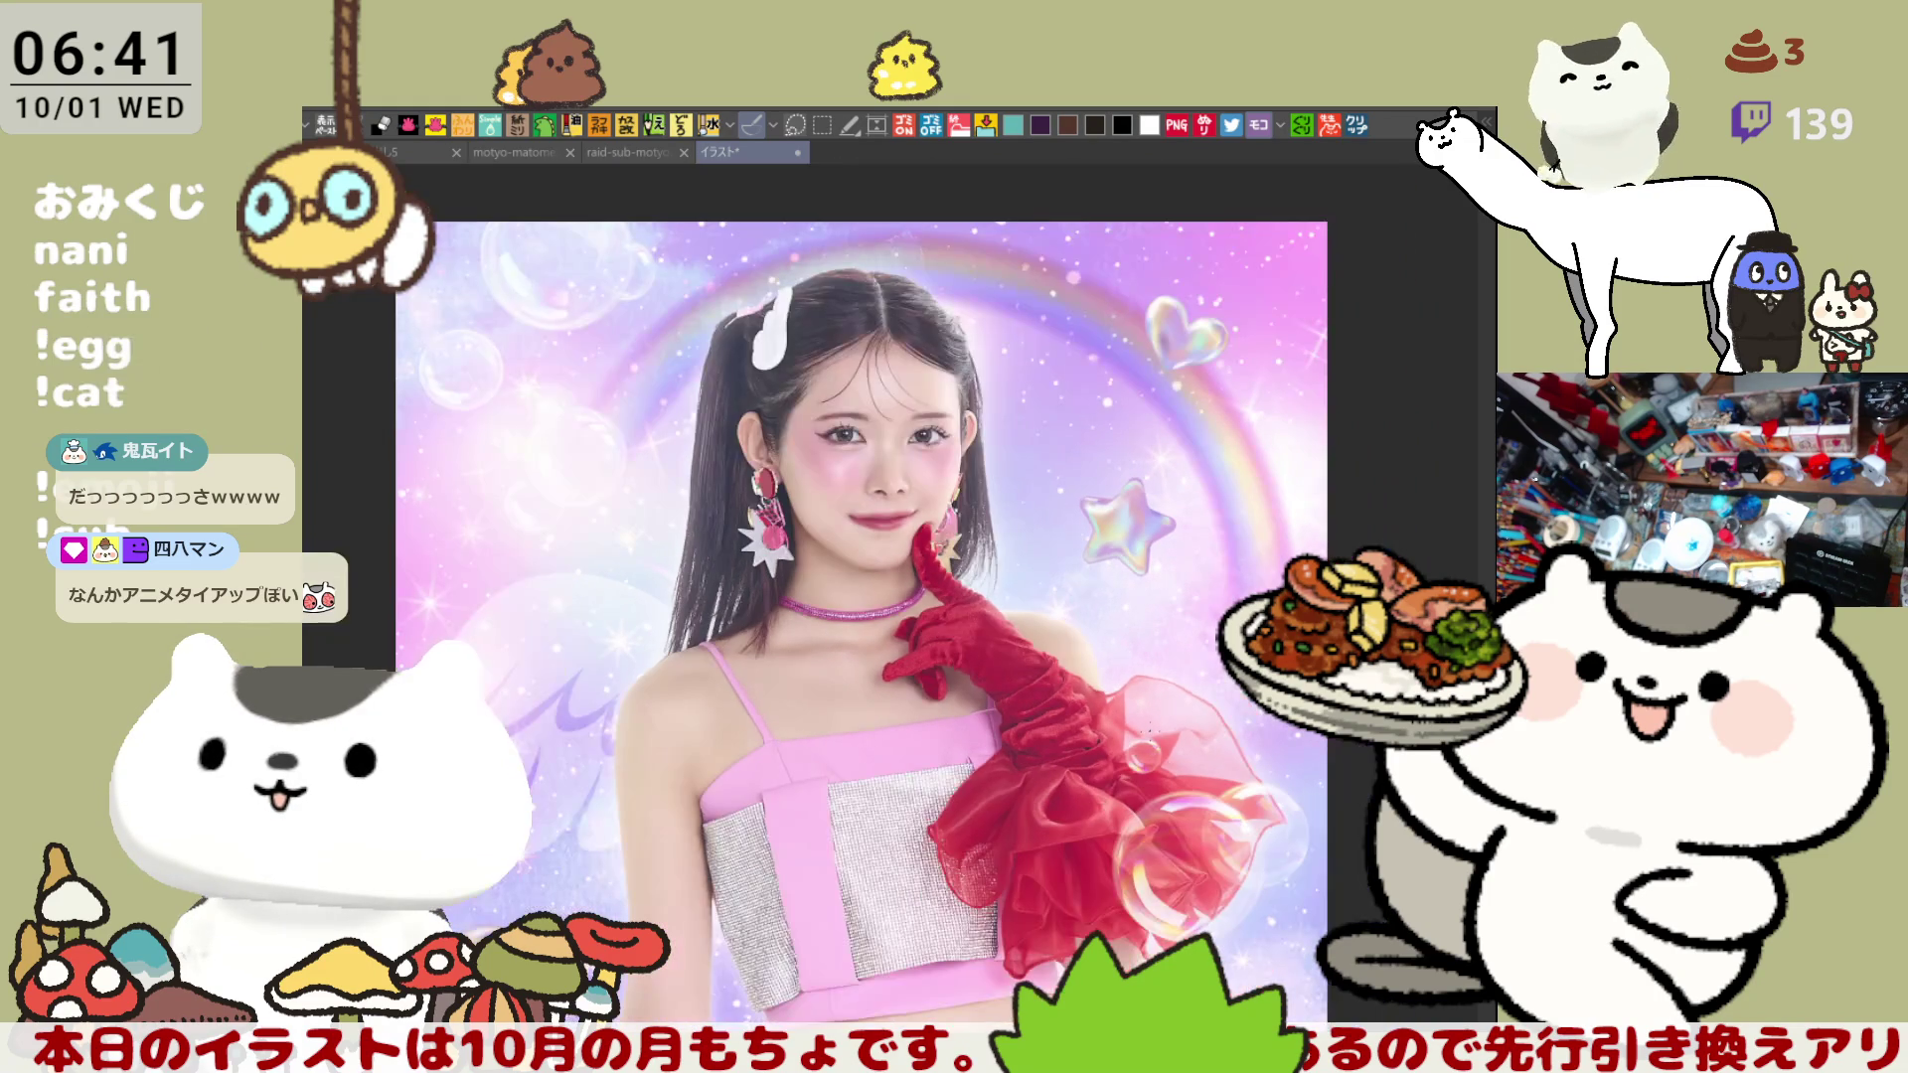
pyautogui.hotkey('ctrl', 'v')
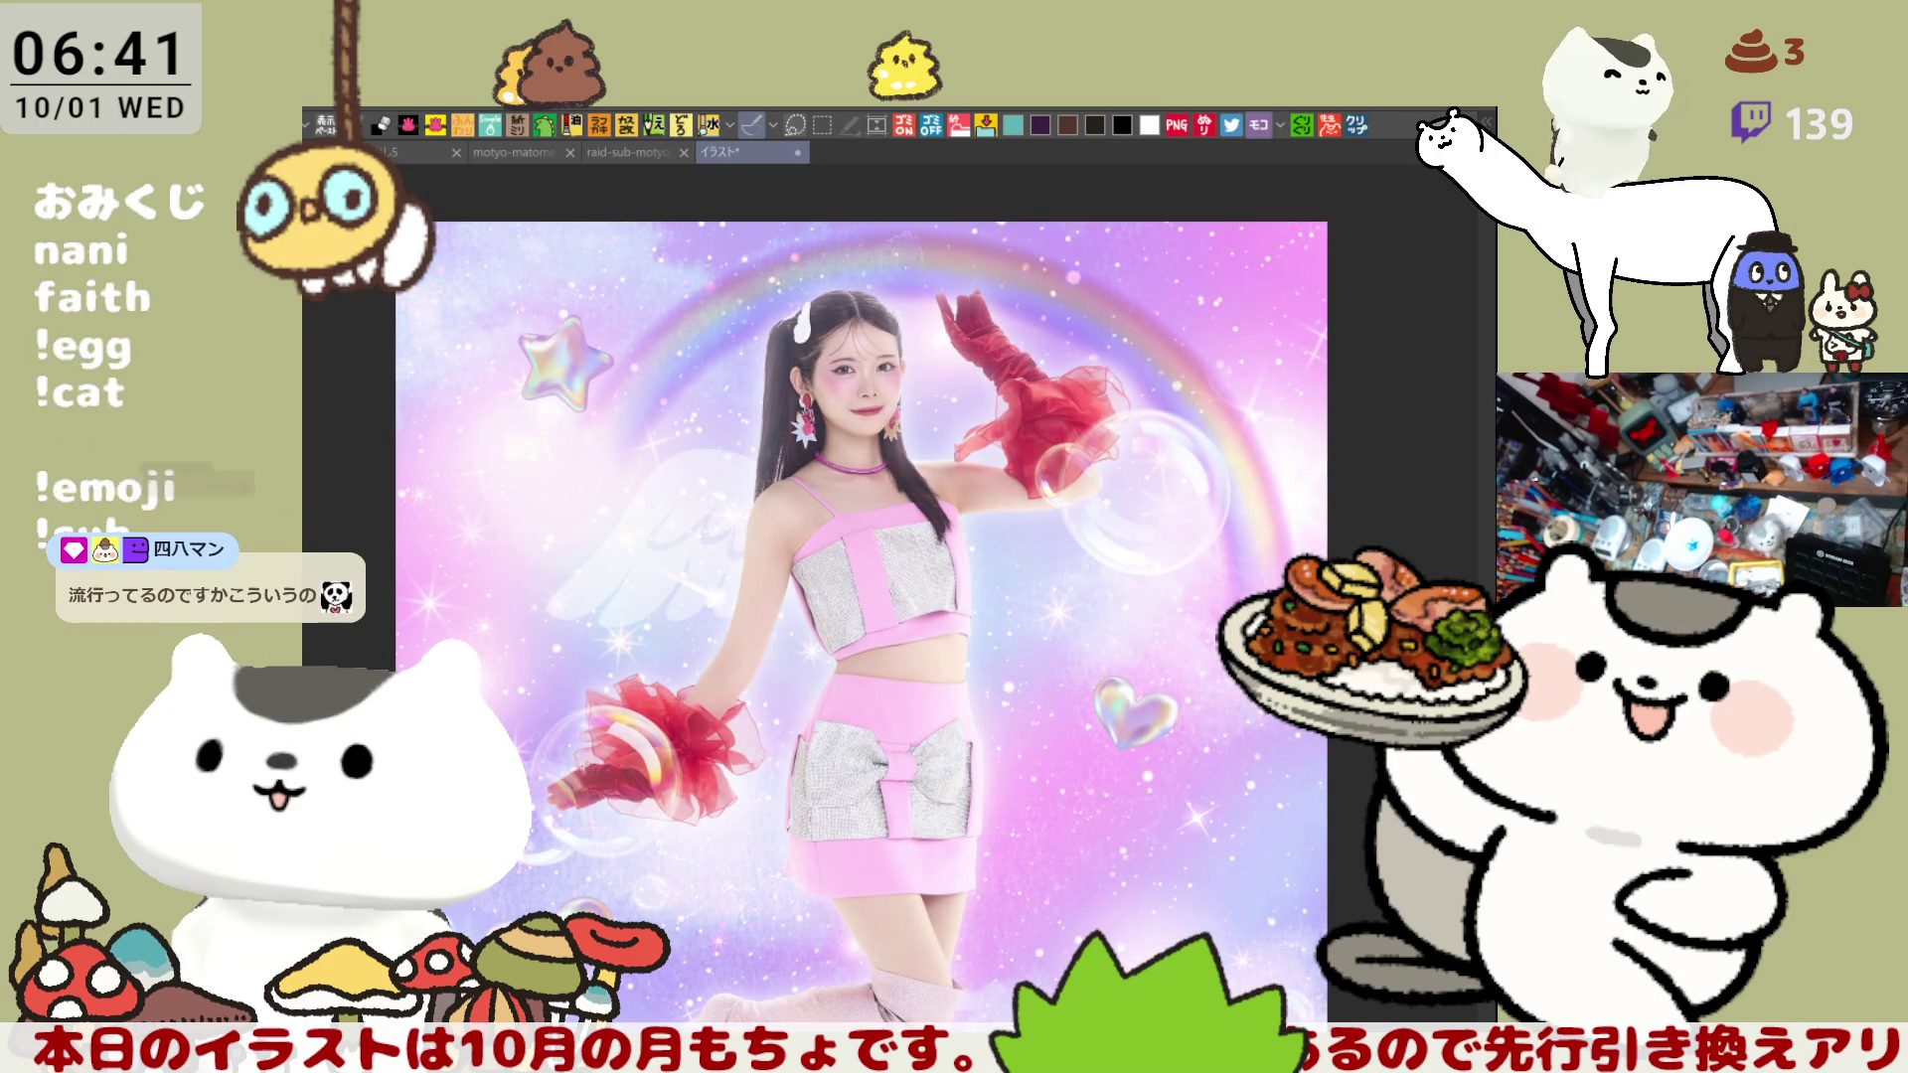
pyautogui.hotkey('ctrl', 'z')
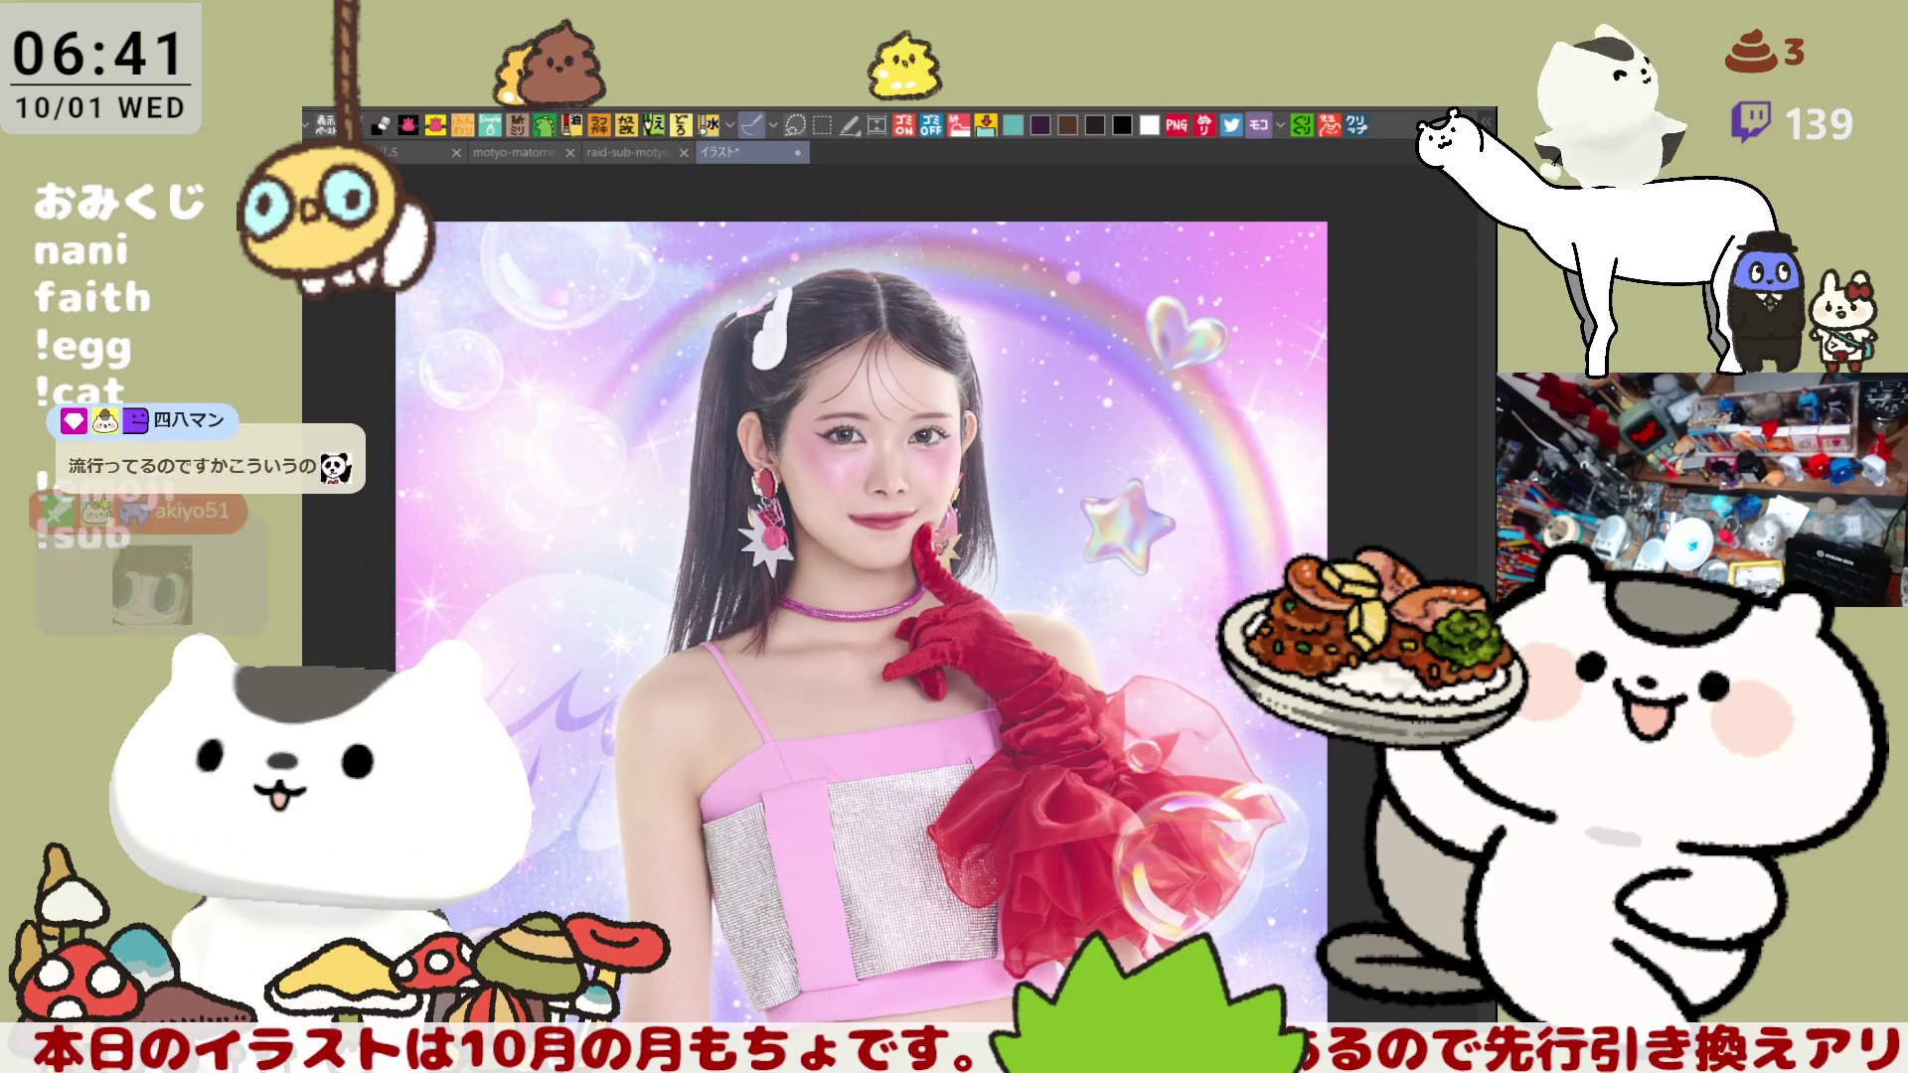
pyautogui.hotkey('ctrl', 'y')
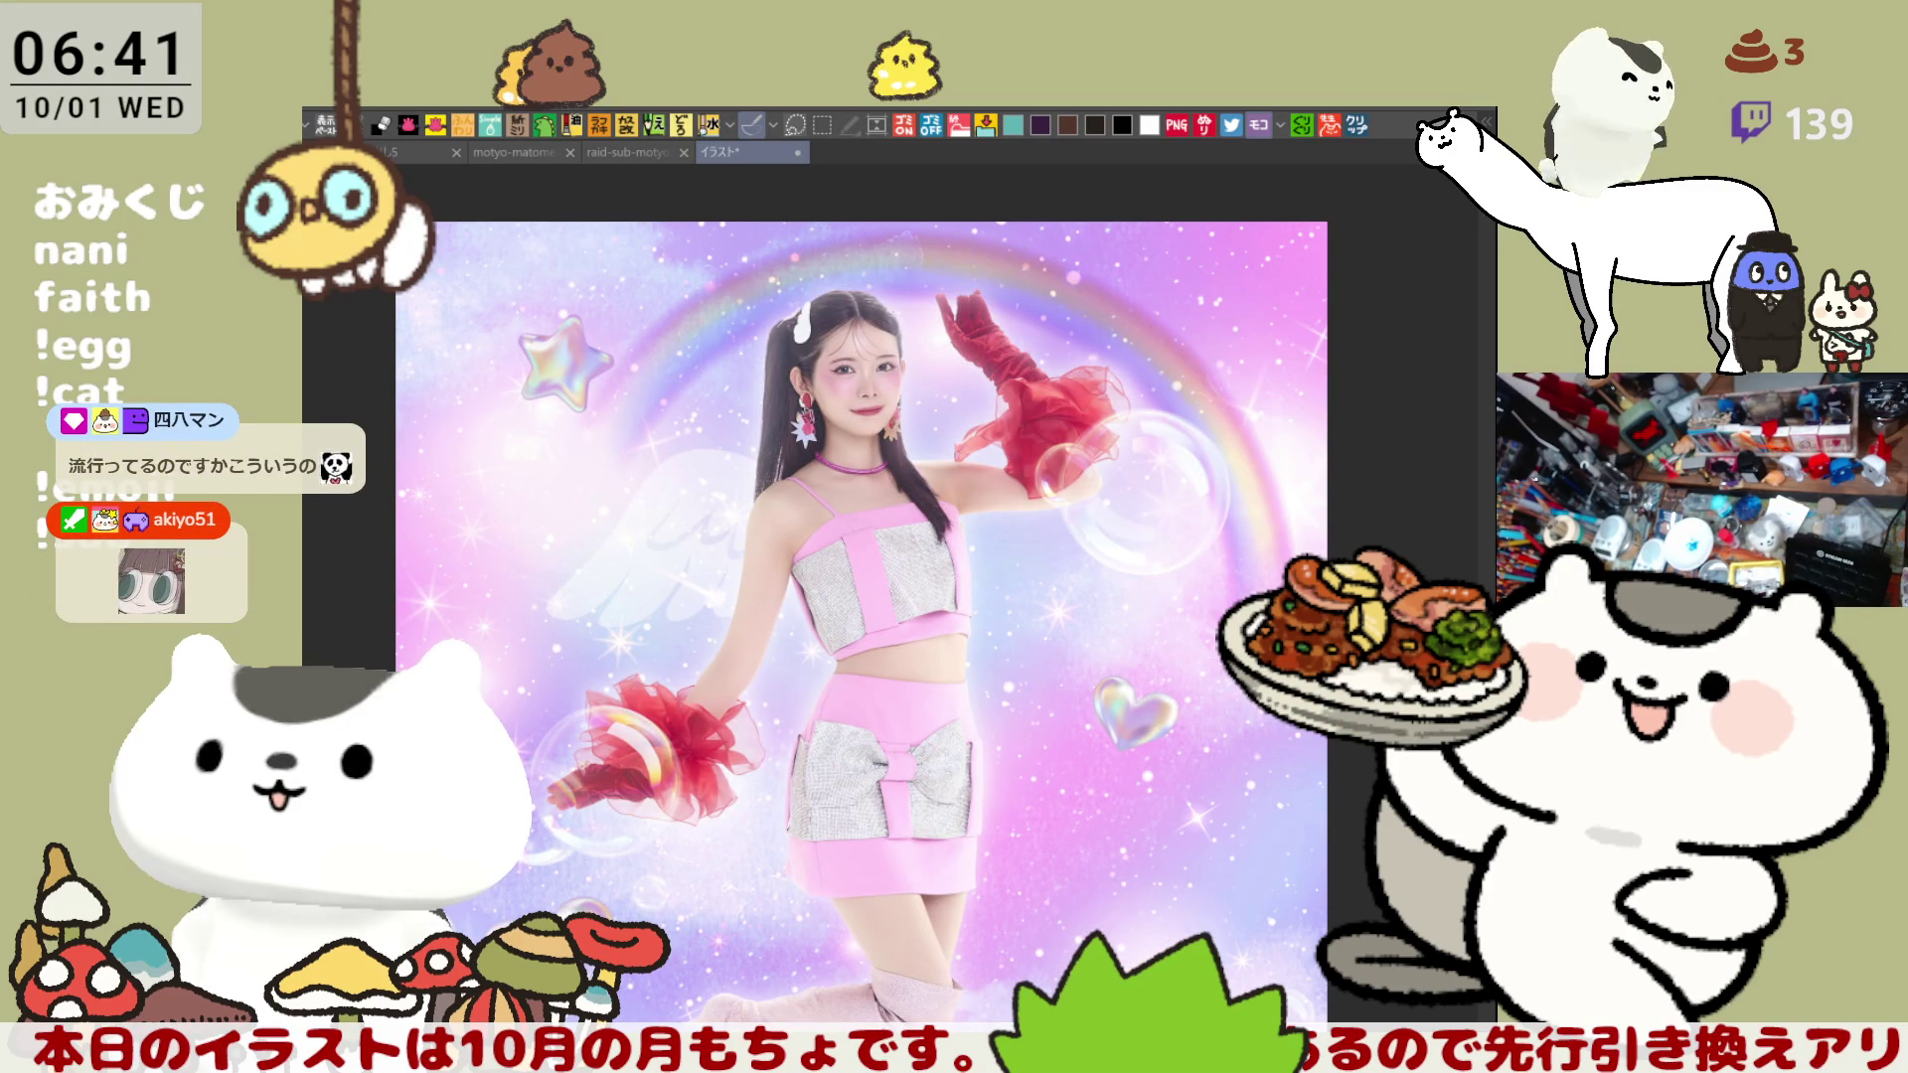
pyautogui.scroll(1, 1244, 723)
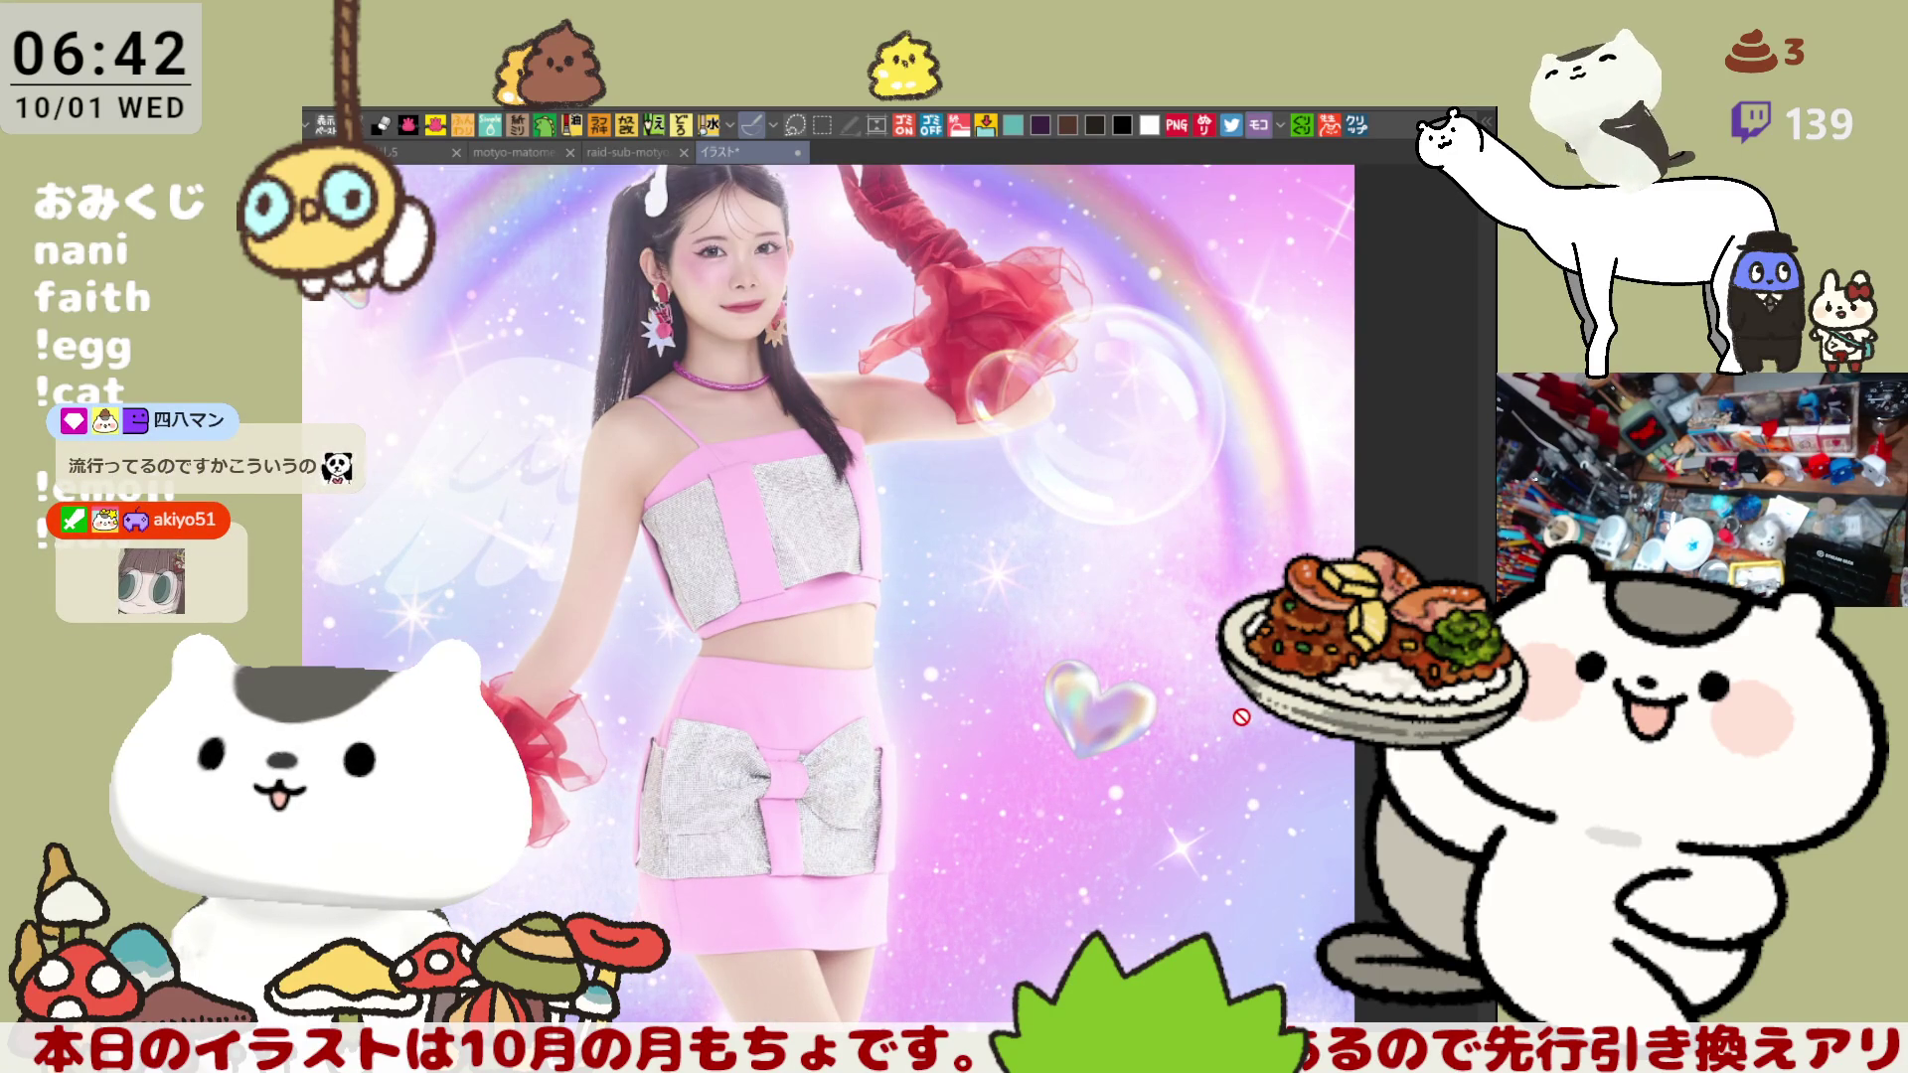
pyautogui.scroll(-3, 1241, 716)
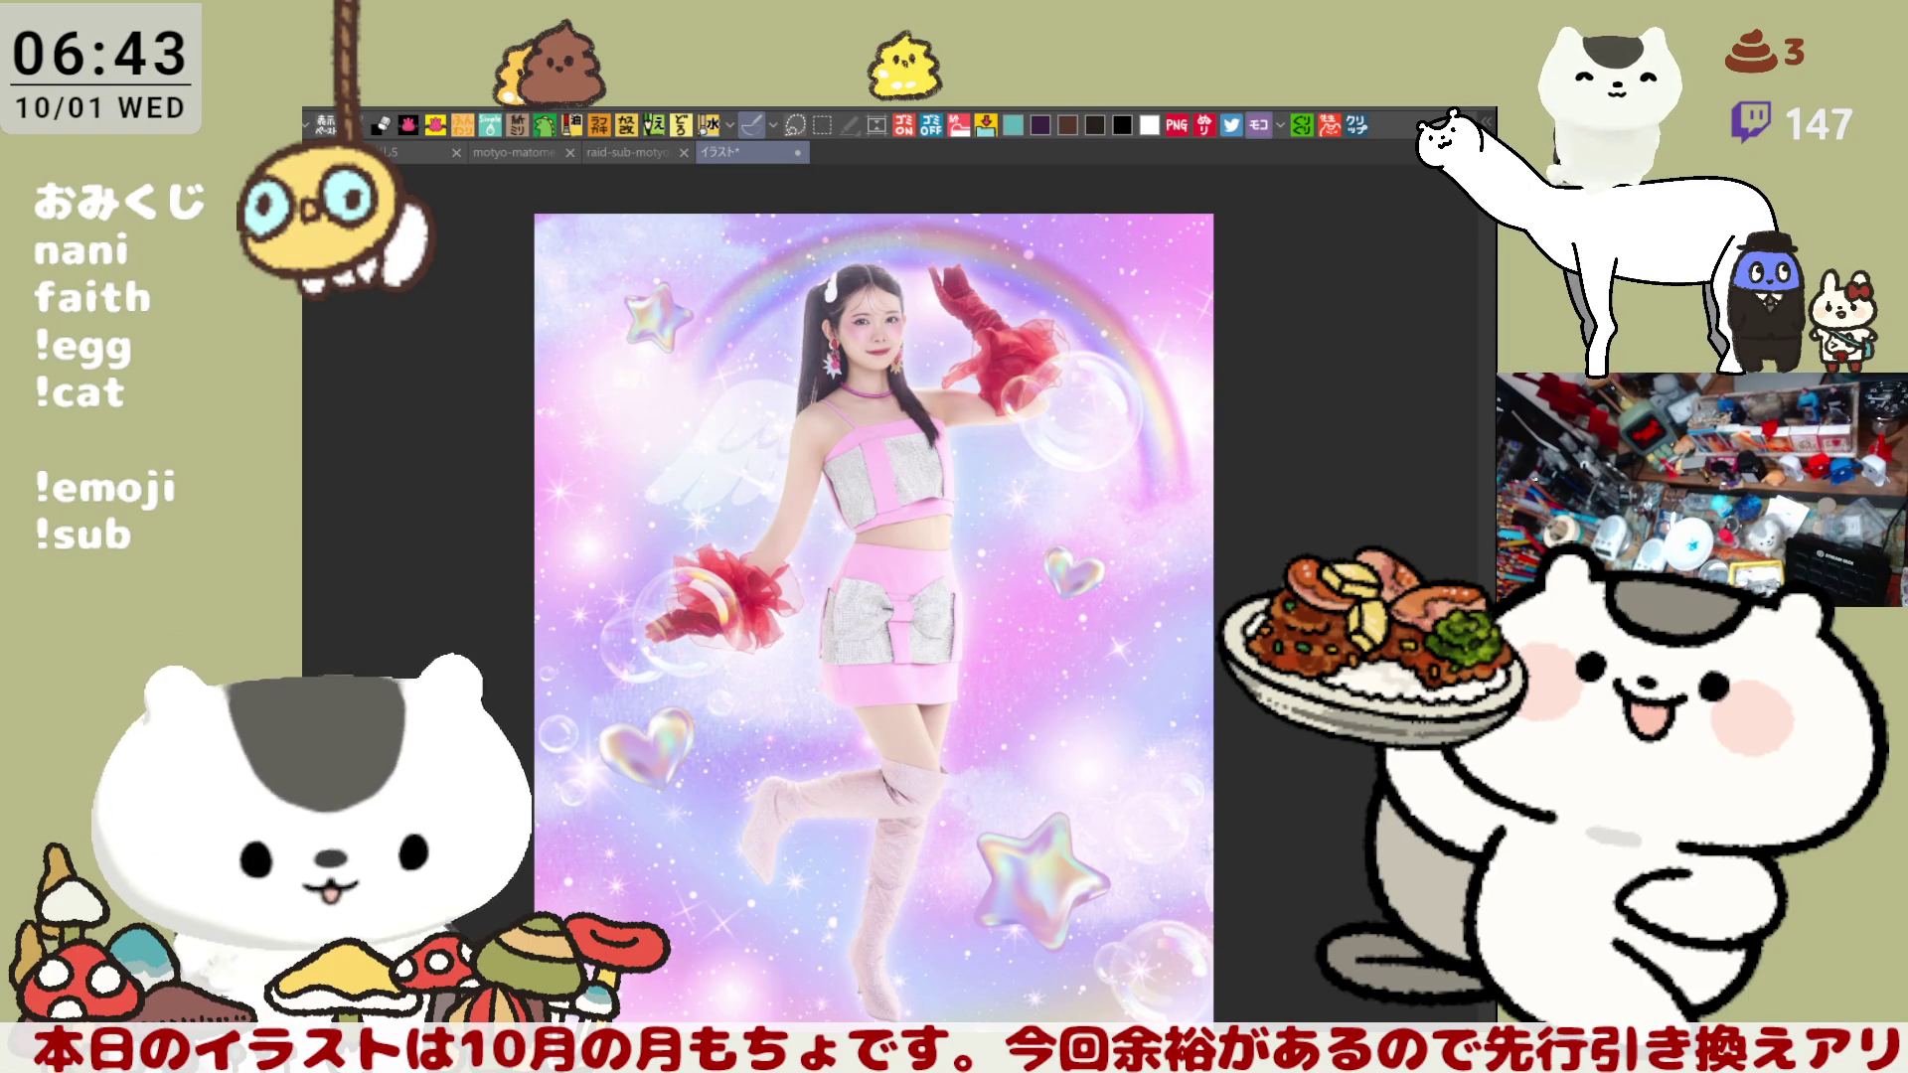
pyautogui.hotkey('ctrl', 'v')
# - Zoom and pan to frame the red-dress and pink-outfit reference photos side by side
pyautogui.scroll(3, 944, 616)
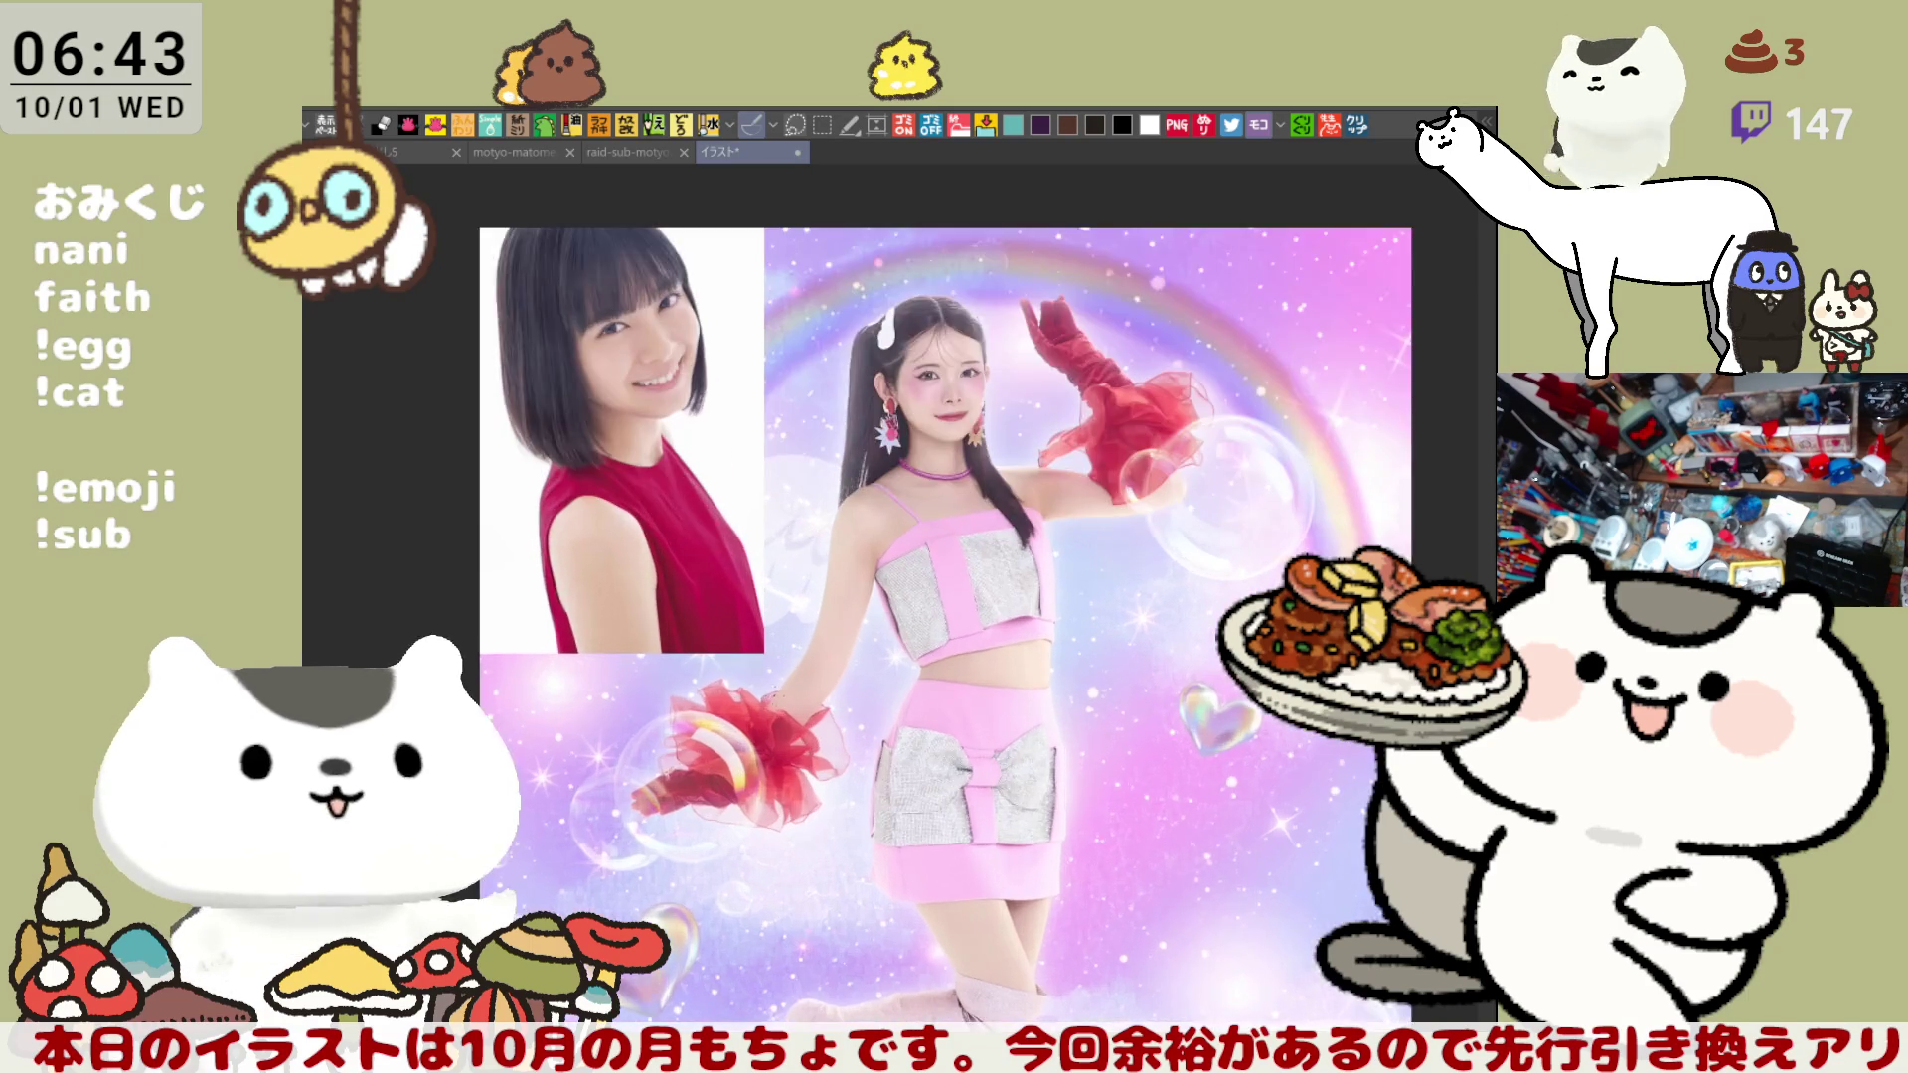
pyautogui.scroll(2, 785, 407)
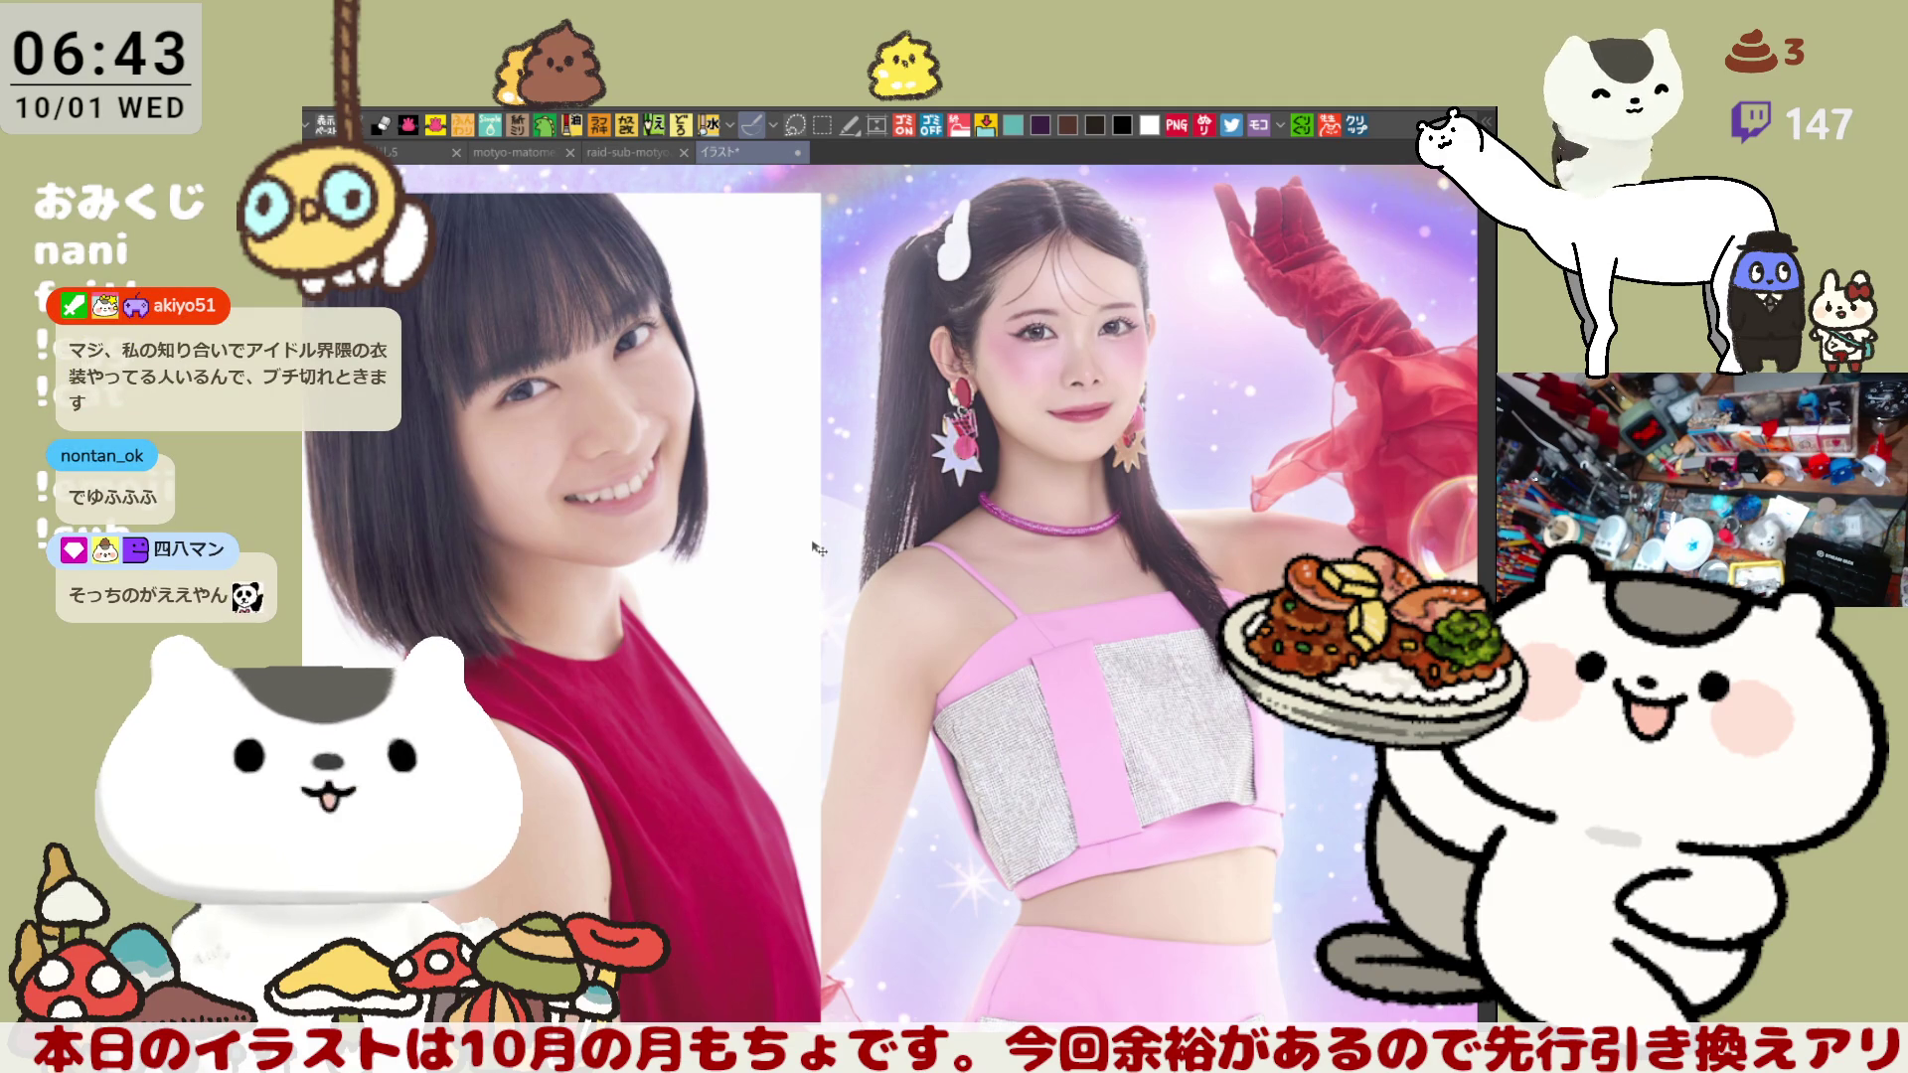
pyautogui.scroll(-1, 817, 547)
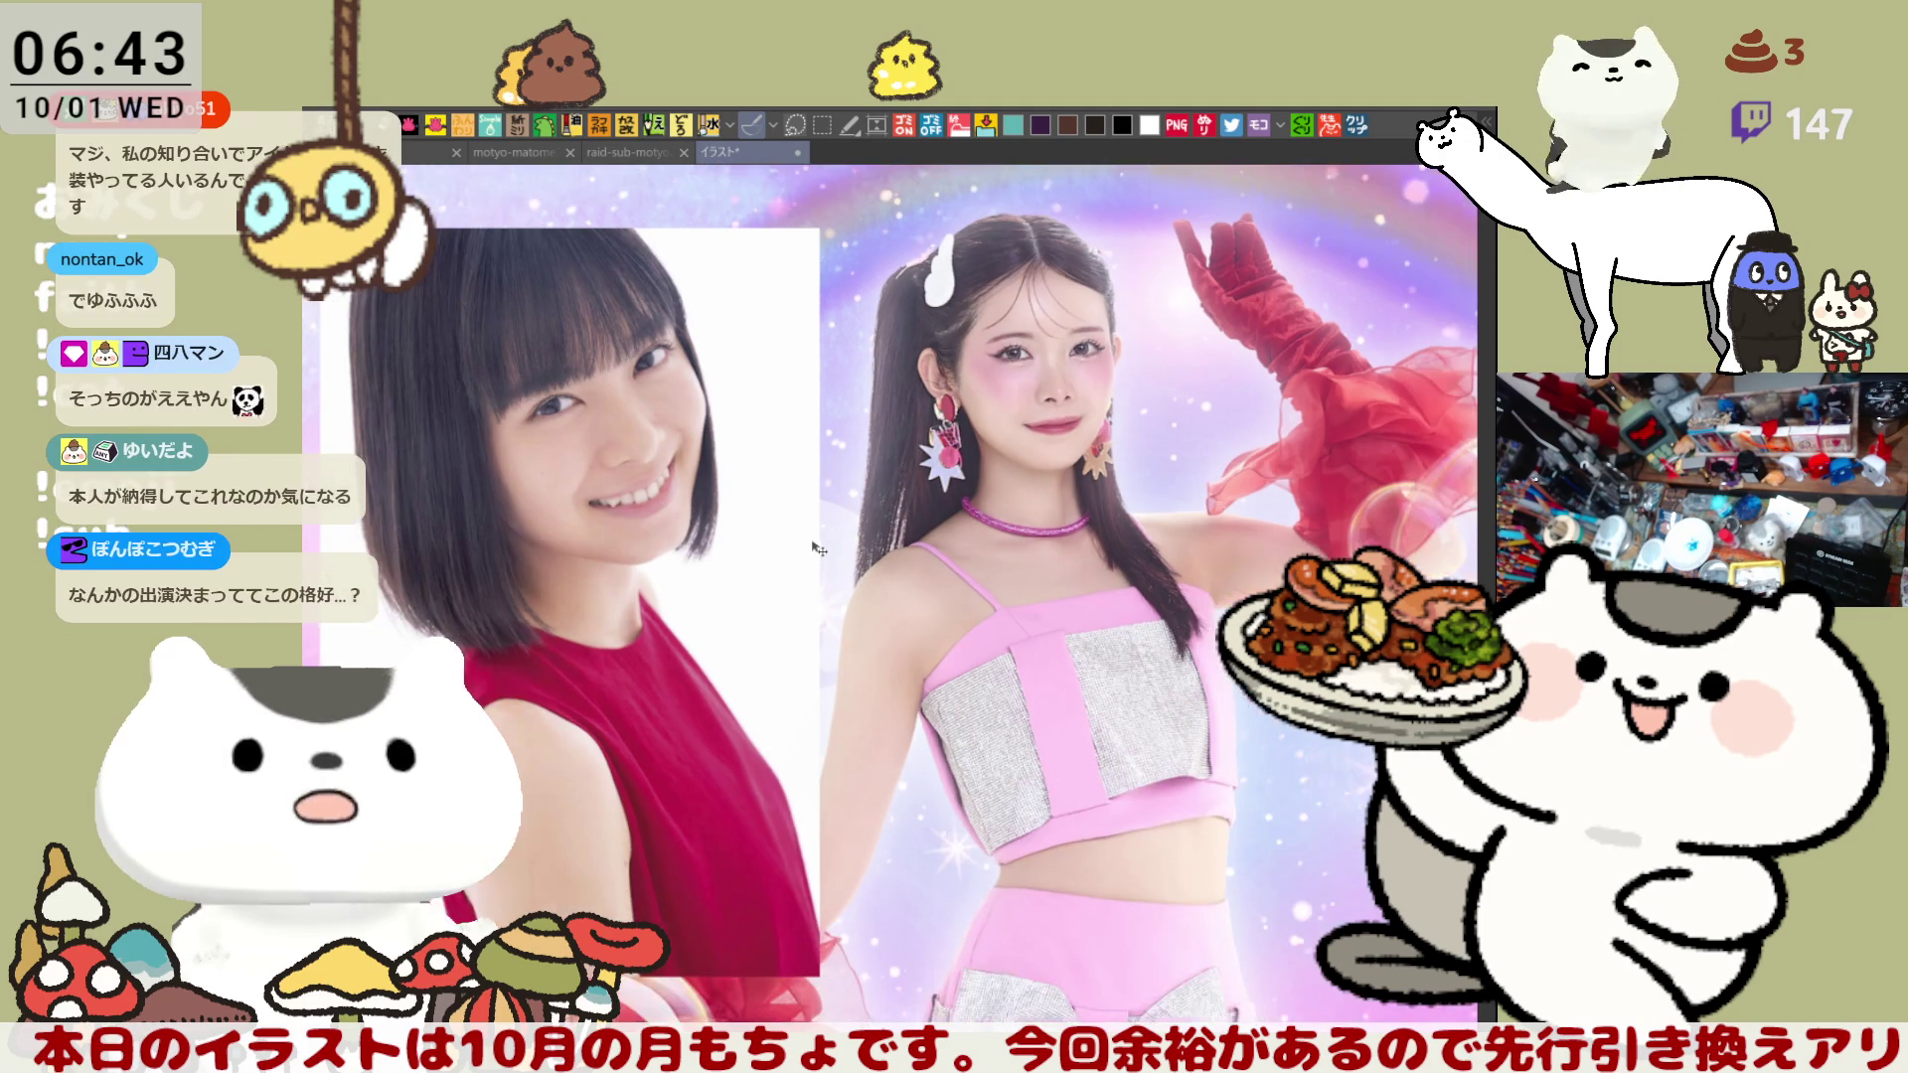
pyautogui.moveTo(825, 546); pyautogui.dragTo(916, 512)
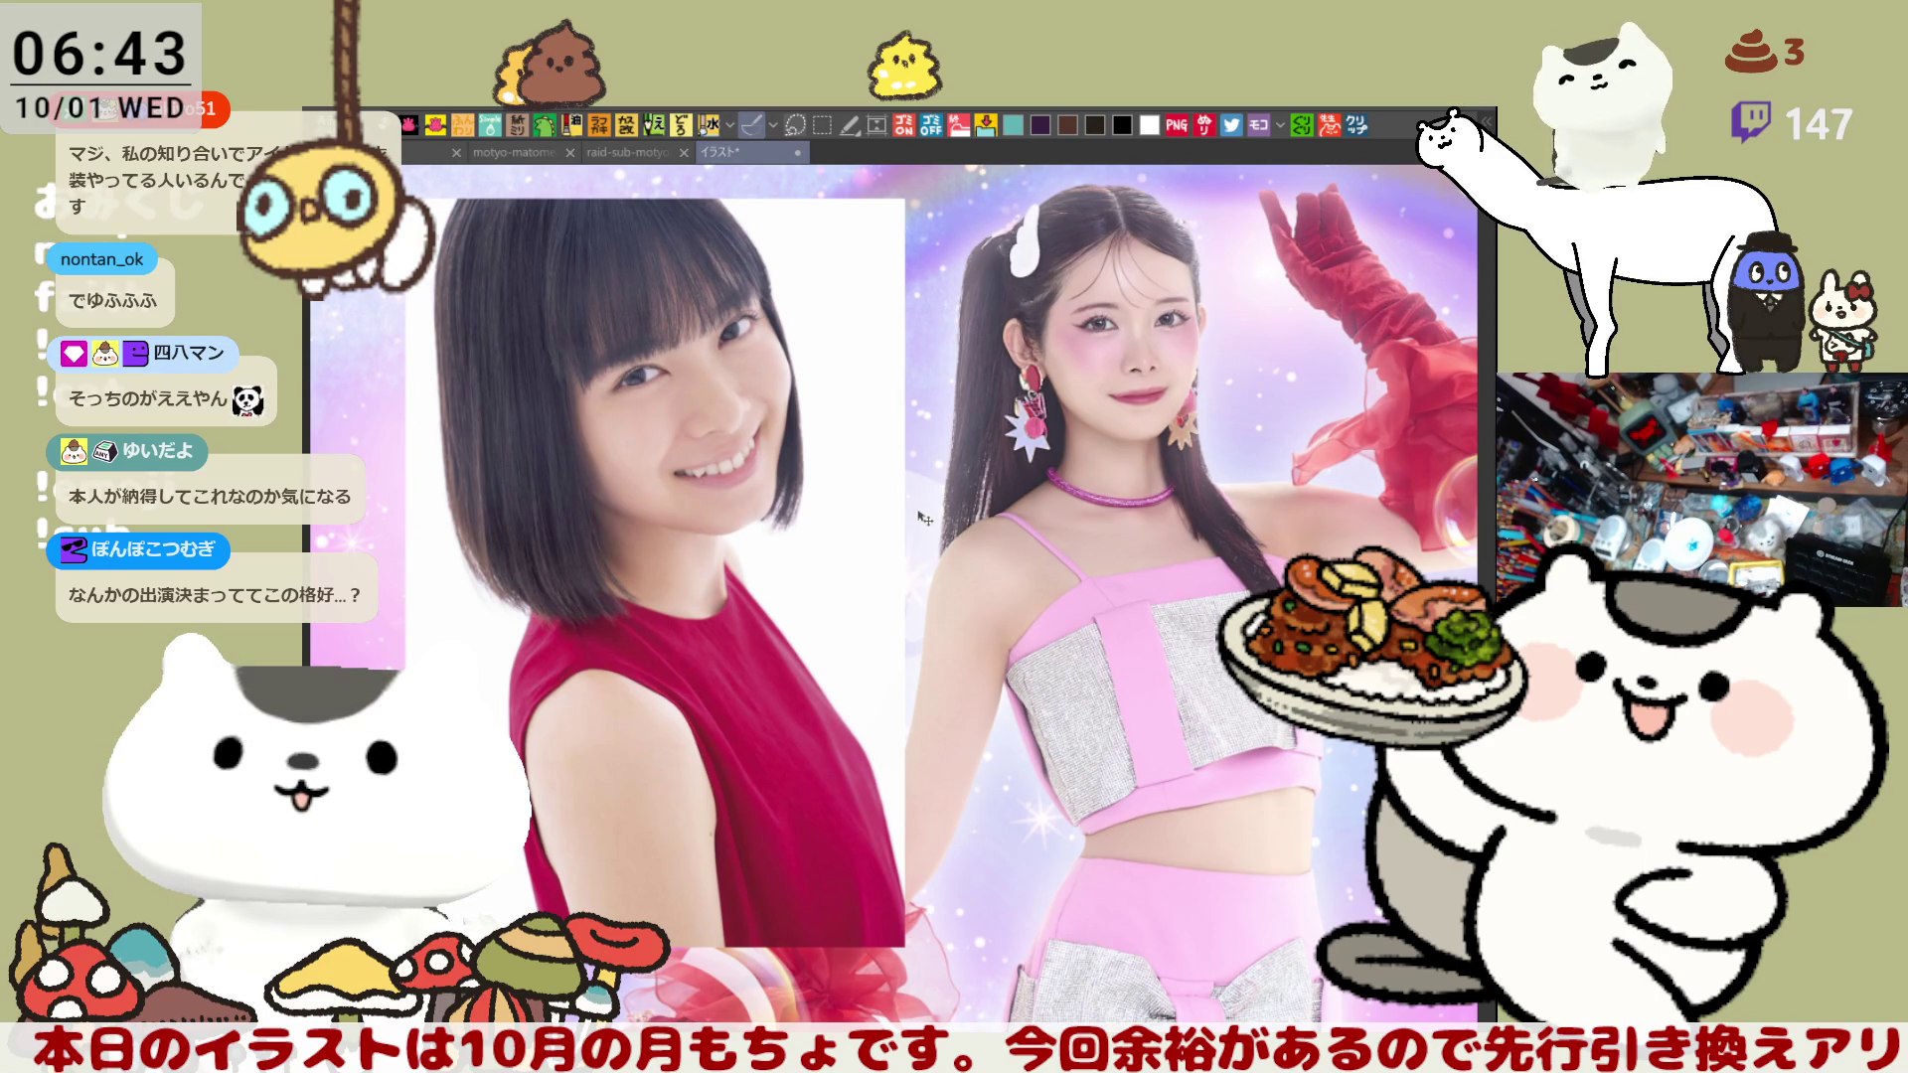
pyautogui.moveTo(975, 473); pyautogui.dragTo(939, 509)
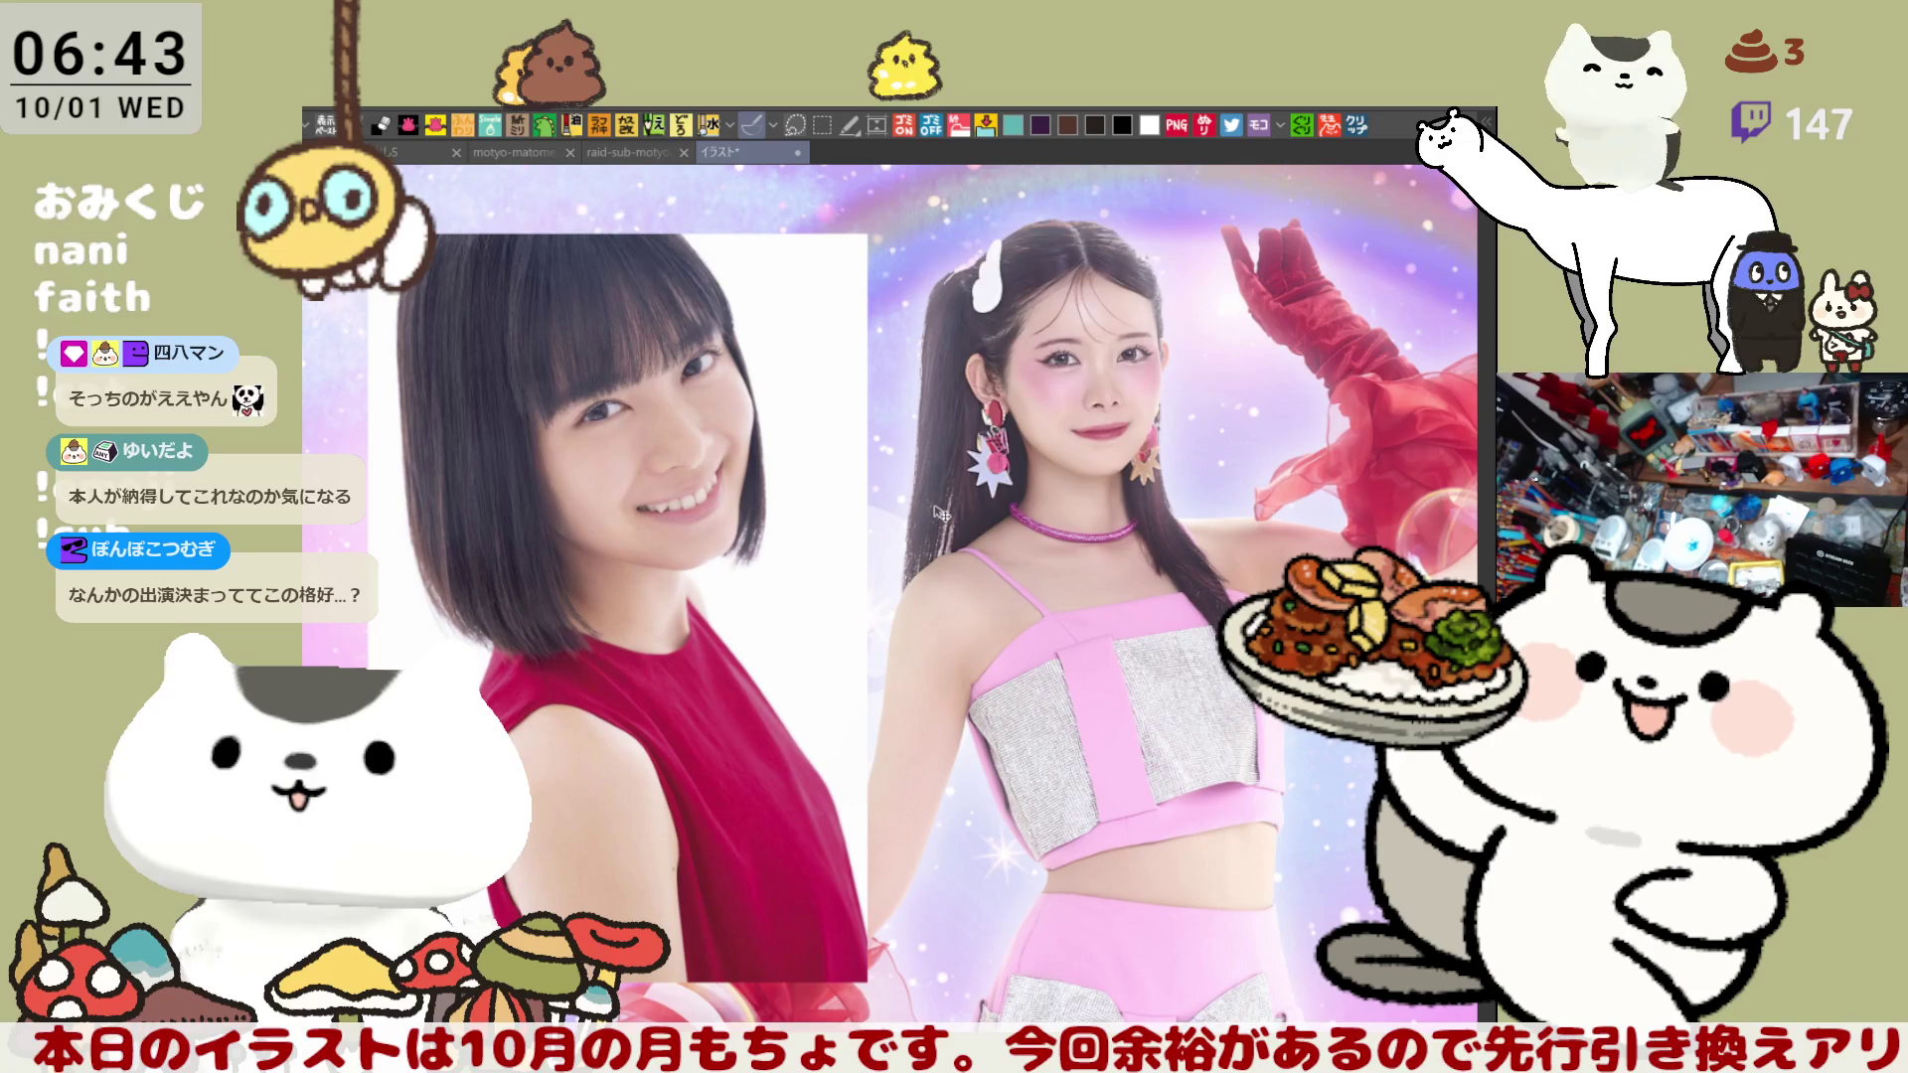
pyautogui.scroll(2, 1010, 425)
pyautogui.scroll(-1, 1009, 422)
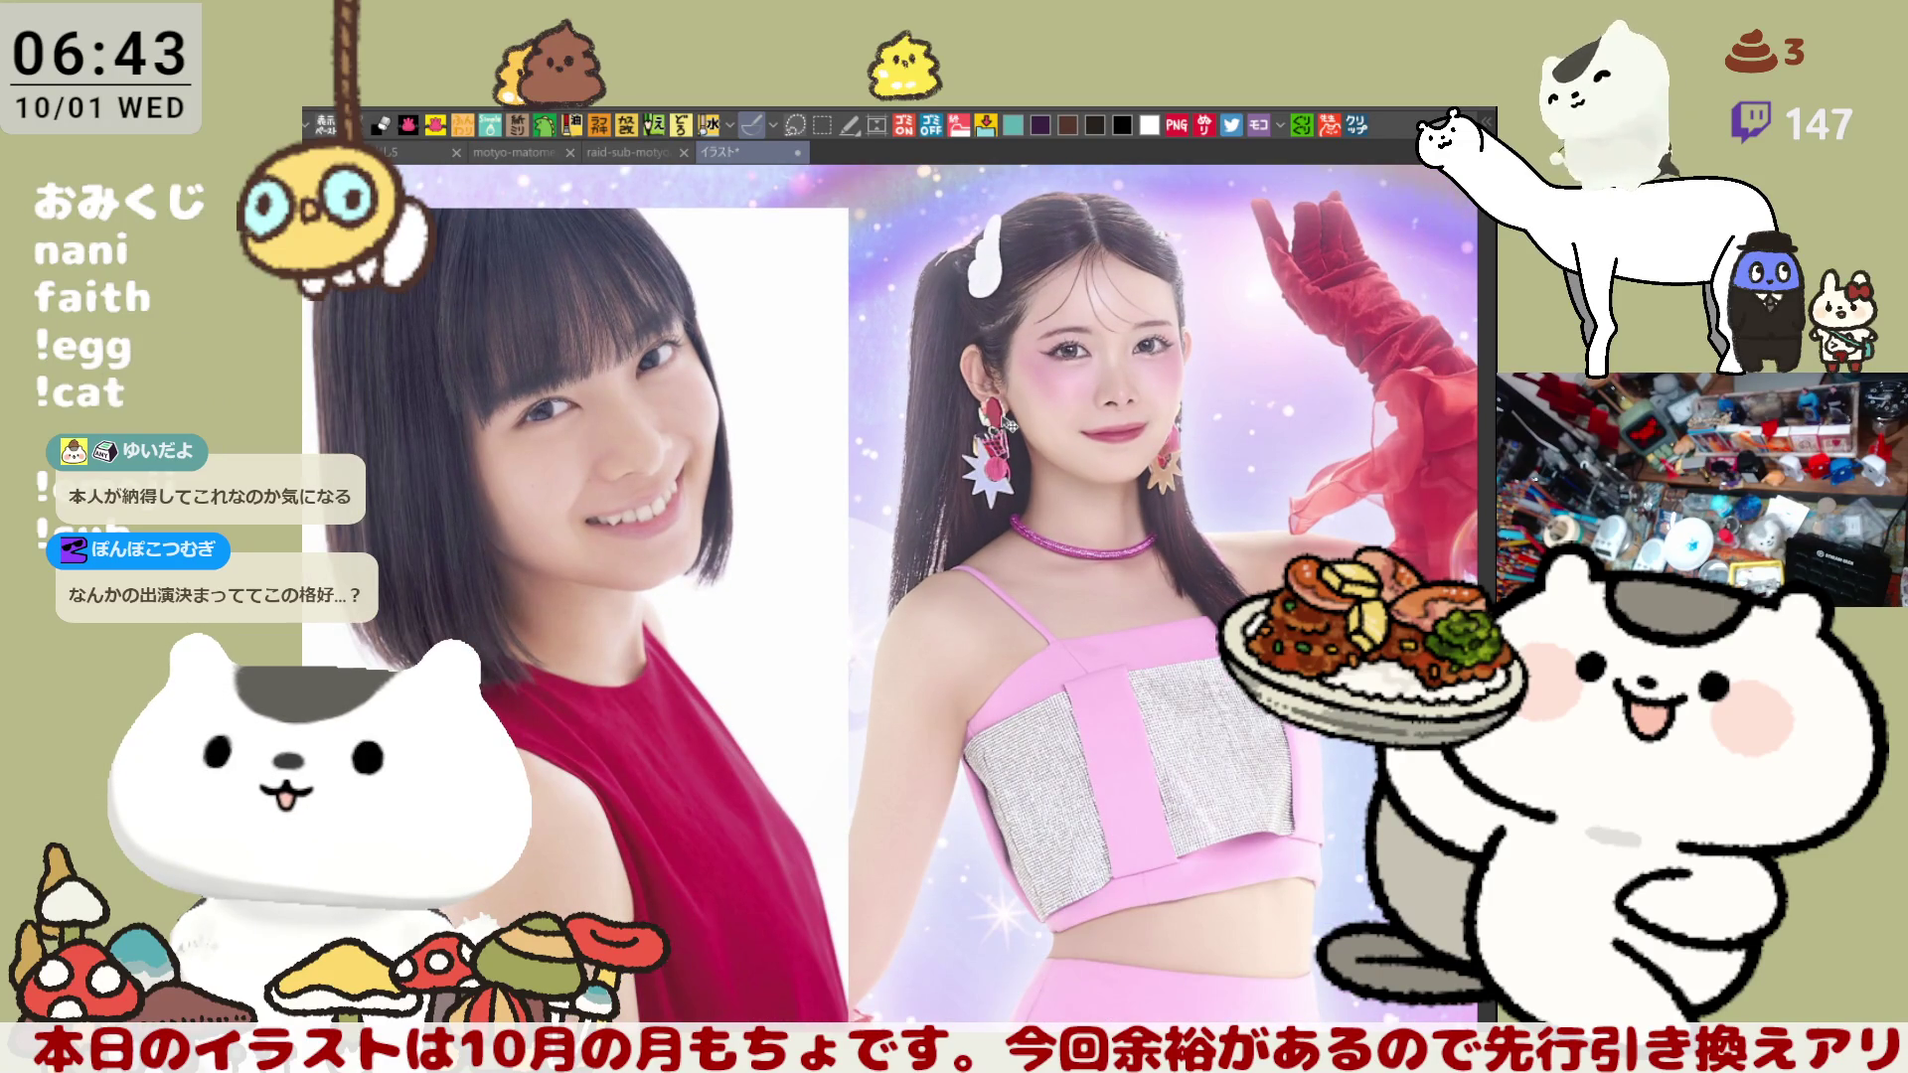
pyautogui.scroll(-1, 1010, 425)
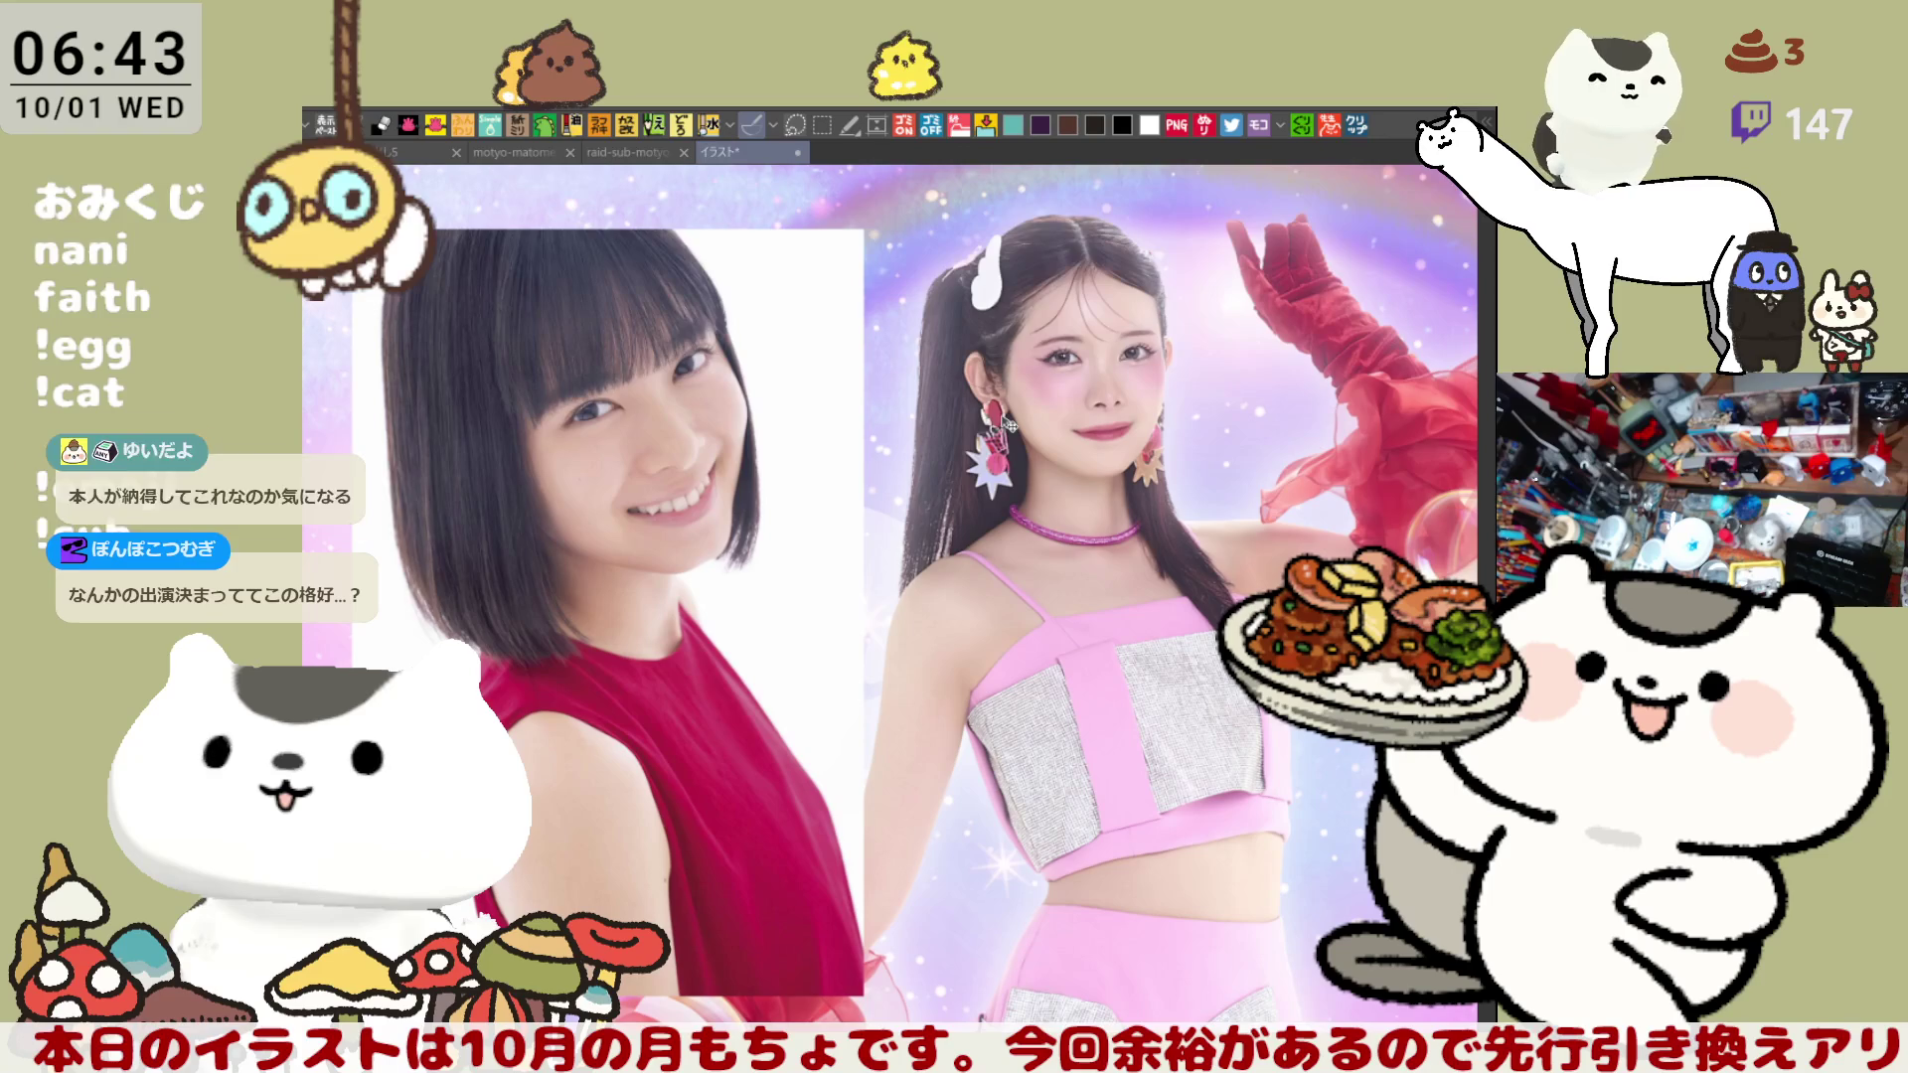
# - Zoom out until both photos are fully visible, then return to the Halloween avatar sheet
pyautogui.scroll(1, 693, 439)
pyautogui.scroll(1, 692, 439)
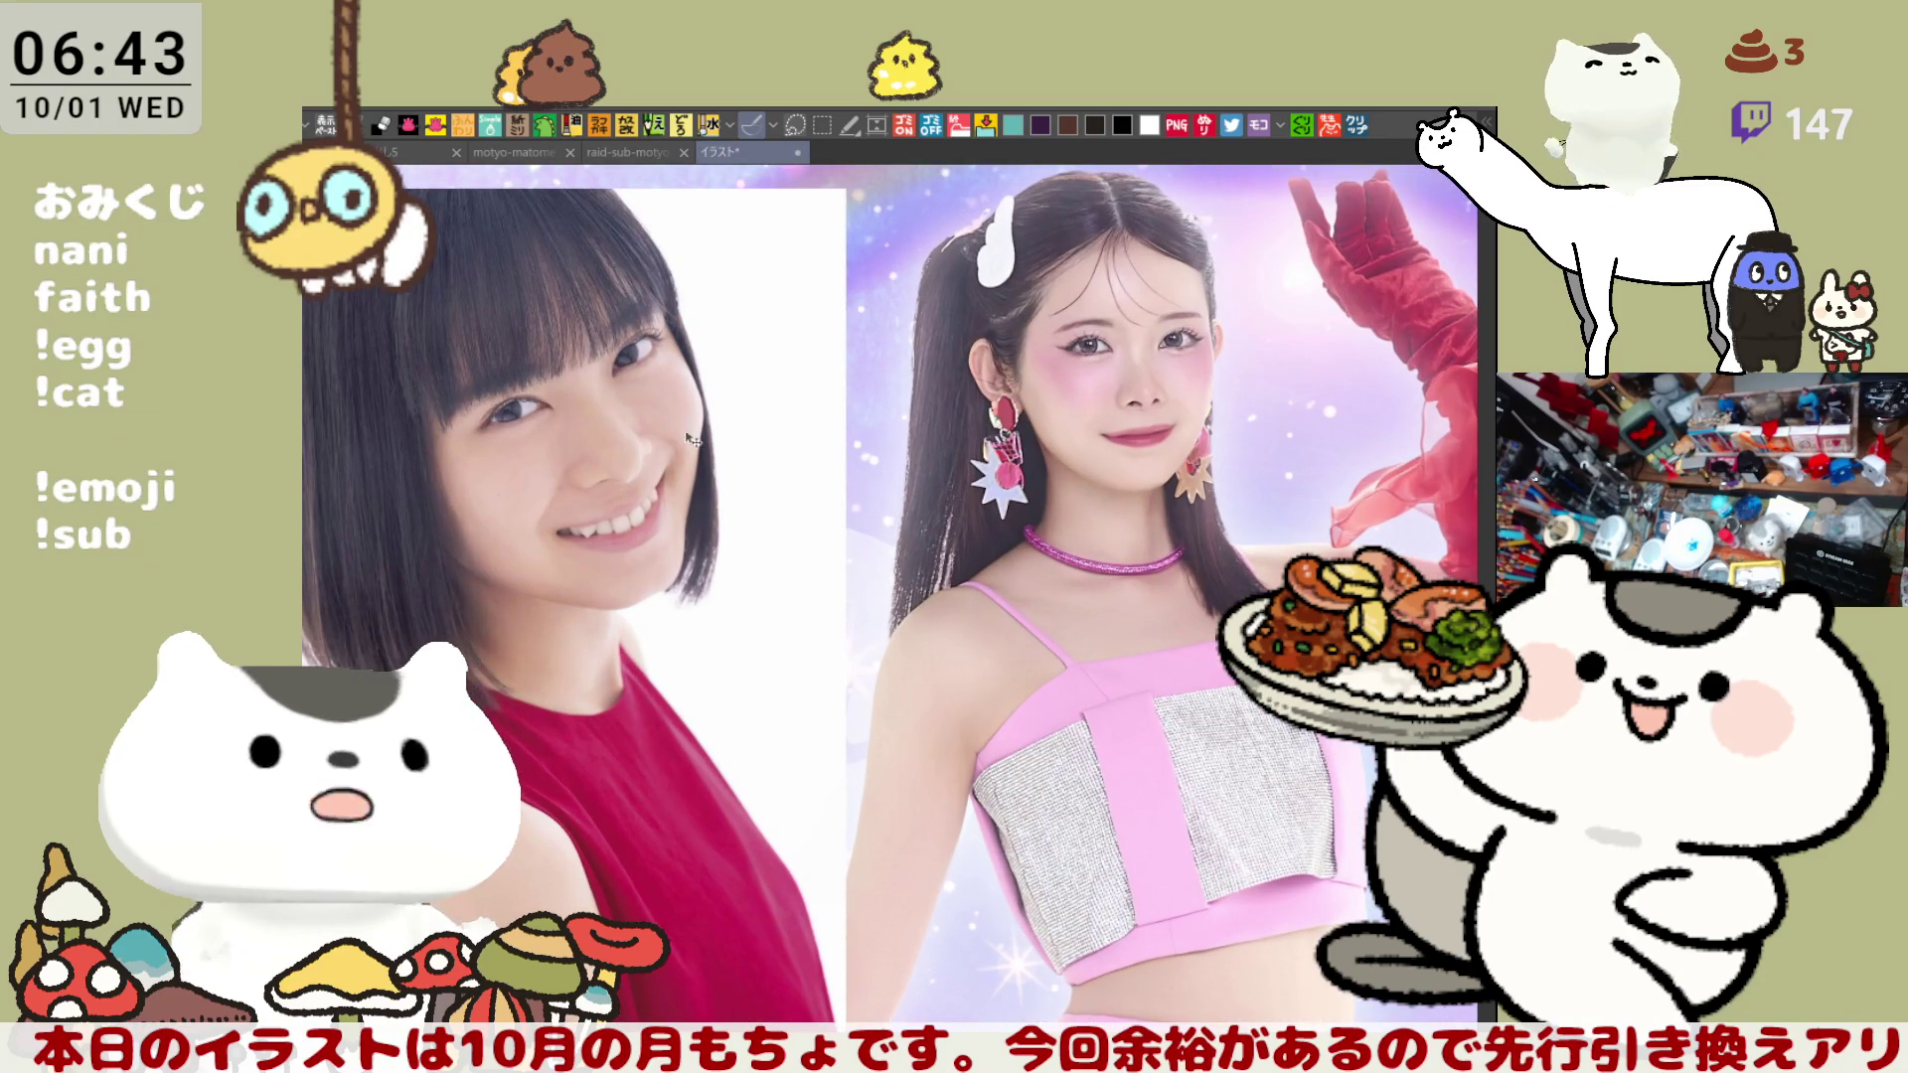
pyautogui.scroll(4, 693, 439)
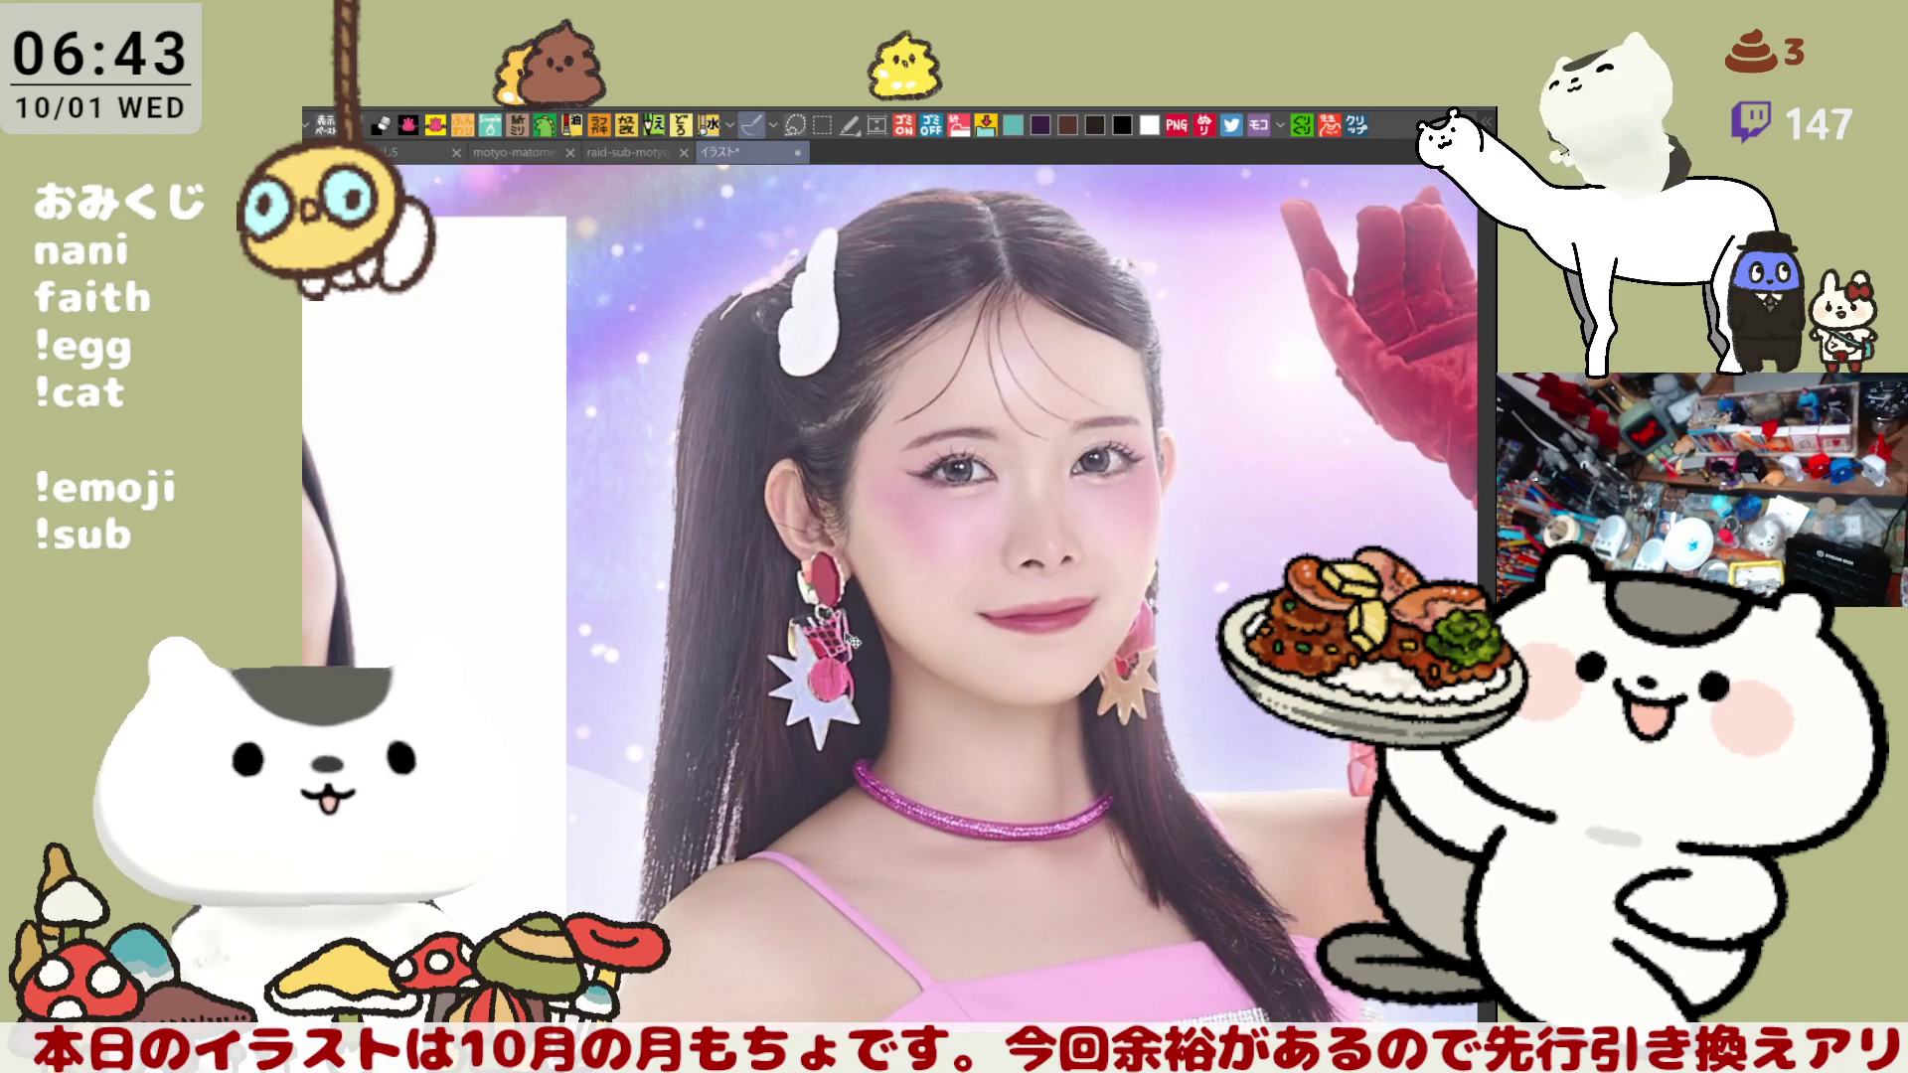
pyautogui.scroll(3, 849, 641)
pyautogui.scroll(1, 776, 647)
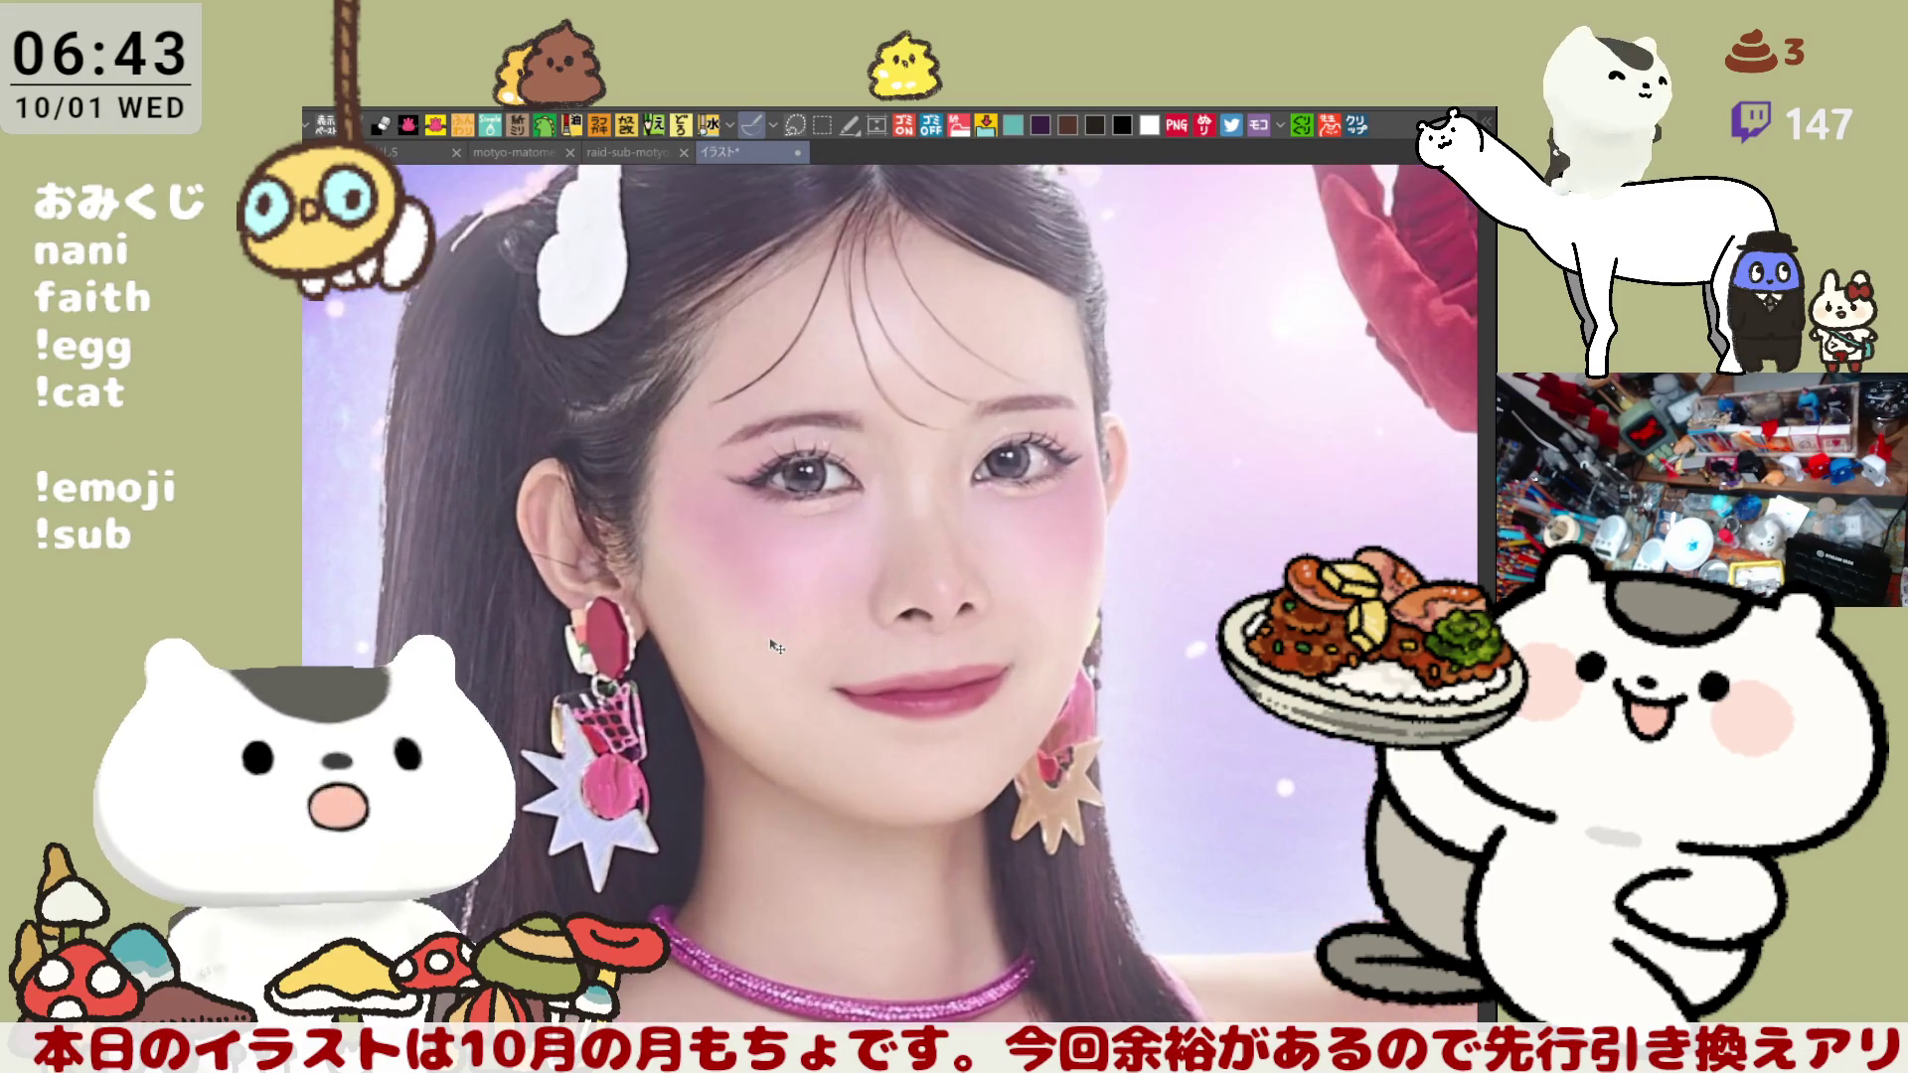
pyautogui.scroll(-5, 776, 647)
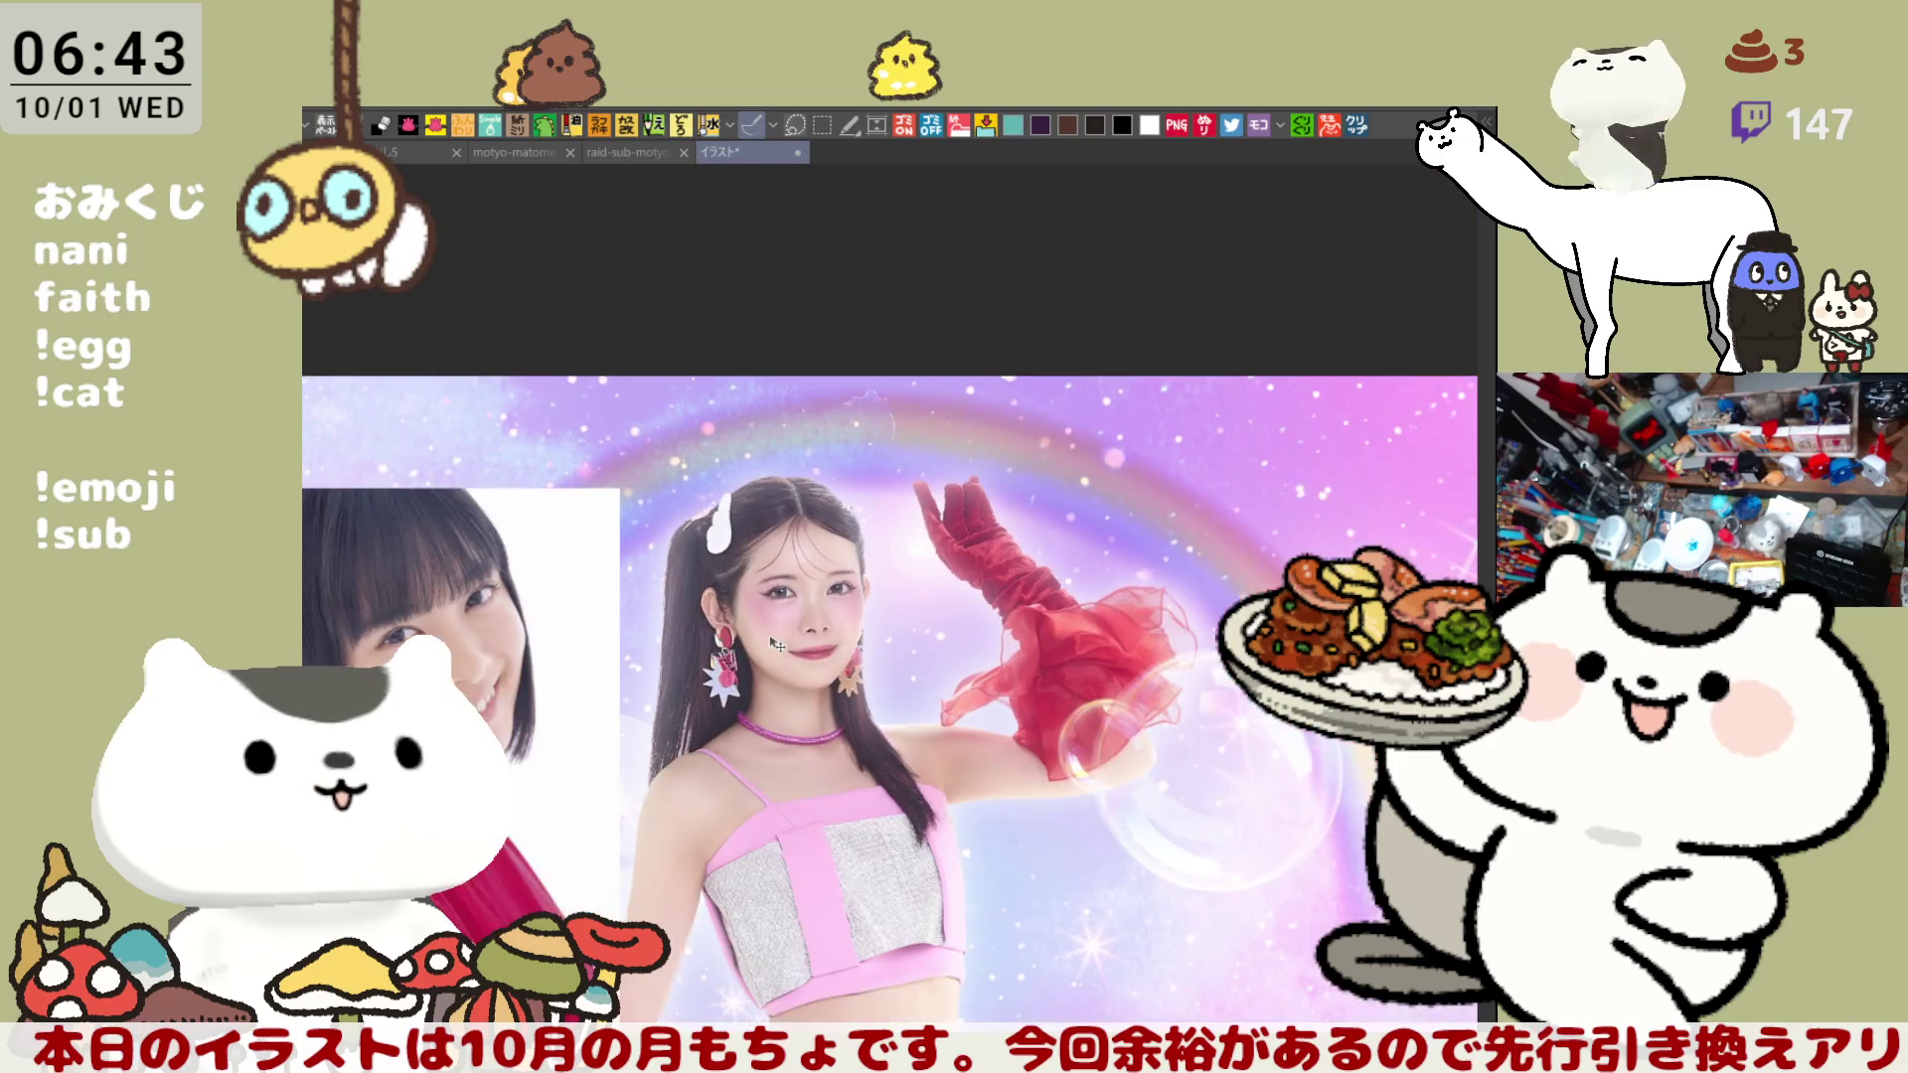
pyautogui.moveTo(776, 647); pyautogui.dragTo(955, 525)
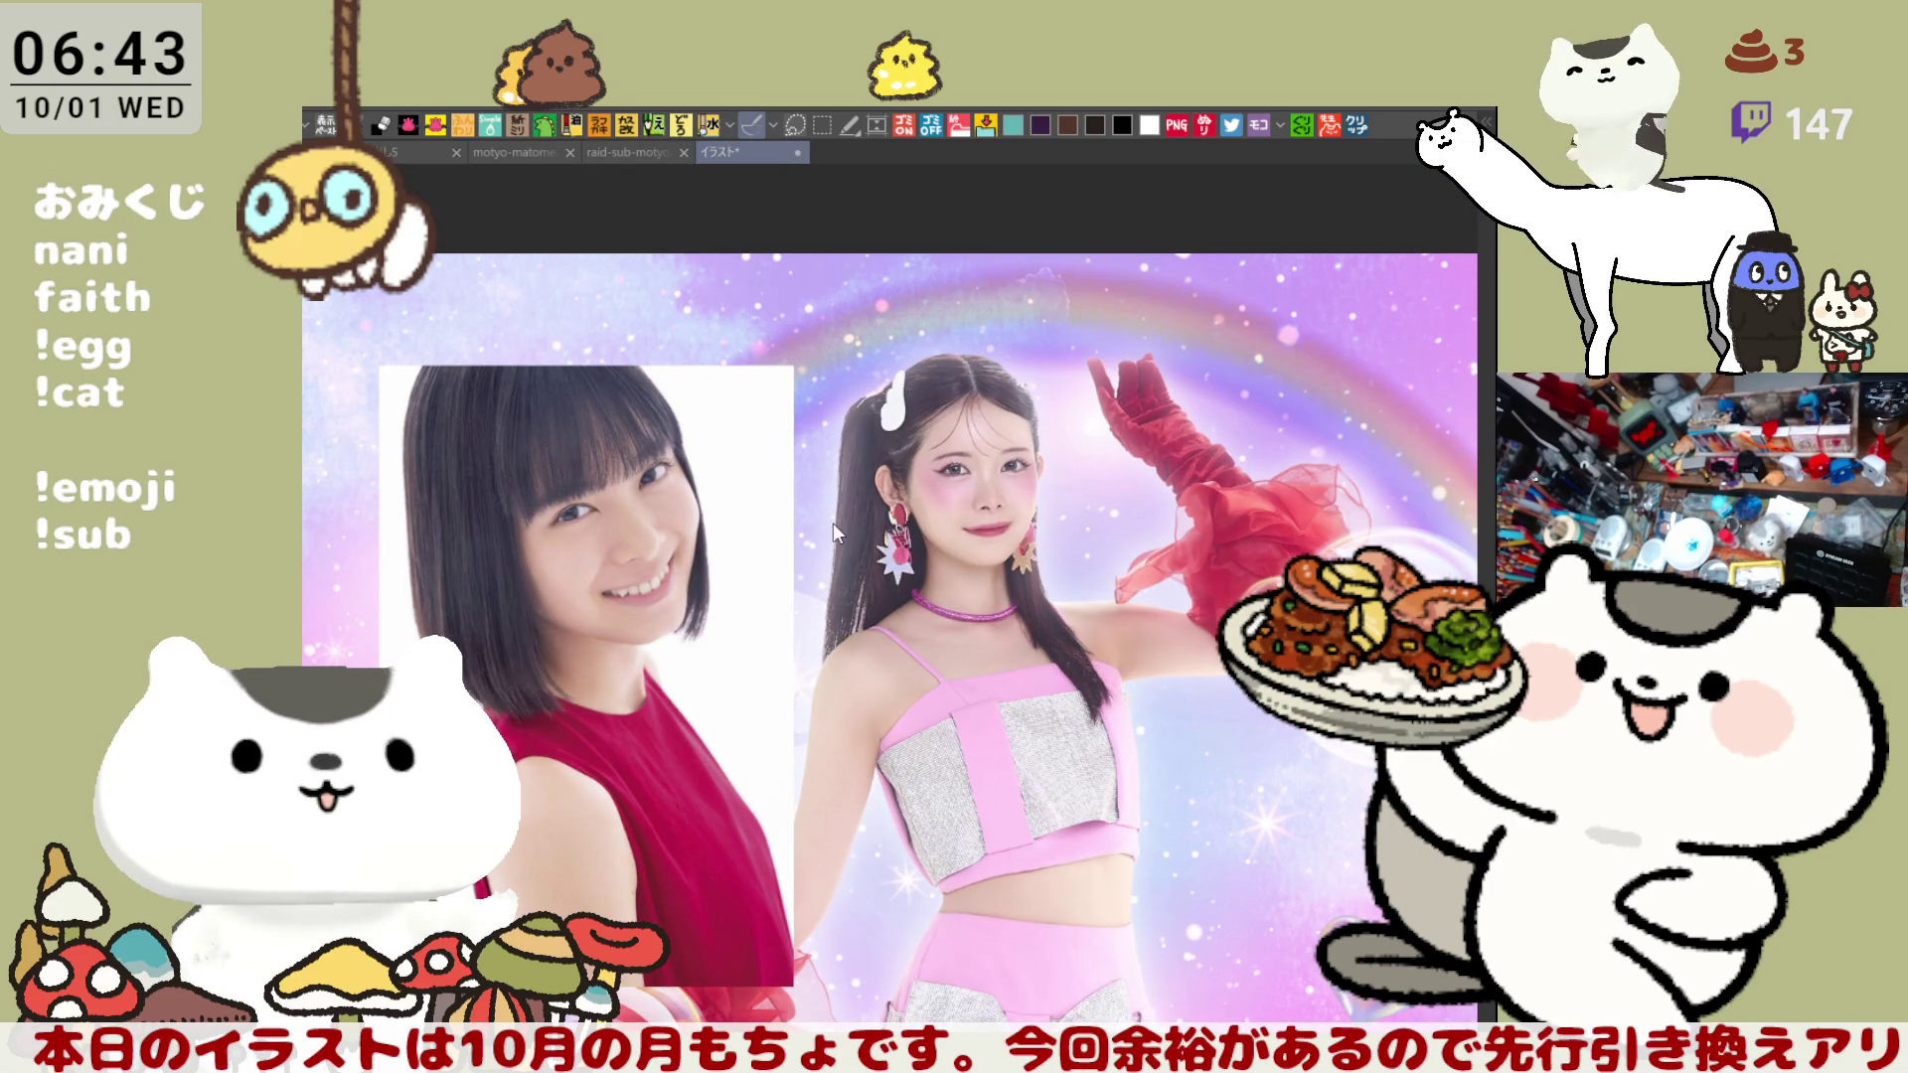
pyautogui.hotkey('ctrl', 'shift', 'Tab')
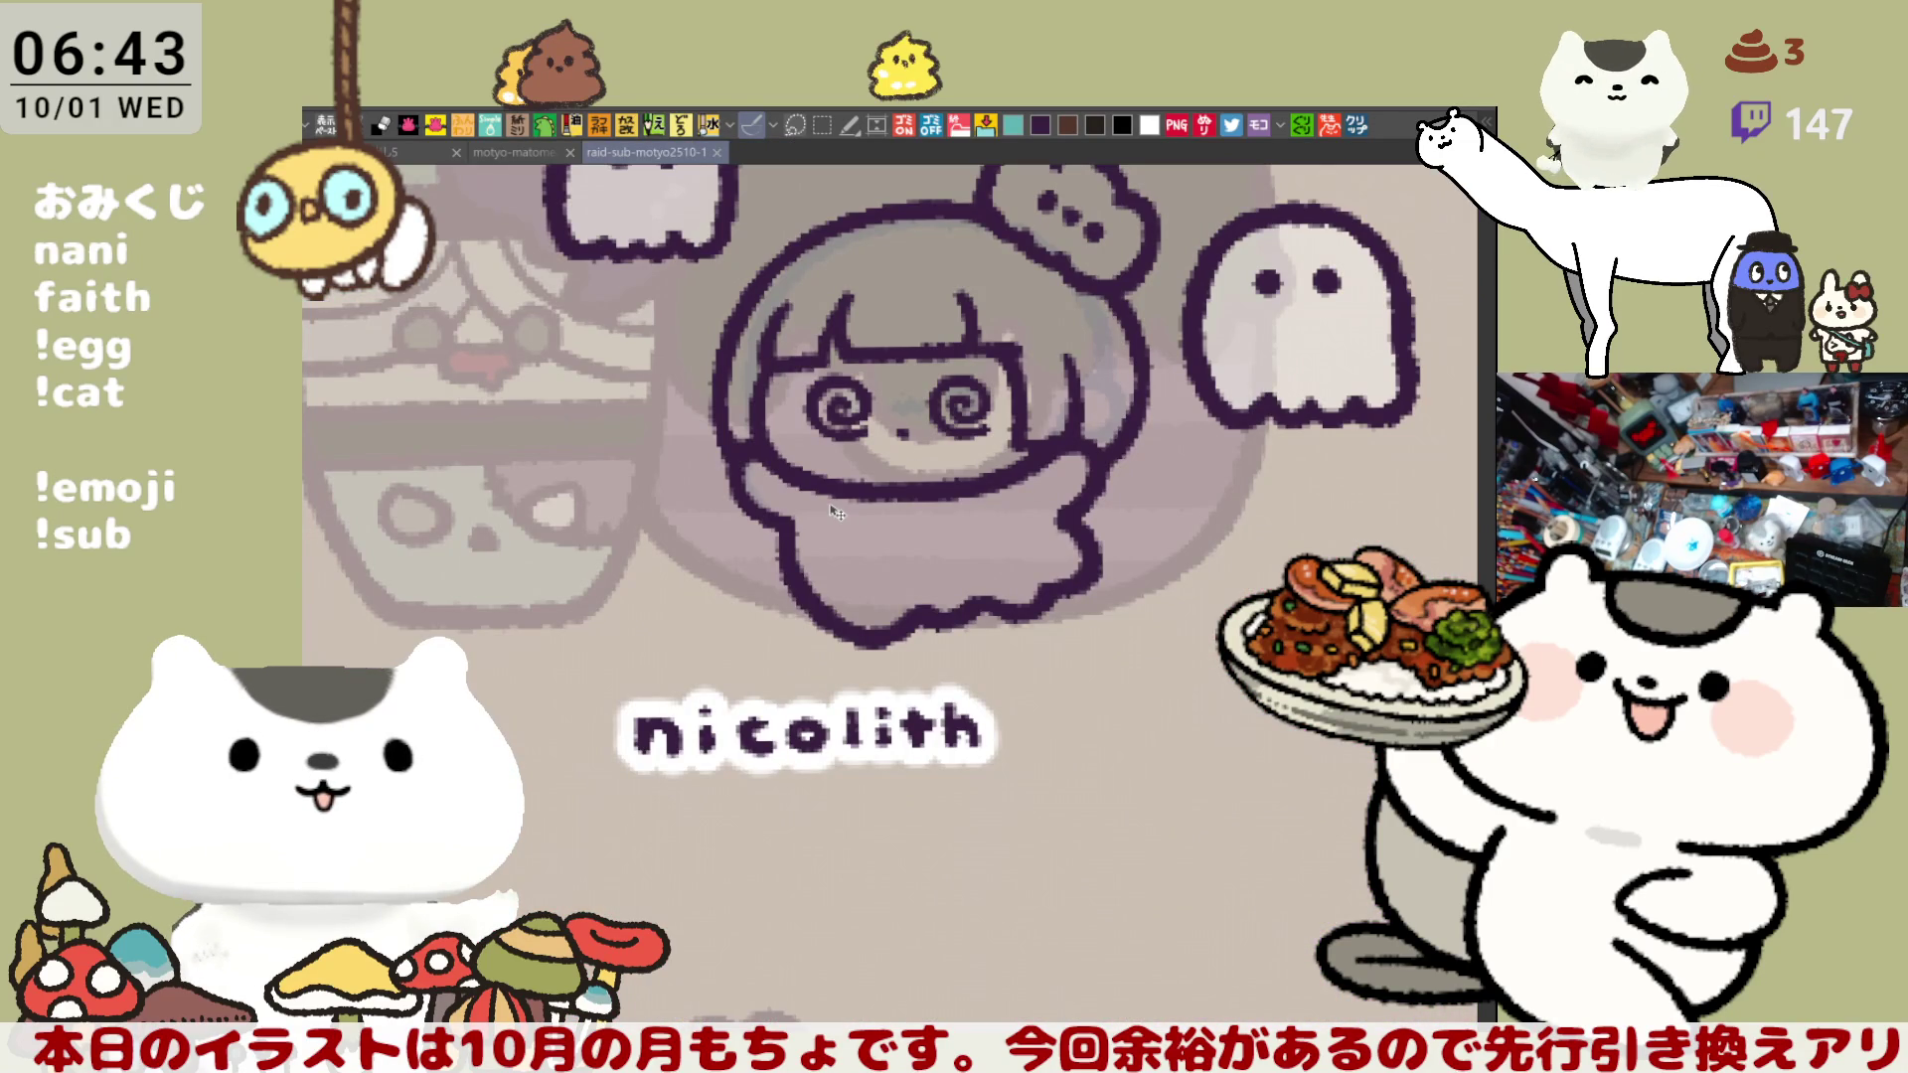
# - Redraw the left outline of the girl's head, checking it with a mirrored and rotated view
pyautogui.moveTo(833, 511); pyautogui.dragTo(1021, 674)
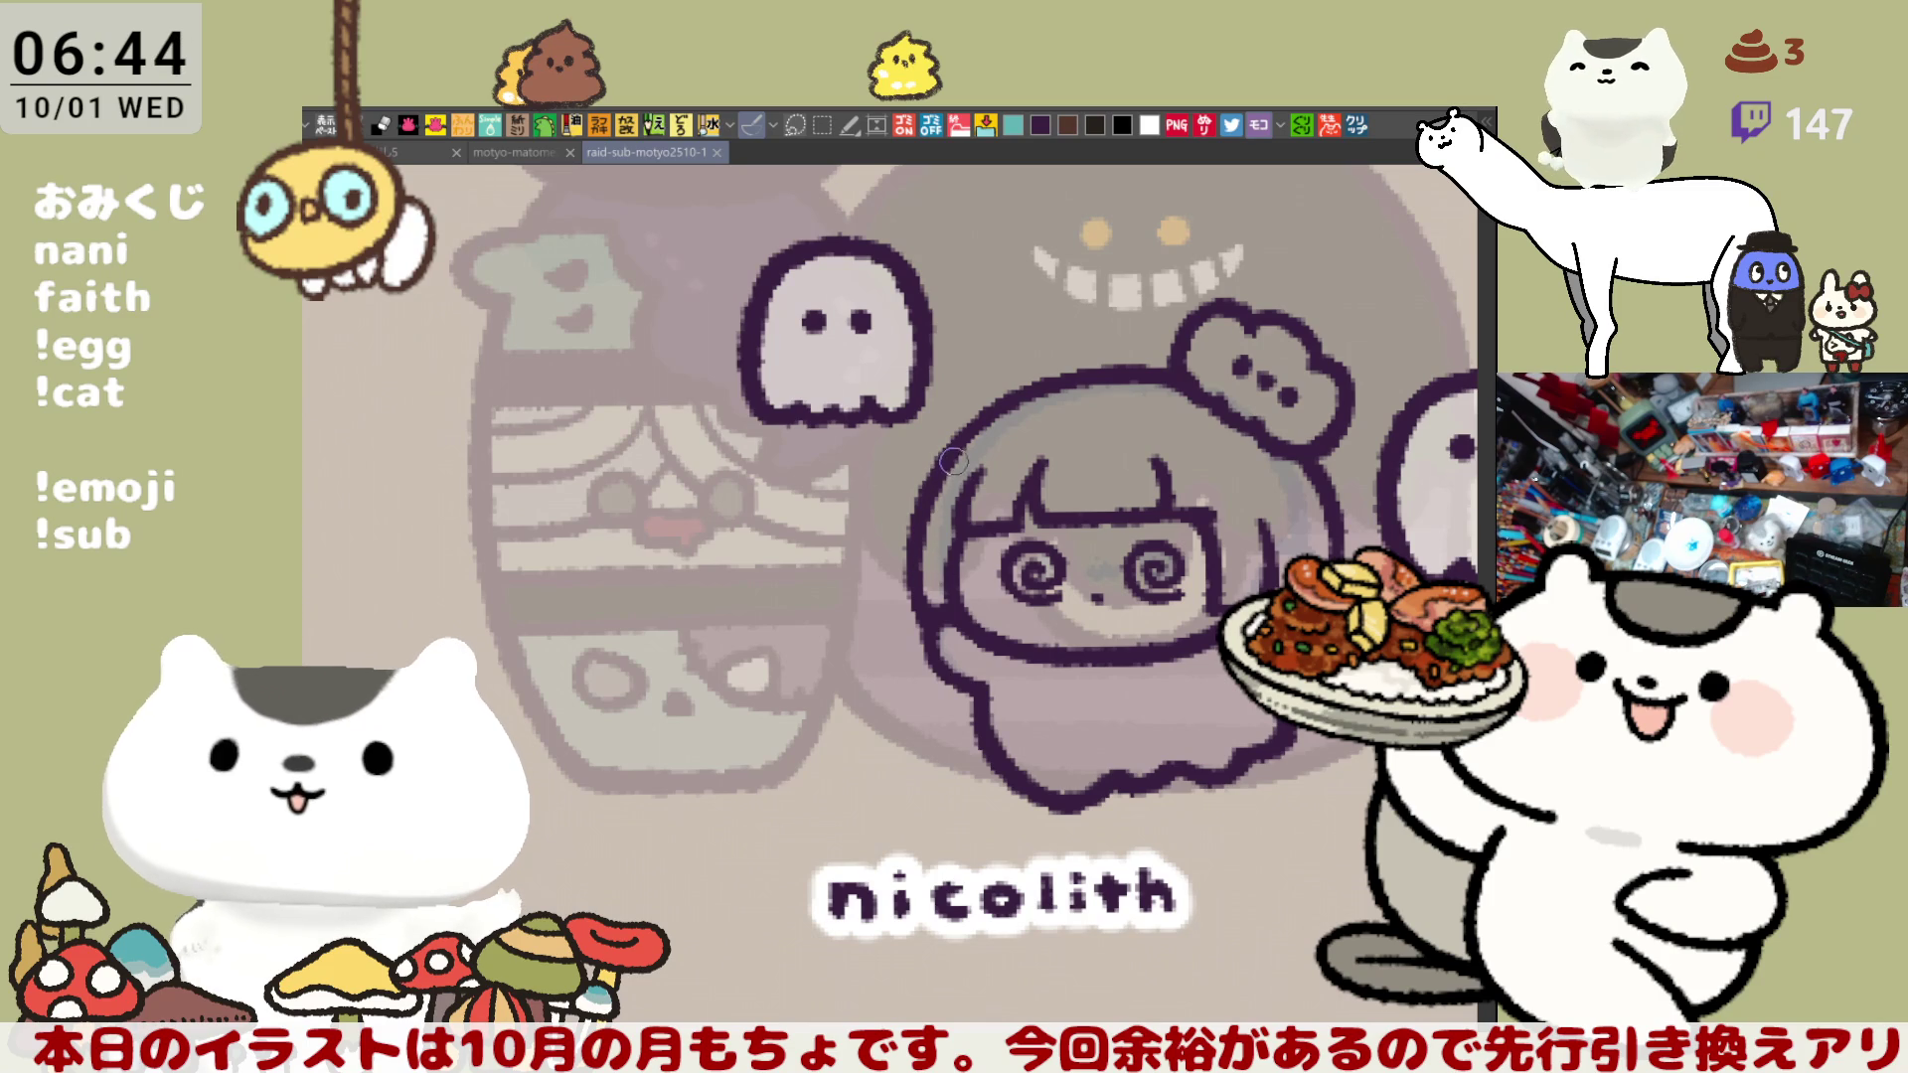
pyautogui.moveTo(957, 467); pyautogui.dragTo(929, 576)
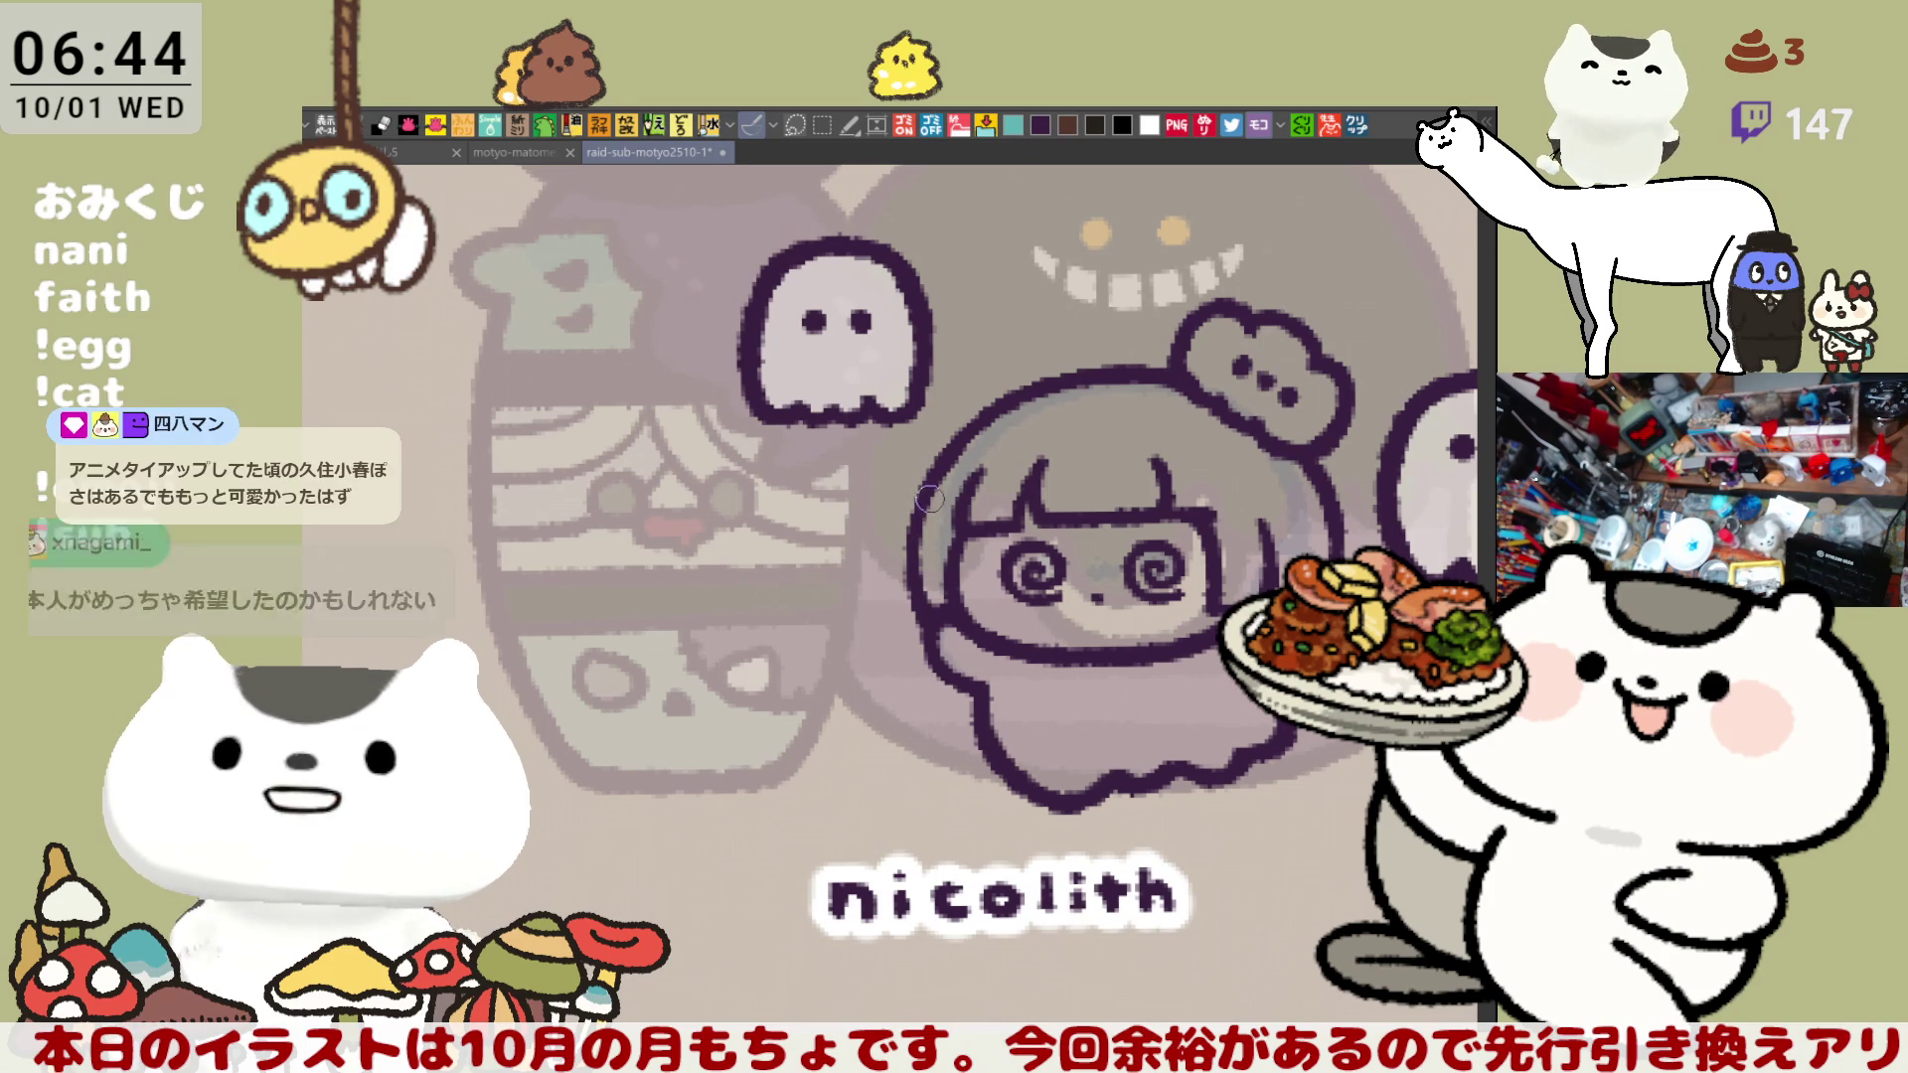
pyautogui.moveTo(940, 485); pyautogui.dragTo(919, 603)
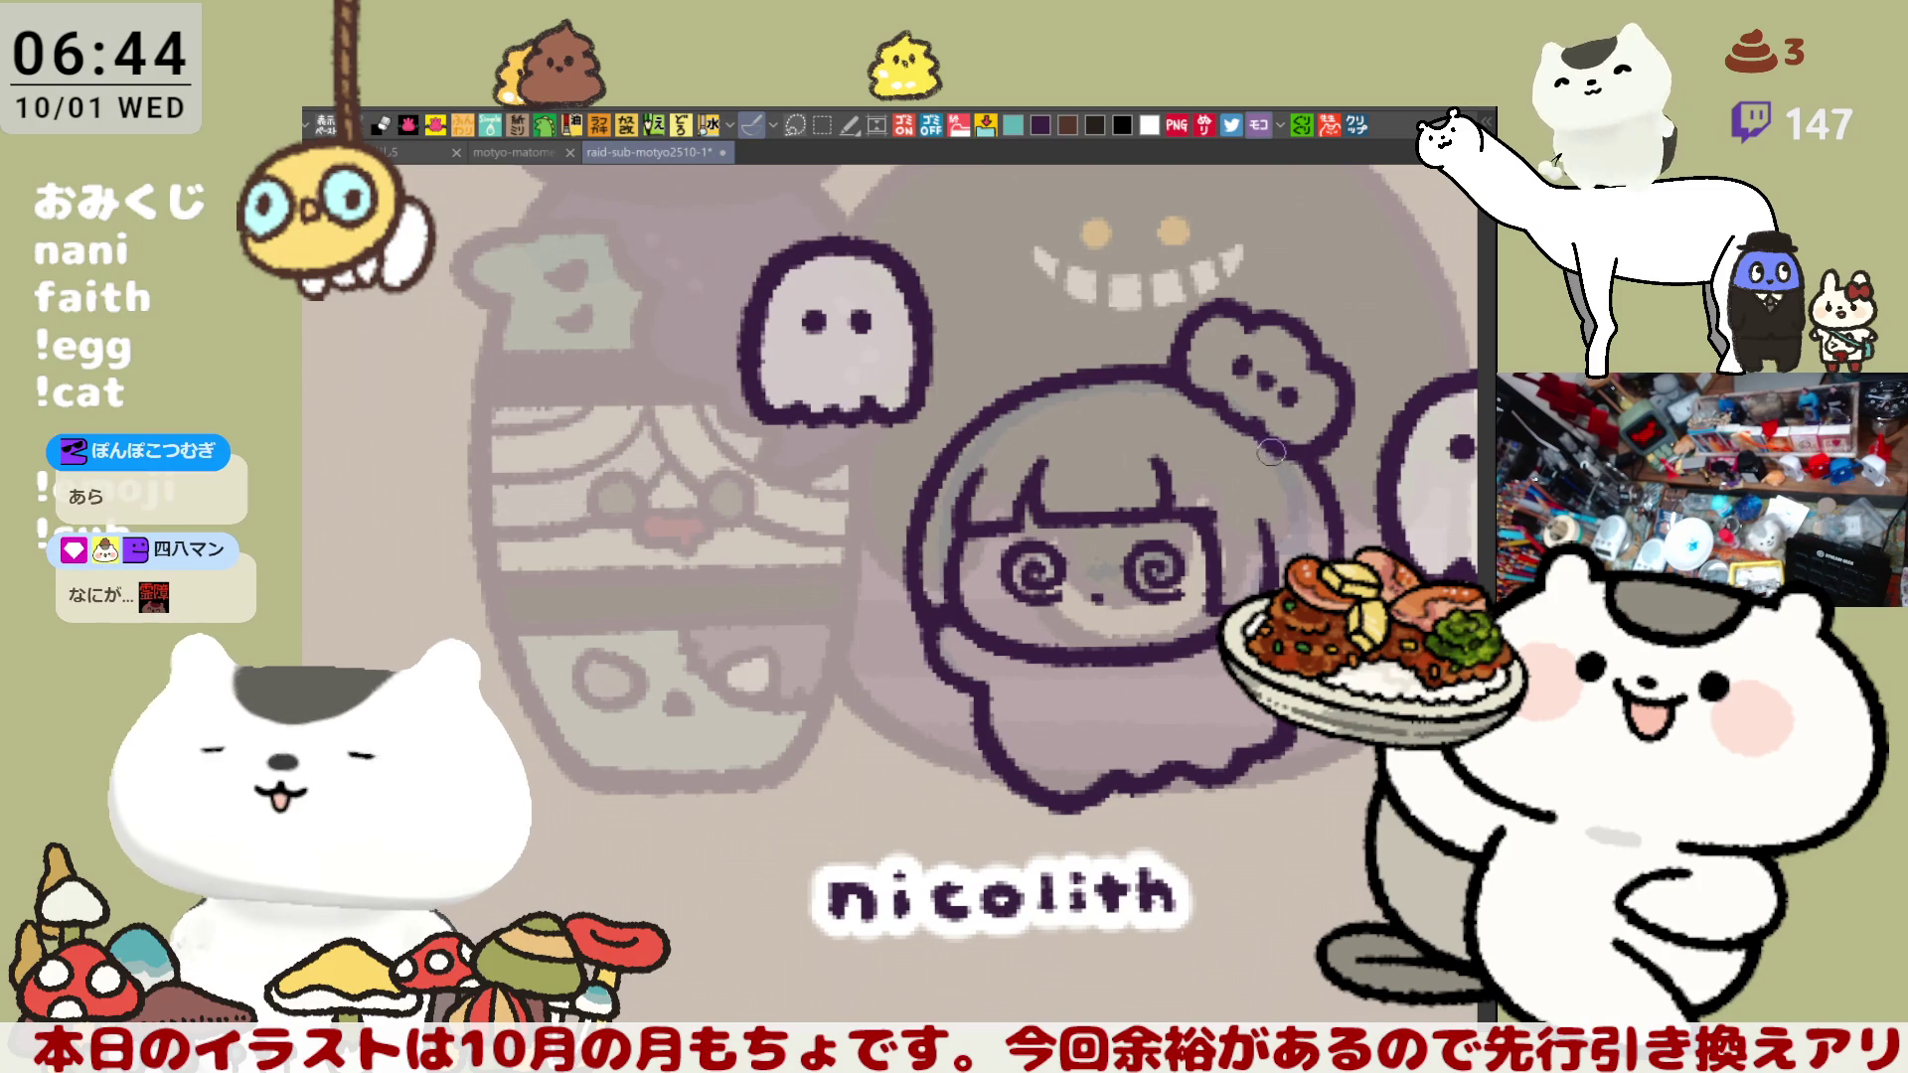
pyautogui.moveTo(1250, 472); pyautogui.dragTo(1203, 433)
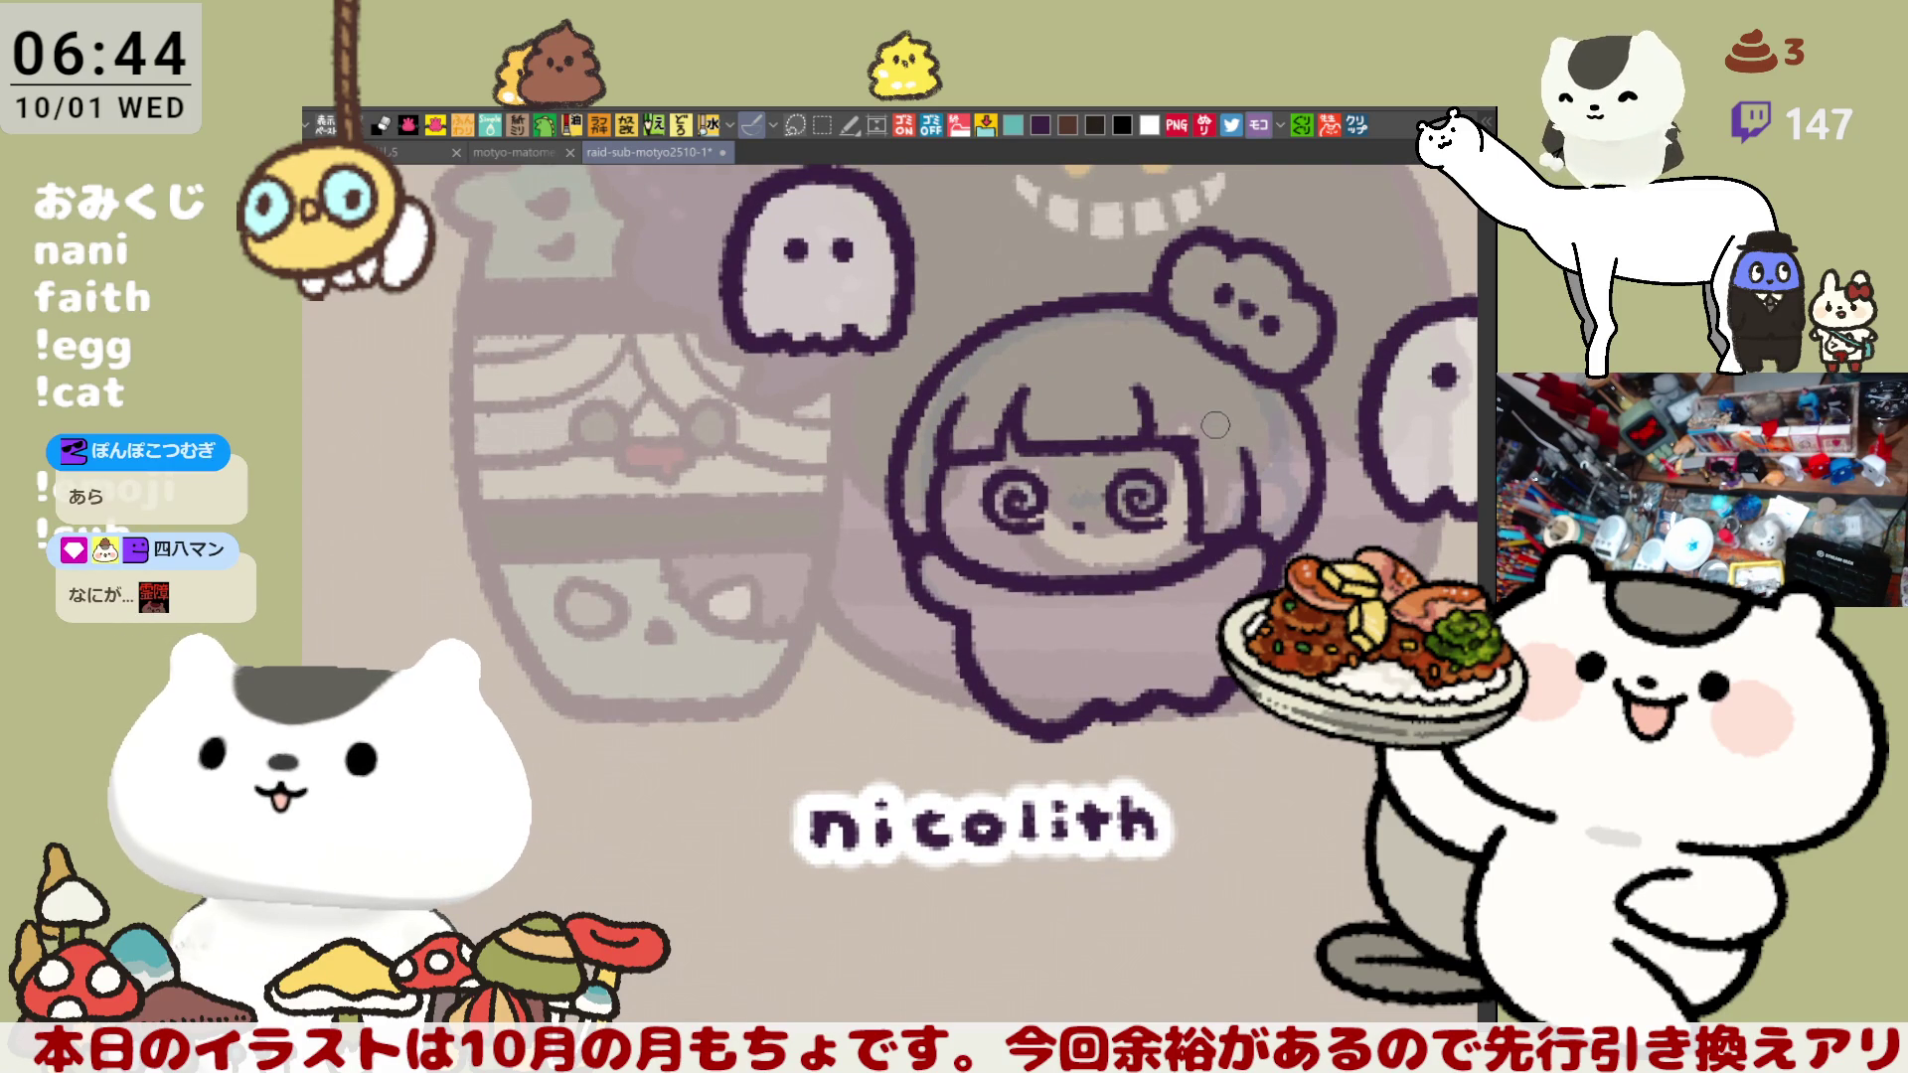
pyautogui.press('h')
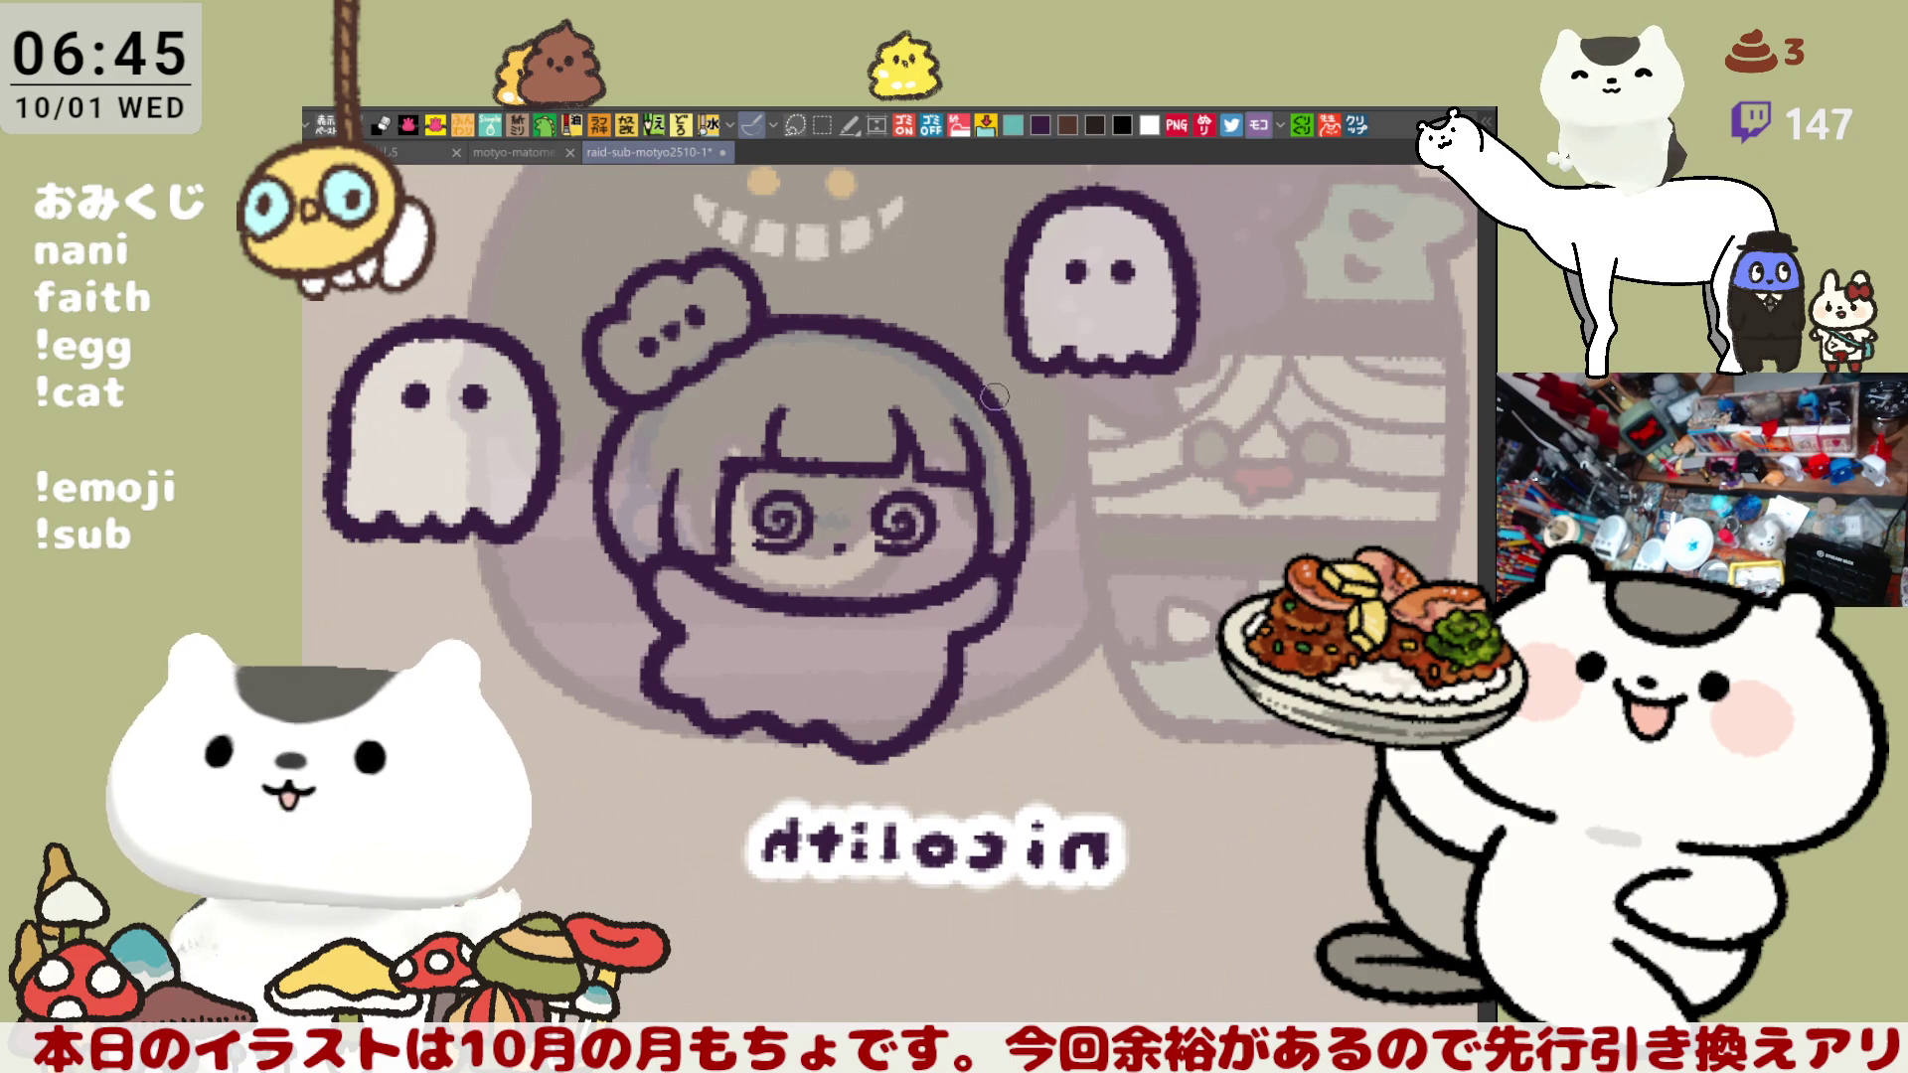
pyautogui.press('h')
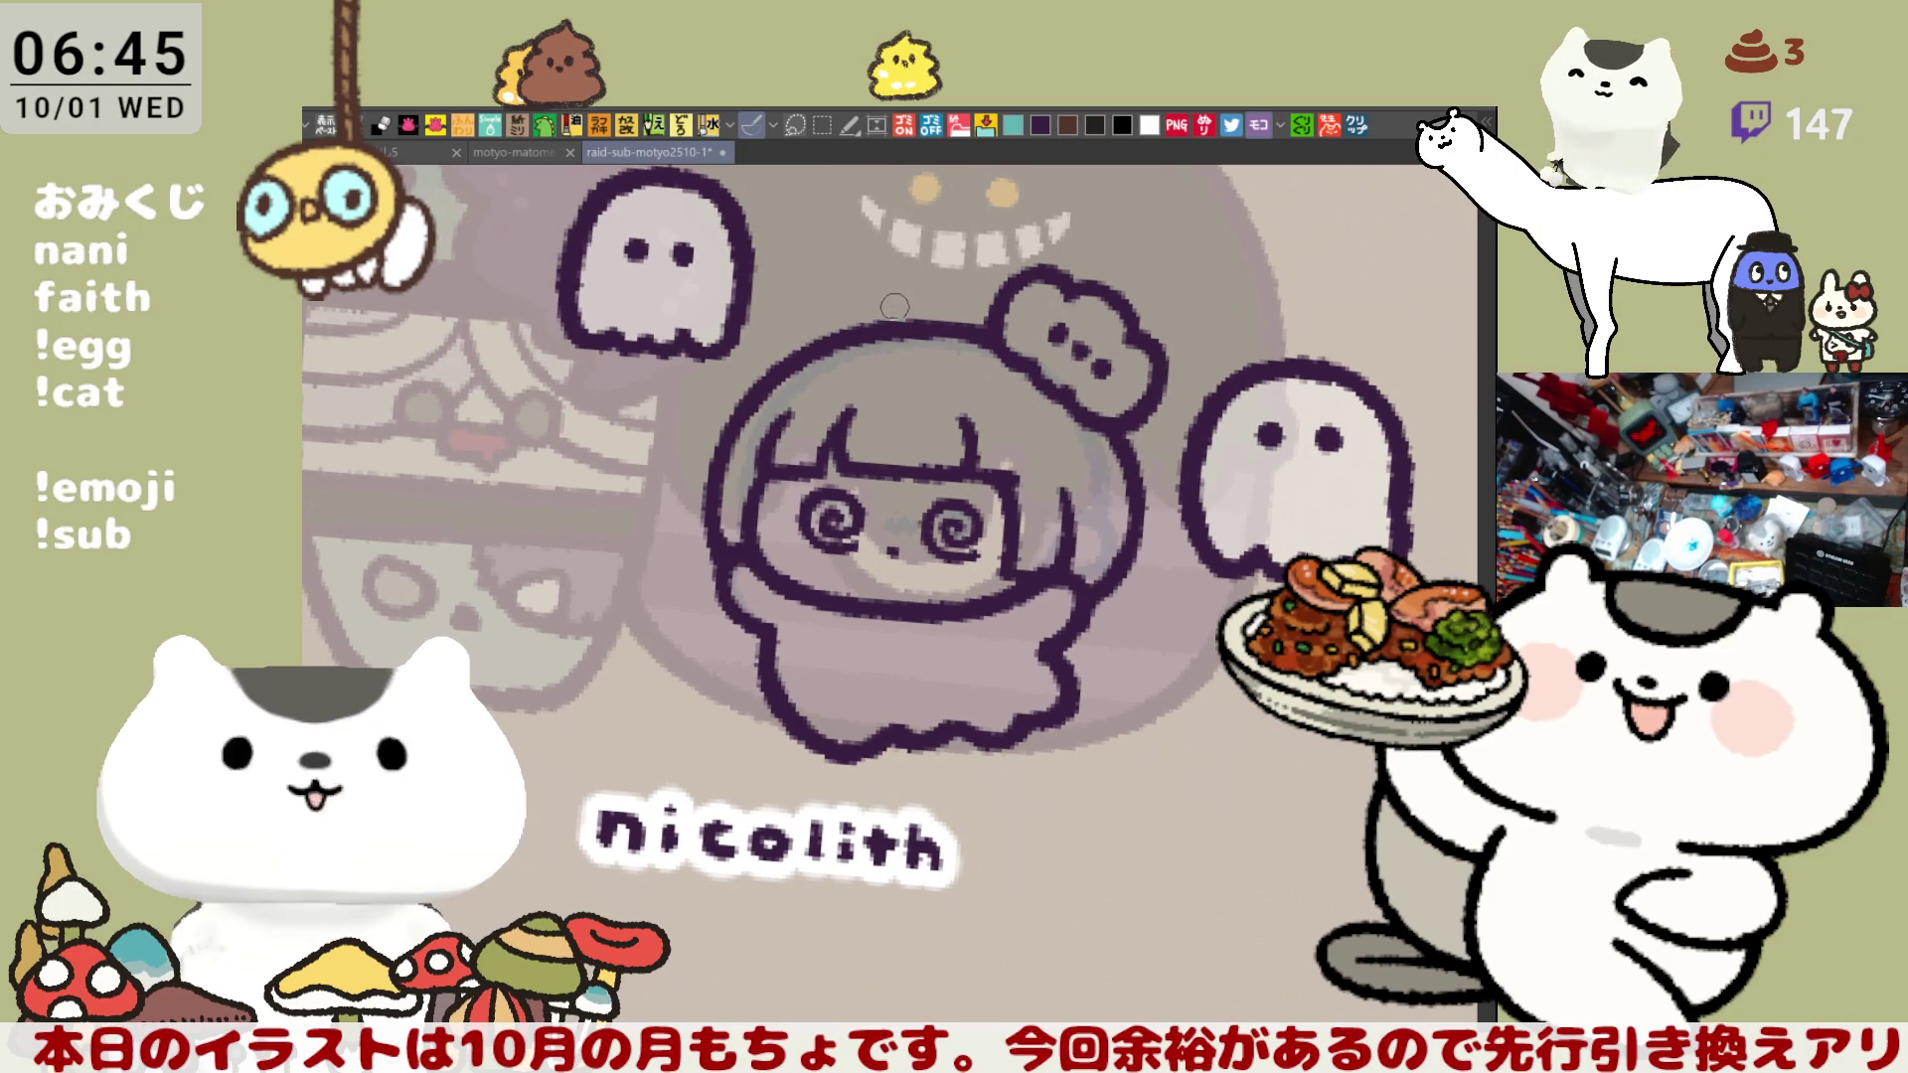
pyautogui.moveTo(1103, 341); pyautogui.dragTo(975, 317)
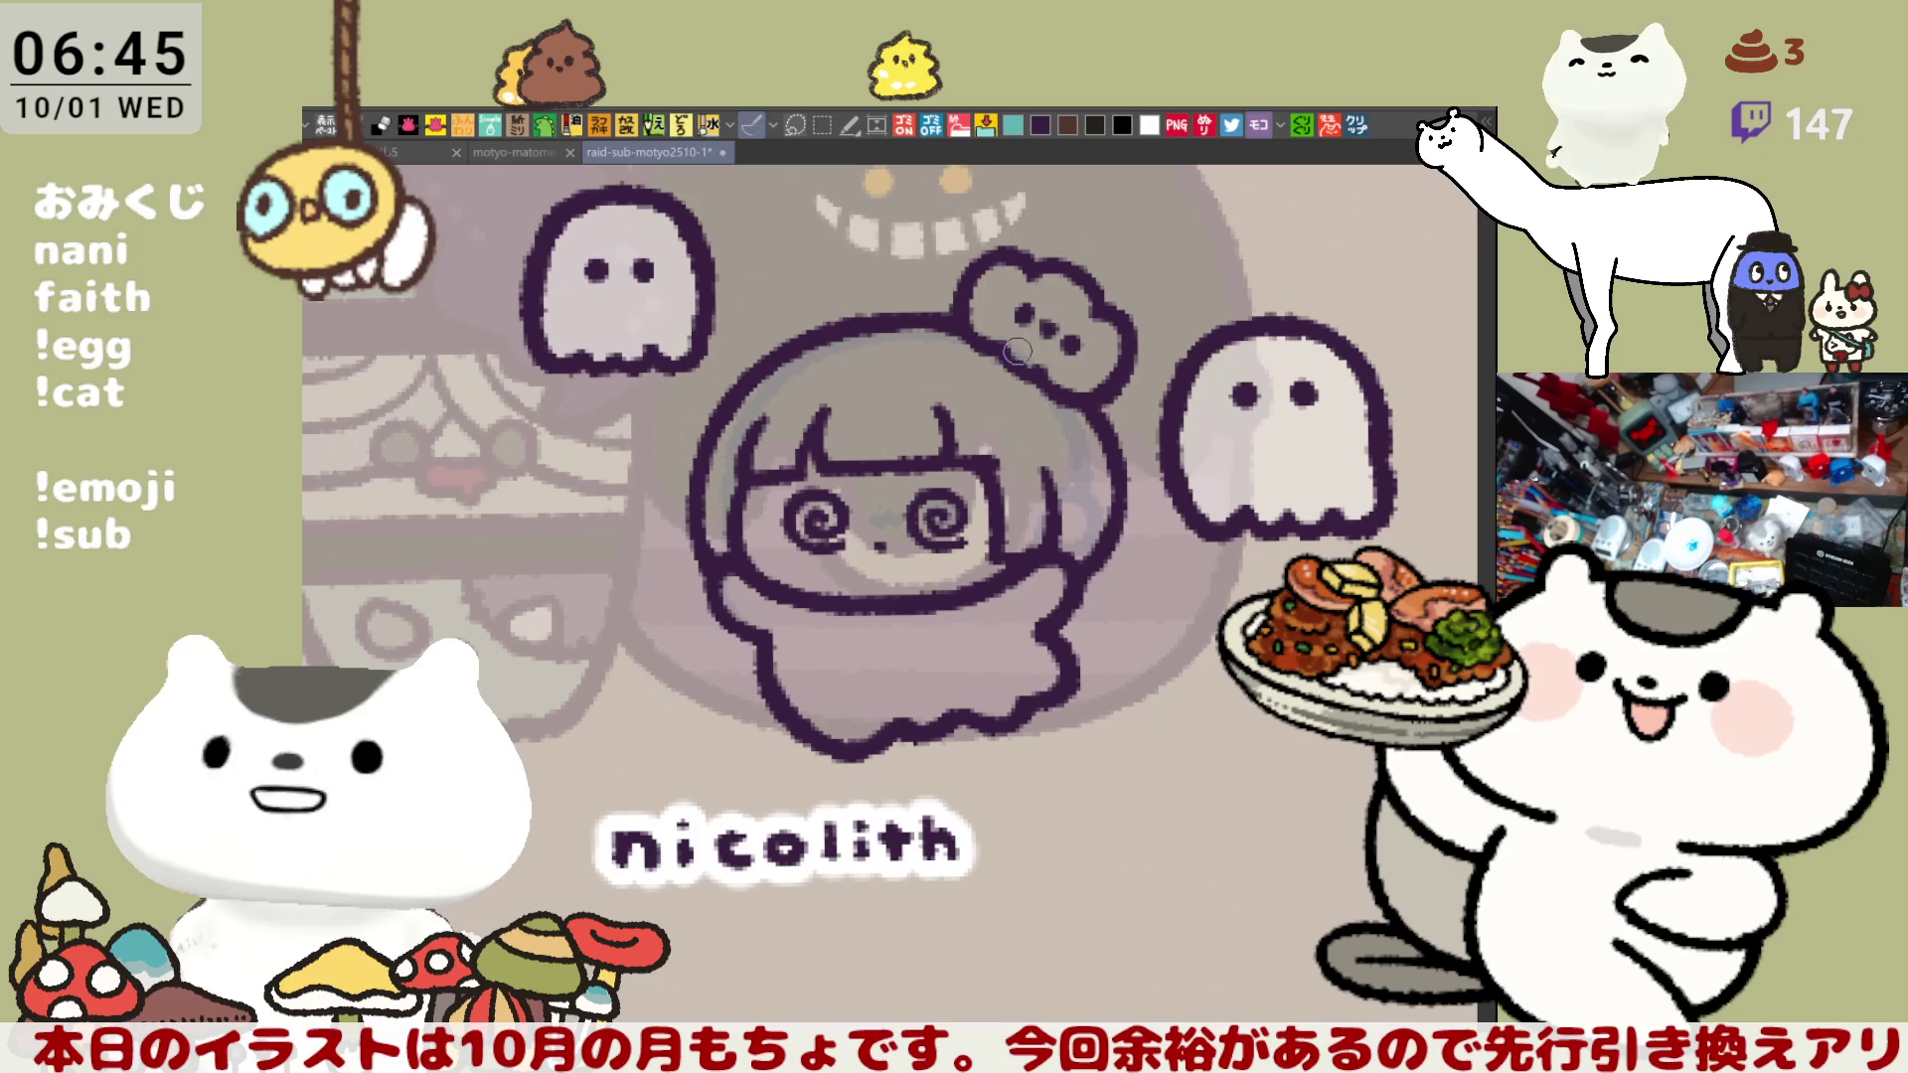
# - Save the sheet, retrace the top of the hair outline, and fill the girl figure dark purple
pyautogui.hotkey('ctrl', 's')
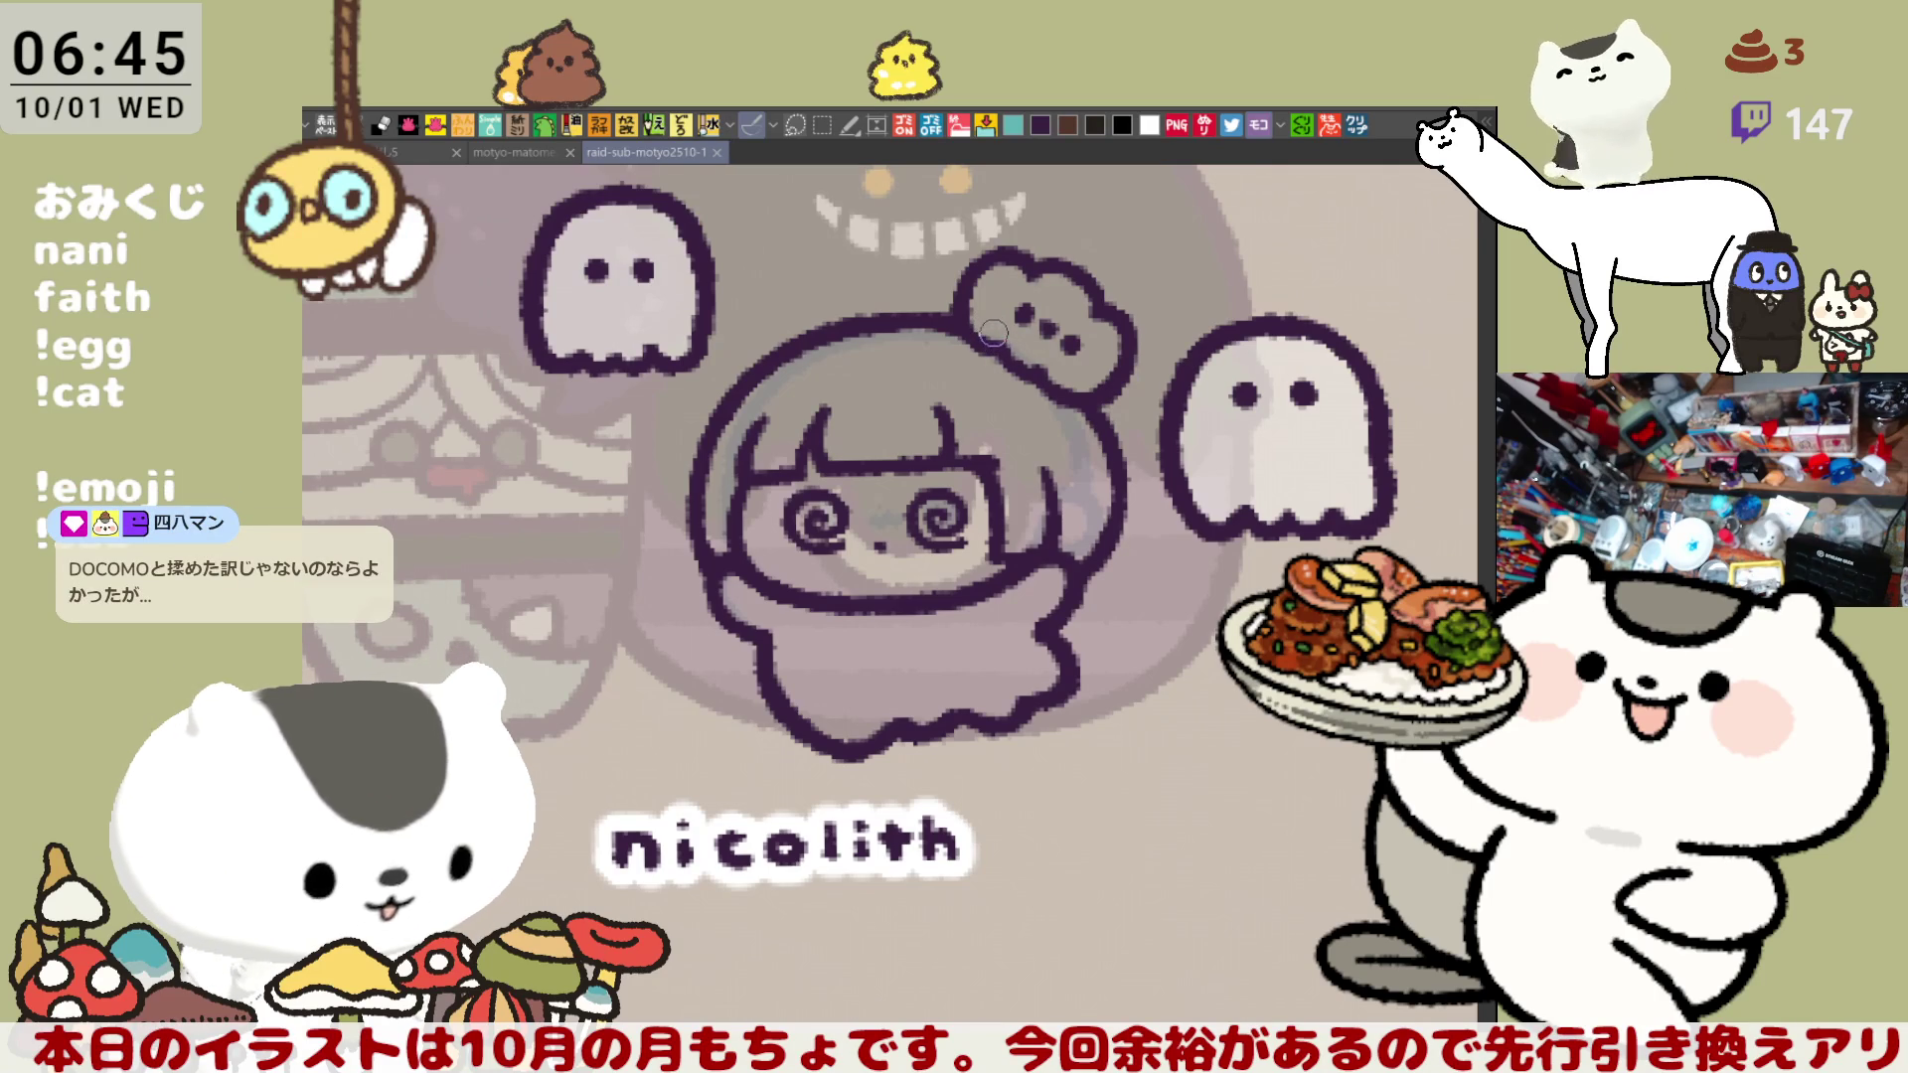
pyautogui.moveTo(876, 315); pyautogui.dragTo(961, 318)
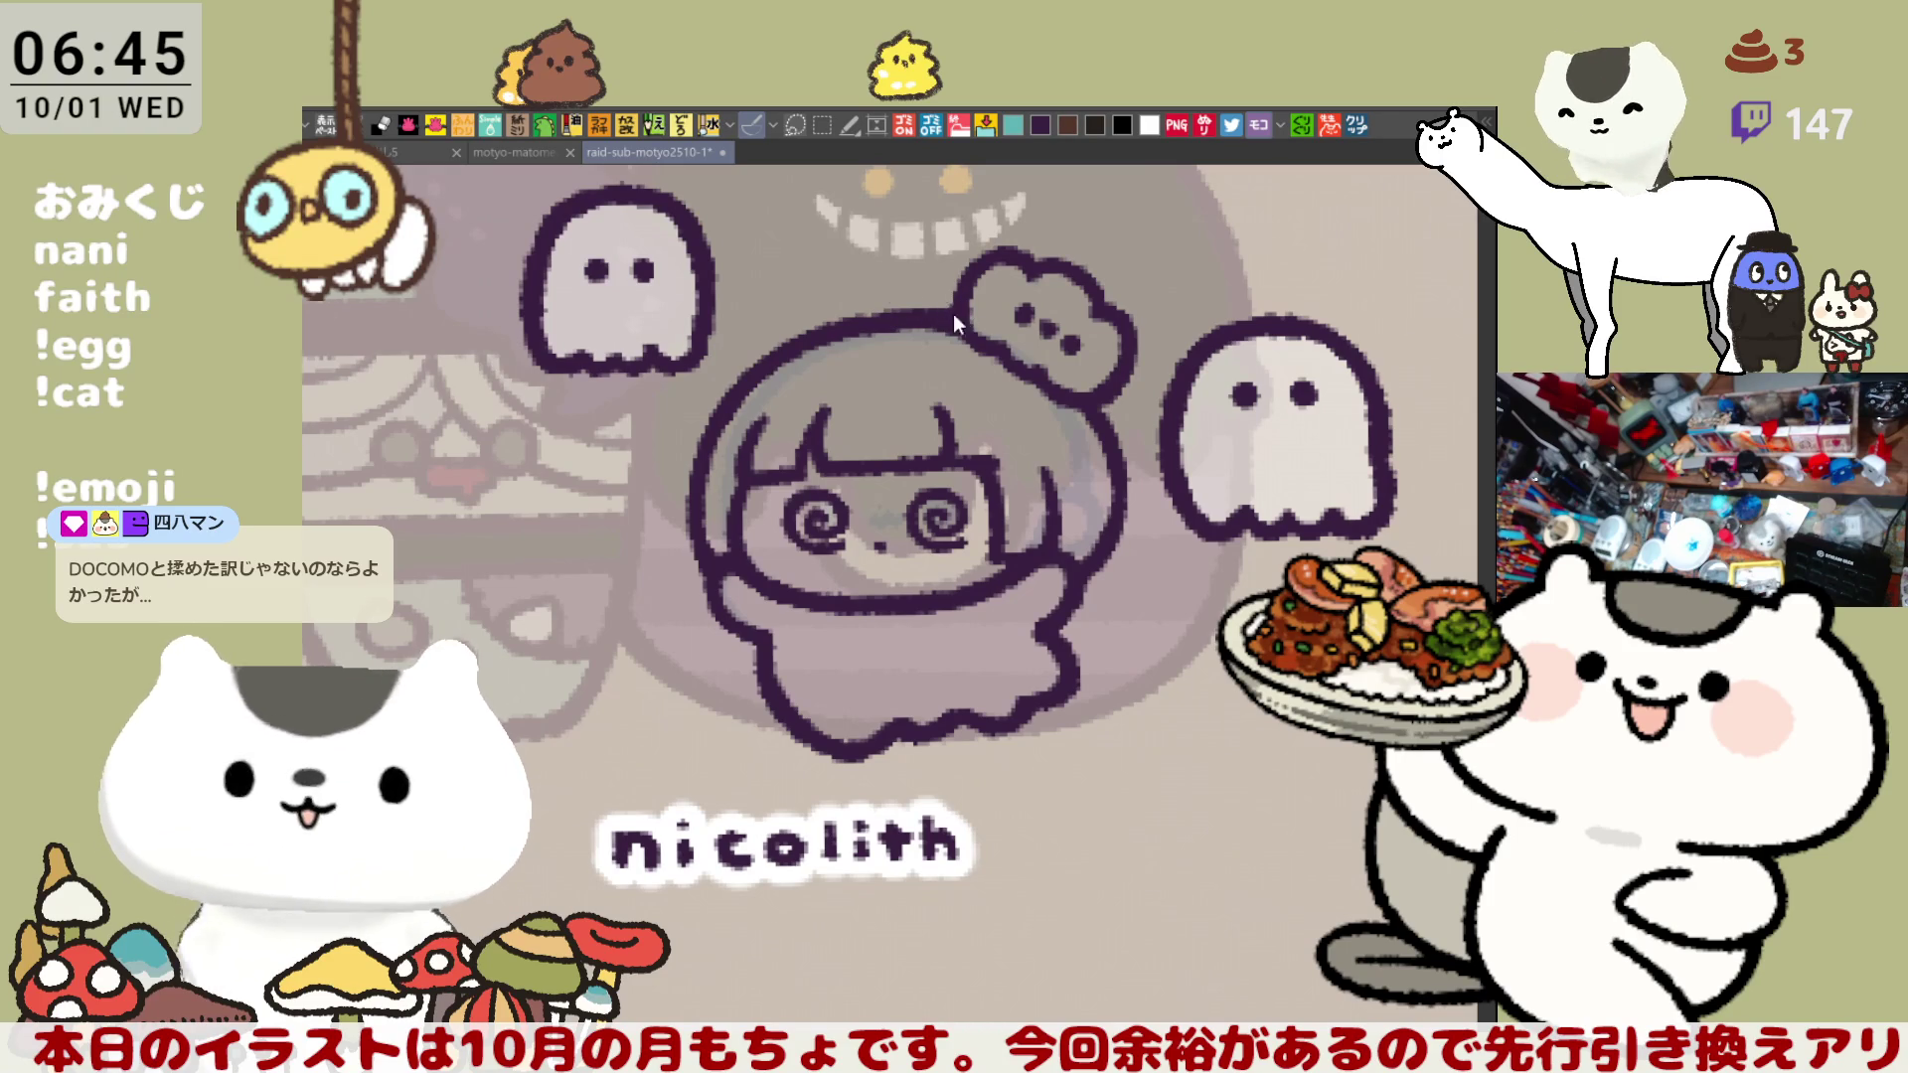
pyautogui.moveTo(1012, 469); pyautogui.dragTo(1006, 568)
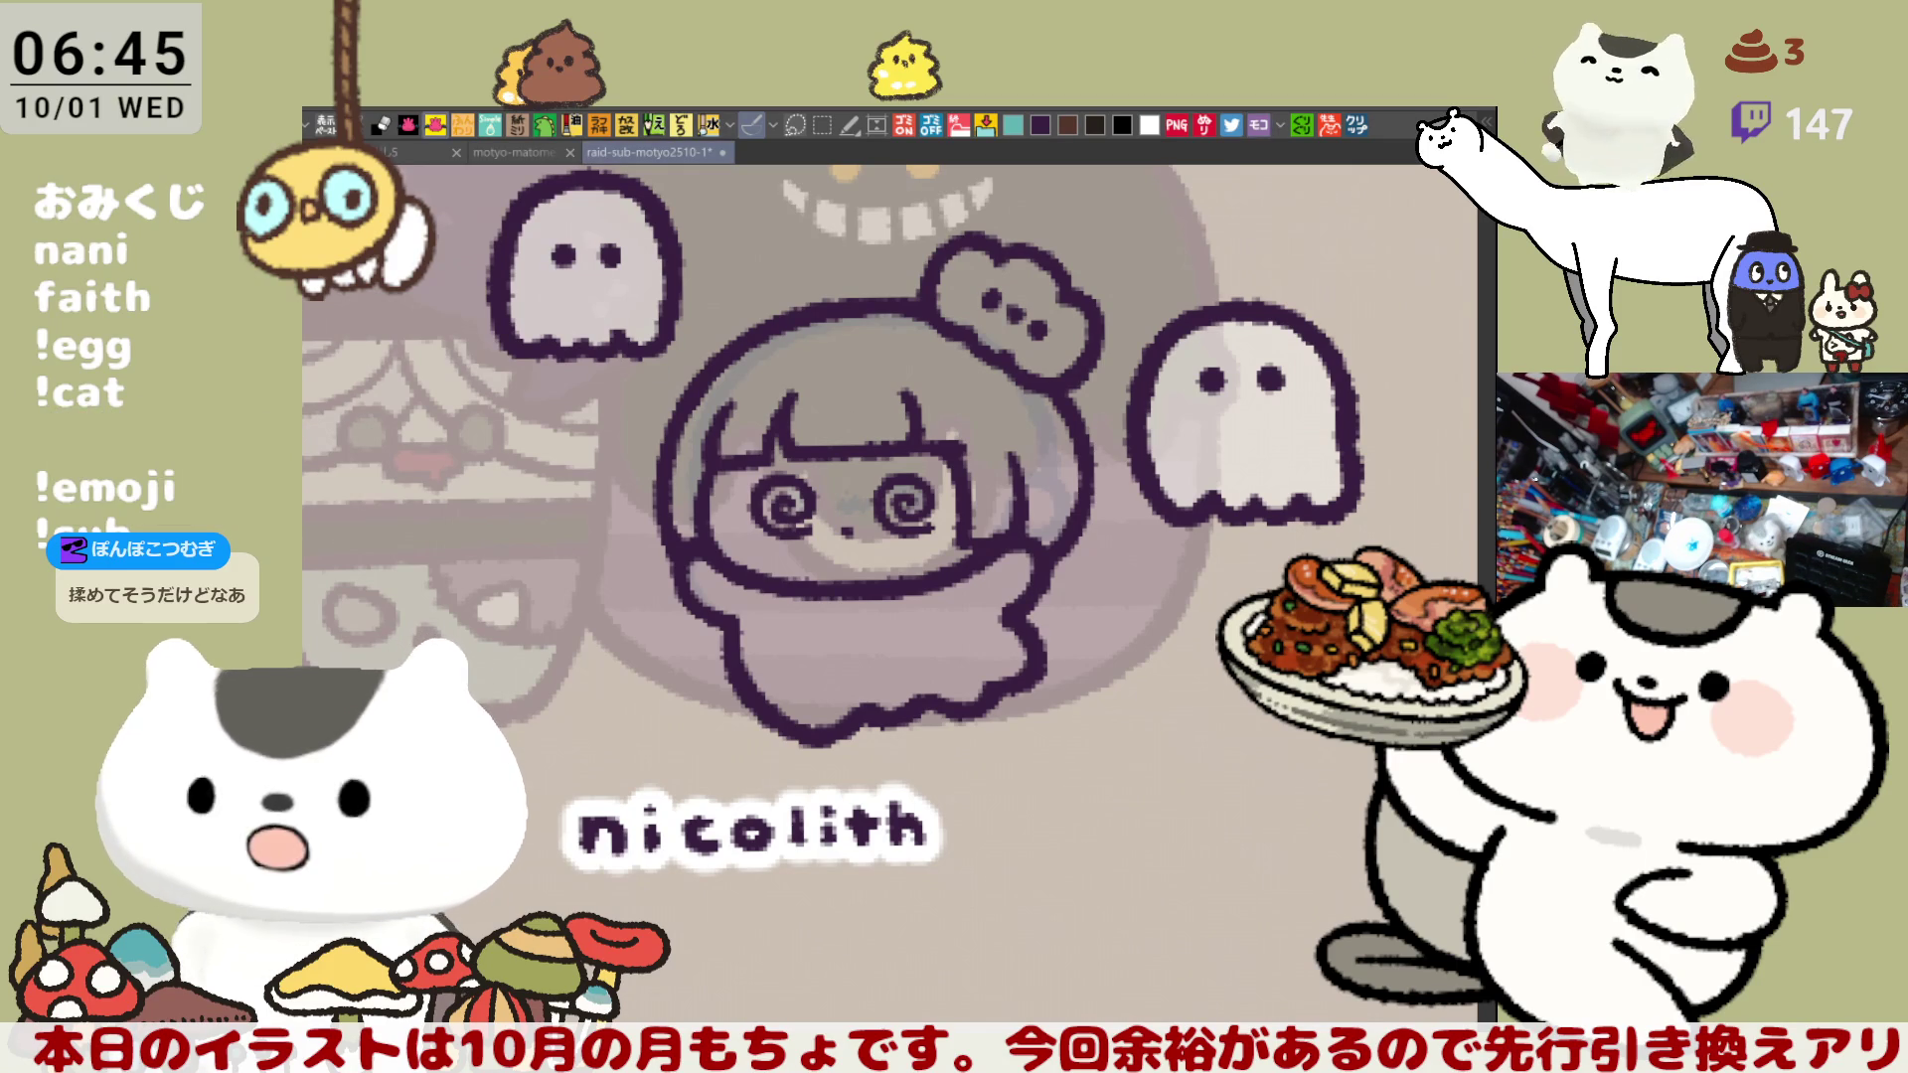
pyautogui.moveTo(699, 779)
pyautogui.mouseDown()
pyautogui.moveTo(874, 199)
pyautogui.moveTo(798, 853)
pyautogui.mouseUp()
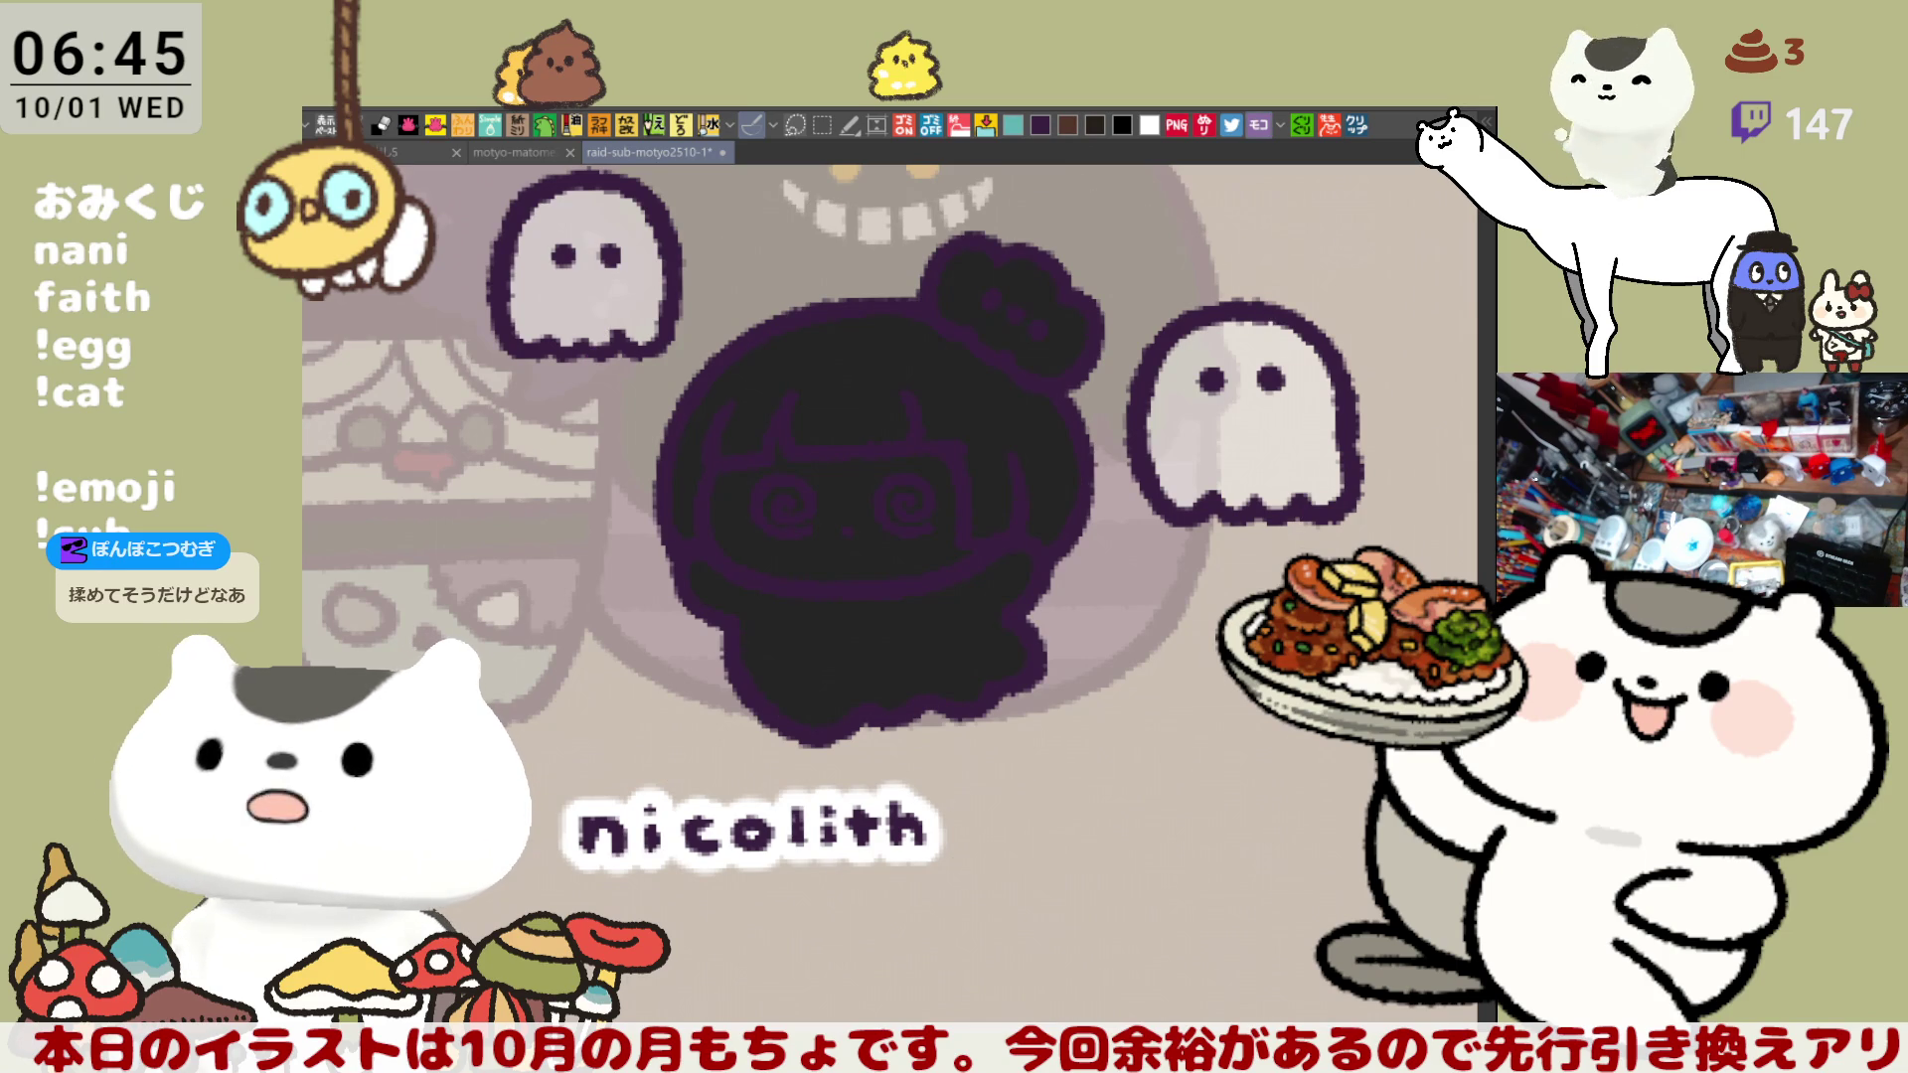
# - Fill the hair bow orange and shade its left and right sides darker
pyautogui.click(990, 295)
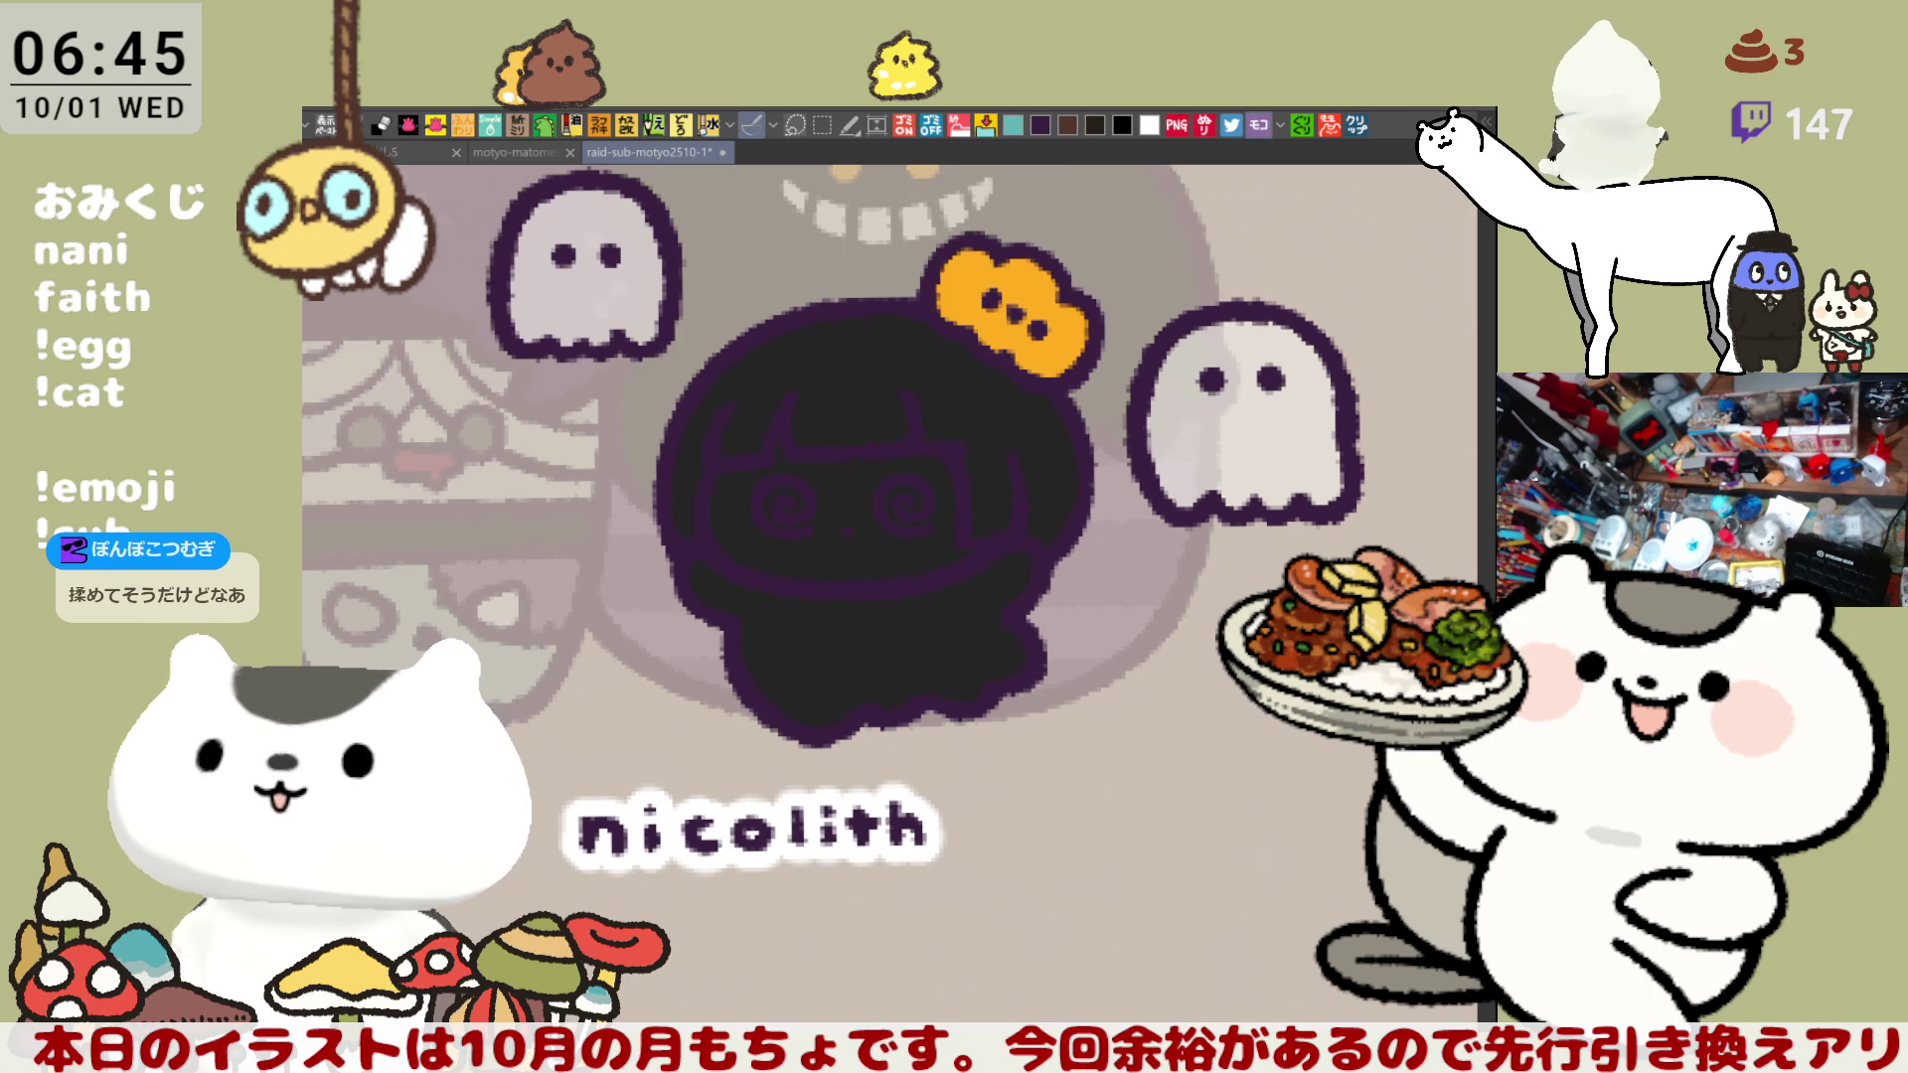
pyautogui.moveTo(979, 250)
pyautogui.mouseDown()
pyautogui.moveTo(1003, 292)
pyautogui.moveTo(969, 286)
pyautogui.mouseUp()
pyautogui.moveTo(1081, 325); pyautogui.dragTo(1049, 340)
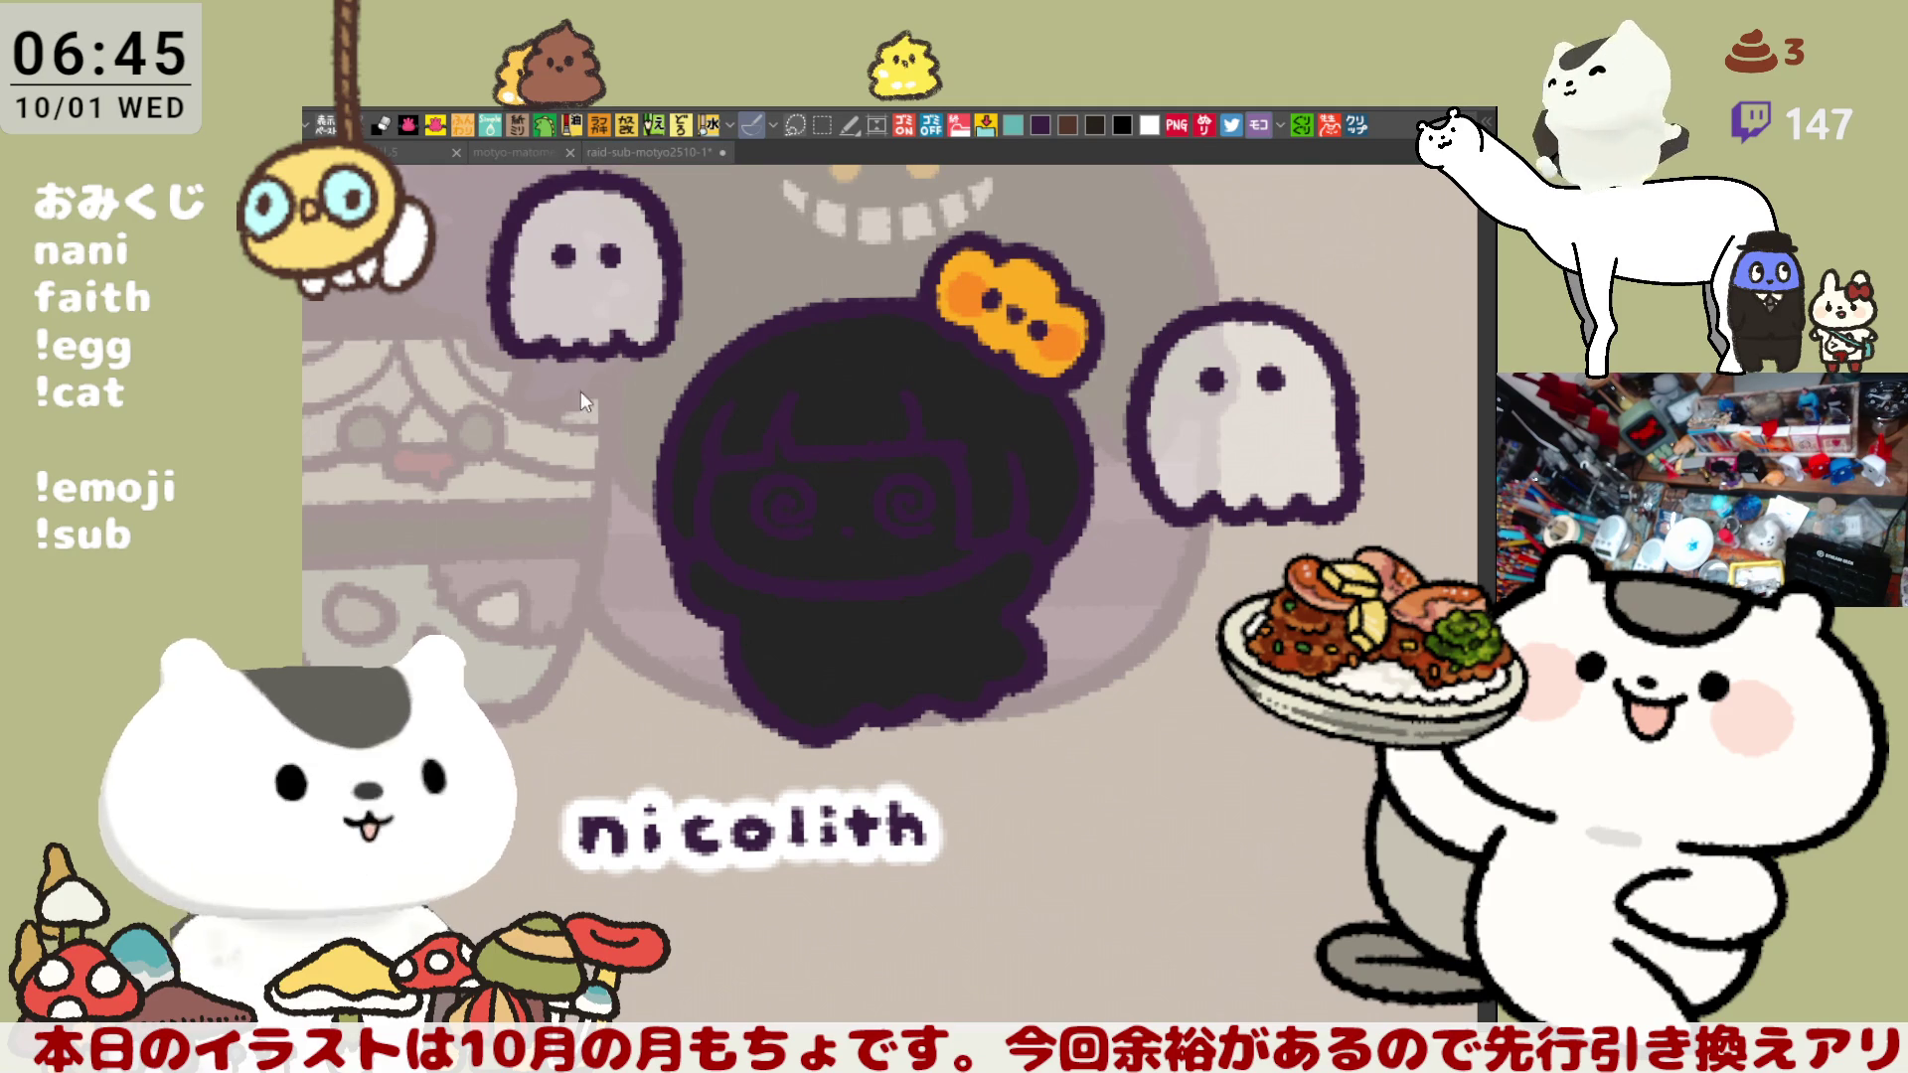
# - Clear the dark fill from the face, then draw light spiral eyes and pink cheek blush
pyautogui.hotkey('ctrl', 'z')
pyautogui.moveTo(785, 507)
pyautogui.mouseDown()
pyautogui.moveTo(755, 522)
pyautogui.moveTo(740, 497)
pyautogui.mouseUp()
pyautogui.moveTo(904, 502); pyautogui.dragTo(888, 500)
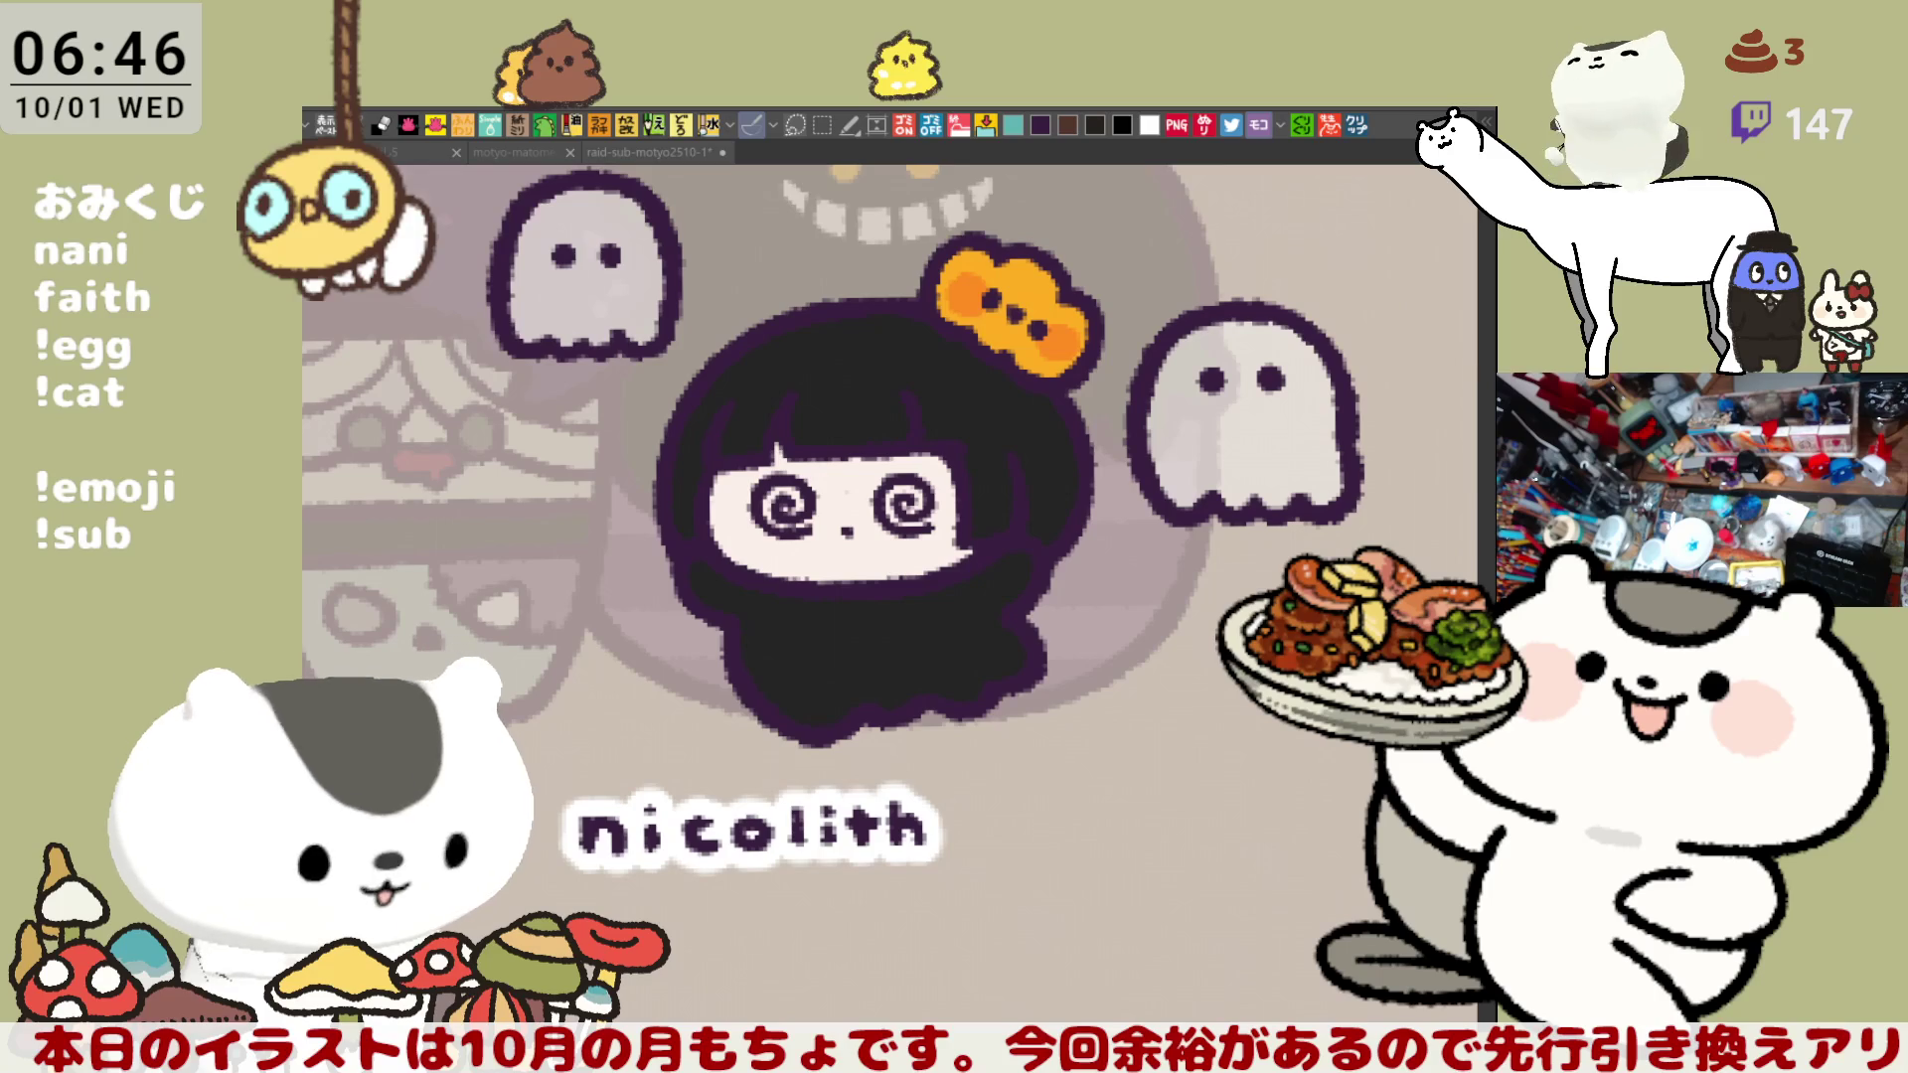
pyautogui.moveTo(738, 505)
pyautogui.mouseDown()
pyautogui.moveTo(725, 528)
pyautogui.moveTo(743, 517)
pyautogui.mouseUp()
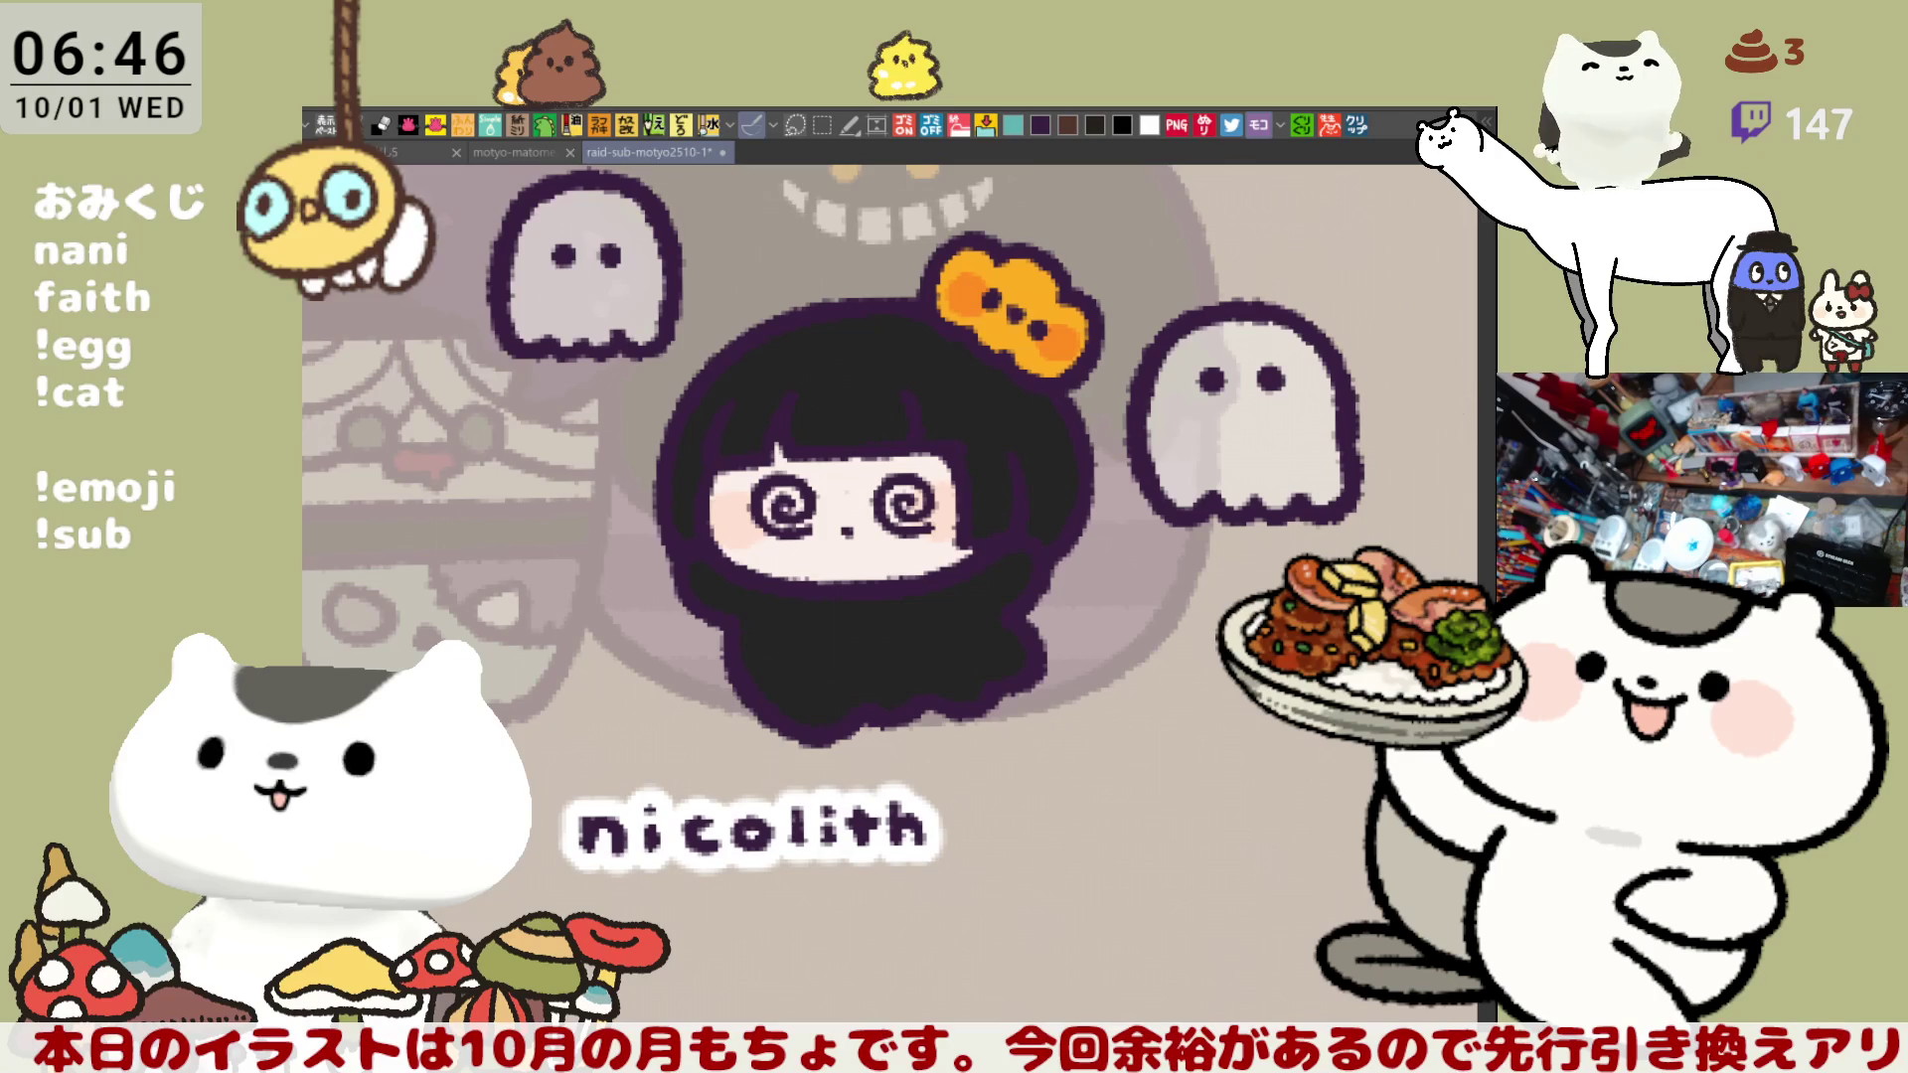
# - Fill the ghost body white and add a small dot in the hair
pyautogui.click(908, 584)
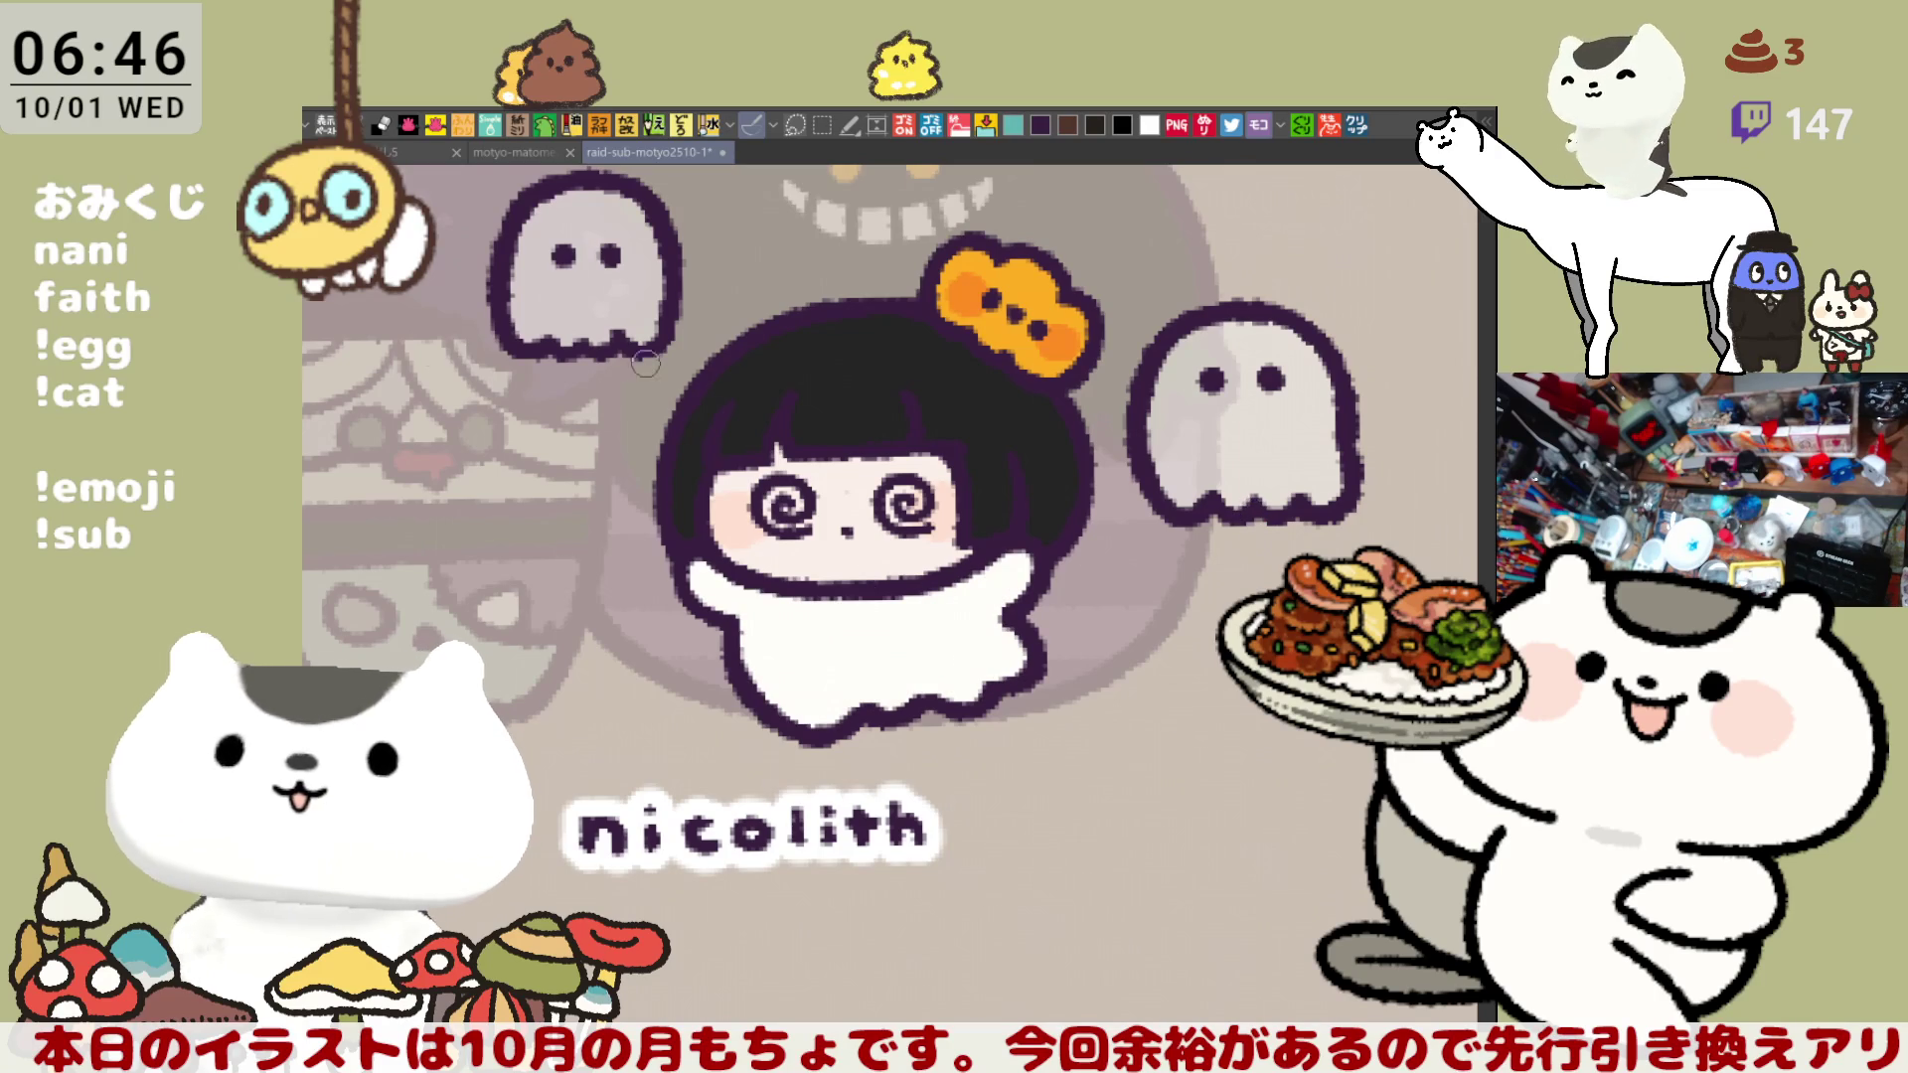
pyautogui.click(852, 404)
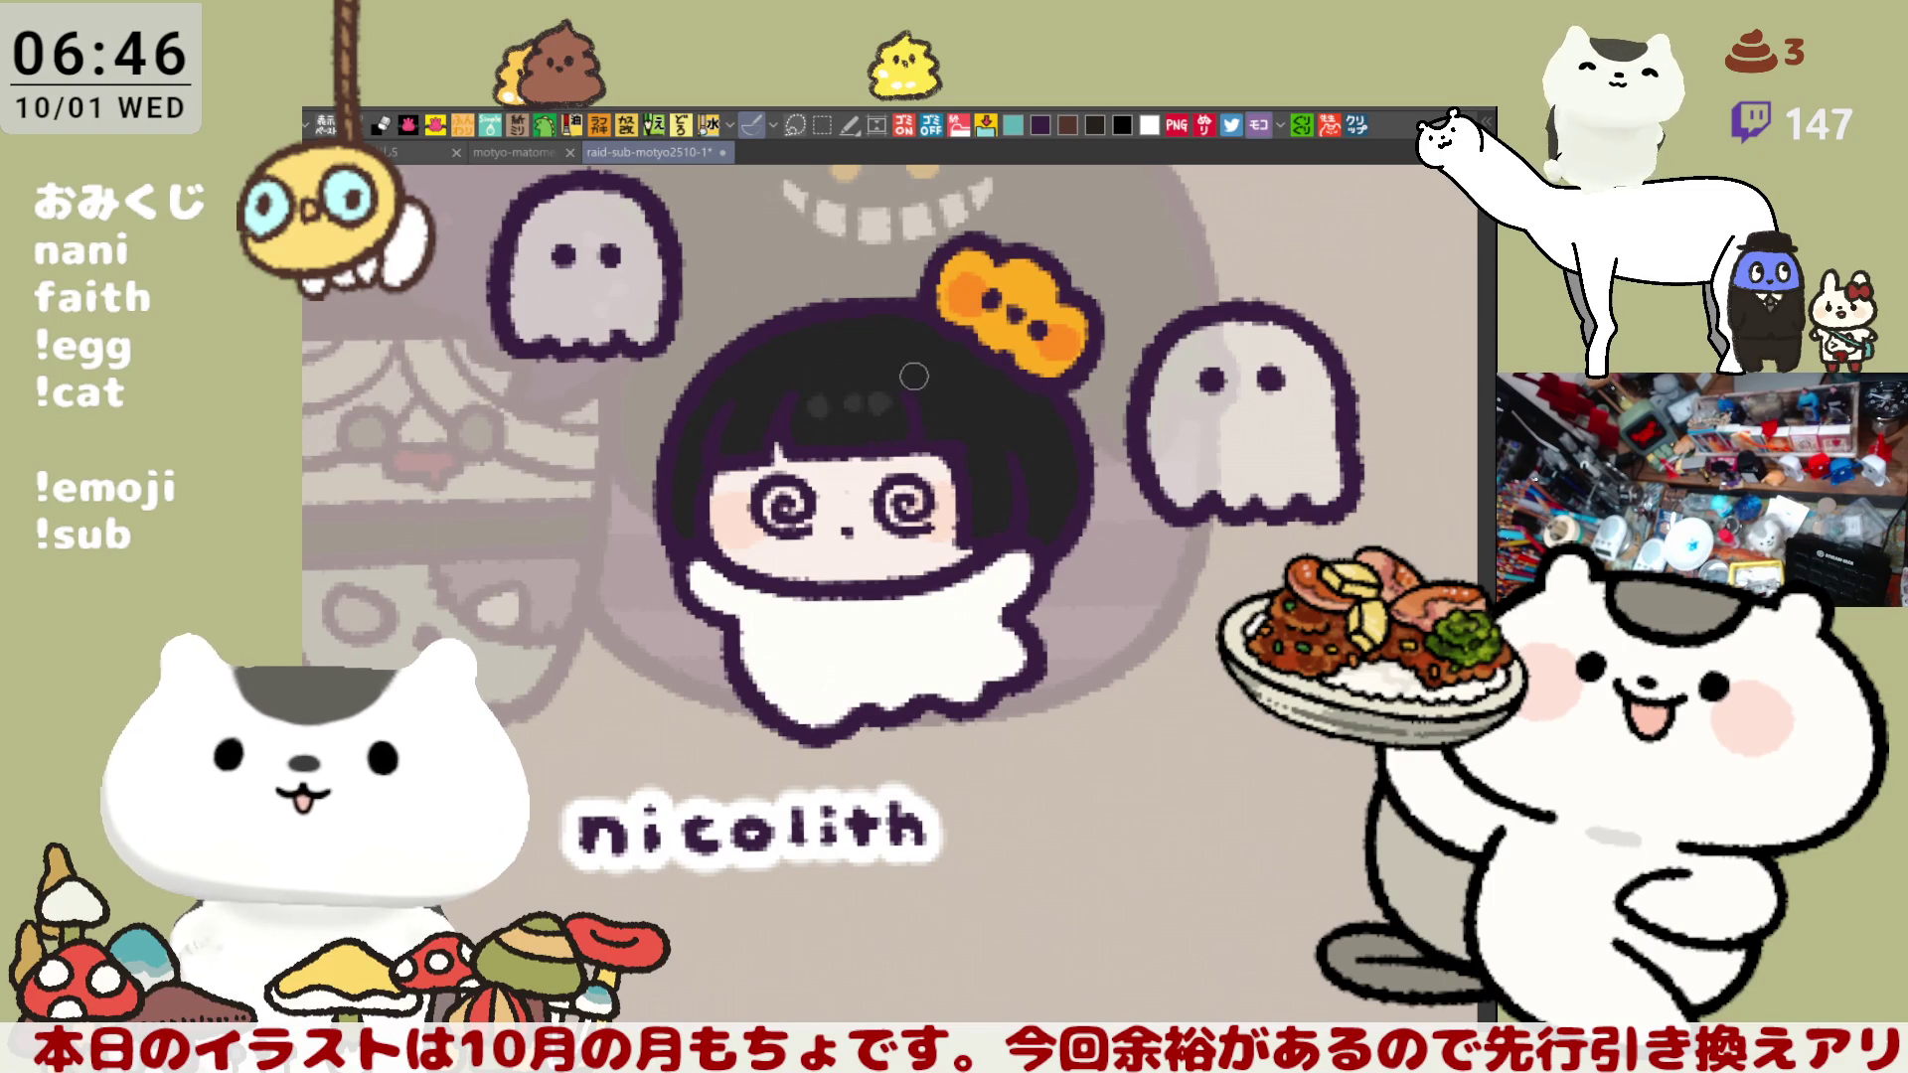
pyautogui.moveTo(979, 417)
pyautogui.mouseDown()
pyautogui.moveTo(945, 426)
pyautogui.moveTo(980, 416)
pyautogui.mouseUp()
pyautogui.scroll(-5, 1029, 559)
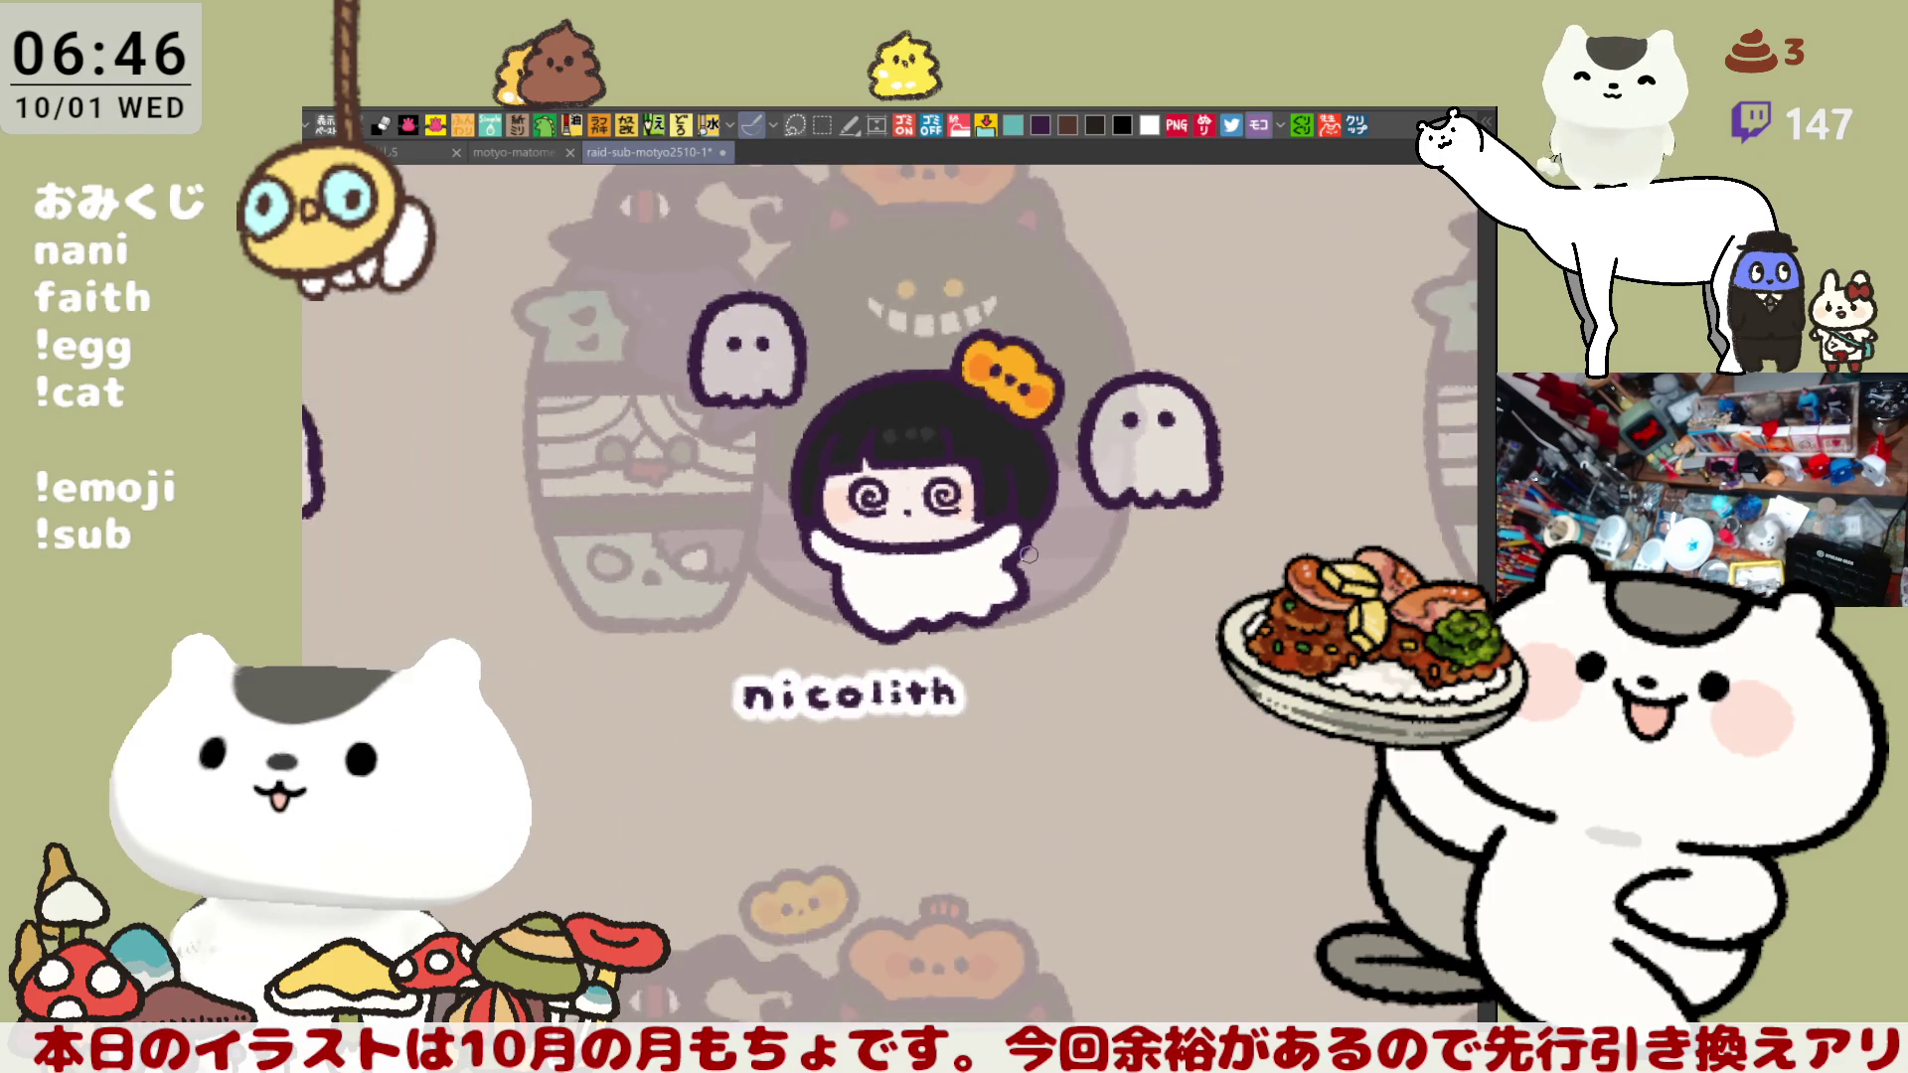
pyautogui.scroll(1, 1030, 546)
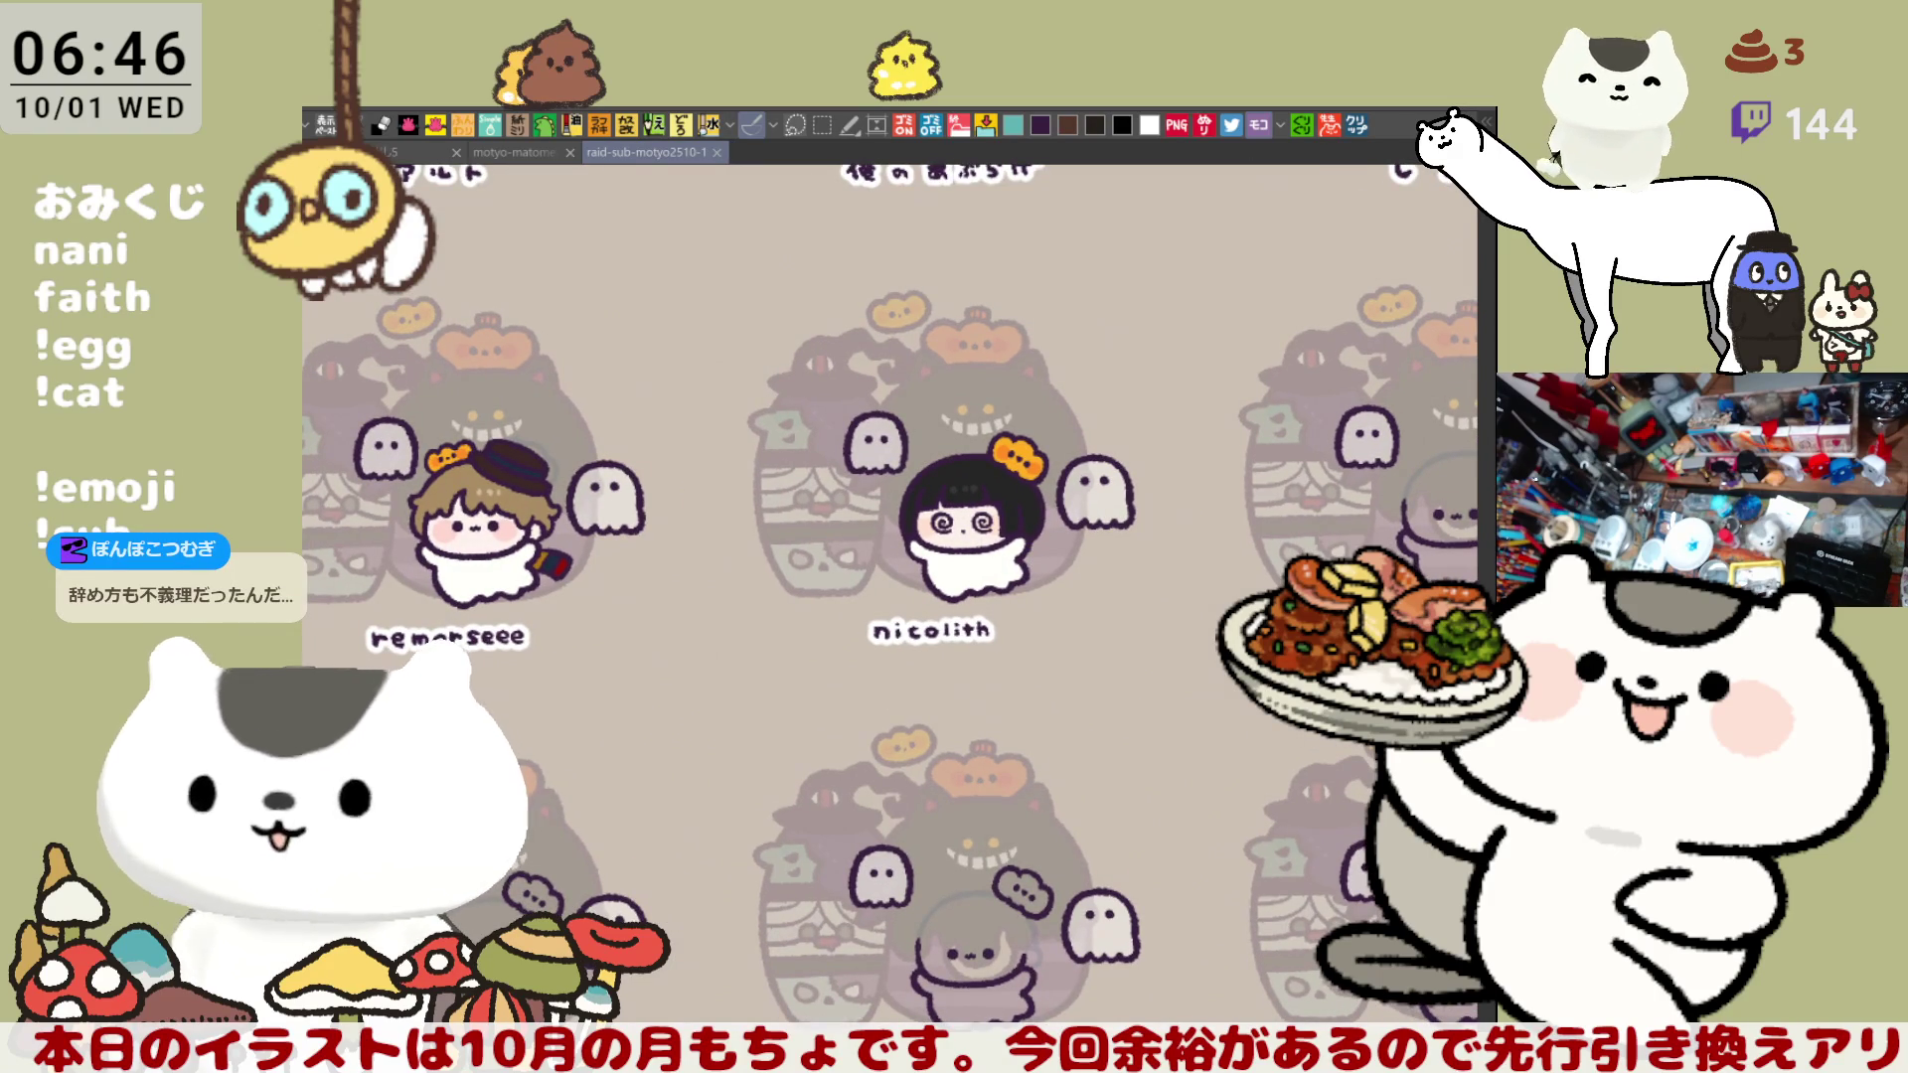
pyautogui.press('m')
pyautogui.moveTo(1149, 677)
pyautogui.mouseDown()
pyautogui.moveTo(915, 516)
pyautogui.moveTo(815, 369)
pyautogui.mouseUp()
pyautogui.hotkey('ctrl', 'd')
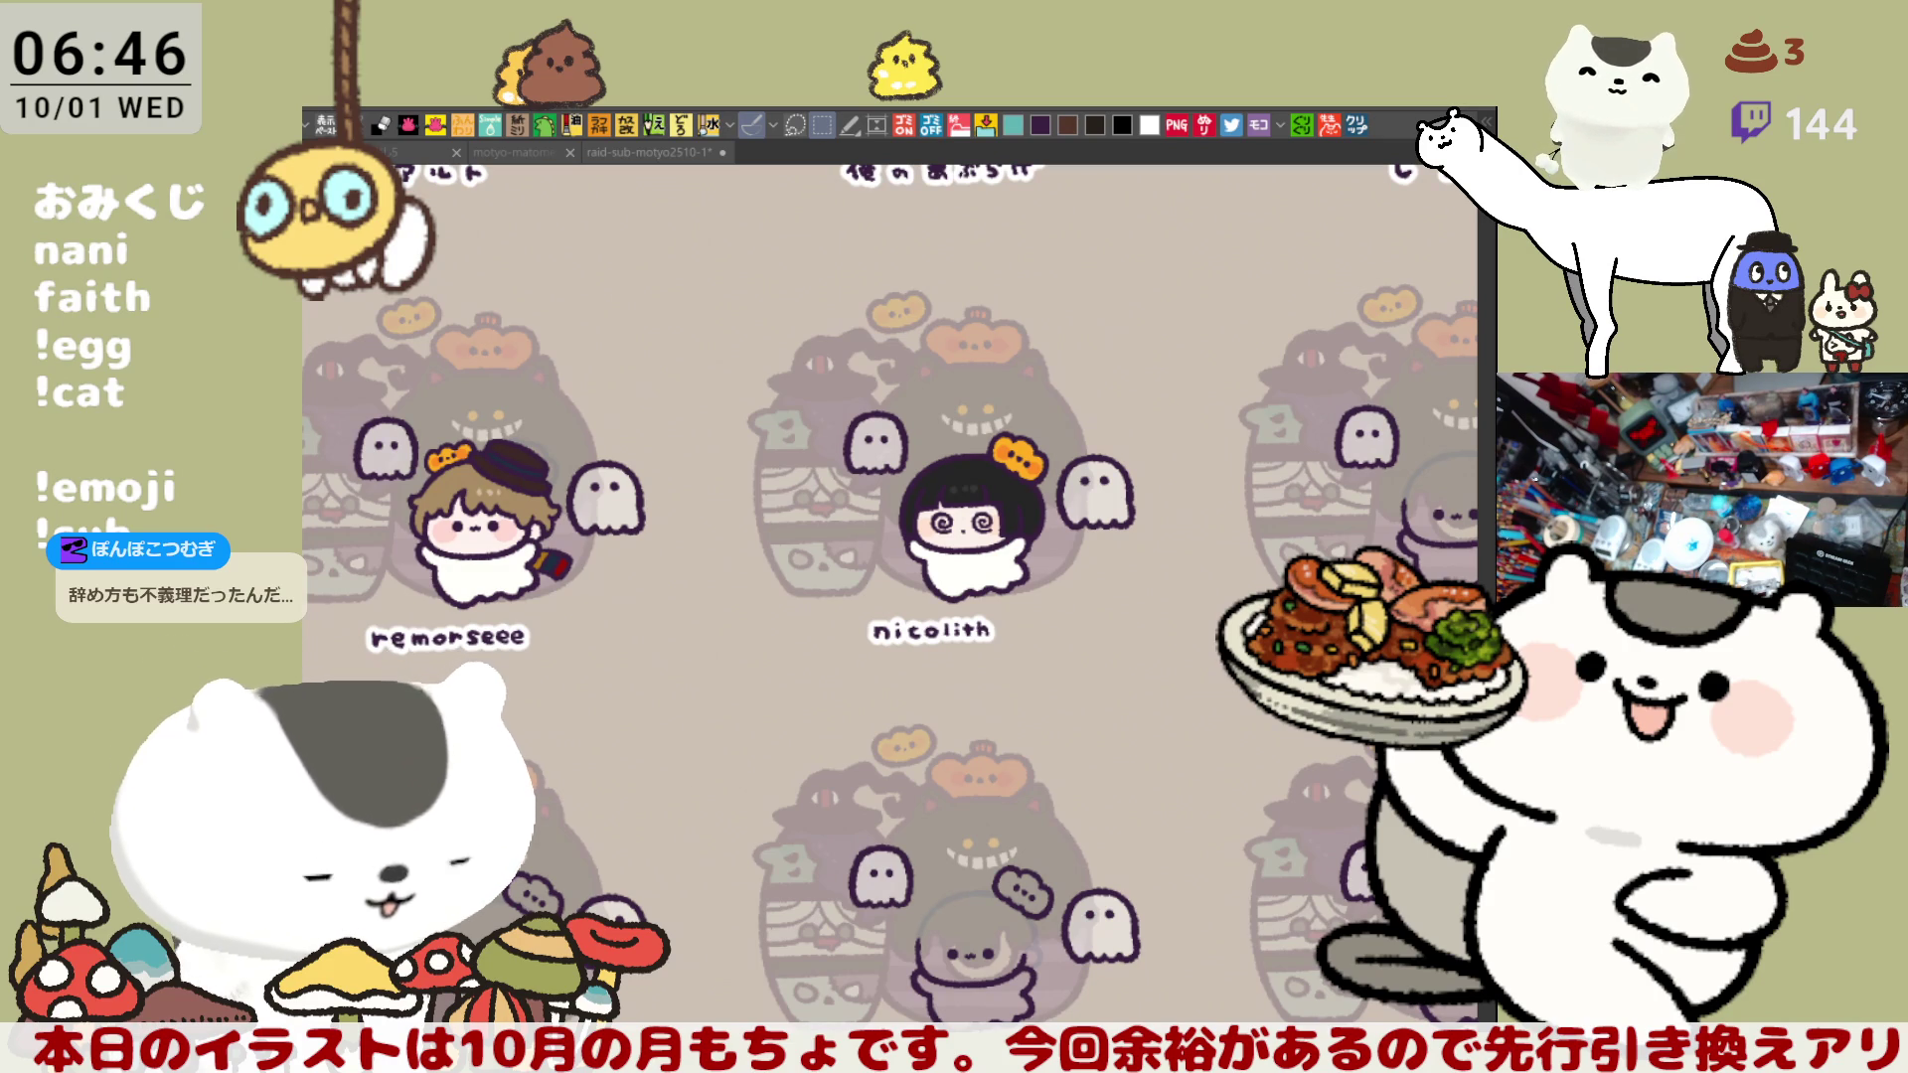
pyautogui.press('p')
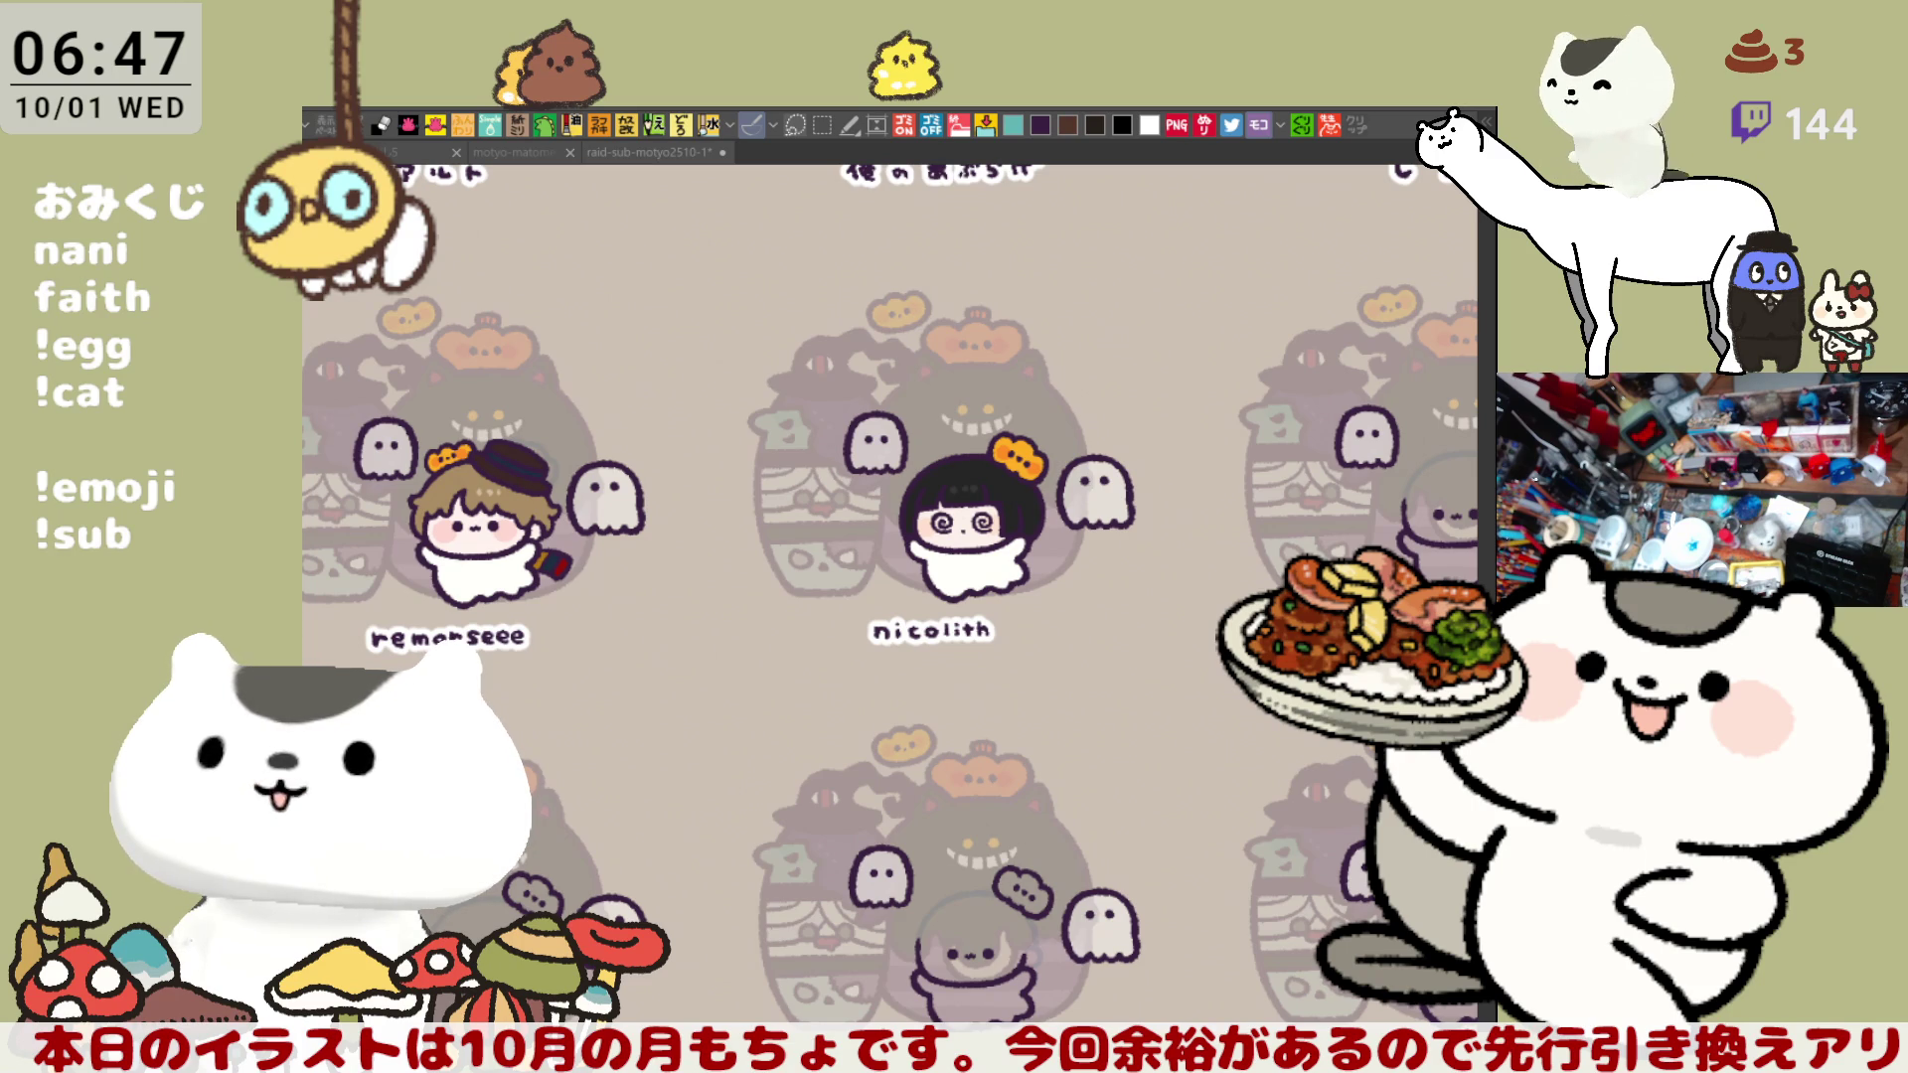
pyautogui.moveTo(818, 383); pyautogui.dragTo(1134, 674)
pyautogui.moveTo(994, 597); pyautogui.dragTo(530, 611)
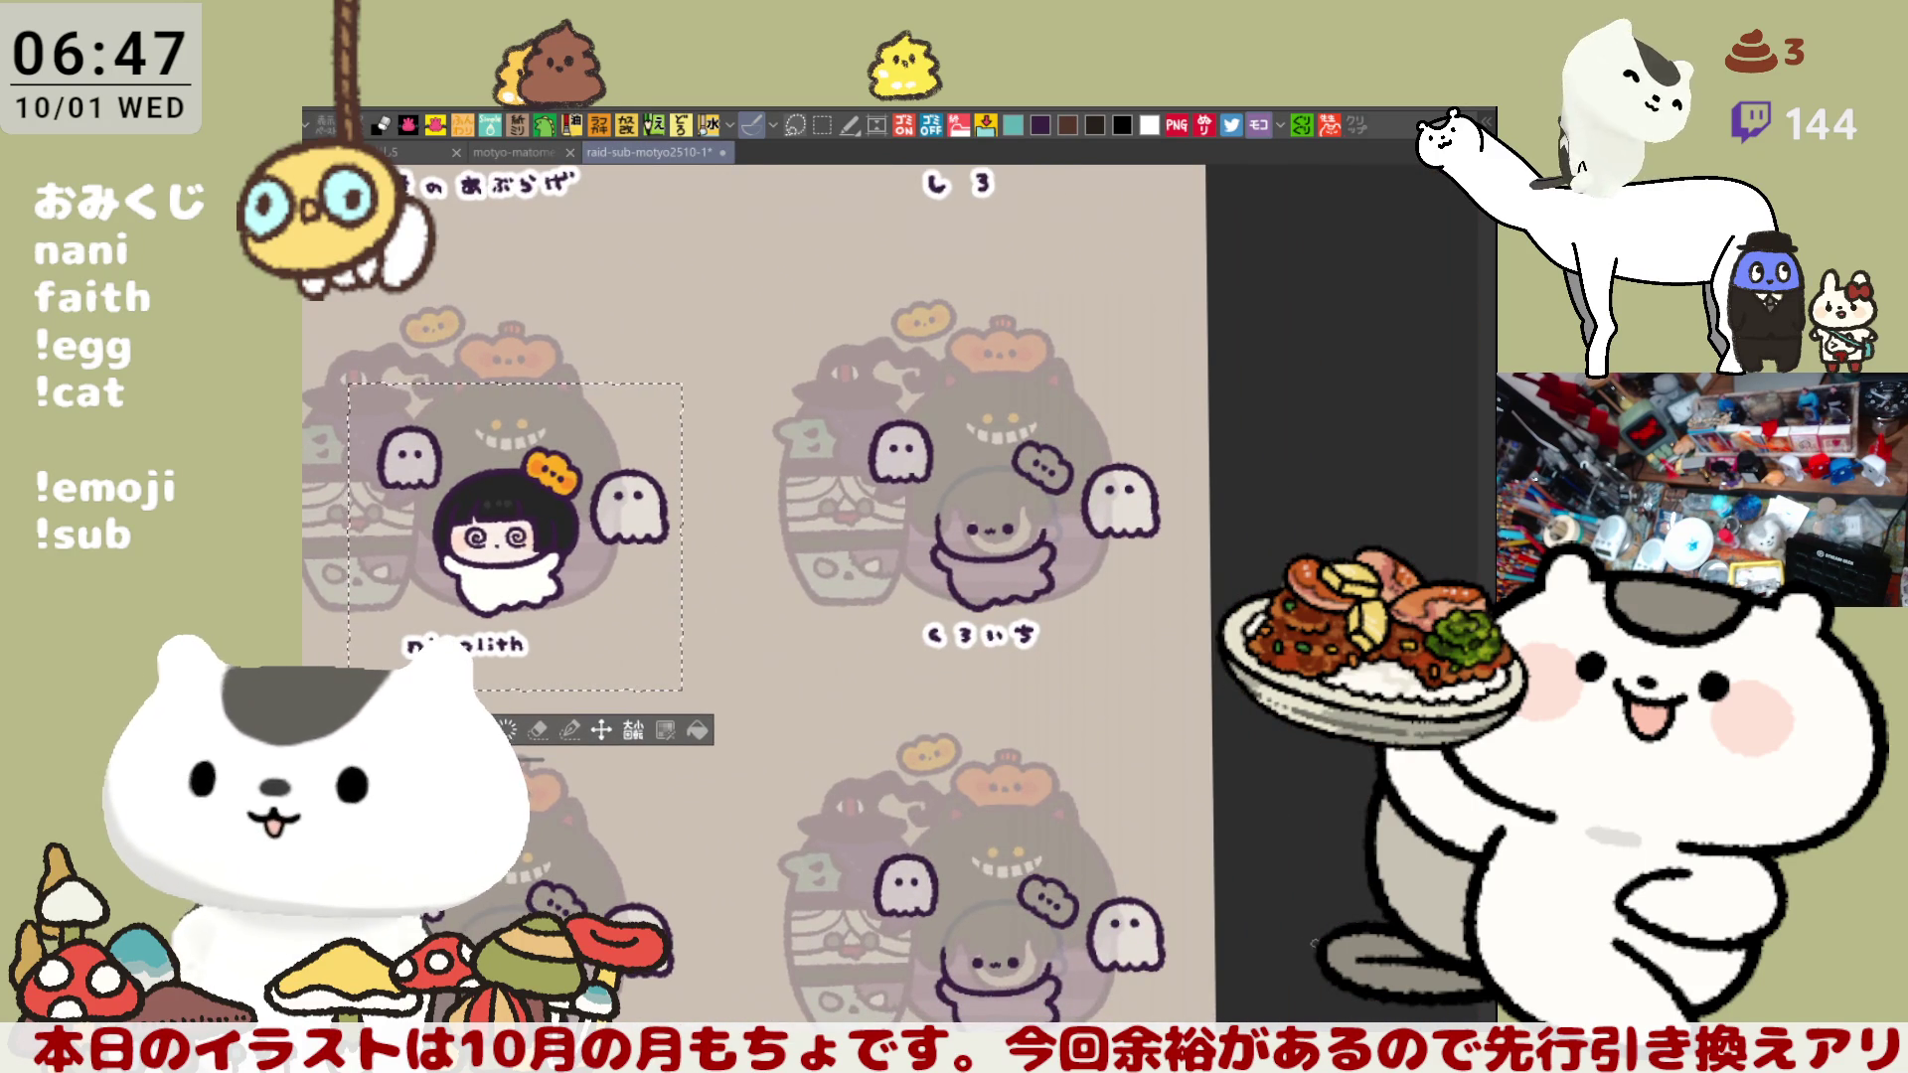
# - Lasso the next avatar and delete its dark line art, leaving the faint sketch
pyautogui.hotkey('ctrl', 'd')
pyautogui.scroll(3, 1209, 709)
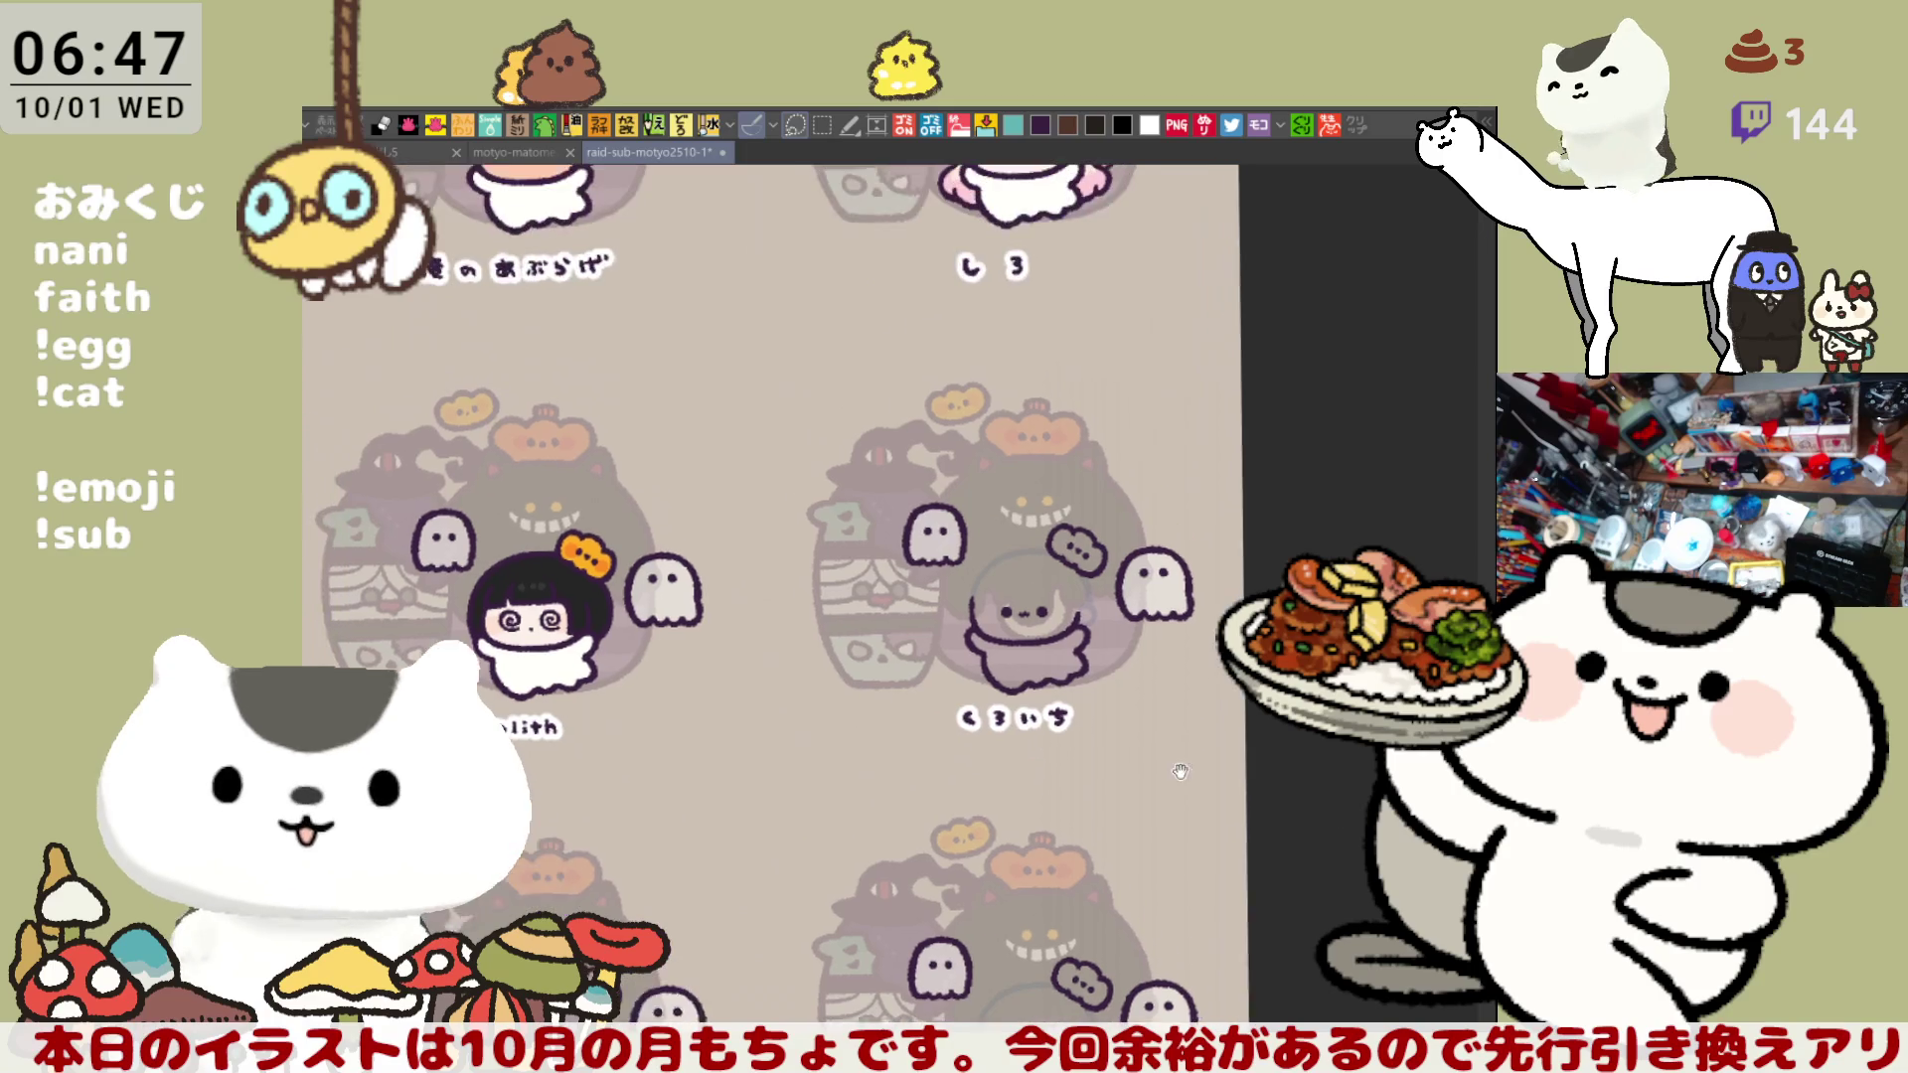
pyautogui.scroll(3, 1208, 709)
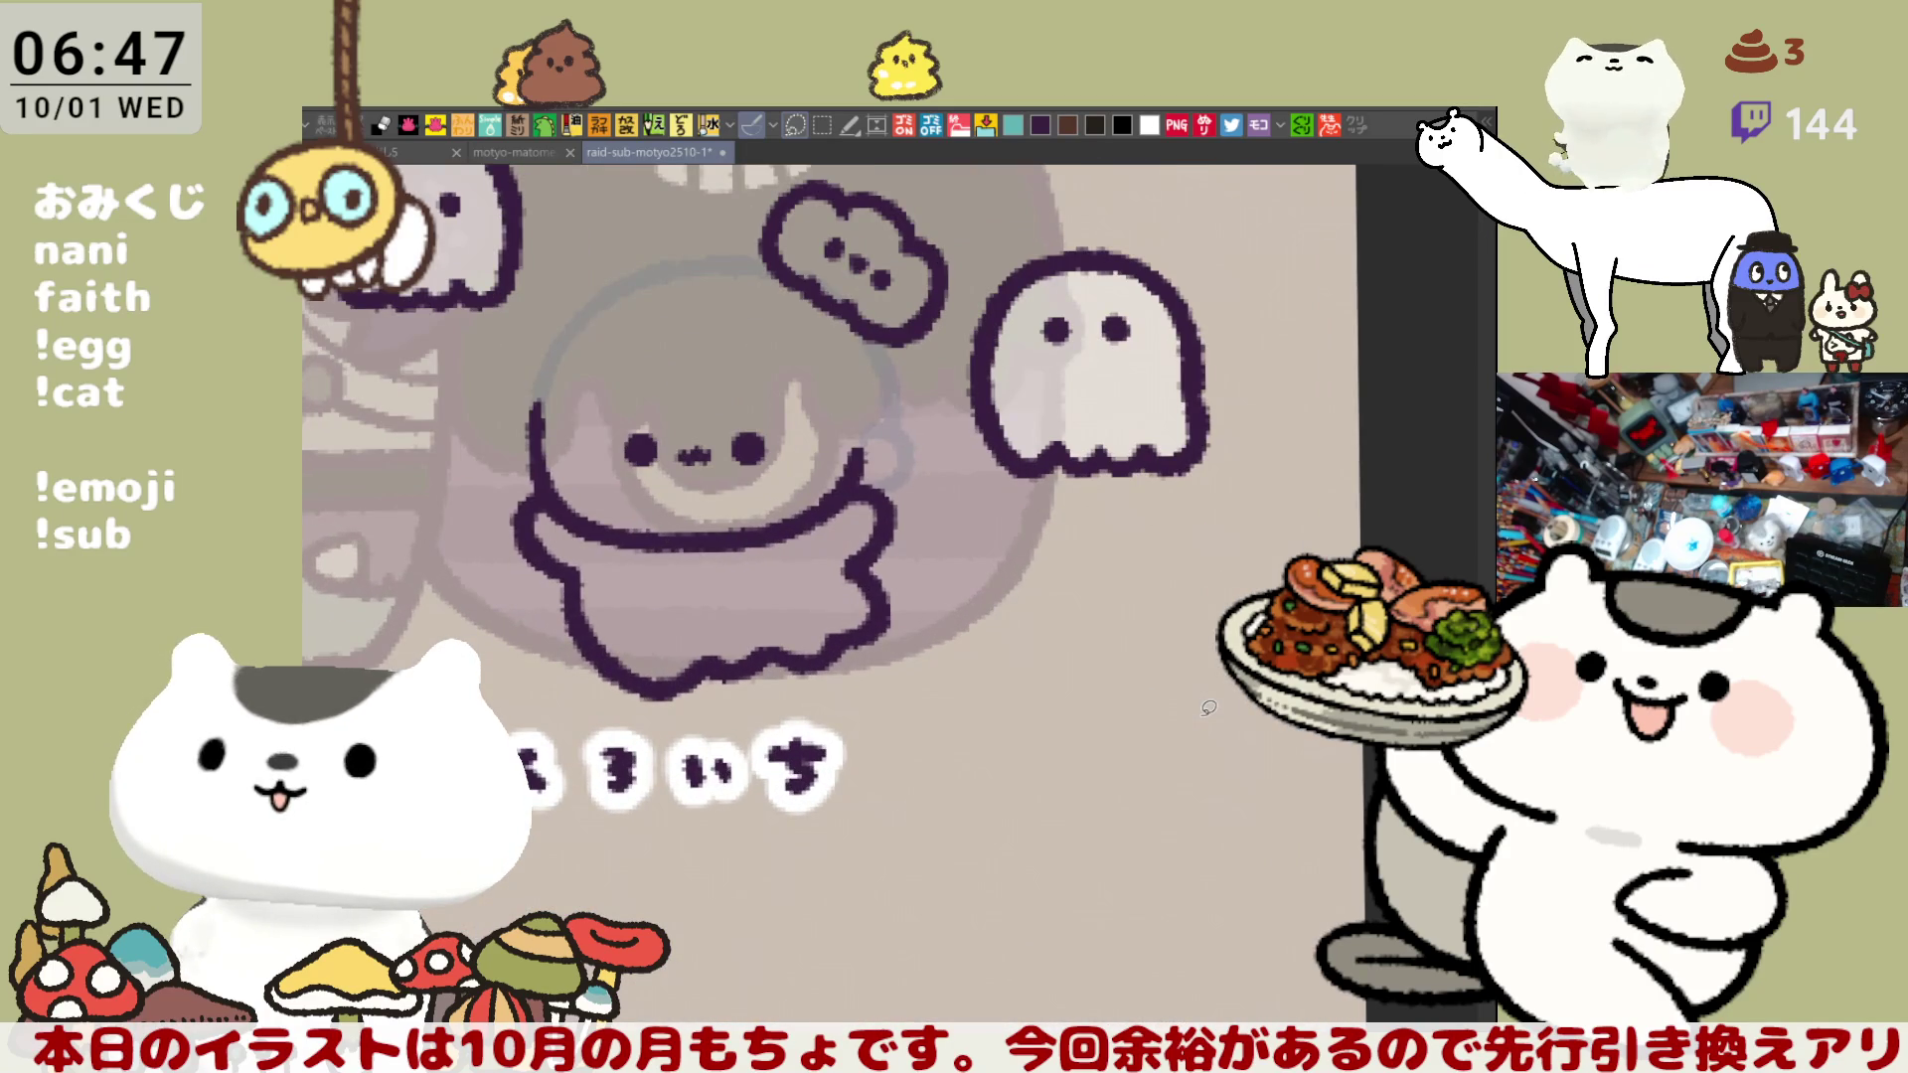
pyautogui.scroll(-2, 1208, 708)
pyautogui.moveTo(890, 994)
pyautogui.mouseDown()
pyautogui.moveTo(611, 512)
pyautogui.moveTo(1063, 894)
pyautogui.moveTo(723, 945)
pyautogui.mouseUp()
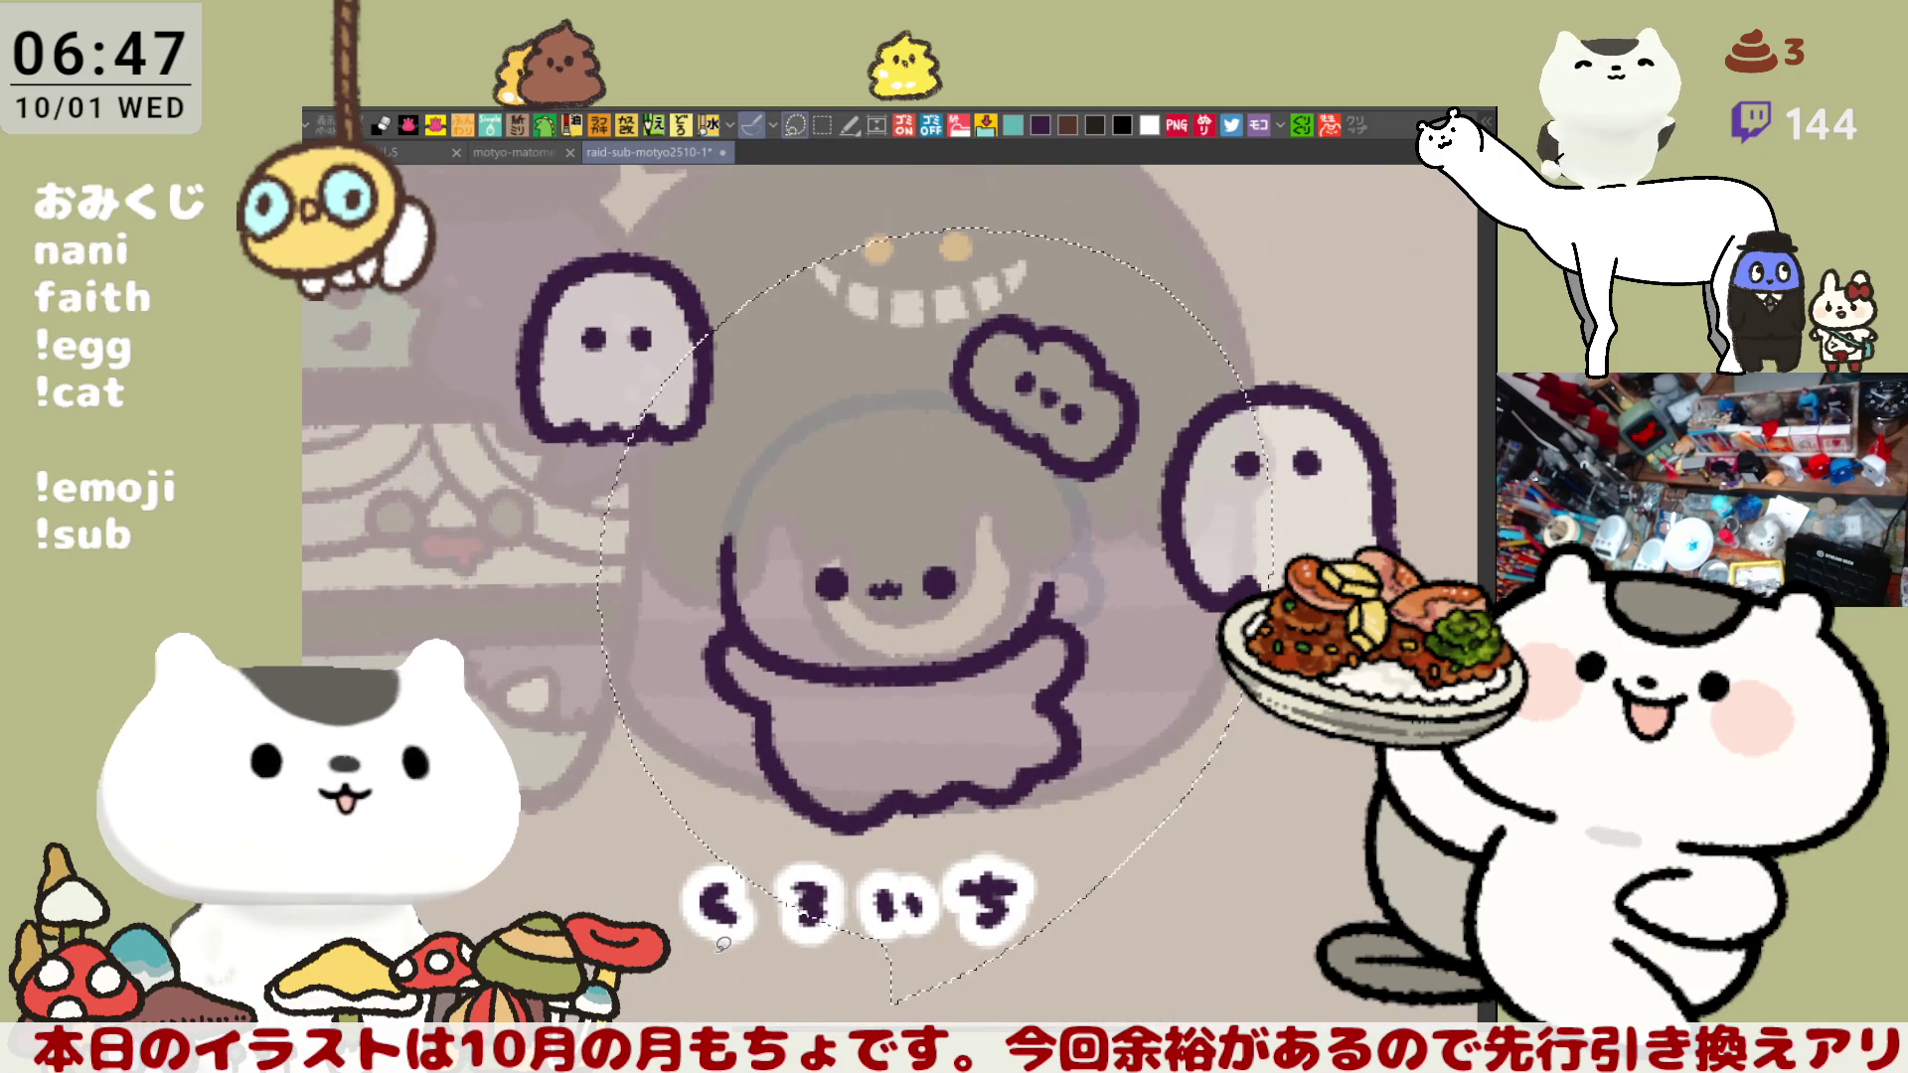
pyautogui.press('Delete')
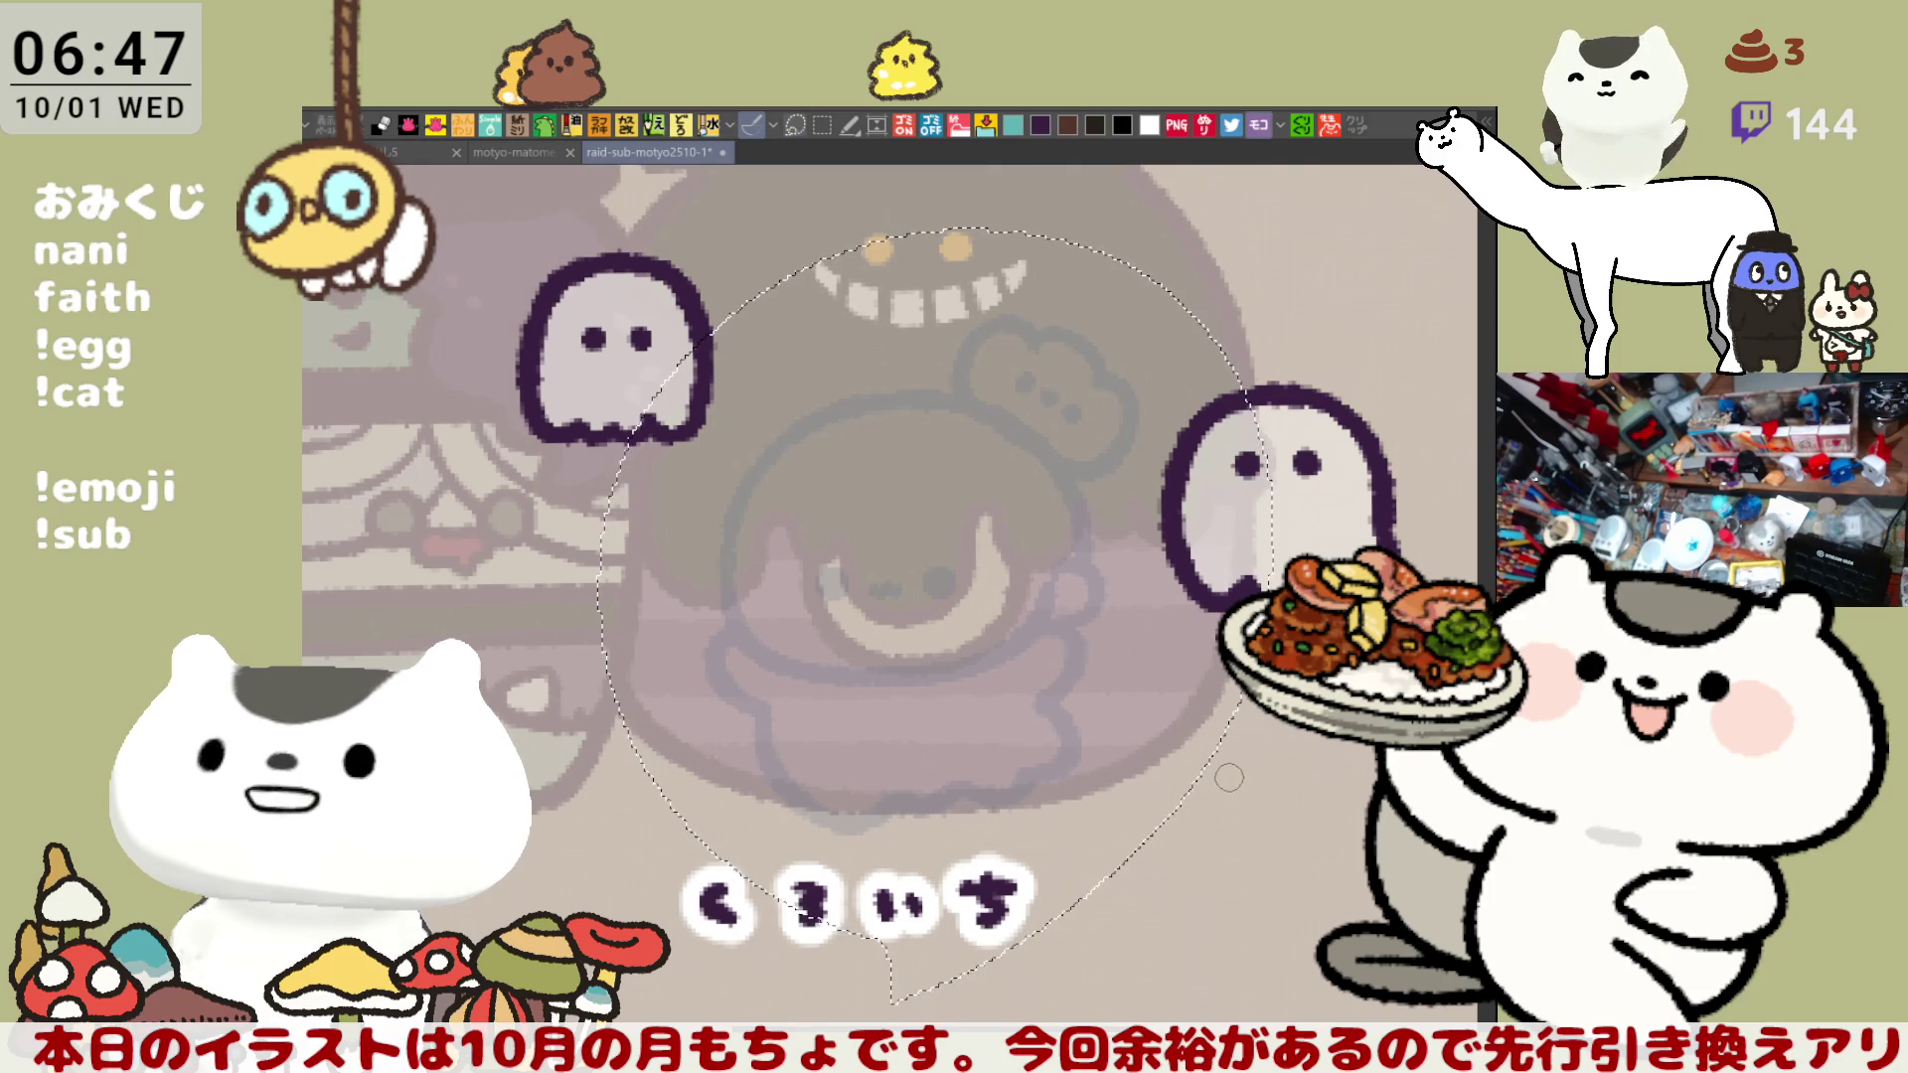
pyautogui.hotkey('ctrl', 'd')
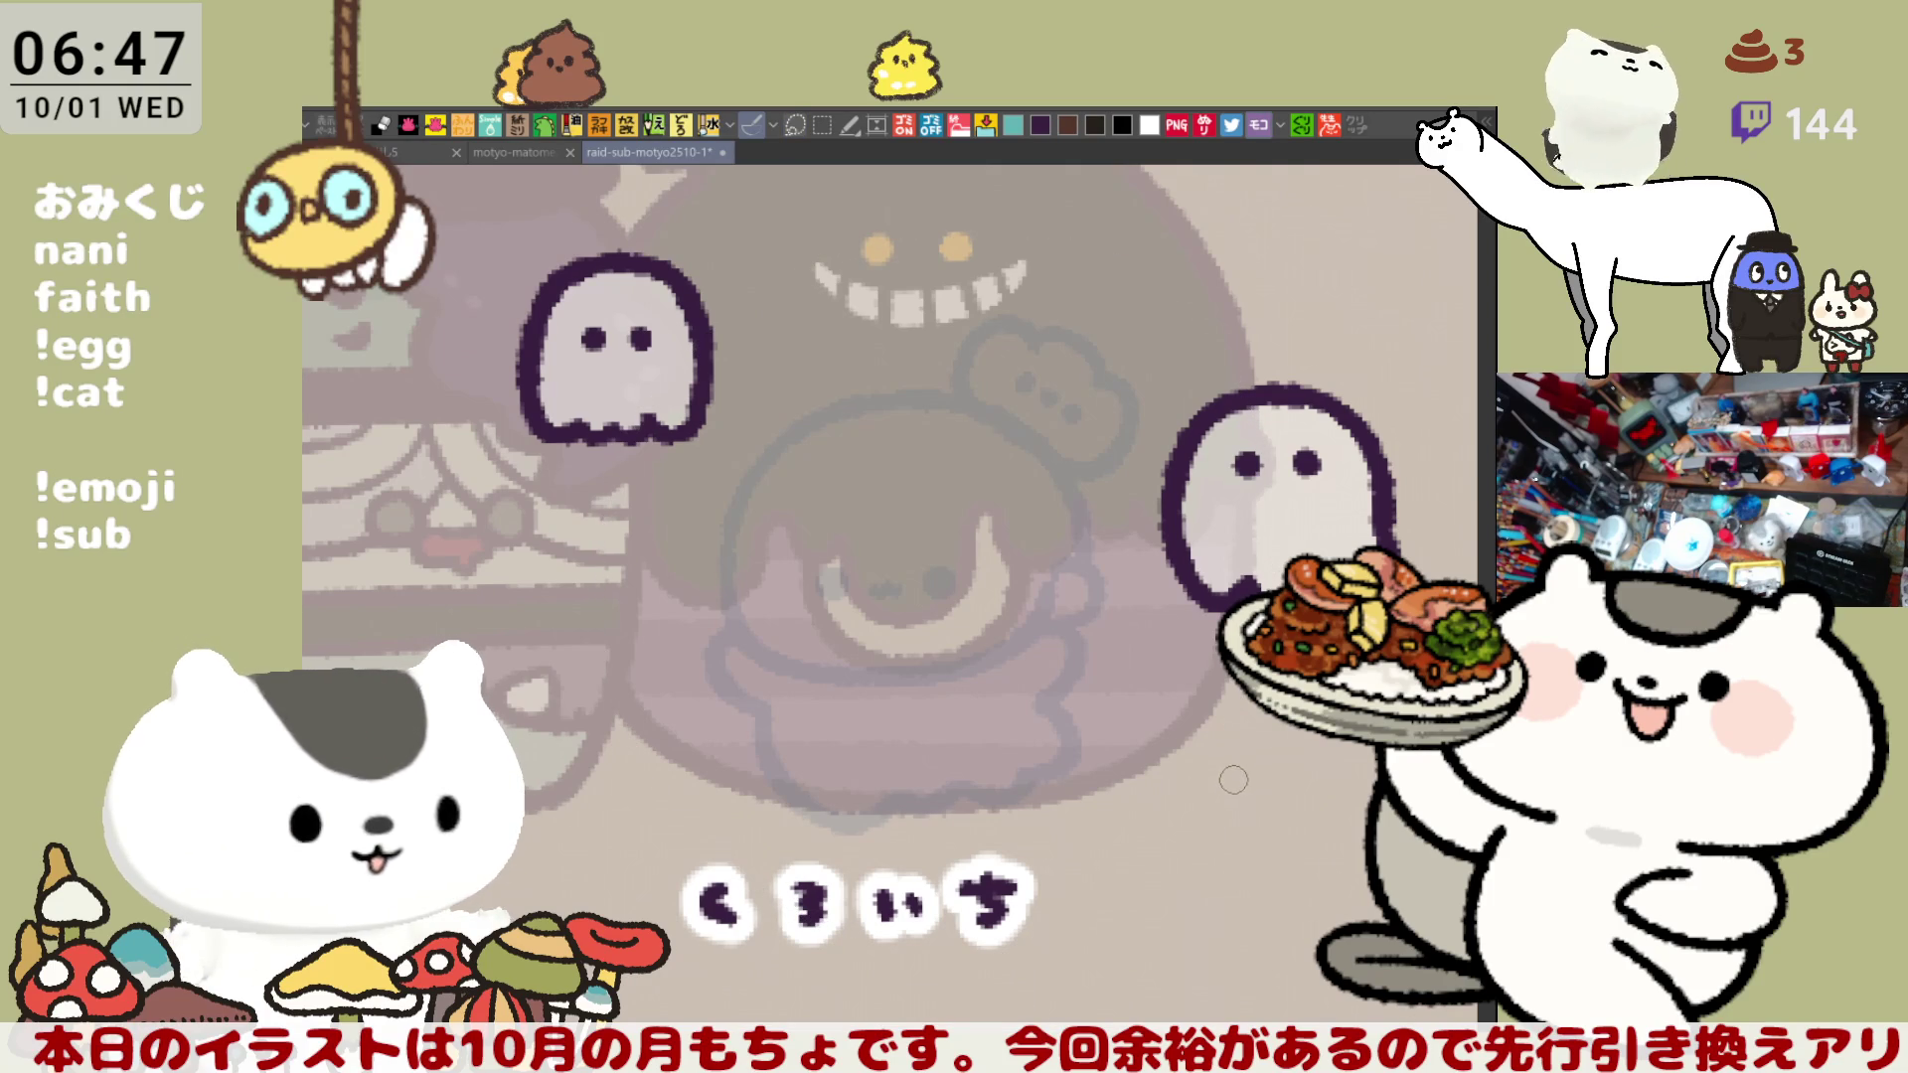
# - Draw a vertical test stroke for the new outline and undo it
pyautogui.moveTo(1192, 725); pyautogui.dragTo(1246, 751)
pyautogui.moveTo(798, 497); pyautogui.dragTo(805, 677)
pyautogui.hotkey('ctrl', 'z')
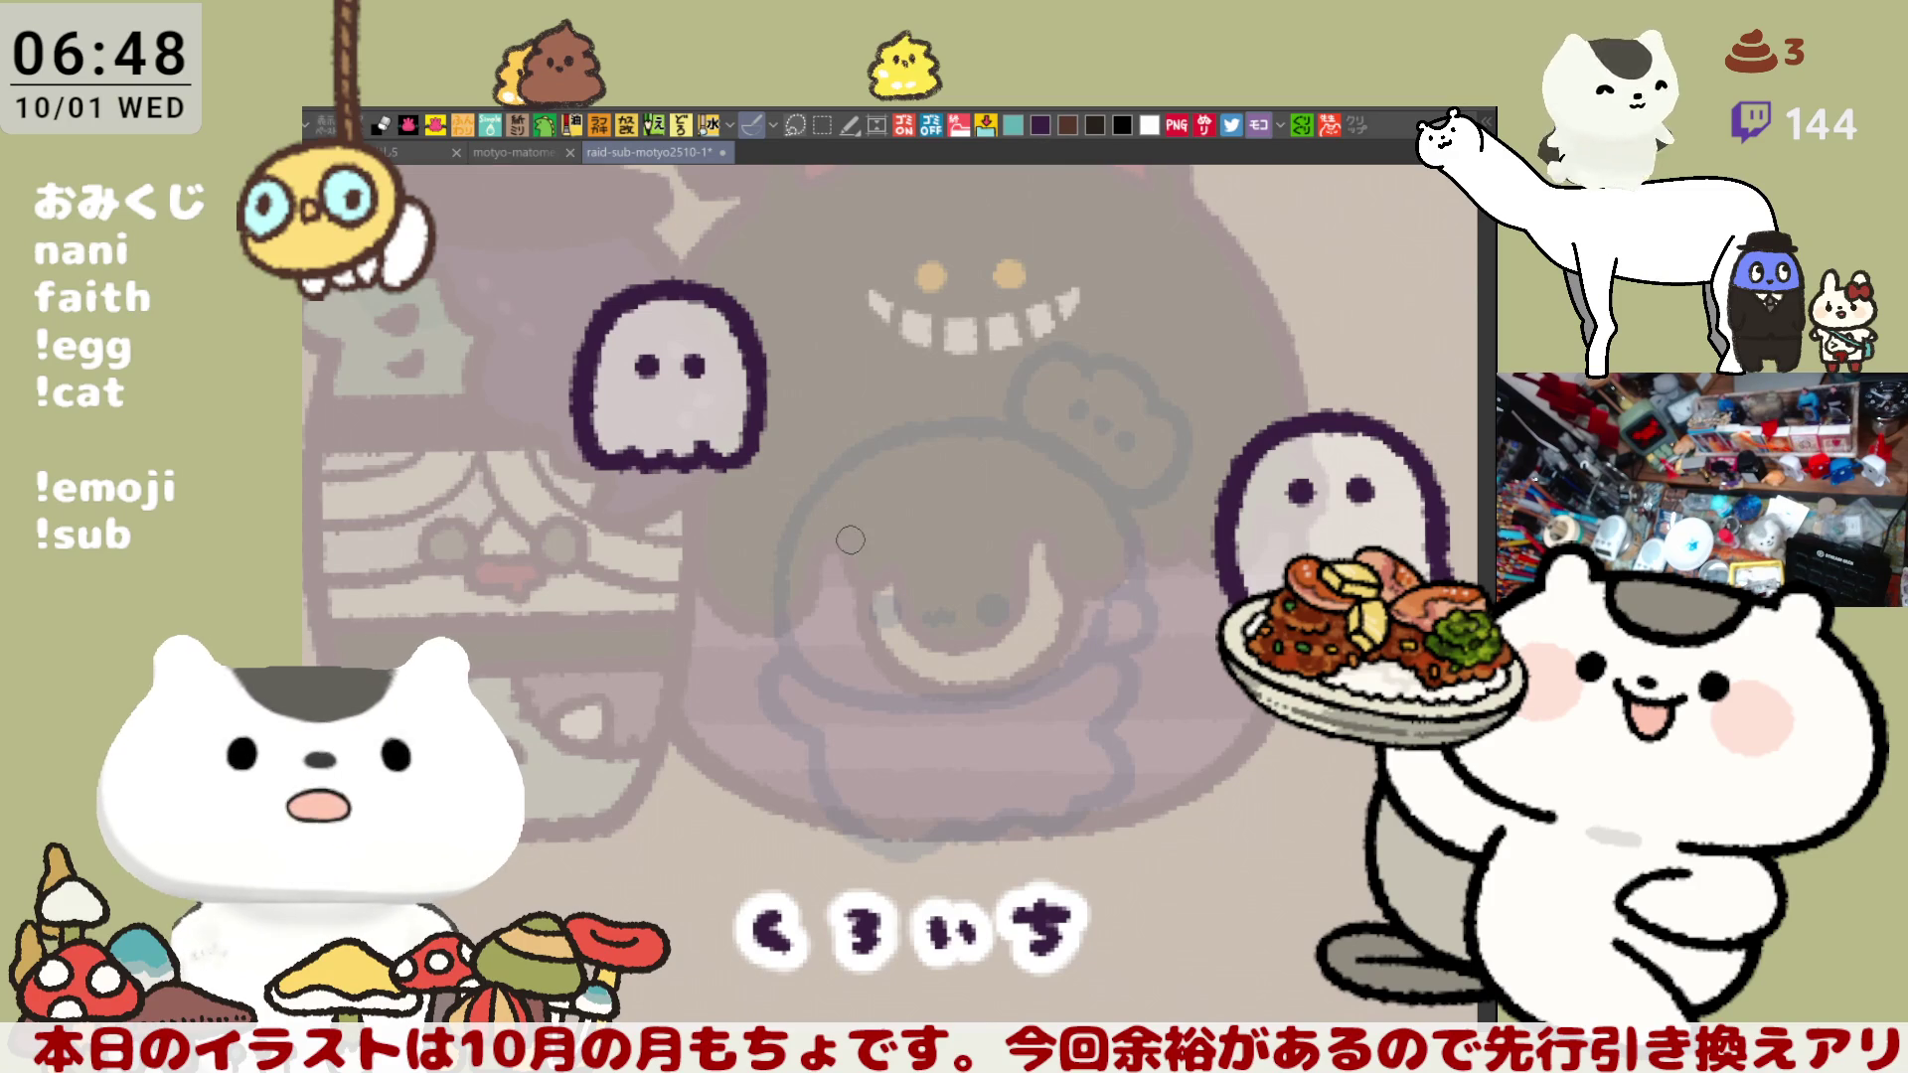
# - Ink the box's left and bottom edges as one L-shaped stroke, retrying several times
pyautogui.moveTo(795, 508); pyautogui.dragTo(792, 701)
pyautogui.hotkey('ctrl', 'z')
pyautogui.moveTo(792, 515); pyautogui.dragTo(899, 698)
pyautogui.hotkey('ctrl', 'z')
pyautogui.moveTo(792, 489); pyautogui.dragTo(899, 701)
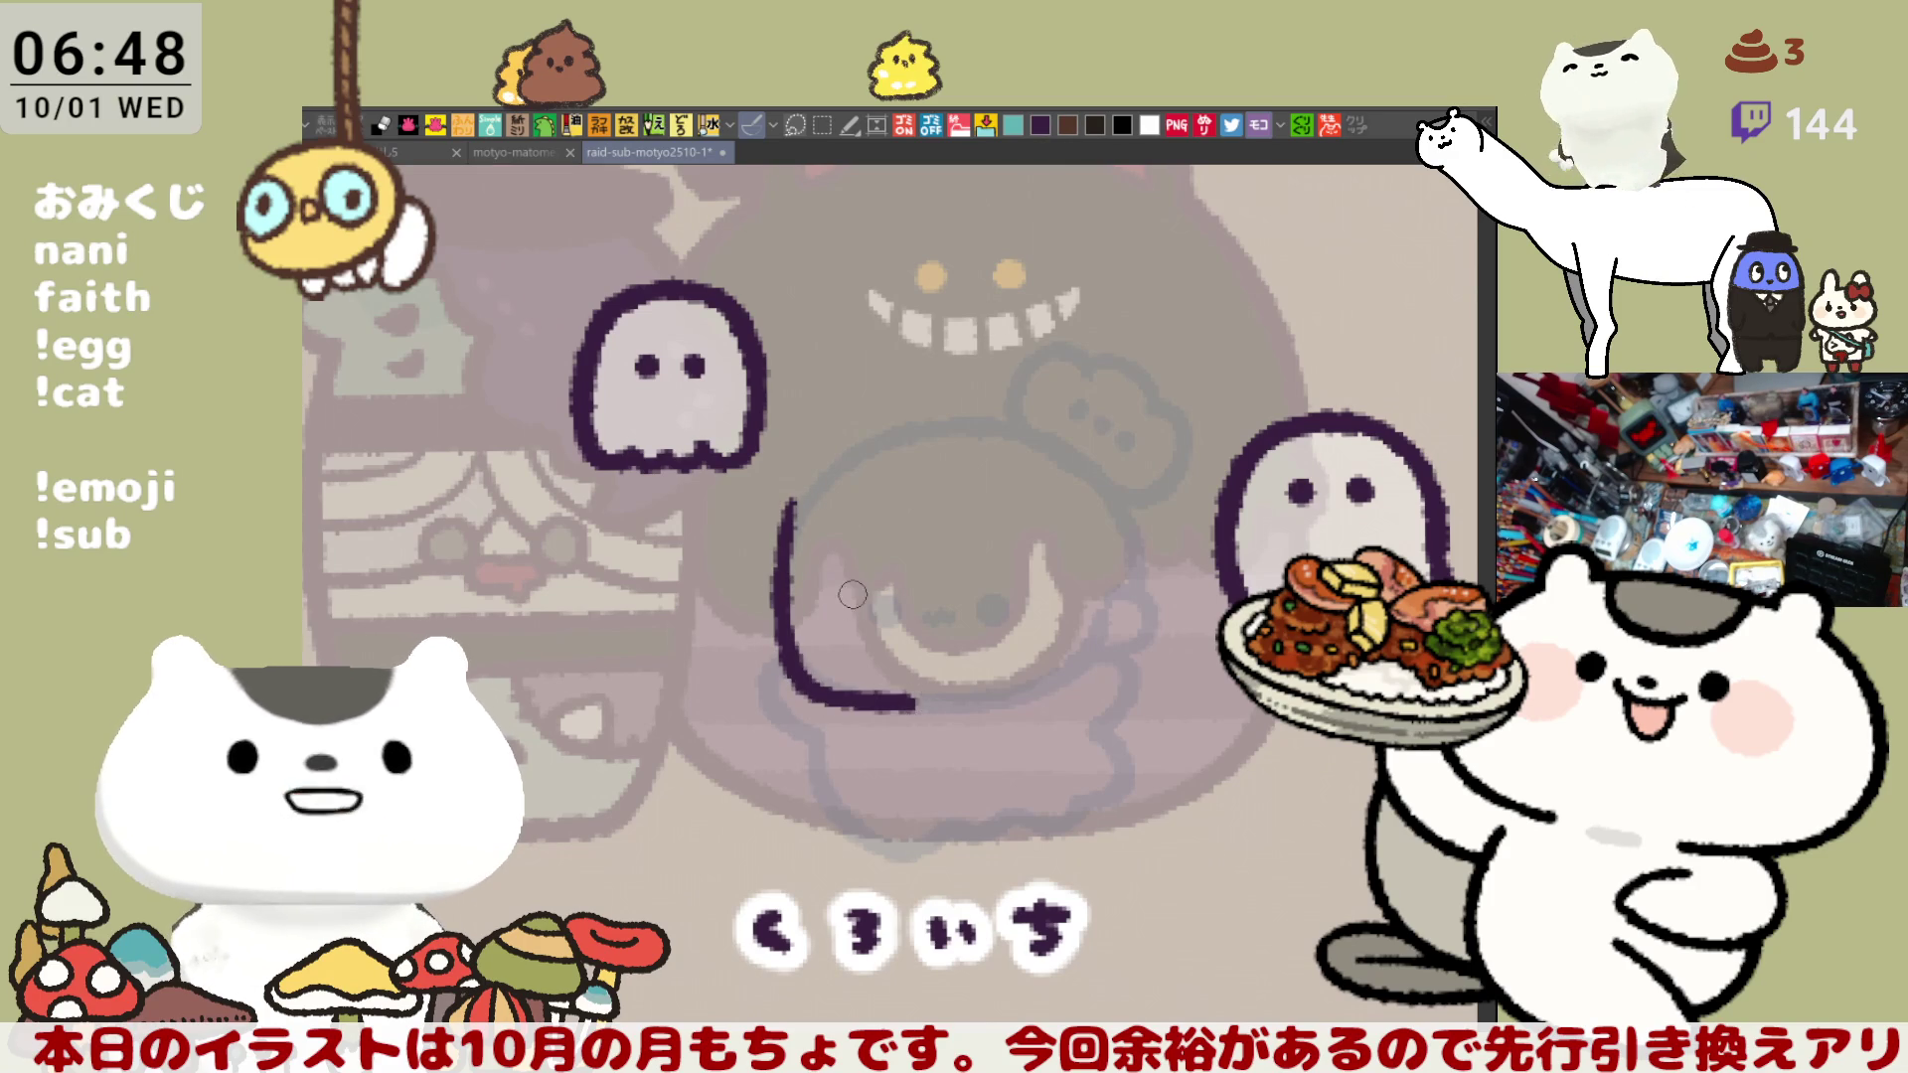
pyautogui.hotkey('ctrl', 'z')
pyautogui.moveTo(795, 507); pyautogui.dragTo(917, 697)
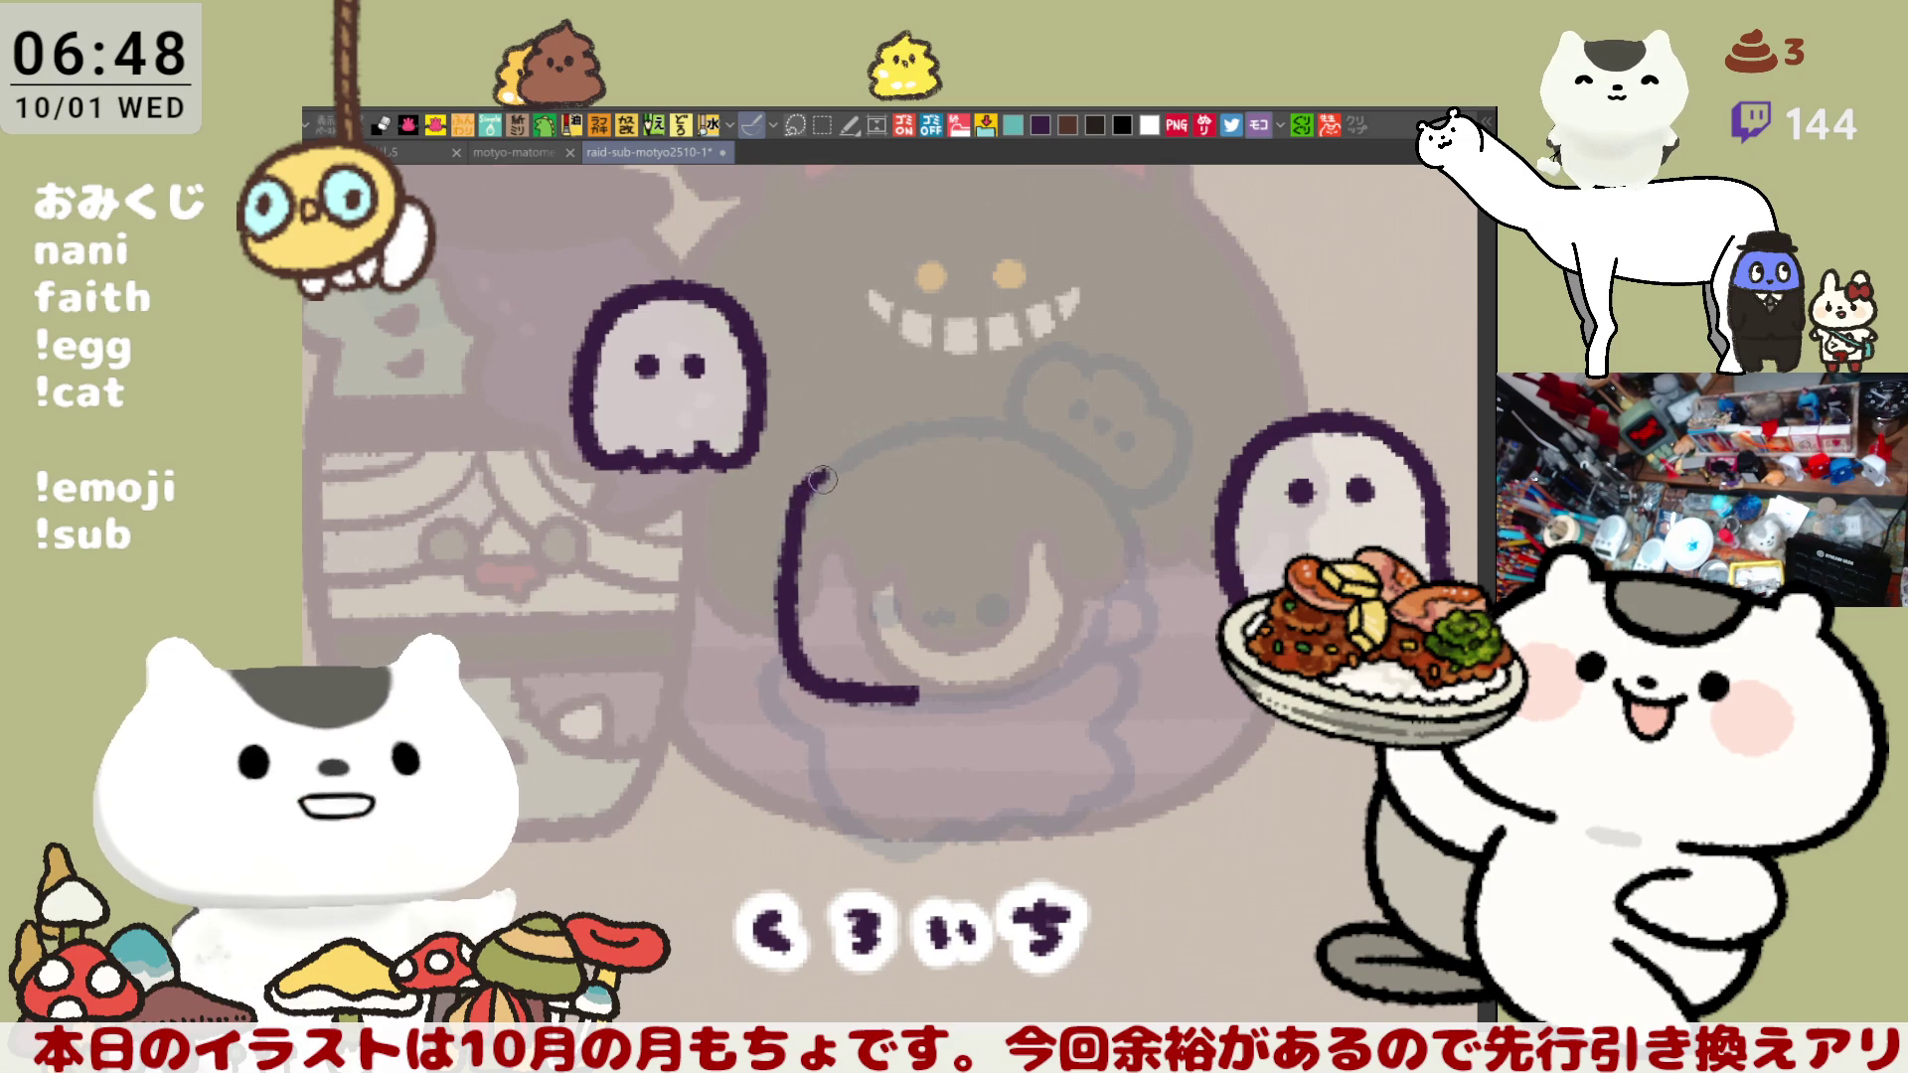
# - Start the outline's top curve and retry extending it toward the right
pyautogui.moveTo(801, 488); pyautogui.dragTo(815, 488)
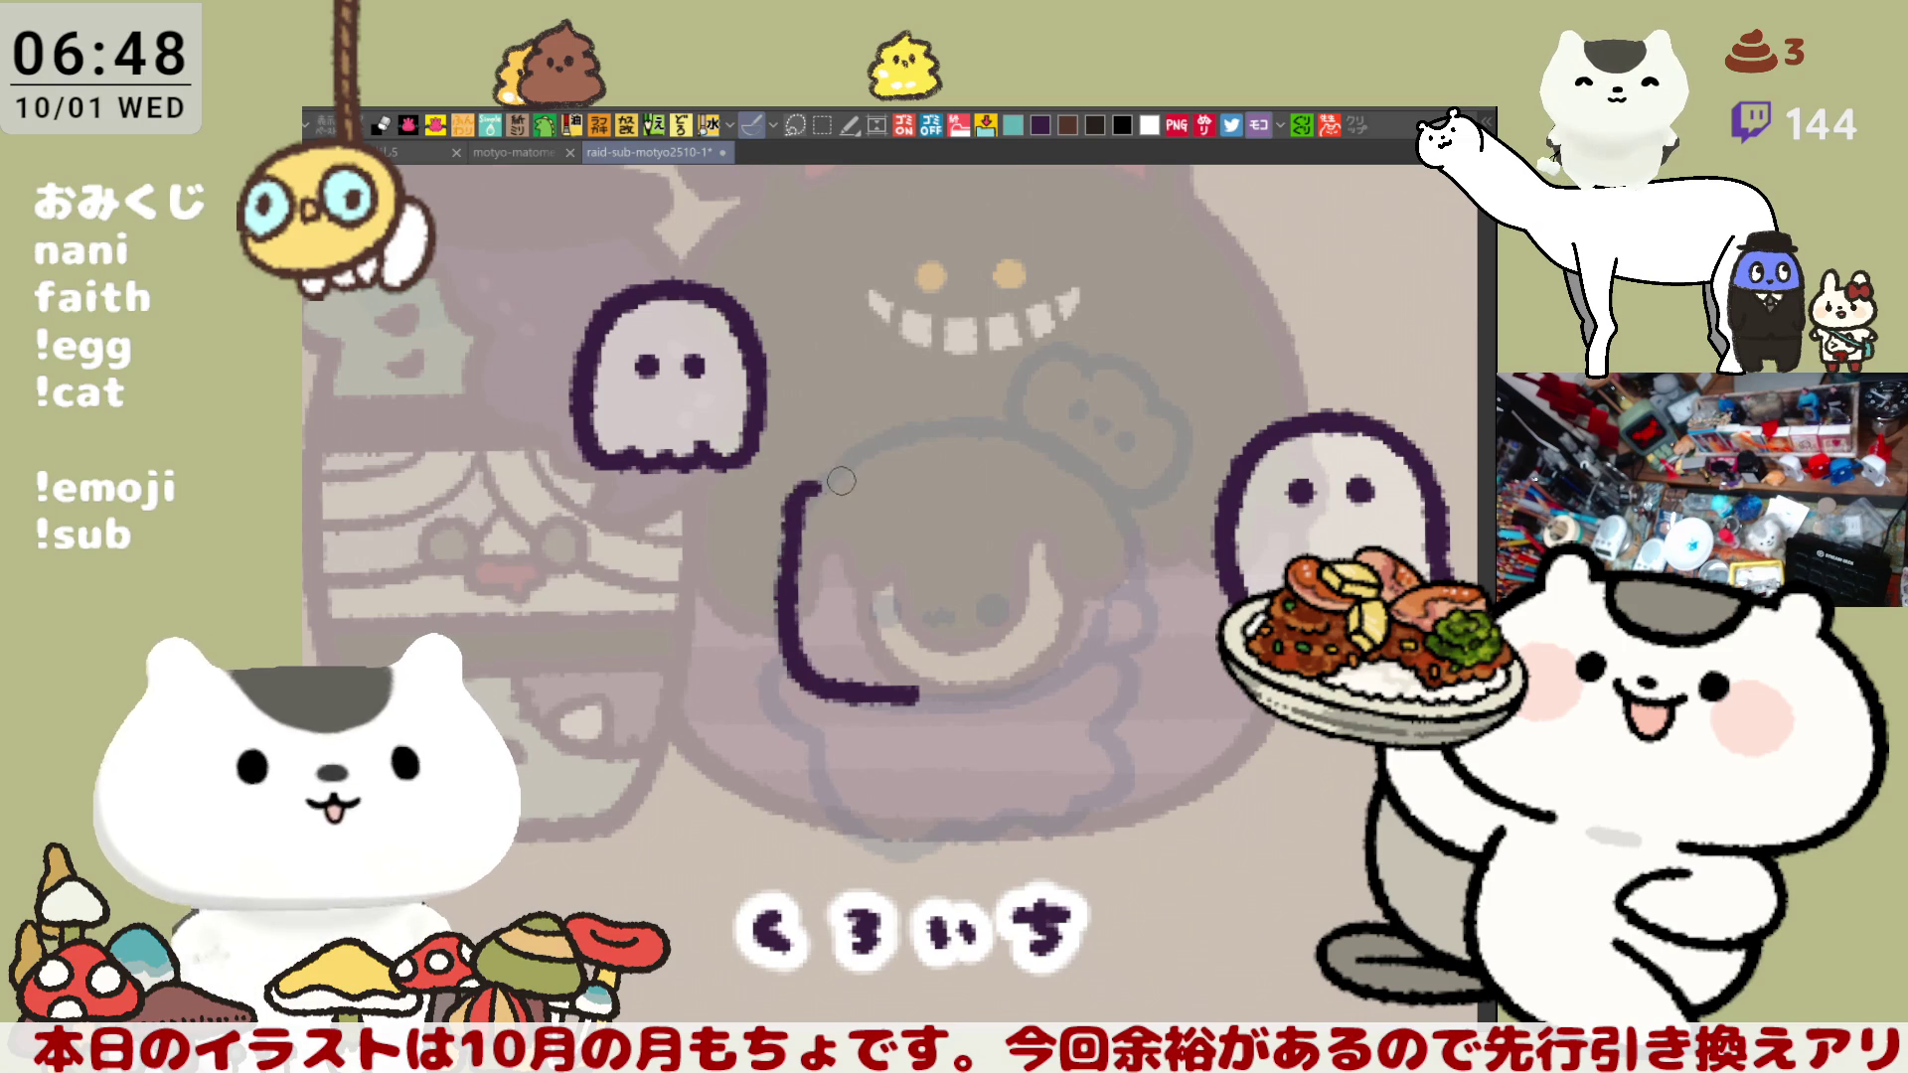
pyautogui.moveTo(809, 484); pyautogui.dragTo(1054, 478)
pyautogui.hotkey('ctrl', 'z')
pyautogui.moveTo(795, 536)
pyautogui.mouseDown()
pyautogui.moveTo(811, 473)
pyautogui.moveTo(920, 467)
pyautogui.mouseUp()
pyautogui.hotkey('ctrl', 'z')
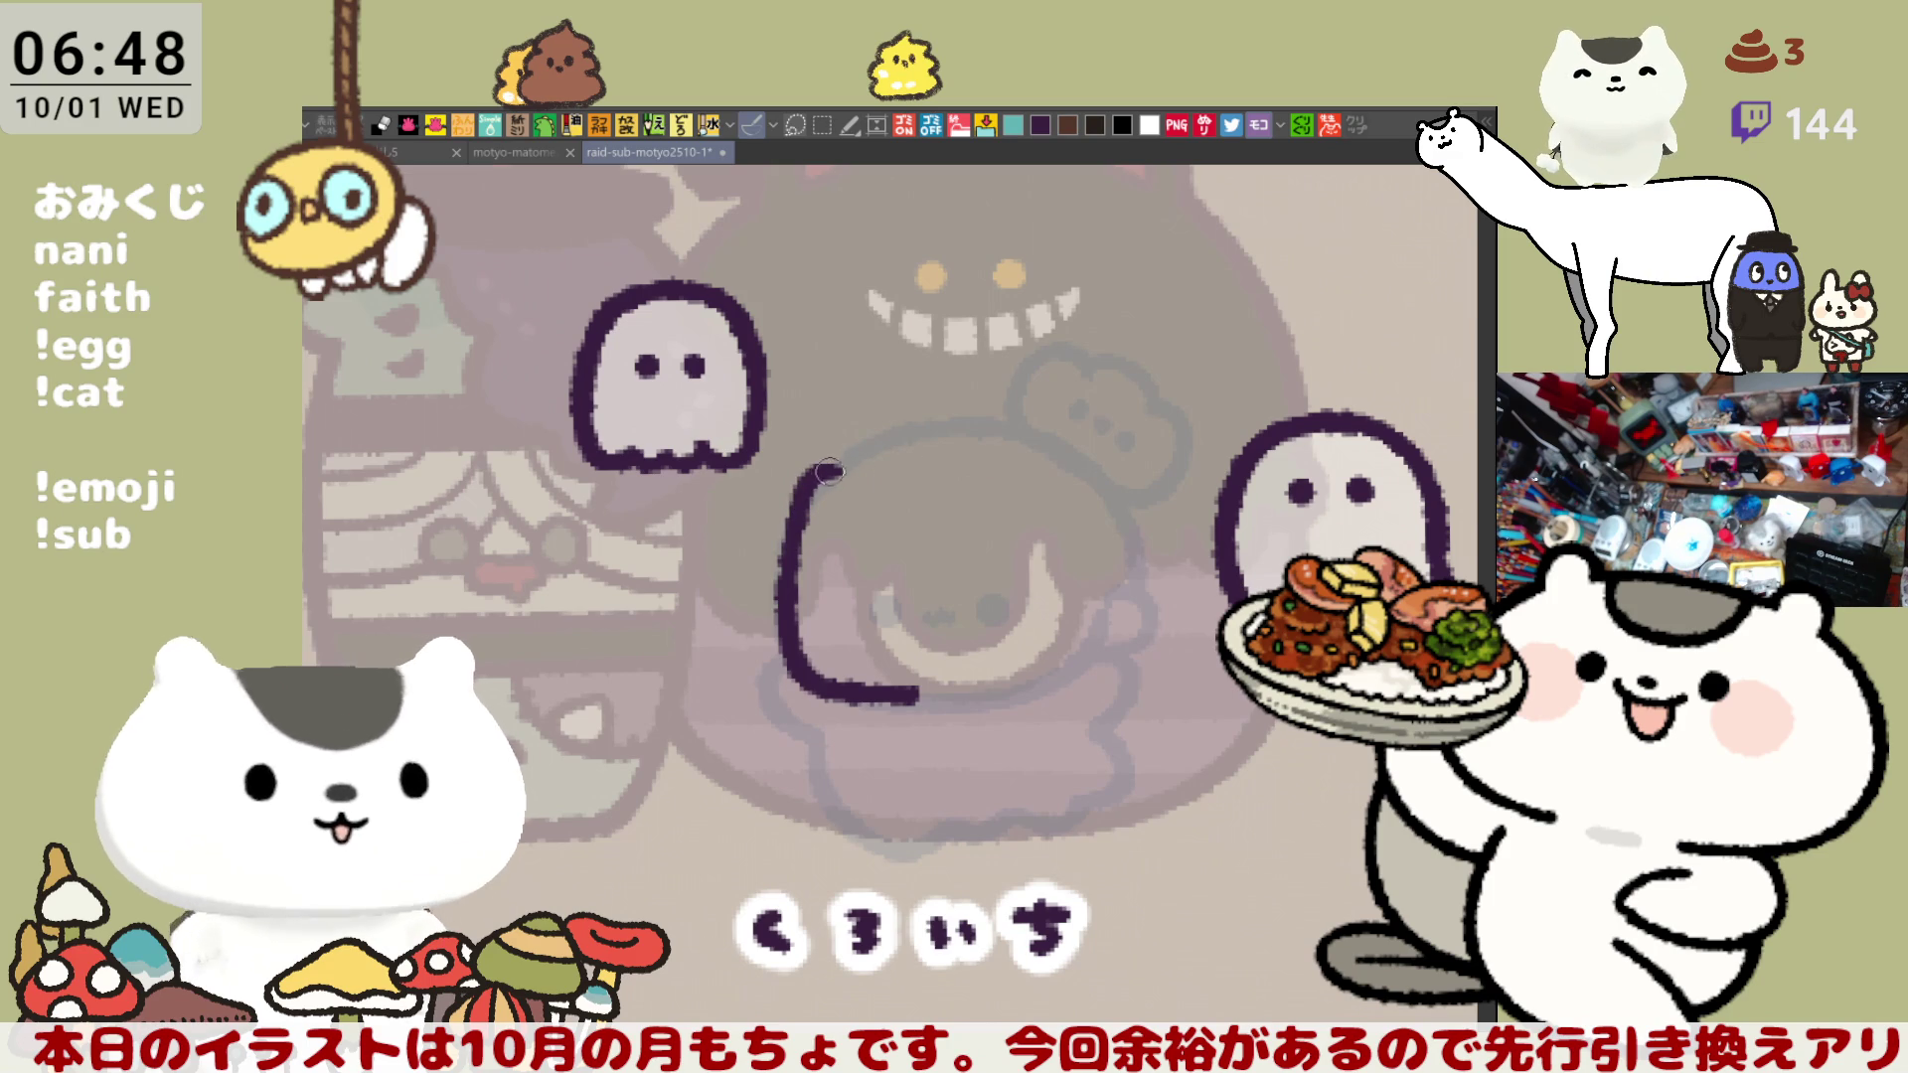
pyautogui.moveTo(812, 475)
pyautogui.mouseDown()
pyautogui.moveTo(855, 459)
pyautogui.moveTo(1093, 475)
pyautogui.mouseUp()
pyautogui.hotkey('ctrl', 'z')
pyautogui.moveTo(861, 465); pyautogui.dragTo(1078, 467)
pyautogui.hotkey('ctrl', 'z')
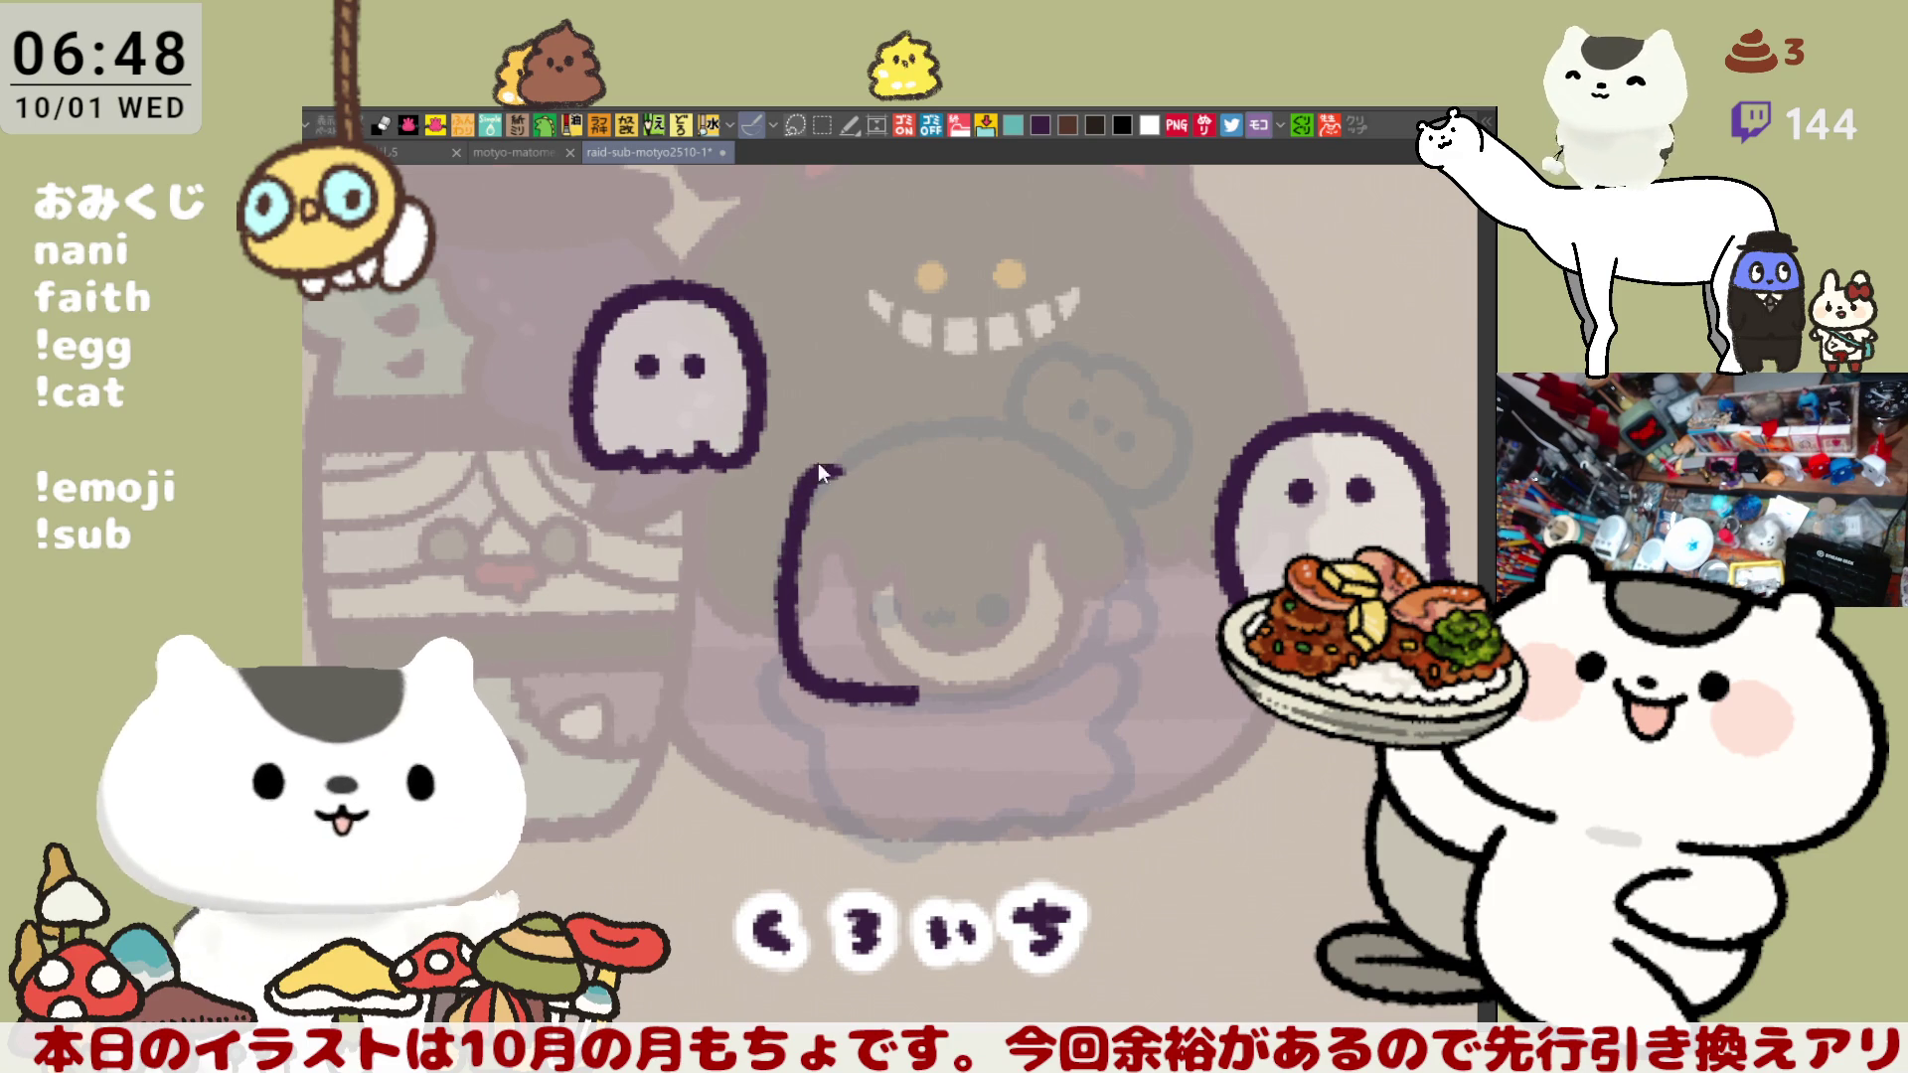
pyautogui.moveTo(816, 472)
pyautogui.mouseDown()
pyautogui.moveTo(801, 509)
pyautogui.moveTo(841, 461)
pyautogui.moveTo(794, 517)
pyautogui.moveTo(811, 489)
pyautogui.moveTo(791, 487)
pyautogui.moveTo(845, 463)
pyautogui.mouseUp()
pyautogui.hotkey('ctrl', 'z')
# - Draw the box's long top line from the left corner across to the right
pyautogui.hotkey('ctrl', 'z')
pyautogui.hotkey('ctrl', 'z')
pyautogui.hotkey('ctrl', 'z')
pyautogui.hotkey('ctrl', 'z')
pyautogui.hotkey('ctrl', 'z')
pyautogui.hotkey('ctrl', 'z')
pyautogui.moveTo(795, 525); pyautogui.dragTo(840, 459)
pyautogui.hotkey('ctrl', 'z')
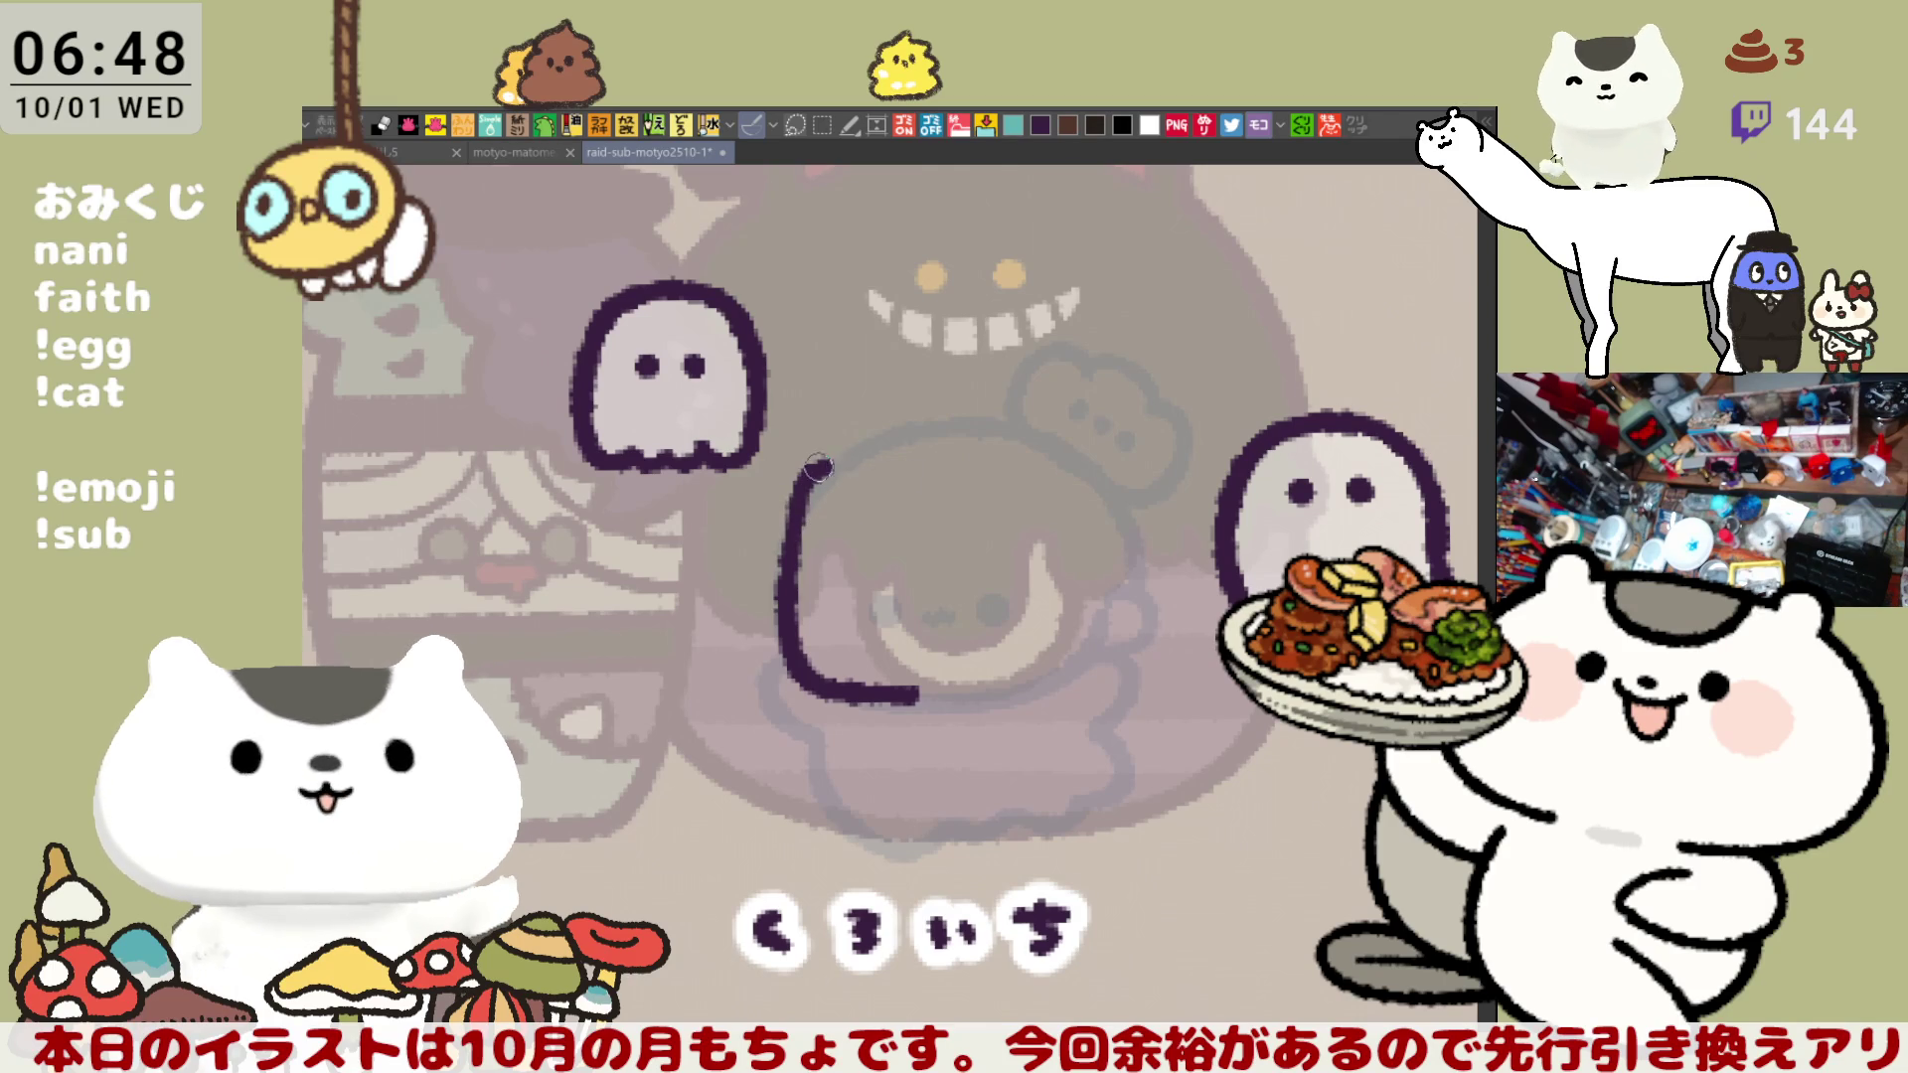
pyautogui.moveTo(794, 522); pyautogui.dragTo(1060, 460)
pyautogui.hotkey('ctrl', 'z')
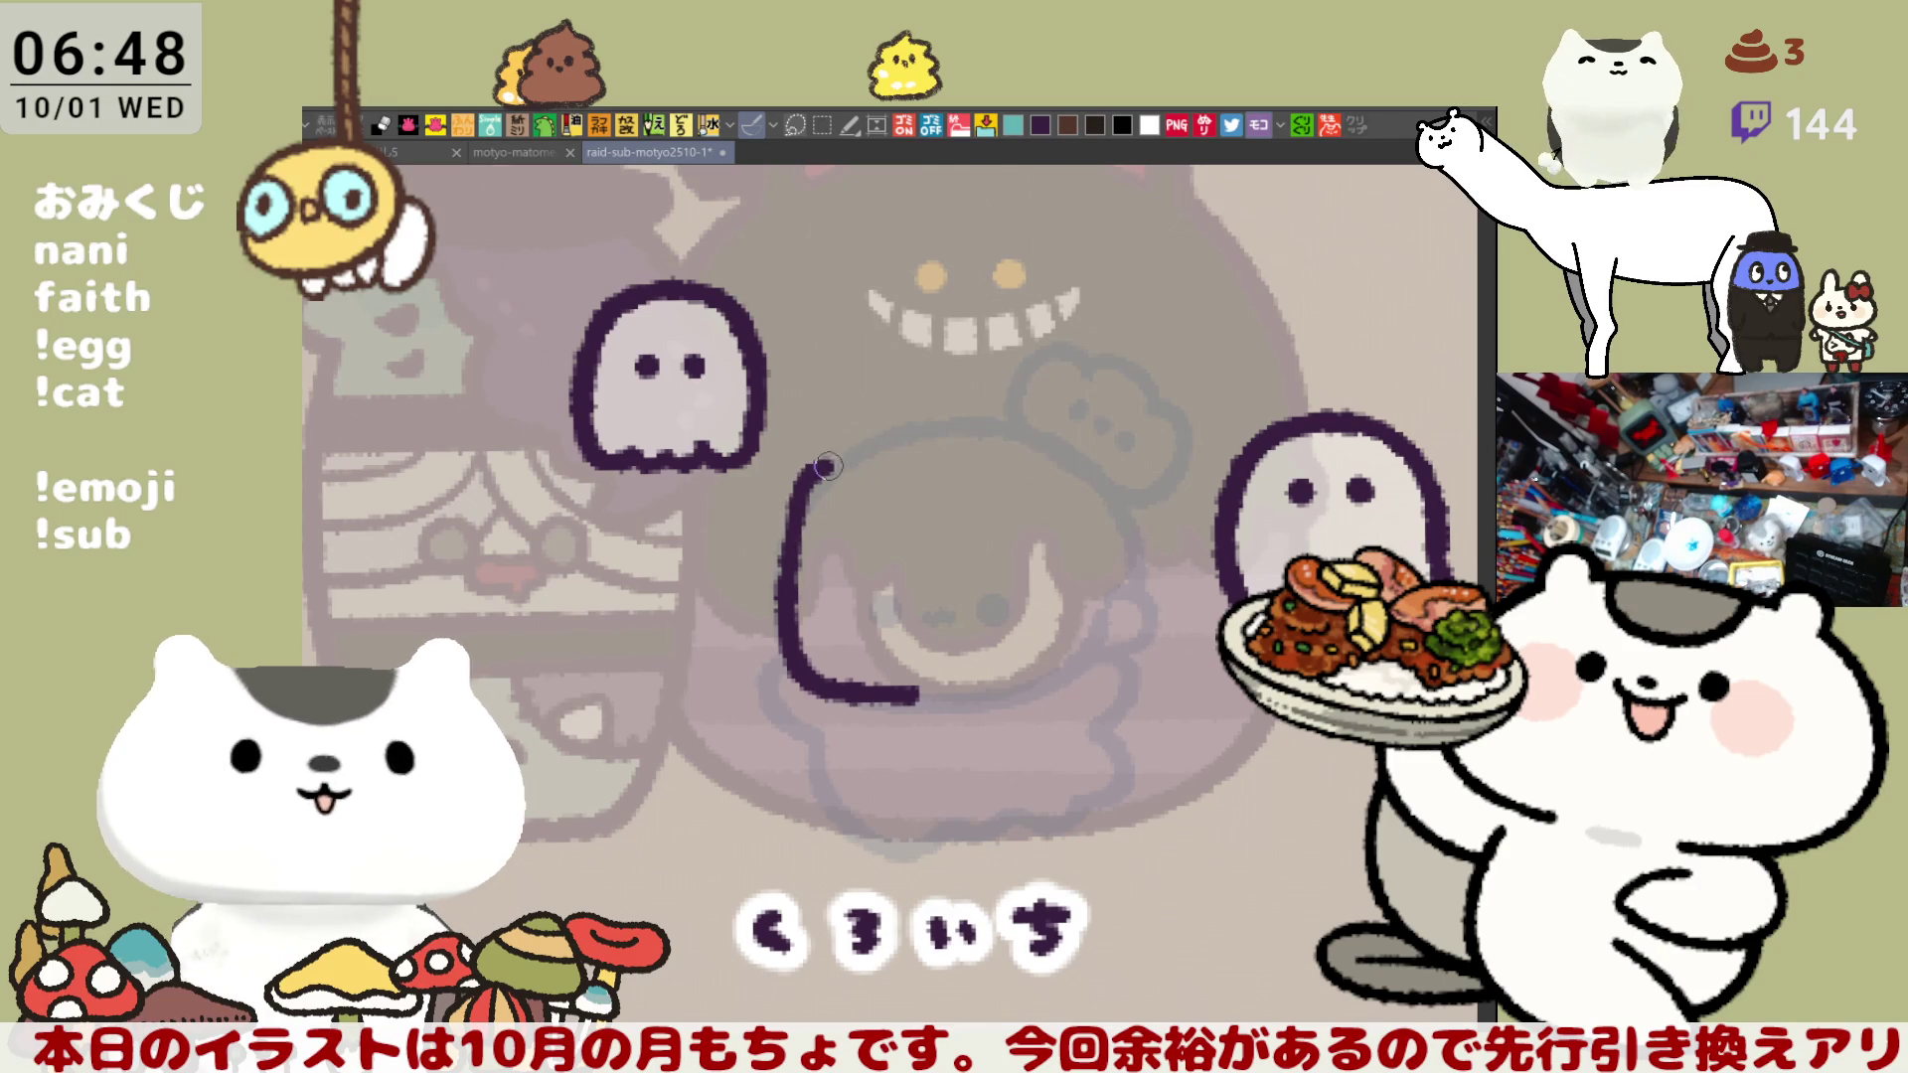
pyautogui.moveTo(815, 465); pyautogui.dragTo(1091, 470)
pyautogui.hotkey('ctrl', 'z')
pyautogui.moveTo(809, 466)
pyautogui.mouseDown()
pyautogui.moveTo(1087, 466)
pyautogui.moveTo(1113, 484)
pyautogui.moveTo(1121, 557)
pyautogui.mouseUp()
pyautogui.hotkey('ctrl', 'z')
pyautogui.hotkey('ctrl', 'z')
# - Draw the hooked top-right corner and the right side down, then mirror the view to check
pyautogui.hotkey('ctrl', 'z')
pyautogui.moveTo(1093, 468); pyautogui.dragTo(1123, 551)
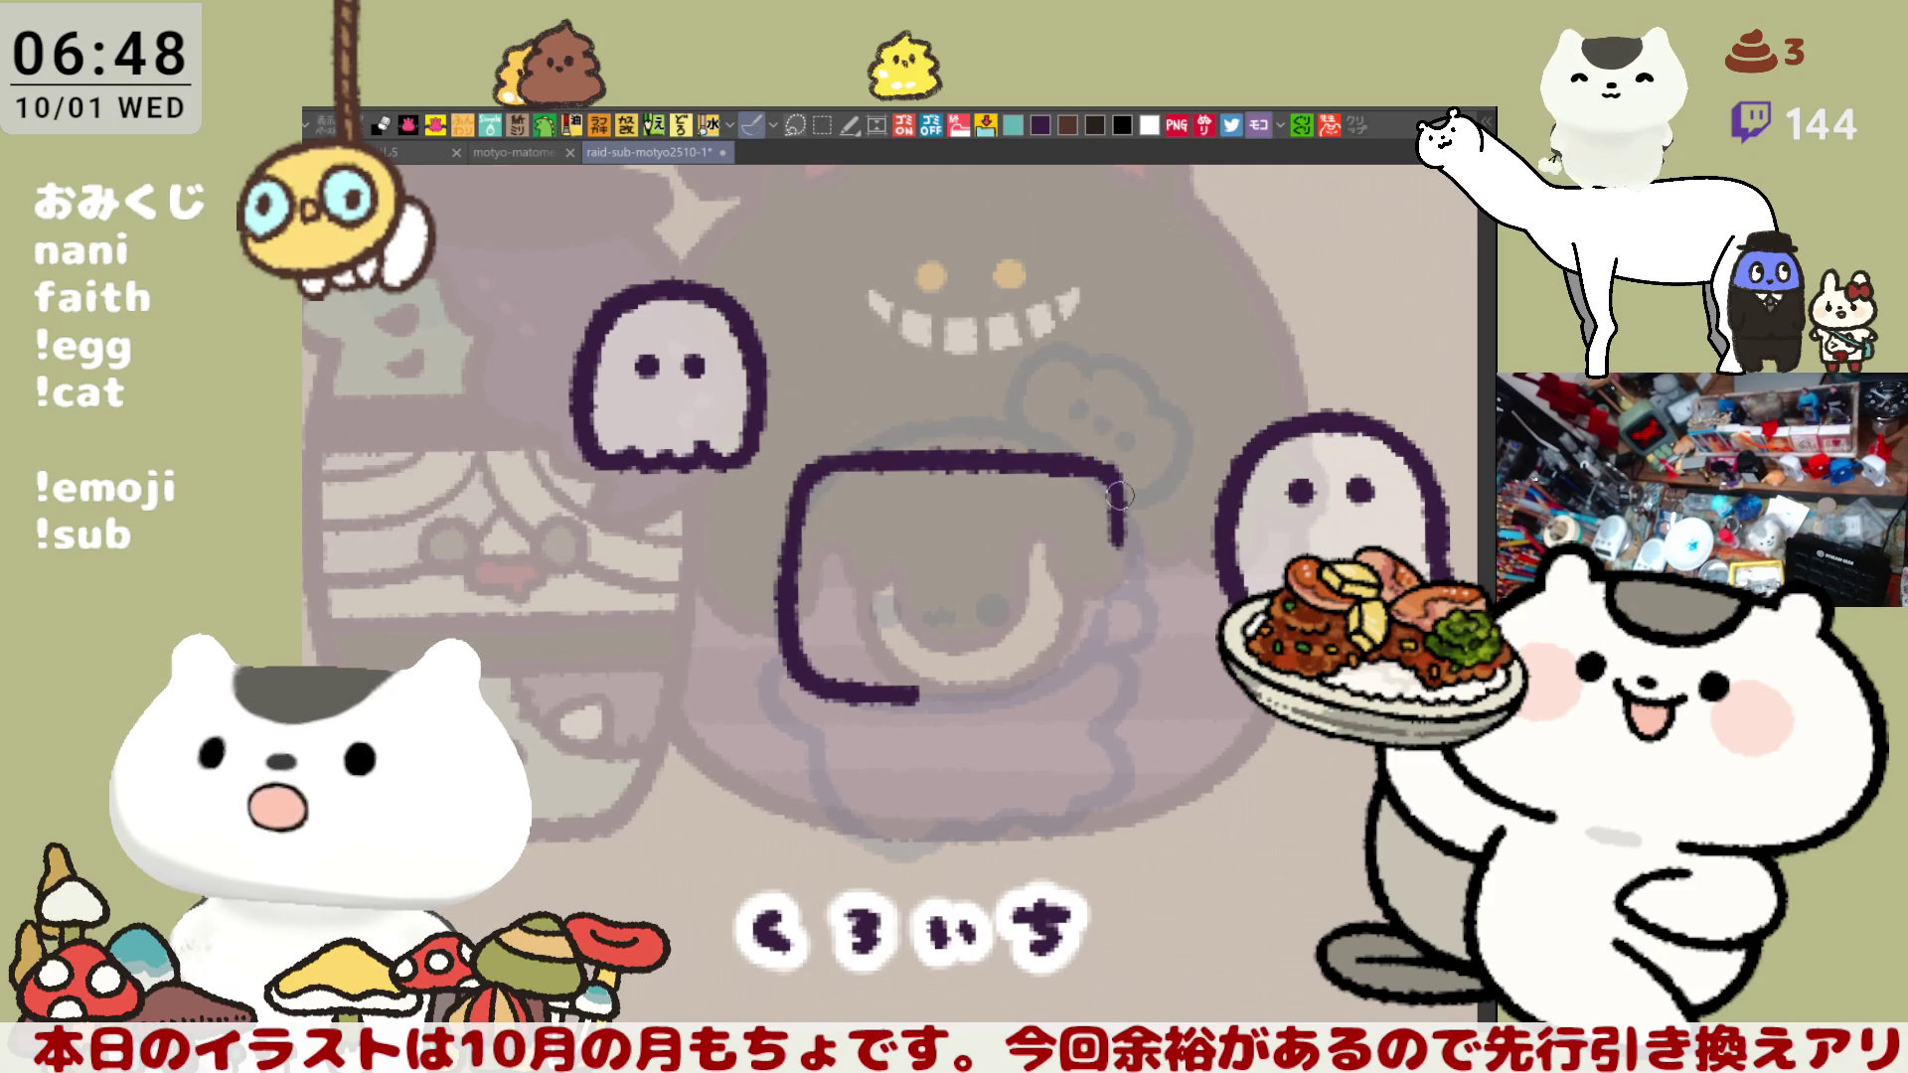
pyautogui.hotkey('ctrl', 'z')
pyautogui.moveTo(1101, 469); pyautogui.dragTo(1121, 656)
pyautogui.hotkey('ctrl', 'z')
pyautogui.hotkey('ctrl', 'z')
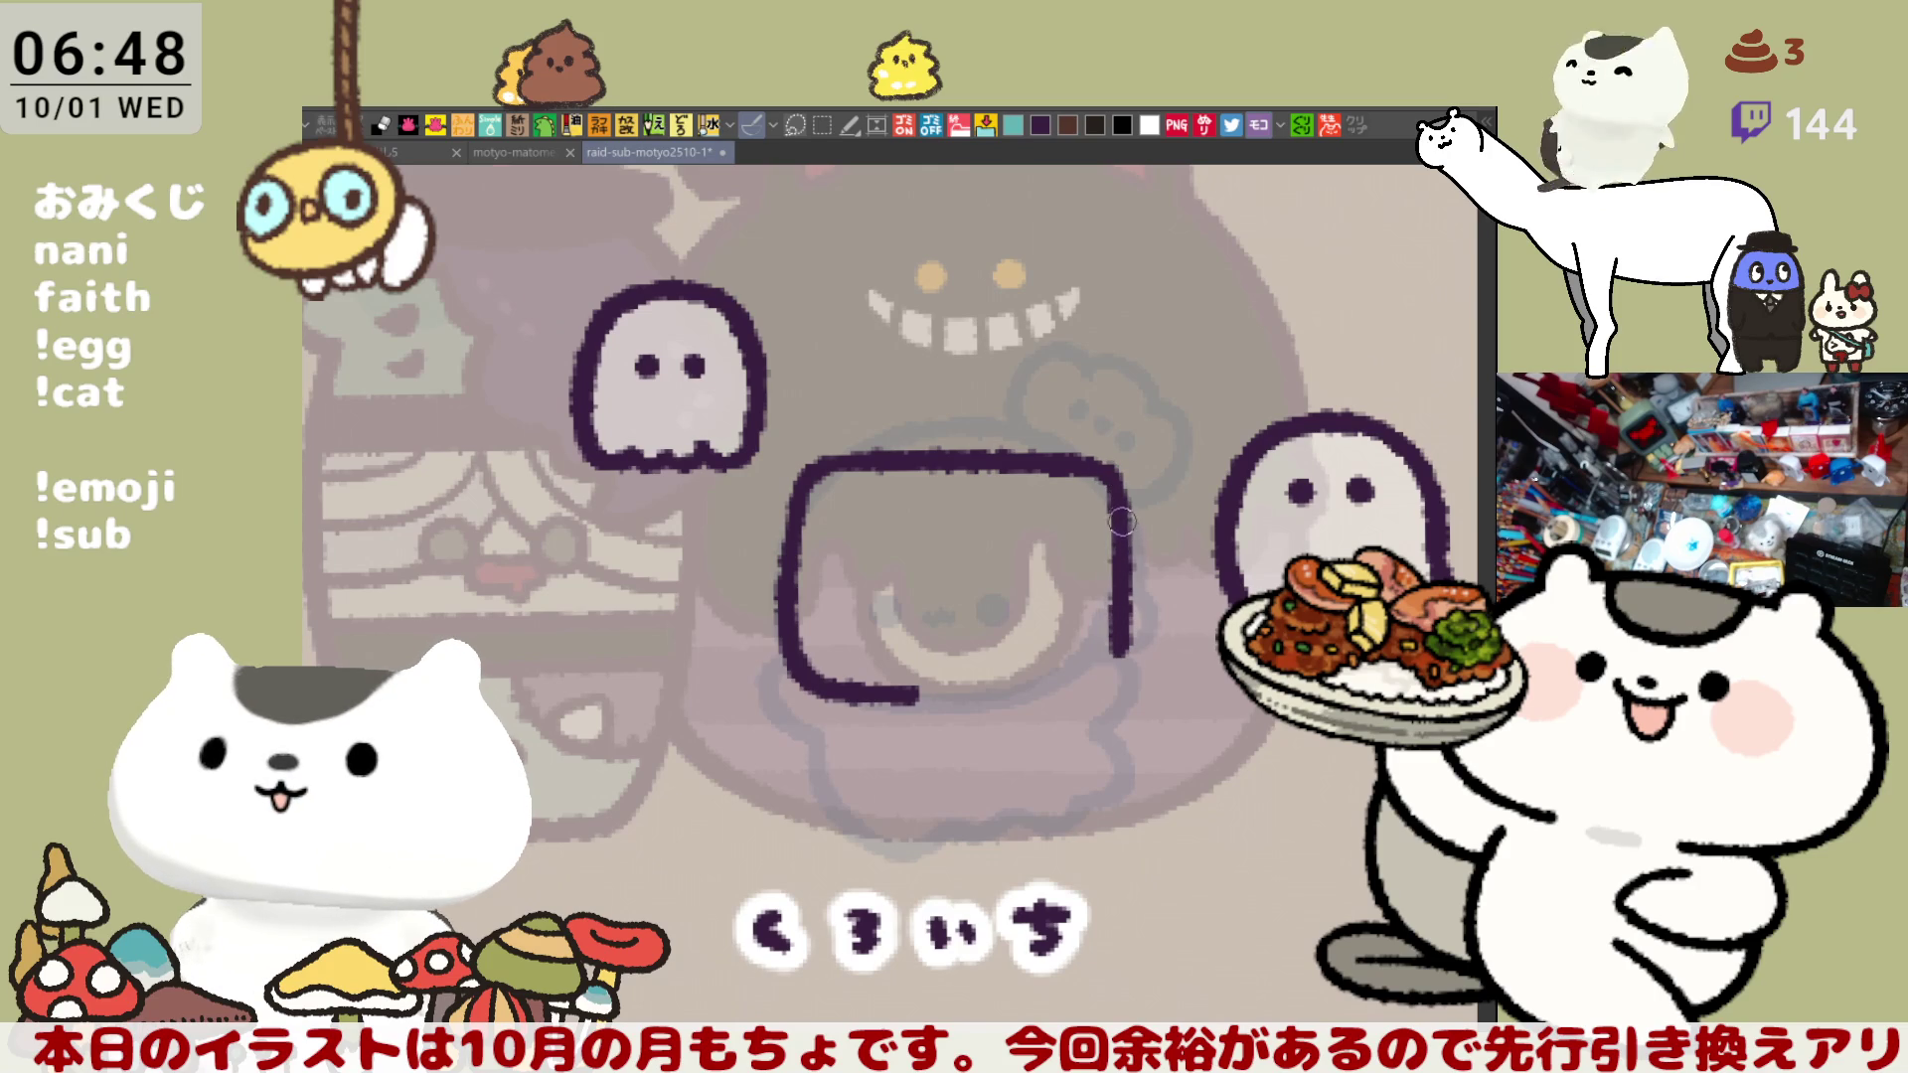
pyautogui.hotkey('ctrl', 'z')
pyautogui.moveTo(1093, 465); pyautogui.dragTo(1132, 672)
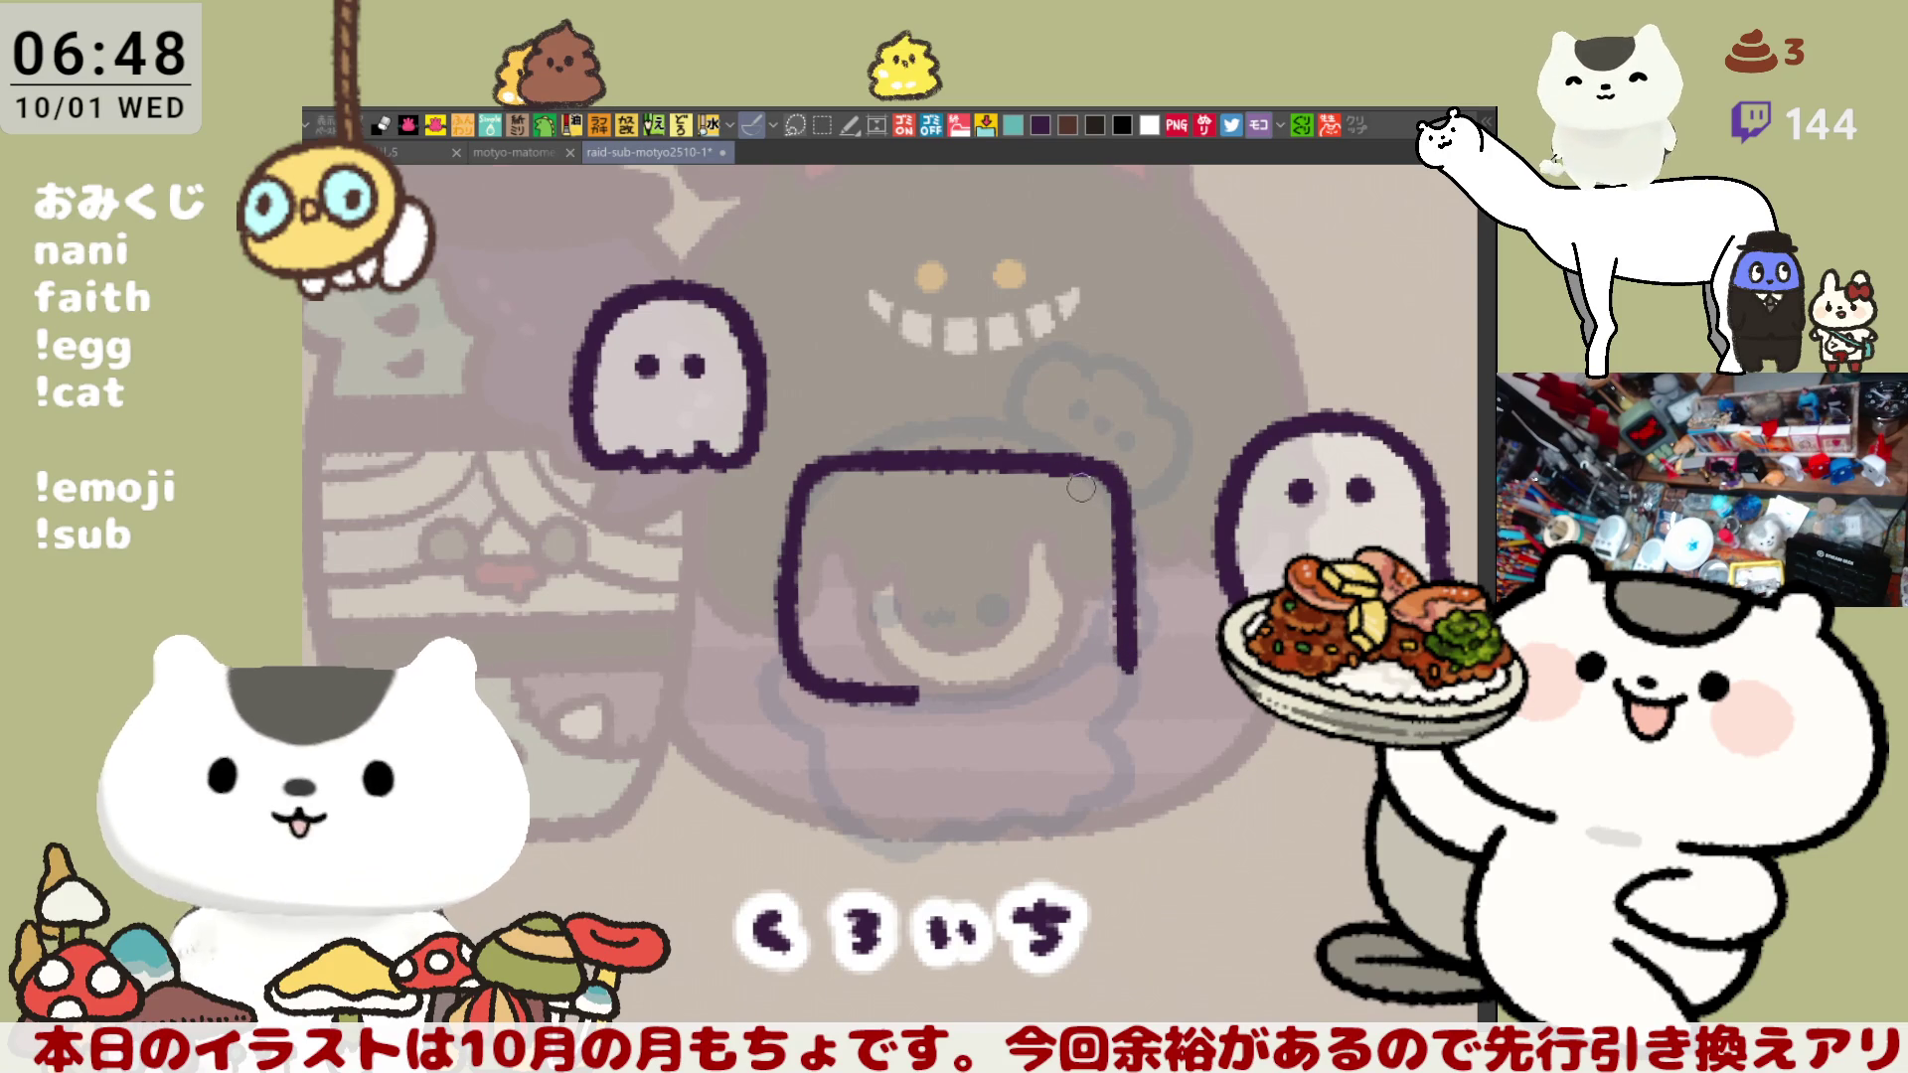
pyautogui.press('h')
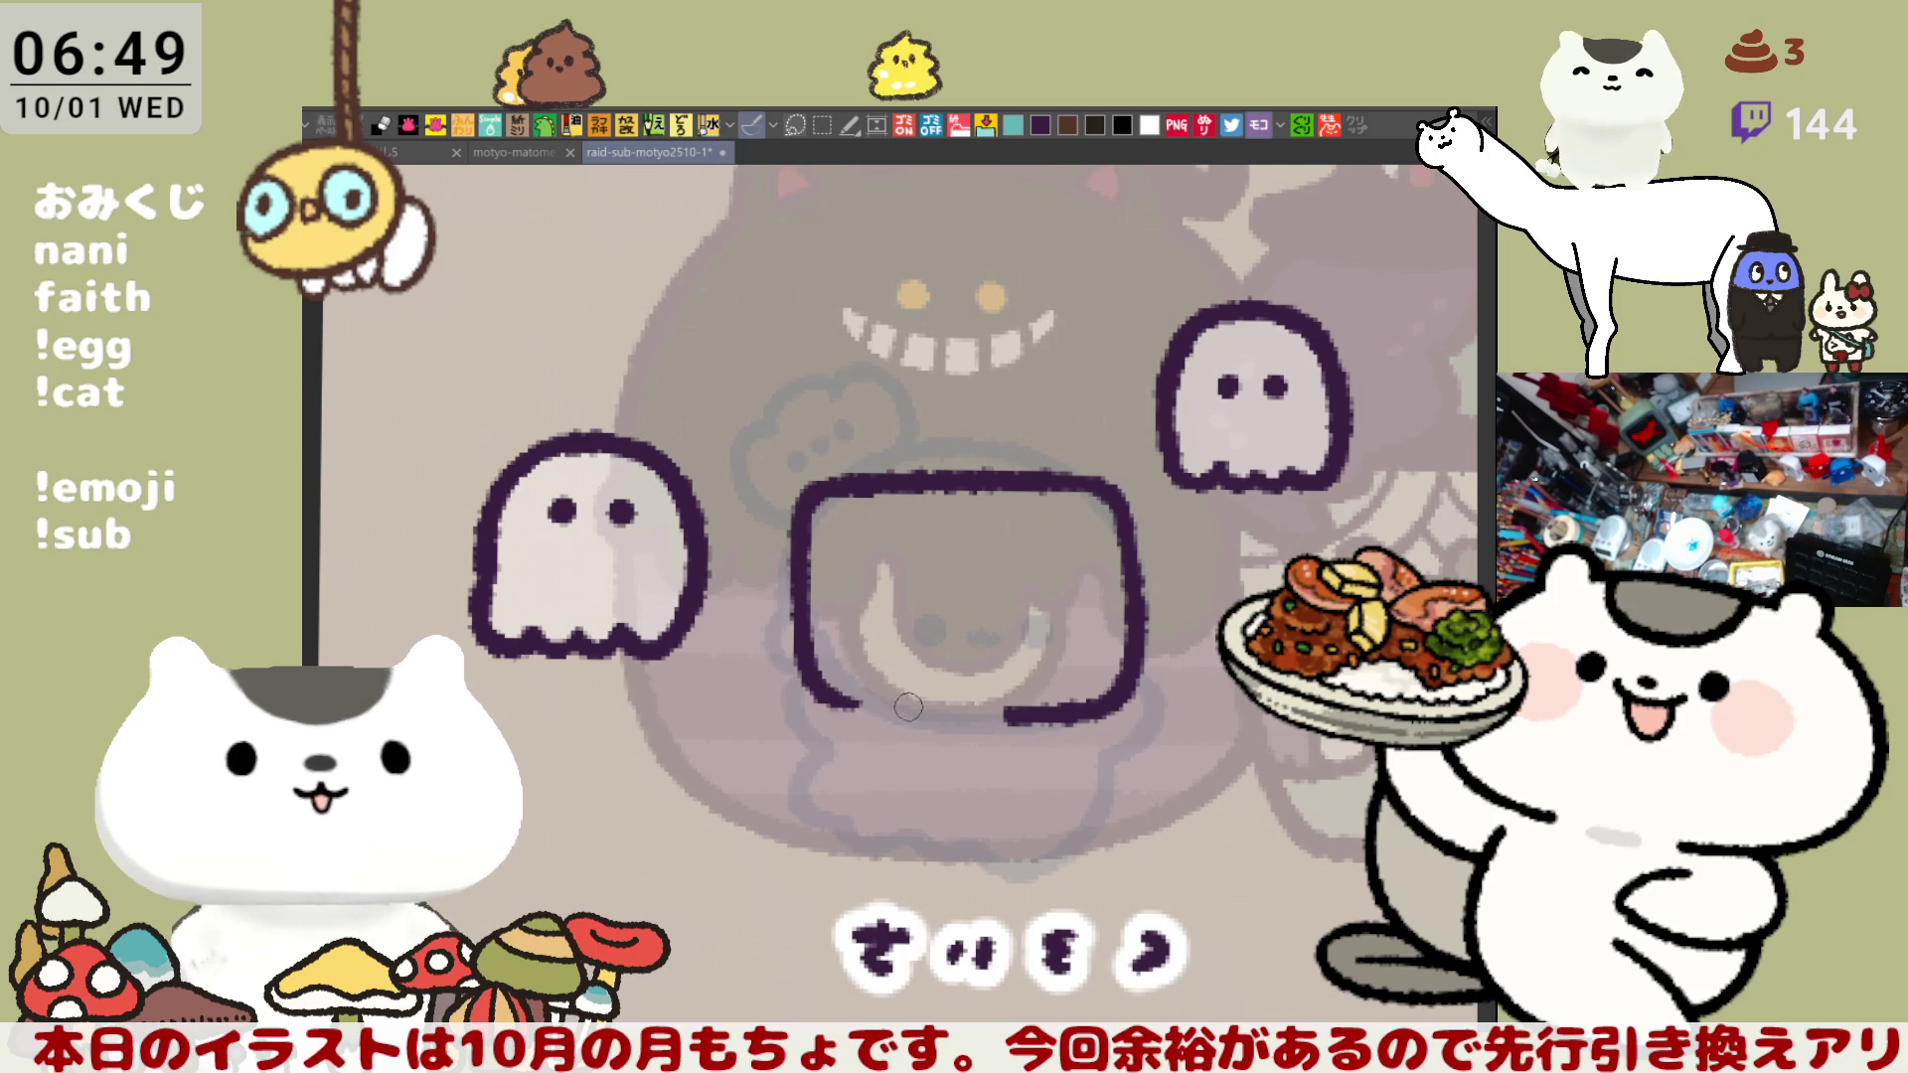
# - Redraw the left side as a thicker stroke and curve the bottom-left corner rightward
pyautogui.moveTo(801, 583)
pyautogui.mouseDown()
pyautogui.moveTo(830, 697)
pyautogui.moveTo(874, 702)
pyautogui.moveTo(801, 601)
pyautogui.moveTo(850, 701)
pyautogui.moveTo(875, 702)
pyautogui.mouseUp()
pyautogui.hotkey('ctrl', 'z')
pyautogui.hotkey('ctrl', 'z')
pyautogui.moveTo(801, 536); pyautogui.dragTo(801, 676)
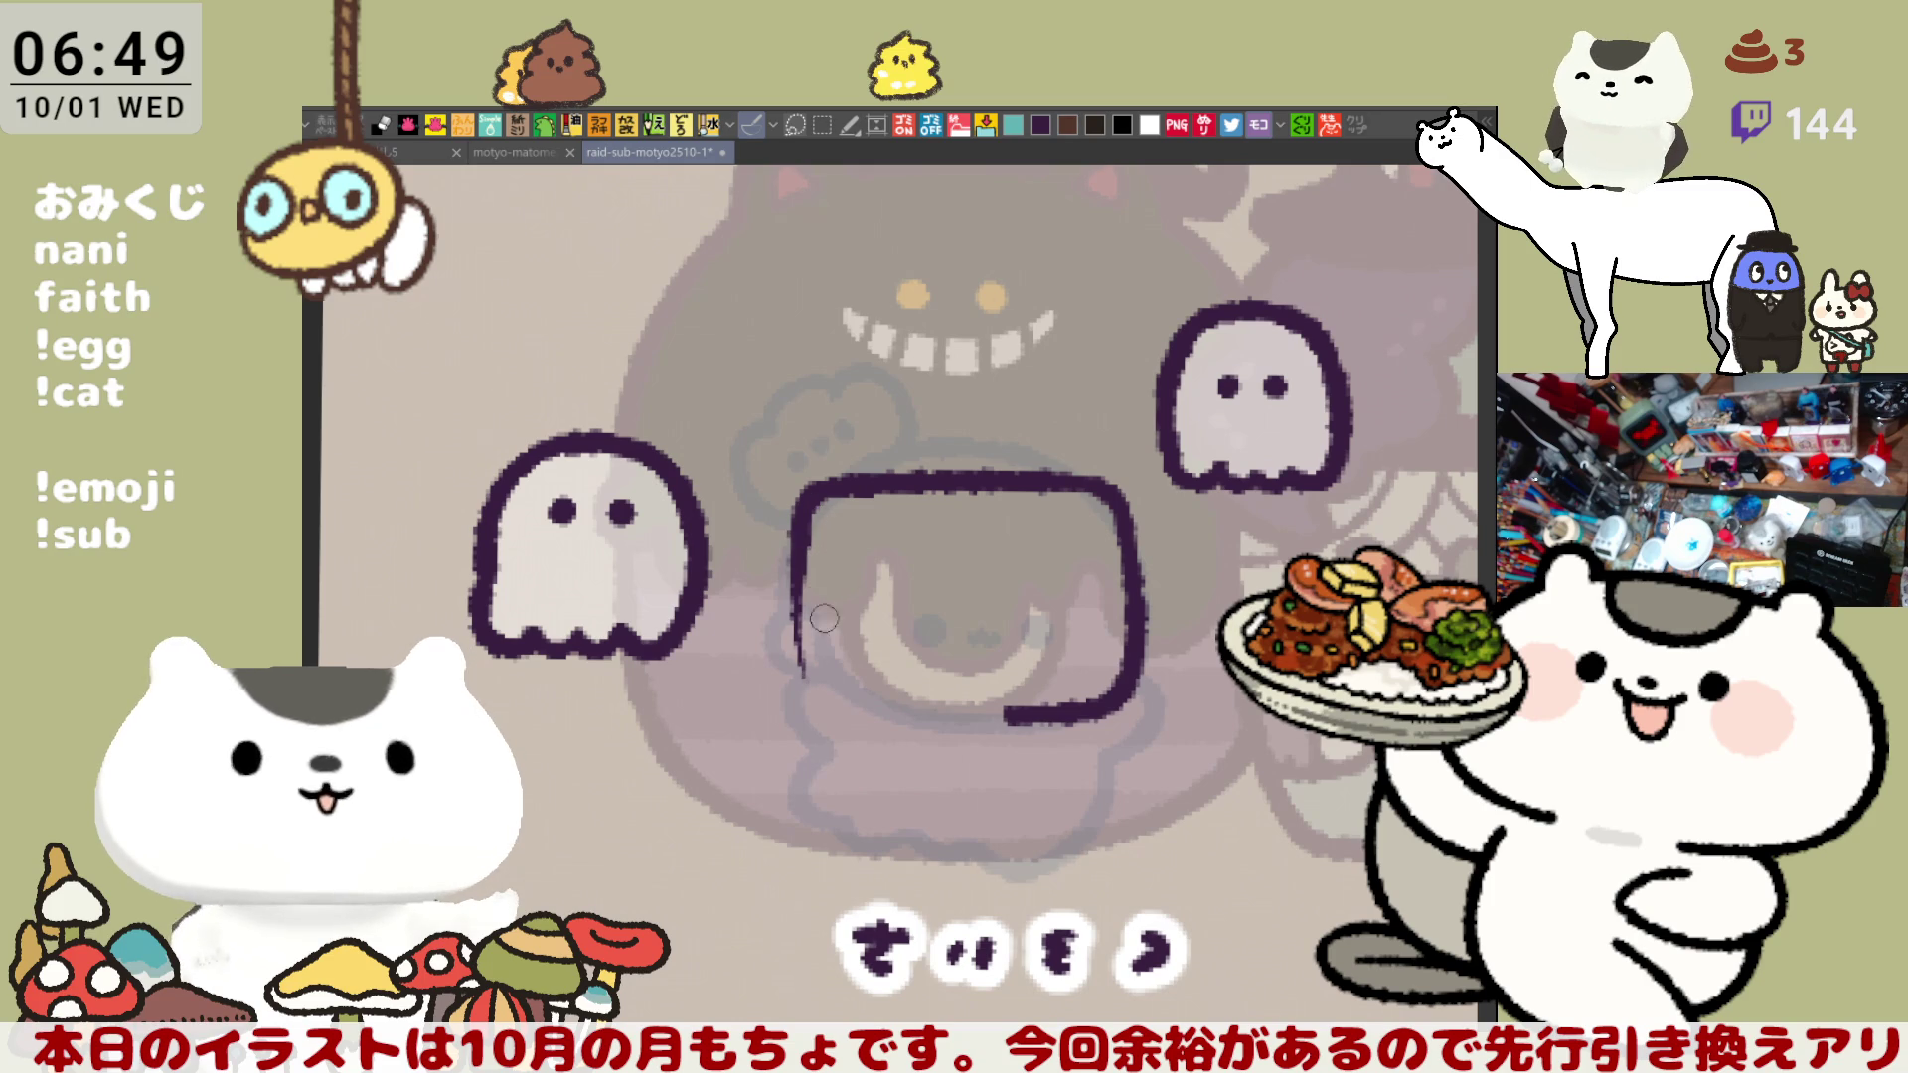
pyautogui.moveTo(801, 522); pyautogui.dragTo(830, 710)
pyautogui.hotkey('ctrl', 'z')
pyautogui.moveTo(803, 514); pyautogui.dragTo(816, 684)
pyautogui.moveTo(806, 661); pyautogui.dragTo(910, 699)
pyautogui.hotkey('ctrl', 'z')
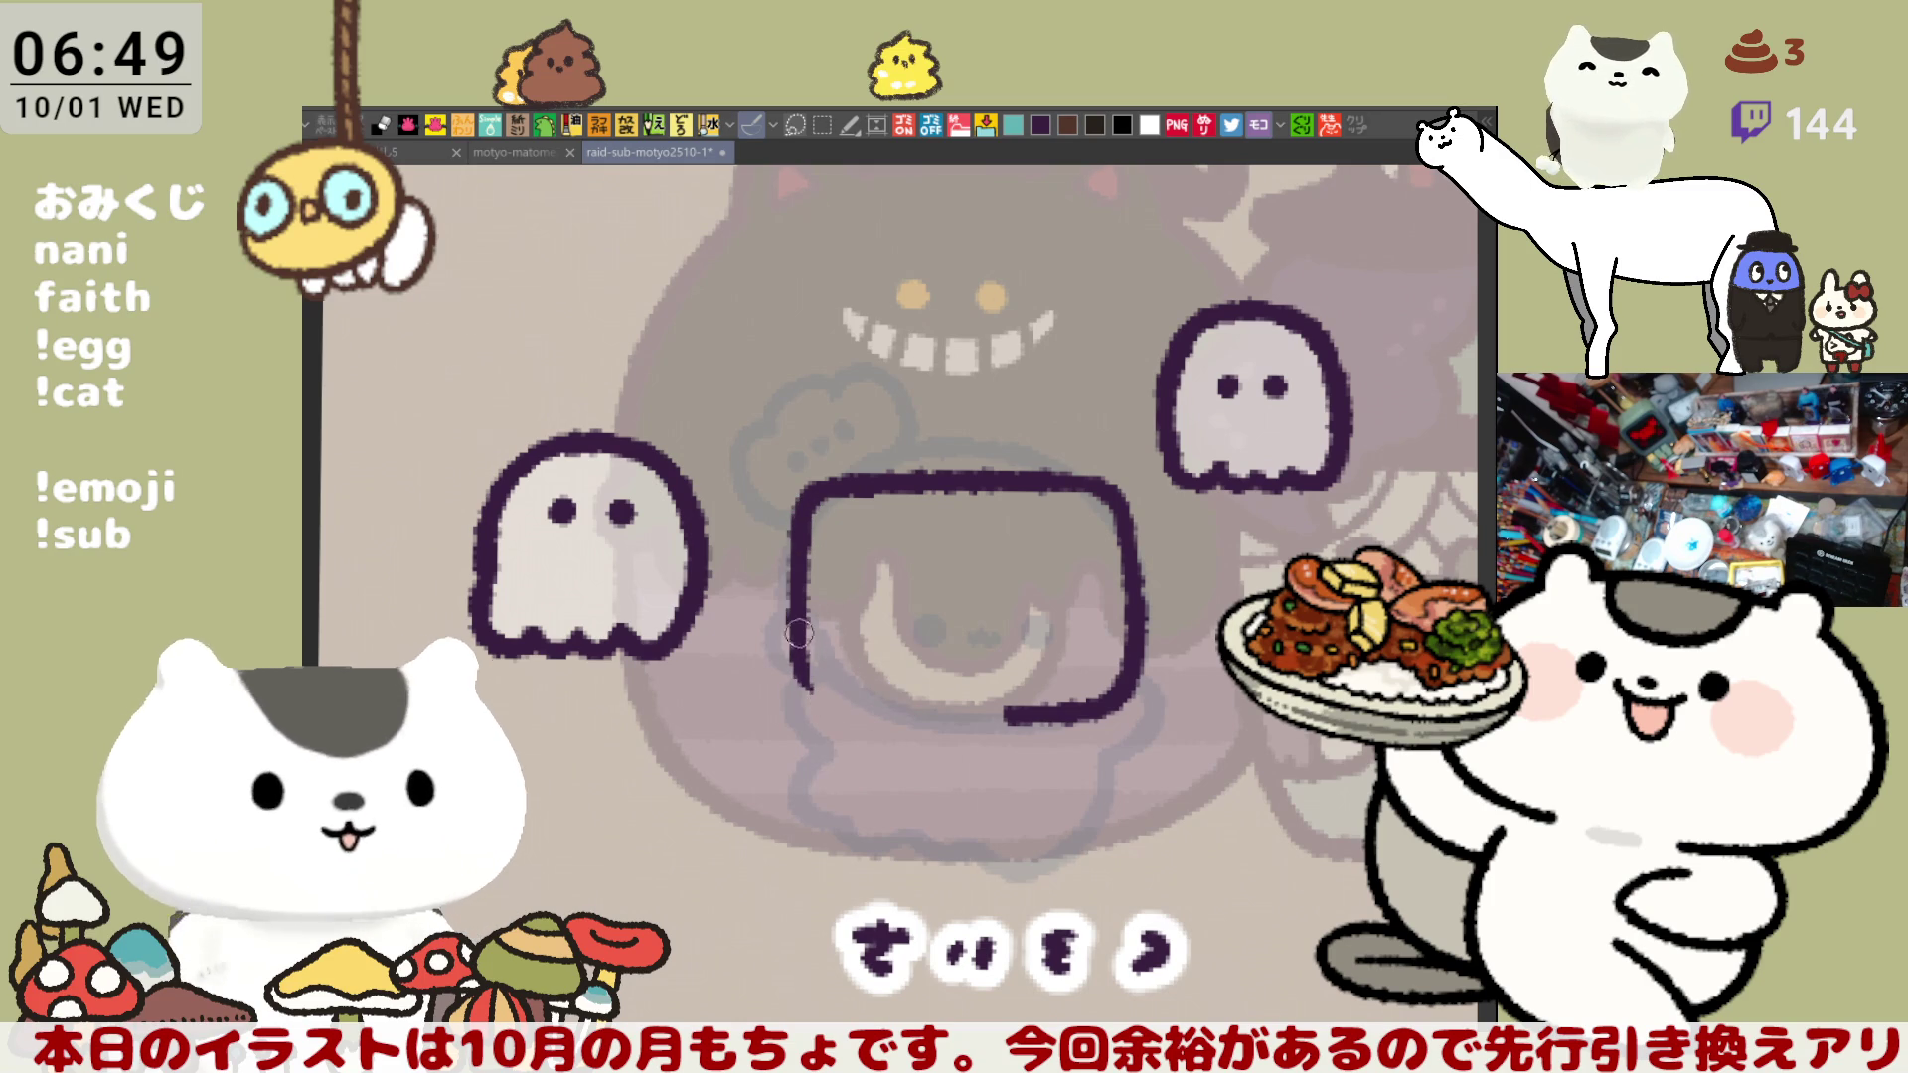
pyautogui.moveTo(798, 632); pyautogui.dragTo(887, 711)
# - Close the box with one continuous bottom edge, retrying the stroke several times
pyautogui.moveTo(929, 777); pyautogui.dragTo(872, 578)
pyautogui.hotkey('ctrl', 'z')
pyautogui.moveTo(738, 485); pyautogui.dragTo(815, 519)
pyautogui.hotkey('ctrl', 'z')
pyautogui.moveTo(738, 432)
pyautogui.mouseDown()
pyautogui.moveTo(763, 512)
pyautogui.moveTo(959, 518)
pyautogui.mouseUp()
pyautogui.hotkey('ctrl', 'z')
pyautogui.moveTo(767, 507); pyautogui.dragTo(993, 517)
pyautogui.hotkey('ctrl', 'z')
pyautogui.hotkey('ctrl', 'z')
pyautogui.moveTo(826, 515); pyautogui.dragTo(974, 516)
pyautogui.hotkey('ctrl', 'z')
pyautogui.hotkey('ctrl', 'z')
pyautogui.hotkey('ctrl', 'z')
pyautogui.moveTo(757, 505); pyautogui.dragTo(994, 517)
pyautogui.hotkey('ctrl', 'z')
pyautogui.moveTo(765, 506); pyautogui.dragTo(983, 512)
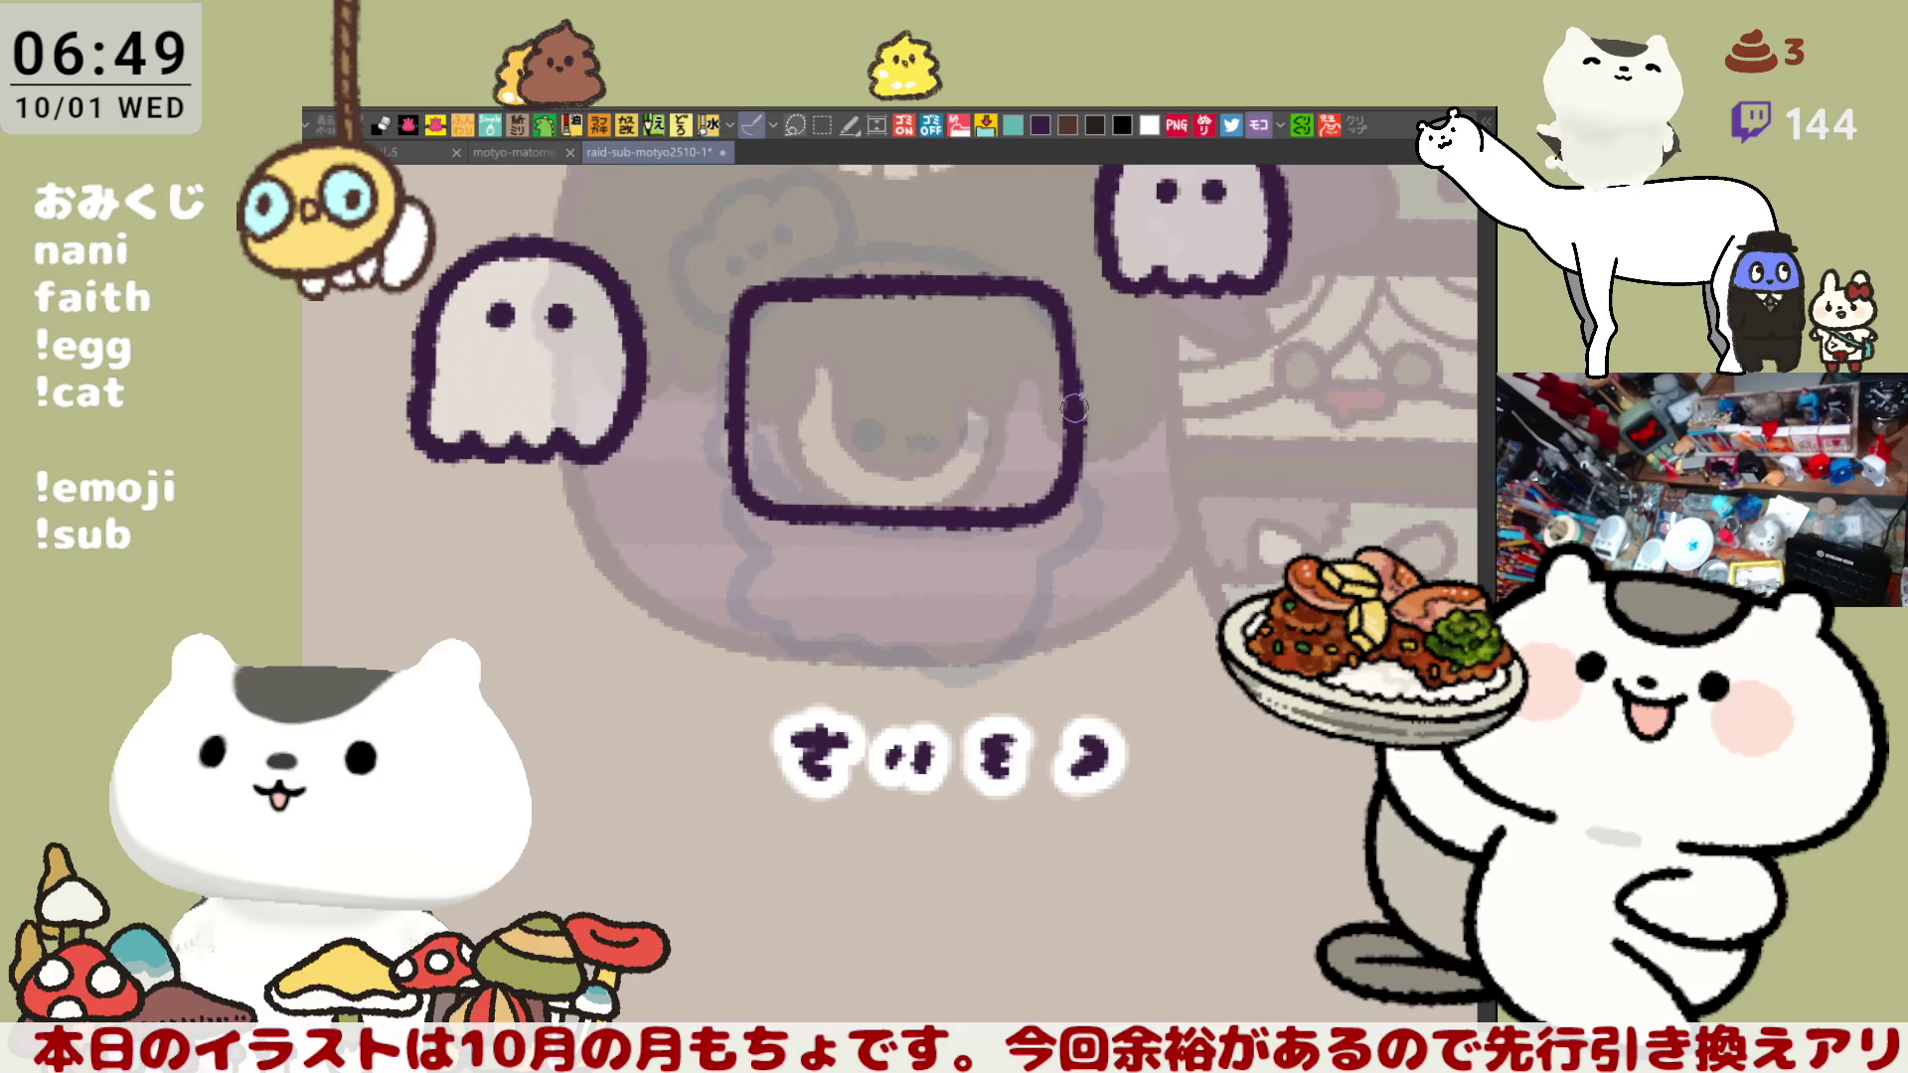
# - Compare against the other characters' frames, then undo back to the earlier hooked corner
pyautogui.press('Right')
pyautogui.press('Right')
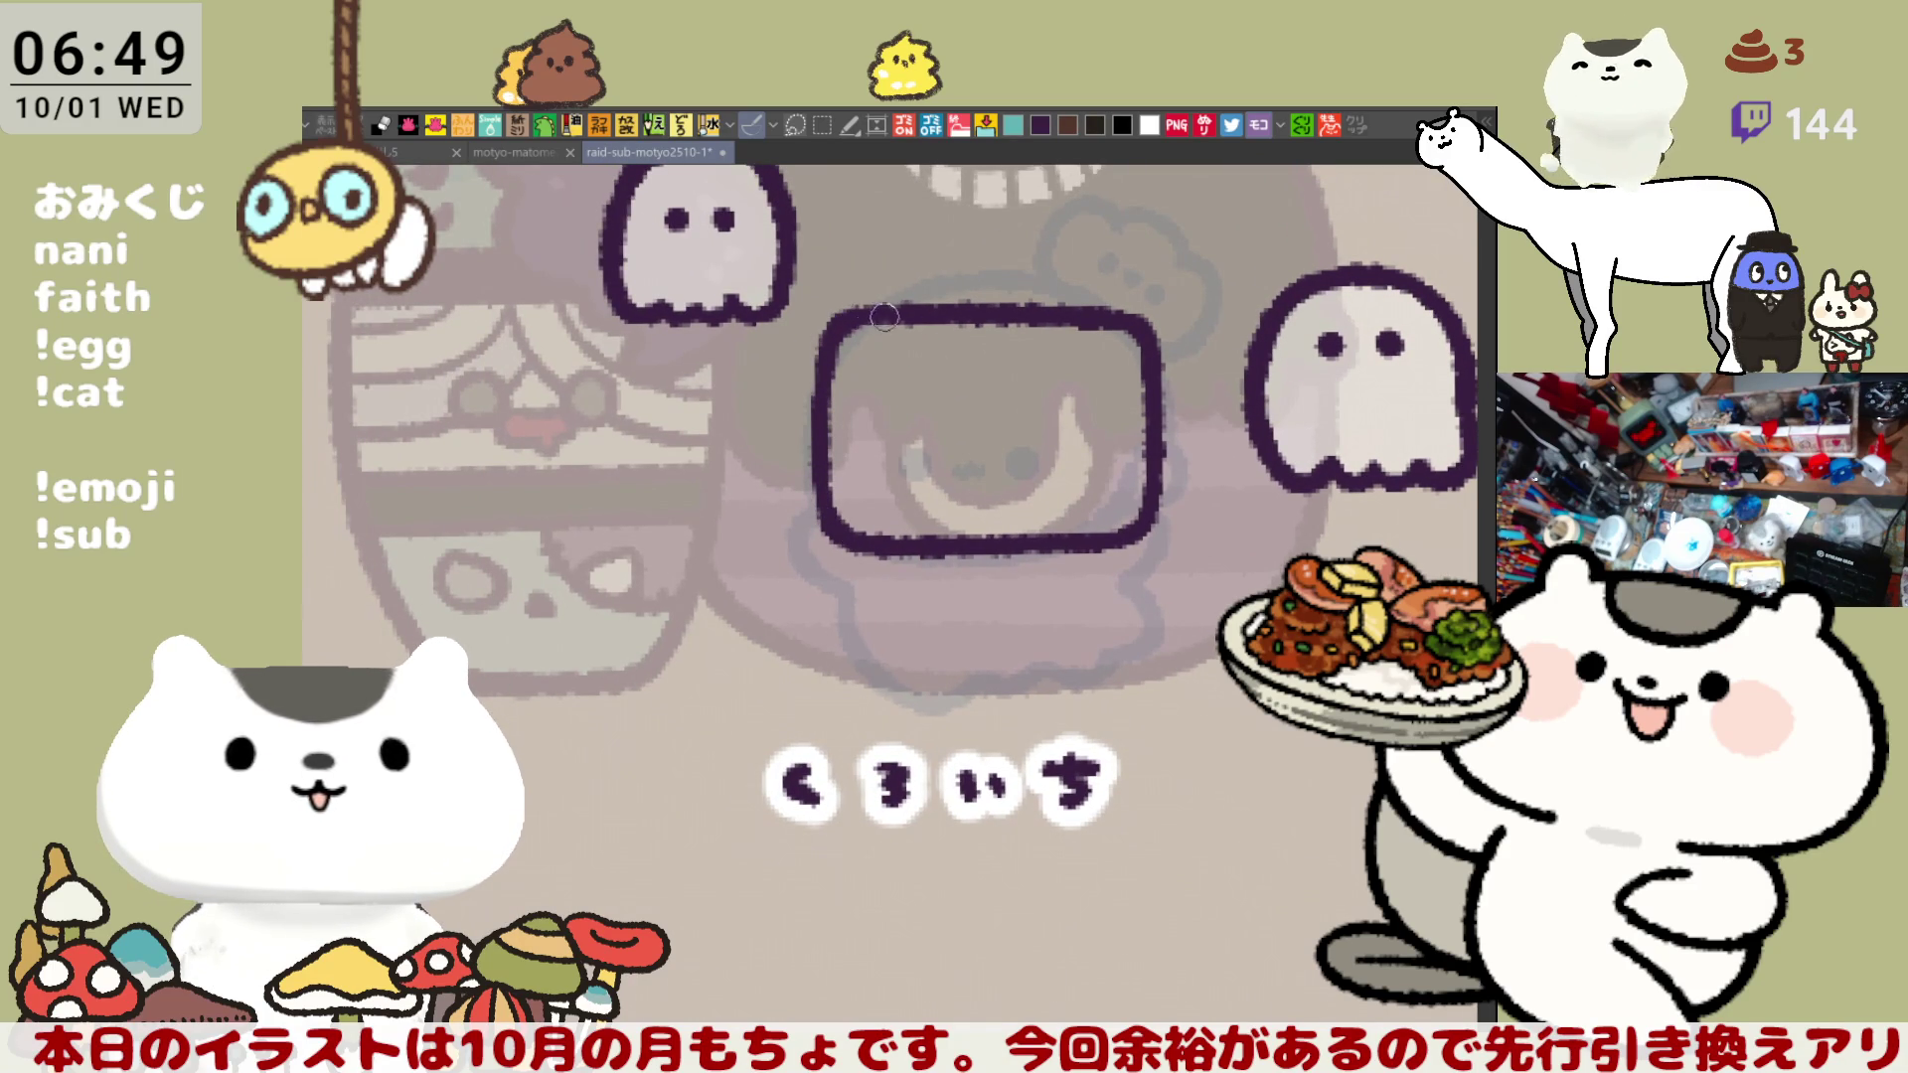
pyautogui.scroll(-1, 892, 314)
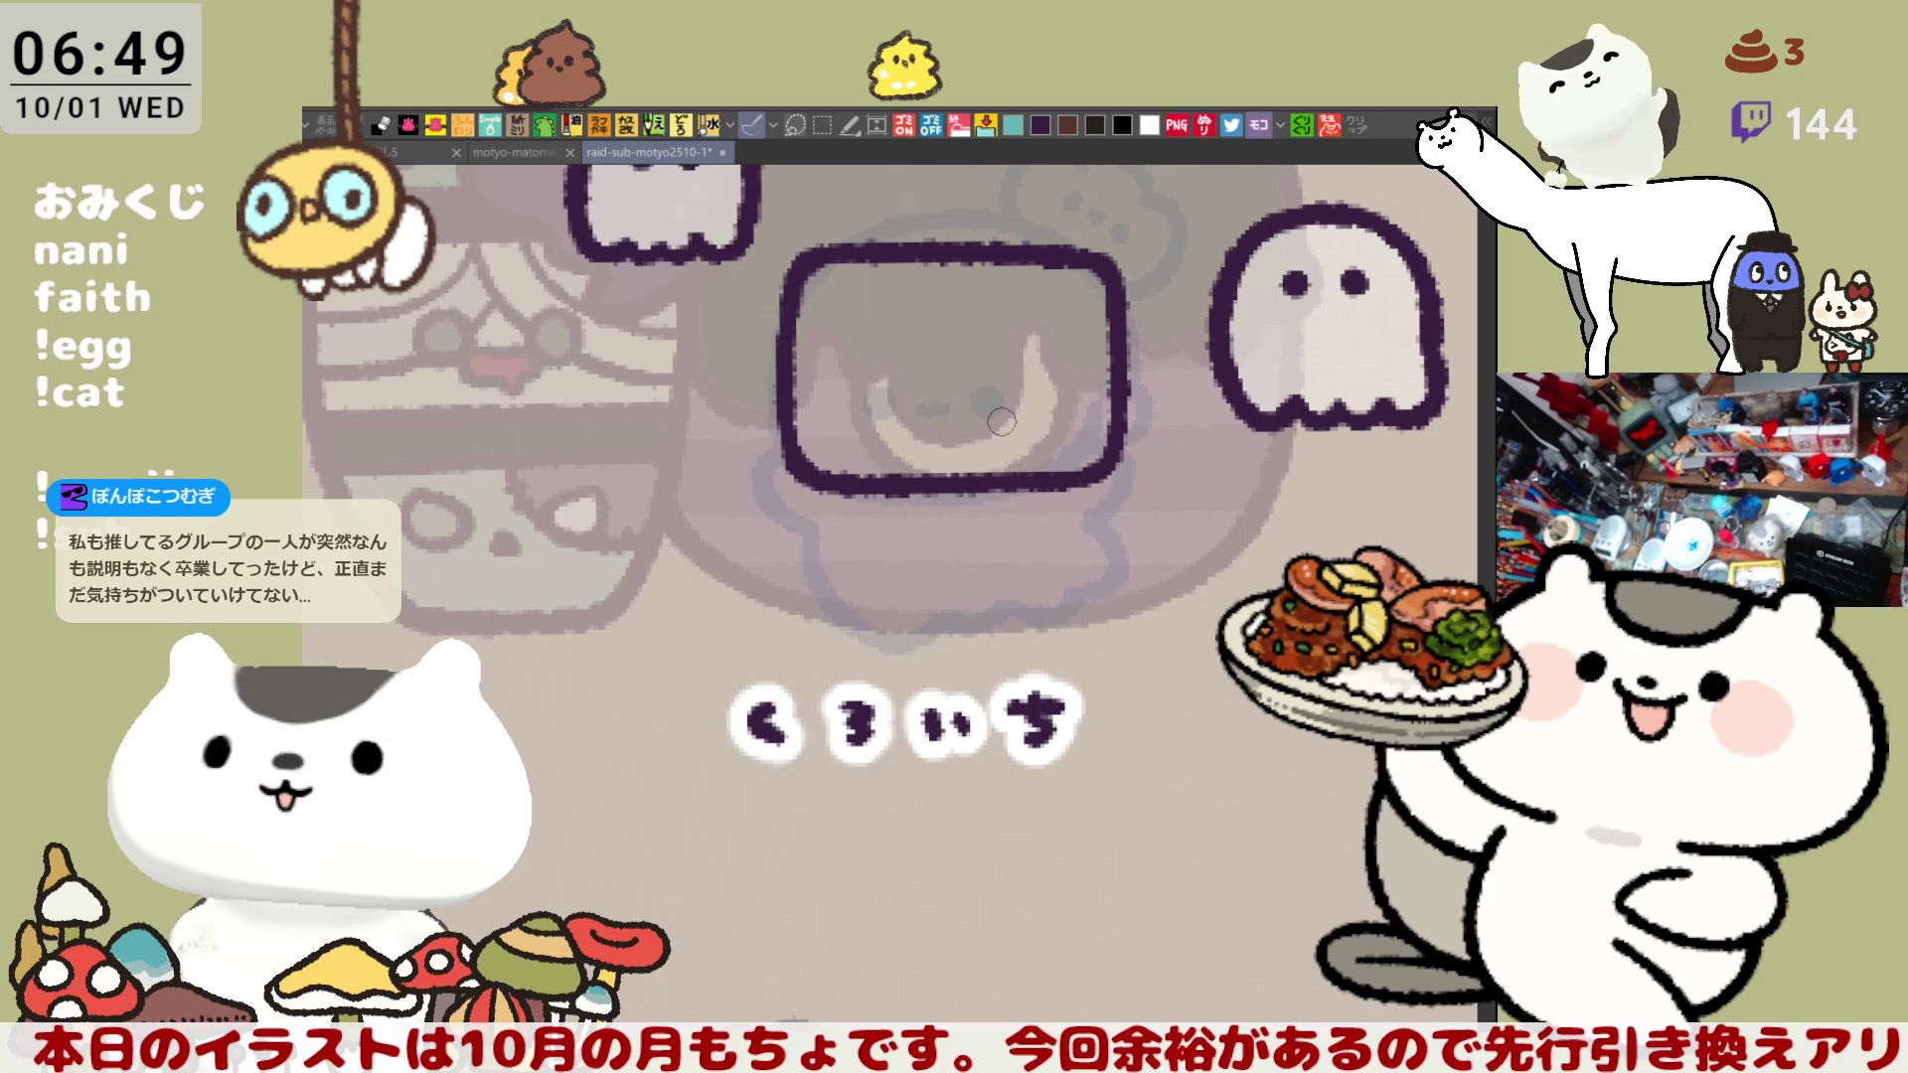
pyautogui.hotkey('ctrl', 'z')
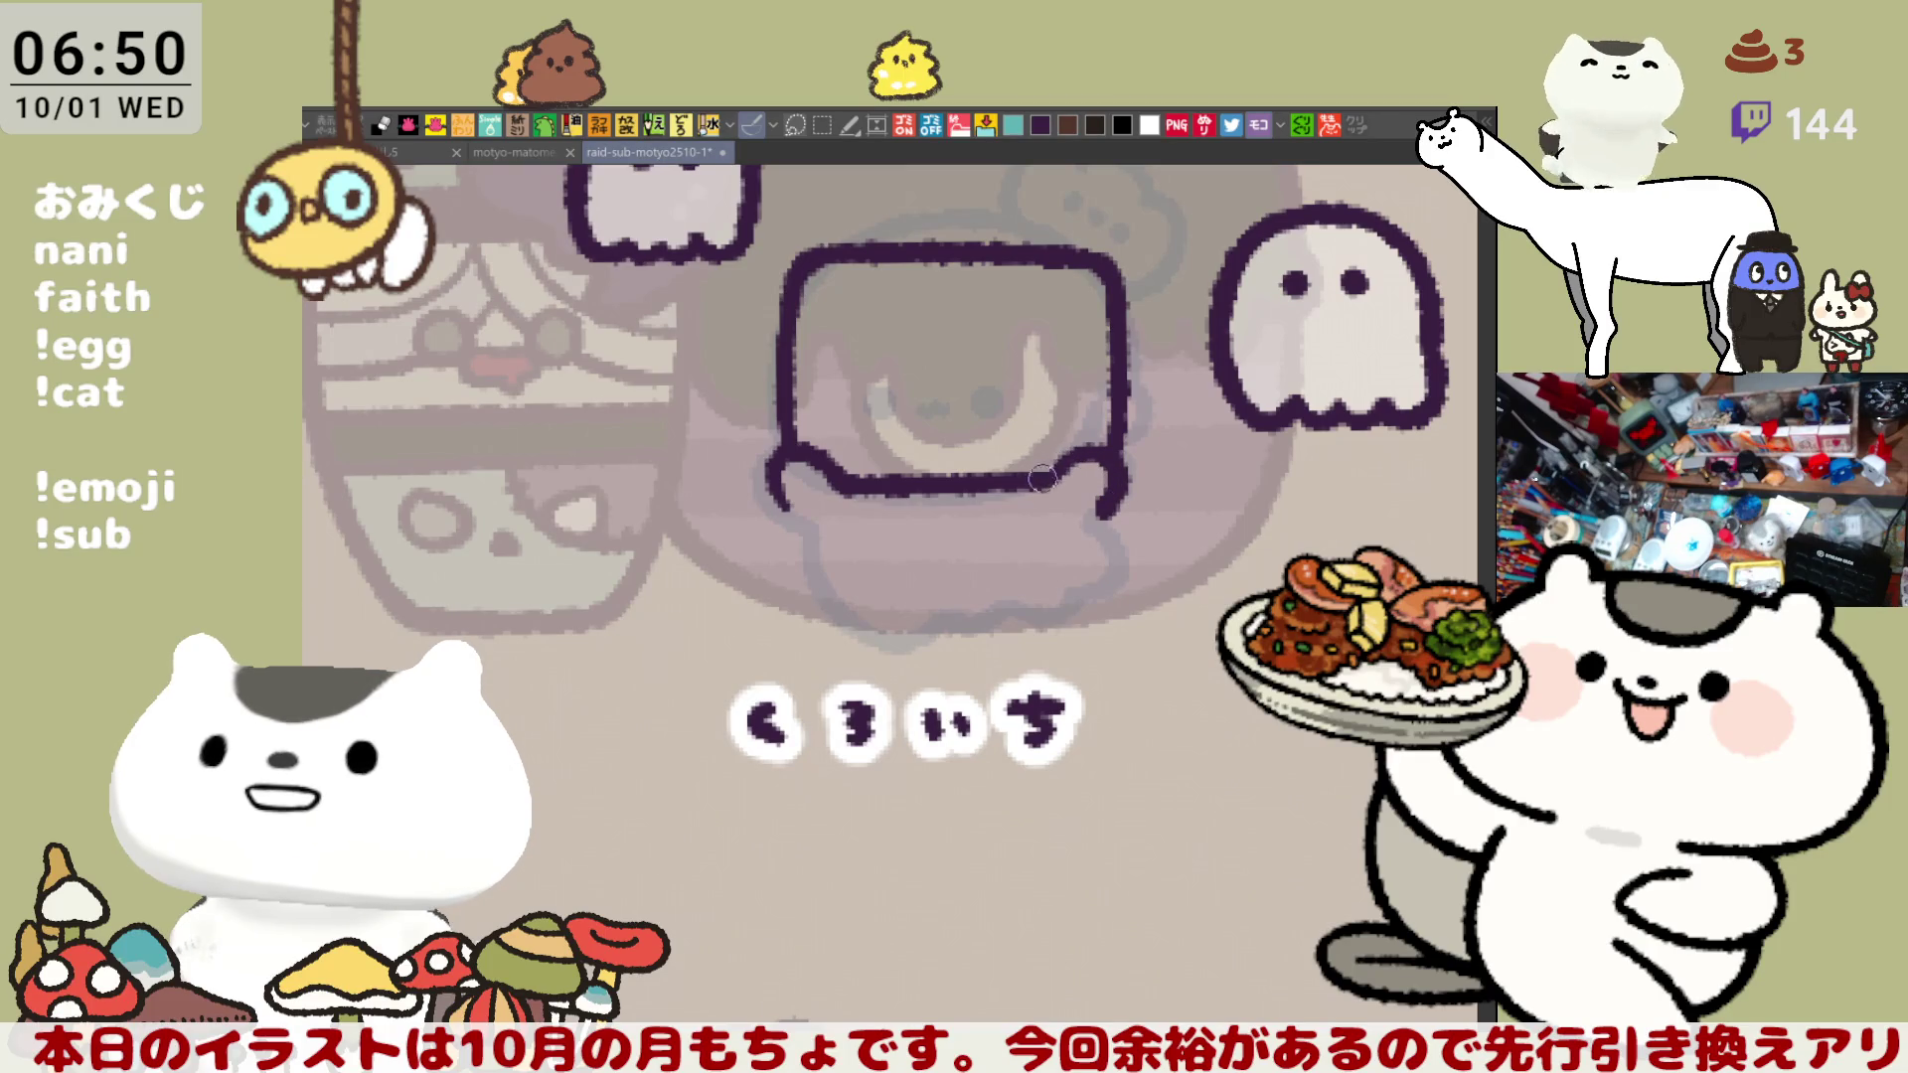
# - Draw and redraw the lower body's left hook and right edge beneath the square outline
pyautogui.moveTo(780, 467); pyautogui.dragTo(806, 535)
pyautogui.hotkey('ctrl', 'z')
pyautogui.hotkey('ctrl', 'z')
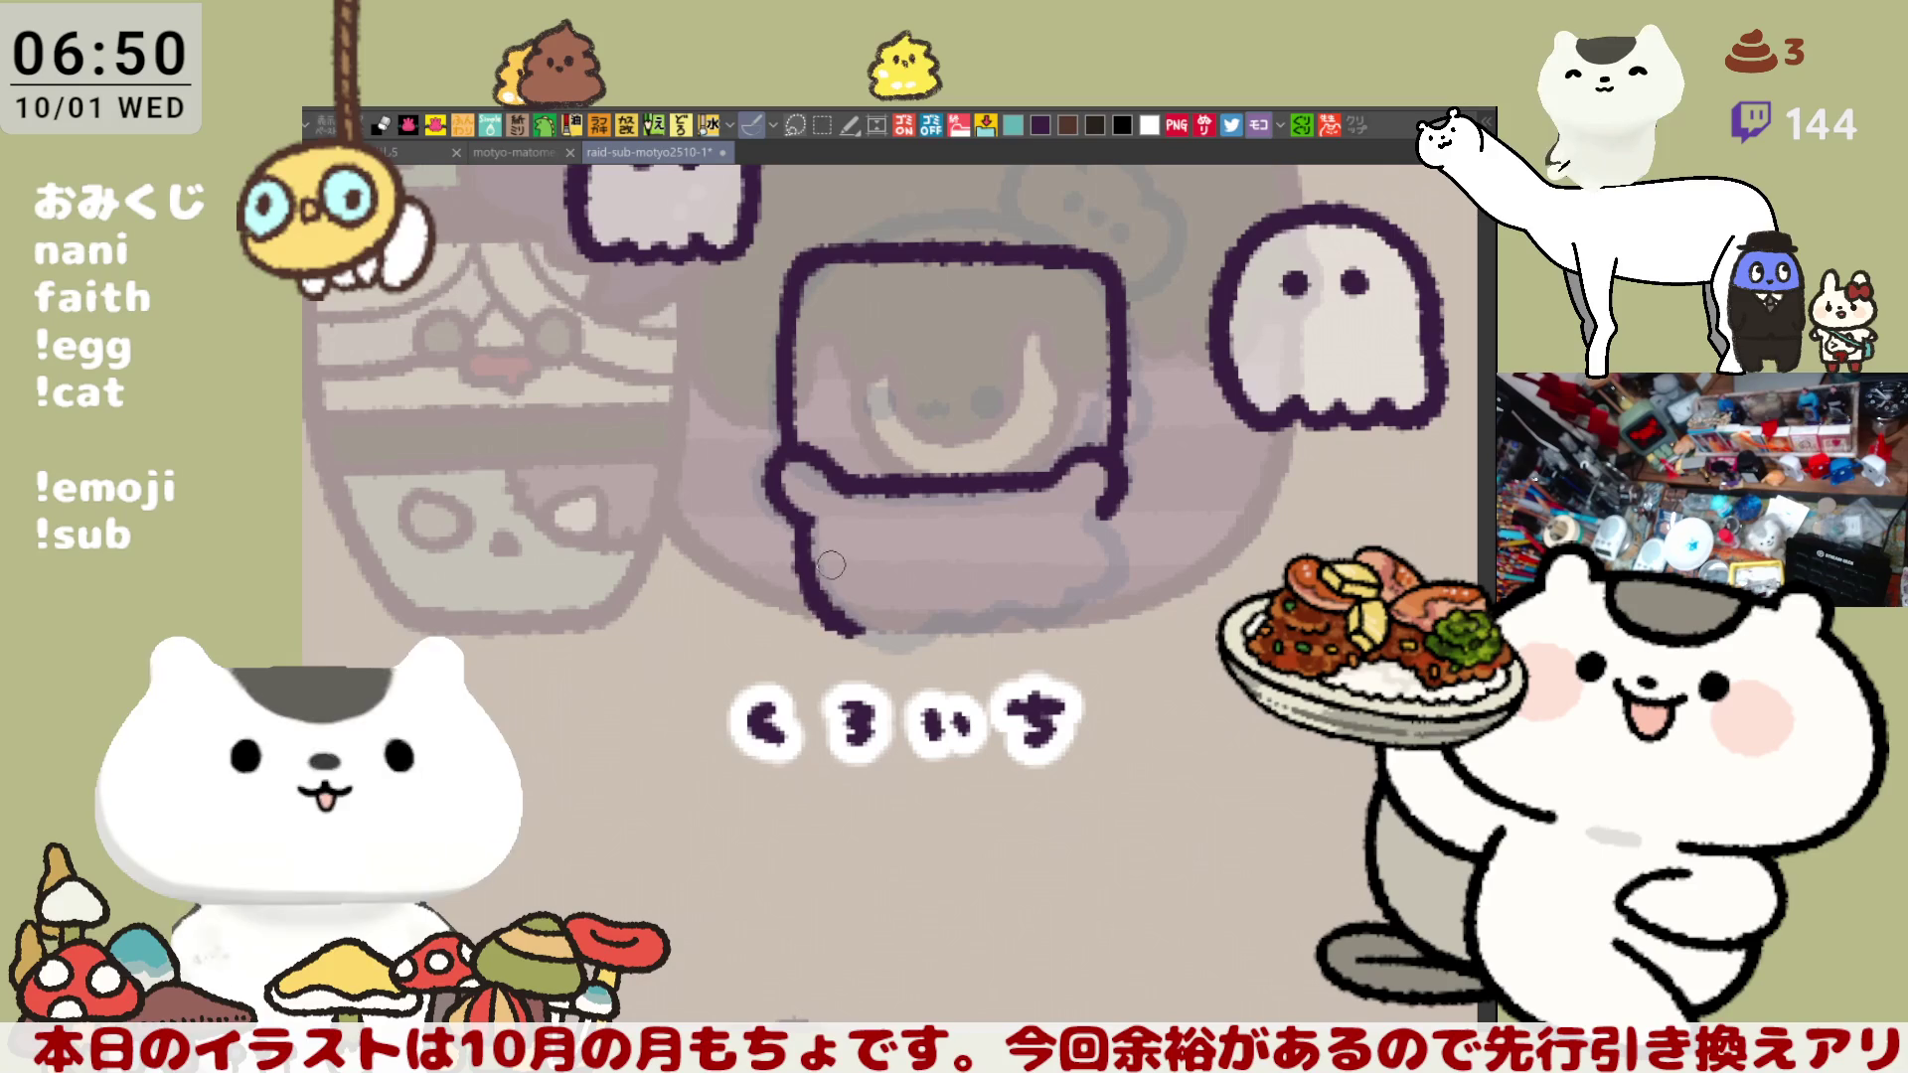
pyautogui.moveTo(805, 516)
pyautogui.mouseDown()
pyautogui.moveTo(850, 621)
pyautogui.moveTo(924, 614)
pyautogui.moveTo(825, 536)
pyautogui.moveTo(915, 608)
pyautogui.moveTo(1091, 596)
pyautogui.mouseUp()
pyautogui.hotkey('ctrl', 'z')
pyautogui.moveTo(1108, 512); pyautogui.dragTo(1113, 587)
pyautogui.hotkey('ctrl', 'z')
pyautogui.moveTo(1112, 497)
pyautogui.mouseDown()
pyautogui.moveTo(1133, 566)
pyautogui.moveTo(1088, 608)
pyautogui.moveTo(1133, 542)
pyautogui.moveTo(1087, 593)
pyautogui.mouseUp()
pyautogui.hotkey('ctrl', 'z')
pyautogui.hotkey('ctrl', 'z')
pyautogui.moveTo(1093, 497)
pyautogui.mouseDown()
pyautogui.moveTo(1133, 572)
pyautogui.moveTo(1078, 601)
pyautogui.mouseUp()
pyautogui.hotkey('ctrl', 'z')
pyautogui.moveTo(1093, 502)
pyautogui.mouseDown()
pyautogui.moveTo(1133, 566)
pyautogui.moveTo(1088, 596)
pyautogui.mouseUp()
# - Outline the lower-left lobe down to the bottom corner and dot in the left eye
pyautogui.hotkey('ctrl', 'z')
pyautogui.press('h')
pyautogui.hotkey('ctrl', 'z')
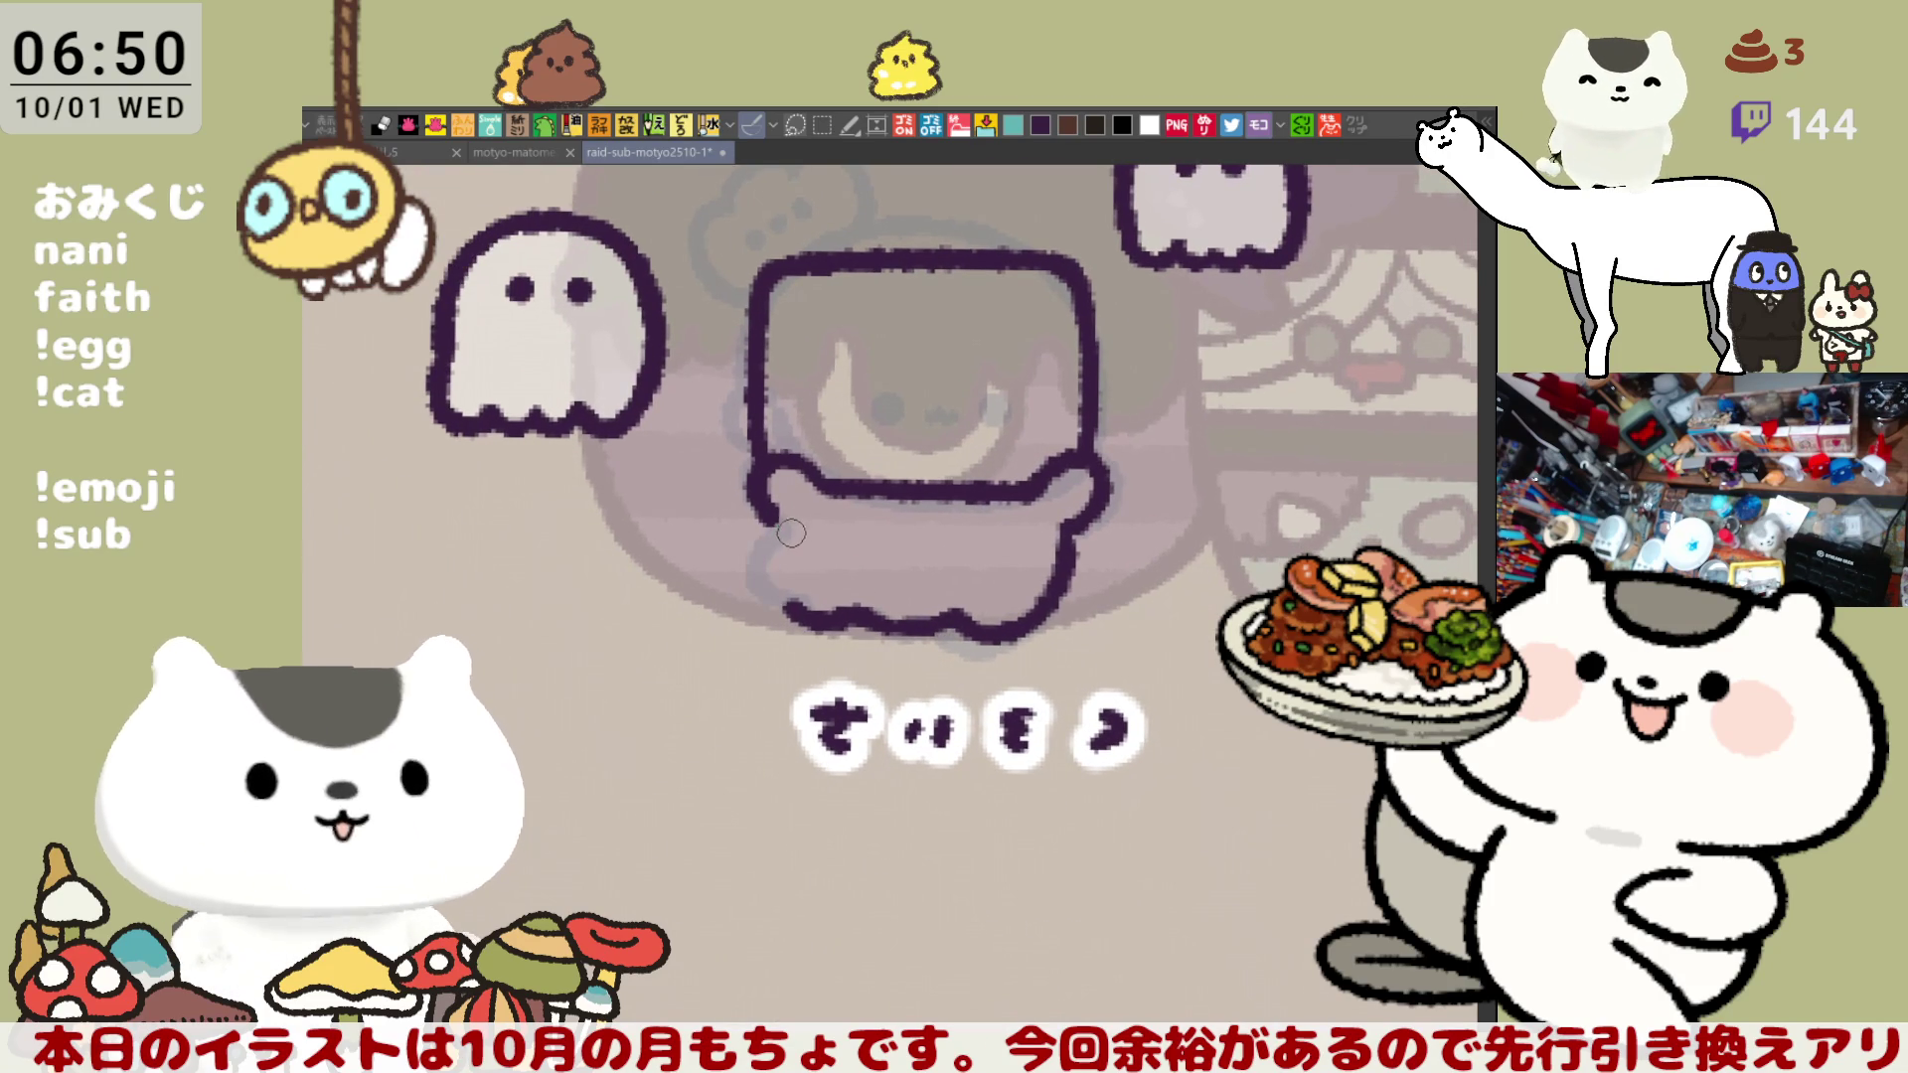
pyautogui.moveTo(770, 501); pyautogui.dragTo(805, 608)
pyautogui.hotkey('ctrl', 'z')
pyautogui.moveTo(770, 501)
pyautogui.mouseDown()
pyautogui.moveTo(760, 591)
pyautogui.moveTo(805, 611)
pyautogui.mouseUp()
pyautogui.hotkey('ctrl', 'z')
pyautogui.moveTo(771, 501); pyautogui.dragTo(792, 598)
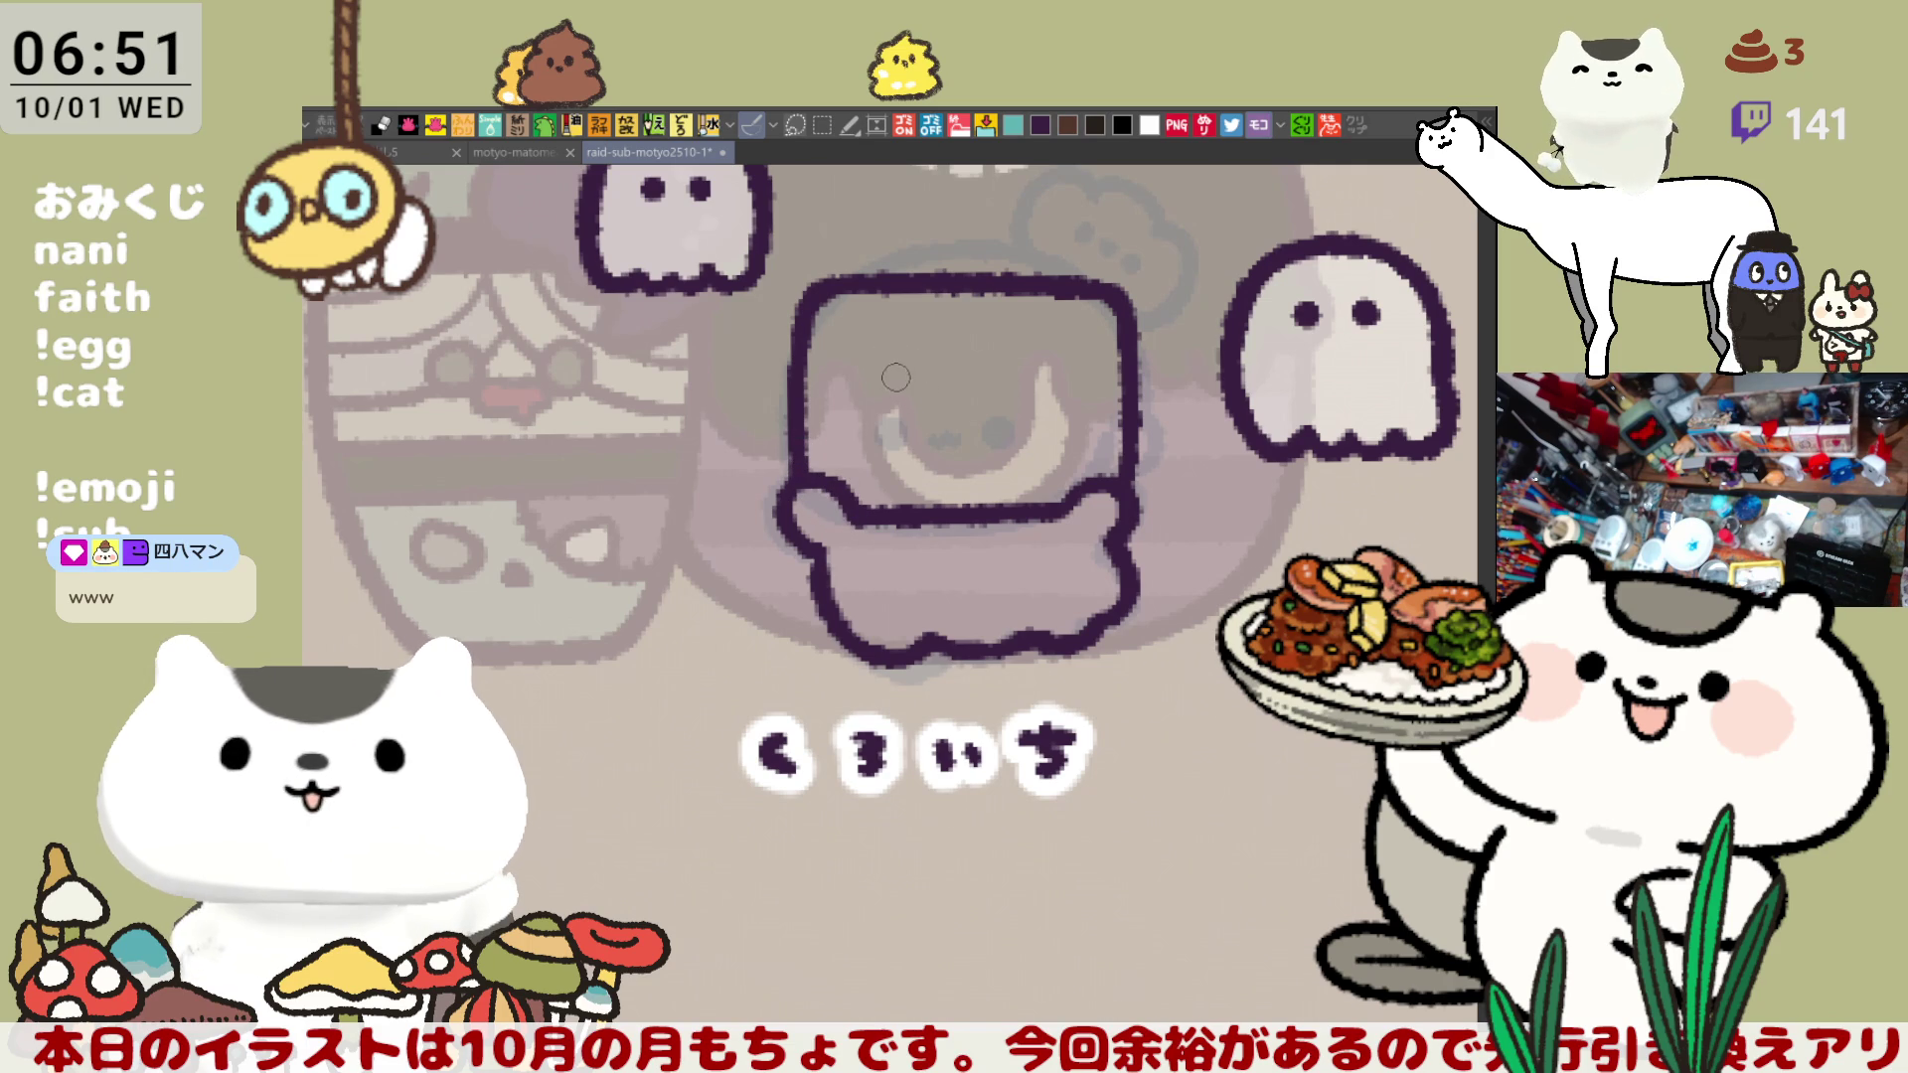
pyautogui.moveTo(904, 392); pyautogui.dragTo(906, 389)
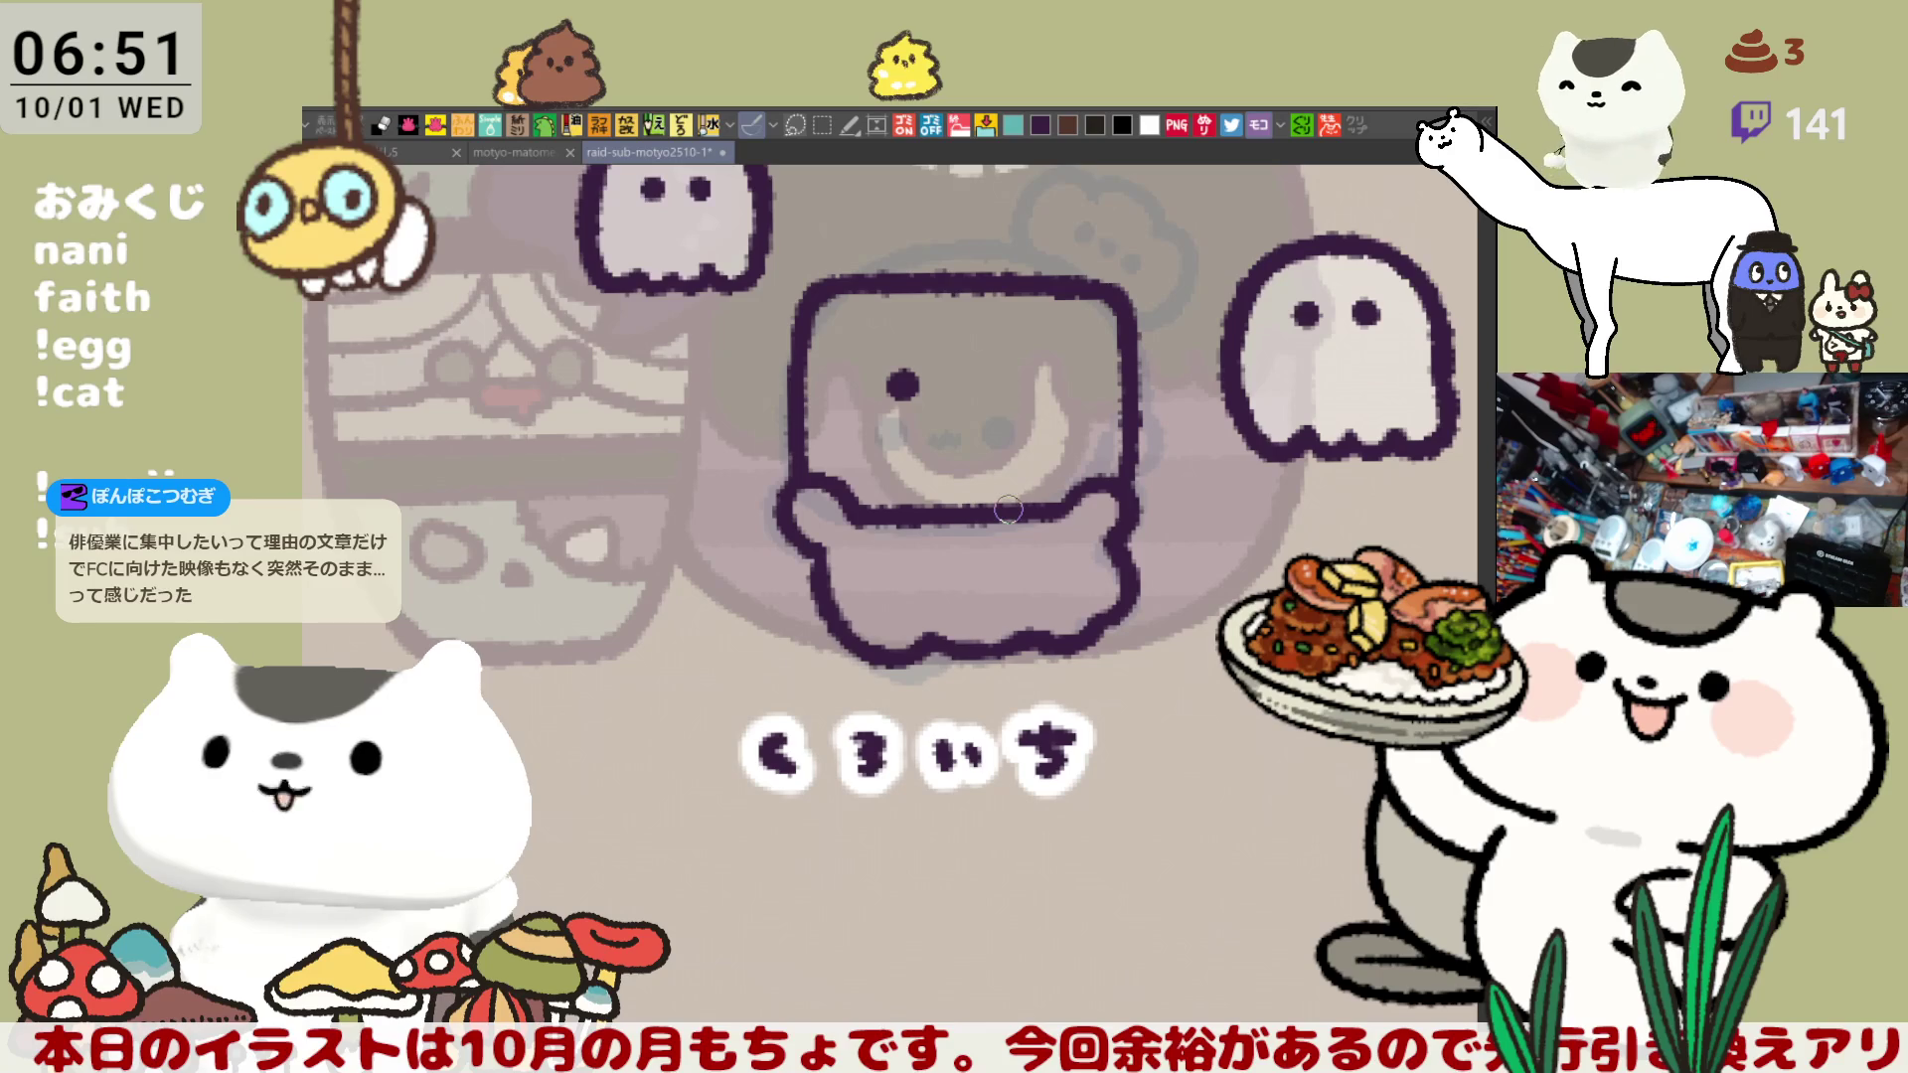
pyautogui.scroll(3, 1008, 509)
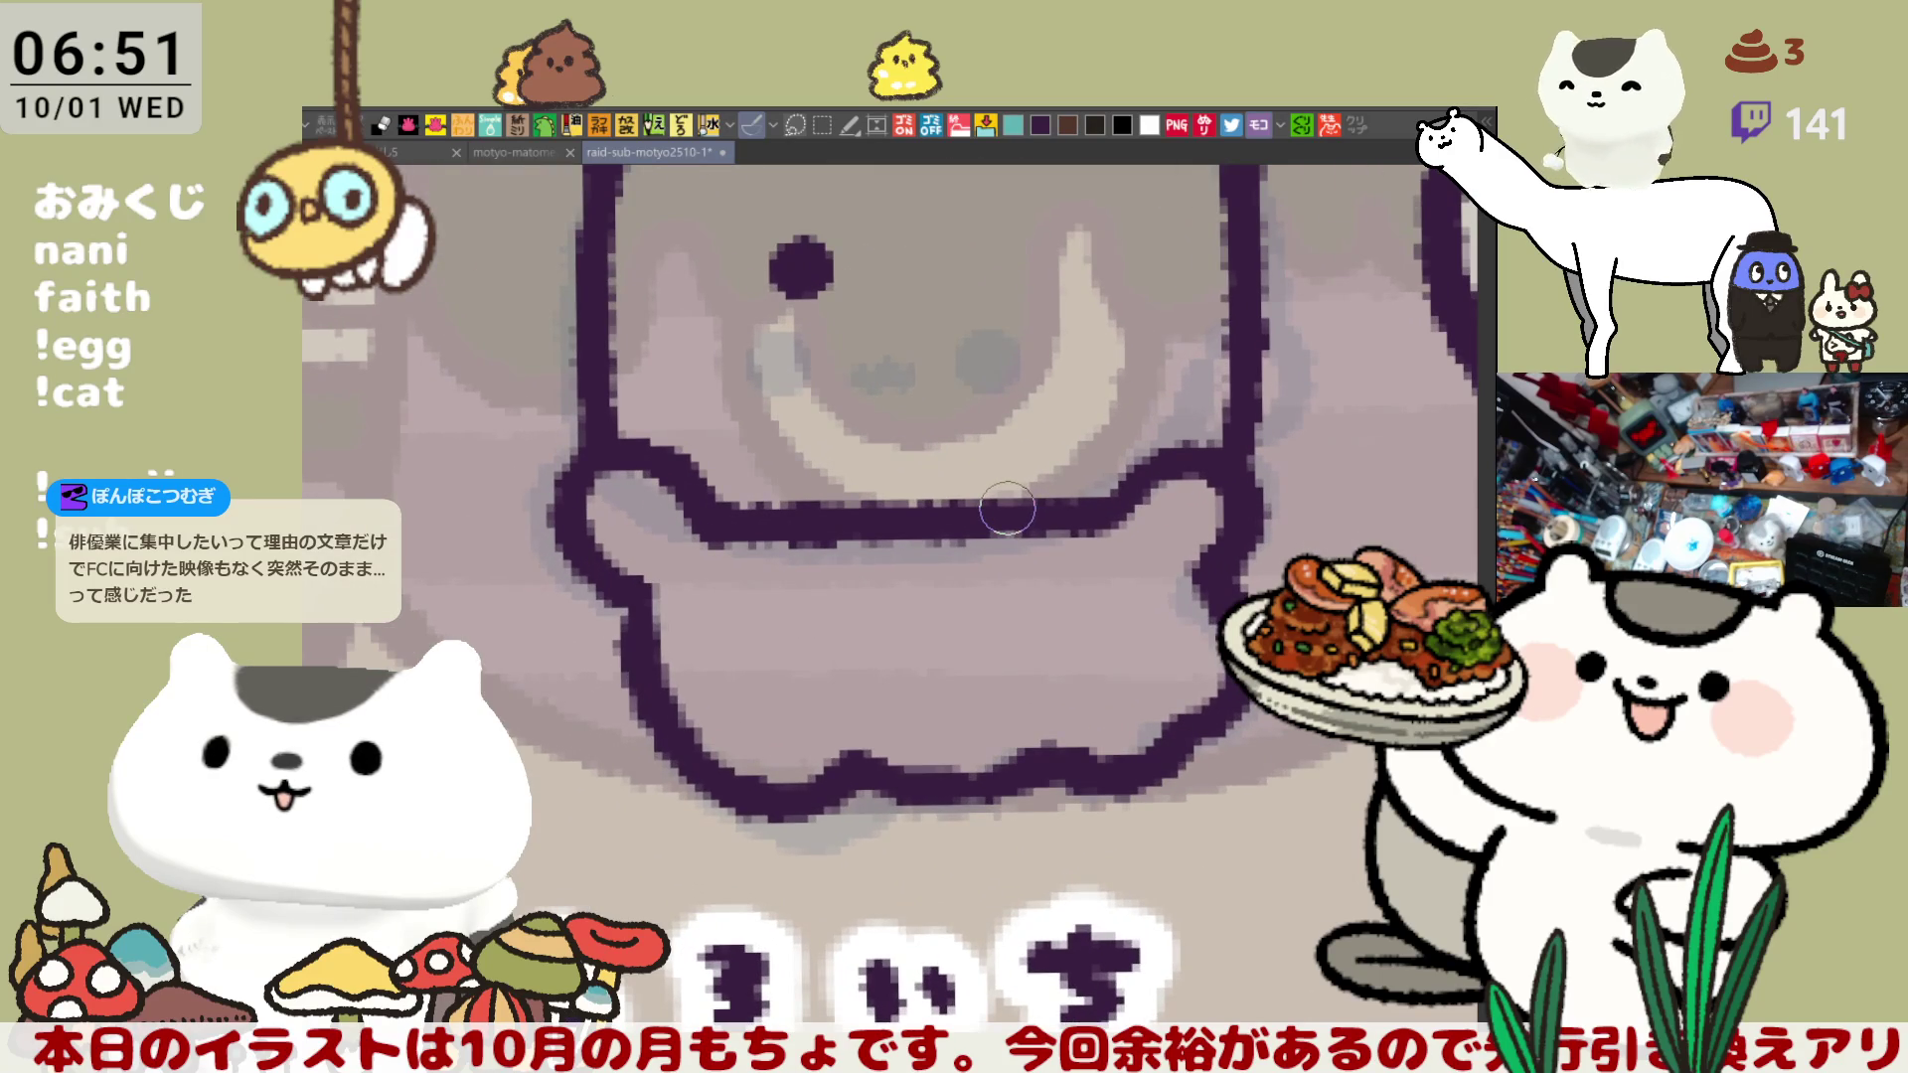
# - Dot in the right eye and start a curled mouth stroke below the eyes
pyautogui.scroll(3, 1008, 509)
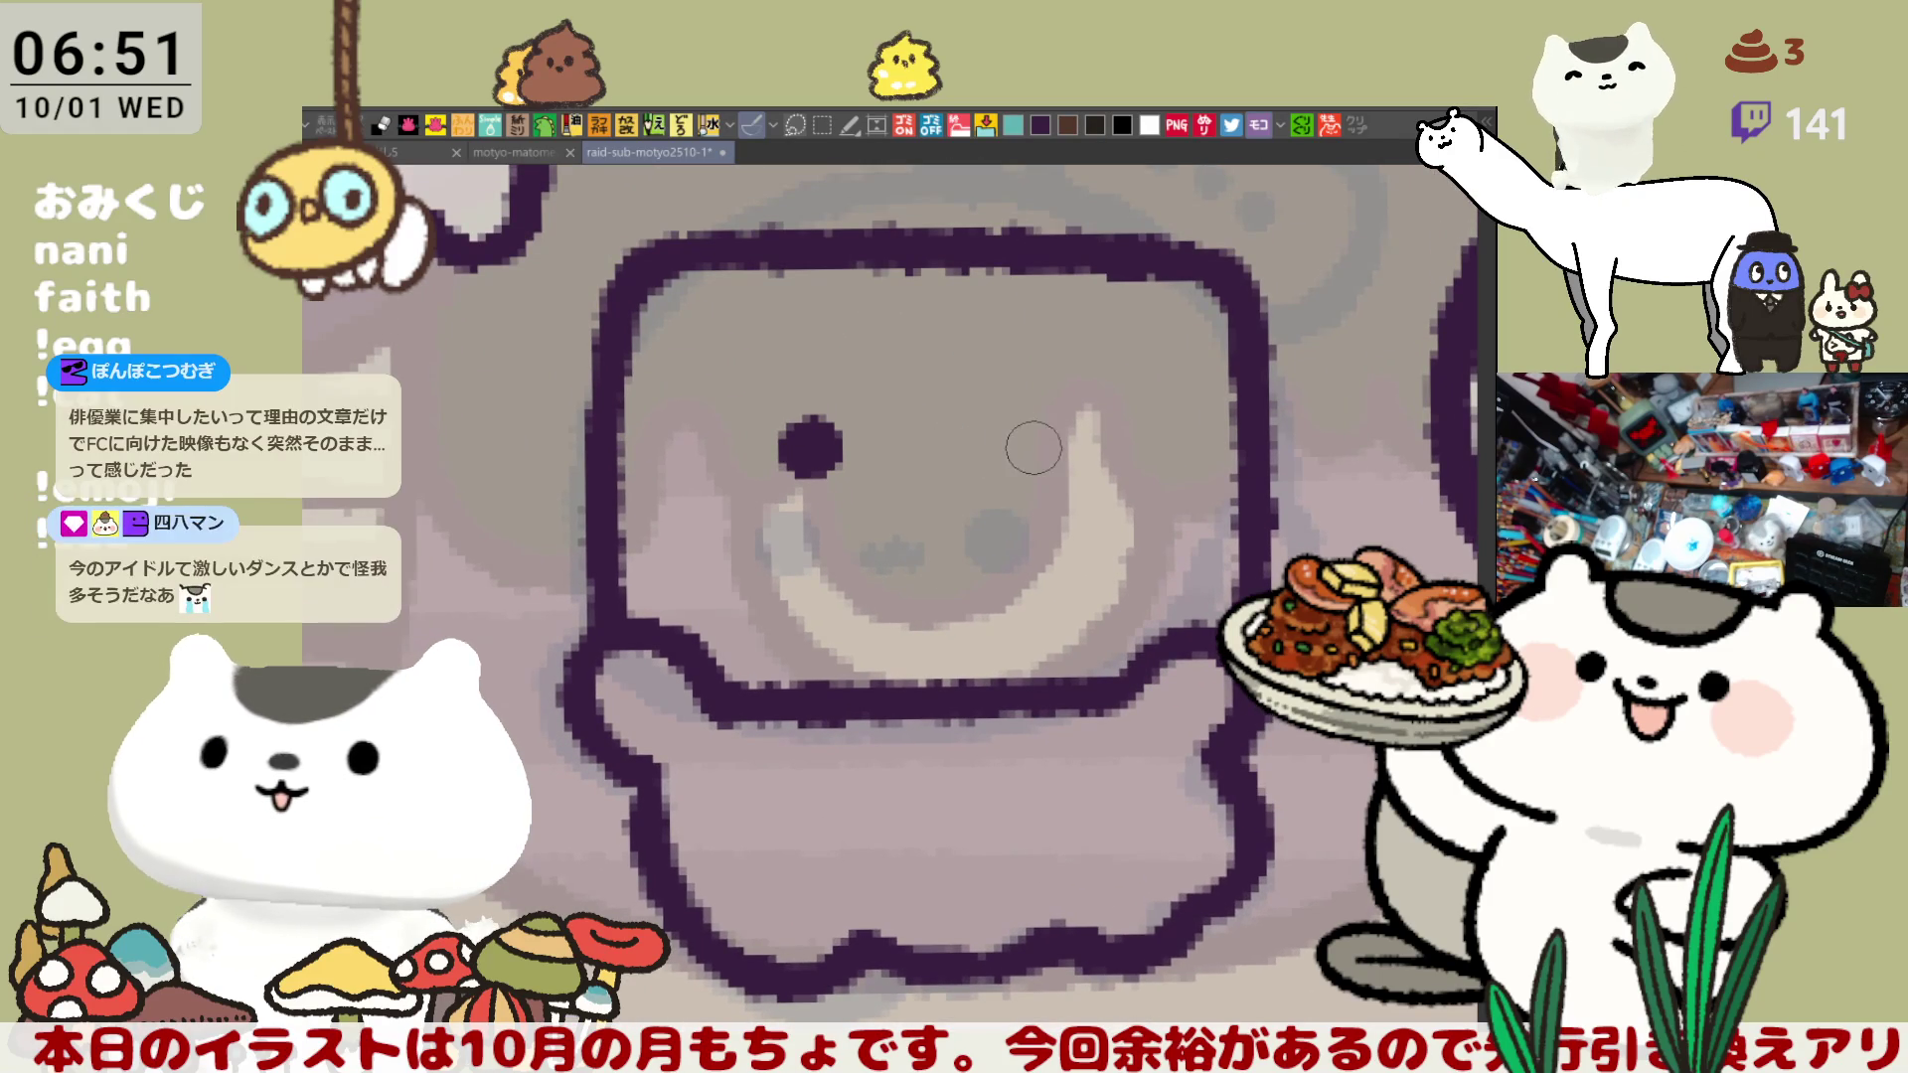
pyautogui.moveTo(1029, 445)
pyautogui.mouseDown()
pyautogui.moveTo(1006, 455)
pyautogui.moveTo(1022, 449)
pyautogui.mouseUp()
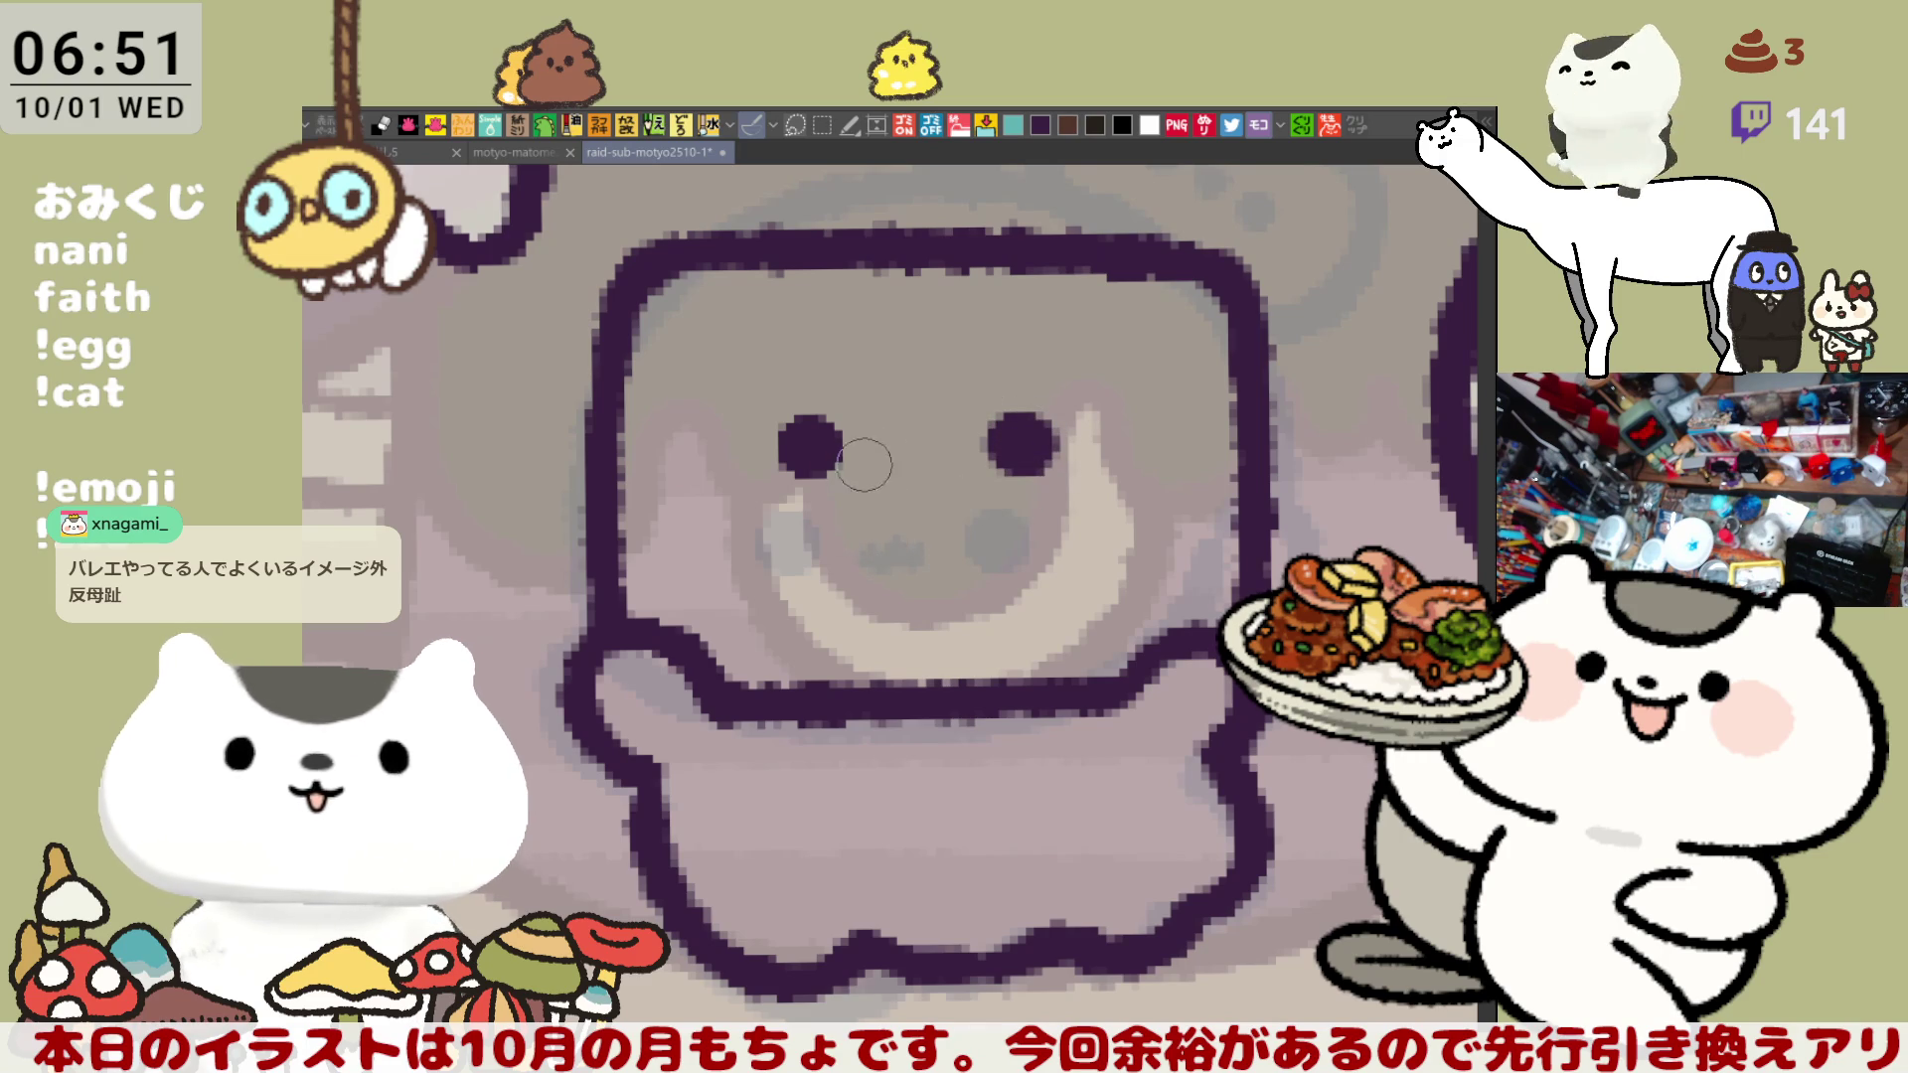
pyautogui.moveTo(899, 556)
pyautogui.mouseDown()
pyautogui.moveTo(840, 512)
pyautogui.moveTo(907, 492)
pyautogui.mouseUp()
pyautogui.hotkey('ctrl', 'z')
pyautogui.moveTo(872, 556); pyautogui.dragTo(837, 469)
pyautogui.hotkey('ctrl', 'z')
pyautogui.moveTo(873, 556)
pyautogui.mouseDown()
pyautogui.moveTo(837, 469)
pyautogui.moveTo(919, 487)
pyautogui.mouseUp()
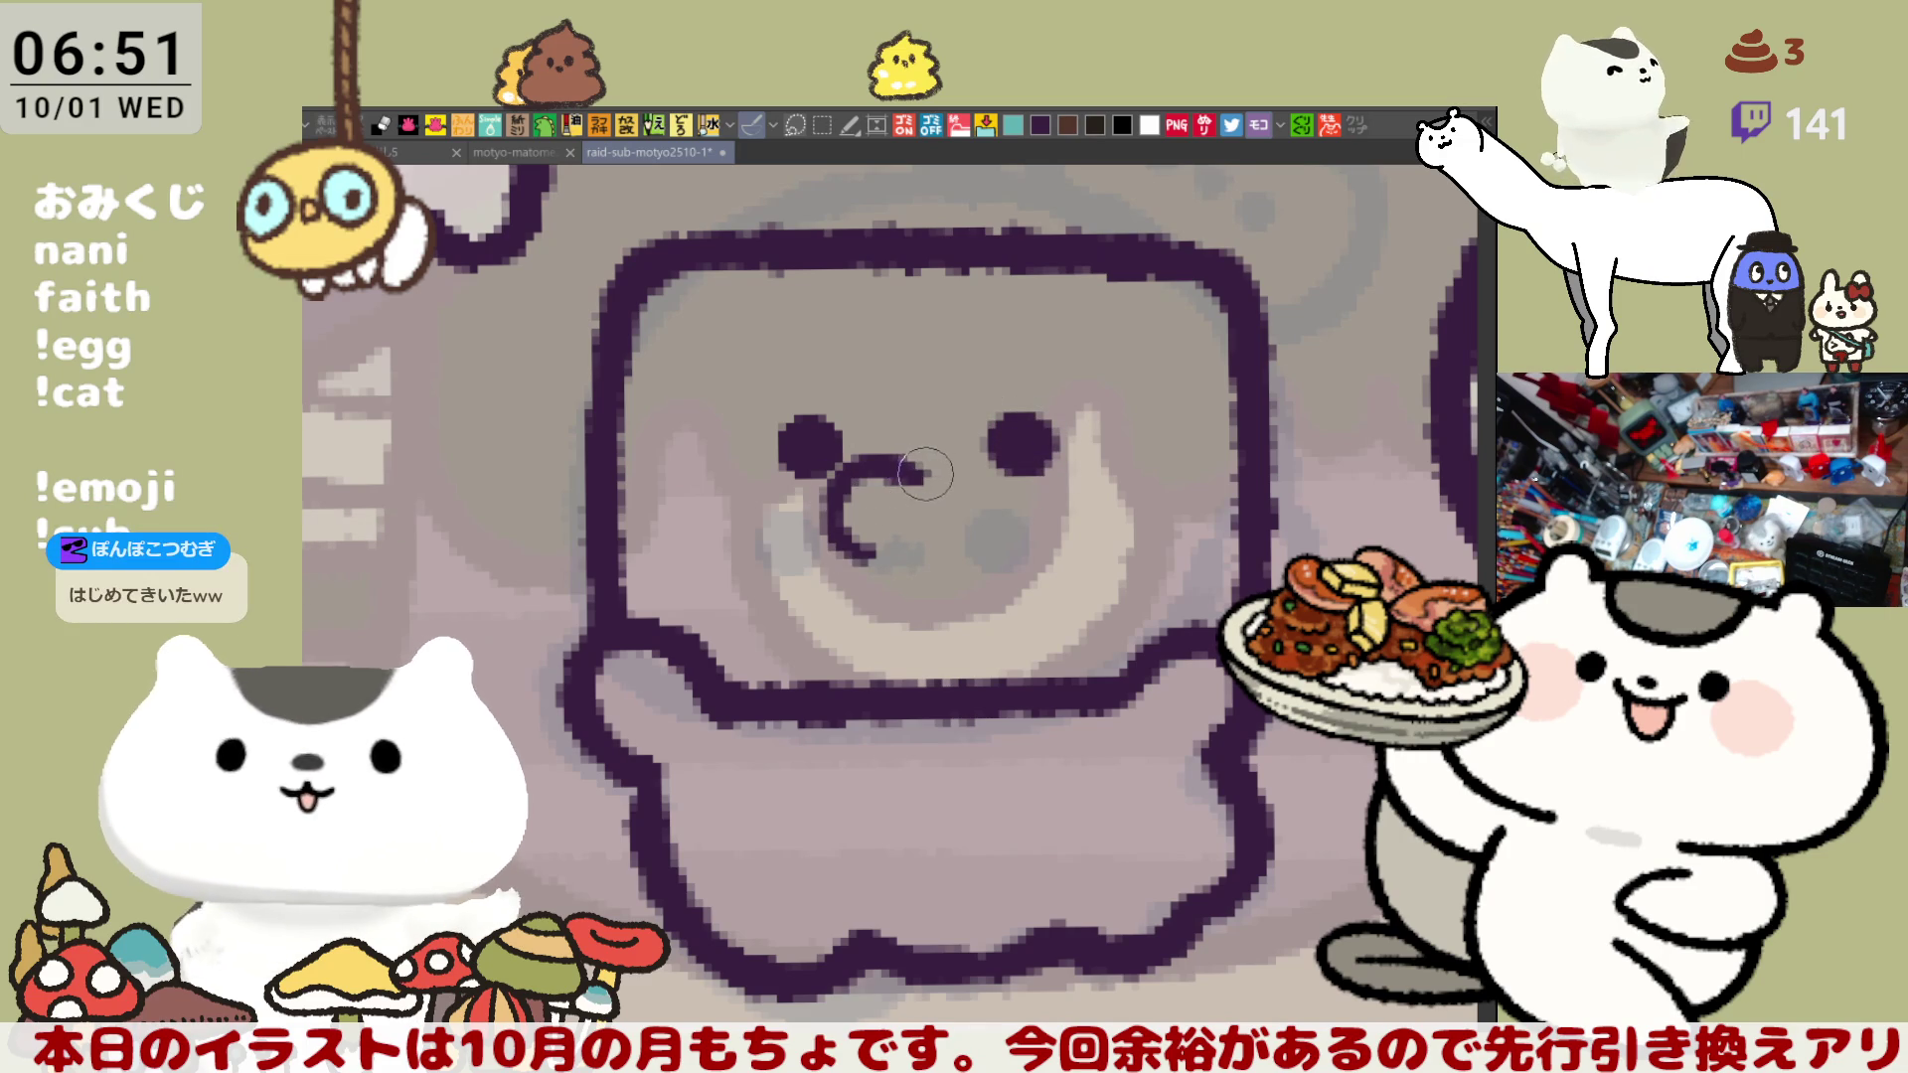
pyautogui.hotkey('ctrl', 'z')
# - Rework the mouth stroke until a C-shaped left half of the mouth remains
pyautogui.moveTo(873, 557)
pyautogui.mouseDown()
pyautogui.moveTo(894, 468)
pyautogui.moveTo(923, 488)
pyautogui.mouseUp()
pyautogui.hotkey('ctrl', 'z')
pyautogui.moveTo(872, 556); pyautogui.dragTo(912, 487)
pyautogui.hotkey('ctrl', 'z')
pyautogui.moveTo(859, 556)
pyautogui.mouseDown()
pyautogui.moveTo(834, 467)
pyautogui.moveTo(924, 477)
pyautogui.moveTo(904, 463)
pyautogui.mouseUp()
pyautogui.hotkey('ctrl', 'z')
pyautogui.hotkey('ctrl', 'z')
pyautogui.moveTo(862, 554)
pyautogui.mouseDown()
pyautogui.moveTo(827, 467)
pyautogui.moveTo(919, 487)
pyautogui.mouseUp()
pyautogui.hotkey('ctrl', 'z')
pyautogui.moveTo(874, 560)
pyautogui.mouseDown()
pyautogui.moveTo(920, 502)
pyautogui.moveTo(835, 472)
pyautogui.moveTo(835, 502)
pyautogui.moveTo(875, 477)
pyautogui.moveTo(924, 497)
pyautogui.mouseUp()
pyautogui.hotkey('ctrl', 'z')
pyautogui.hotkey('ctrl', 'z')
pyautogui.hotkey('ctrl', 'z')
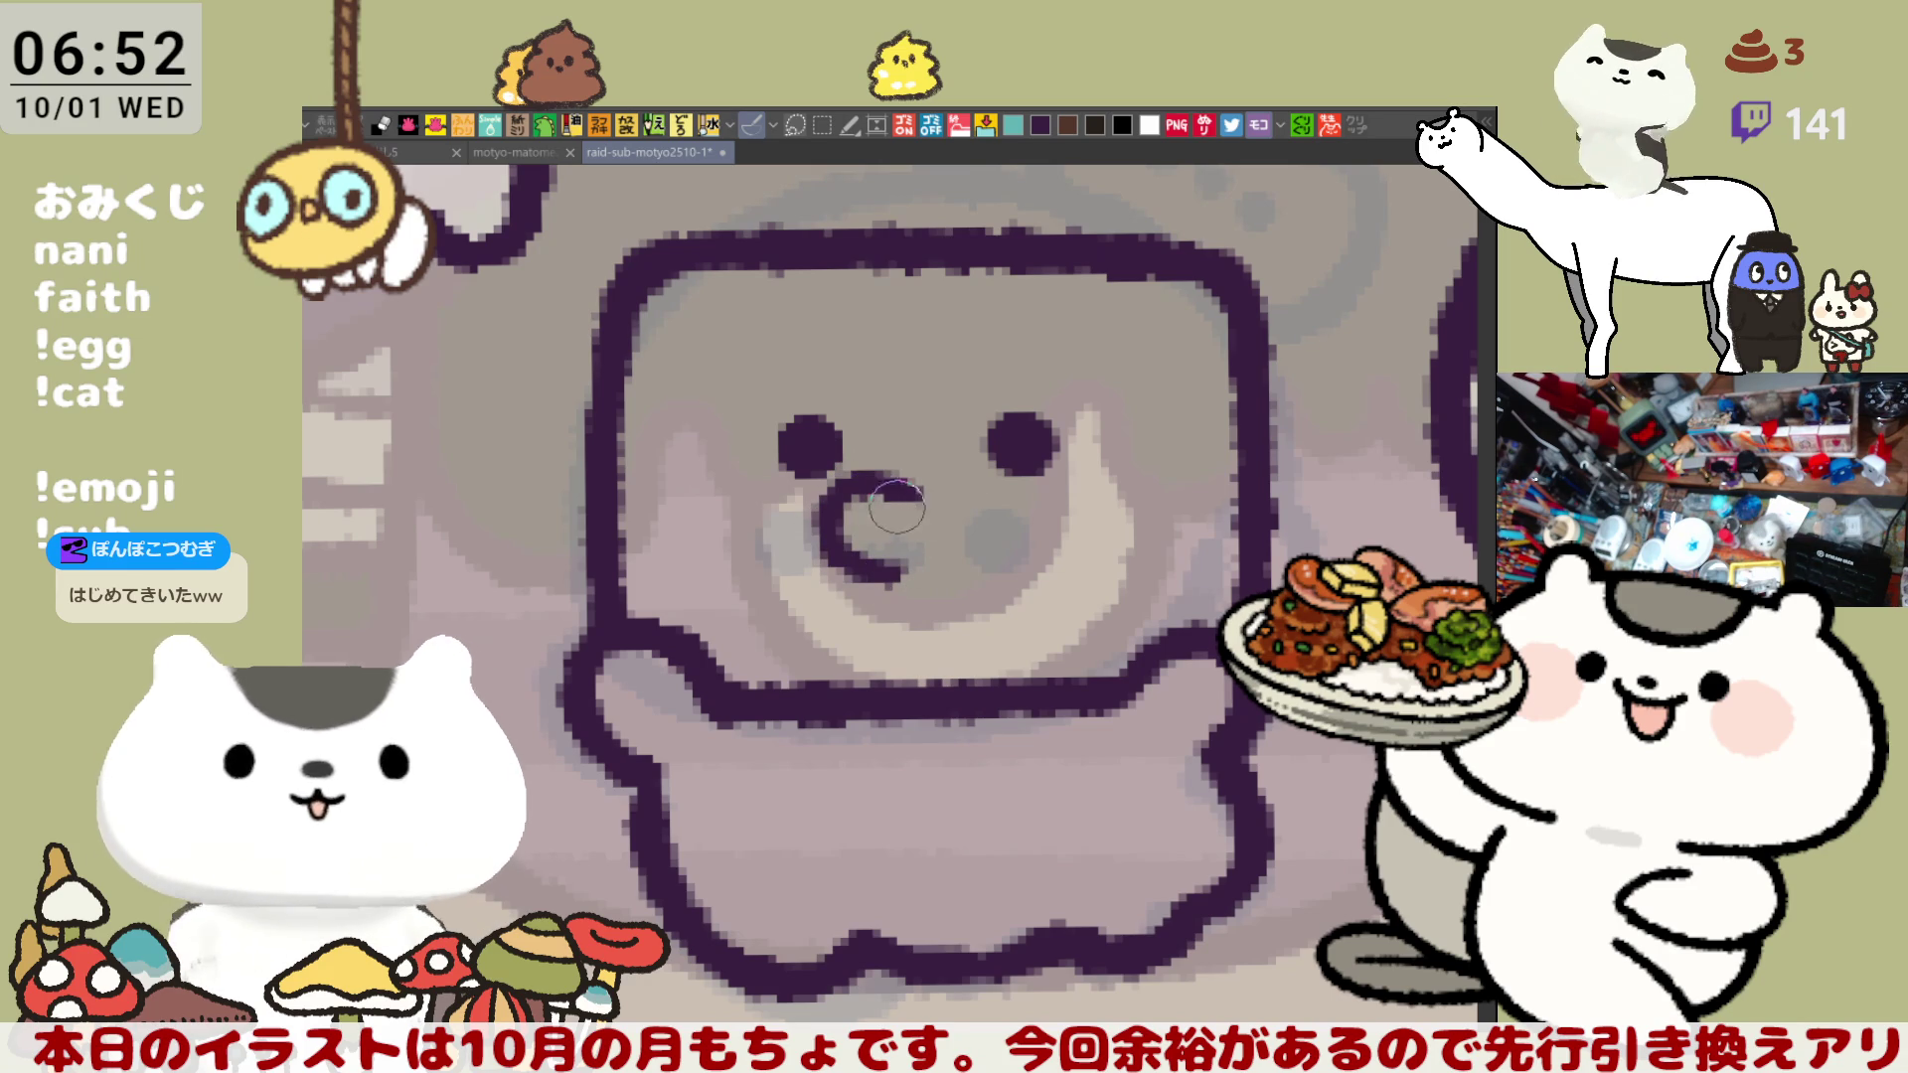
# - Draw the mouth's right curve to close it into a loop
pyautogui.moveTo(894, 477)
pyautogui.mouseDown()
pyautogui.moveTo(994, 517)
pyautogui.moveTo(954, 576)
pyautogui.moveTo(984, 472)
pyautogui.moveTo(946, 563)
pyautogui.mouseUp()
pyautogui.hotkey('ctrl', 'z')
pyautogui.hotkey('ctrl', 'z')
pyautogui.moveTo(899, 475); pyautogui.dragTo(949, 563)
pyautogui.hotkey('ctrl', 'z')
pyautogui.moveTo(899, 475)
pyautogui.mouseDown()
pyautogui.moveTo(1002, 536)
pyautogui.moveTo(889, 582)
pyautogui.moveTo(949, 468)
pyautogui.moveTo(1004, 557)
pyautogui.moveTo(902, 562)
pyautogui.moveTo(944, 472)
pyautogui.moveTo(1008, 542)
pyautogui.moveTo(899, 571)
pyautogui.mouseUp()
pyautogui.hotkey('ctrl', 'z')
pyautogui.hotkey('ctrl', 'z')
pyautogui.hotkey('ctrl', 'z')
pyautogui.moveTo(899, 475)
pyautogui.mouseDown()
pyautogui.moveTo(1009, 516)
pyautogui.moveTo(899, 596)
pyautogui.moveTo(994, 556)
pyautogui.moveTo(873, 579)
pyautogui.mouseUp()
pyautogui.hotkey('ctrl', 'z')
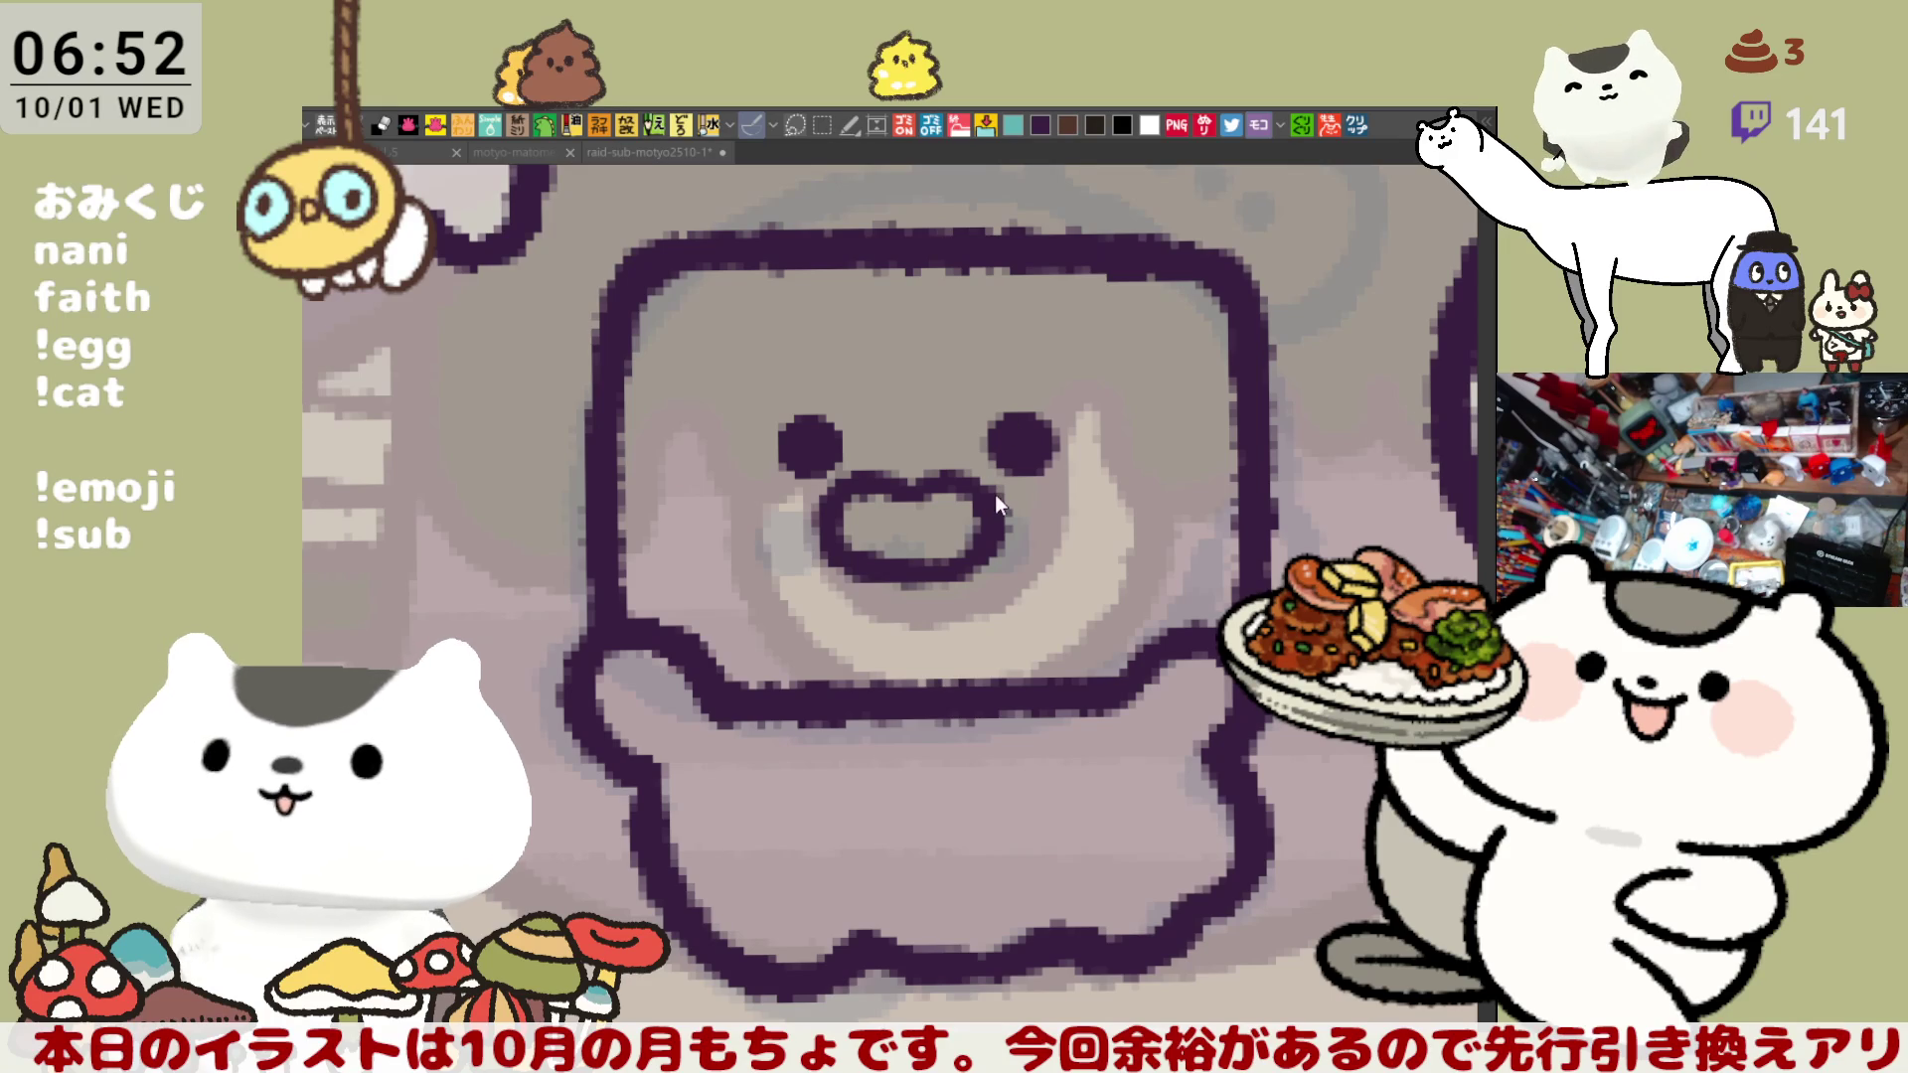
# - Lasso the mouth, shift it slightly up-right, deselect, and draw a tooth line inside
pyautogui.click(1176, 589)
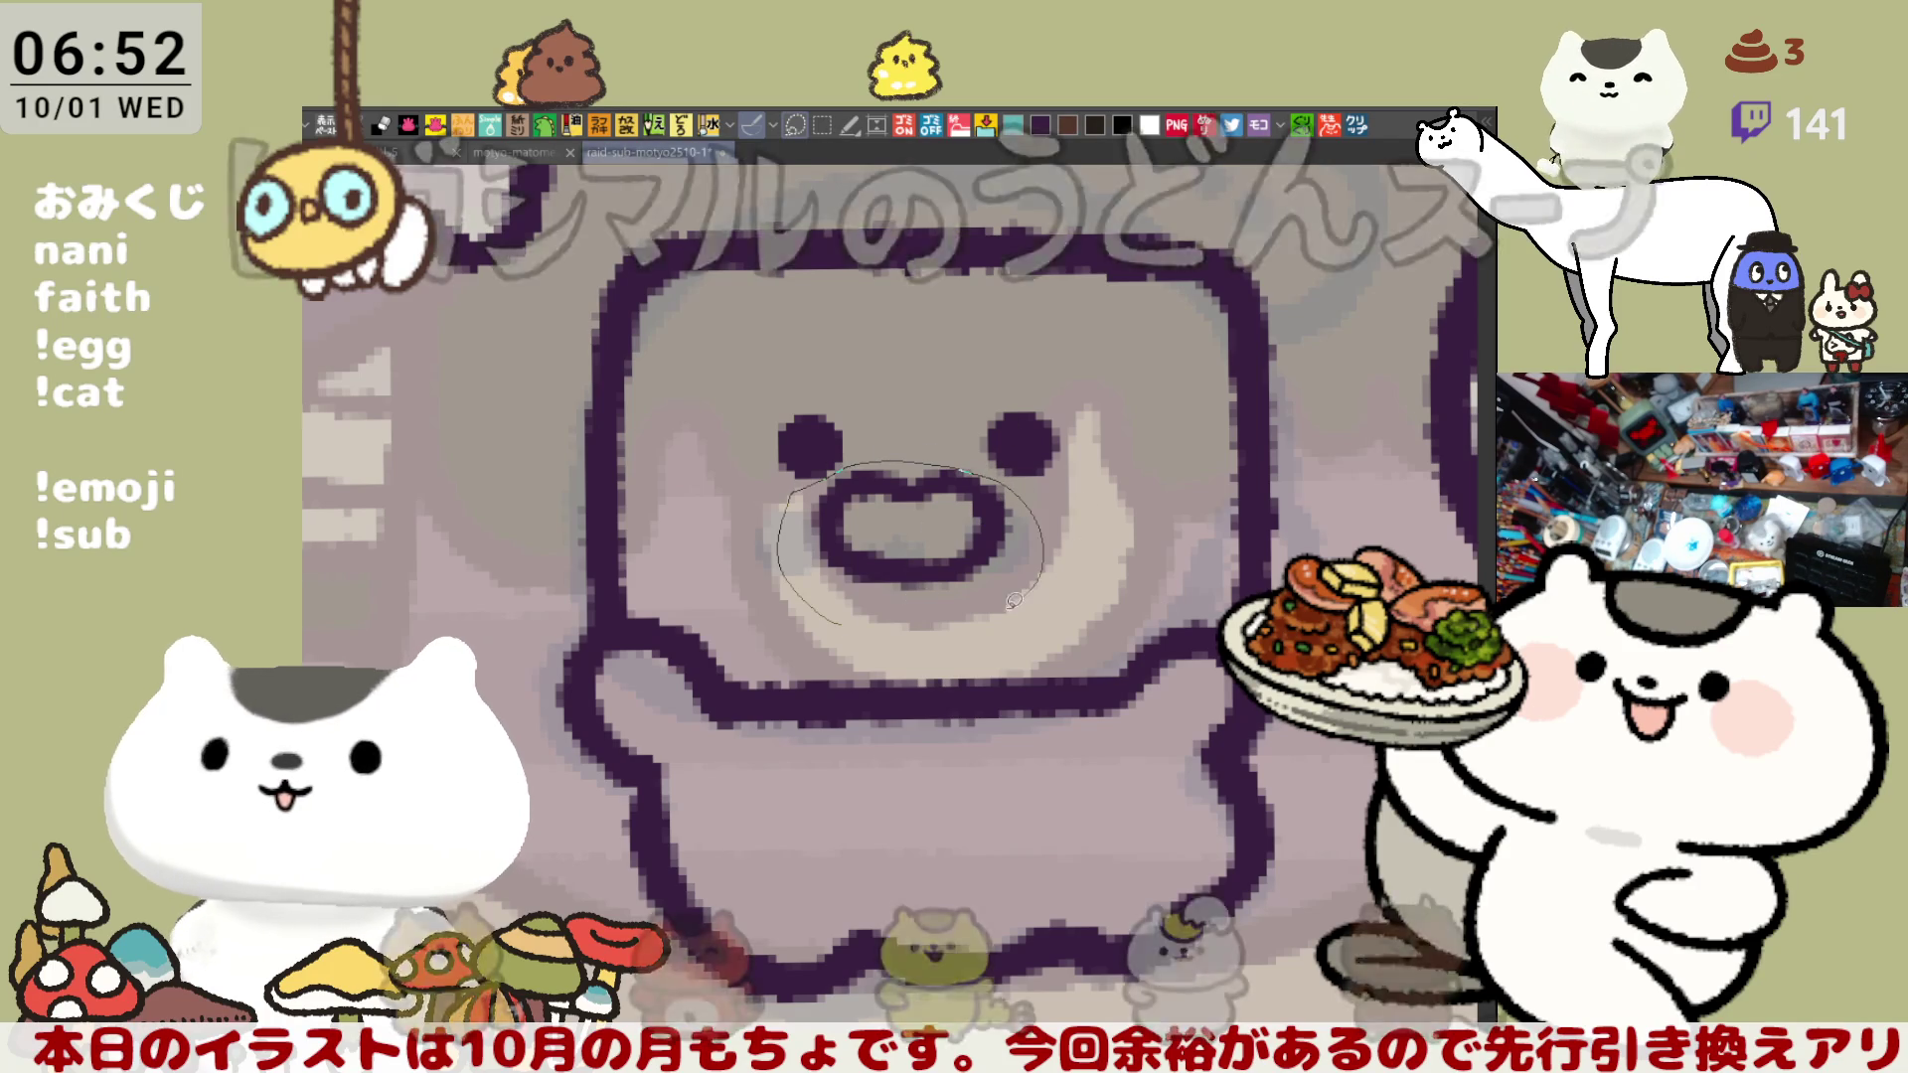
pyautogui.moveTo(1014, 599); pyautogui.dragTo(844, 628)
pyautogui.moveTo(962, 550); pyautogui.dragTo(971, 541)
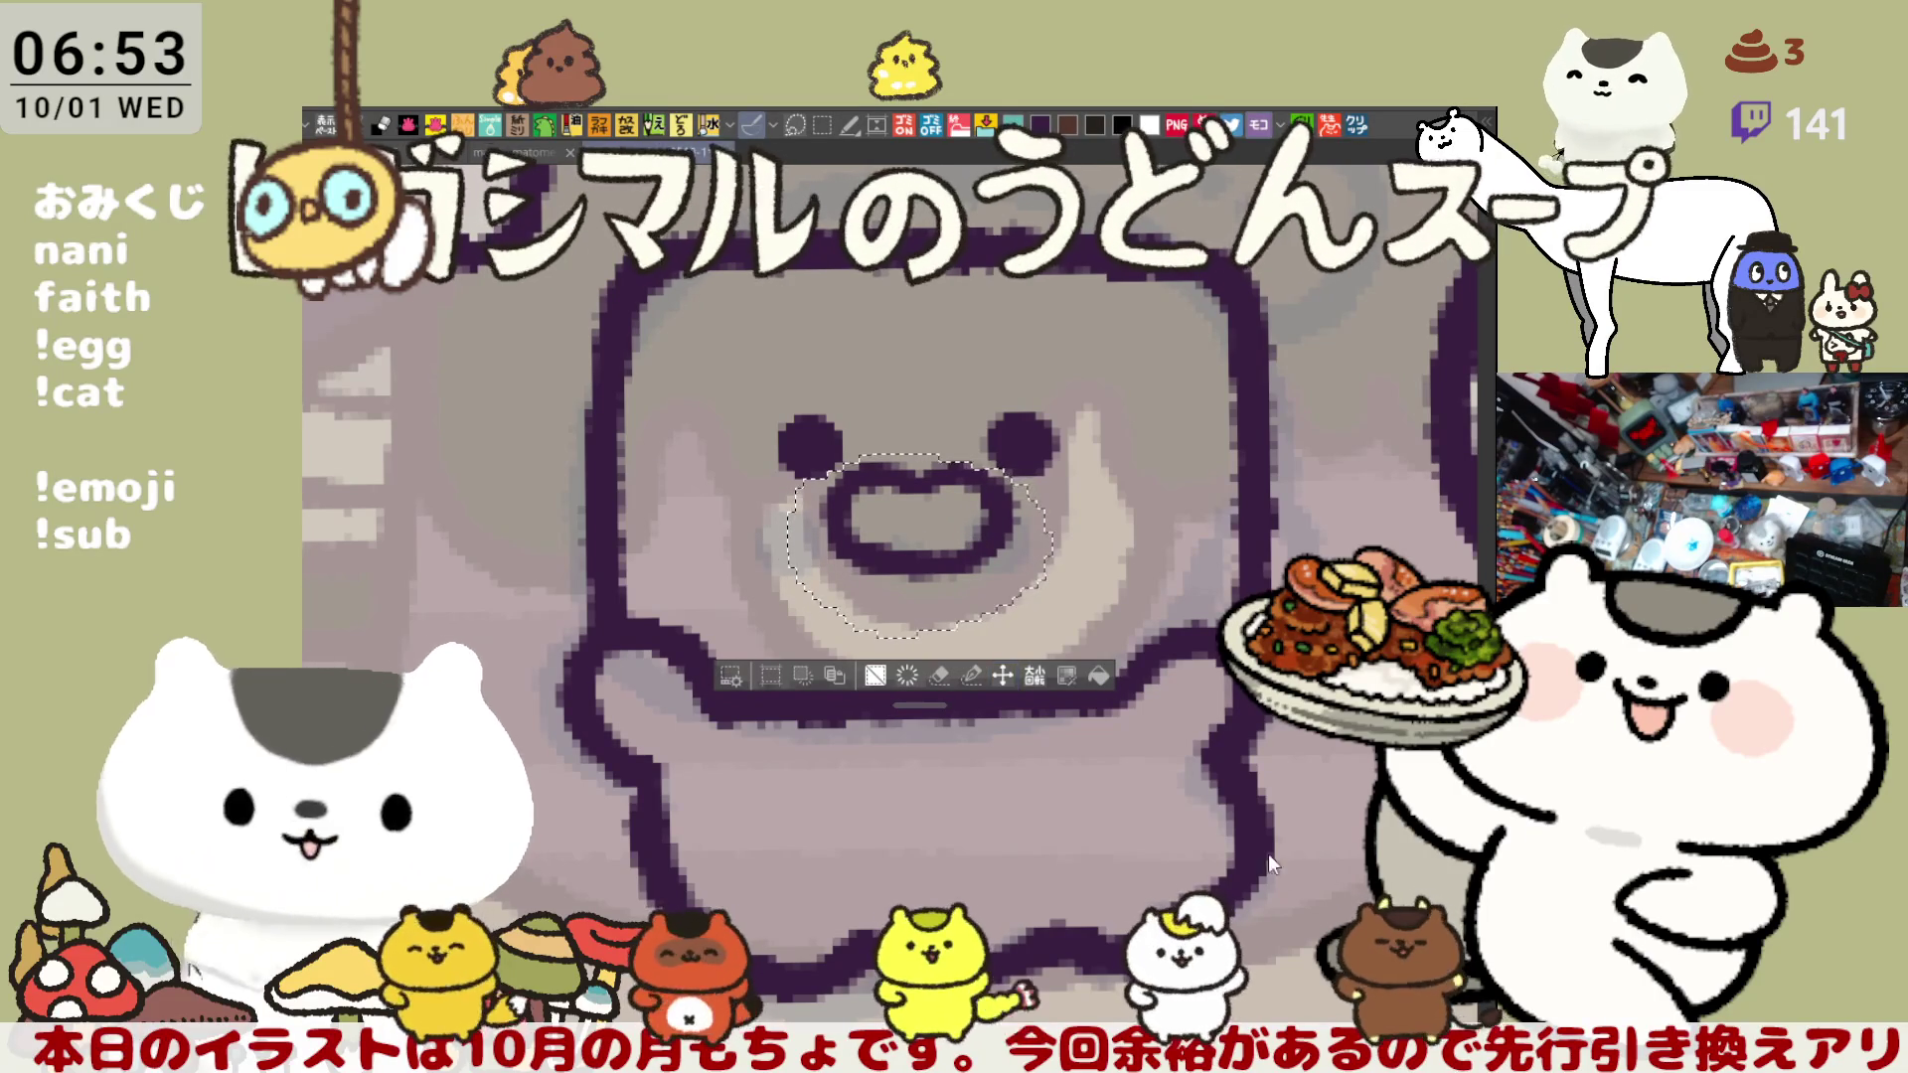
pyautogui.hotkey('ctrl', 'd')
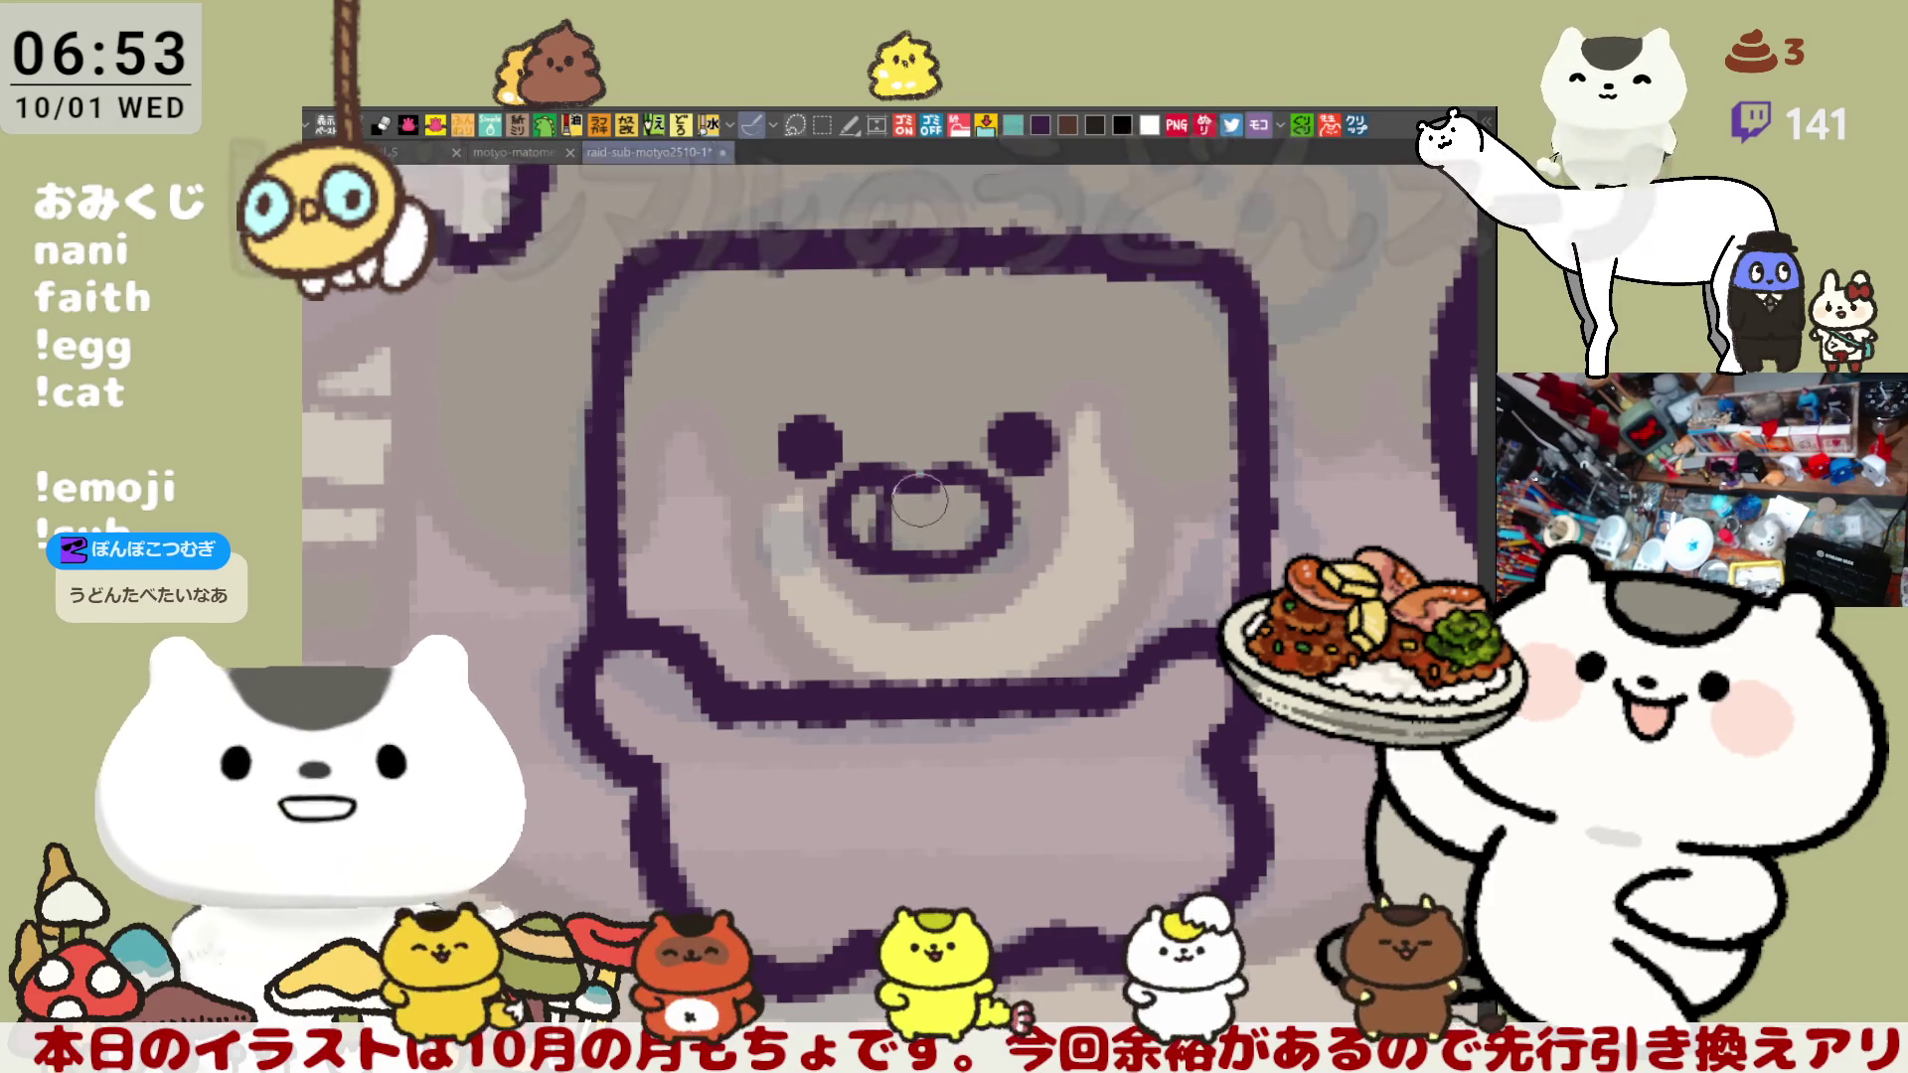
pyautogui.moveTo(899, 492)
pyautogui.mouseDown()
pyautogui.moveTo(900, 541)
pyautogui.moveTo(982, 537)
pyautogui.mouseUp()
# - Recentre on the face, erase both old eye marks, and paint over the mouth's left part
pyautogui.hotkey('ctrl', 'z')
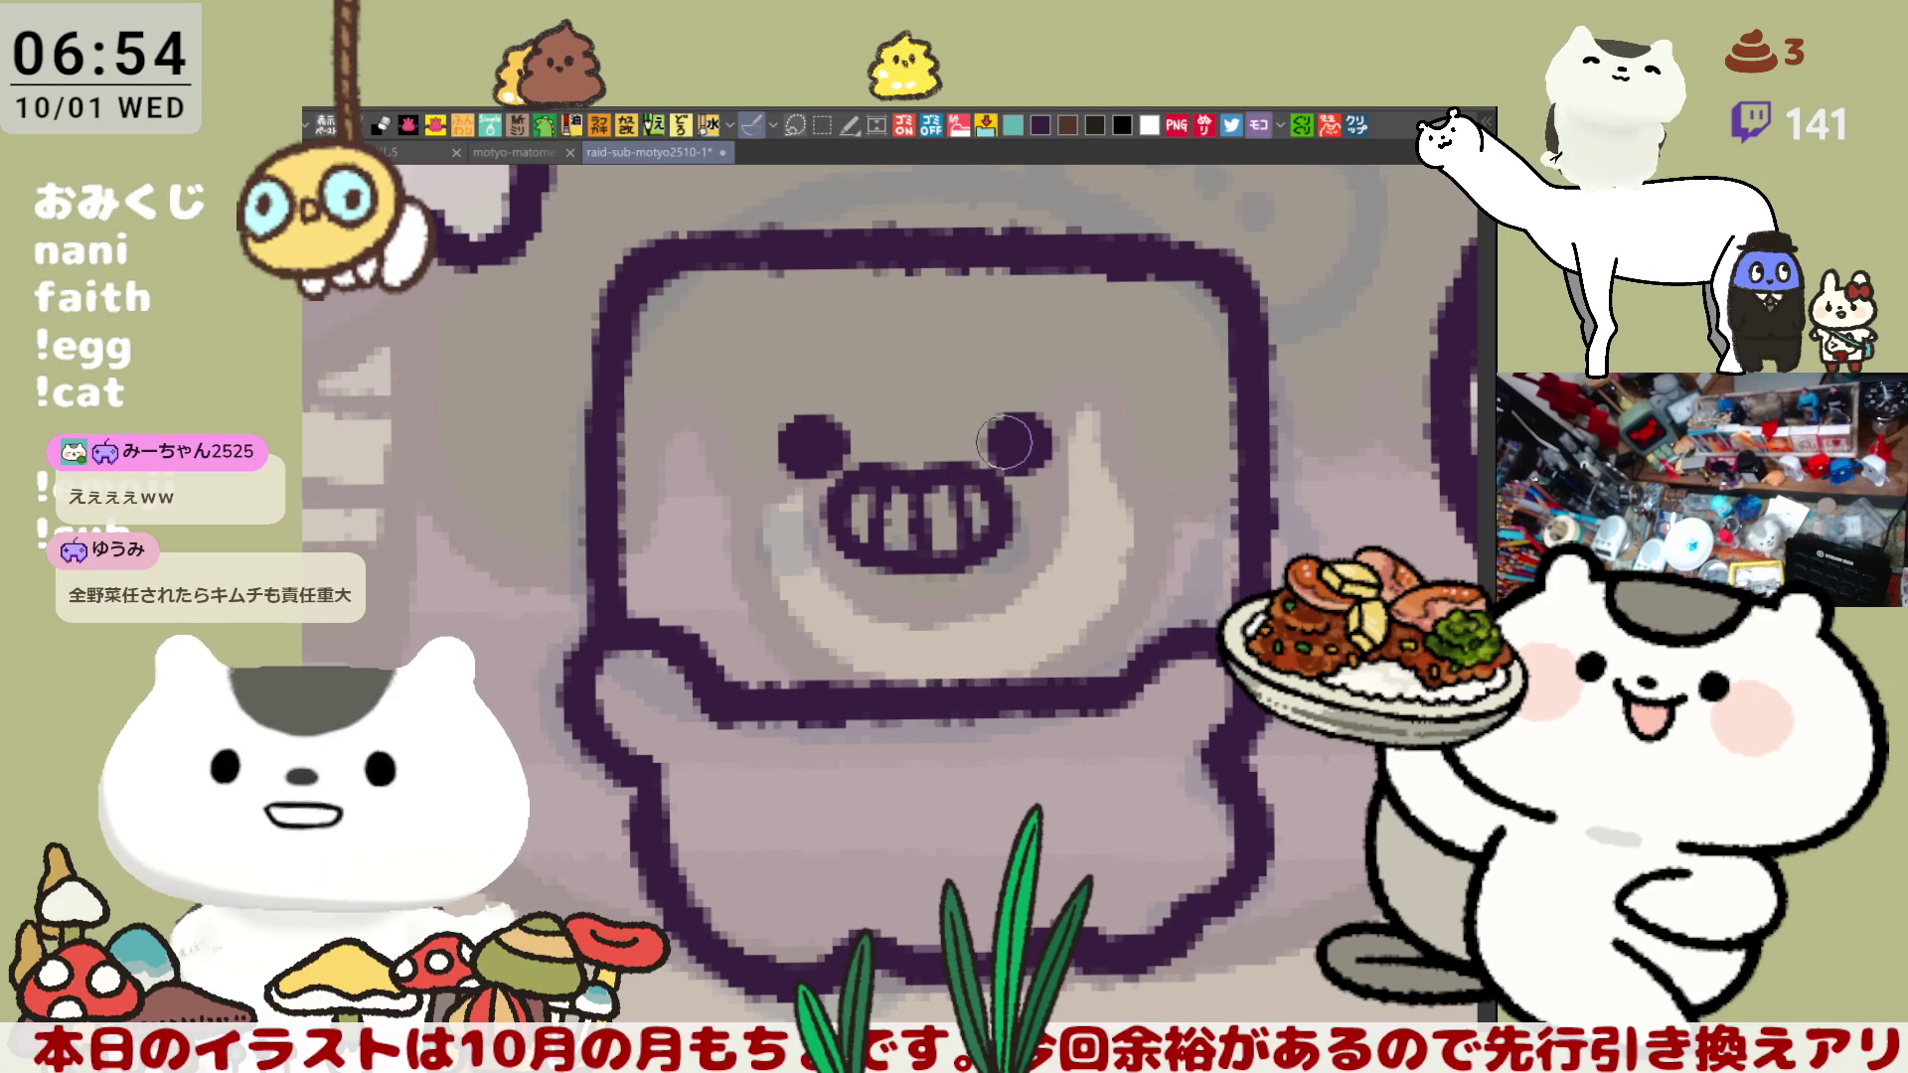
pyautogui.moveTo(1130, 550)
pyautogui.mouseDown()
pyautogui.moveTo(1170, 466)
pyautogui.moveTo(1124, 496)
pyautogui.mouseUp()
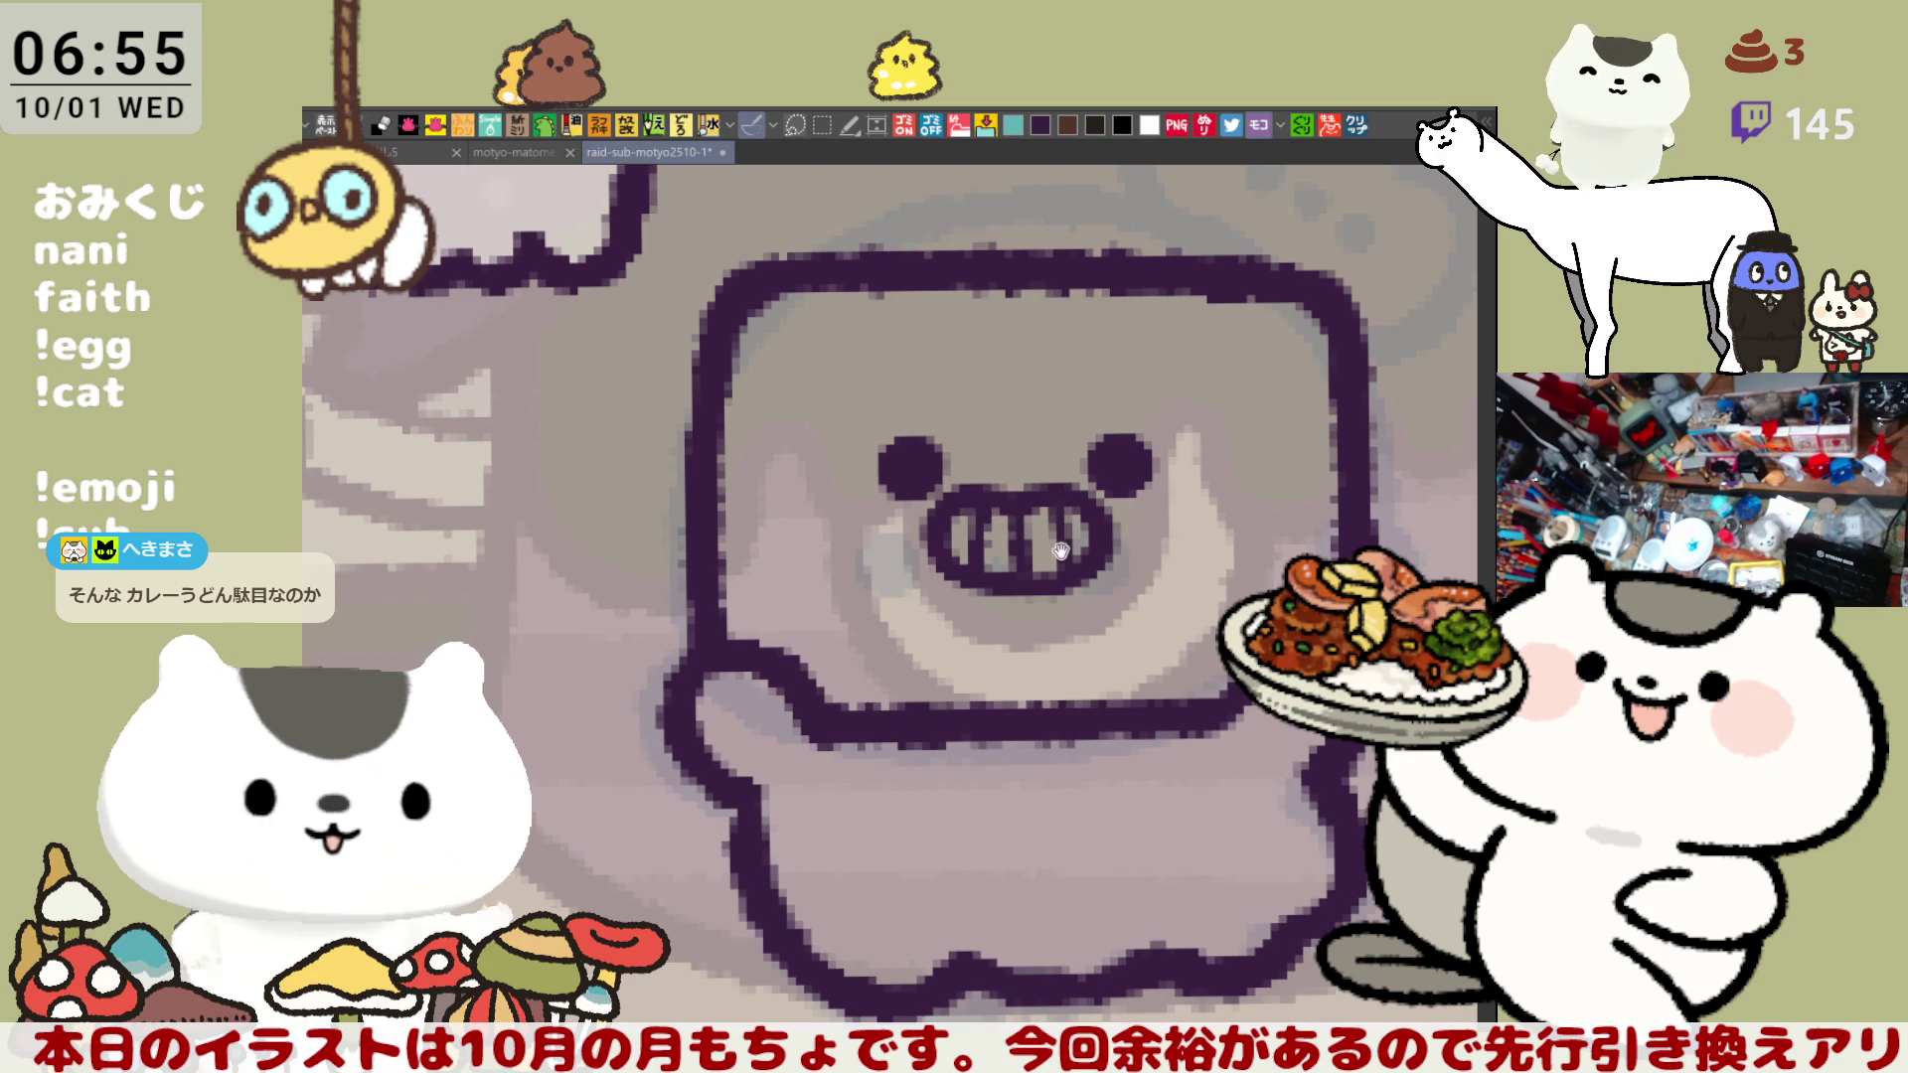
pyautogui.moveTo(1061, 552); pyautogui.dragTo(906, 549)
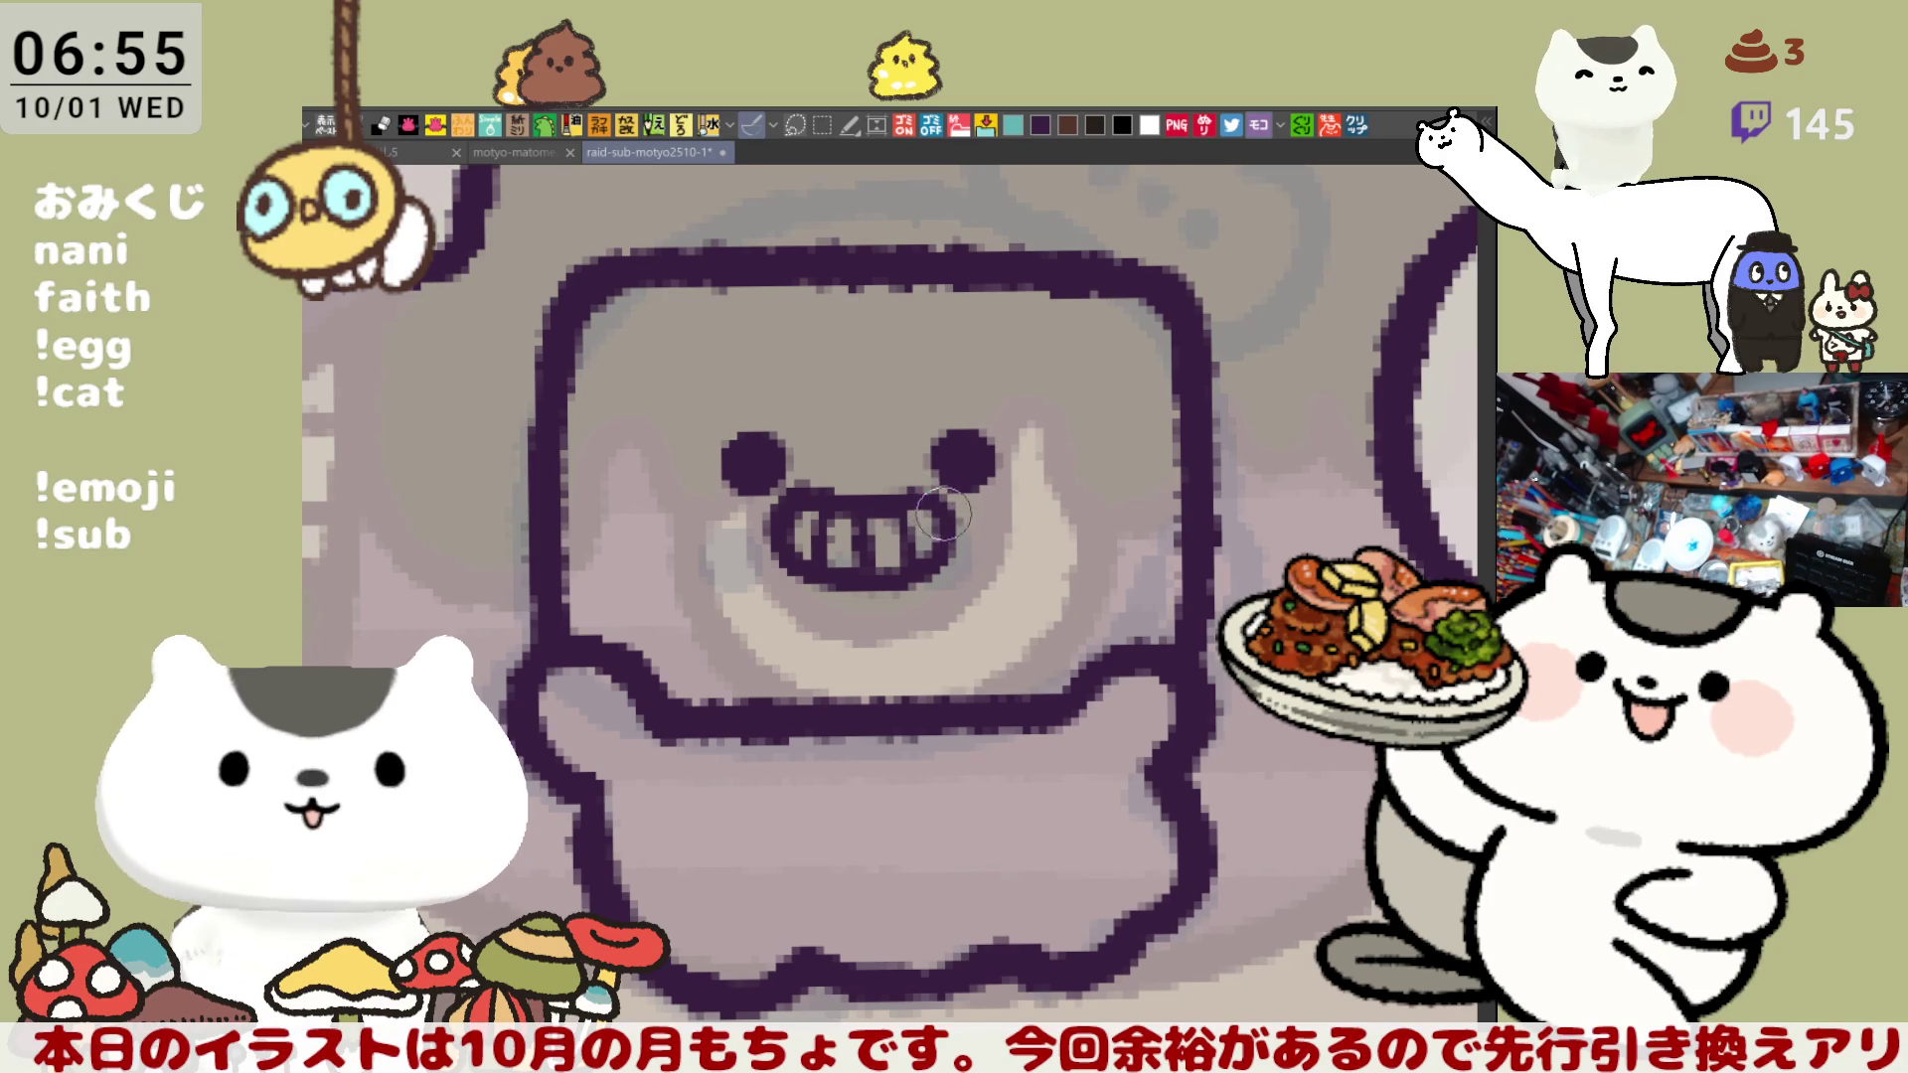
pyautogui.scroll(-3, 942, 519)
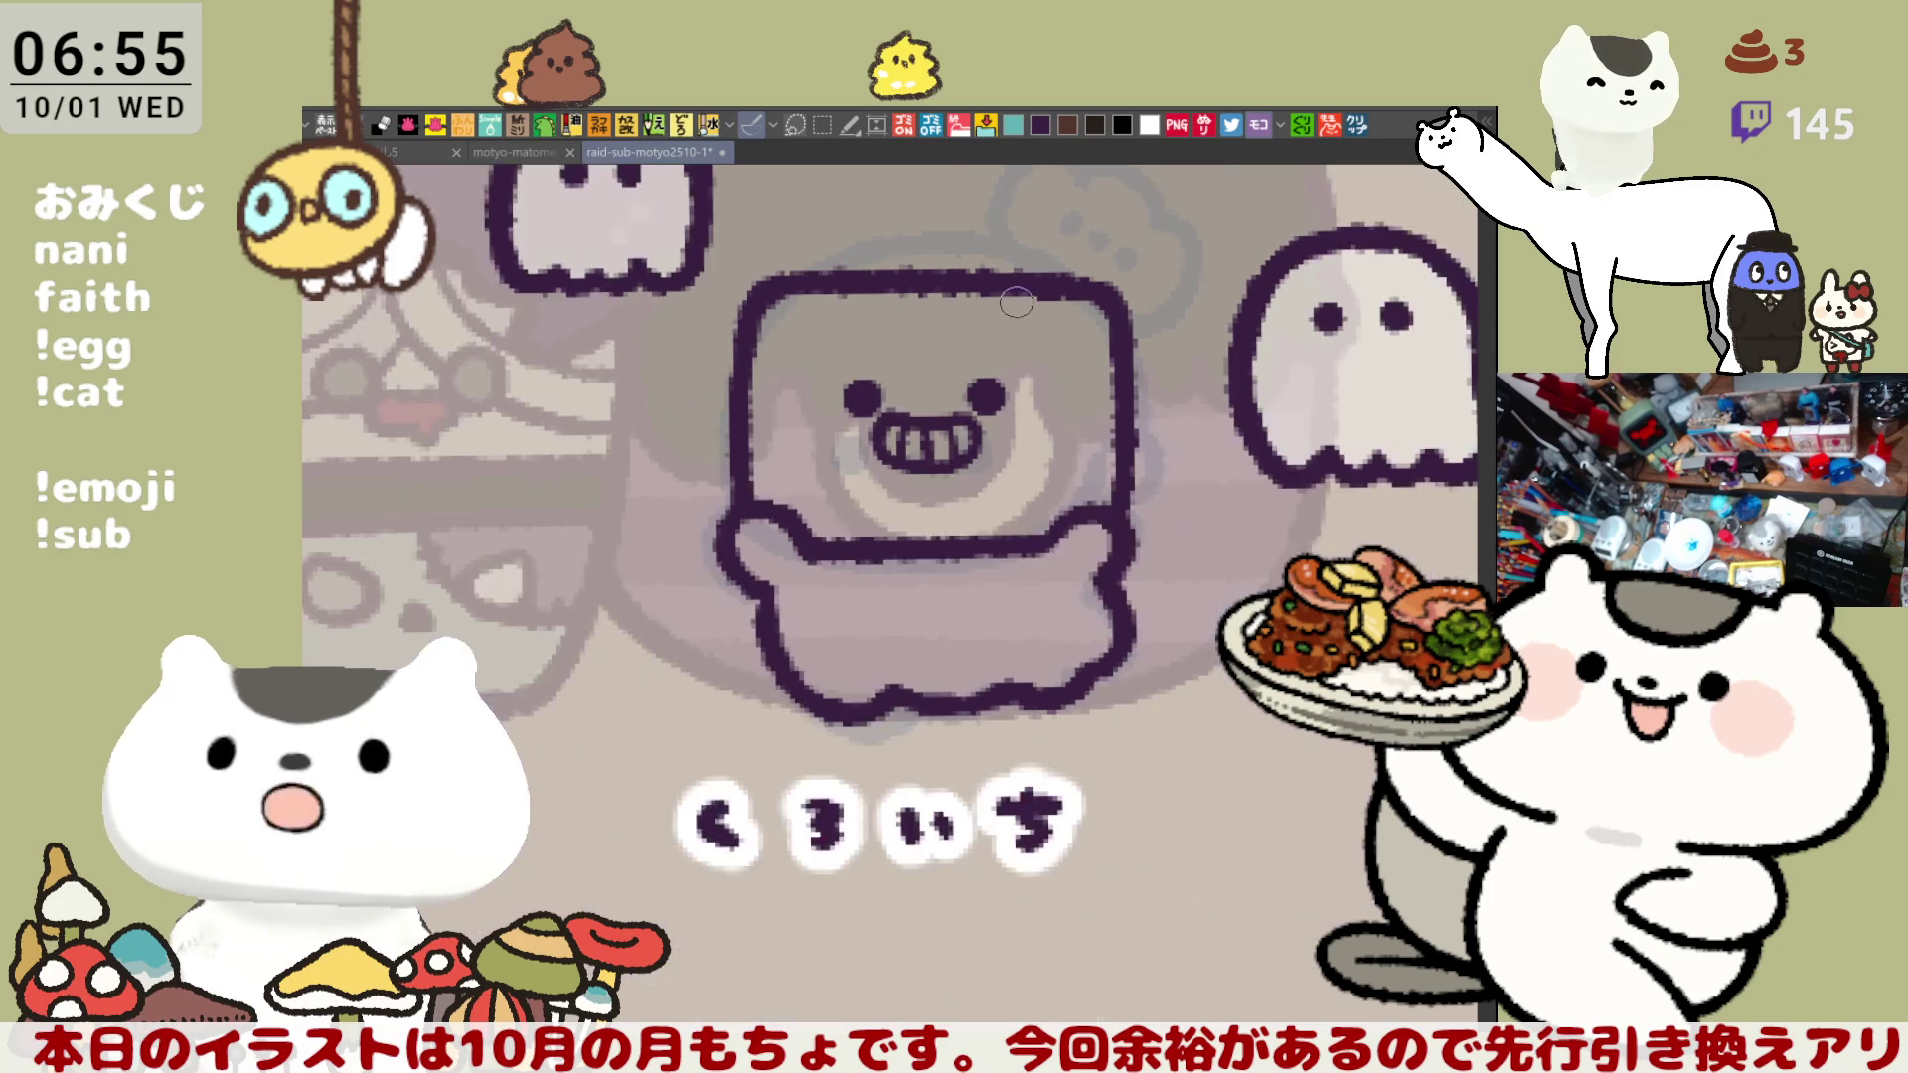
pyautogui.scroll(2, 1020, 296)
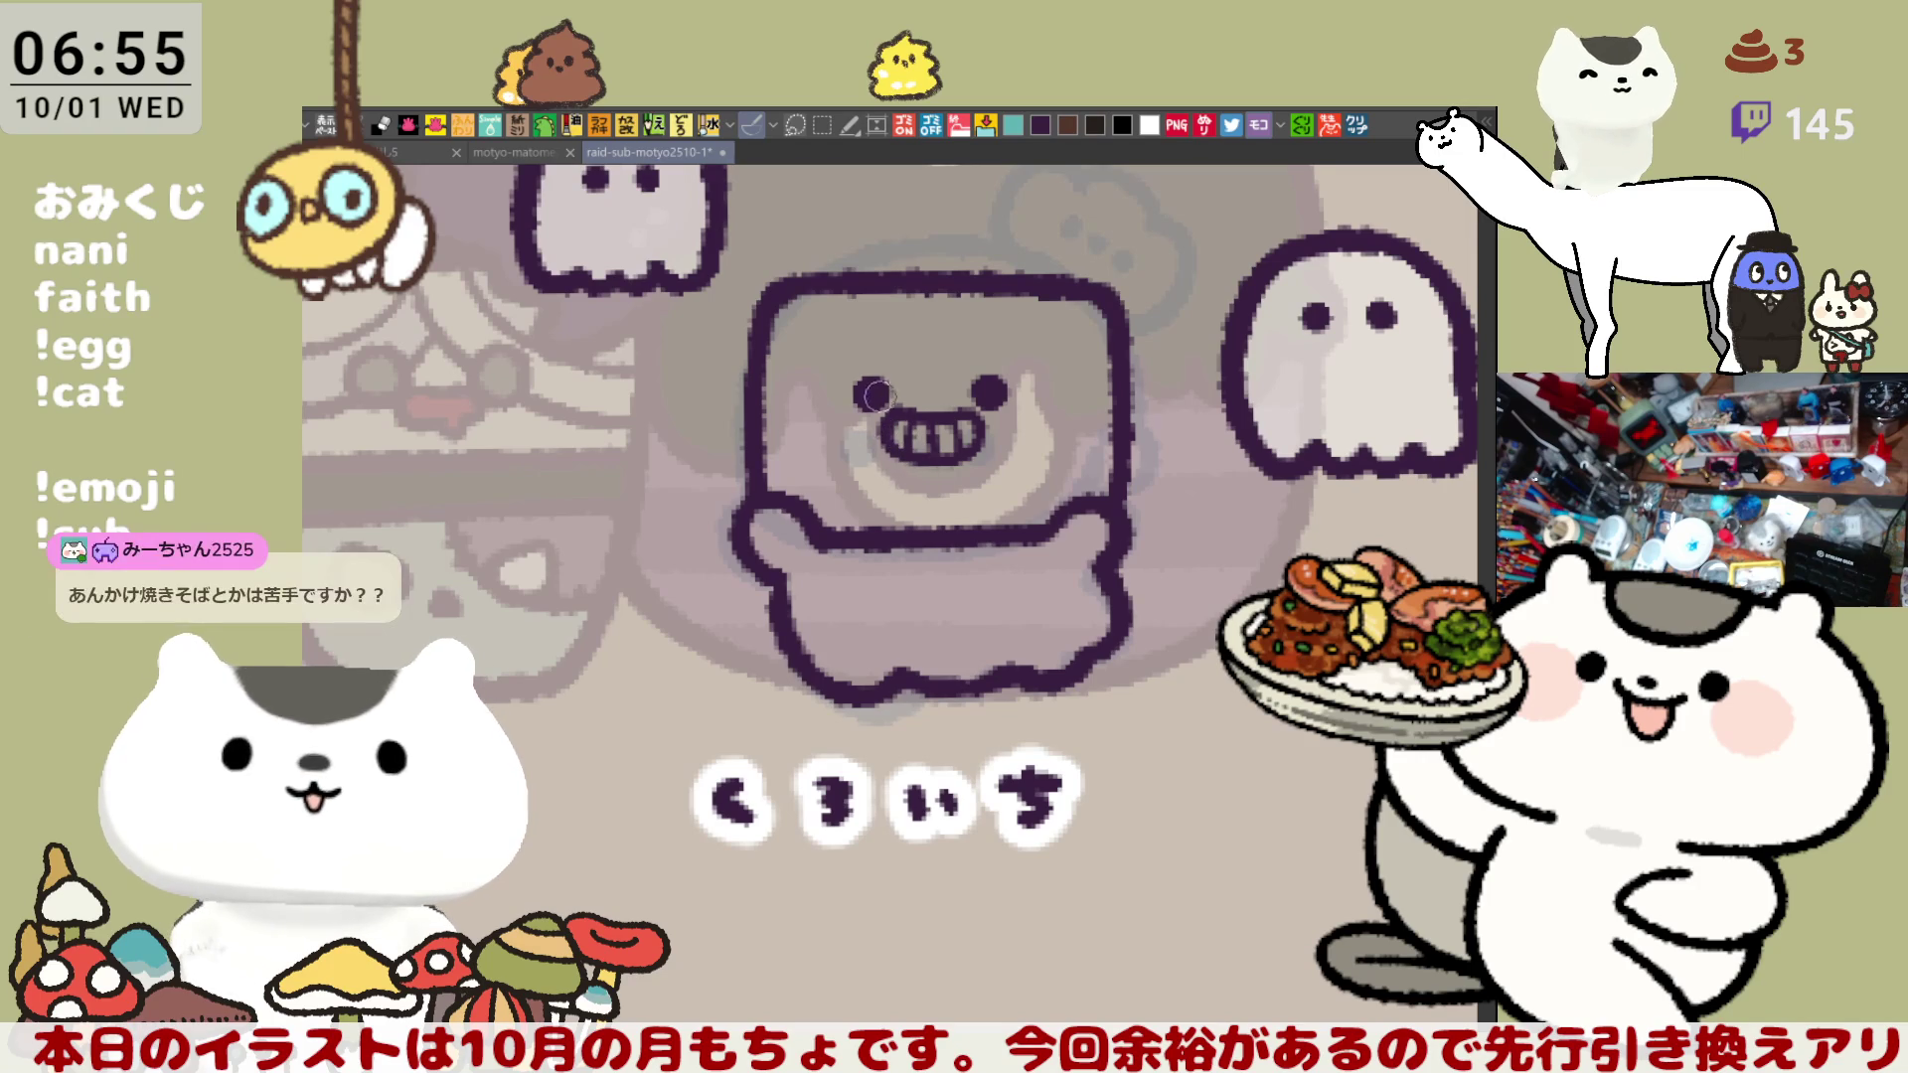
pyautogui.moveTo(880, 377); pyautogui.dragTo(850, 398)
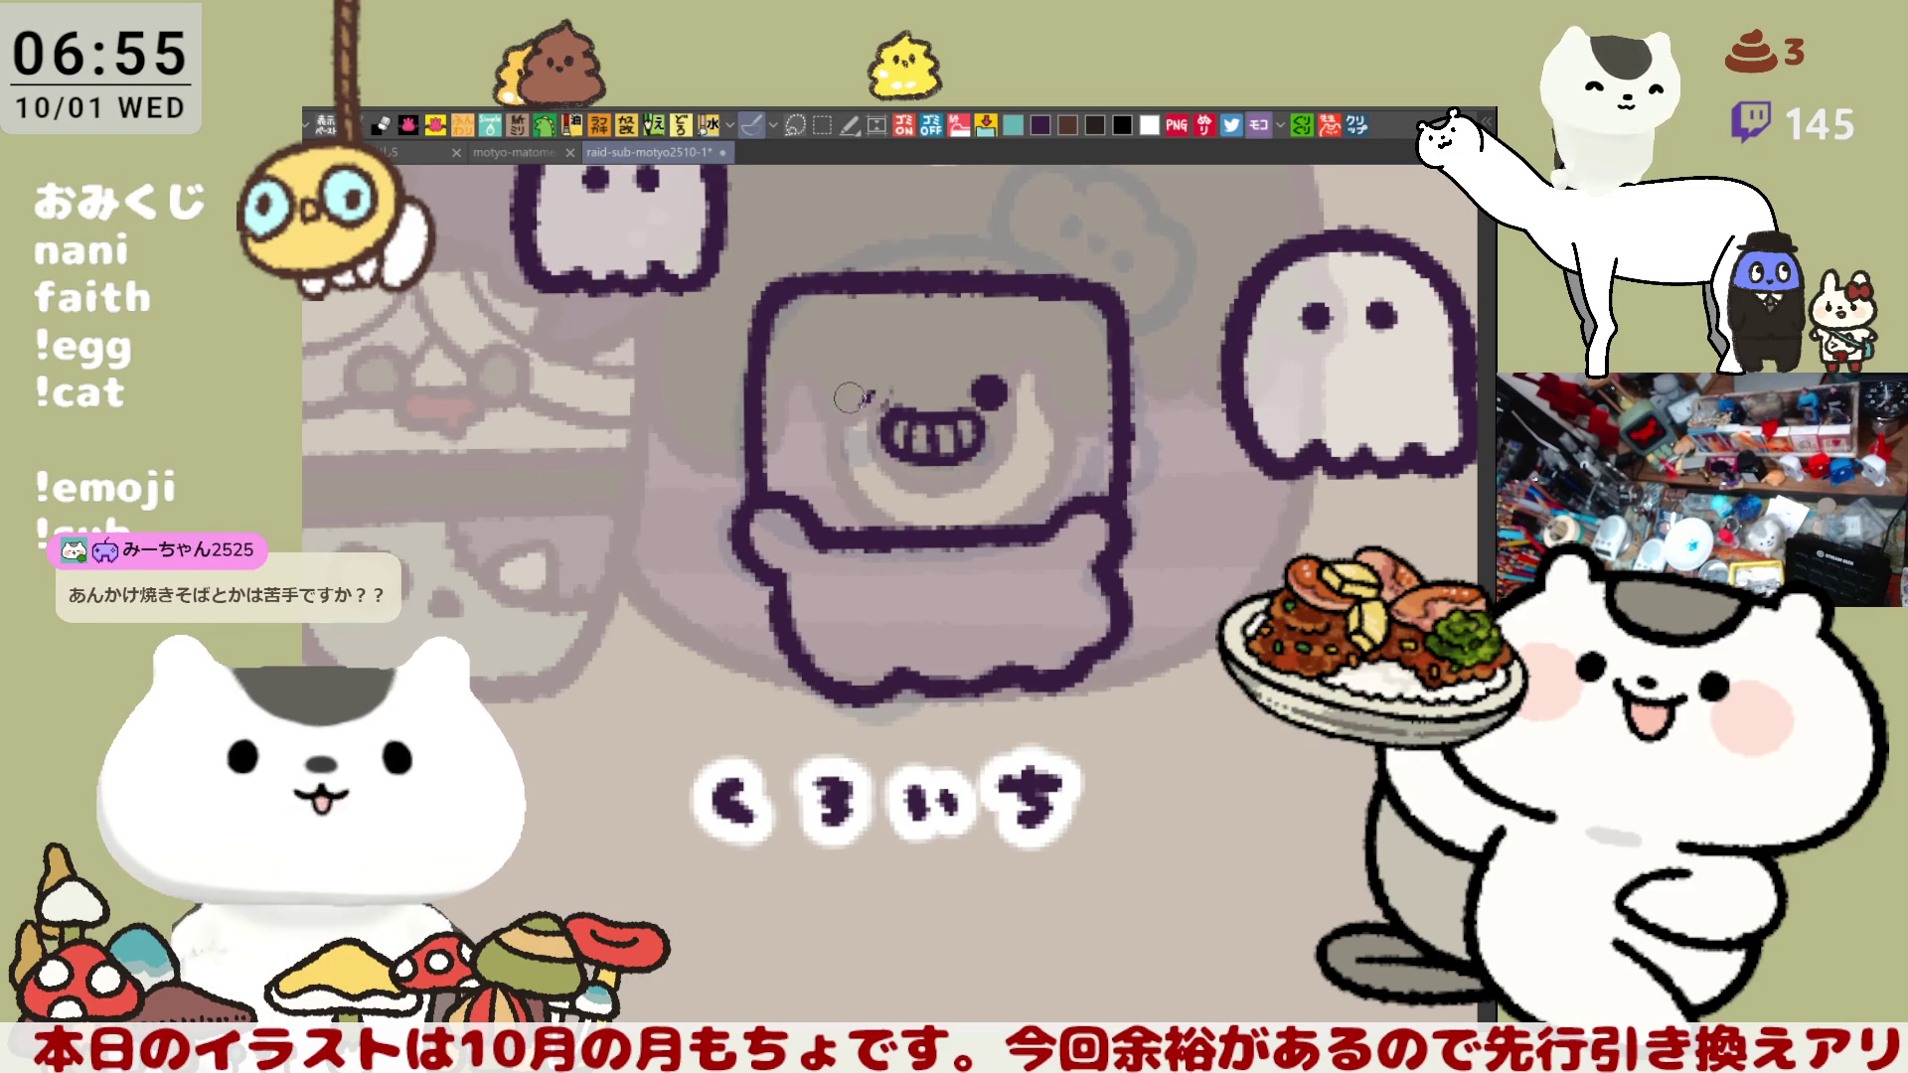
pyautogui.moveTo(1004, 402)
pyautogui.mouseDown()
pyautogui.moveTo(978, 398)
pyautogui.moveTo(1001, 368)
pyautogui.mouseUp()
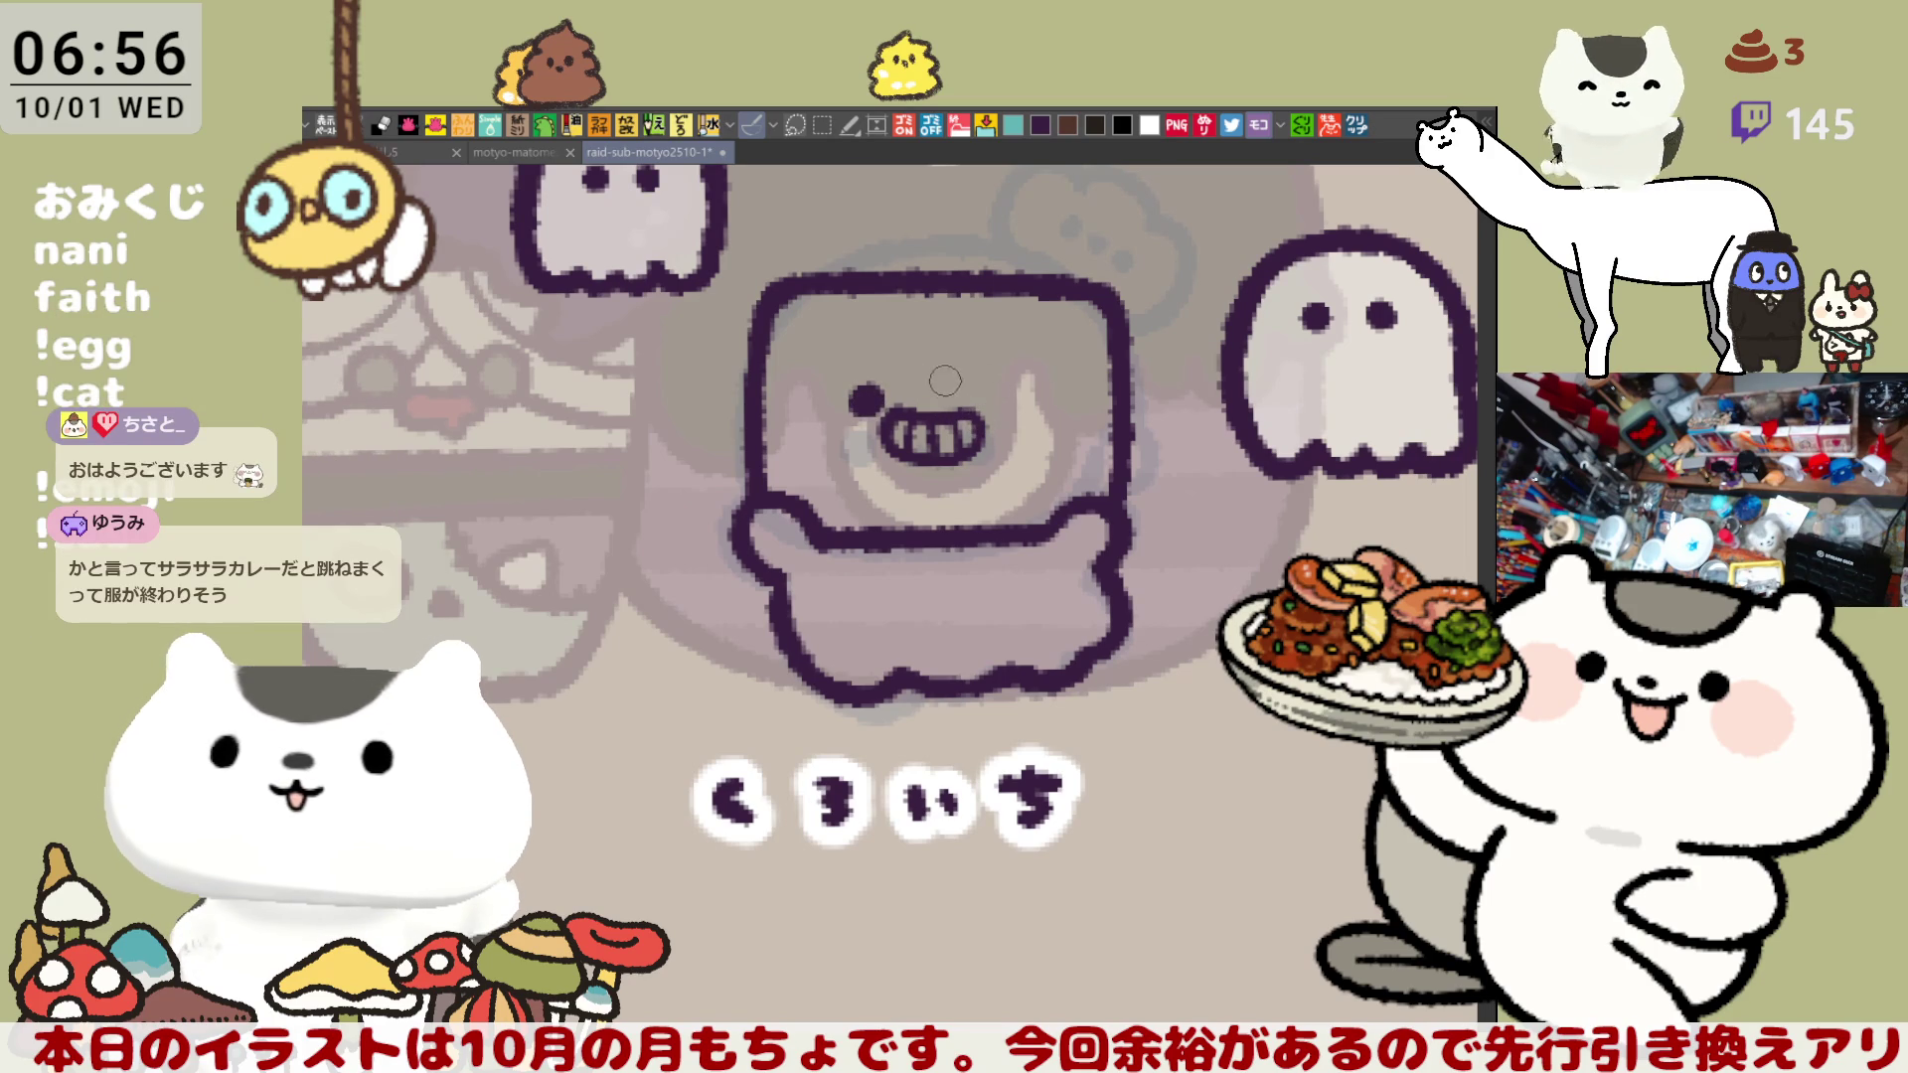
pyautogui.moveTo(931, 406)
pyautogui.mouseDown()
pyautogui.moveTo(915, 417)
pyautogui.moveTo(979, 452)
pyautogui.mouseUp()
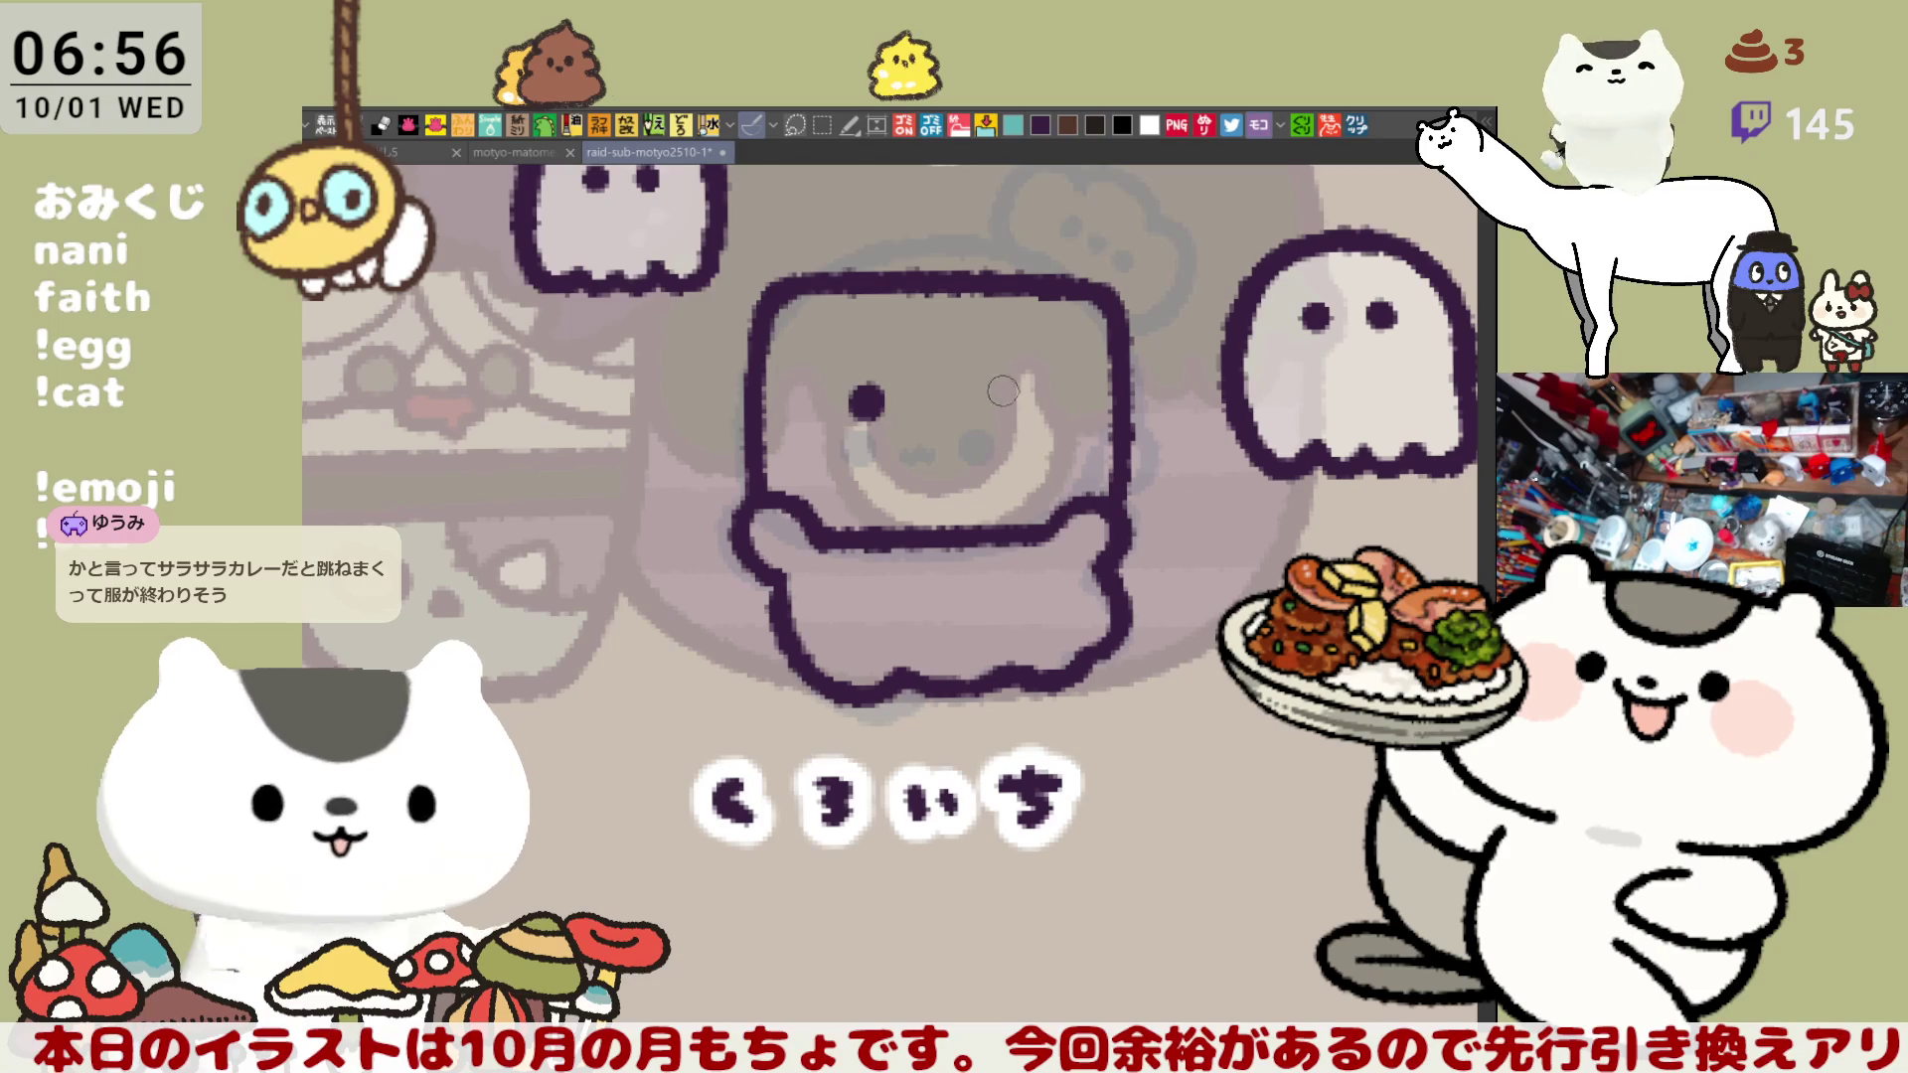
# - Paint a right eye dot matching the left one
pyautogui.moveTo(990, 395); pyautogui.dragTo(993, 391)
pyautogui.hotkey('ctrl', 'z')
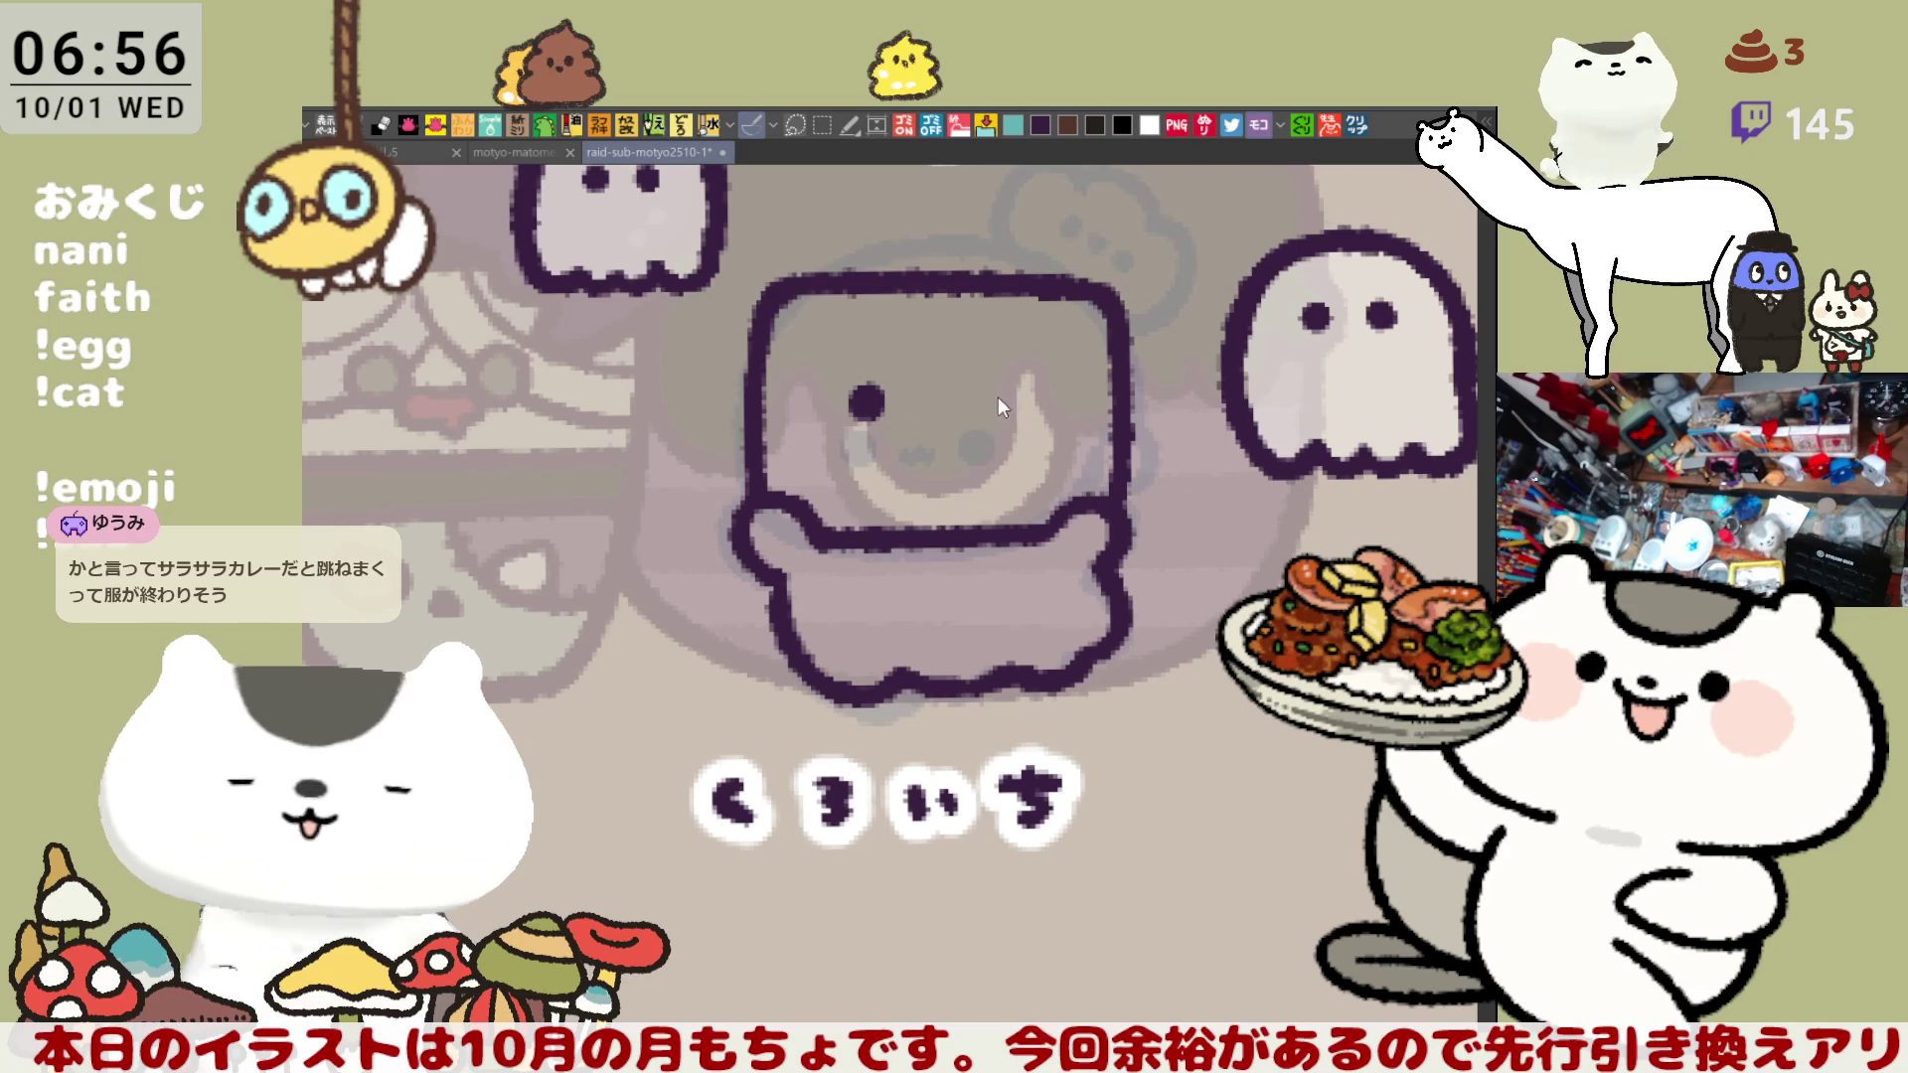
pyautogui.moveTo(972, 397); pyautogui.dragTo(984, 402)
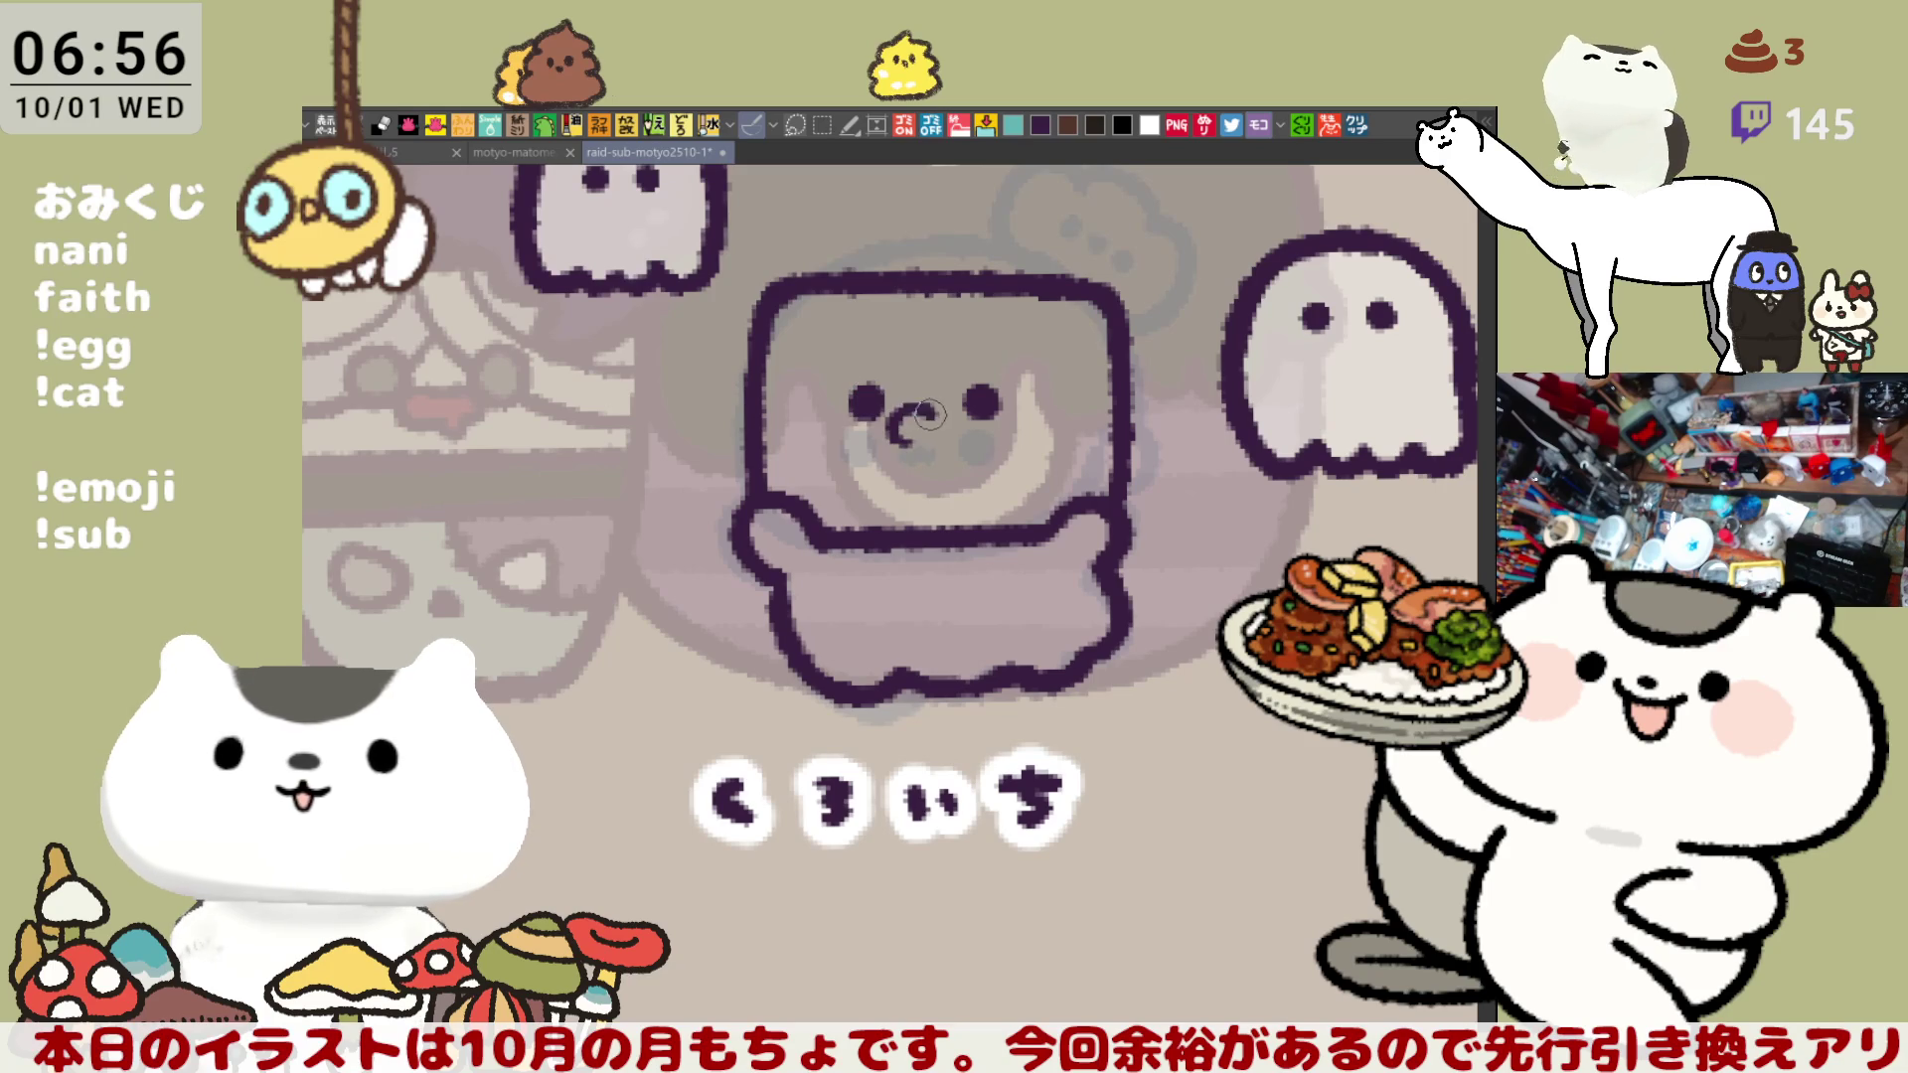
# - Rework the toothy grin strokes, checking them in a horizontally mirrored view
pyautogui.moveTo(867, 406)
pyautogui.mouseDown()
pyautogui.moveTo(890, 438)
pyautogui.moveTo(942, 417)
pyautogui.moveTo(879, 418)
pyautogui.moveTo(955, 438)
pyautogui.moveTo(892, 442)
pyautogui.moveTo(932, 415)
pyautogui.moveTo(954, 439)
pyautogui.moveTo(940, 450)
pyautogui.moveTo(969, 442)
pyautogui.mouseUp()
pyautogui.hotkey('ctrl', 'z')
pyautogui.hotkey('ctrl', 'z')
pyautogui.hotkey('ctrl', 'z')
pyautogui.hotkey('ctrl', 'z')
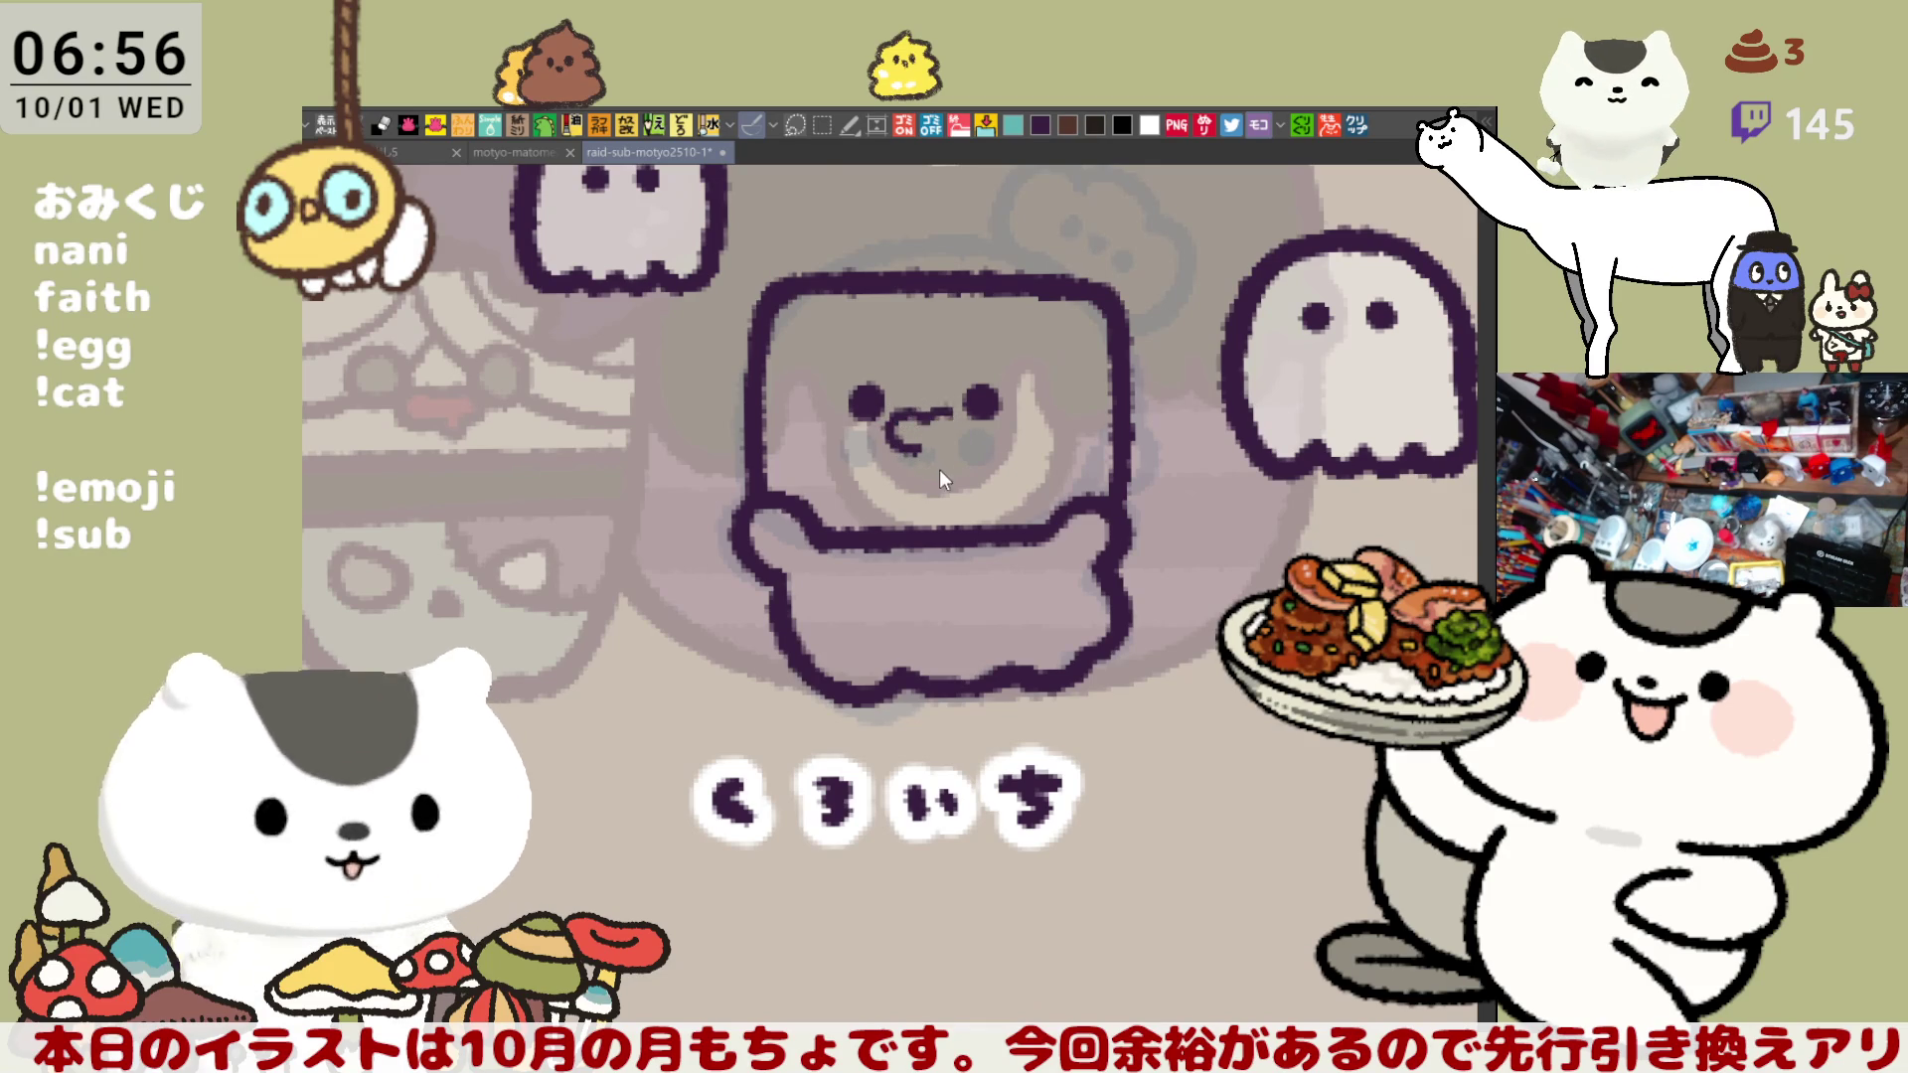
pyautogui.press('h')
pyautogui.moveTo(839, 465)
pyautogui.mouseDown()
pyautogui.moveTo(834, 489)
pyautogui.moveTo(874, 497)
pyautogui.moveTo(840, 492)
pyautogui.moveTo(853, 452)
pyautogui.mouseUp()
pyautogui.hotkey('ctrl', 'z')
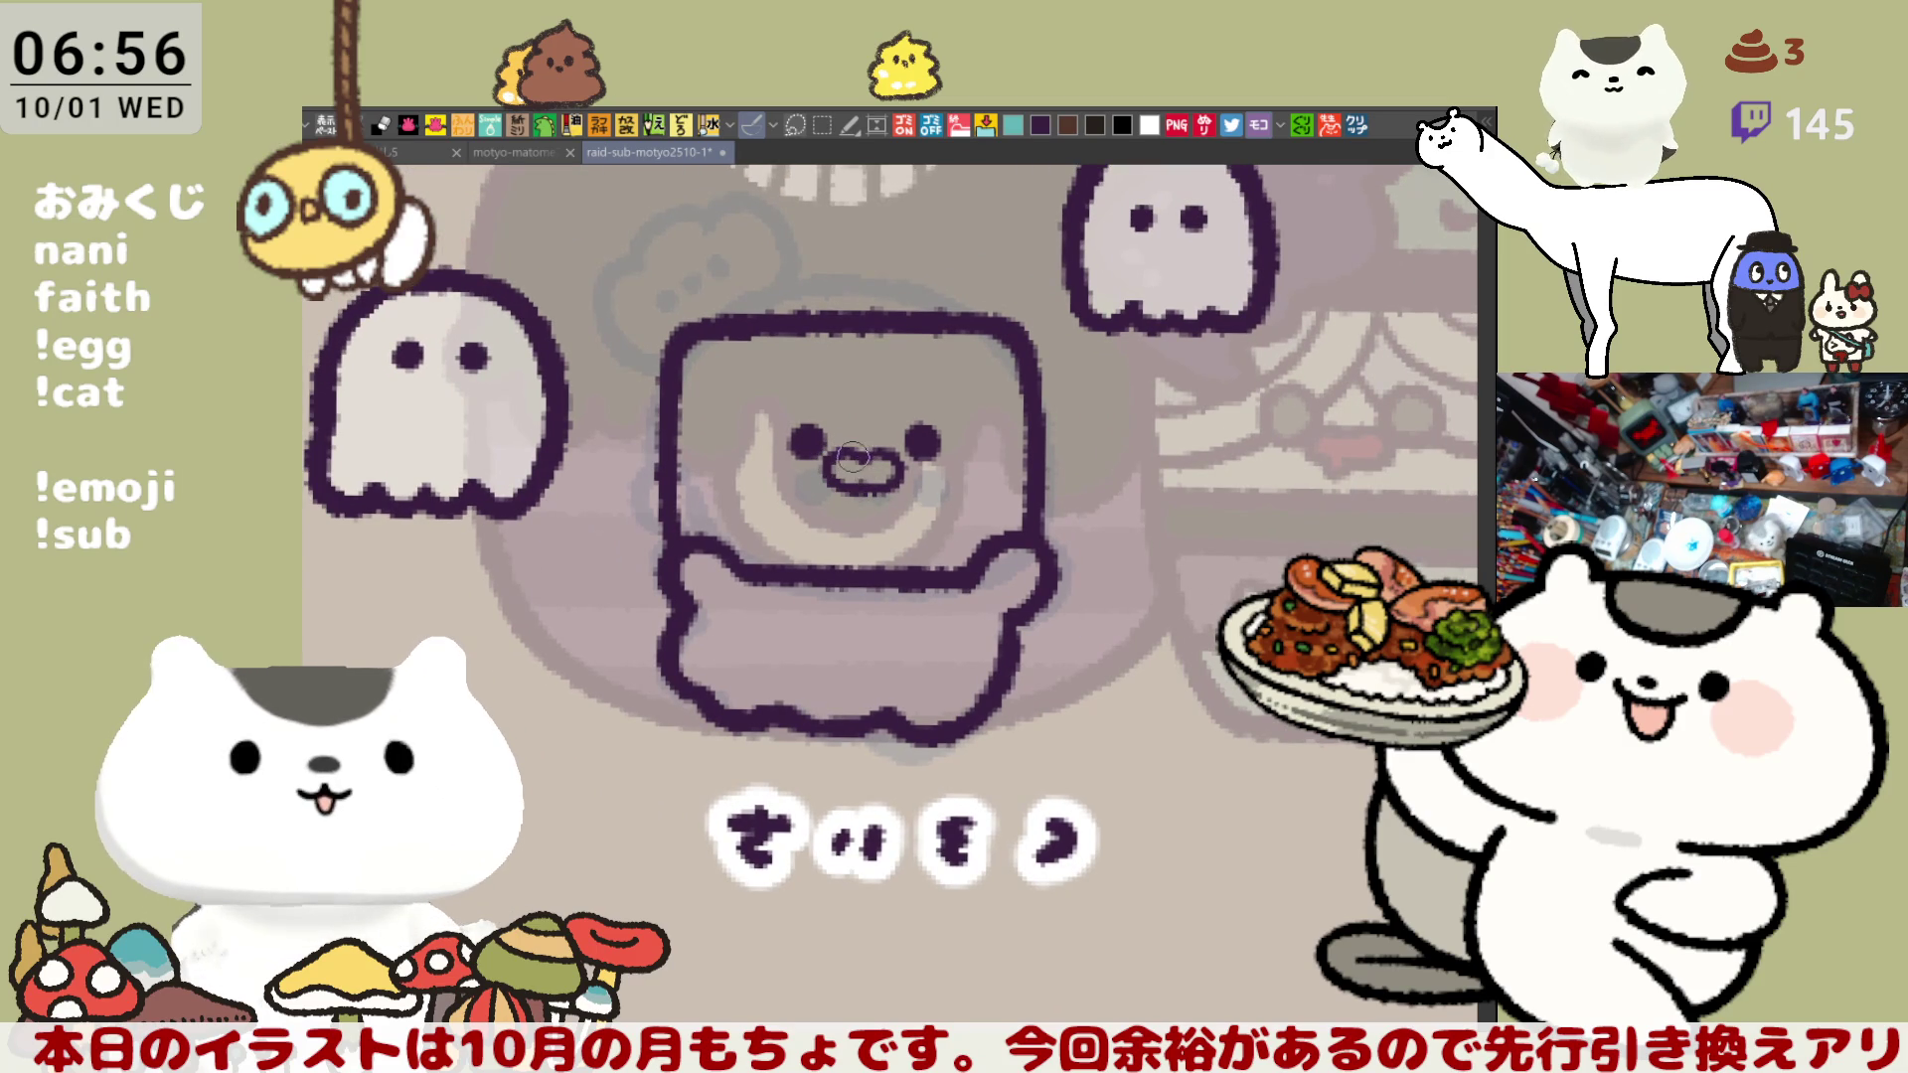
pyautogui.moveTo(855, 459); pyautogui.dragTo(877, 468)
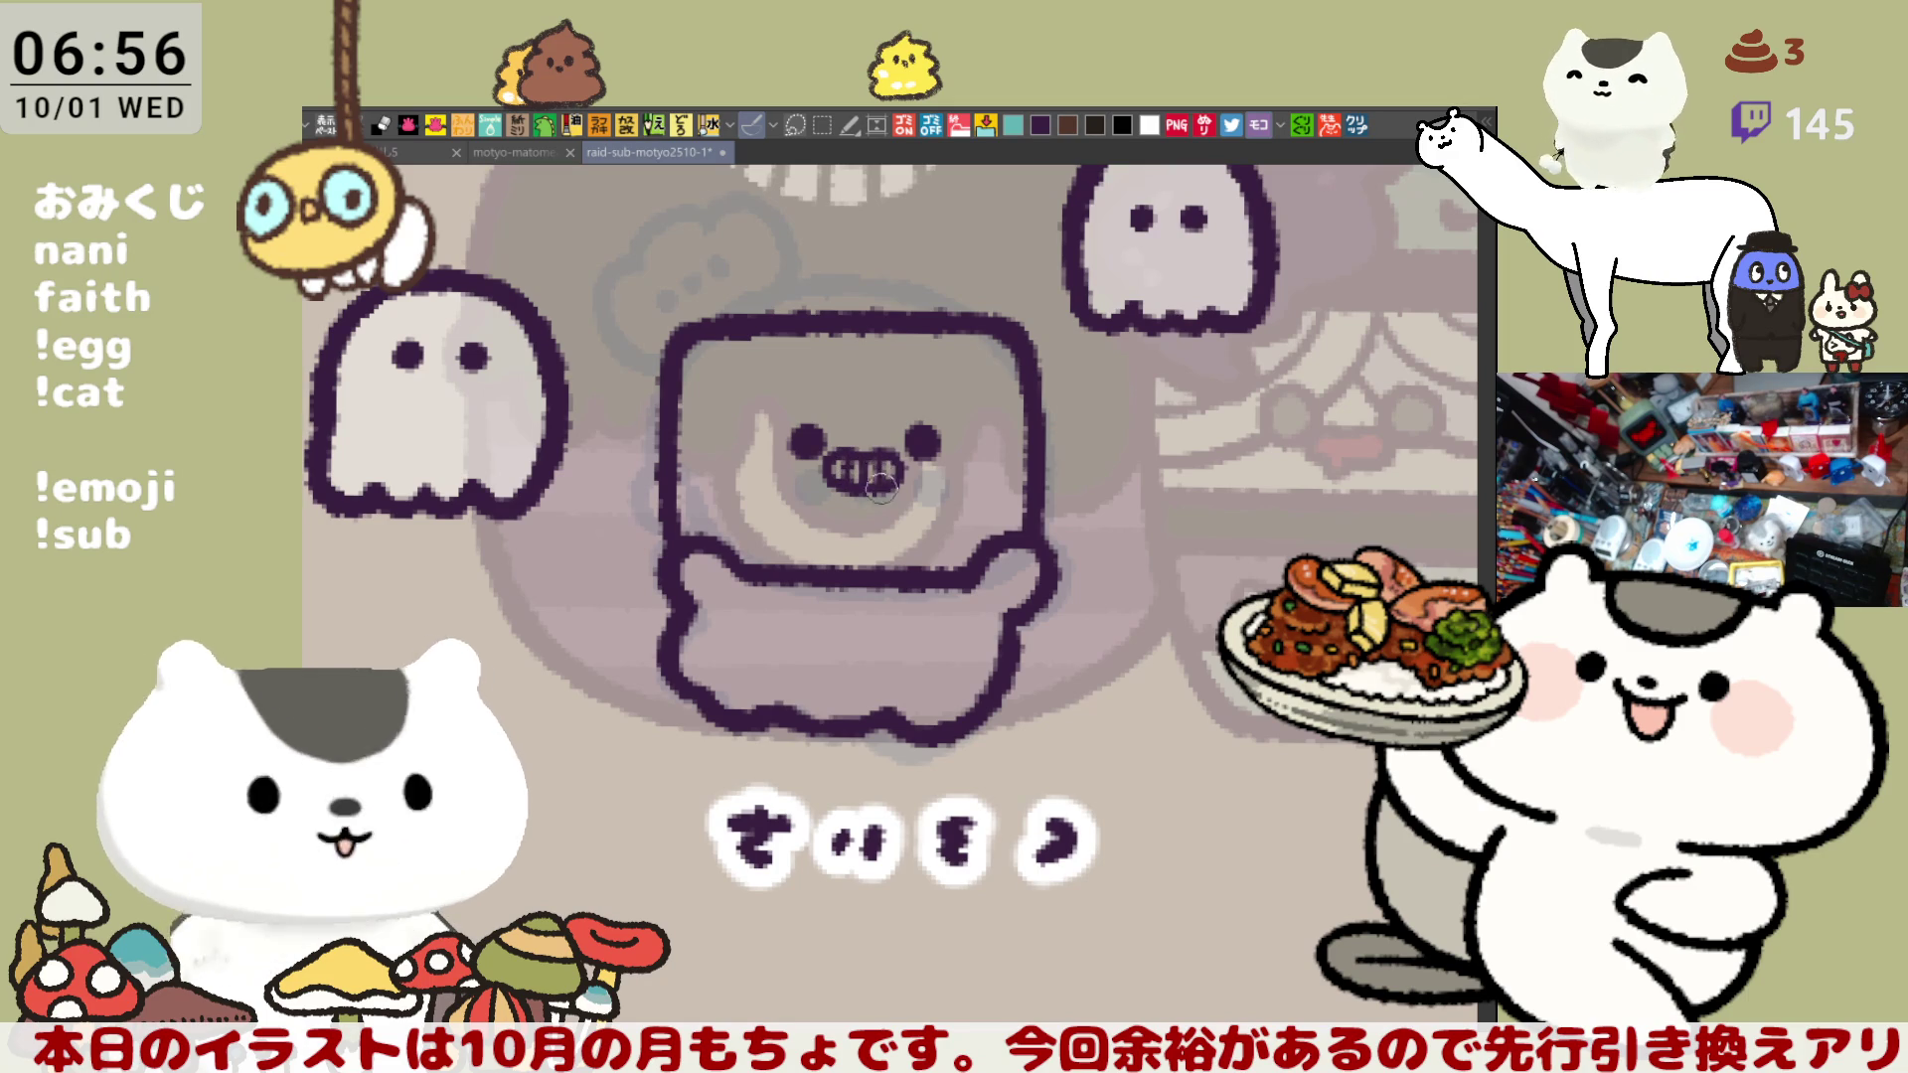
pyautogui.press('h')
pyautogui.moveTo(891, 442); pyautogui.dragTo(929, 453)
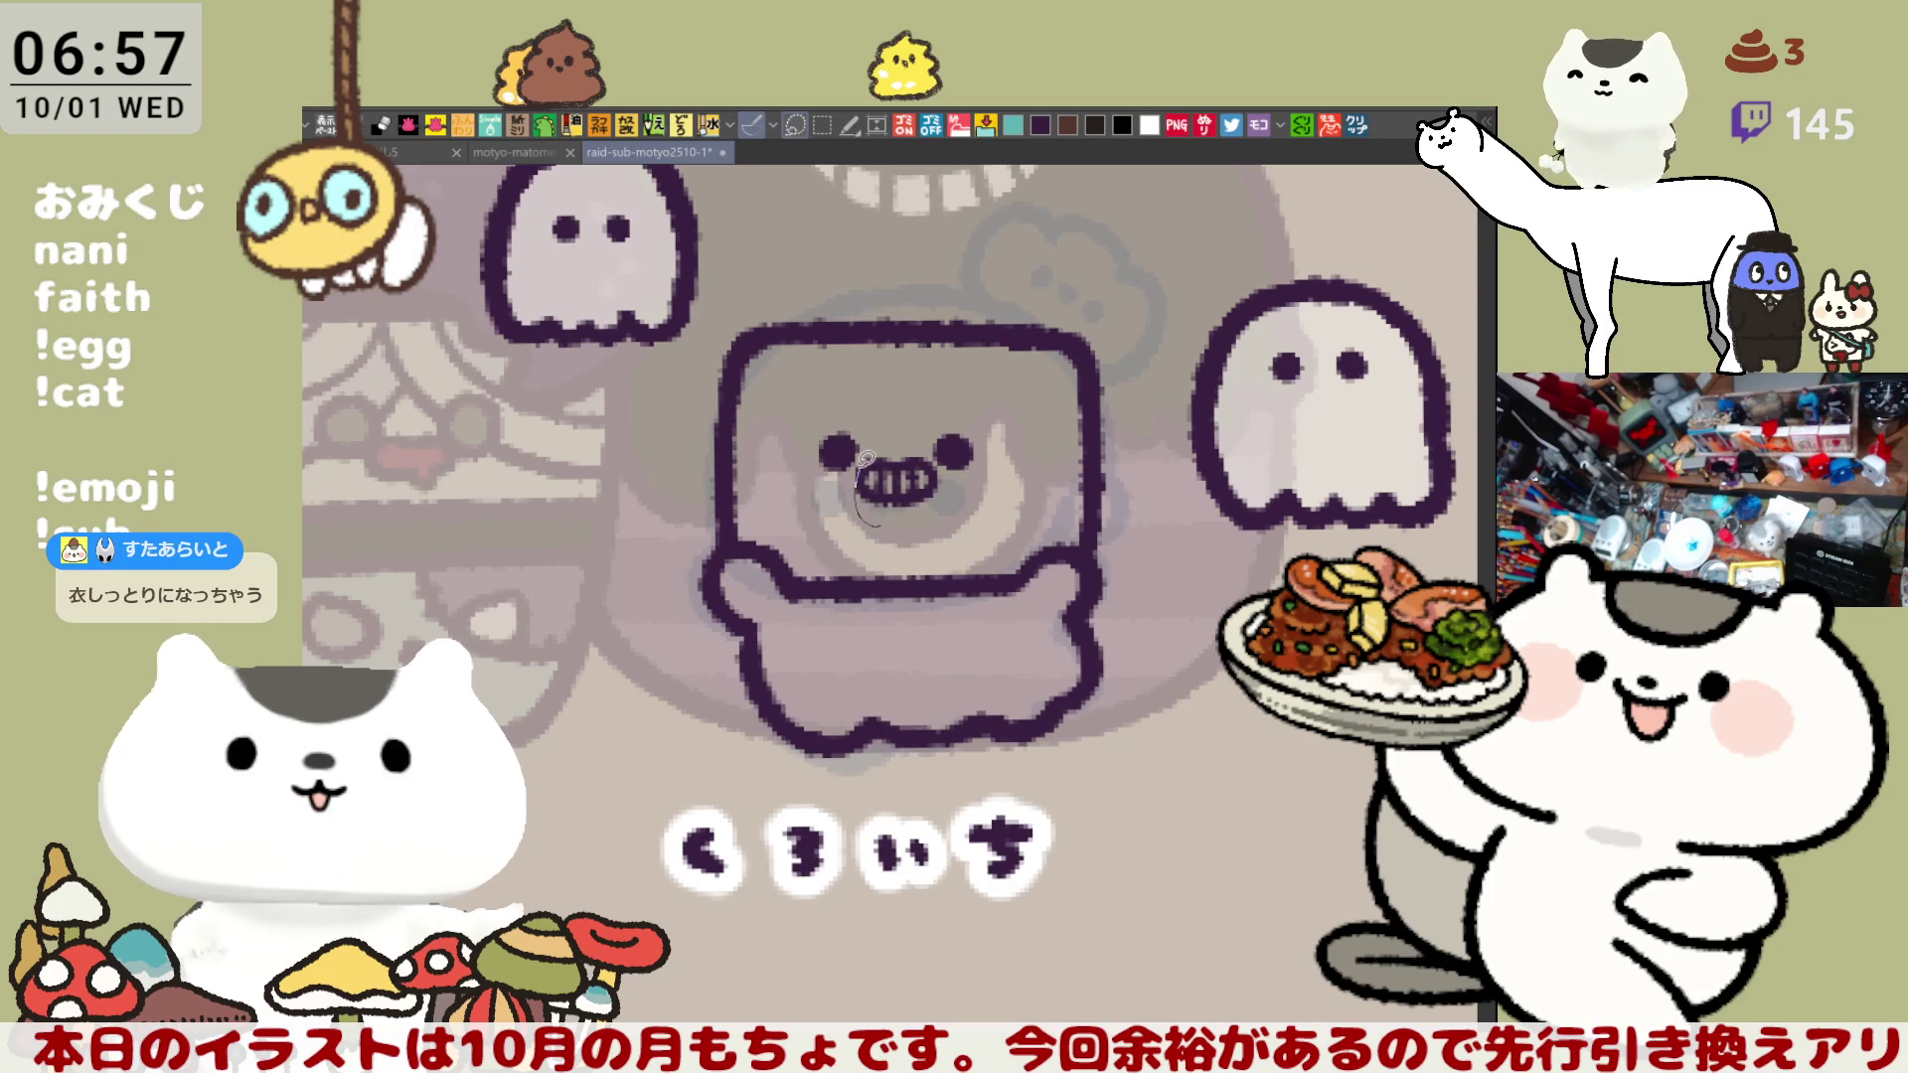
pyautogui.moveTo(865, 521)
pyautogui.mouseDown()
pyautogui.moveTo(860, 464)
pyautogui.moveTo(933, 519)
pyautogui.moveTo(863, 518)
pyautogui.mouseUp()
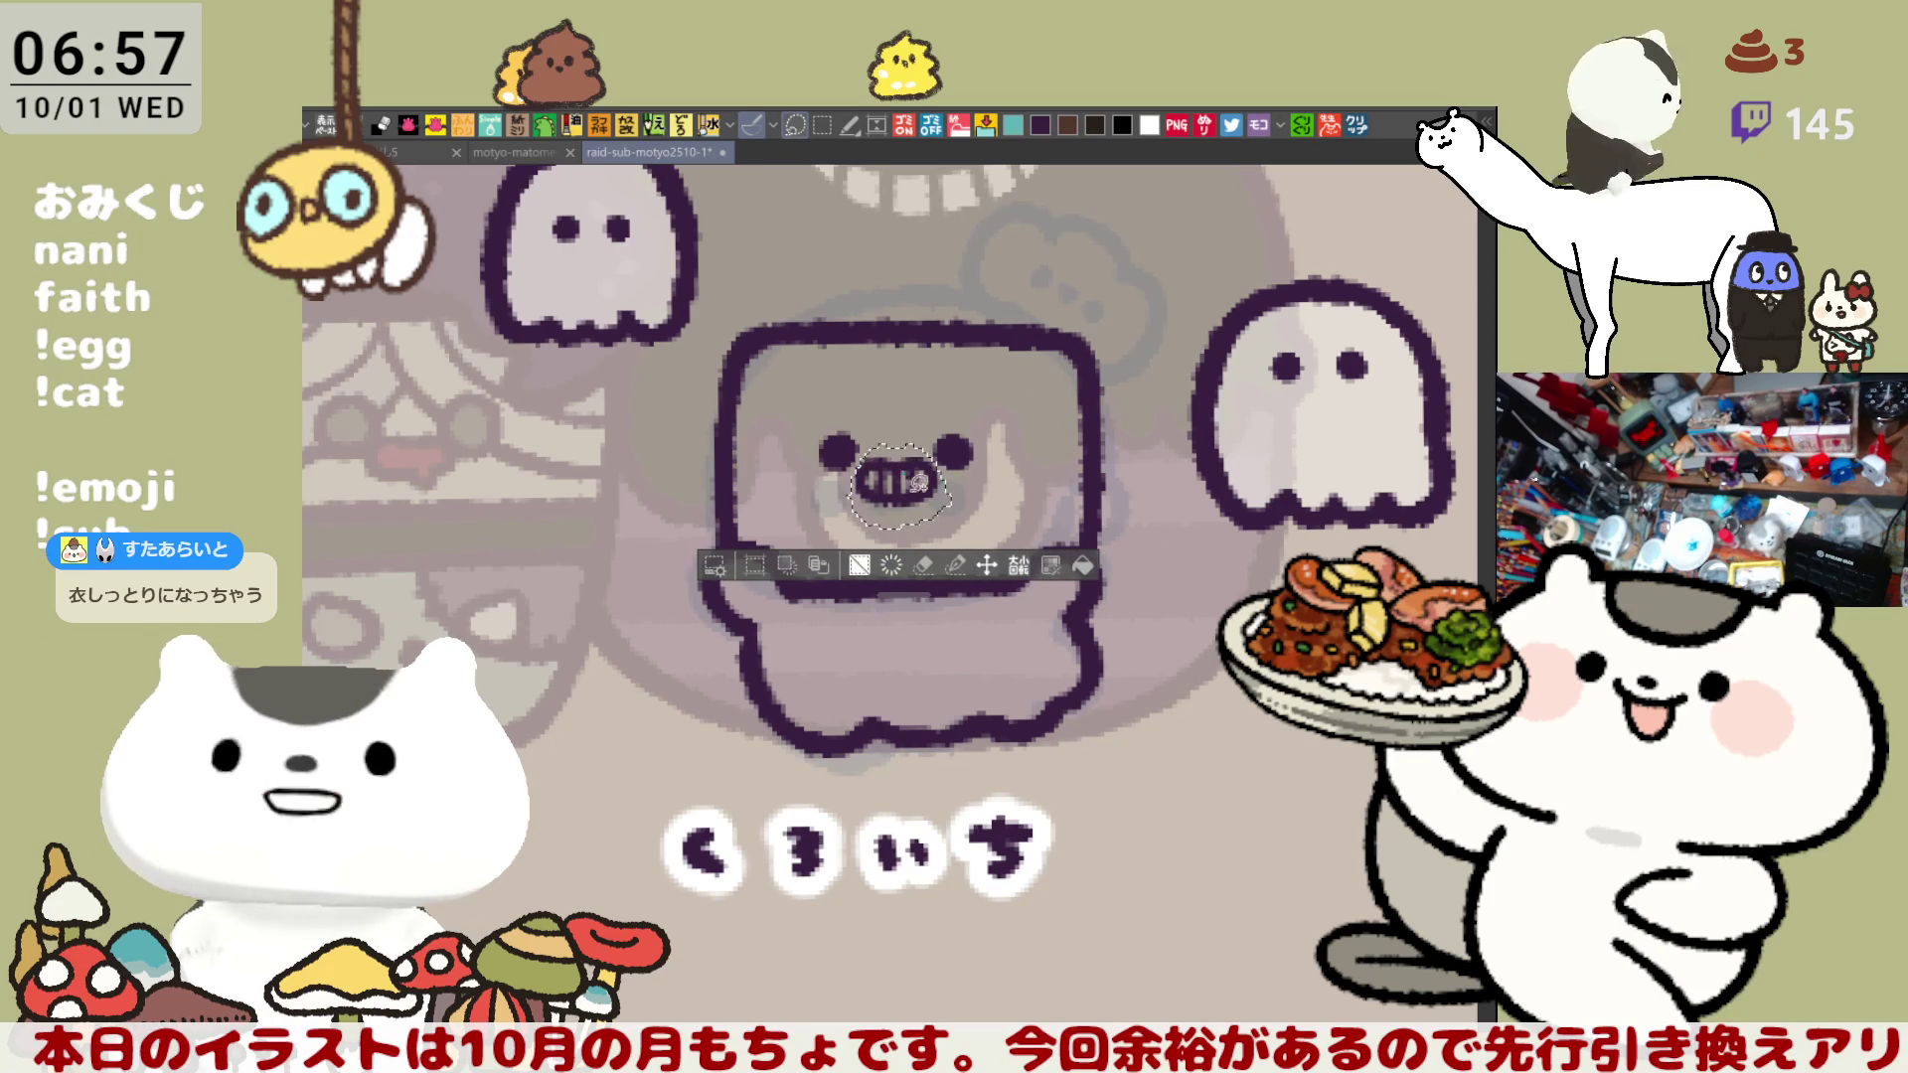
# - Nudge the selected mouth slightly right and down, then deselect
pyautogui.click(987, 566)
pyautogui.moveTo(934, 512); pyautogui.dragTo(939, 517)
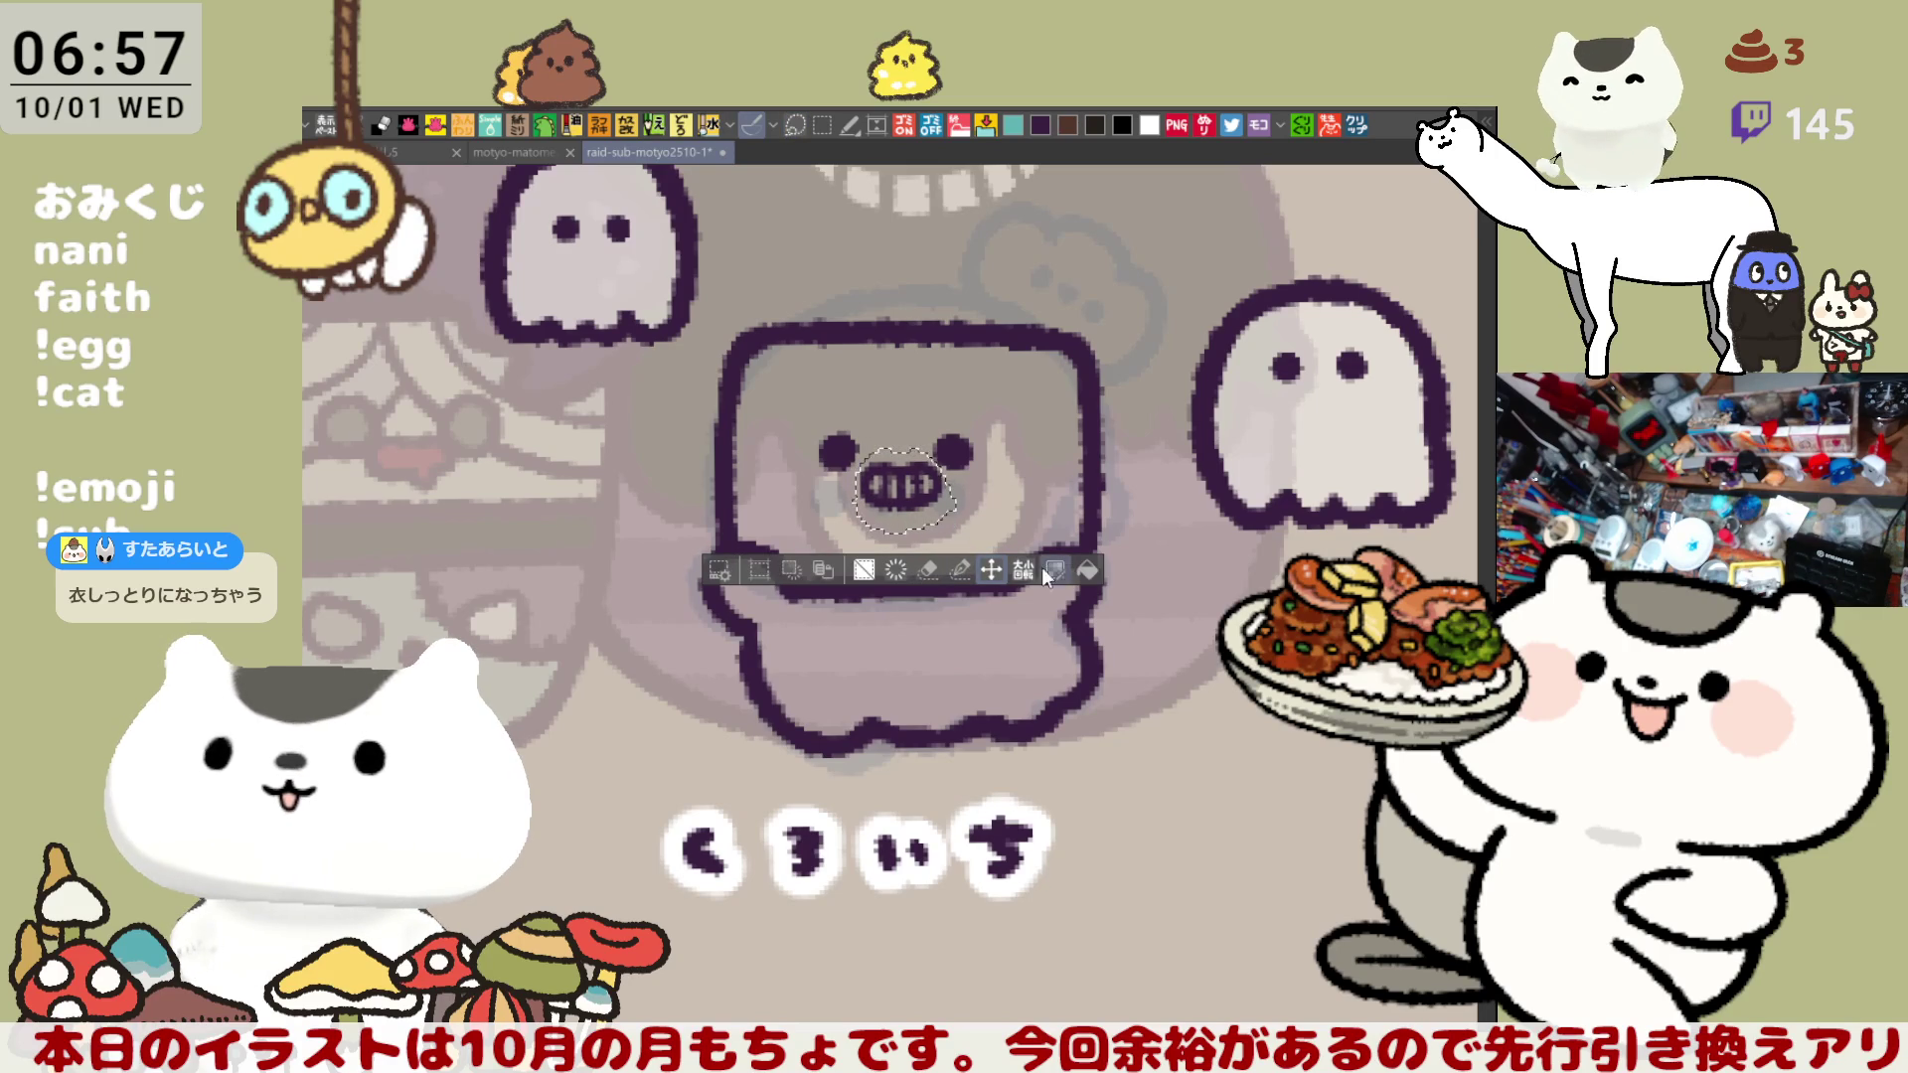
pyautogui.hotkey('ctrl', 'd')
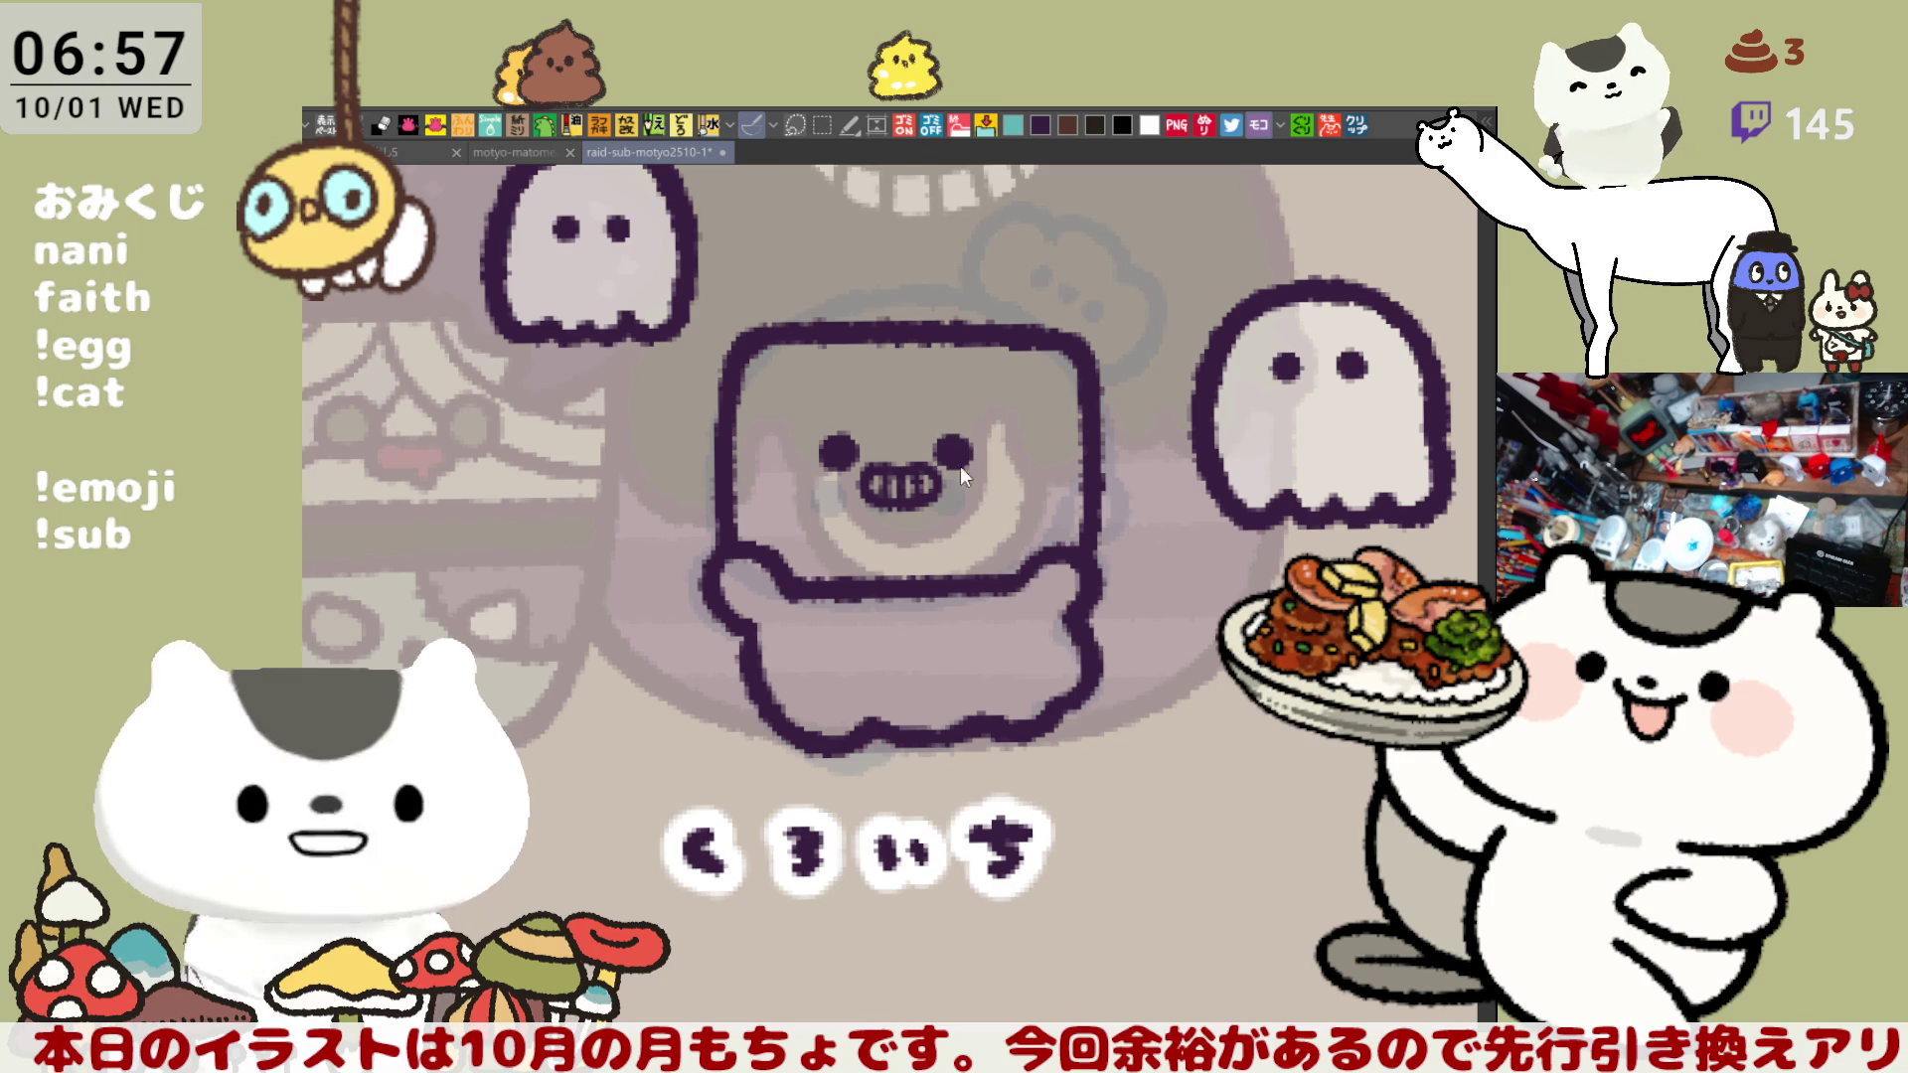
# - Lasso-select the character's right eye, then clear the selection
pyautogui.click(1258, 124)
pyautogui.moveTo(959, 472)
pyautogui.mouseDown()
pyautogui.moveTo(984, 408)
pyautogui.moveTo(962, 482)
pyautogui.moveTo(1054, 519)
pyautogui.mouseUp()
pyautogui.hotkey('ctrl', 'd')
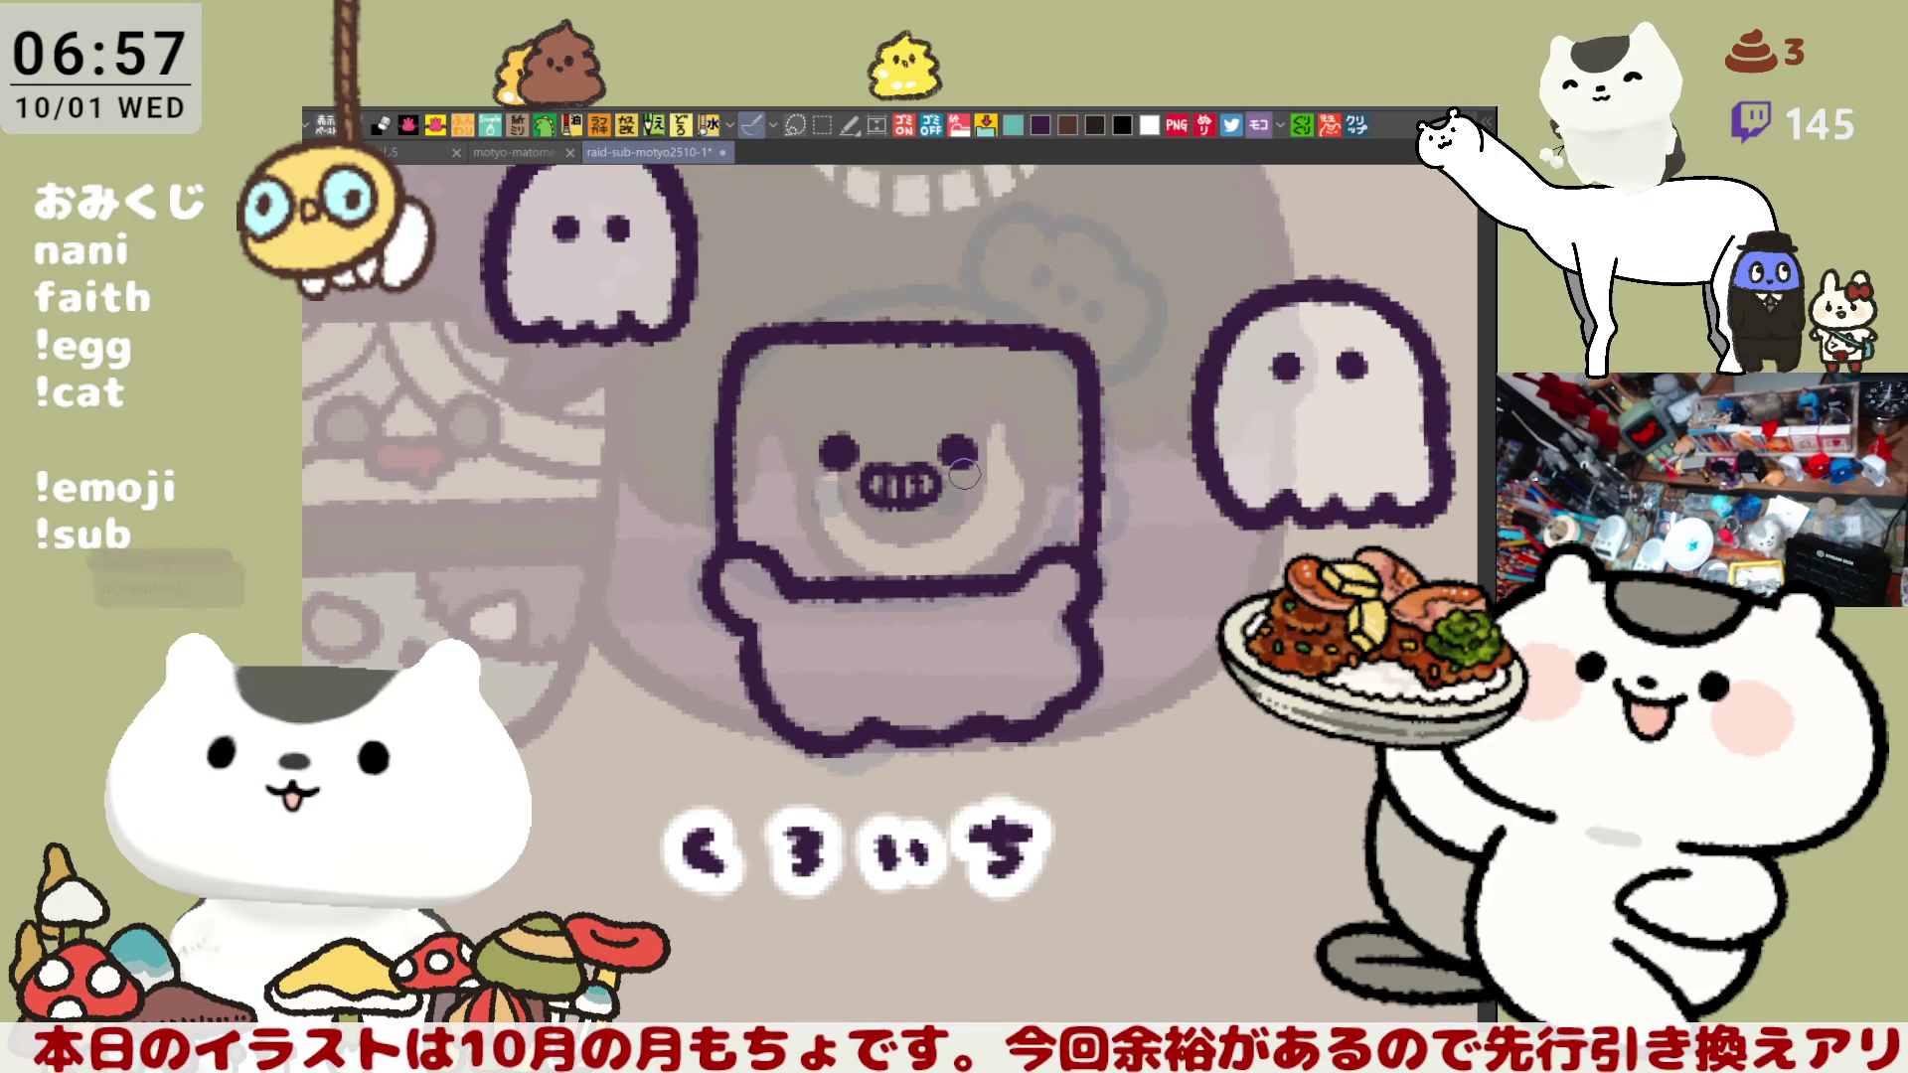
# - Paint over the teeth, touch up the mouth's right end, and repaint its dark interior
pyautogui.moveTo(908, 462)
pyautogui.mouseDown()
pyautogui.moveTo(874, 487)
pyautogui.moveTo(929, 479)
pyautogui.moveTo(914, 471)
pyautogui.moveTo(920, 492)
pyautogui.moveTo(914, 473)
pyautogui.moveTo(867, 481)
pyautogui.moveTo(915, 471)
pyautogui.mouseUp()
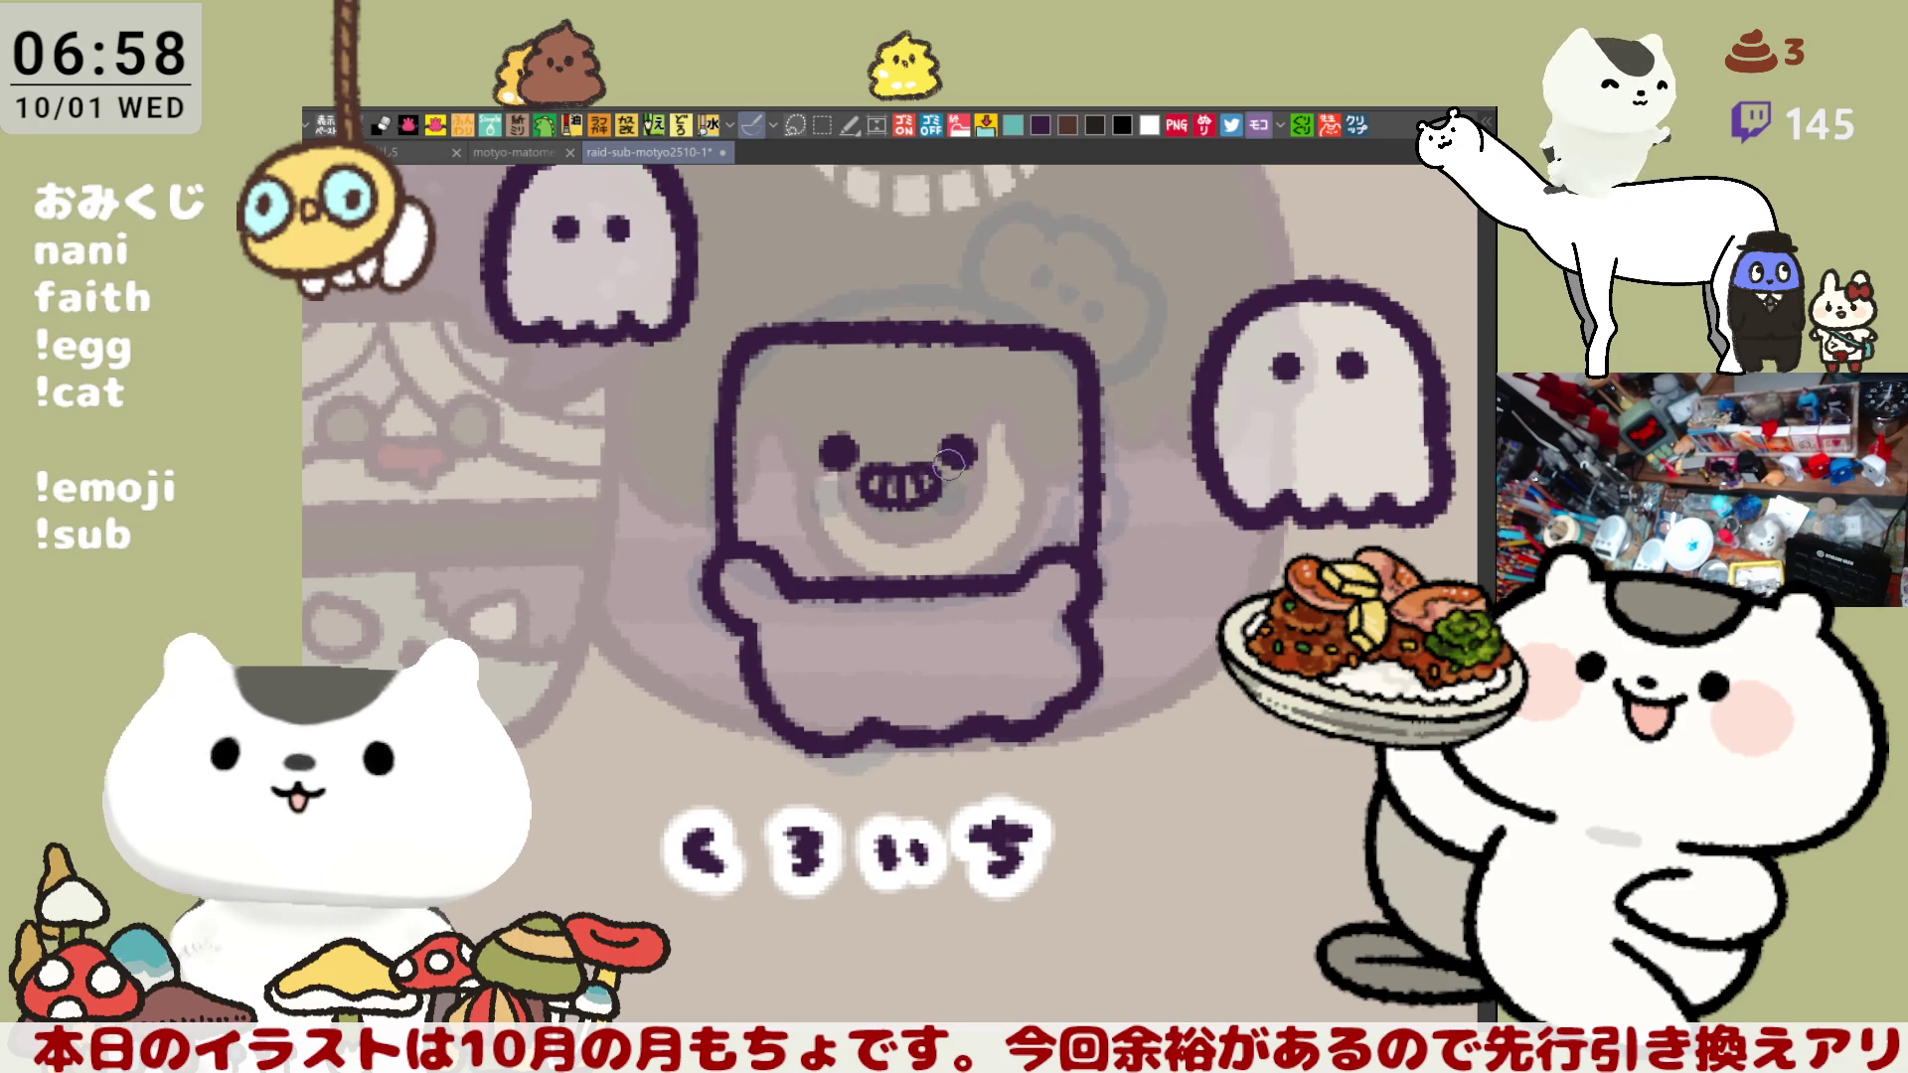
pyautogui.moveTo(949, 481); pyautogui.dragTo(932, 475)
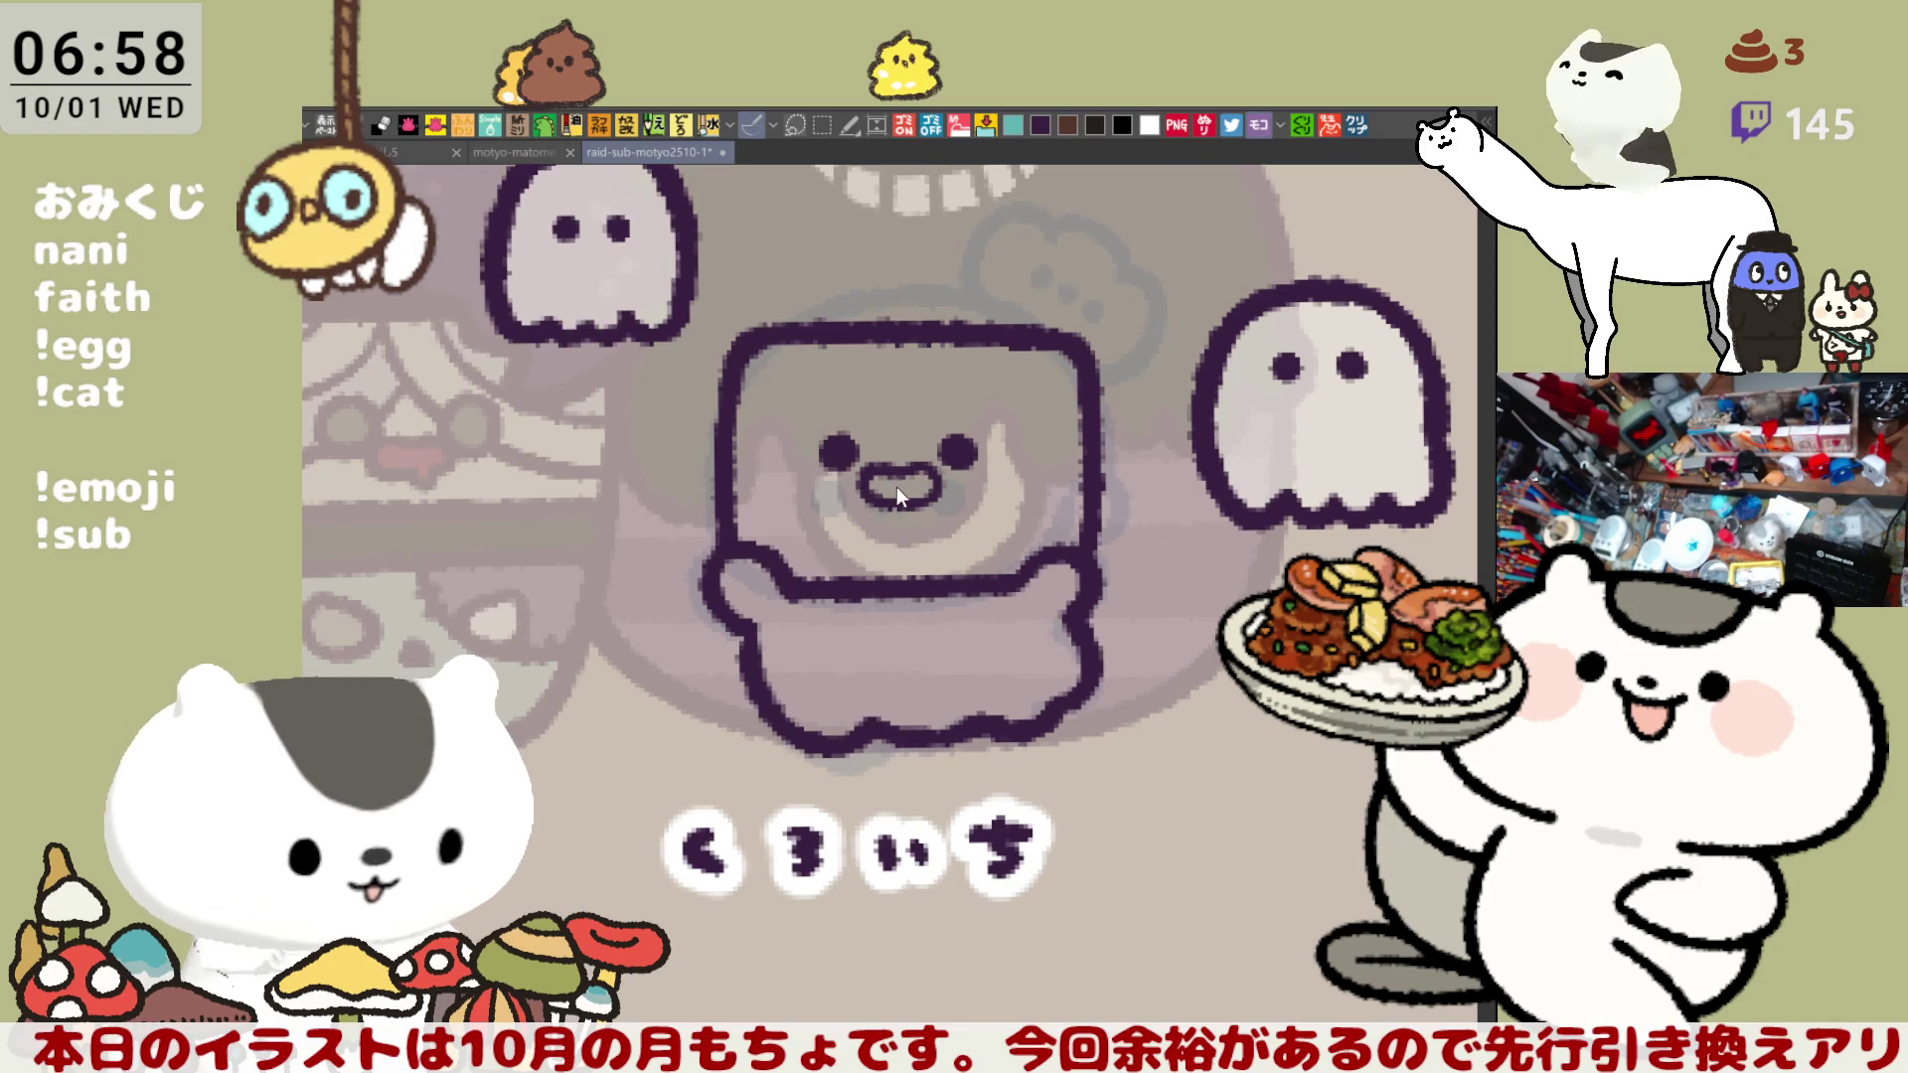
pyautogui.moveTo(887, 488)
pyautogui.mouseDown()
pyautogui.moveTo(916, 479)
pyautogui.moveTo(923, 510)
pyautogui.mouseUp()
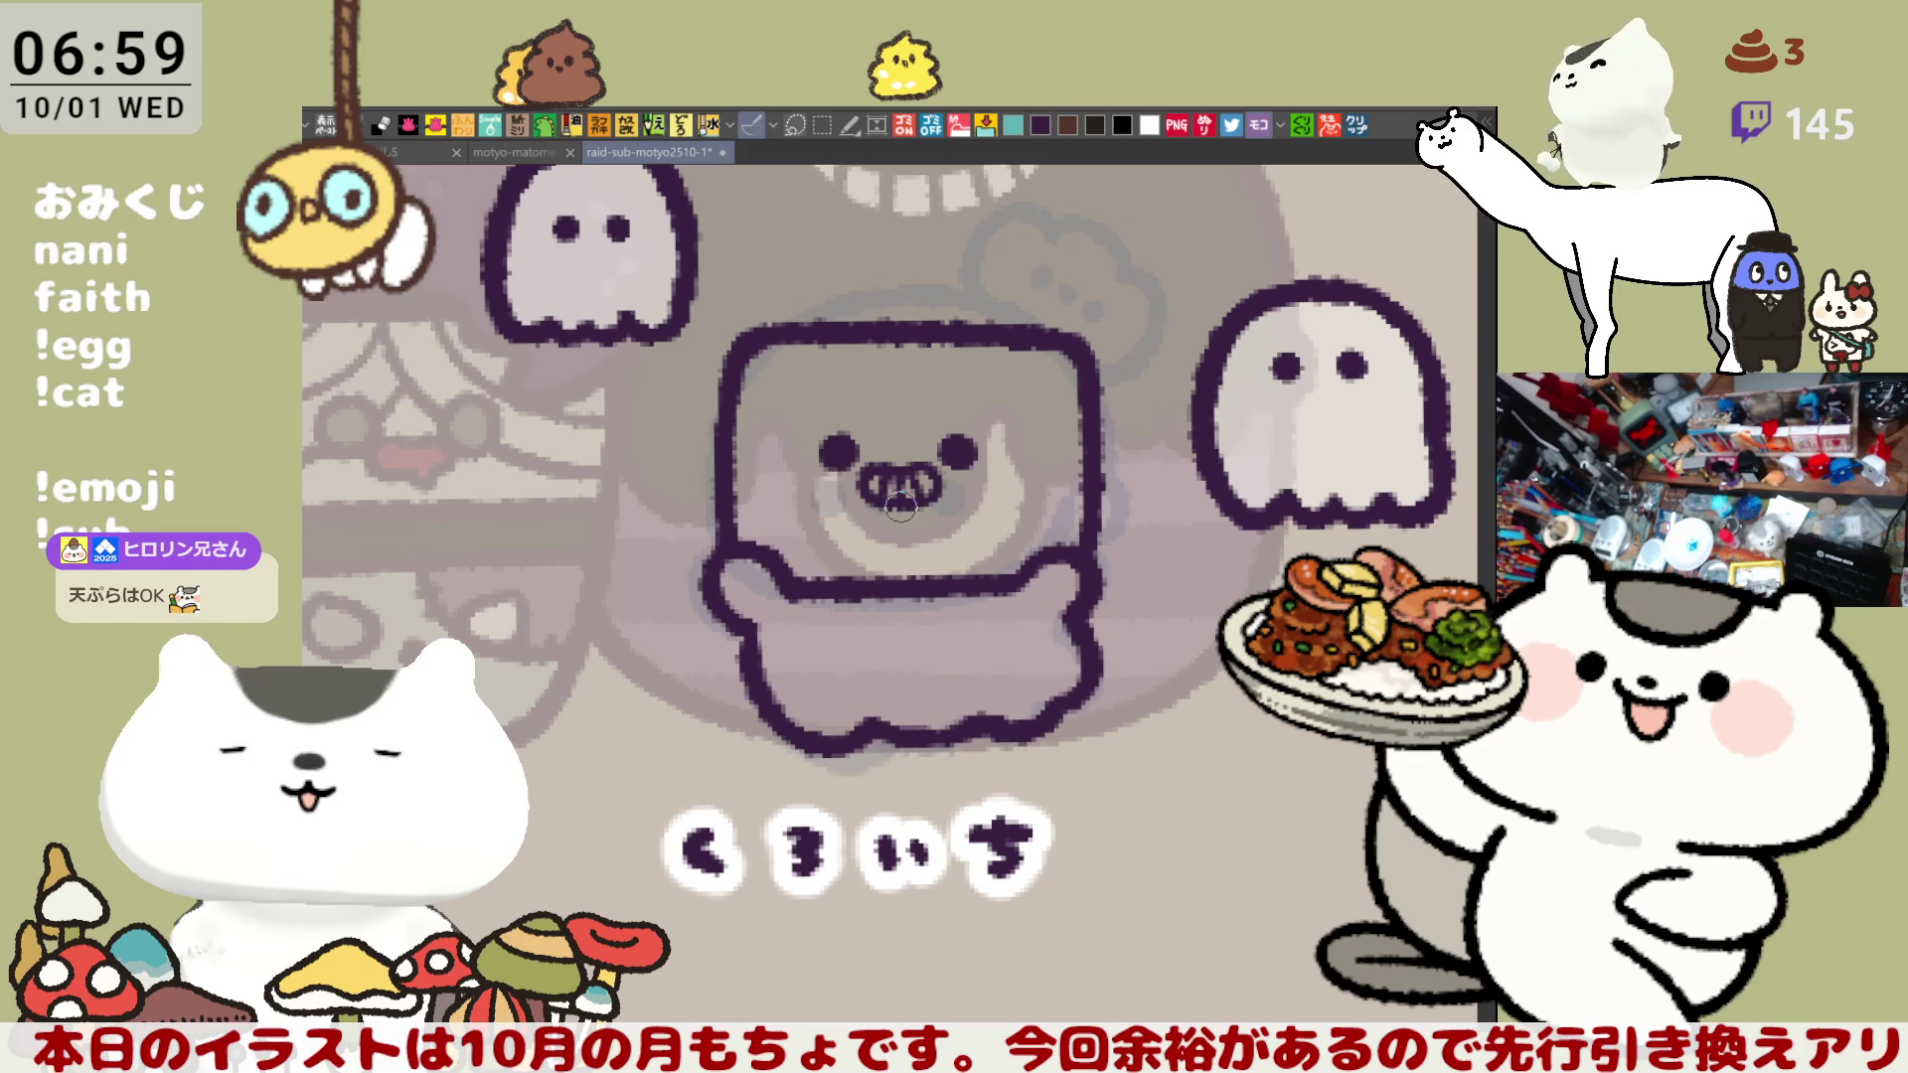
# - Finalize the mouth shape, save, and lasso-fill the square character's body yellow
pyautogui.moveTo(900, 507)
pyautogui.mouseDown()
pyautogui.moveTo(934, 517)
pyautogui.moveTo(878, 465)
pyautogui.moveTo(875, 496)
pyautogui.moveTo(904, 477)
pyautogui.moveTo(899, 505)
pyautogui.moveTo(927, 461)
pyautogui.moveTo(898, 484)
pyautogui.moveTo(874, 467)
pyautogui.moveTo(914, 467)
pyautogui.moveTo(919, 487)
pyautogui.moveTo(969, 439)
pyautogui.moveTo(916, 502)
pyautogui.moveTo(949, 441)
pyautogui.moveTo(933, 450)
pyautogui.mouseUp()
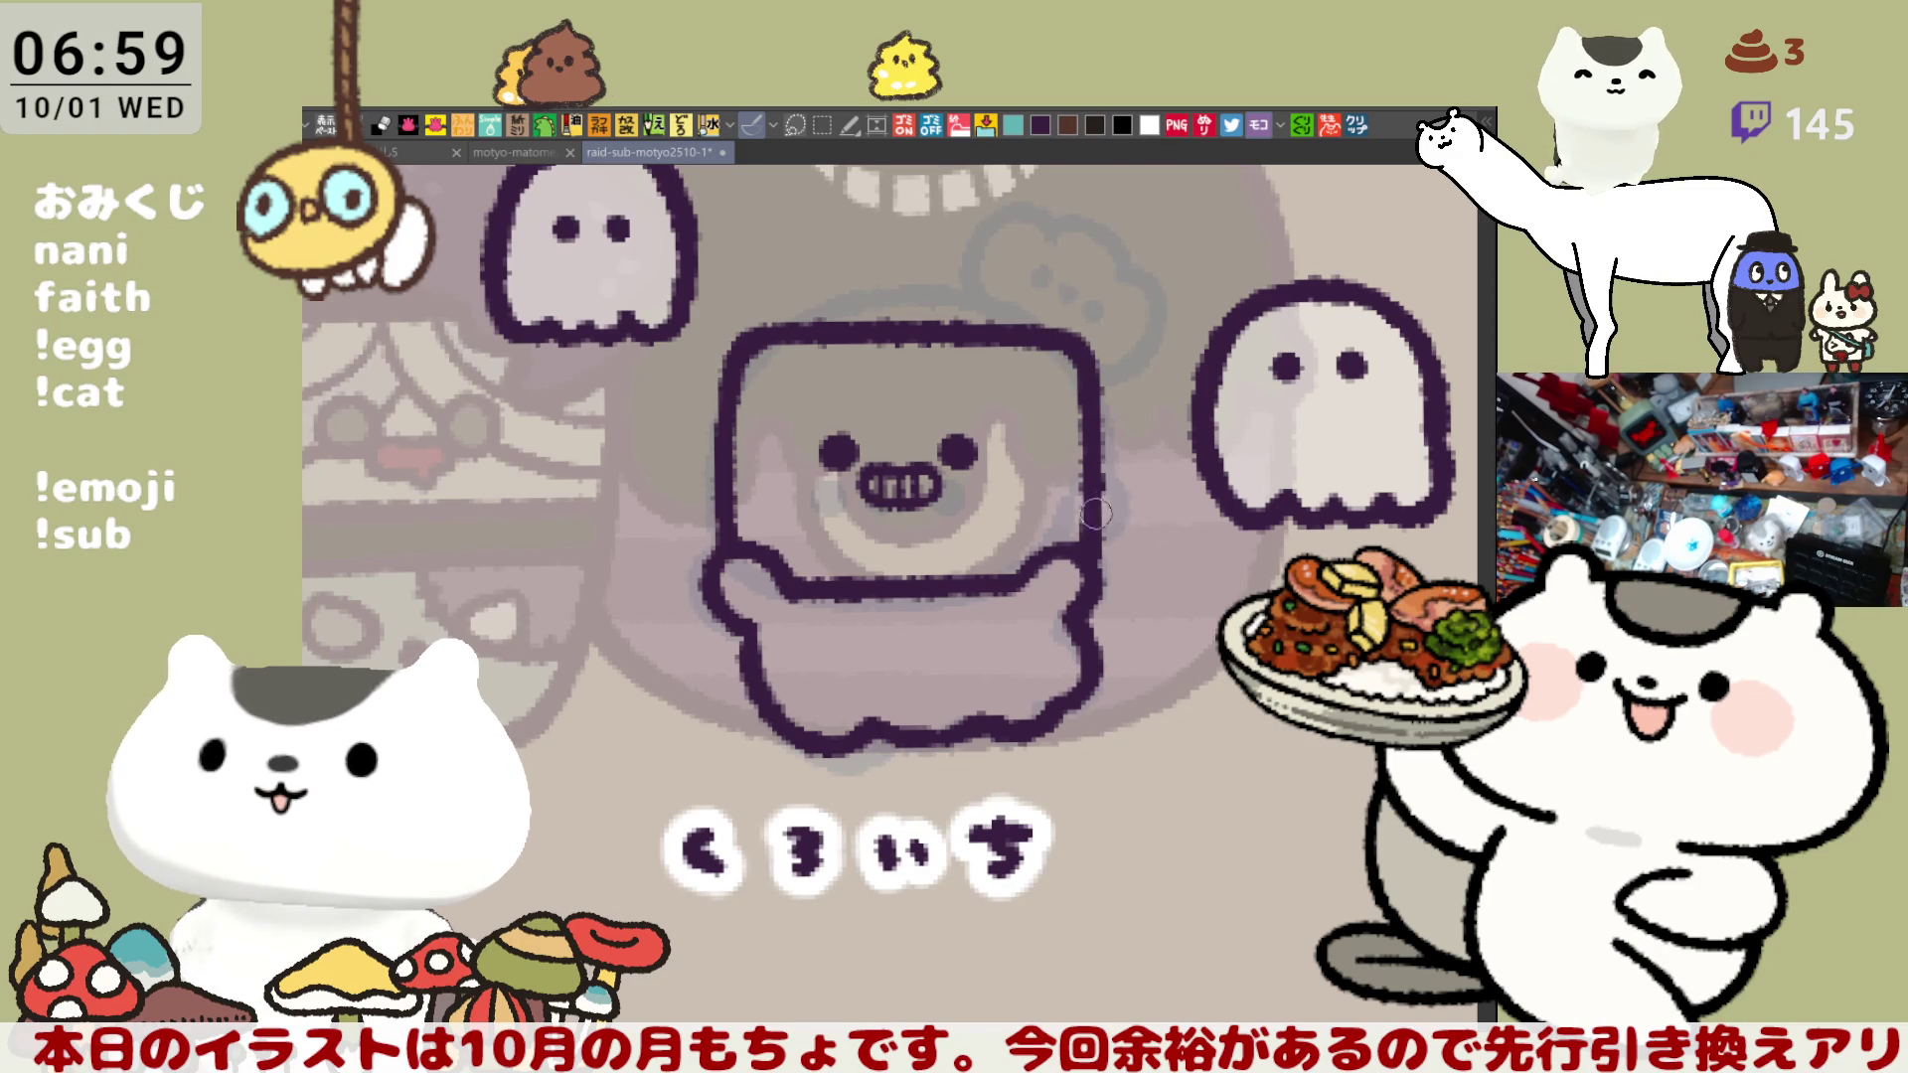
pyautogui.hotkey('ctrl', 's')
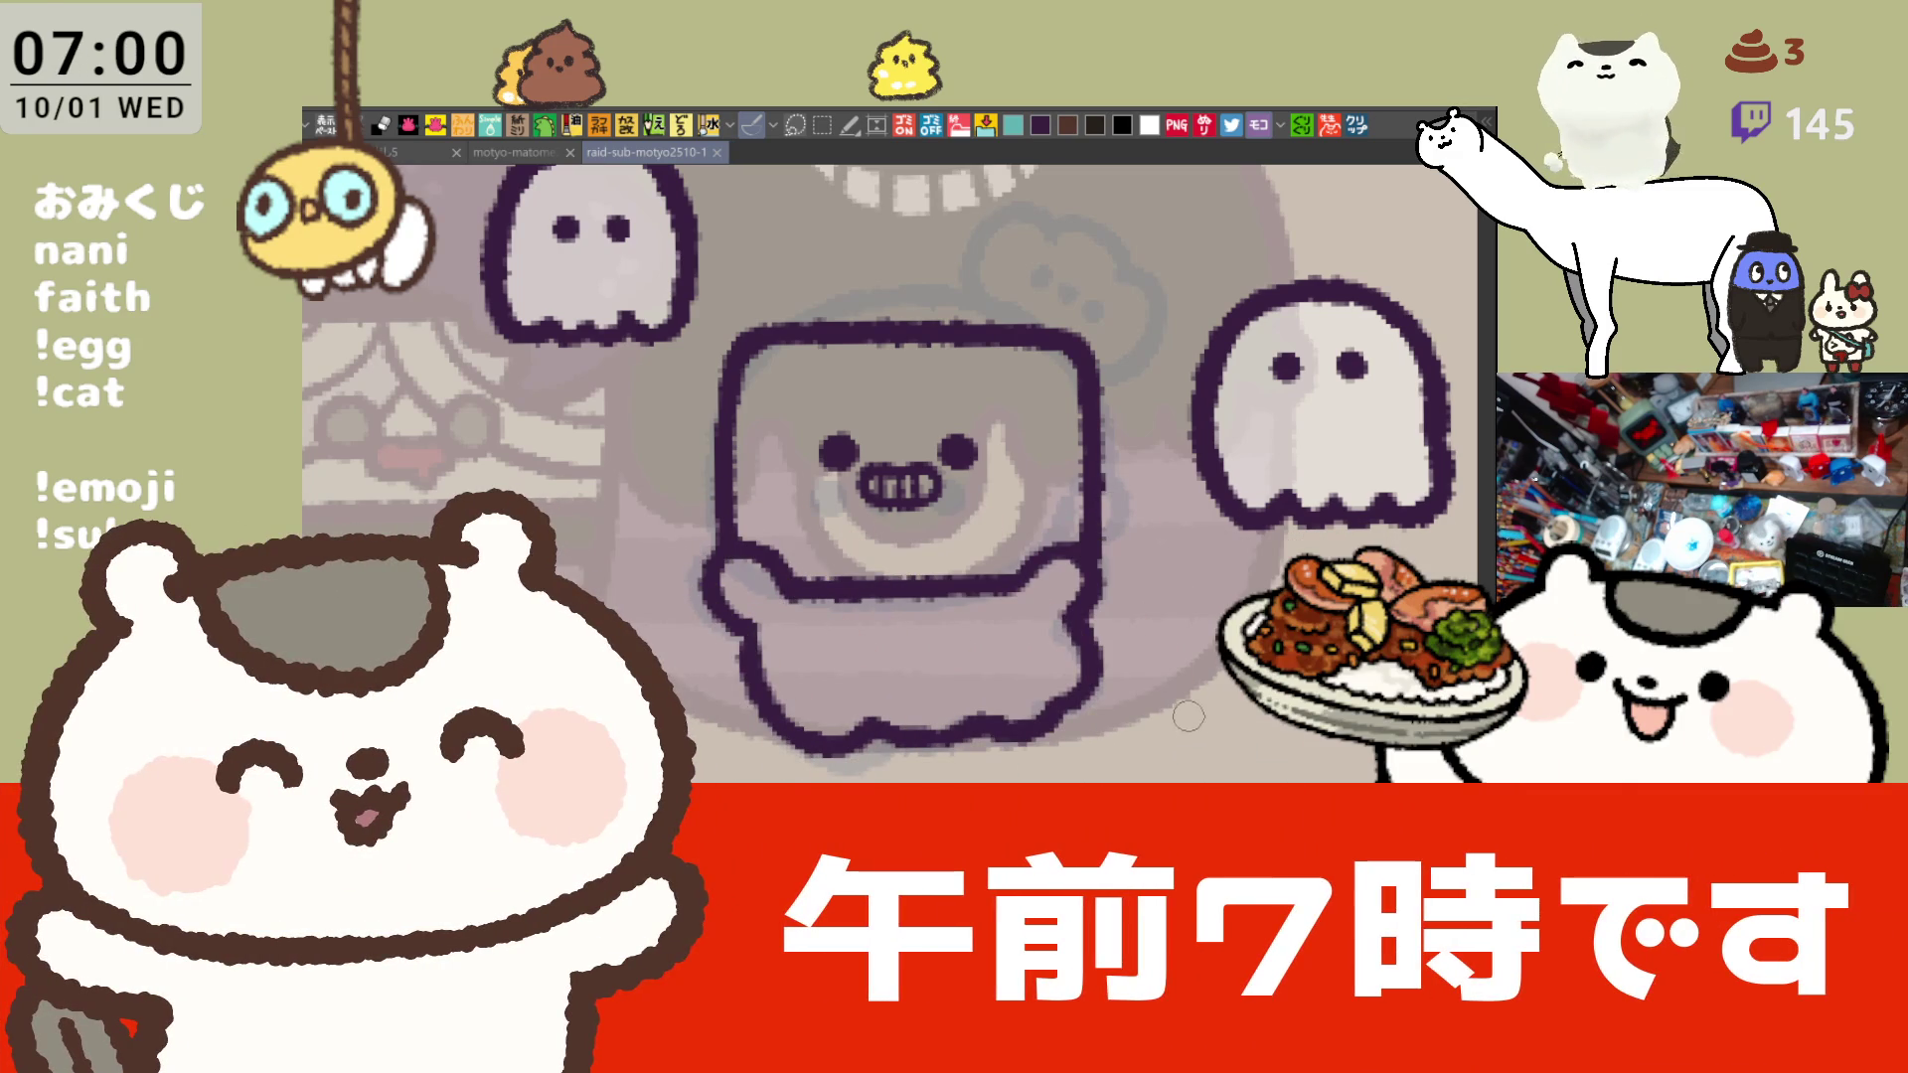
pyautogui.moveTo(1150, 689); pyautogui.dragTo(1197, 726)
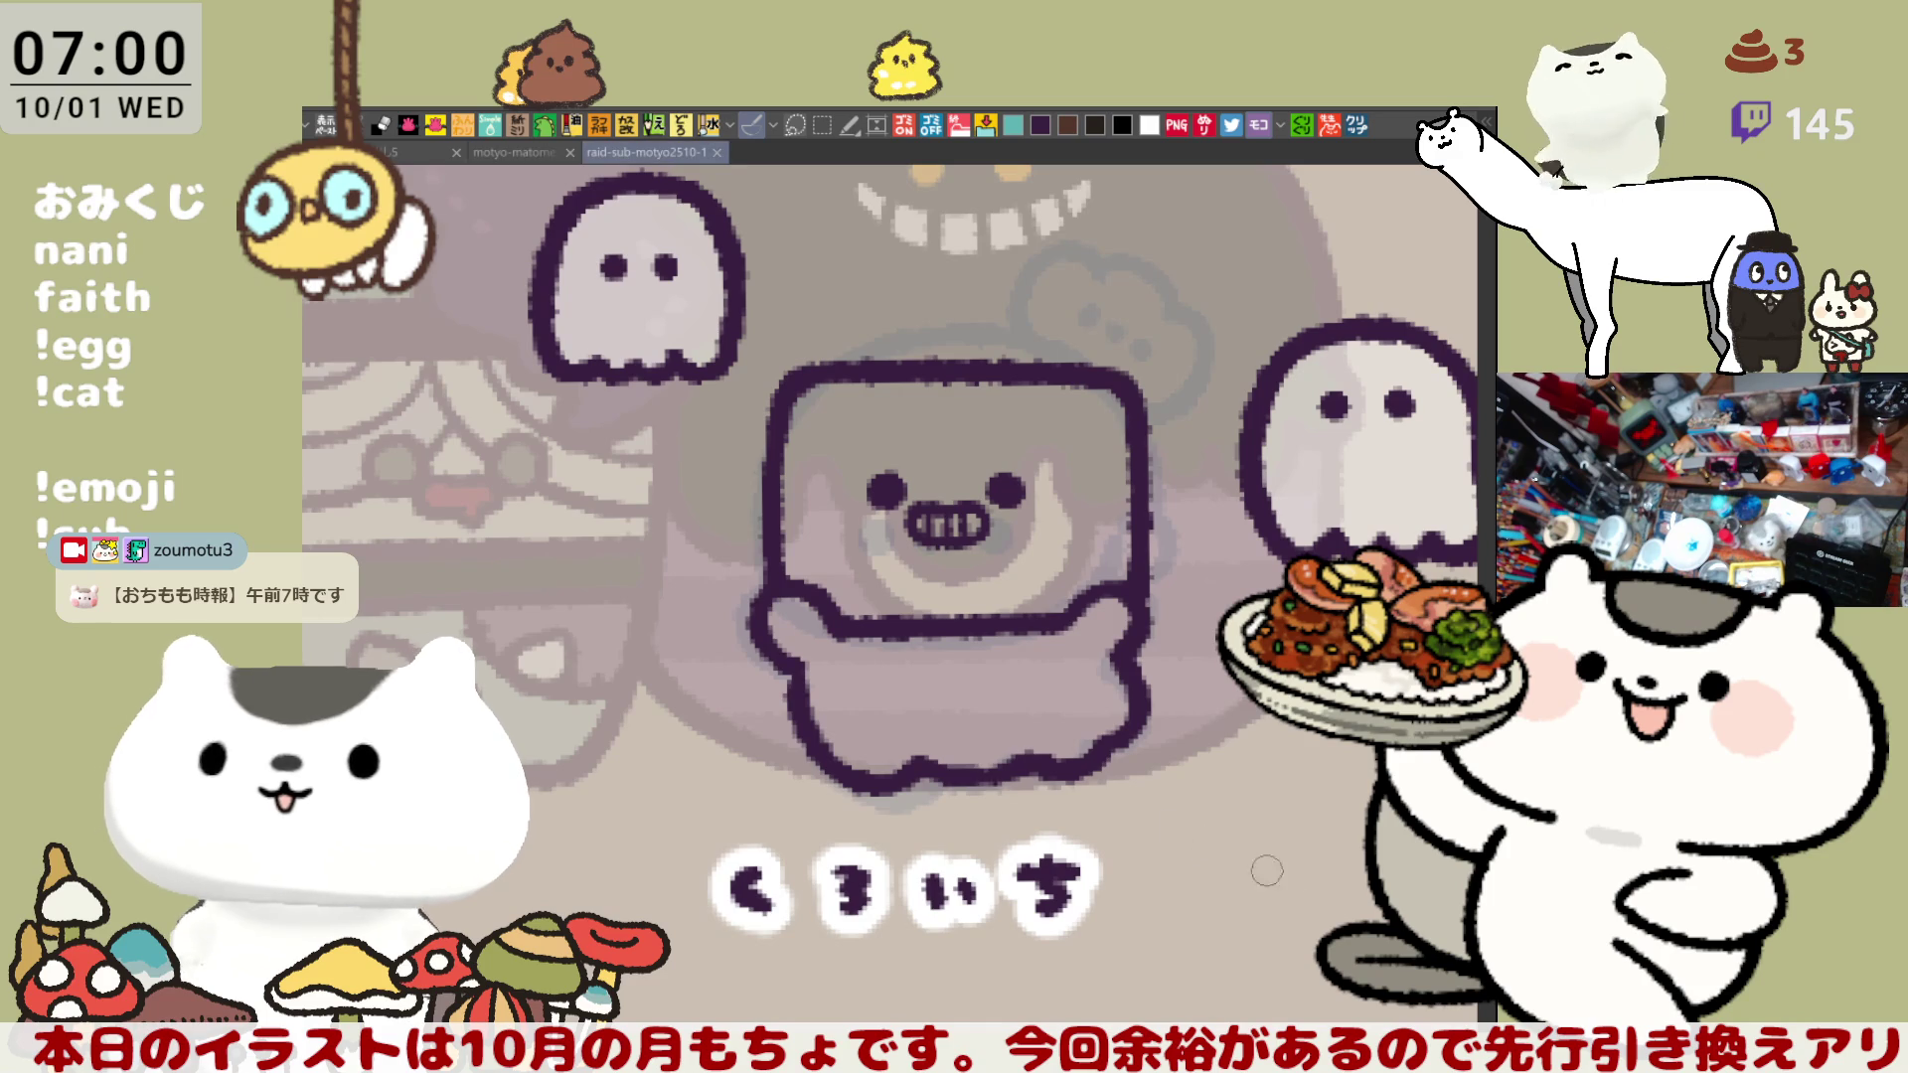
pyautogui.moveTo(765, 855)
pyautogui.mouseDown()
pyautogui.moveTo(581, 696)
pyautogui.moveTo(1213, 477)
pyautogui.moveTo(744, 761)
pyautogui.mouseUp()
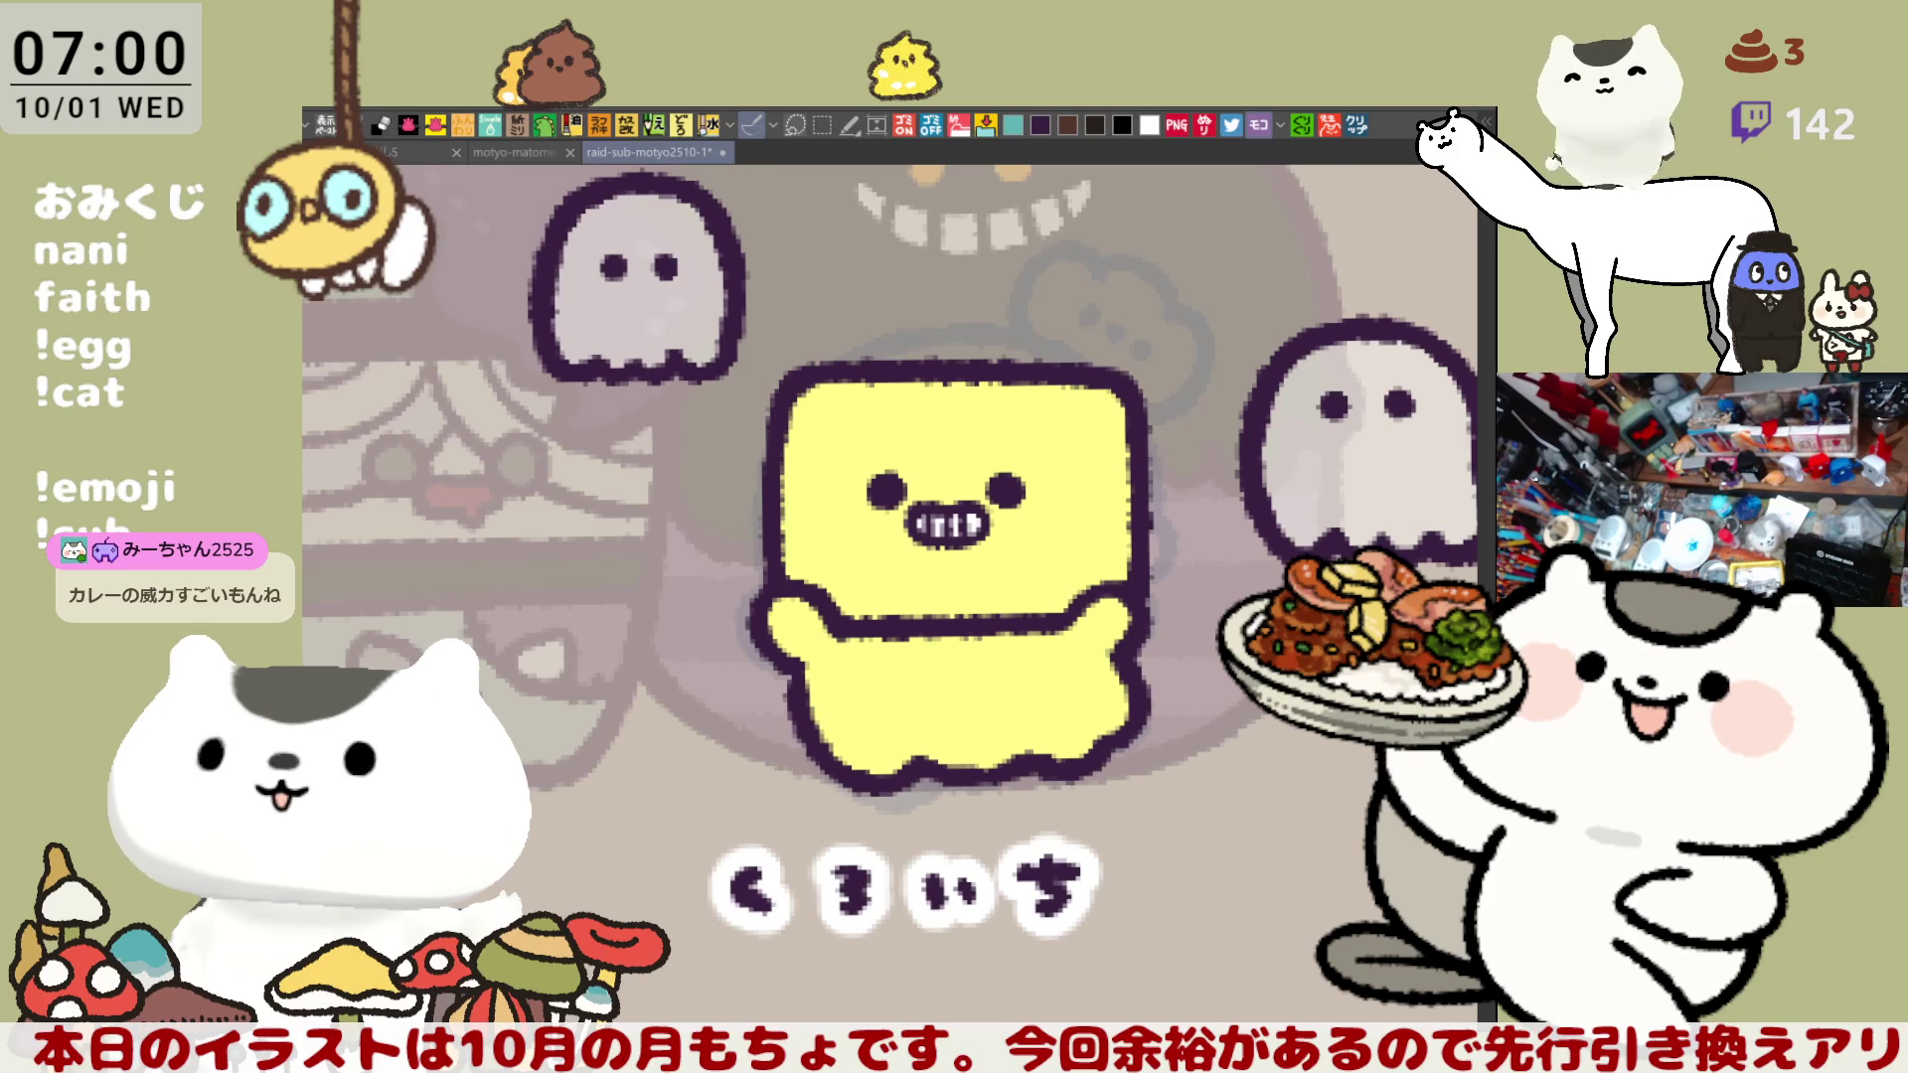
# - Fill the character's lower body white and save the illustration
pyautogui.click(987, 693)
pyautogui.hotkey('ctrl', 's')
pyautogui.scroll(-5, 1074, 732)
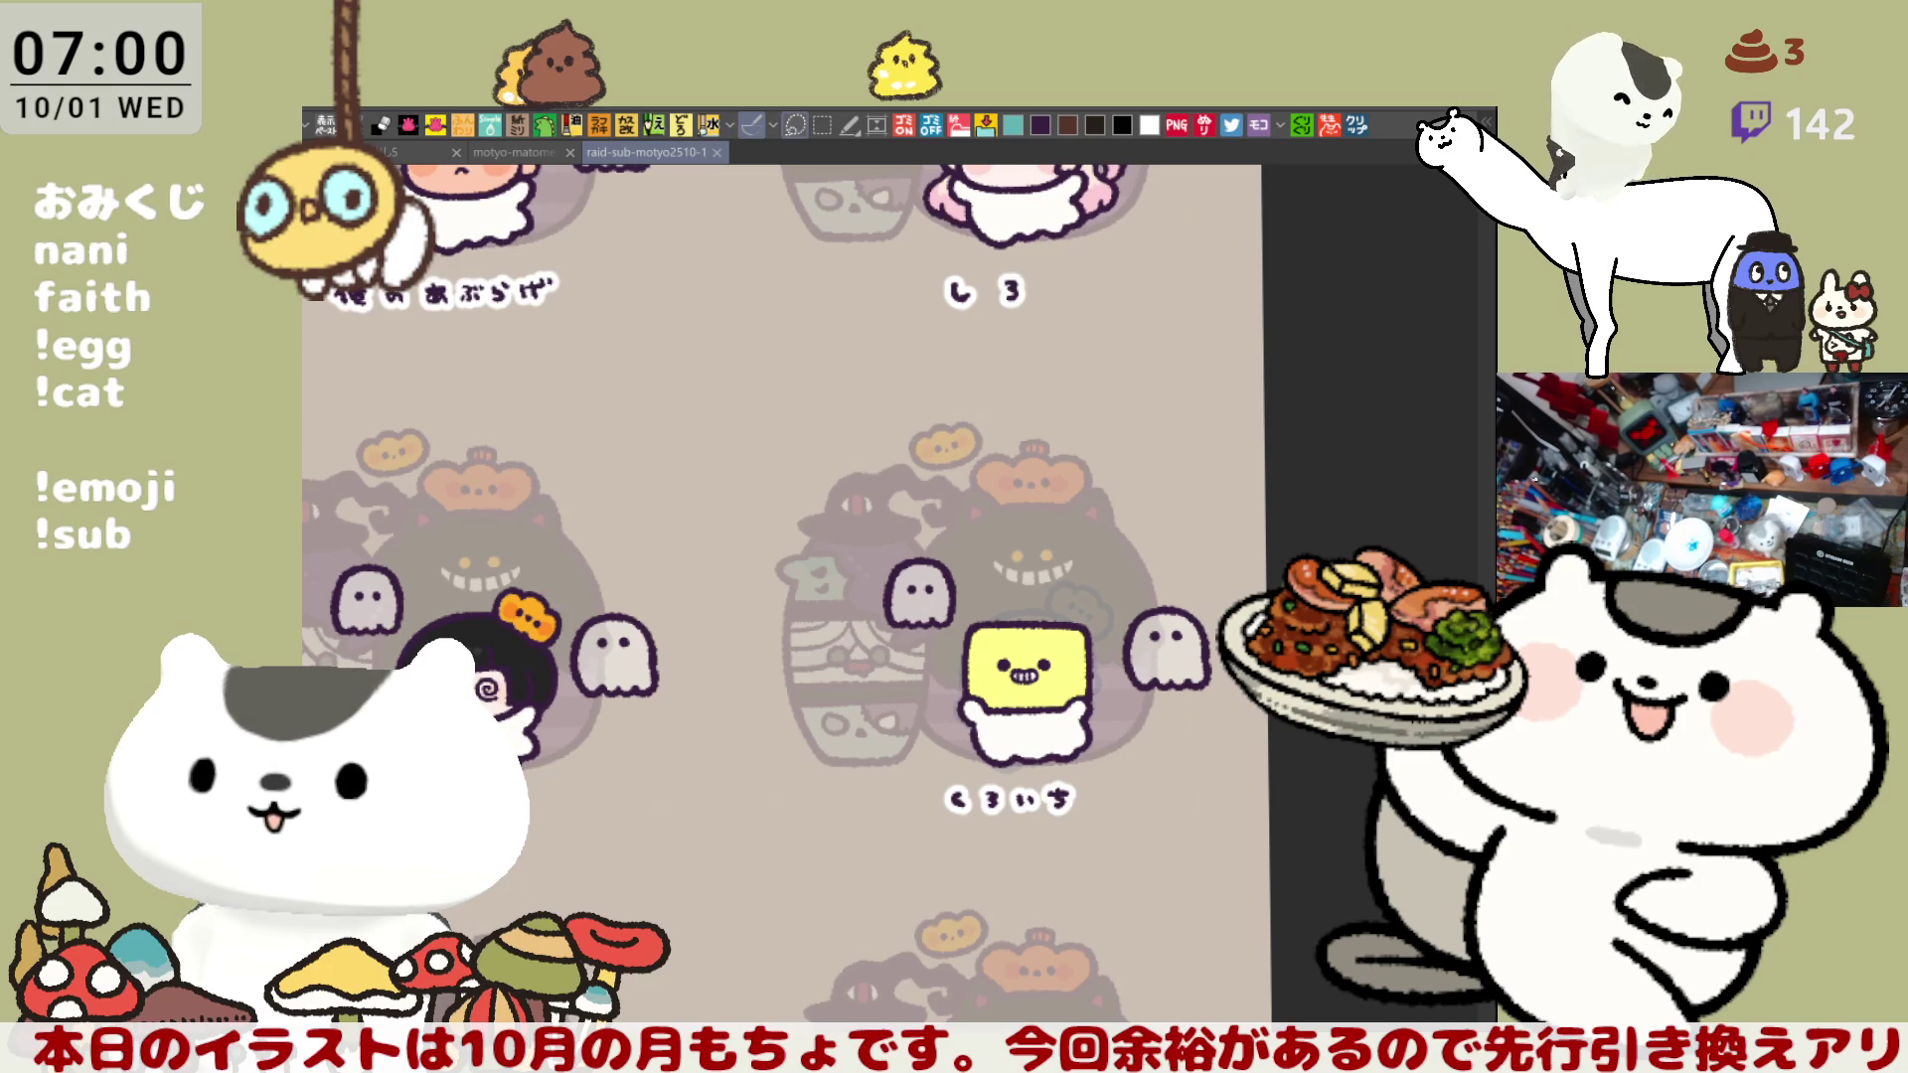
# - Move the ghost on the right slightly left and down, closer to the yellow character
pyautogui.moveTo(1202, 740)
pyautogui.mouseDown()
pyautogui.moveTo(1125, 576)
pyautogui.moveTo(1204, 743)
pyautogui.moveTo(1172, 696)
pyautogui.mouseUp()
pyautogui.click(1269, 799)
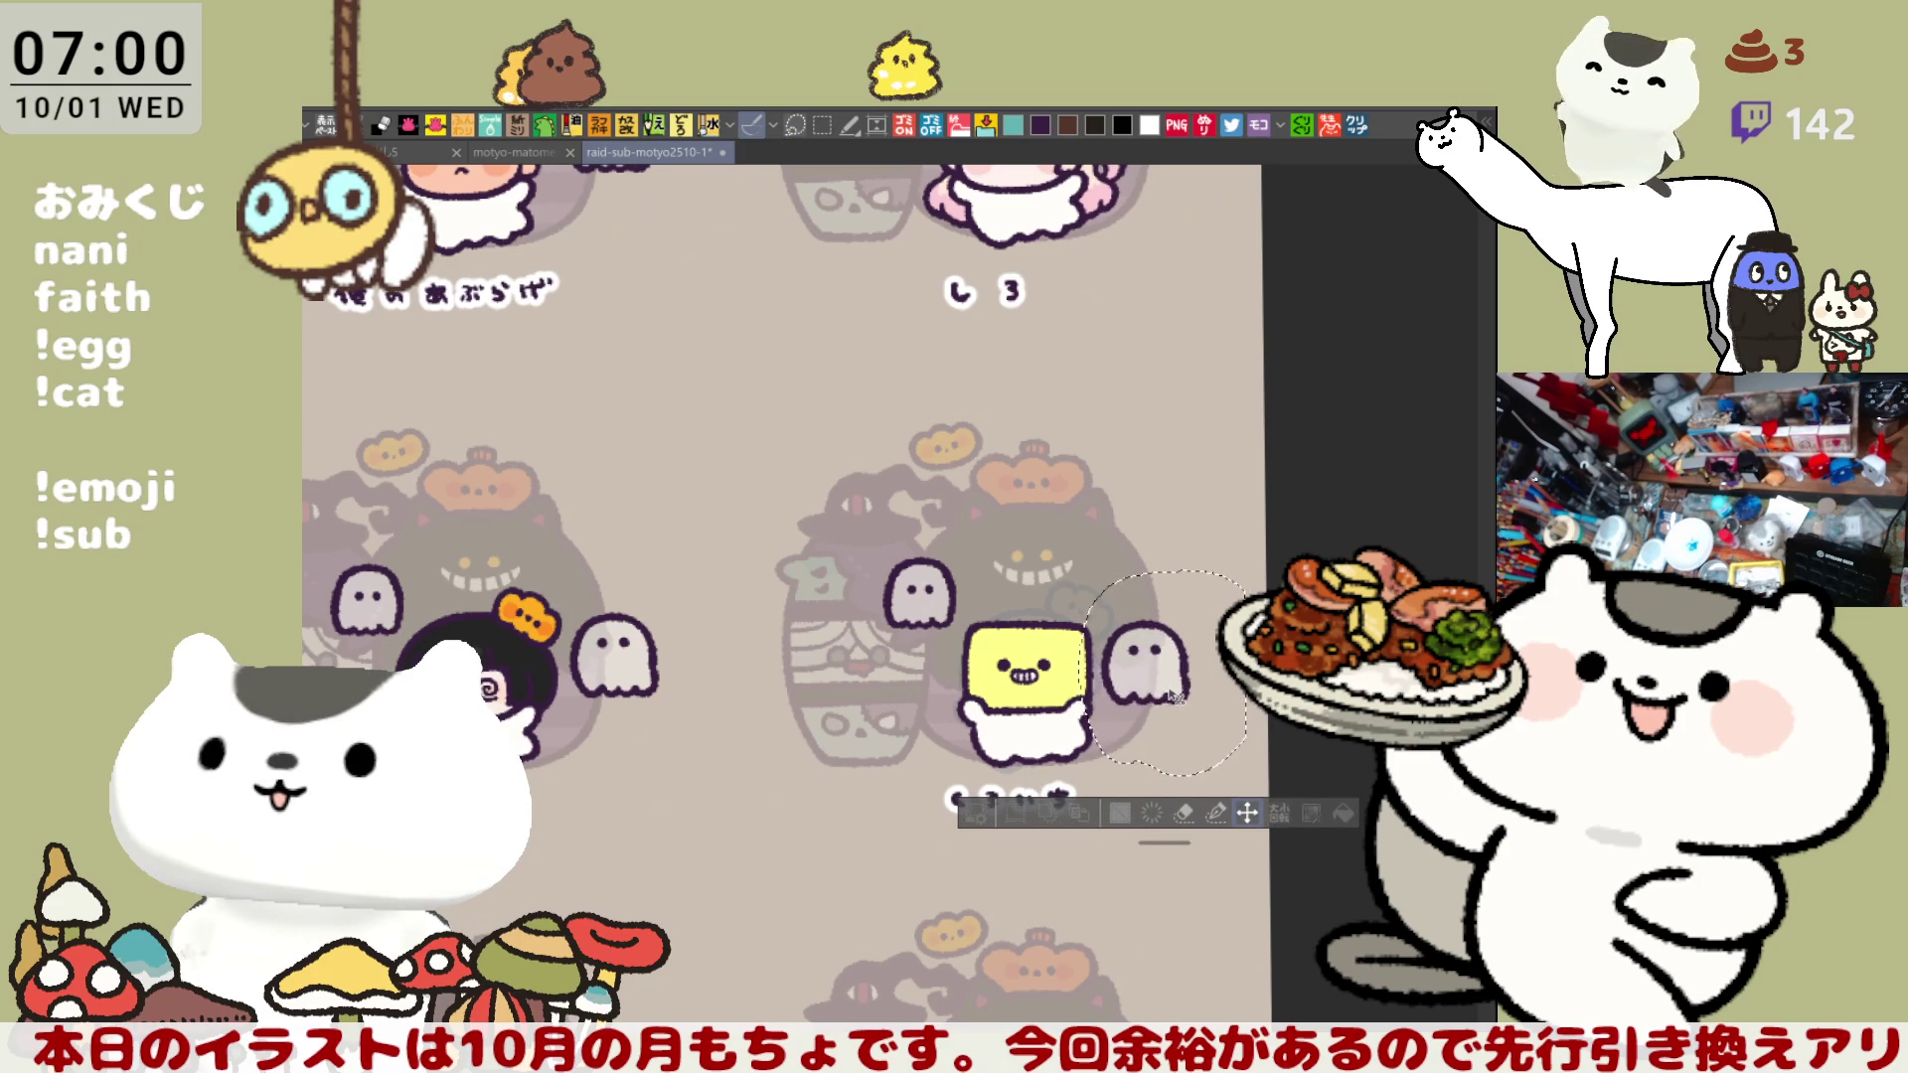
pyautogui.hotkey('ctrl', 'd')
pyautogui.moveTo(848, 814)
pyautogui.mouseDown()
pyautogui.moveTo(881, 897)
pyautogui.moveTo(1006, 883)
pyautogui.moveTo(783, 872)
pyautogui.mouseUp()
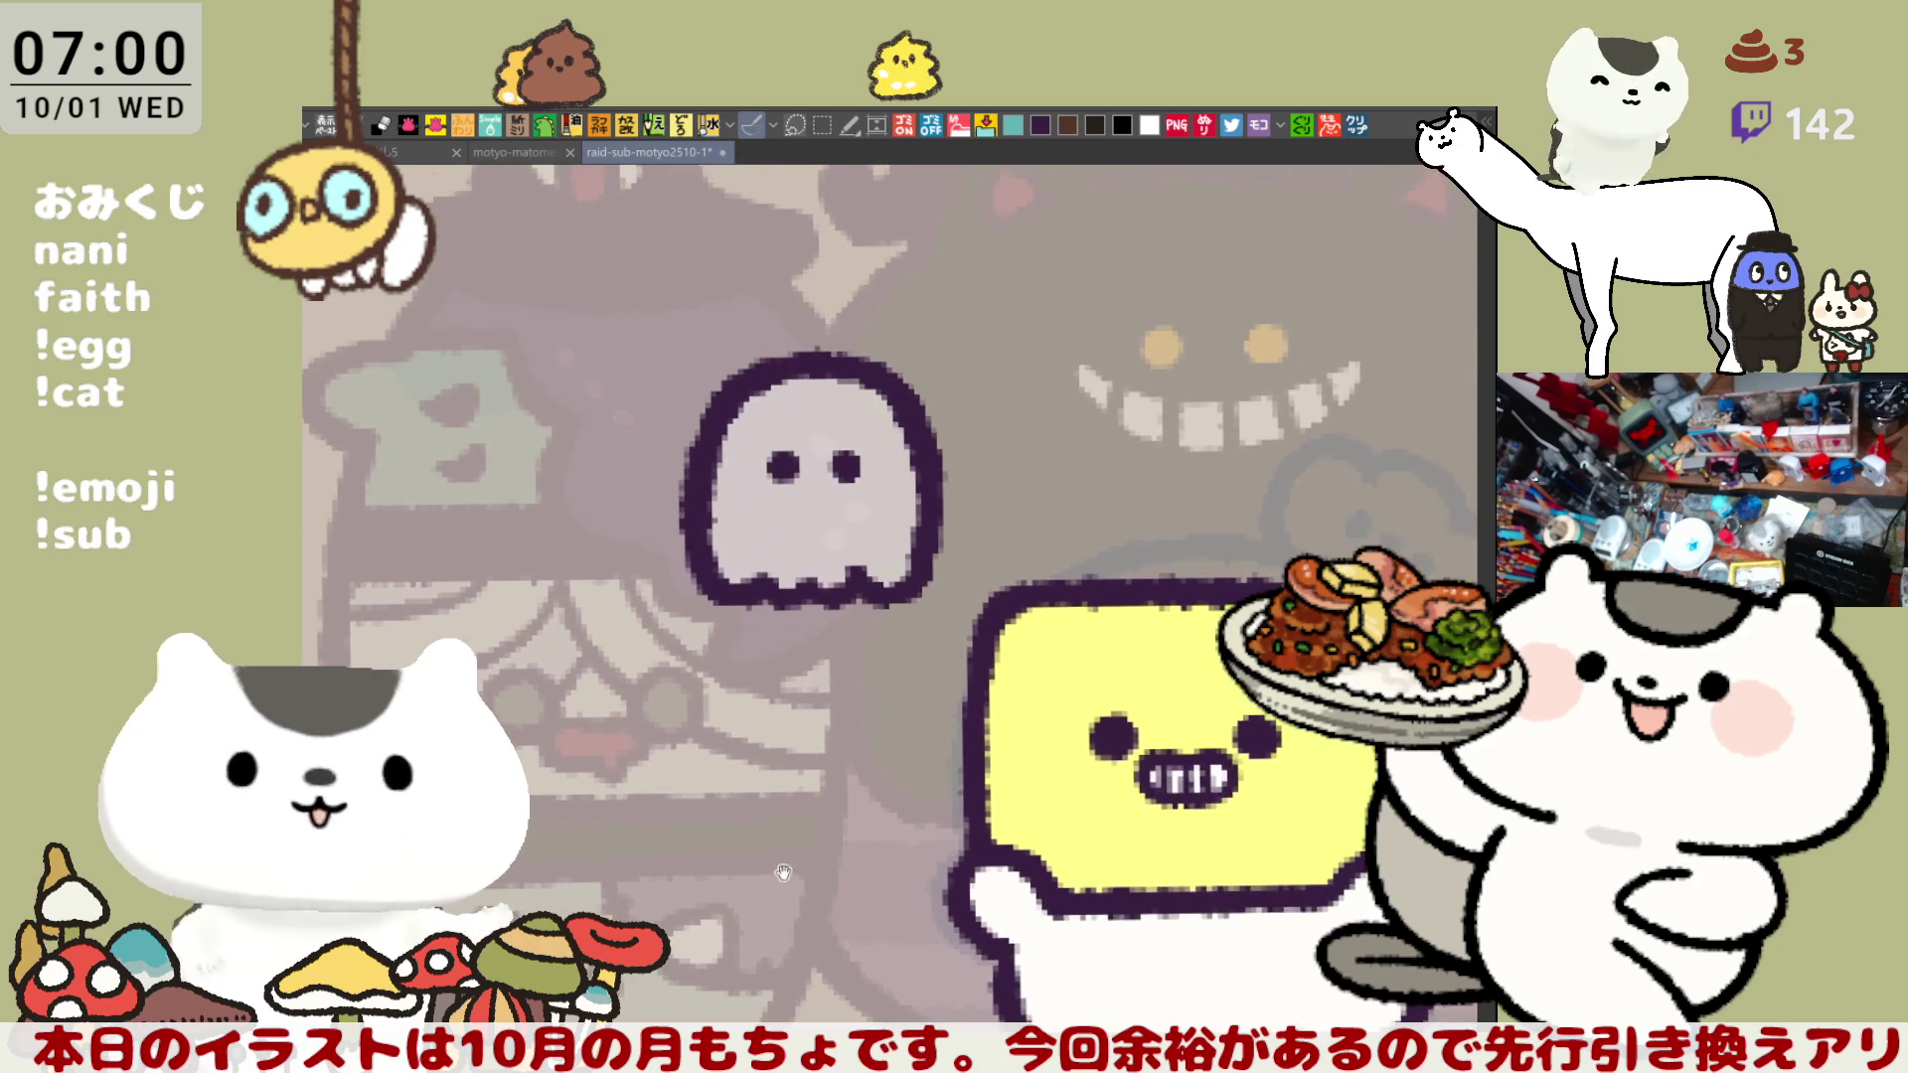
pyautogui.moveTo(1180, 698); pyautogui.dragTo(991, 659)
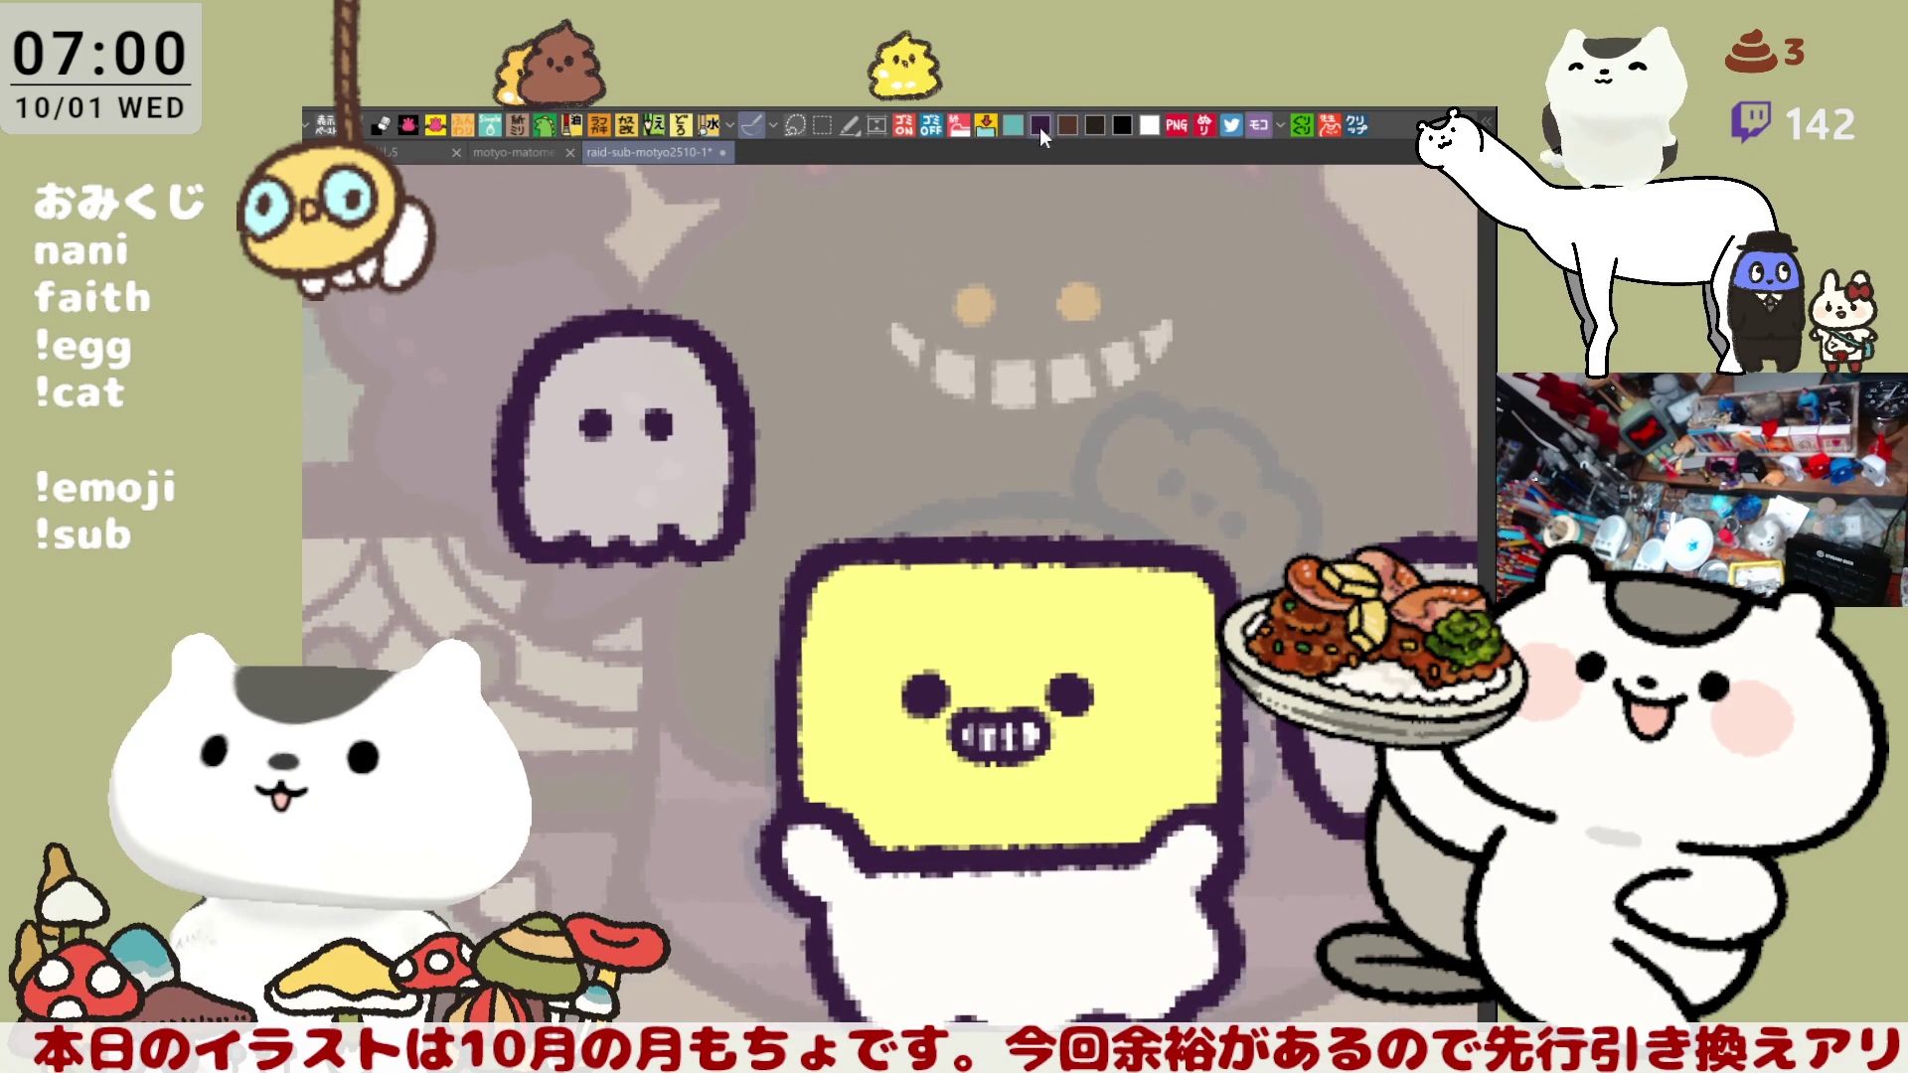
# - Draw a curly tuft above the yellow character's head, extending it into a cloud outline
pyautogui.moveTo(898, 533)
pyautogui.mouseDown()
pyautogui.moveTo(925, 444)
pyautogui.moveTo(969, 479)
pyautogui.mouseUp()
pyautogui.hotkey('ctrl', 'z')
pyautogui.moveTo(894, 546)
pyautogui.mouseDown()
pyautogui.moveTo(930, 438)
pyautogui.moveTo(989, 472)
pyautogui.mouseUp()
pyautogui.hotkey('ctrl', 'z')
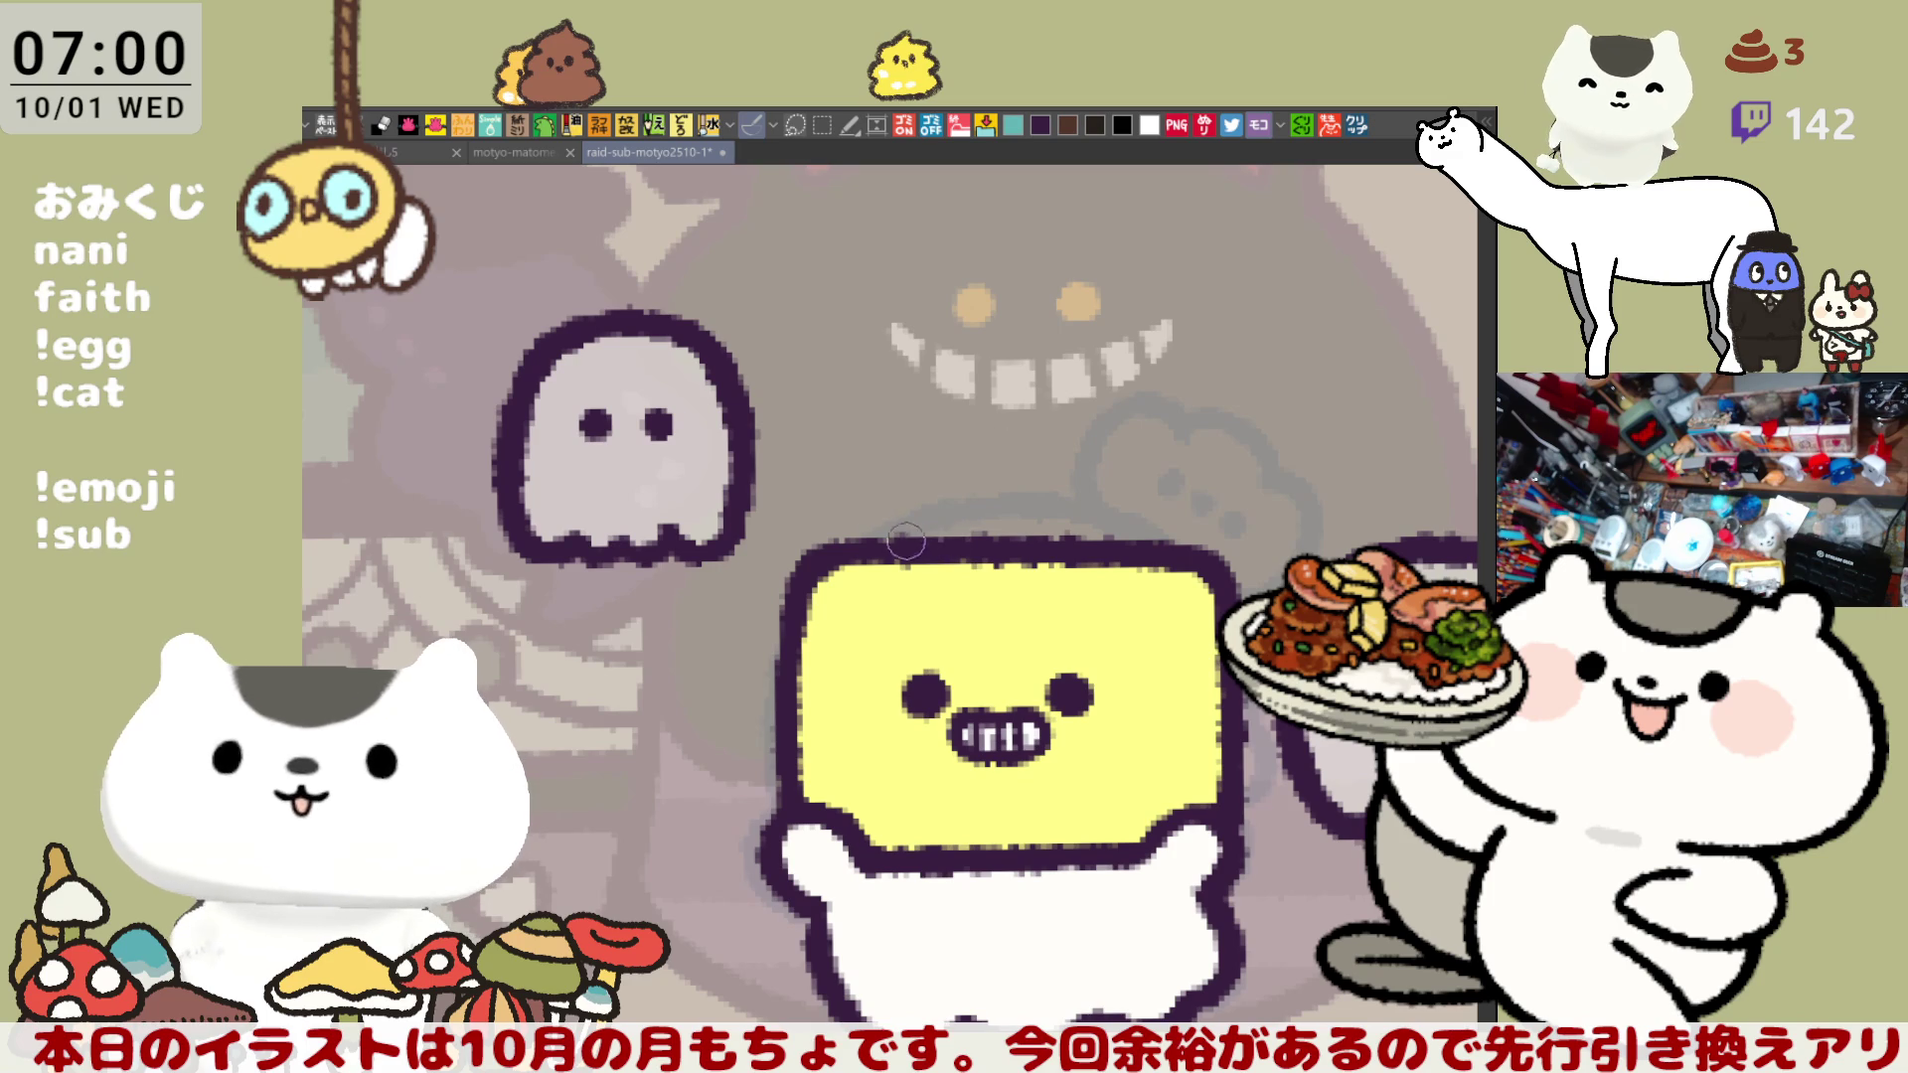
pyautogui.moveTo(899, 537); pyautogui.dragTo(974, 479)
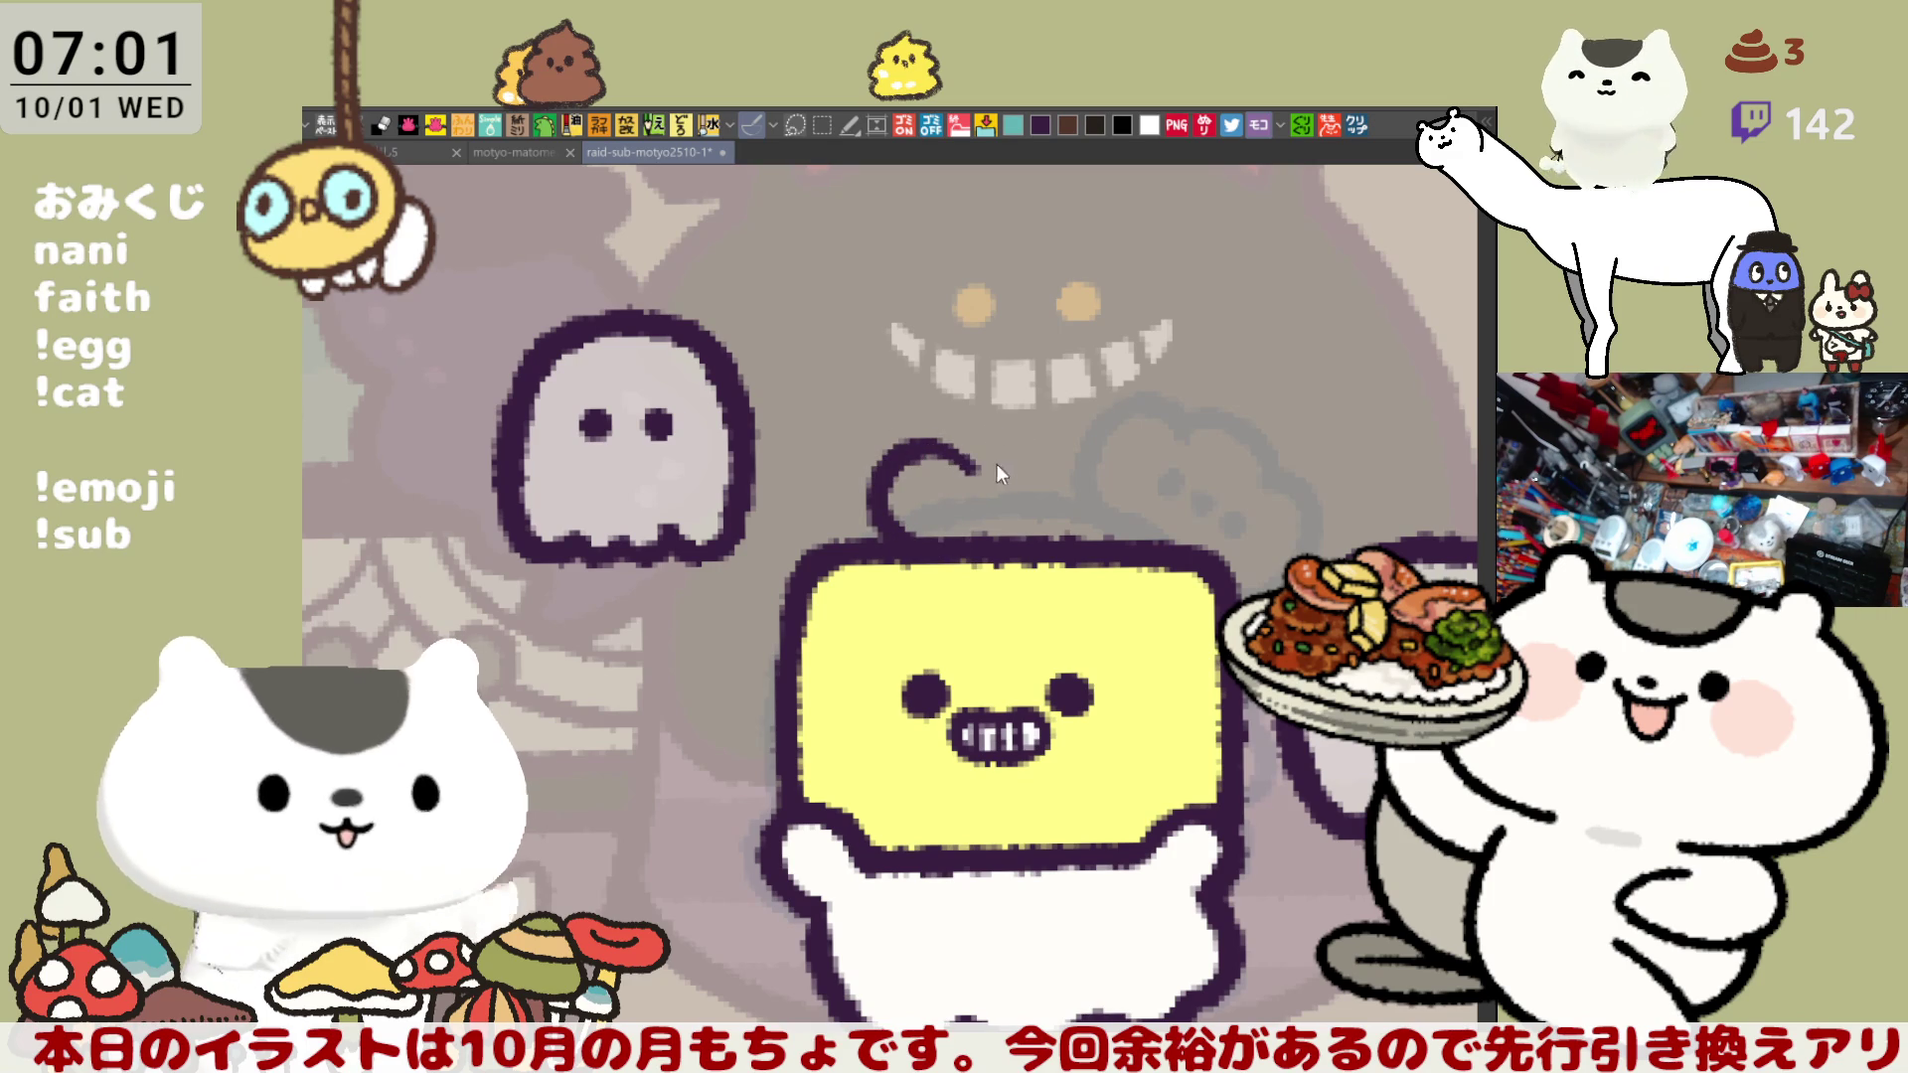
pyautogui.moveTo(962, 455)
pyautogui.mouseDown()
pyautogui.moveTo(1004, 437)
pyautogui.moveTo(1113, 497)
pyautogui.moveTo(1103, 536)
pyautogui.mouseUp()
pyautogui.hotkey('ctrl', 'z')
pyautogui.moveTo(1029, 459)
pyautogui.mouseDown()
pyautogui.moveTo(1128, 467)
pyautogui.moveTo(1078, 507)
pyautogui.moveTo(1123, 497)
pyautogui.moveTo(1064, 541)
pyautogui.mouseUp()
pyautogui.hotkey('ctrl', 'z')
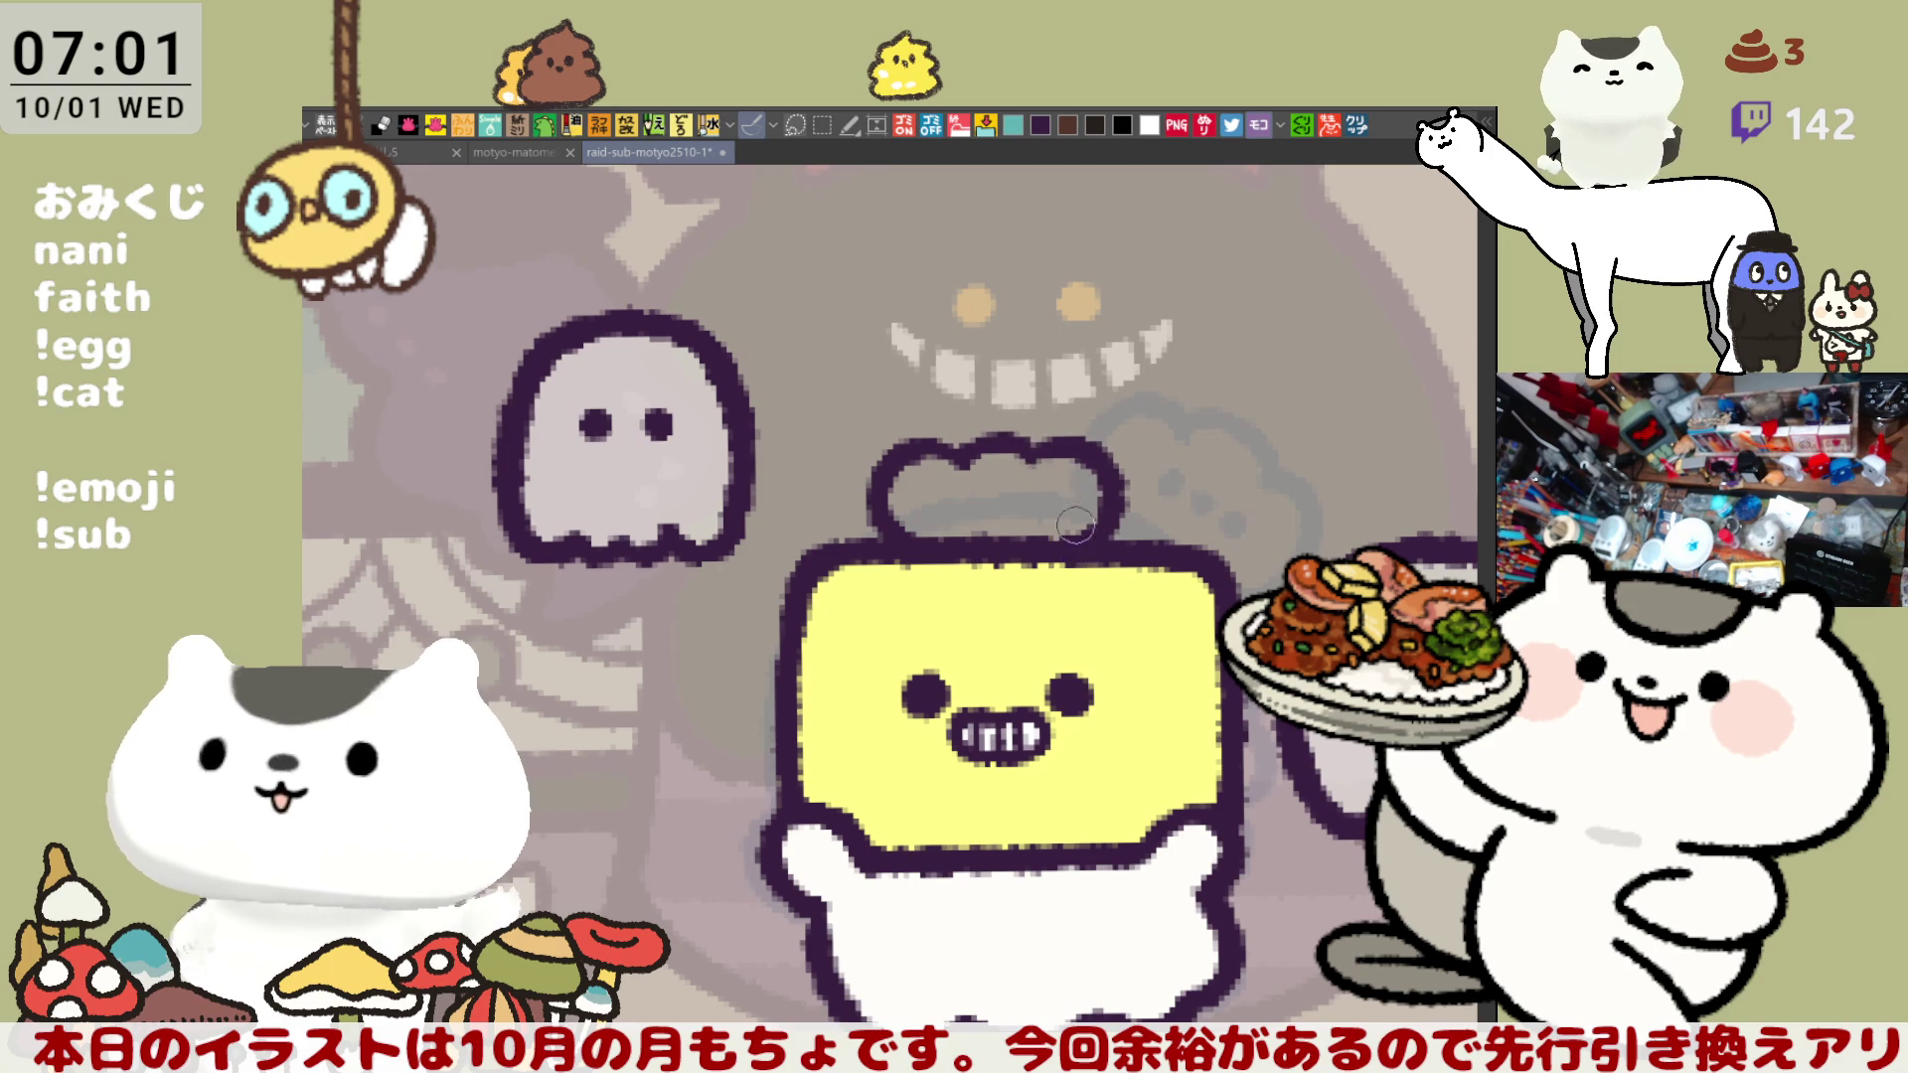
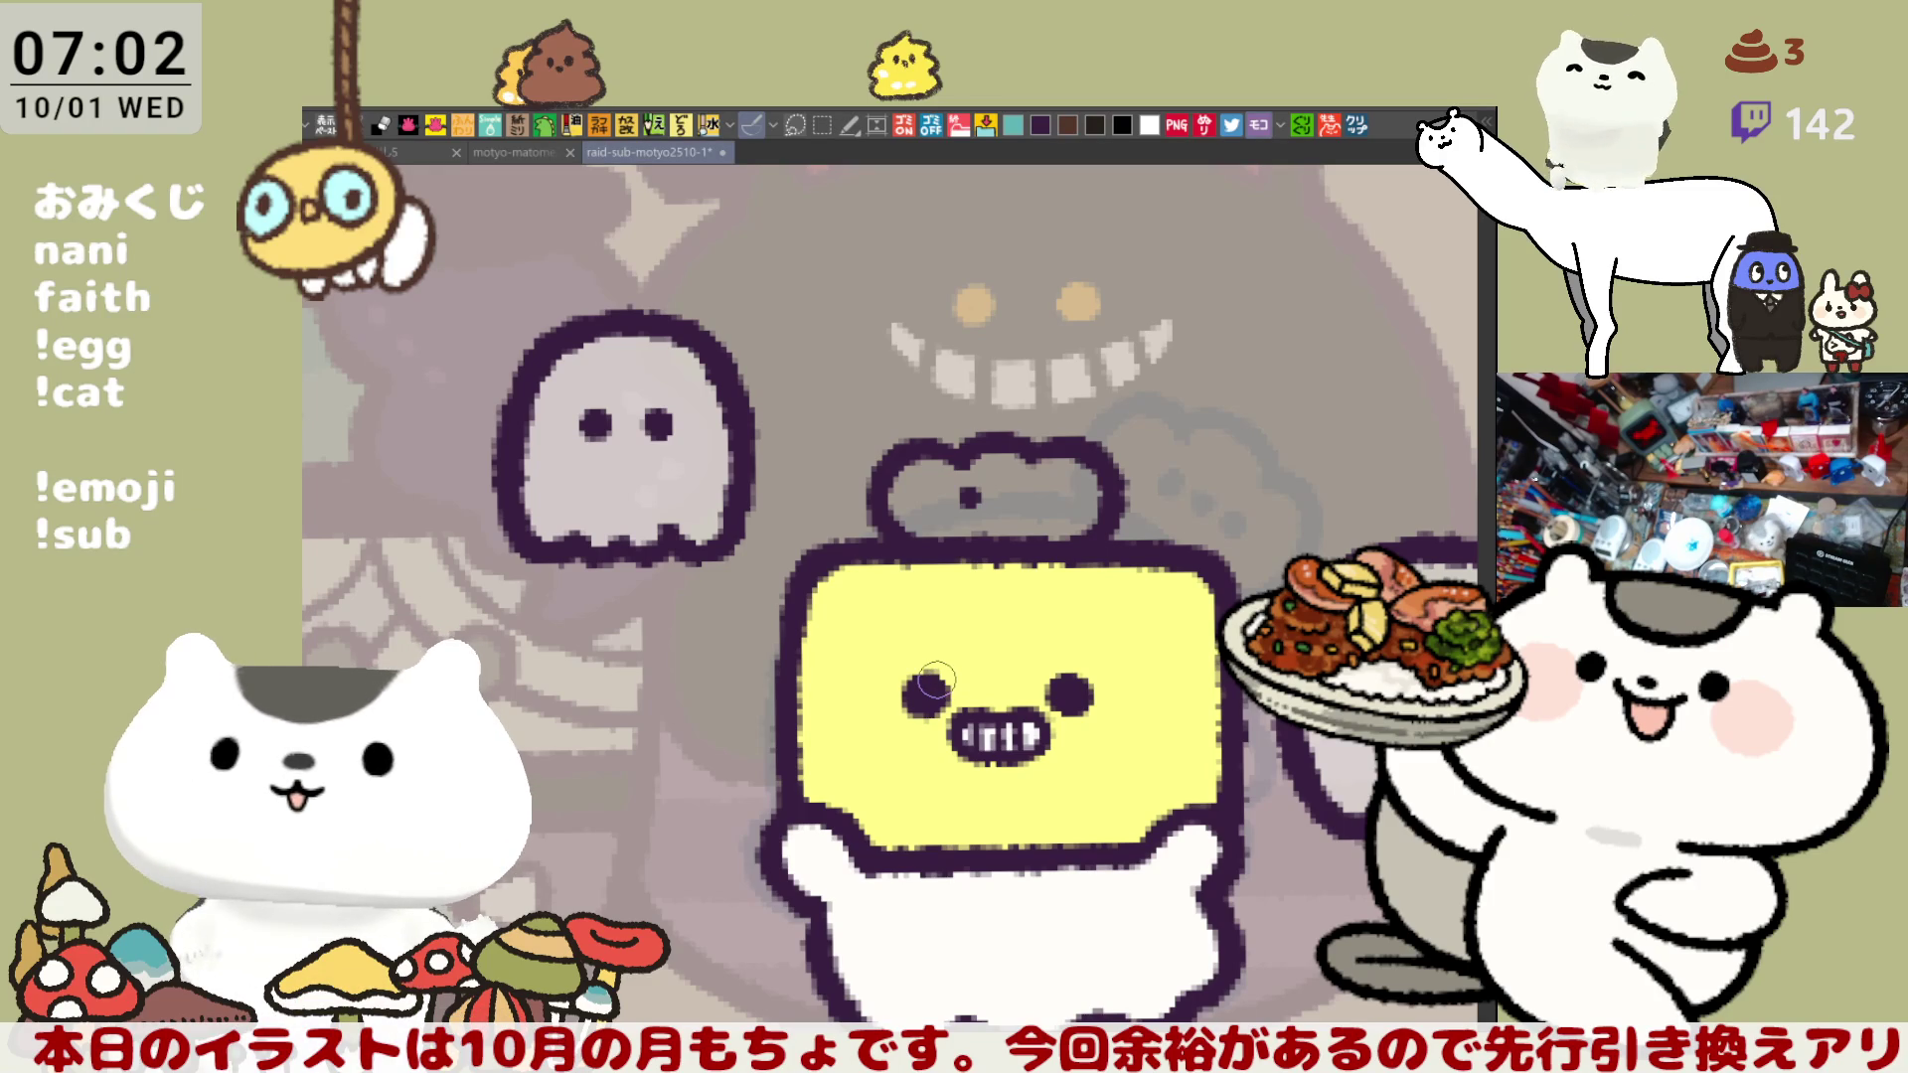
# - Dot in the hat creature's second eye and paint its body orange
pyautogui.click(1029, 495)
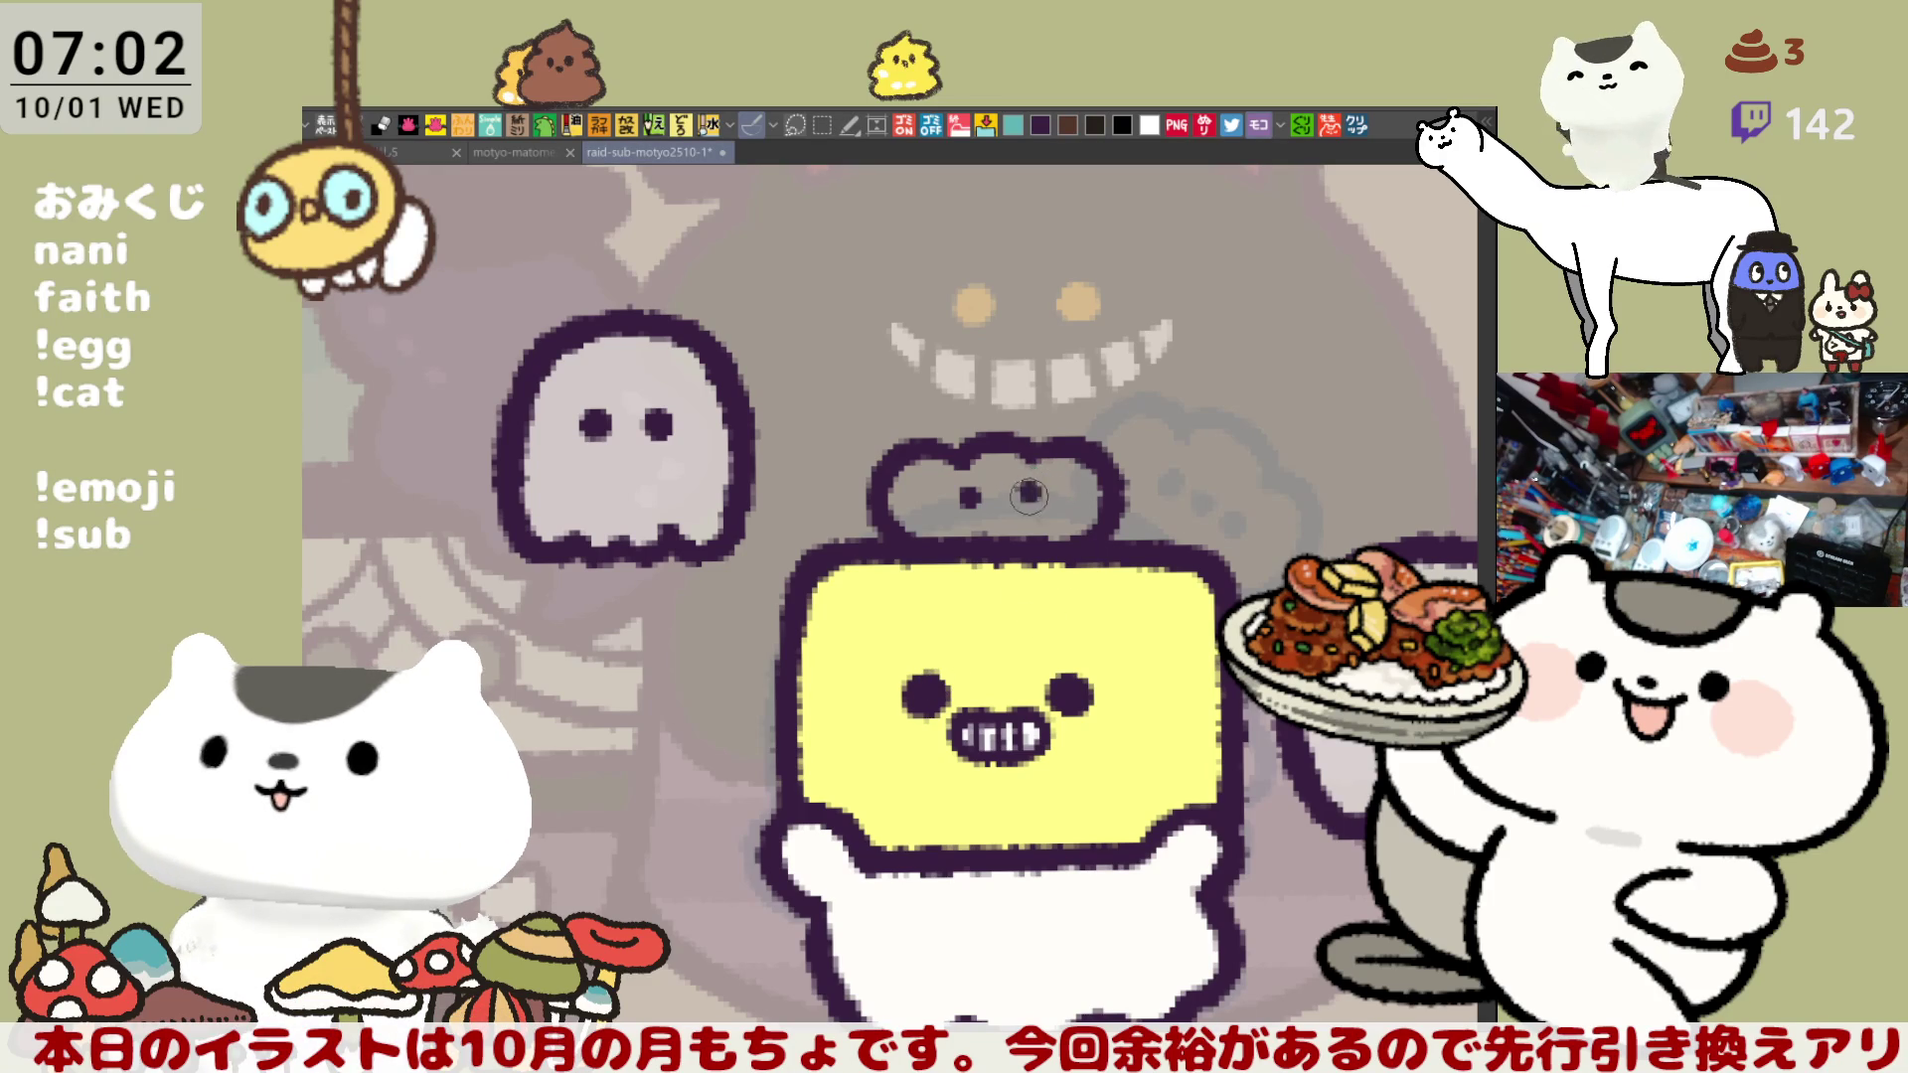
pyautogui.hotkey('ctrl', 'z')
pyautogui.click(1028, 491)
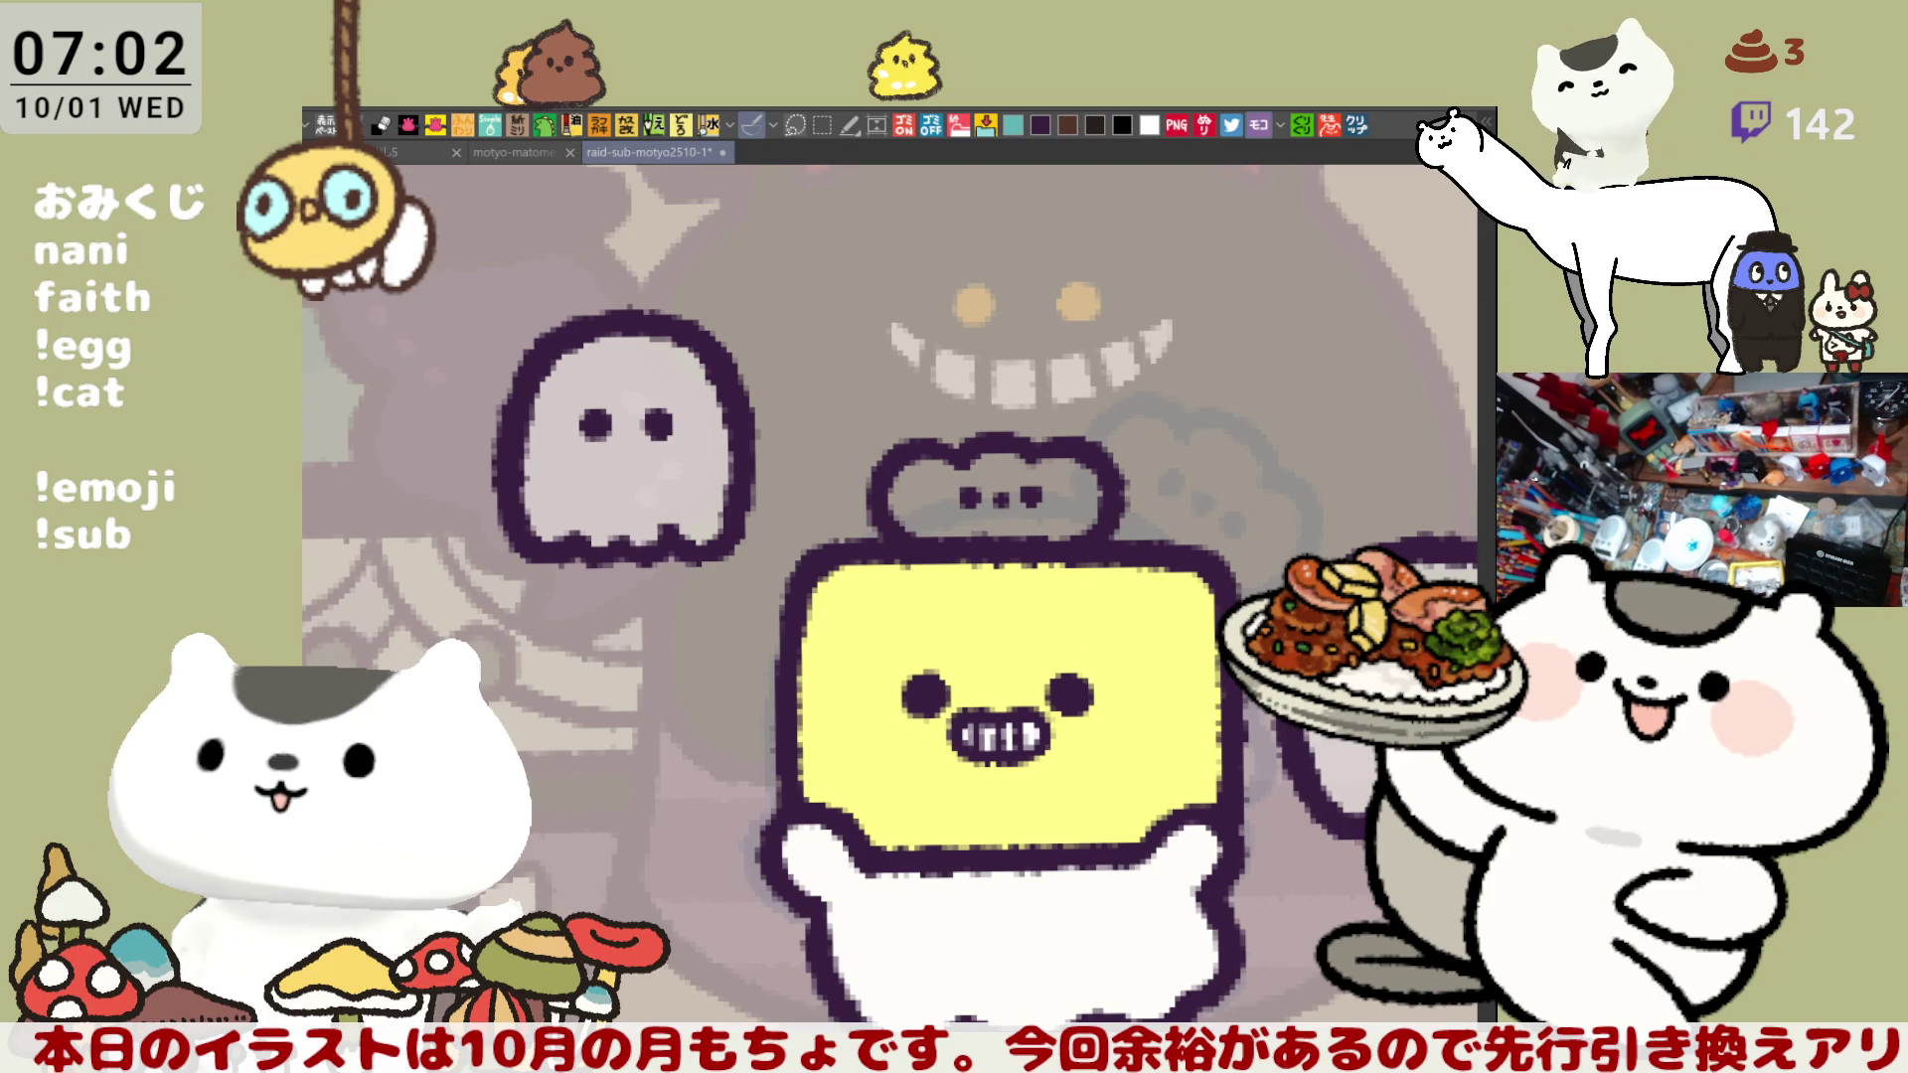
pyautogui.click(994, 493)
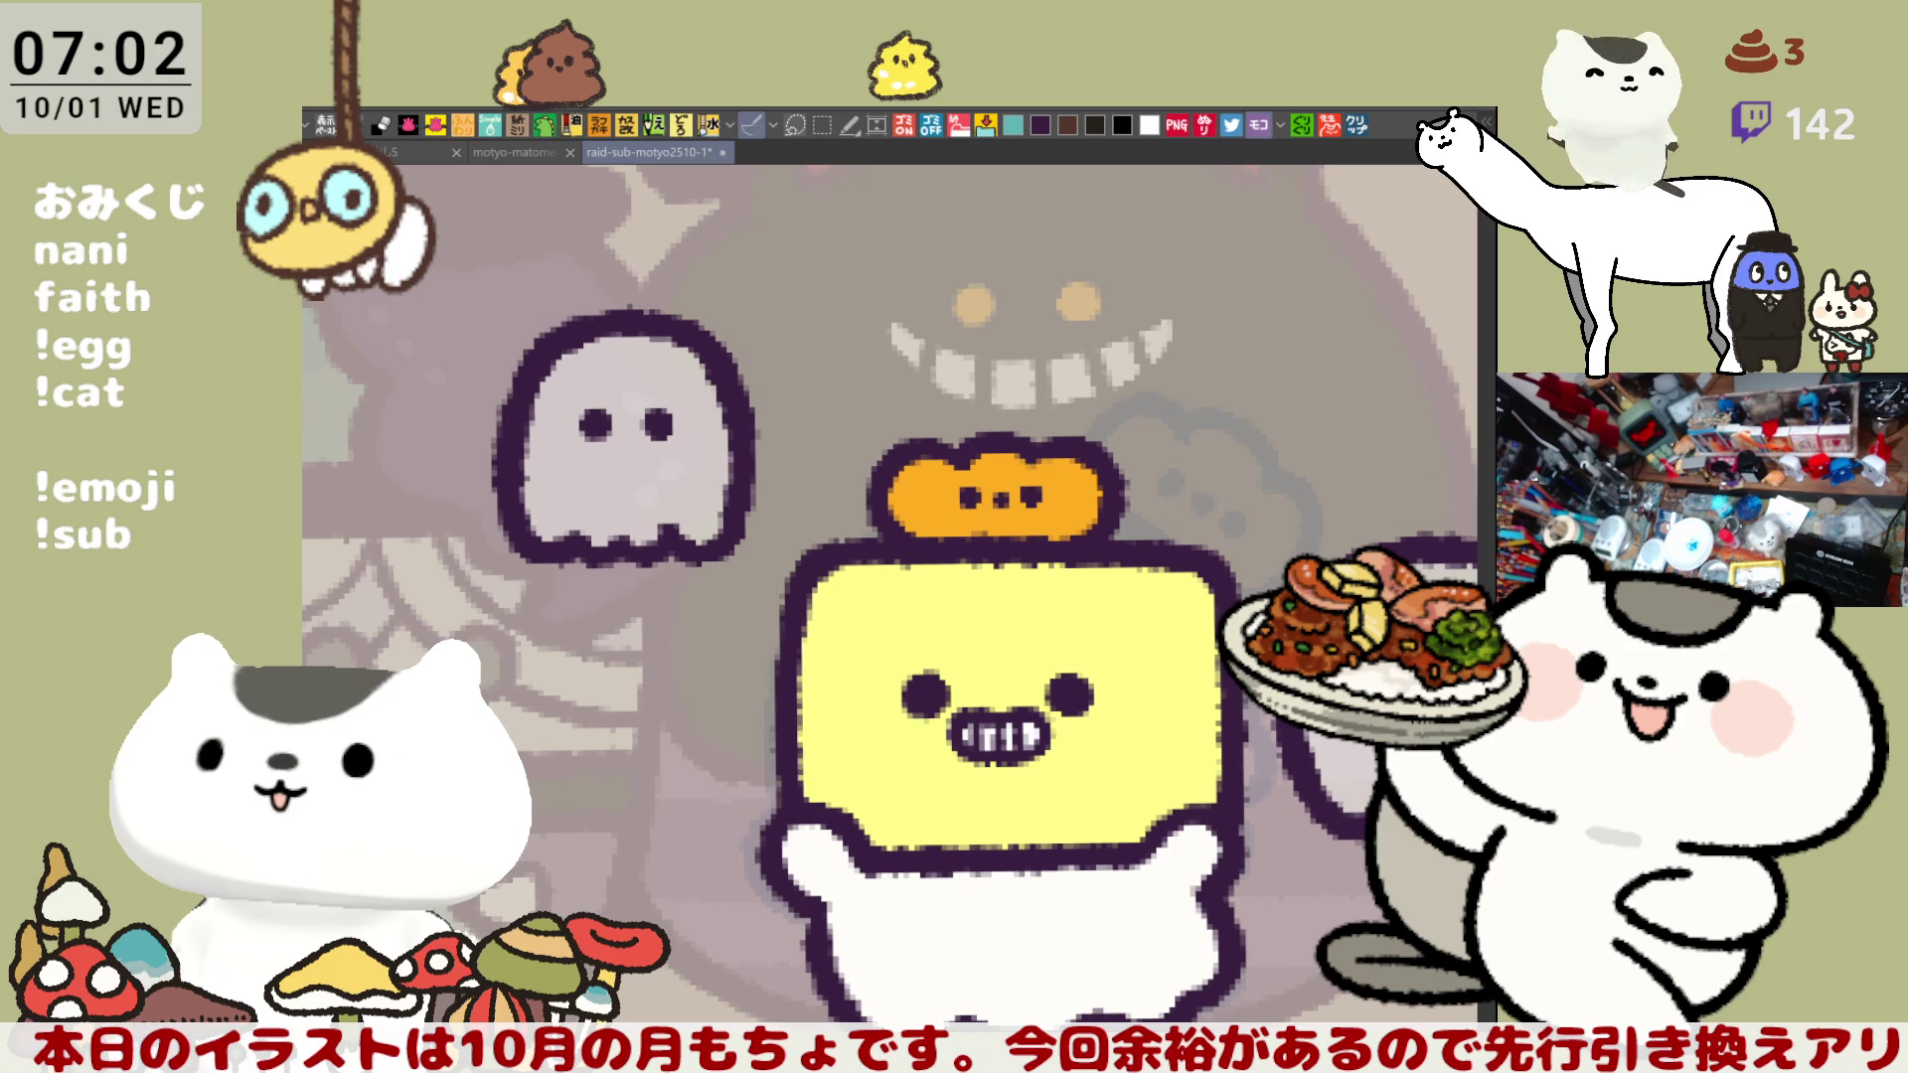
pyautogui.moveTo(912, 507); pyautogui.dragTo(1055, 496)
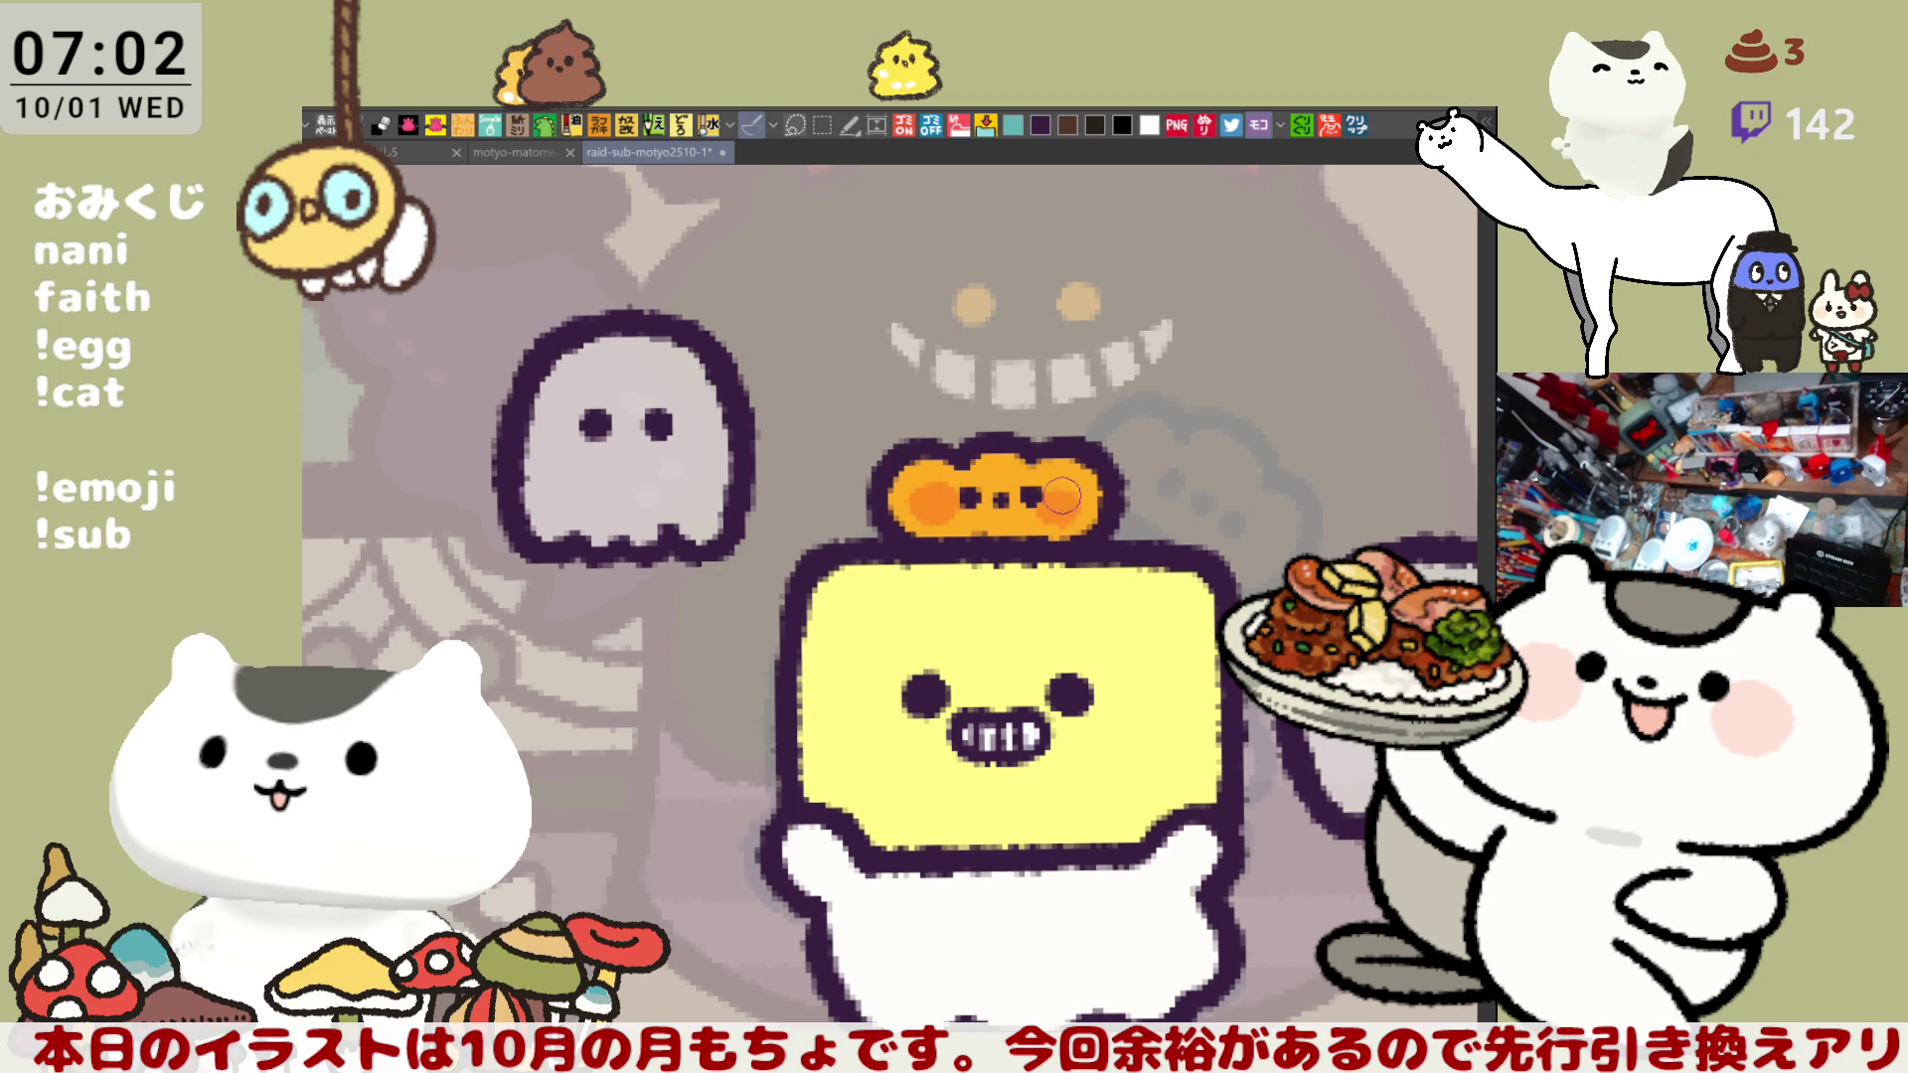
# - Add orange airbrush blush to the yellow character's cheeks
pyautogui.moveTo(889, 686)
pyautogui.mouseDown()
pyautogui.moveTo(840, 700)
pyautogui.moveTo(909, 735)
pyautogui.moveTo(890, 704)
pyautogui.moveTo(840, 701)
pyautogui.moveTo(880, 756)
pyautogui.moveTo(844, 666)
pyautogui.moveTo(894, 691)
pyautogui.moveTo(905, 740)
pyautogui.moveTo(844, 685)
pyautogui.moveTo(890, 715)
pyautogui.mouseUp()
pyautogui.hotkey('ctrl', 'z')
pyautogui.hotkey('ctrl', 'z')
pyautogui.moveTo(1129, 713)
pyautogui.mouseDown()
pyautogui.moveTo(1079, 736)
pyautogui.moveTo(1103, 752)
pyautogui.moveTo(1163, 704)
pyautogui.moveTo(1129, 753)
pyautogui.moveTo(1166, 698)
pyautogui.mouseUp()
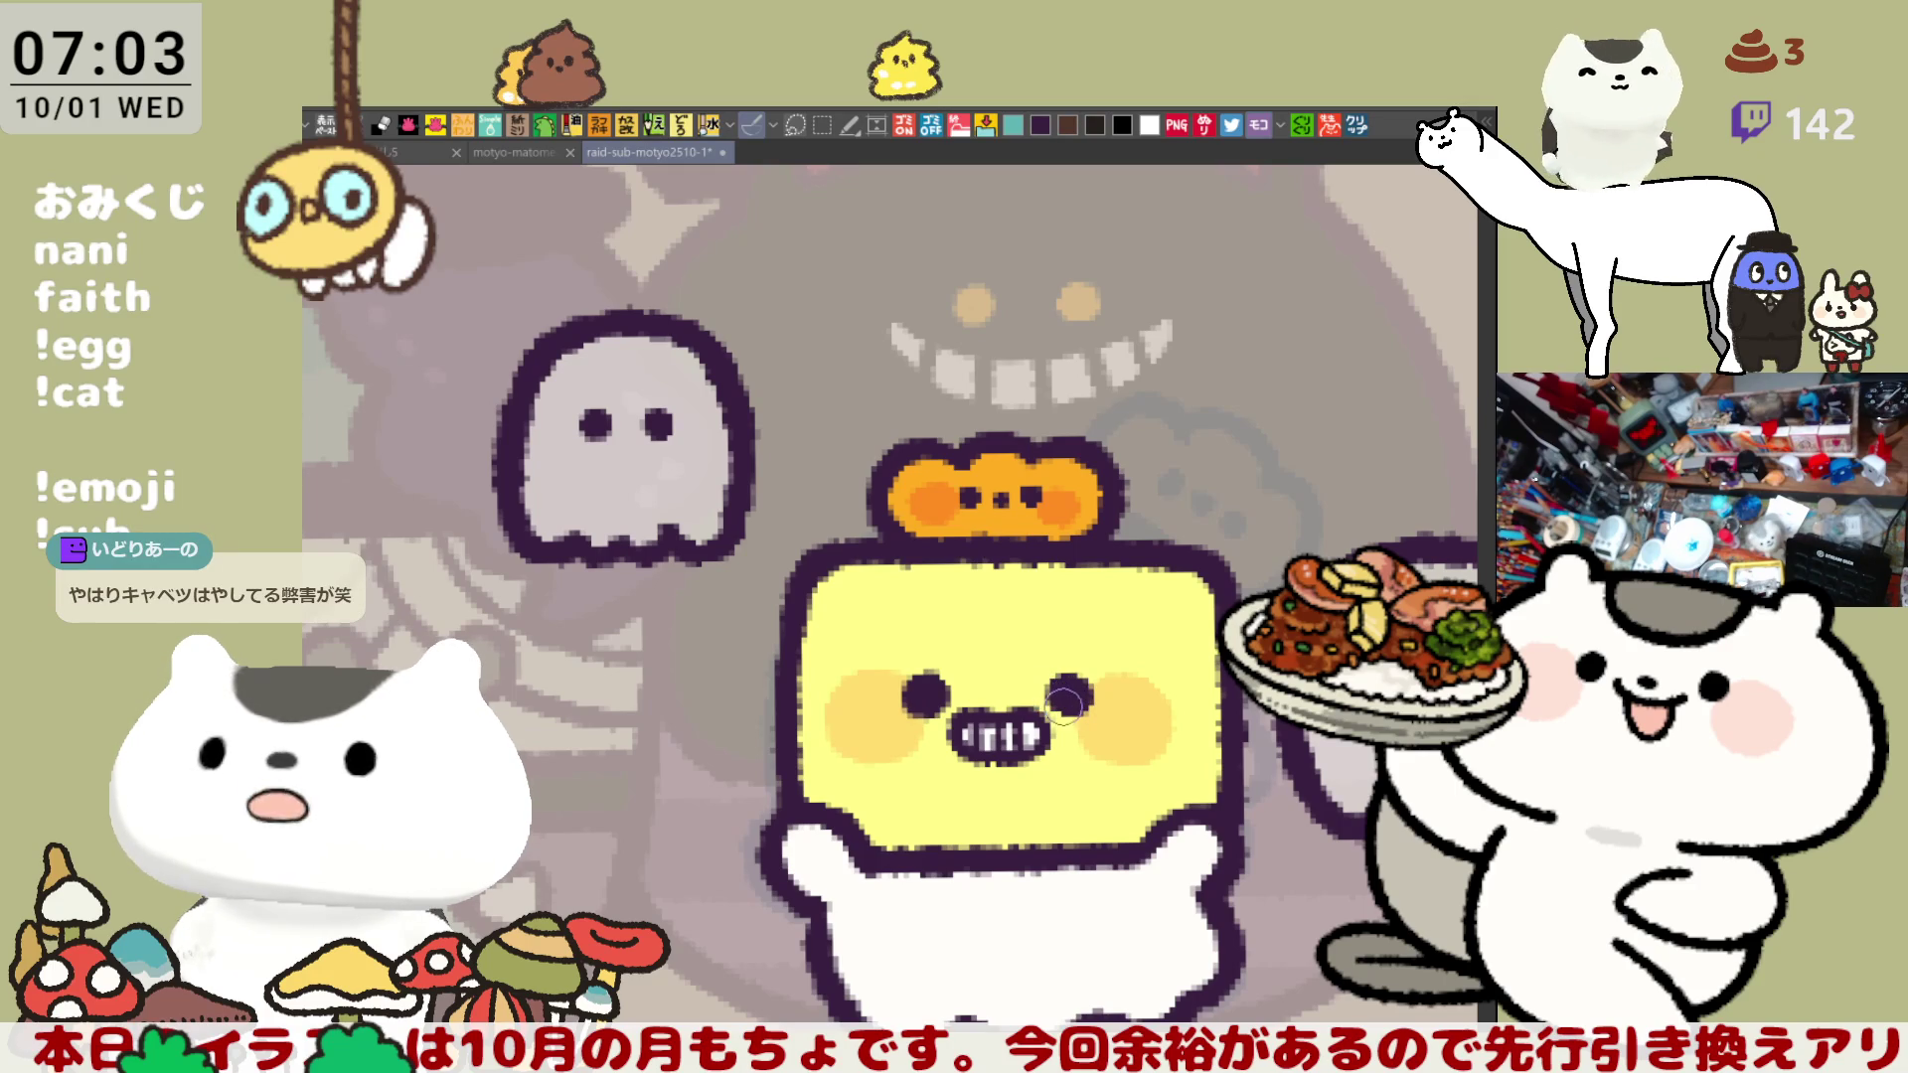
# - Save the icon sheet and recentre the view on the yellow character
pyautogui.hotkey('ctrl', 's')
pyautogui.moveTo(1114, 821); pyautogui.dragTo(1044, 785)
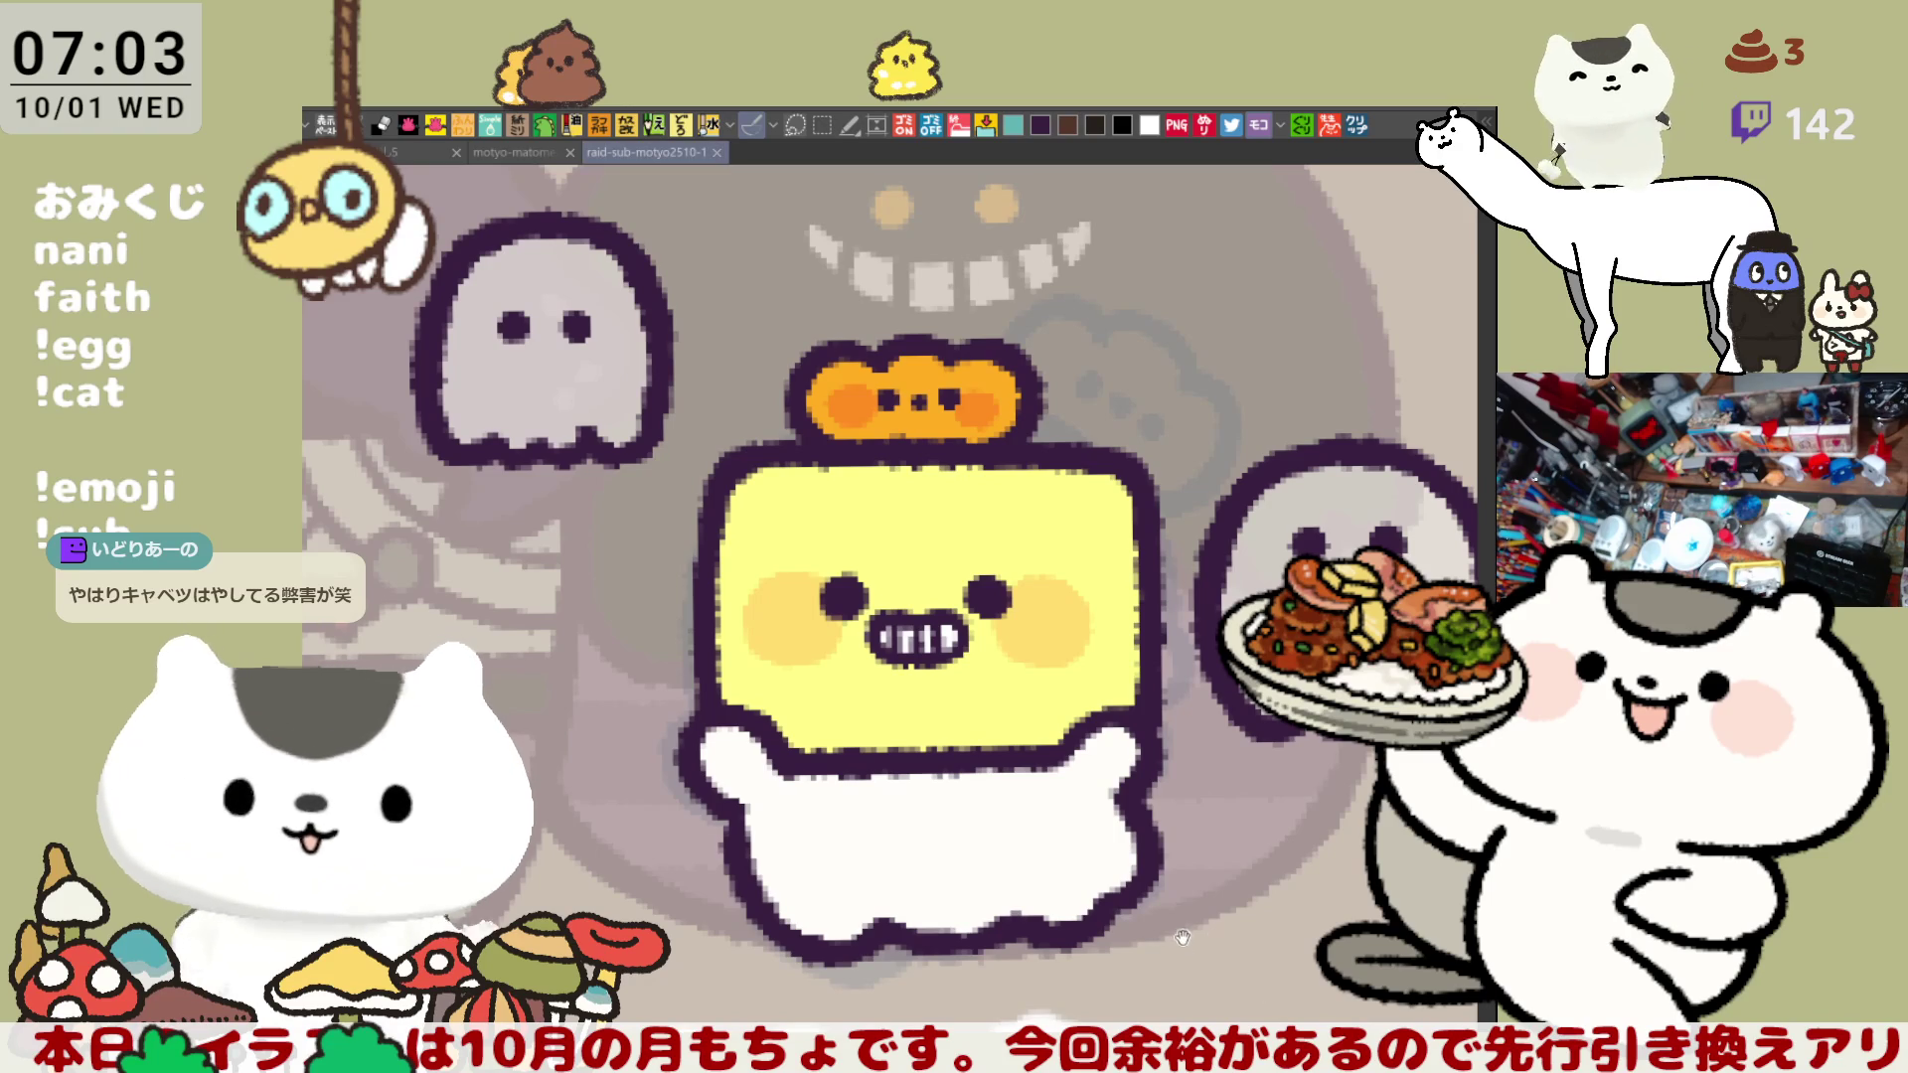
pyautogui.moveTo(1279, 1000); pyautogui.dragTo(979, 915)
pyautogui.scroll(-10, 1235, 720)
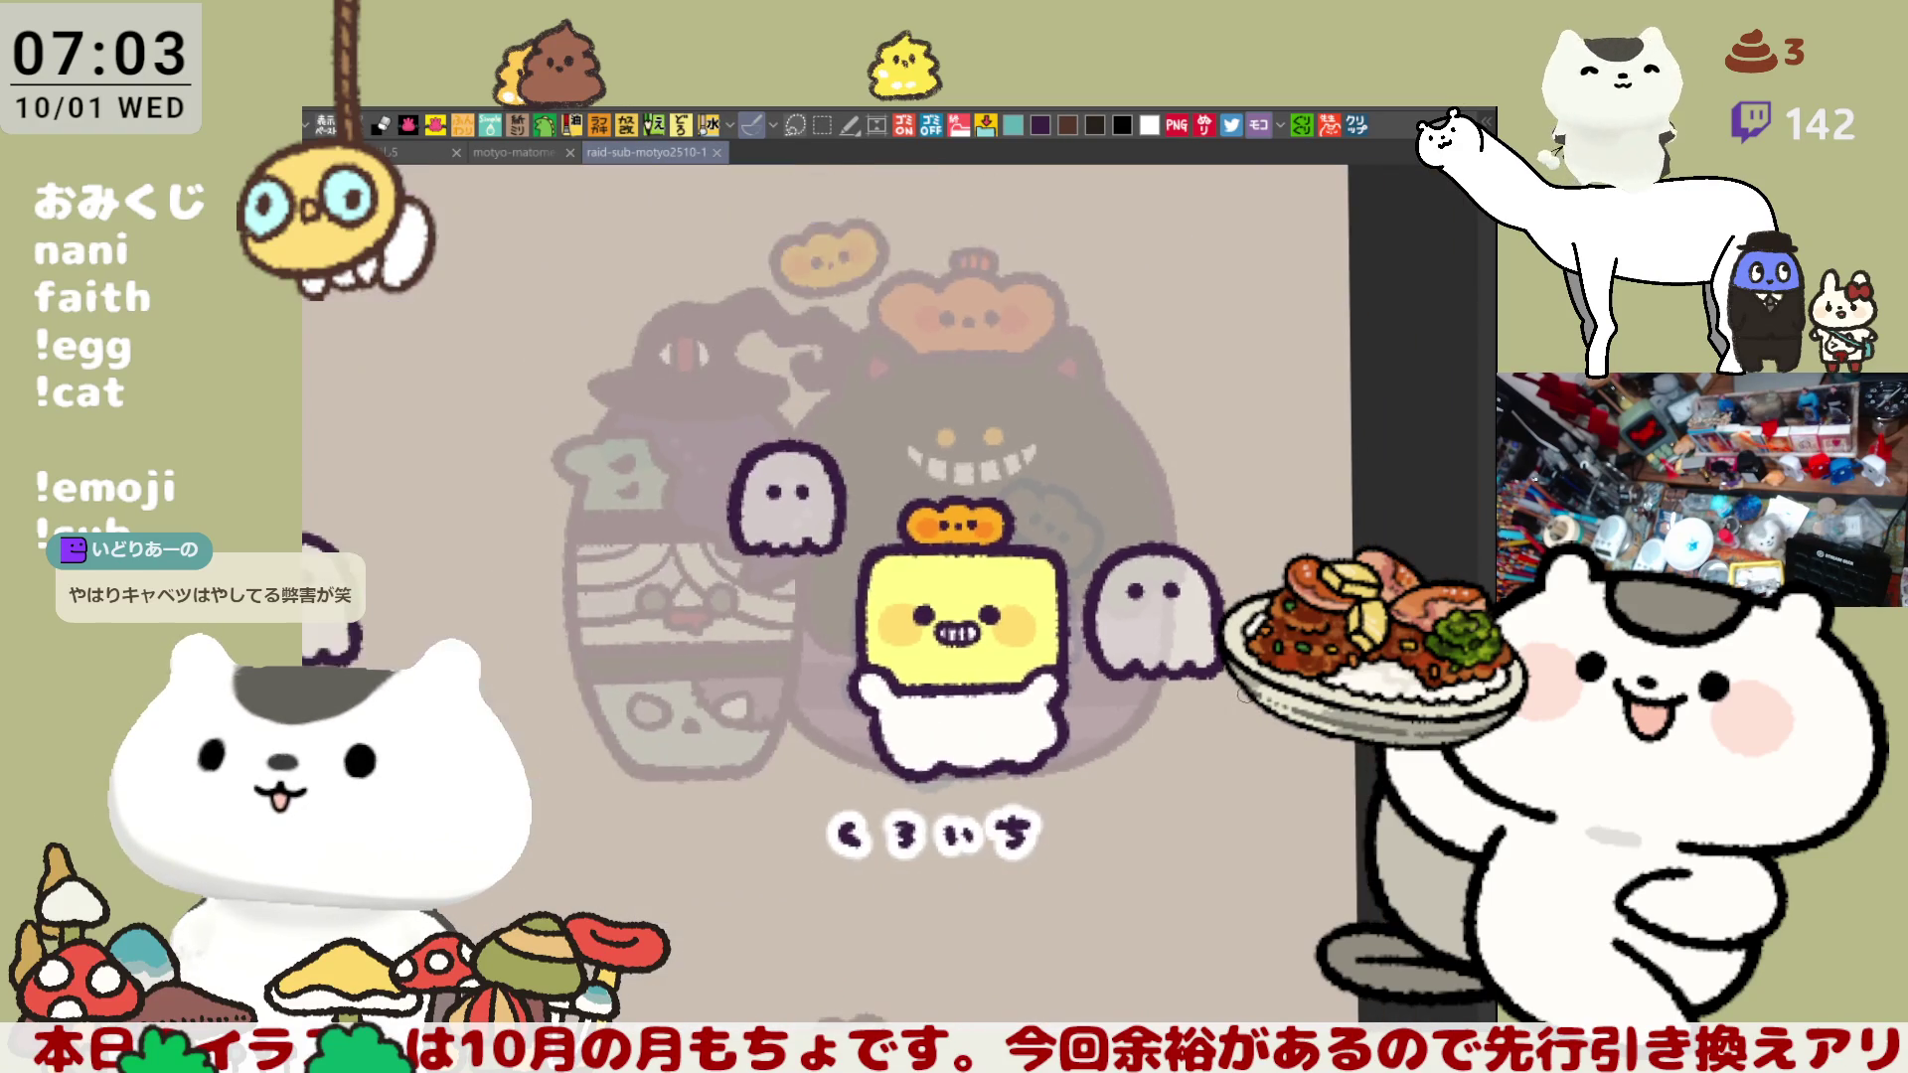
# - Pan and zoom across the icon grid to the next tile's blank name area
pyautogui.moveTo(674, 786)
pyautogui.mouseDown()
pyautogui.moveTo(994, 586)
pyautogui.moveTo(1106, 479)
pyautogui.mouseUp()
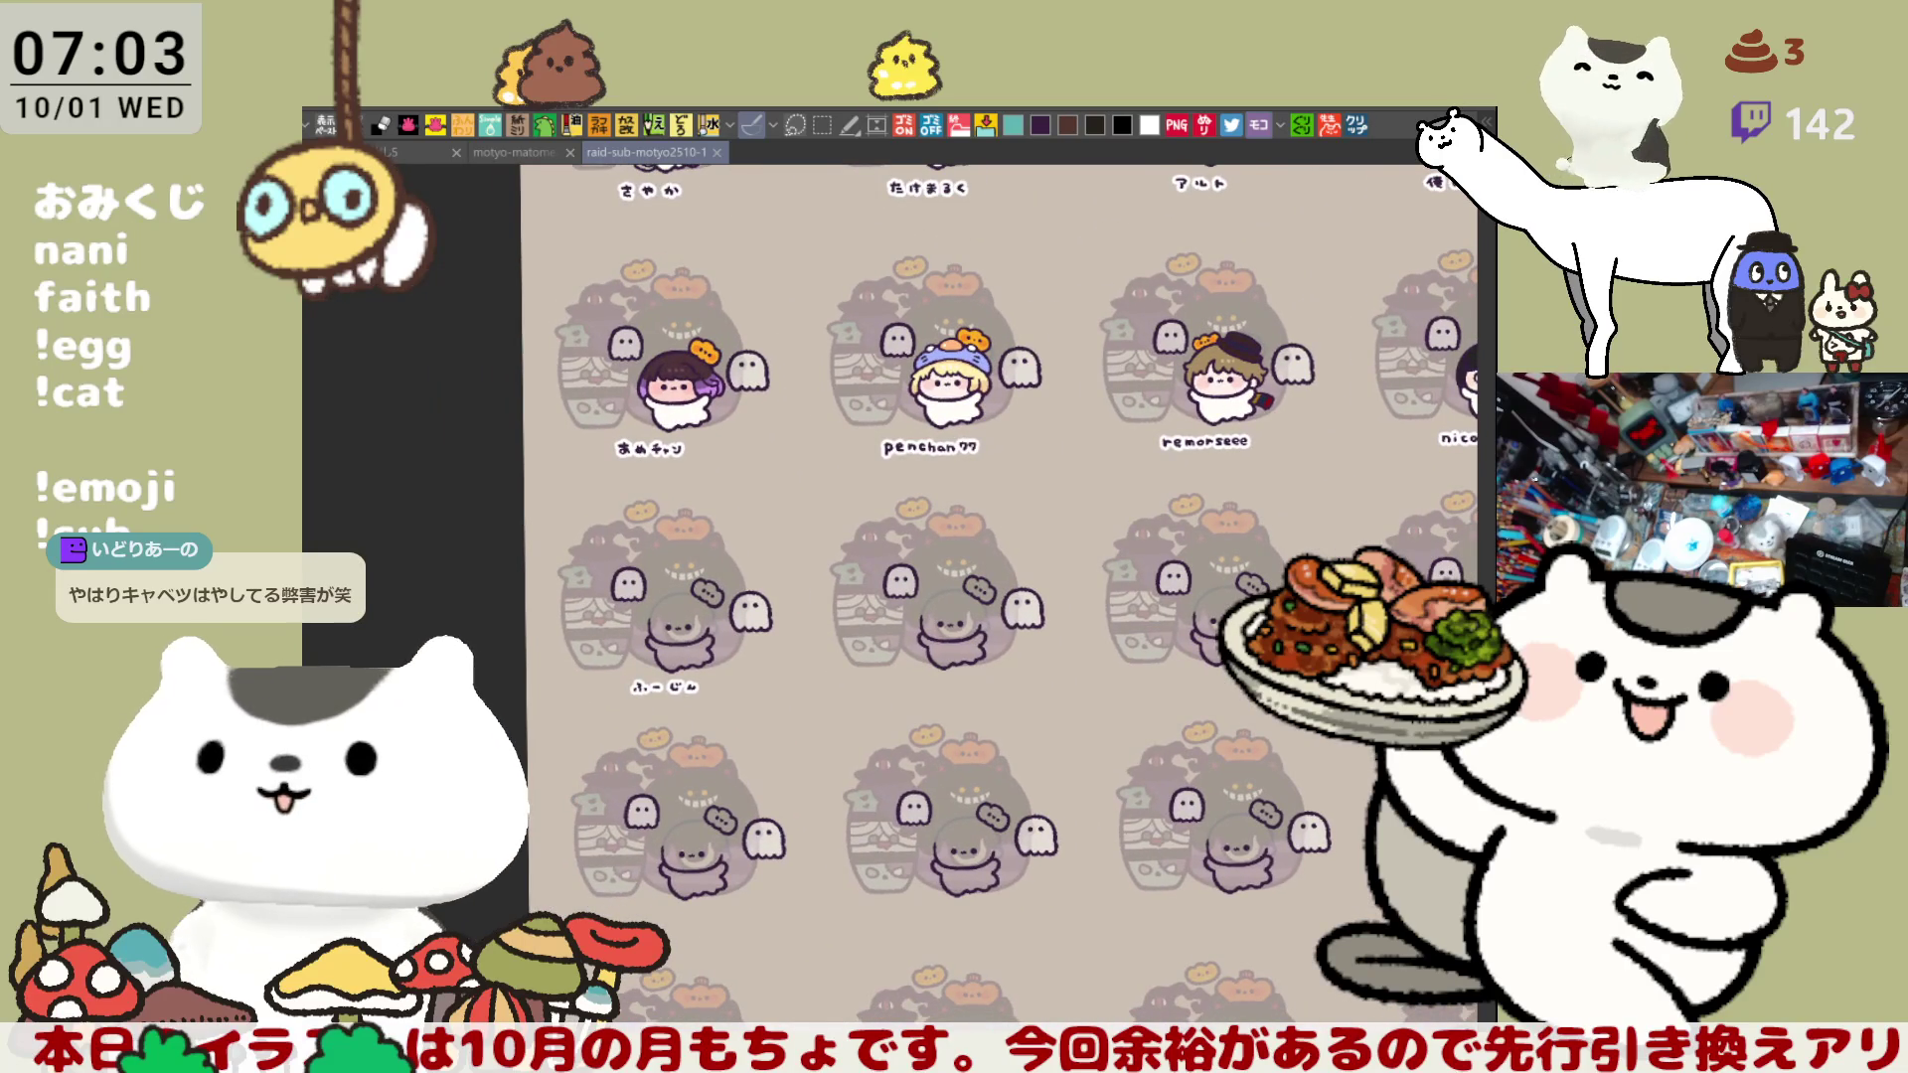
pyautogui.scroll(5, 954, 681)
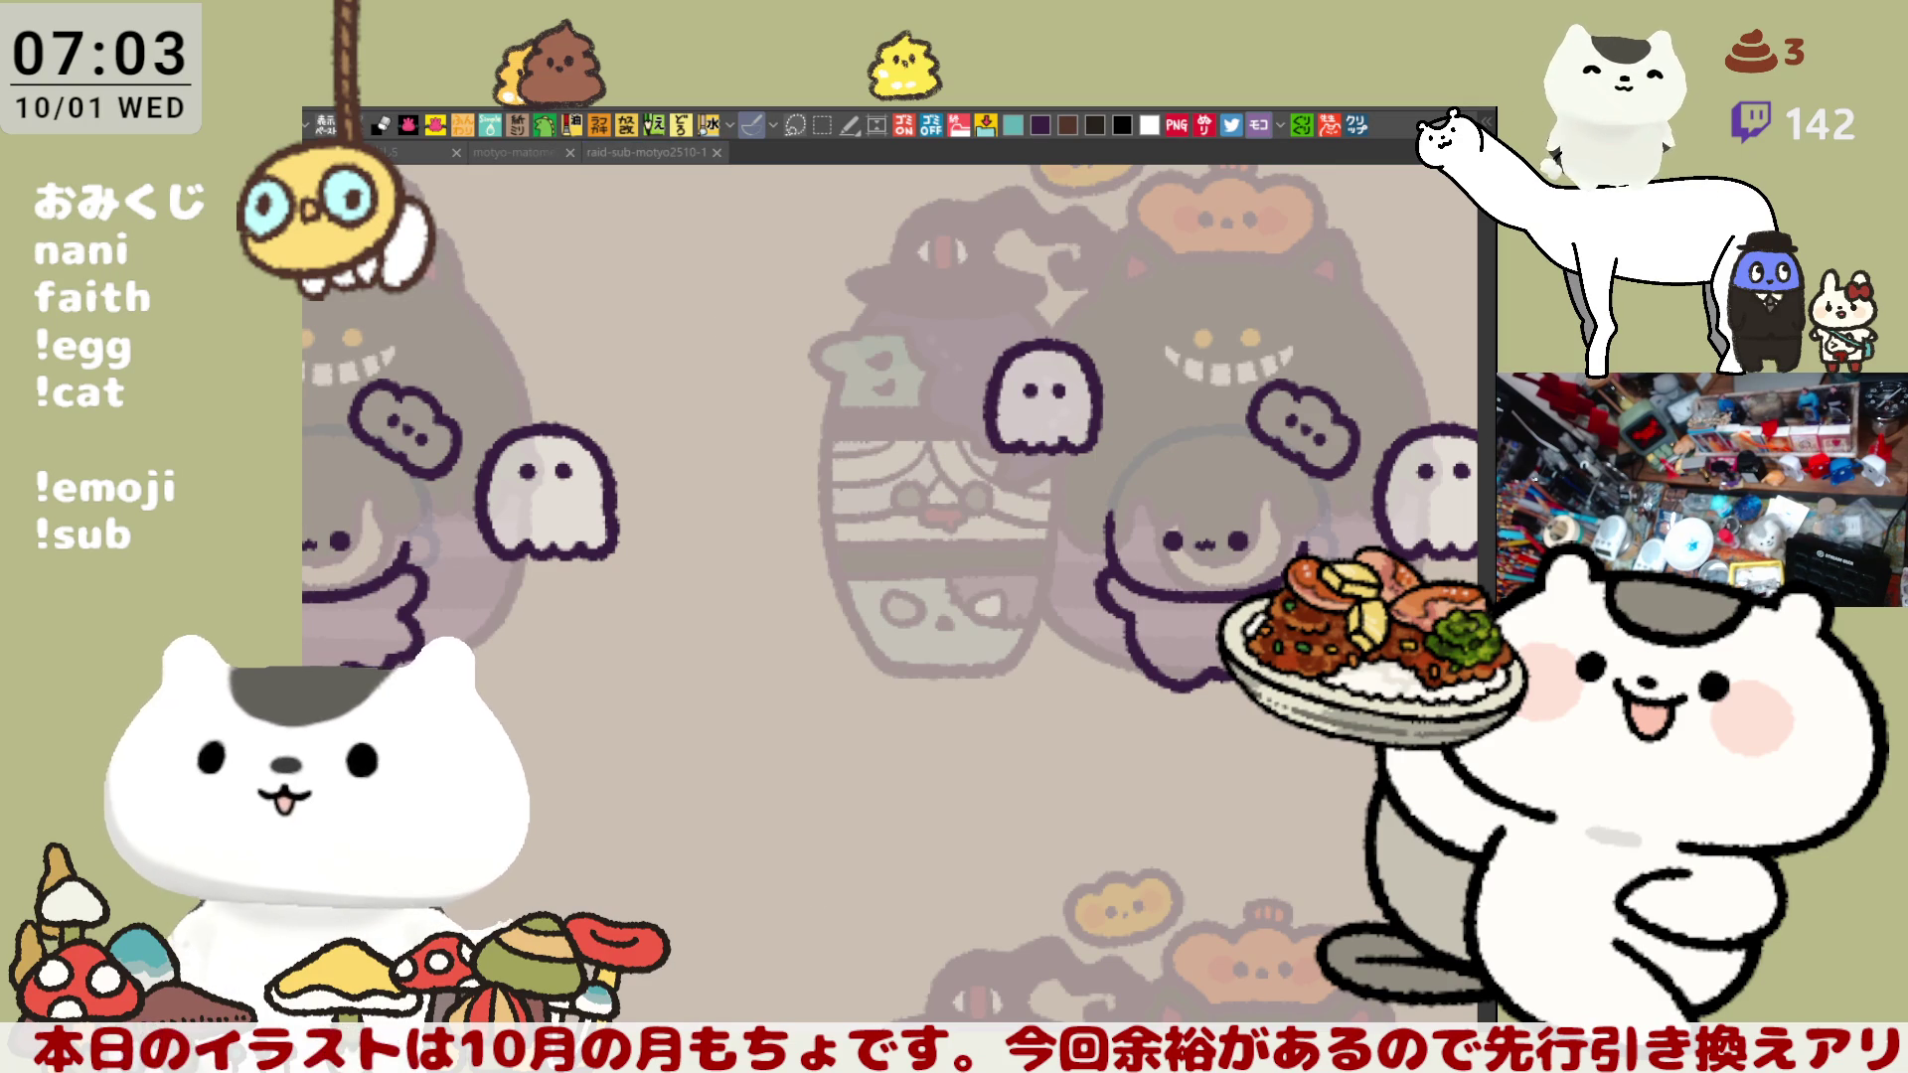
pyautogui.scroll(5, 811, 955)
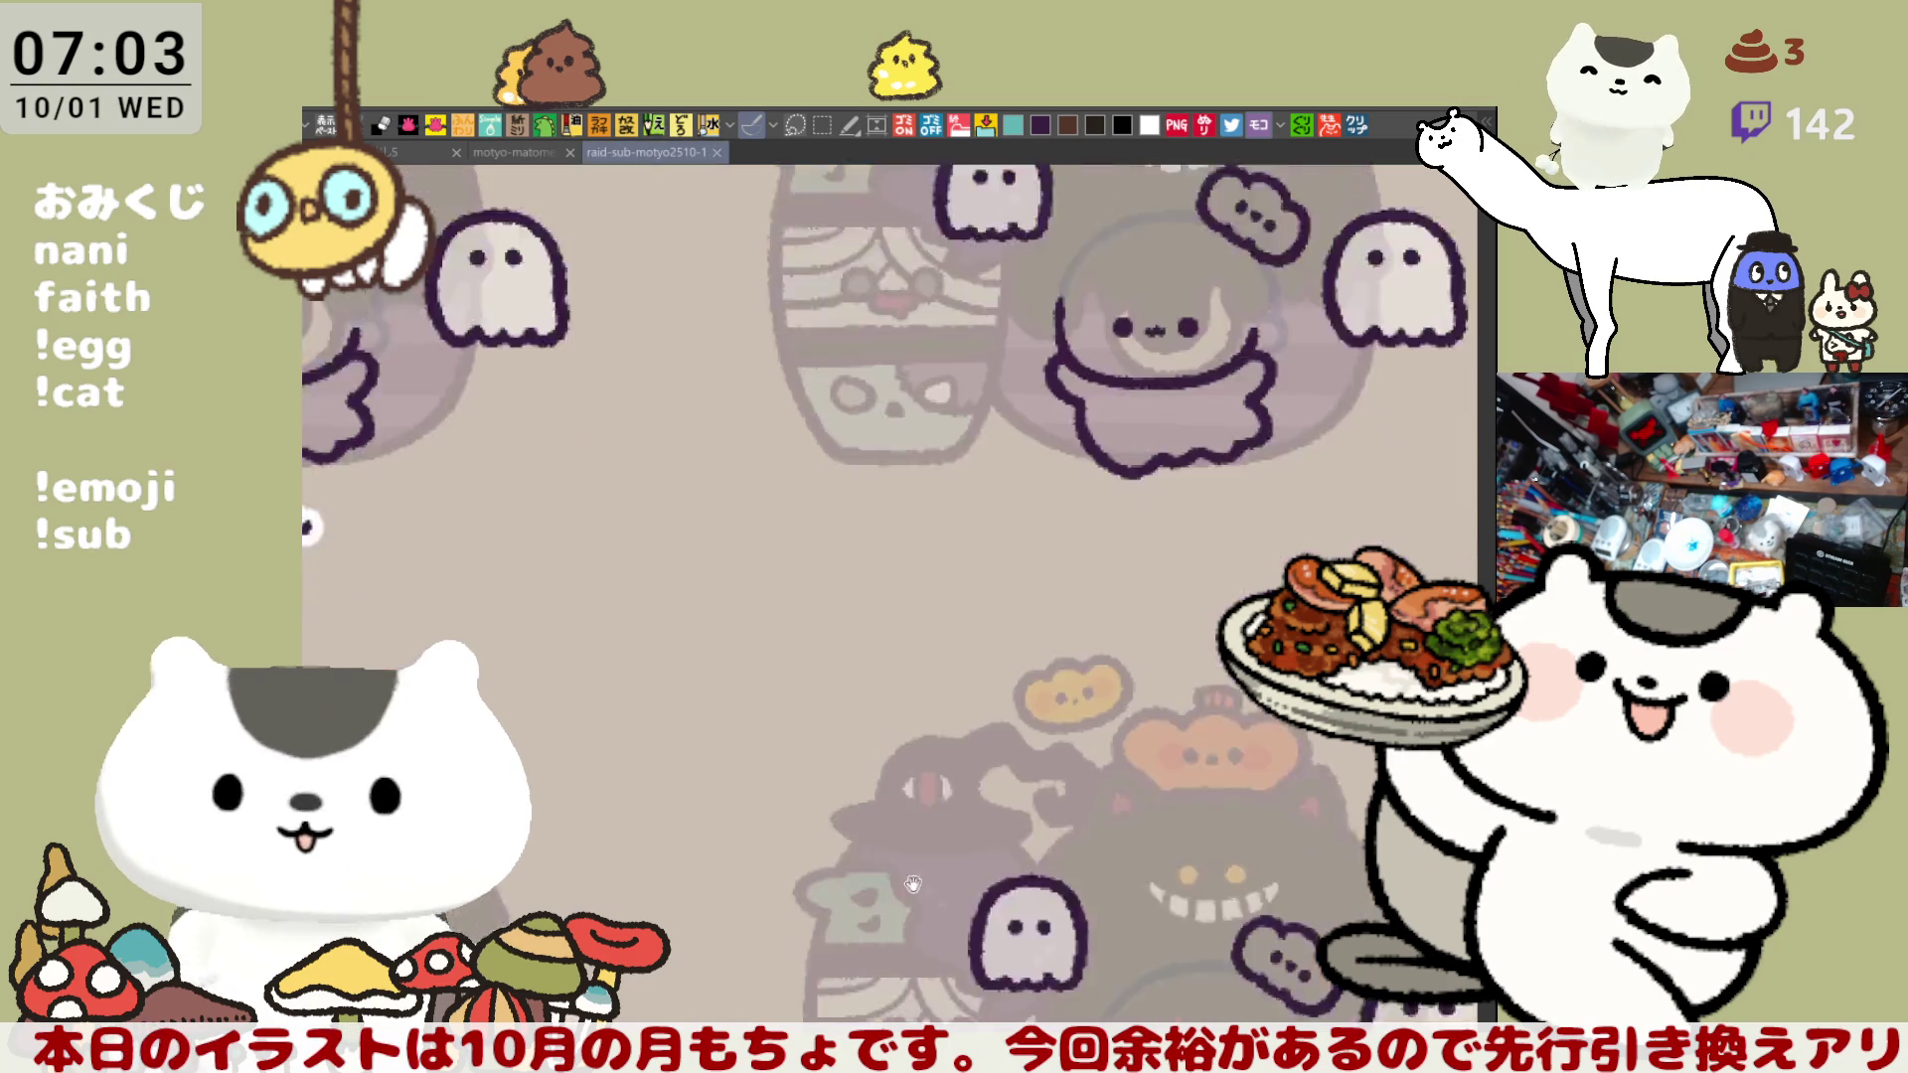
pyautogui.scroll(2, 811, 955)
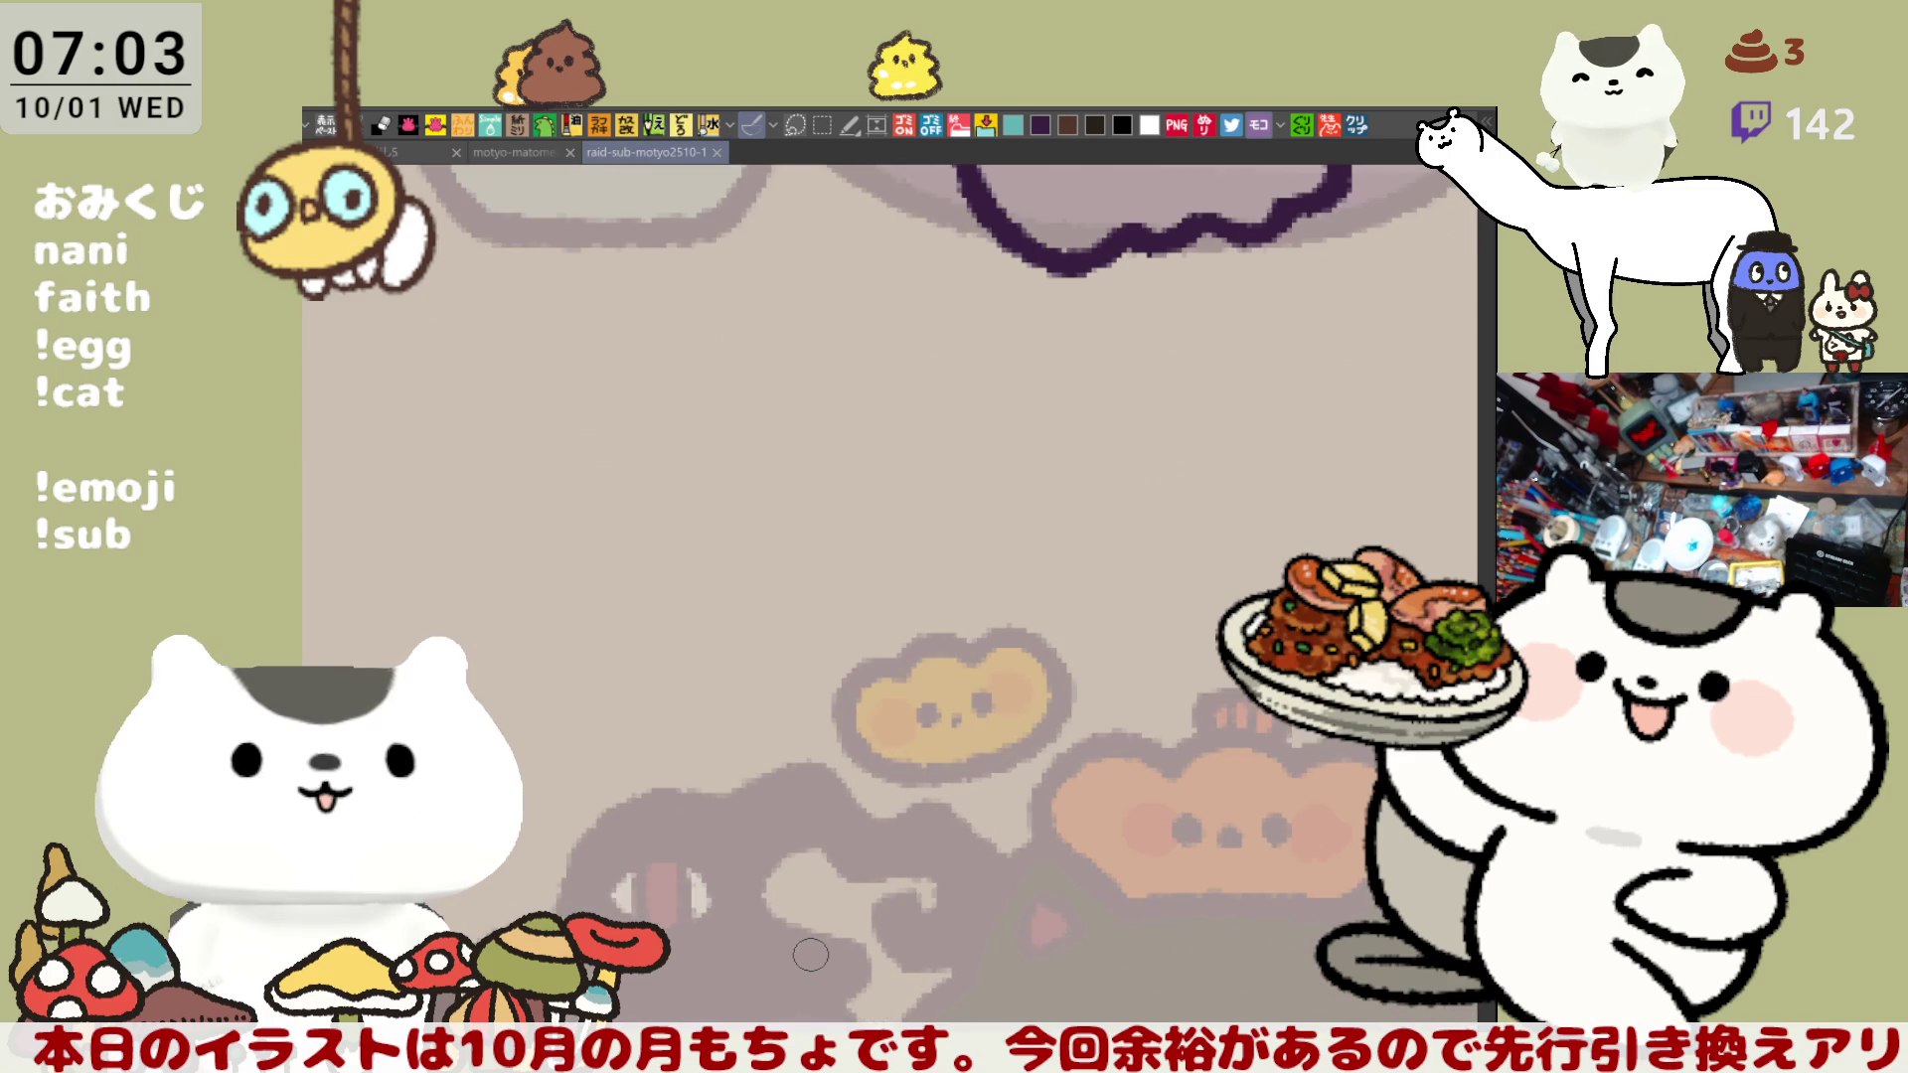
pyautogui.scroll(2, 1307, 856)
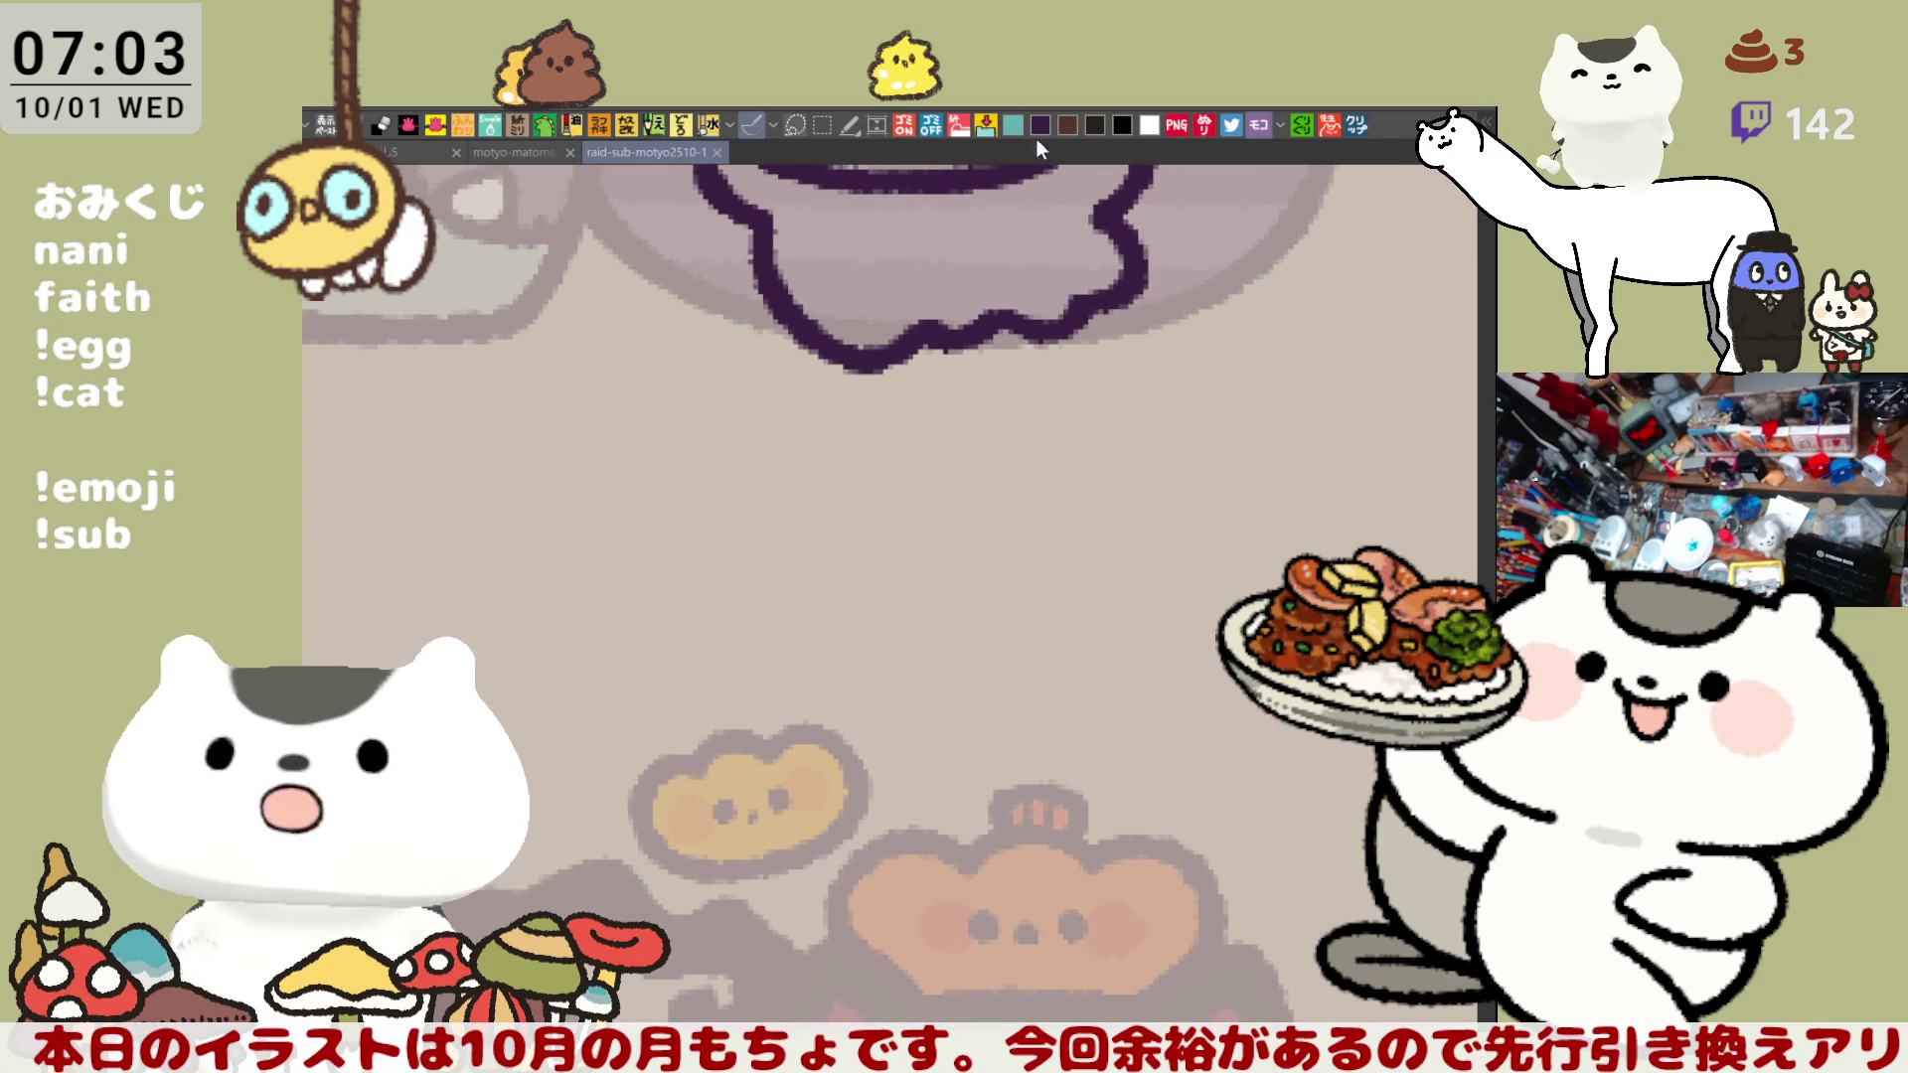
pyautogui.hscroll(-3, 805, 443)
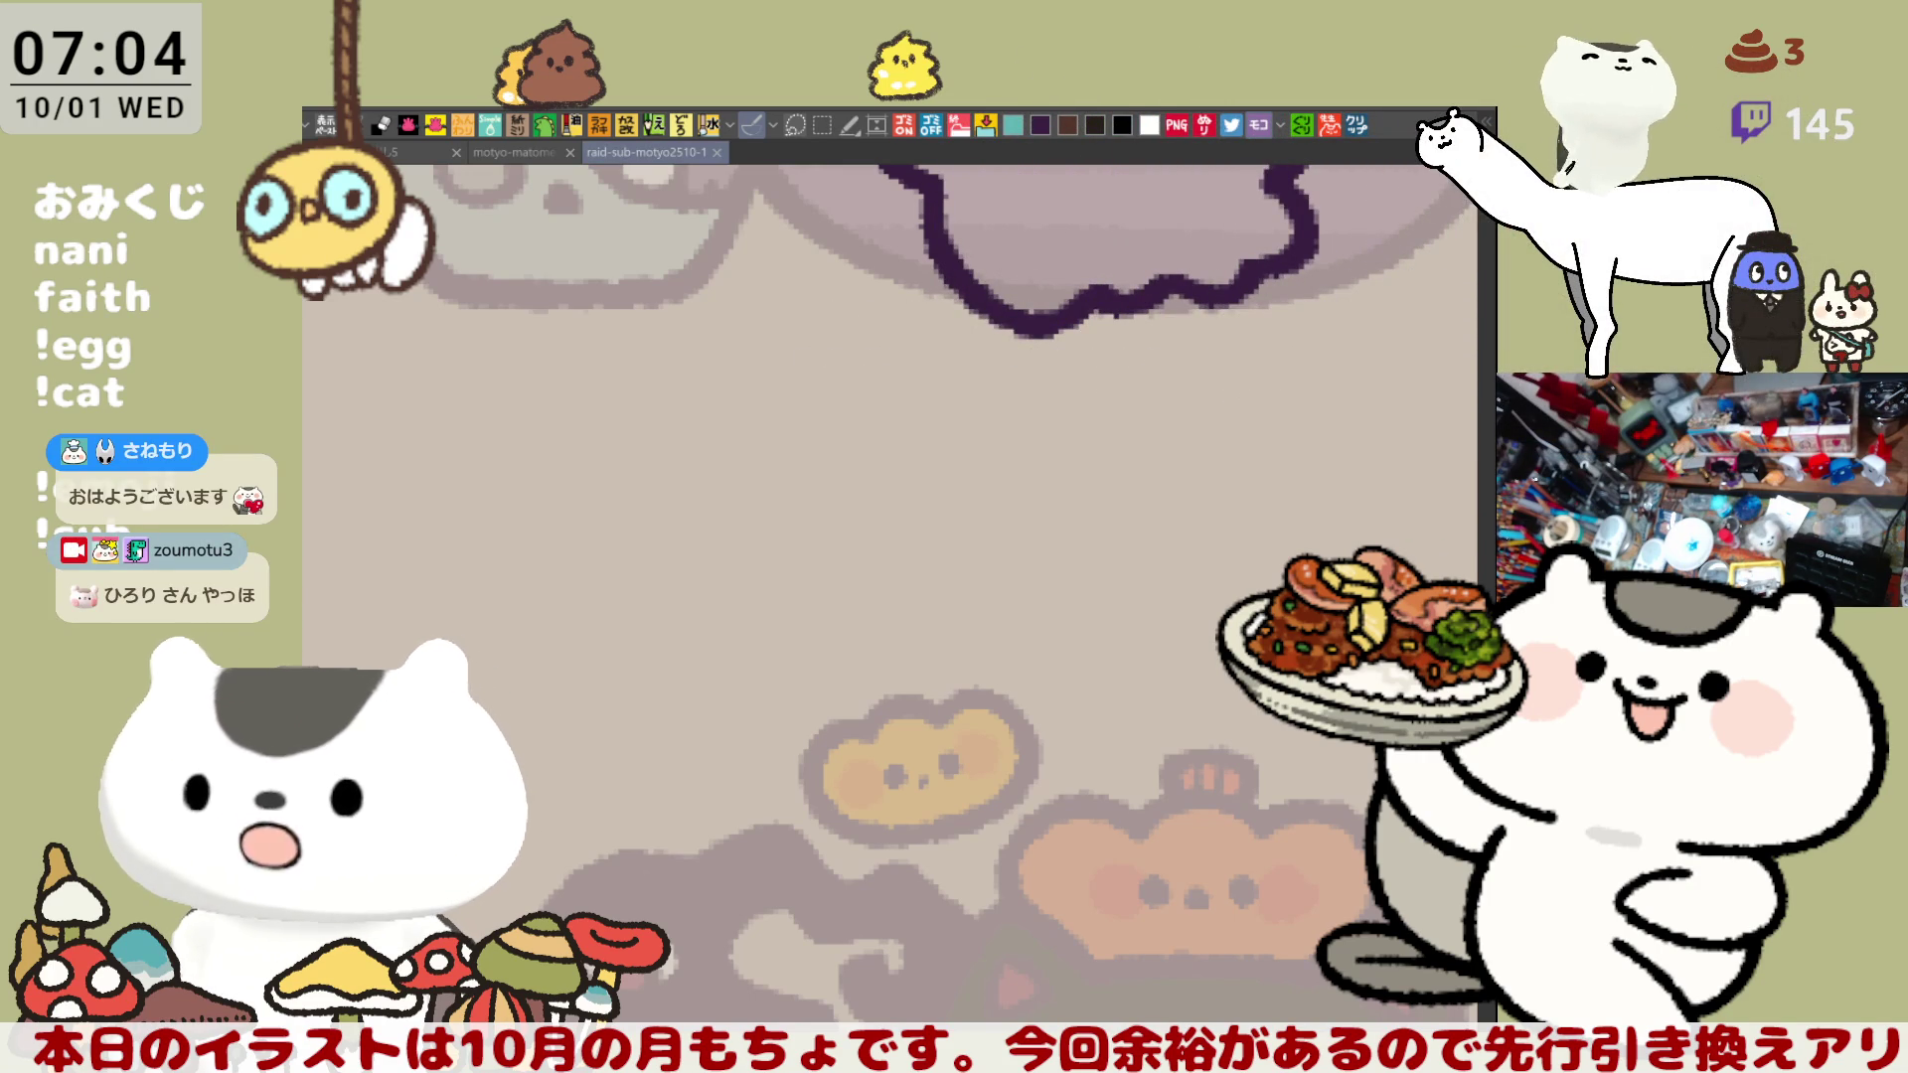
# - Hand-letter the name 鬼瓦イト beneath its tile, redoing misdrawn strokes
pyautogui.scroll(4, 1004, 405)
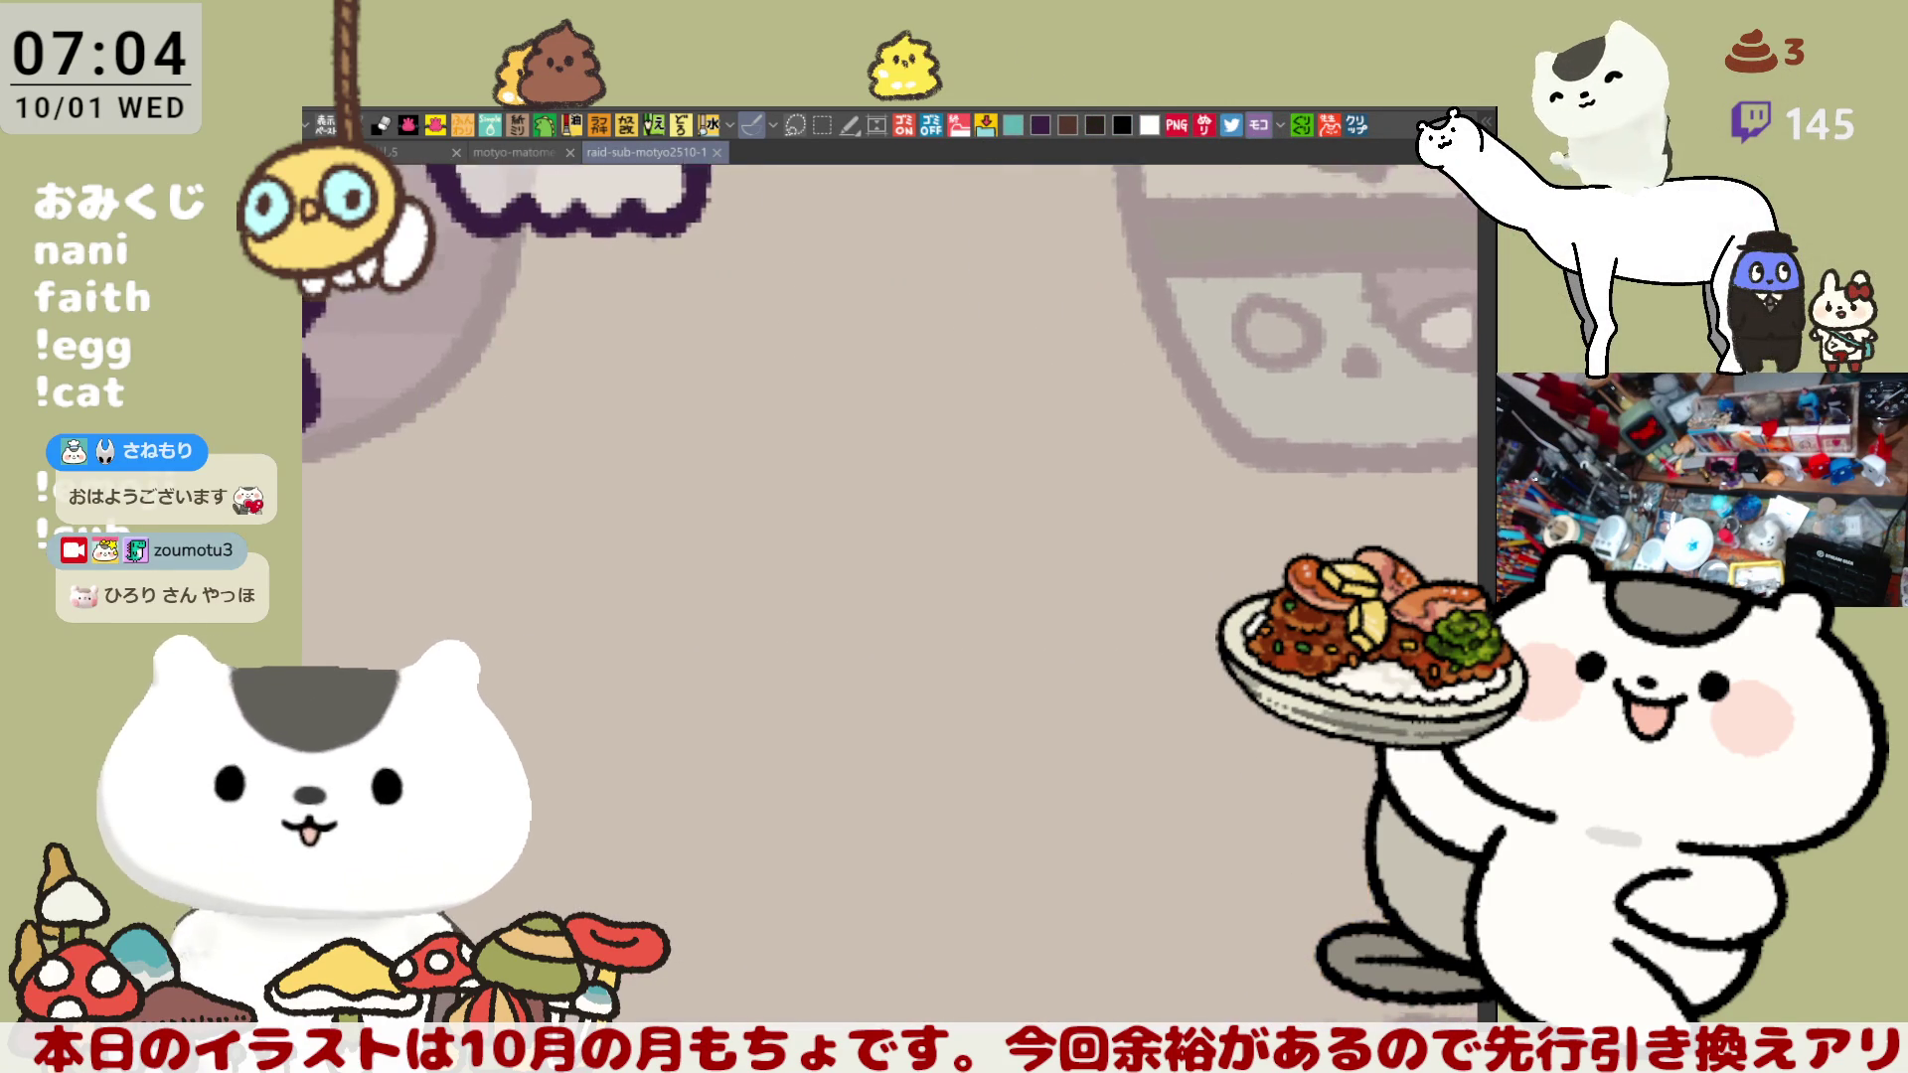
pyautogui.moveTo(894, 444)
pyautogui.mouseDown()
pyautogui.moveTo(861, 453)
pyautogui.moveTo(867, 487)
pyautogui.moveTo(932, 488)
pyautogui.moveTo(875, 502)
pyautogui.moveTo(934, 526)
pyautogui.moveTo(864, 551)
pyautogui.moveTo(929, 489)
pyautogui.moveTo(954, 525)
pyautogui.mouseUp()
pyautogui.hotkey('ctrl', 'z')
pyautogui.moveTo(998, 459)
pyautogui.mouseDown()
pyautogui.moveTo(1082, 455)
pyautogui.moveTo(1028, 529)
pyautogui.moveTo(1033, 502)
pyautogui.moveTo(989, 522)
pyautogui.moveTo(1098, 467)
pyautogui.moveTo(1123, 512)
pyautogui.moveTo(1093, 473)
pyautogui.mouseUp()
pyautogui.hotkey('ctrl', 'z')
pyautogui.hotkey('ctrl', 'z')
pyautogui.hotkey('ctrl', 'z')
pyautogui.moveTo(1065, 487)
pyautogui.mouseDown()
pyautogui.moveTo(1121, 537)
pyautogui.moveTo(1079, 514)
pyautogui.mouseUp()
pyautogui.moveTo(1202, 480)
pyautogui.mouseDown()
pyautogui.moveTo(946, 426)
pyautogui.moveTo(924, 489)
pyautogui.moveTo(969, 515)
pyautogui.mouseUp()
pyautogui.moveTo(1053, 434)
pyautogui.mouseDown()
pyautogui.moveTo(1056, 491)
pyautogui.moveTo(1118, 467)
pyautogui.mouseUp()
pyautogui.moveTo(1172, 593); pyautogui.dragTo(1083, 578)
# - Letter みーち under the next tile
pyautogui.moveTo(1467, 522)
pyautogui.mouseDown()
pyautogui.moveTo(775, 528)
pyautogui.moveTo(673, 550)
pyautogui.mouseUp()
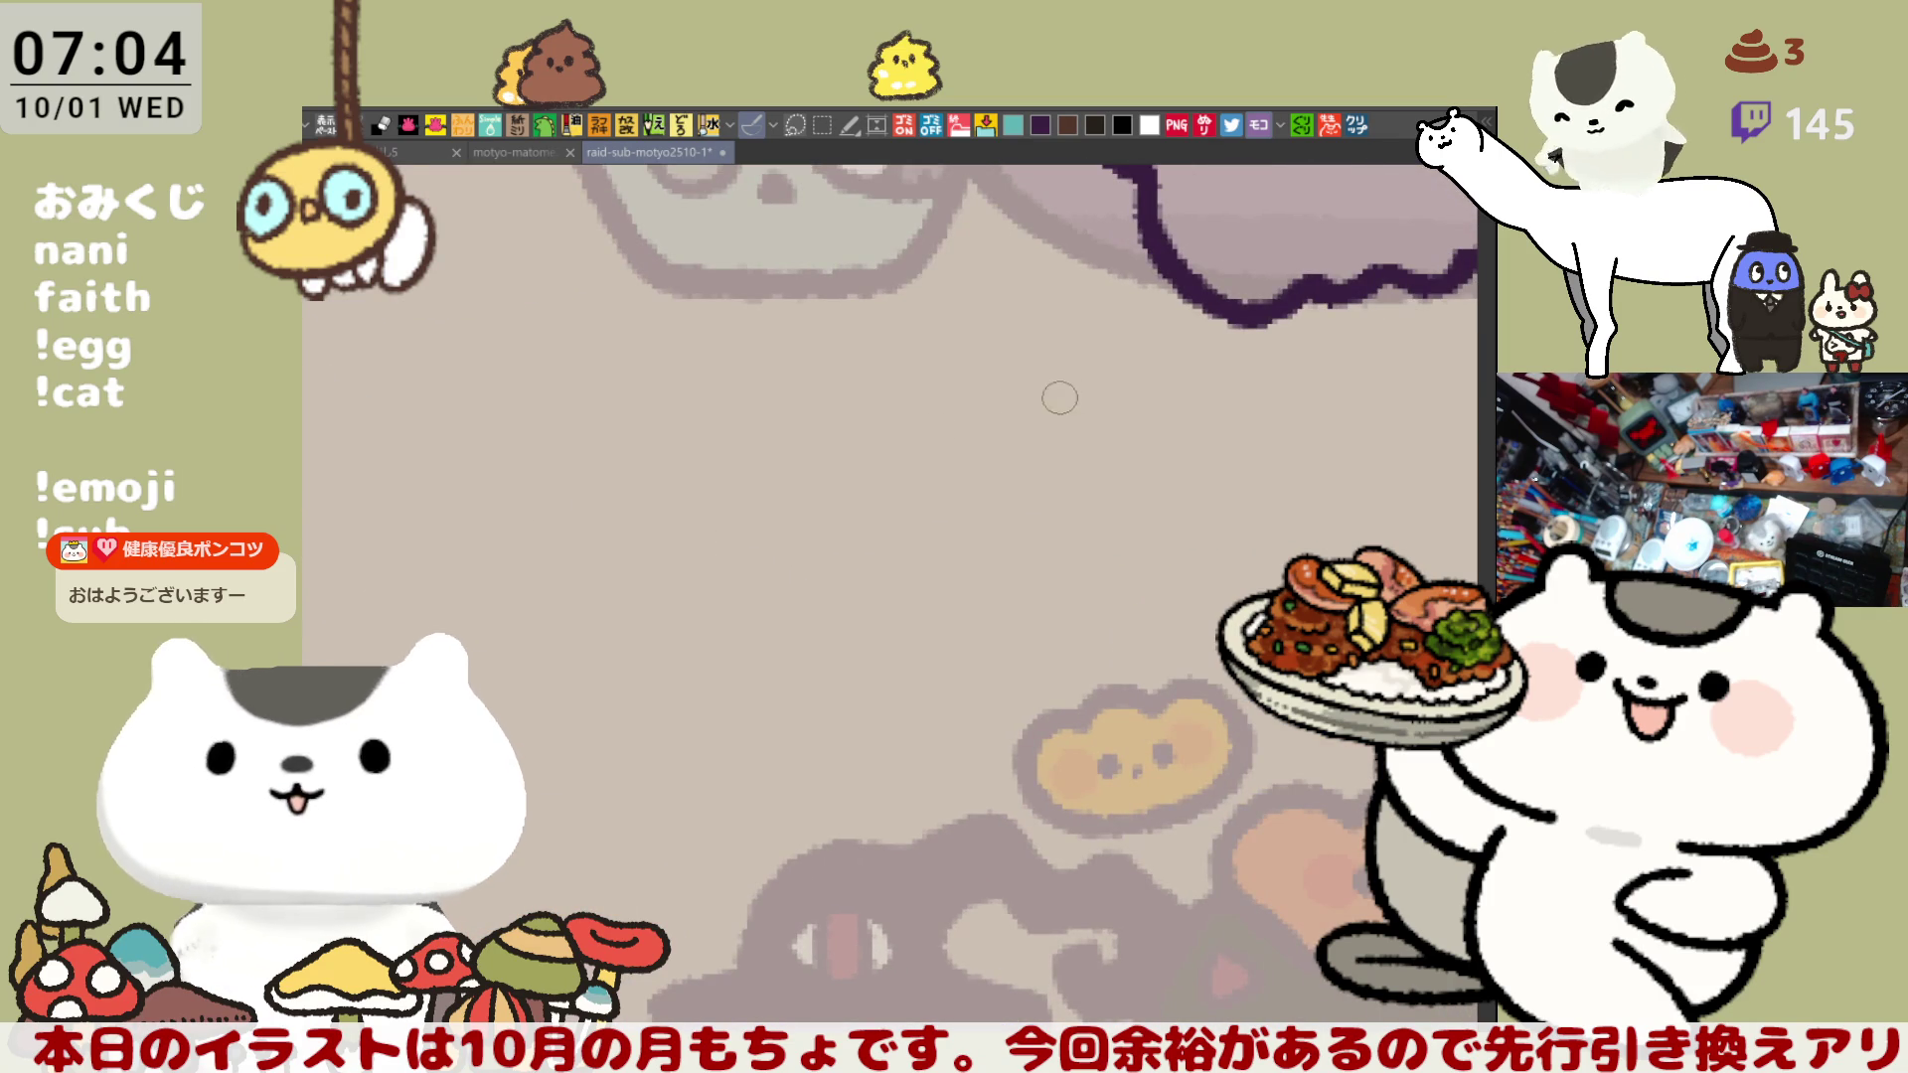
pyautogui.moveTo(888, 389)
pyautogui.mouseDown()
pyautogui.moveTo(895, 449)
pyautogui.moveTo(979, 438)
pyautogui.moveTo(949, 462)
pyautogui.moveTo(1153, 403)
pyautogui.mouseUp()
pyautogui.moveTo(1128, 386)
pyautogui.mouseDown()
pyautogui.moveTo(1118, 442)
pyautogui.moveTo(1198, 428)
pyautogui.moveTo(1207, 459)
pyautogui.moveTo(1260, 402)
pyautogui.moveTo(1305, 435)
pyautogui.moveTo(894, 427)
pyautogui.moveTo(949, 430)
pyautogui.moveTo(936, 443)
pyautogui.moveTo(1013, 393)
pyautogui.moveTo(1003, 452)
pyautogui.moveTo(1093, 475)
pyautogui.mouseUp()
# - Letter すたあらいと under the following tile, redrawing the あ stroke
pyautogui.moveTo(1076, 457)
pyautogui.mouseDown()
pyautogui.moveTo(1062, 526)
pyautogui.moveTo(1125, 487)
pyautogui.mouseUp()
pyautogui.moveTo(1093, 512)
pyautogui.mouseDown()
pyautogui.moveTo(1135, 523)
pyautogui.moveTo(1174, 483)
pyautogui.moveTo(1190, 537)
pyautogui.moveTo(1153, 527)
pyautogui.moveTo(1237, 527)
pyautogui.mouseUp()
pyautogui.moveTo(1328, 483); pyautogui.dragTo(1025, 508)
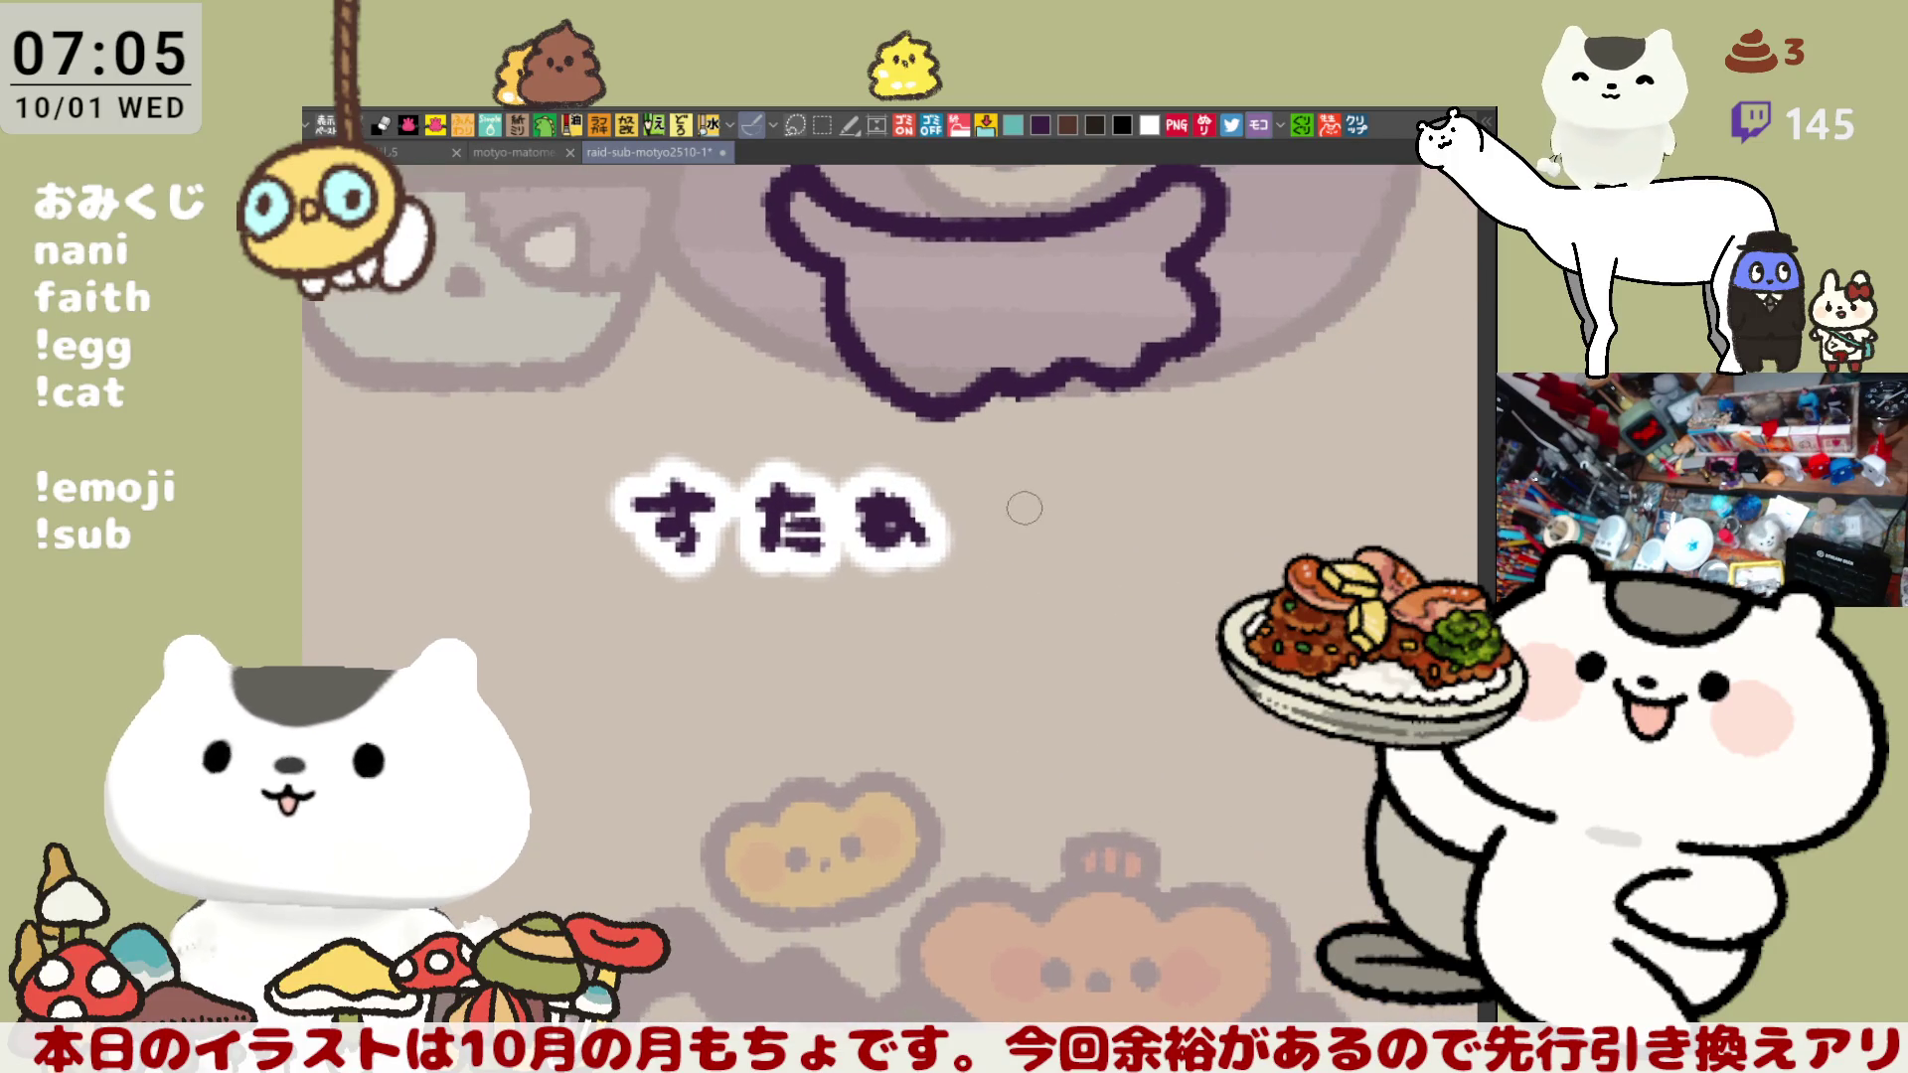
pyautogui.hotkey('ctrl', 'z')
pyautogui.moveTo(873, 502); pyautogui.dragTo(919, 542)
pyautogui.moveTo(844, 516); pyautogui.dragTo(942, 566)
pyautogui.moveTo(956, 489)
pyautogui.mouseDown()
pyautogui.moveTo(979, 505)
pyautogui.moveTo(969, 567)
pyautogui.mouseUp()
pyautogui.moveTo(1036, 505); pyautogui.dragTo(1039, 536)
pyautogui.moveTo(1067, 521)
pyautogui.mouseDown()
pyautogui.moveTo(1145, 512)
pyautogui.moveTo(1181, 553)
pyautogui.mouseUp()
pyautogui.moveTo(1073, 495); pyautogui.dragTo(1083, 533)
pyautogui.scroll(-5, 1098, 538)
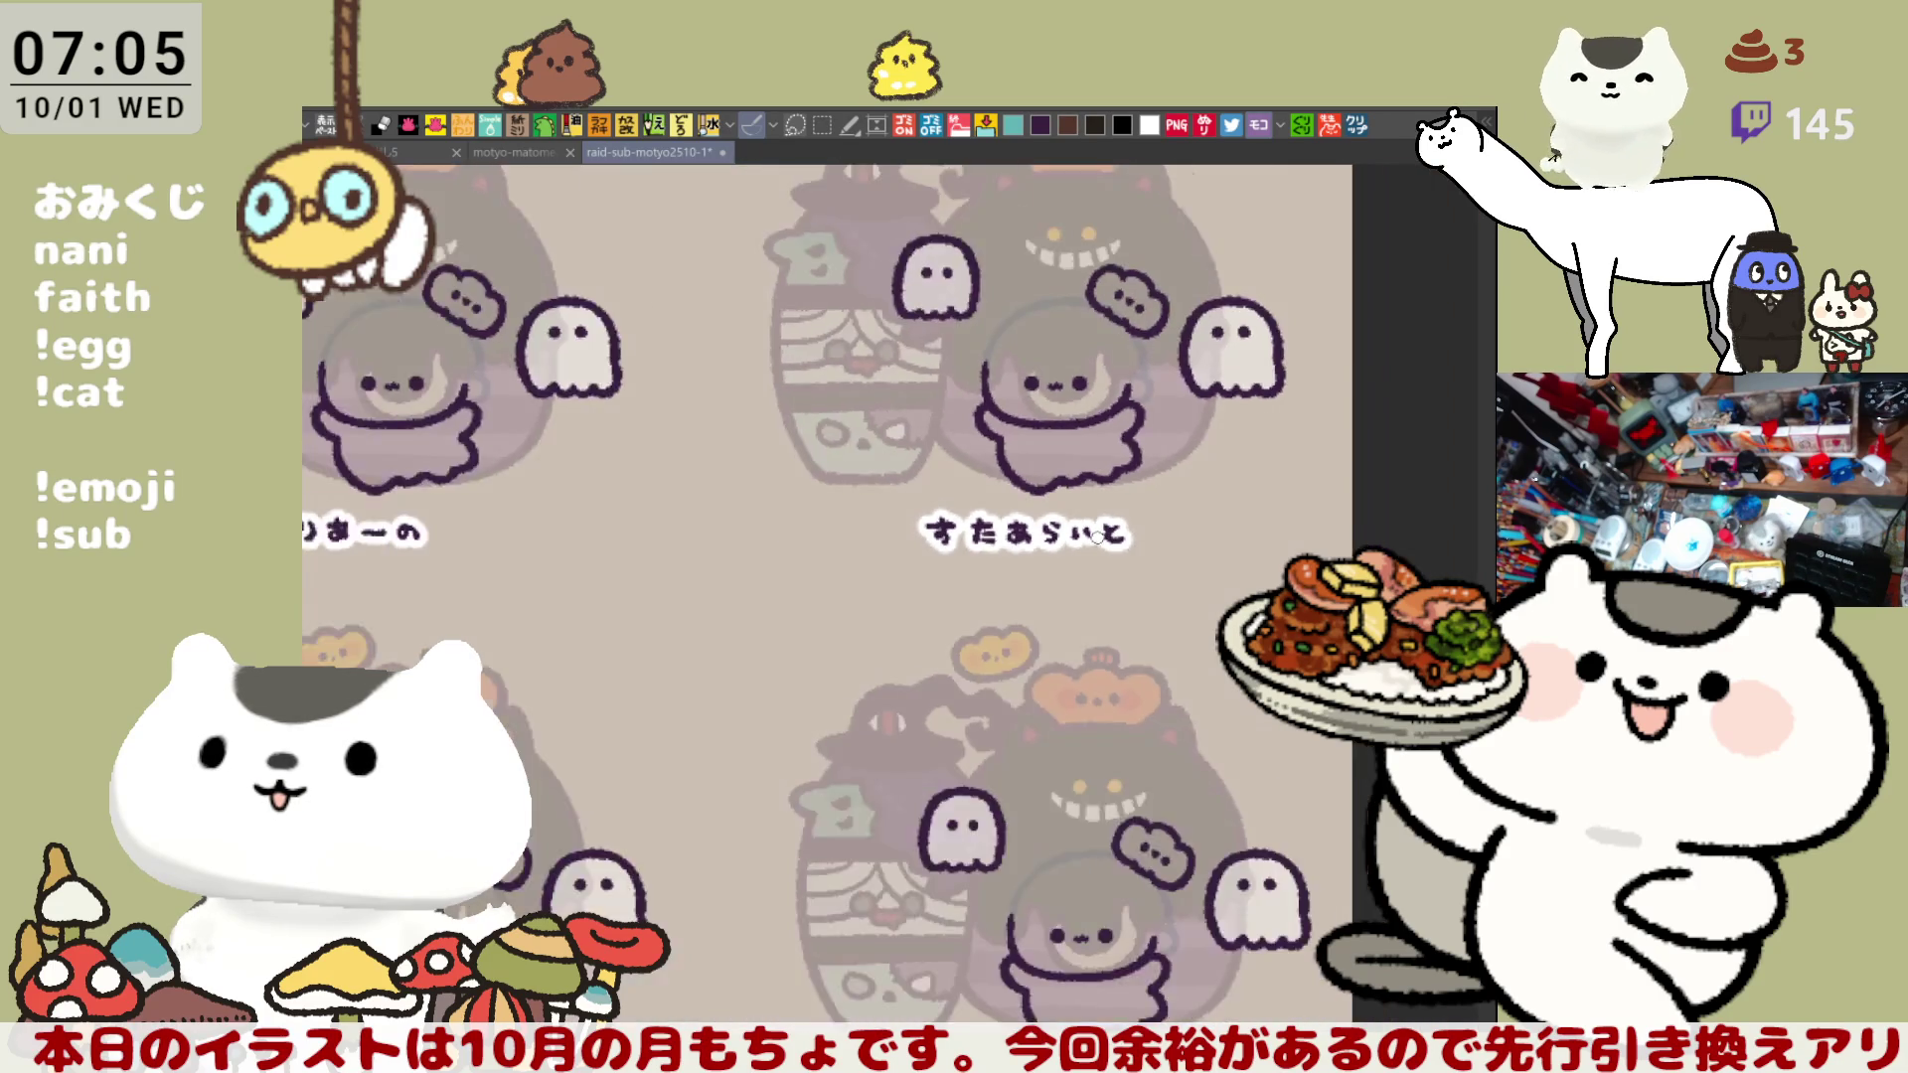
# - Zoom and pan to bring the ふーじん character's face up close
pyautogui.moveTo(767, 567); pyautogui.dragTo(1020, 888)
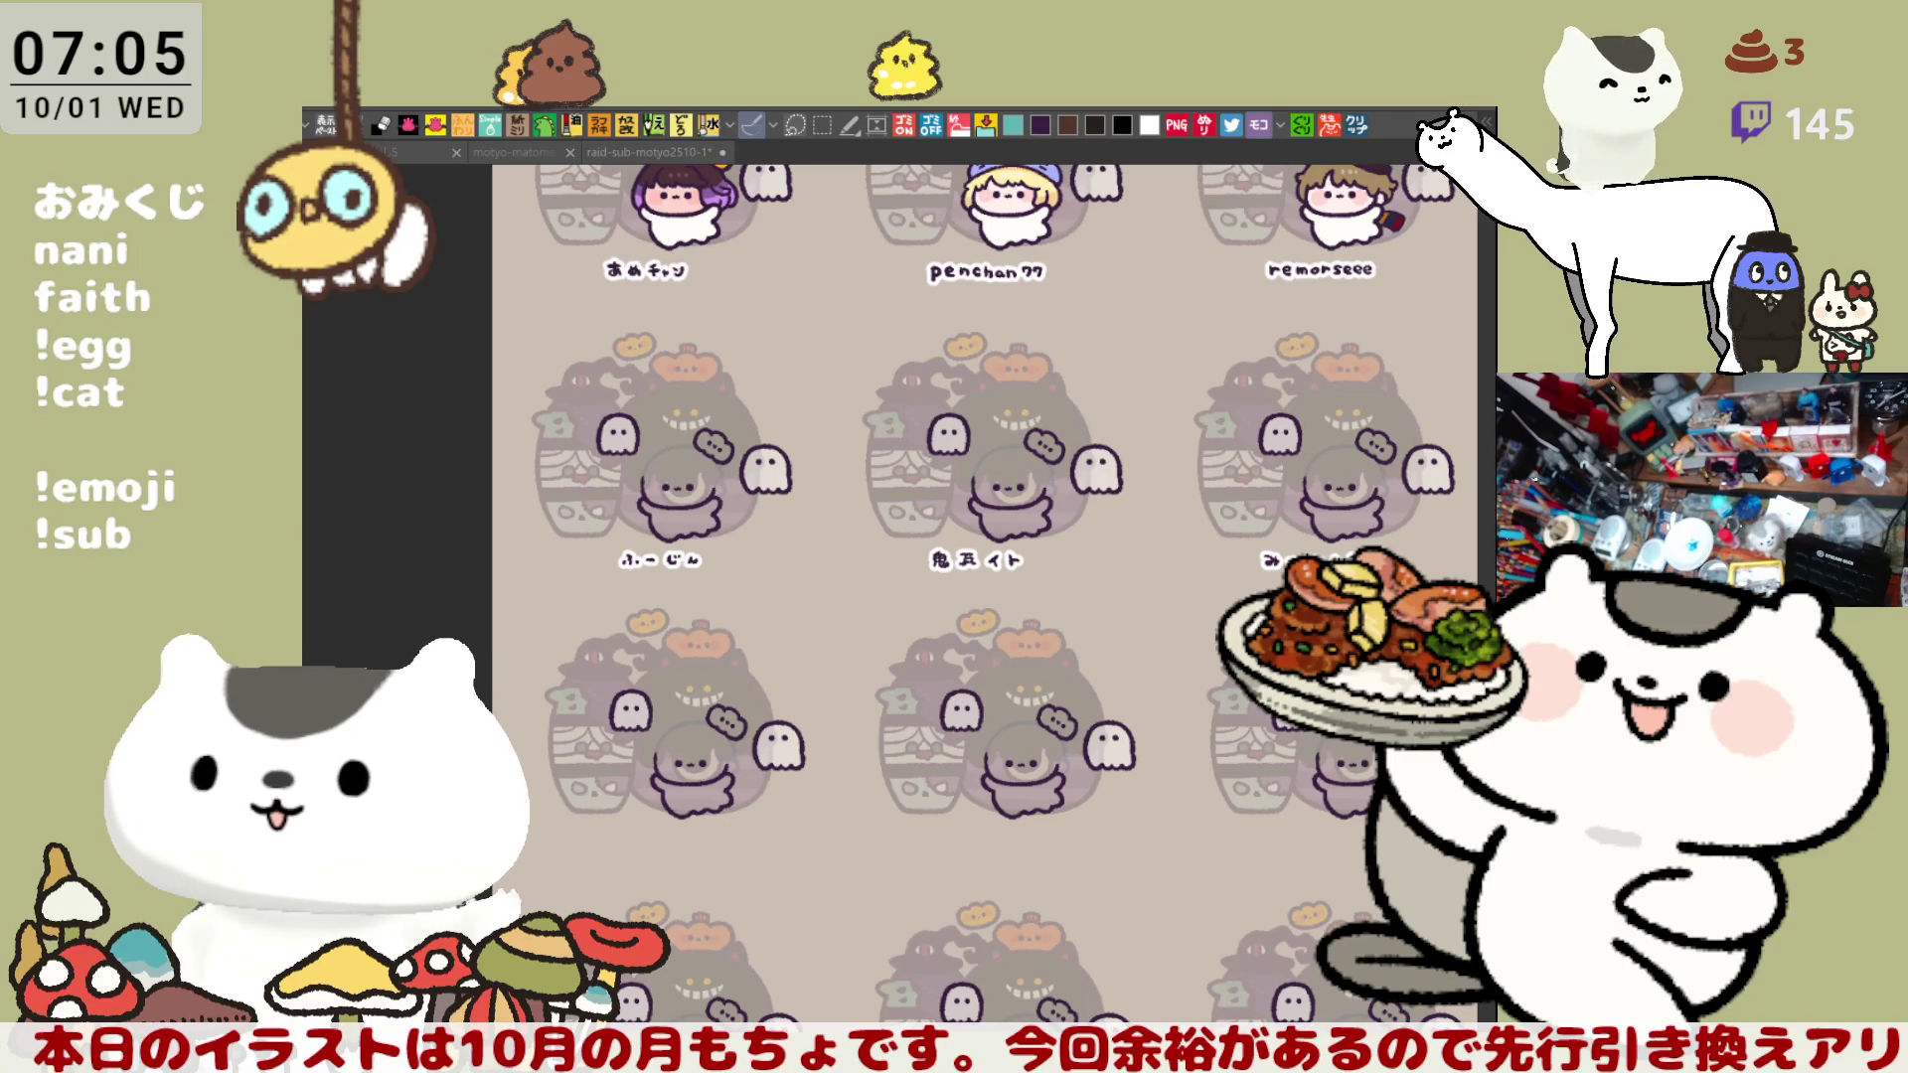
pyautogui.scroll(4, 577, 525)
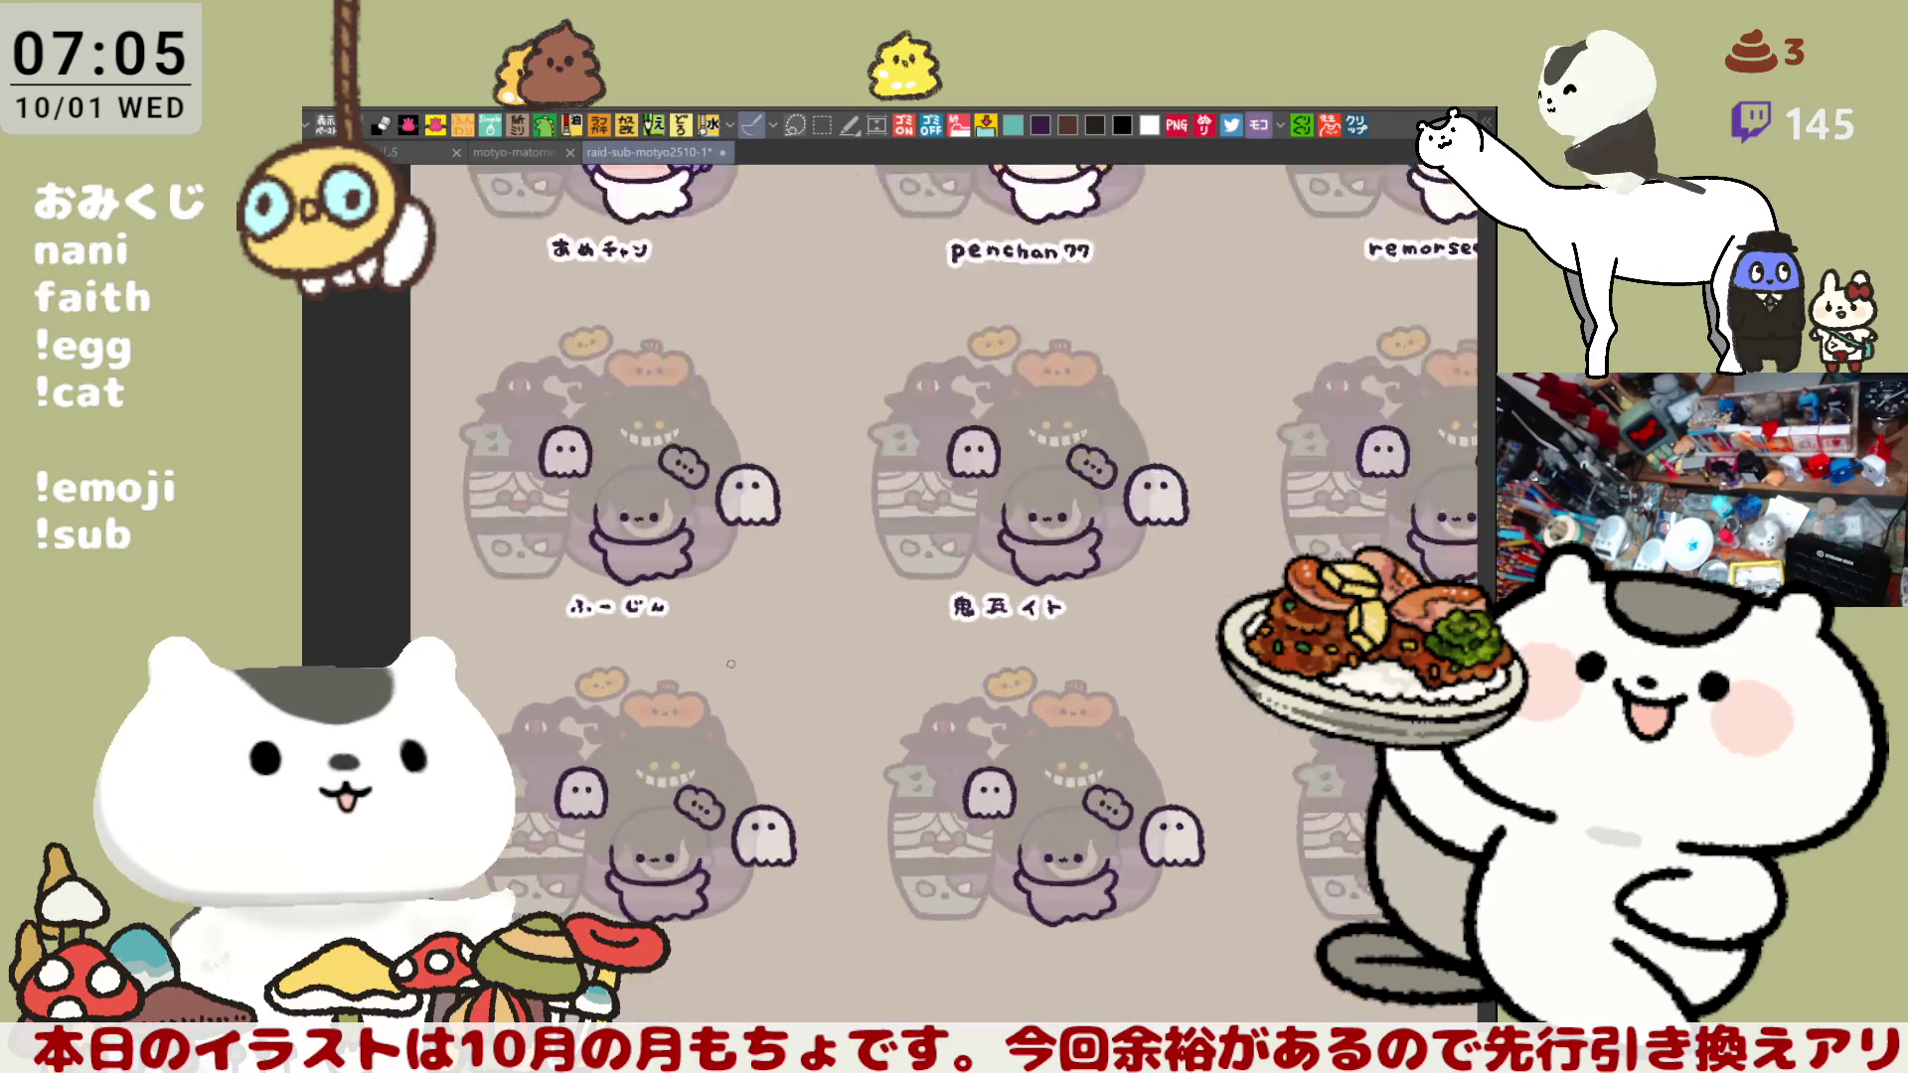
pyautogui.scroll(2, 576, 526)
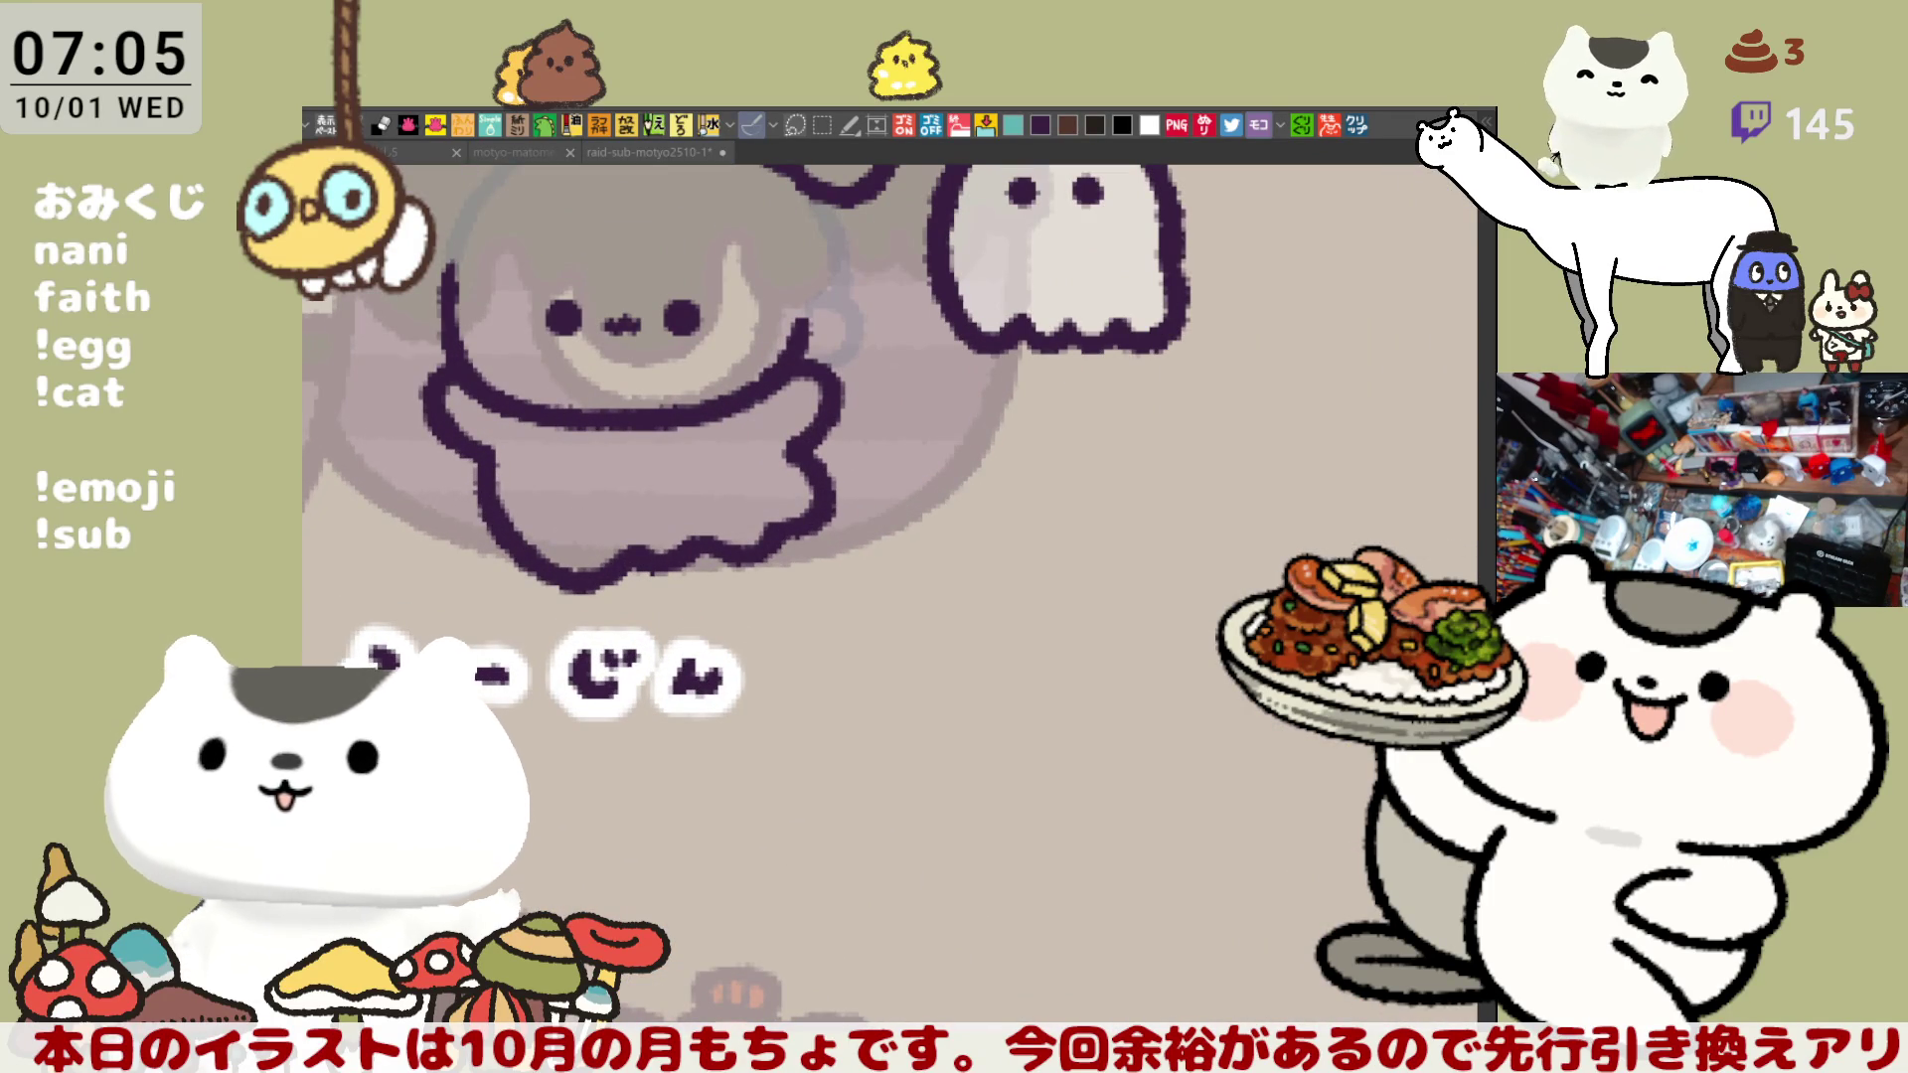
pyautogui.moveTo(830, 626); pyautogui.dragTo(1028, 775)
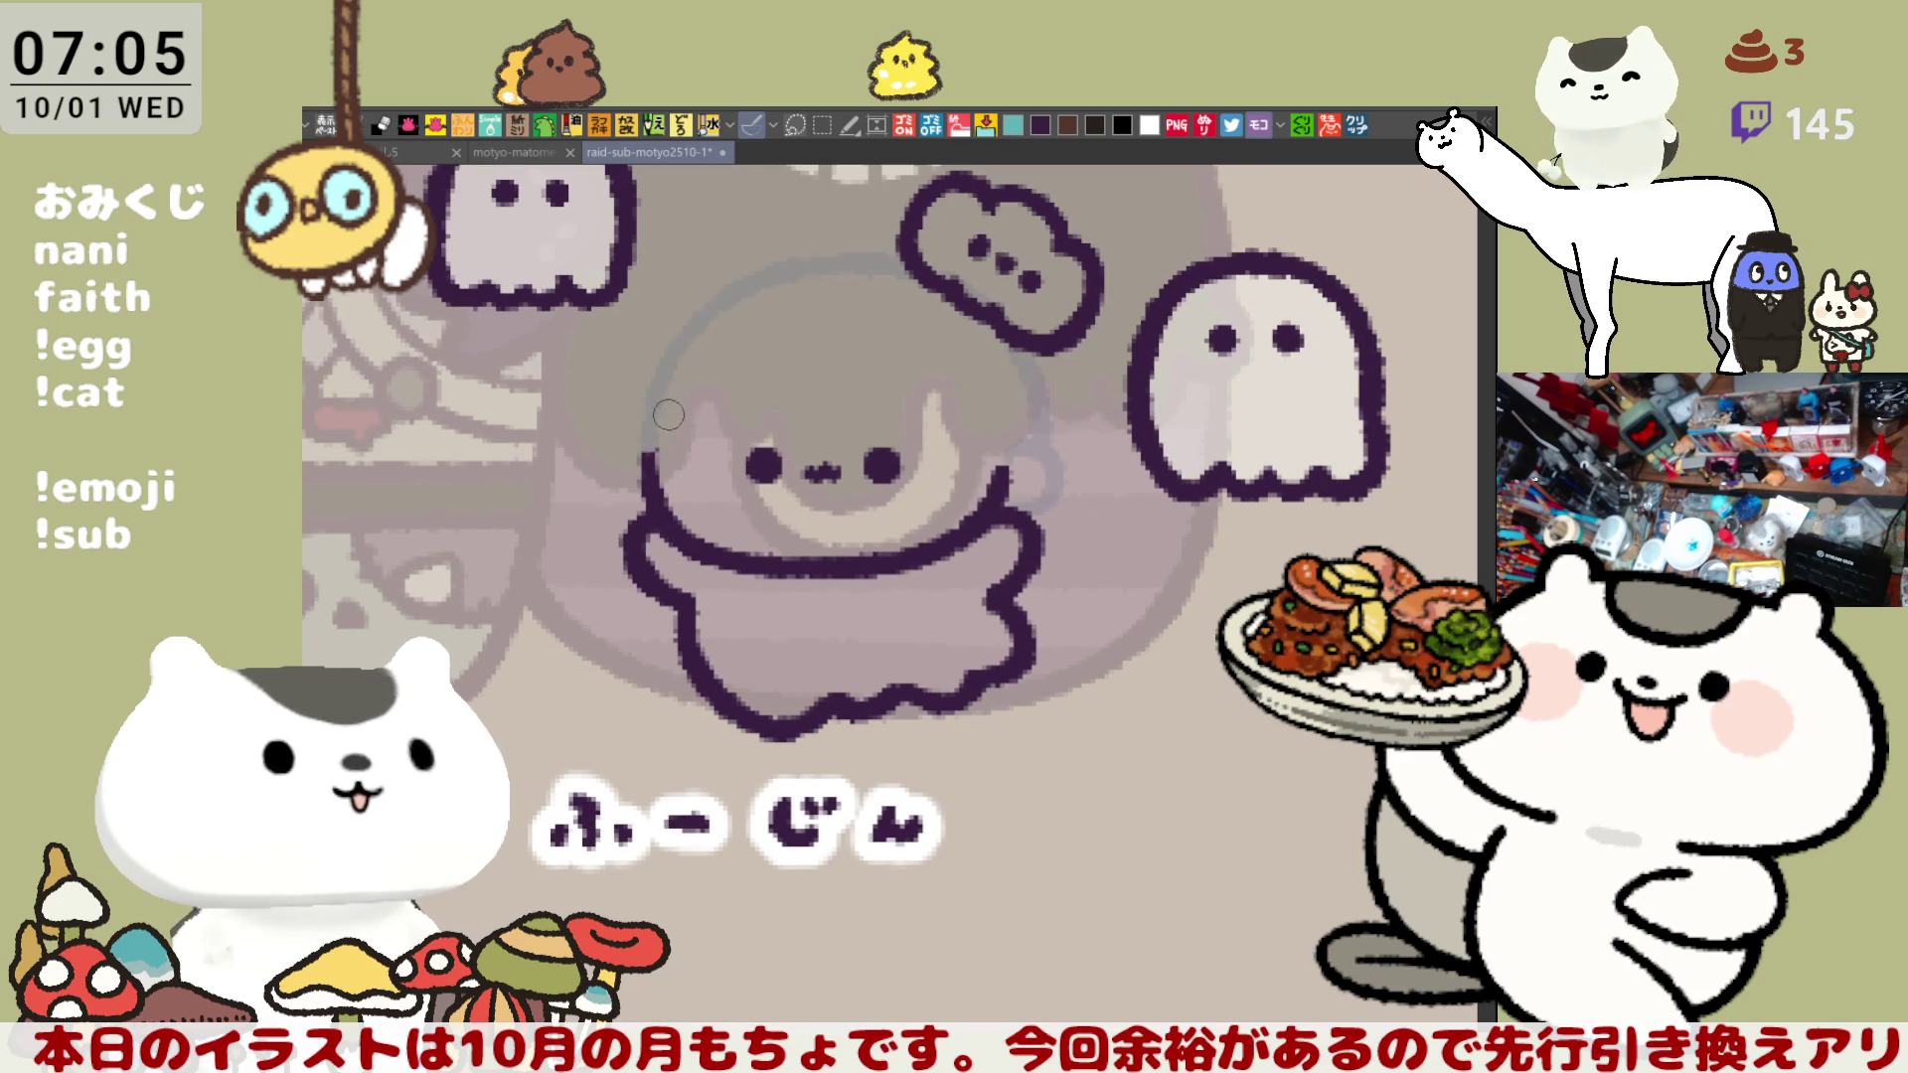
pyautogui.moveTo(869, 310); pyautogui.dragTo(855, 449)
# - Draw a rectangular selection around the ふーじん character's head
pyautogui.press('m')
pyautogui.moveTo(871, 527); pyautogui.dragTo(1023, 289)
pyautogui.moveTo(814, 223)
pyautogui.mouseDown()
pyautogui.moveTo(1071, 444)
pyautogui.moveTo(1105, 534)
pyautogui.moveTo(1089, 521)
pyautogui.mouseUp()
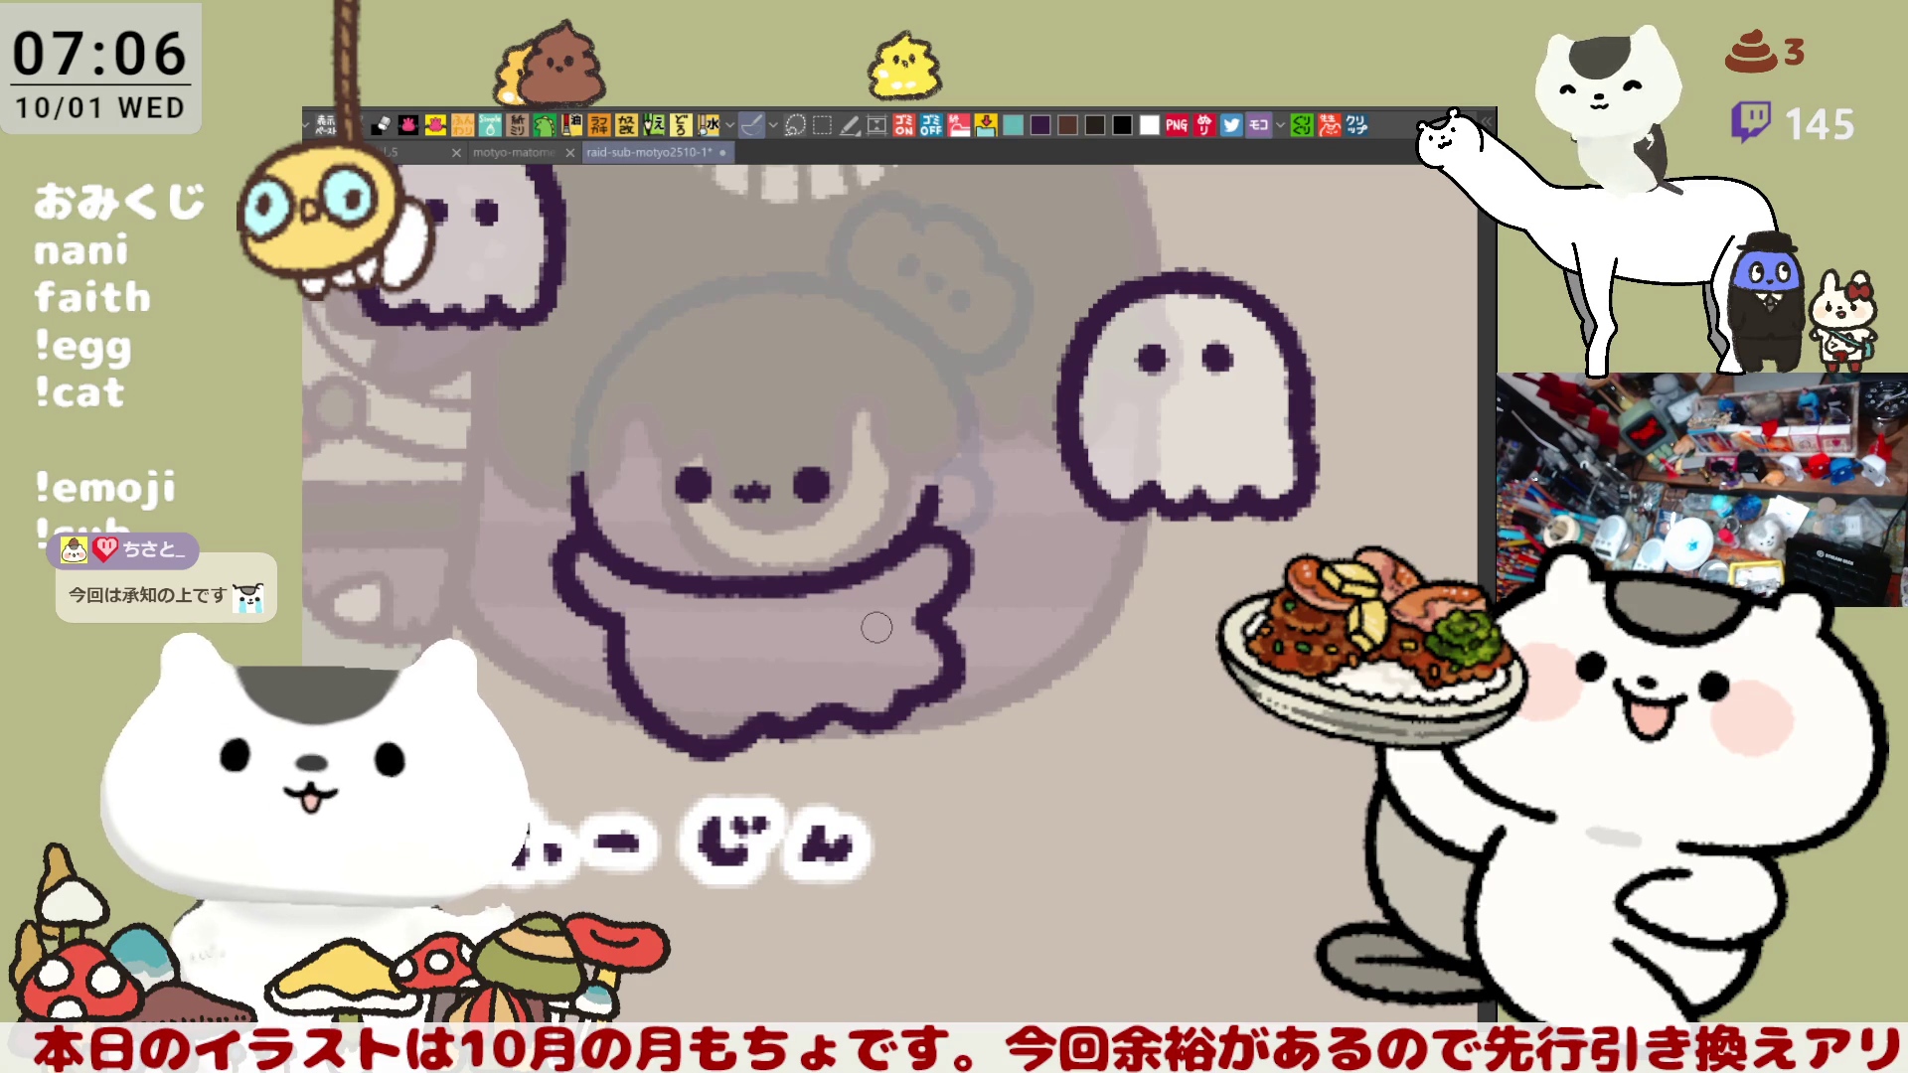
# - Draw a horizontal hood line across the ふーじん forehead, settling it slightly lower
pyautogui.moveTo(769, 486); pyautogui.dragTo(882, 464)
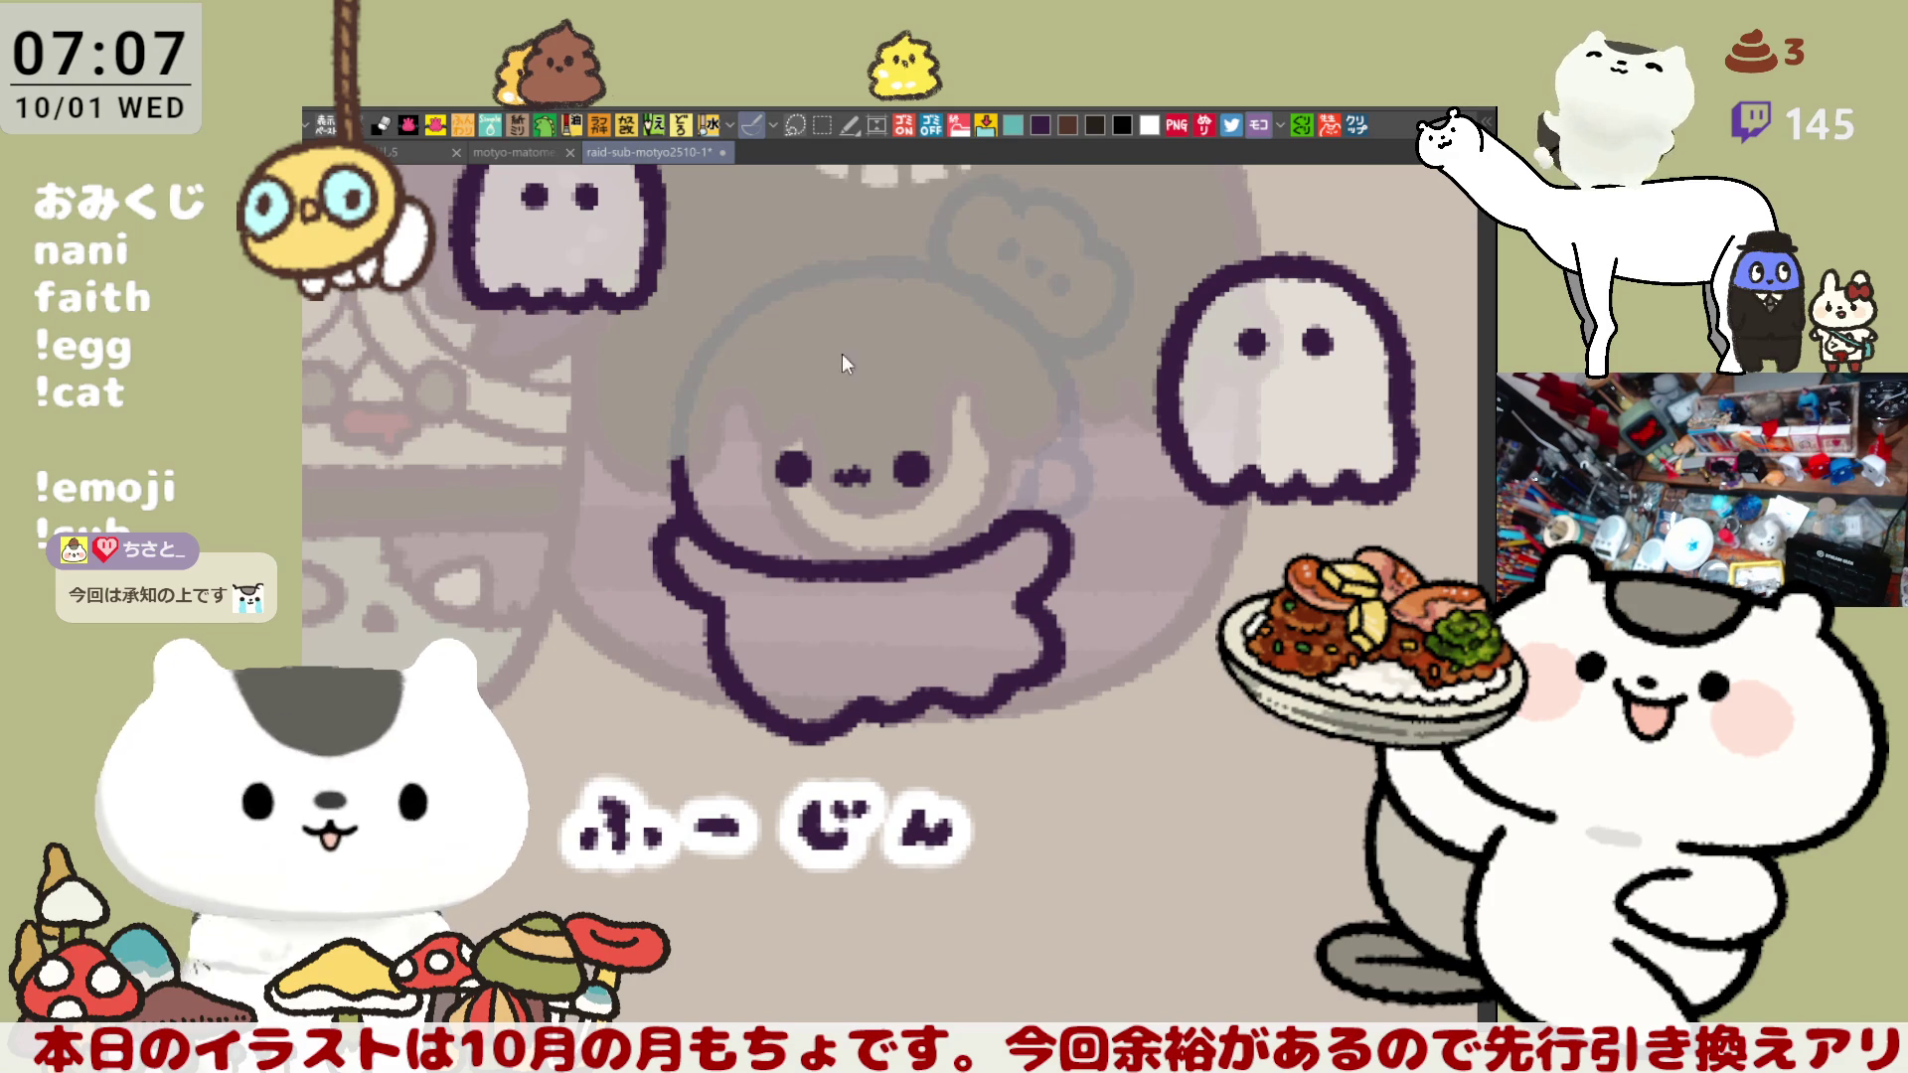
pyautogui.moveTo(728, 371); pyautogui.dragTo(1027, 374)
pyautogui.hotkey('ctrl', 'z')
pyautogui.moveTo(693, 372); pyautogui.dragTo(1021, 374)
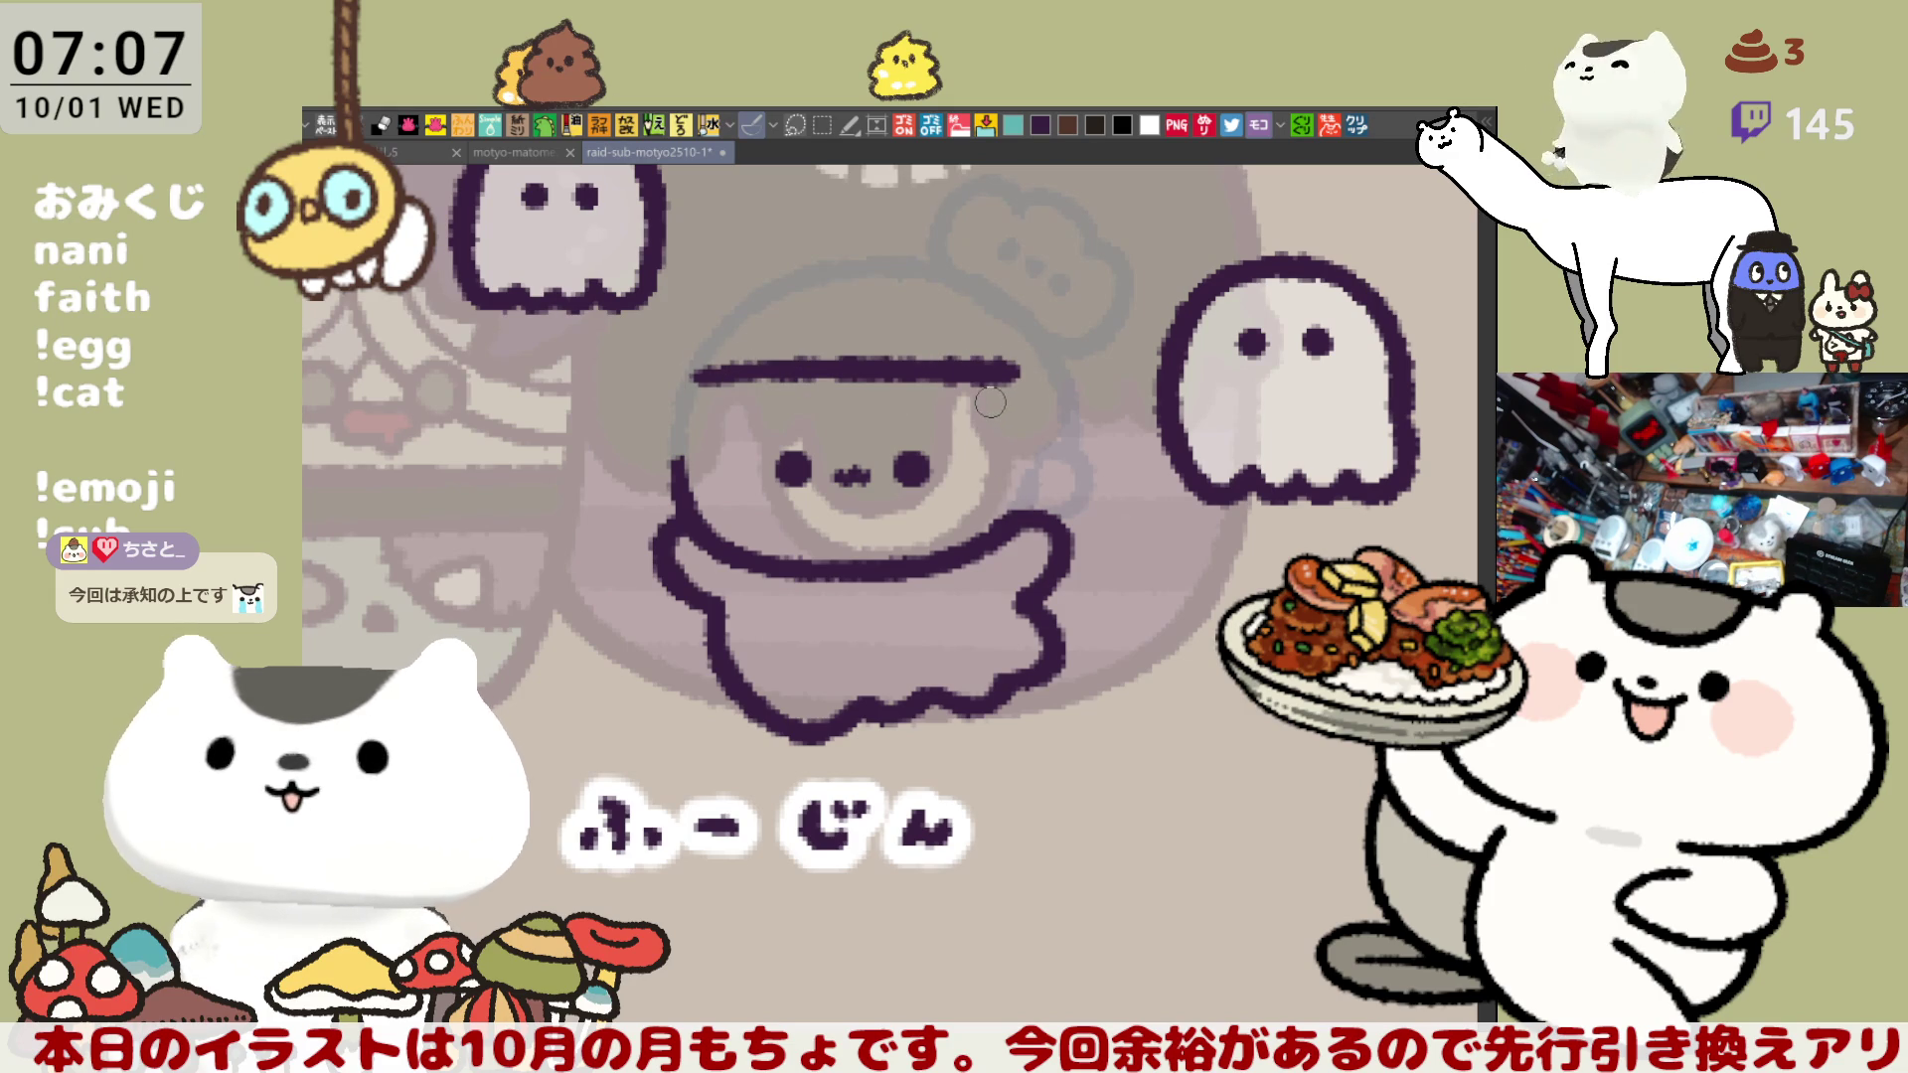
pyautogui.hotkey('ctrl', 'z')
pyautogui.moveTo(695, 390); pyautogui.dragTo(1002, 395)
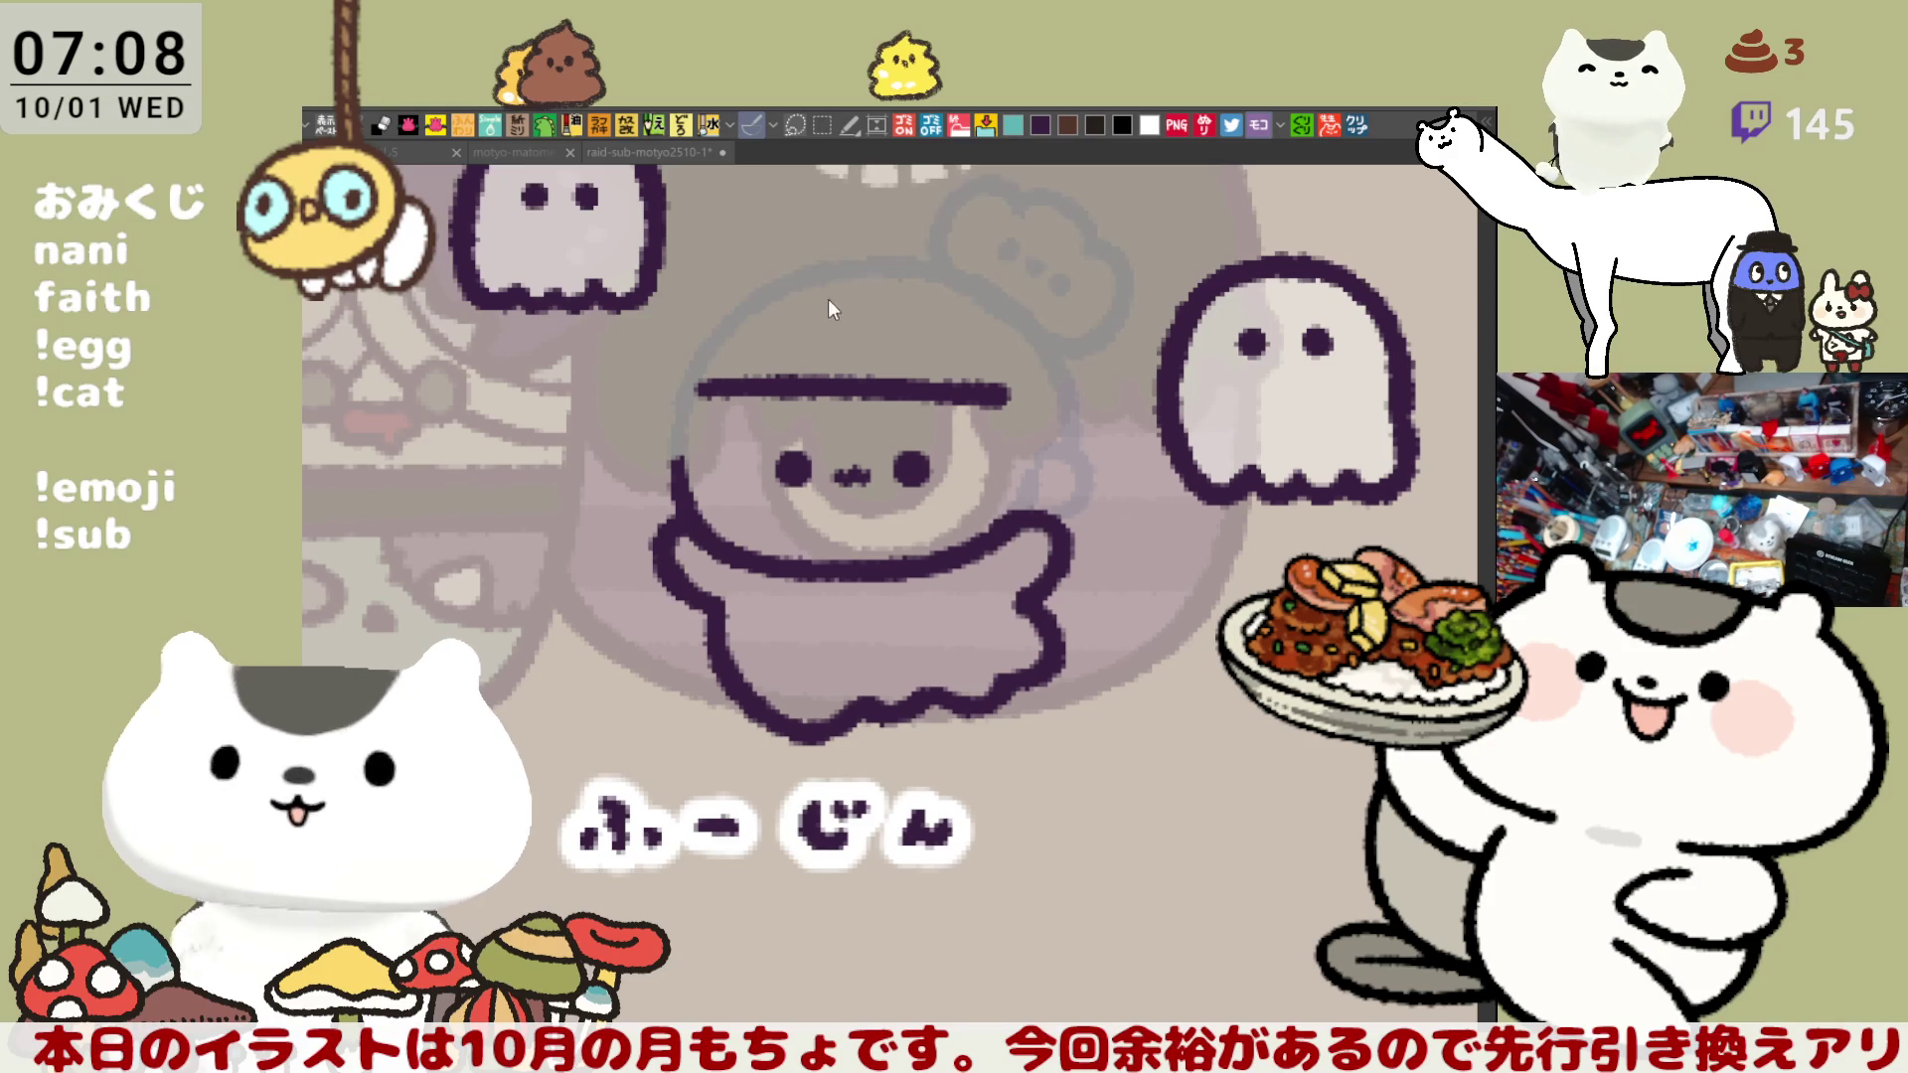
# - Redraw the line across the top of the forehead beneath the hood
pyautogui.moveTo(865, 394)
pyautogui.mouseDown()
pyautogui.moveTo(948, 436)
pyautogui.moveTo(989, 429)
pyautogui.mouseUp()
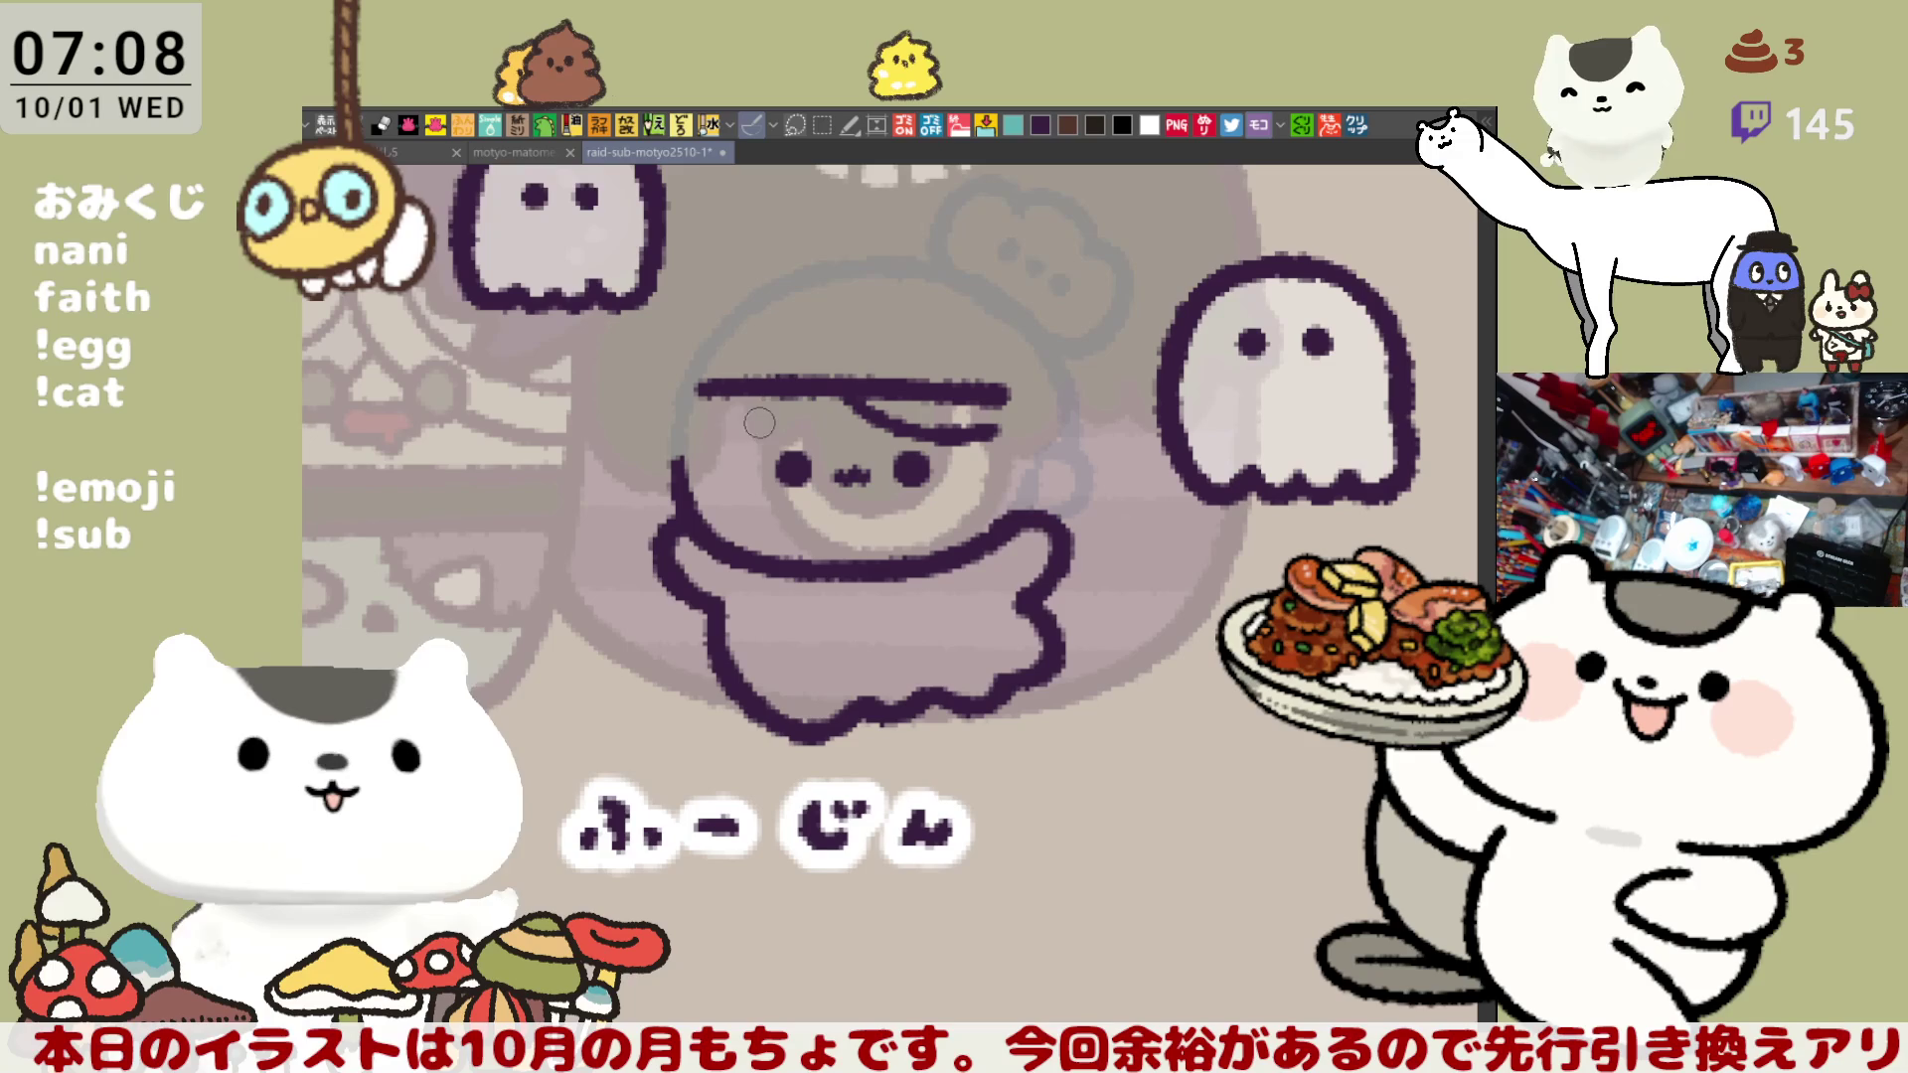
pyautogui.hotkey('ctrl', 'z')
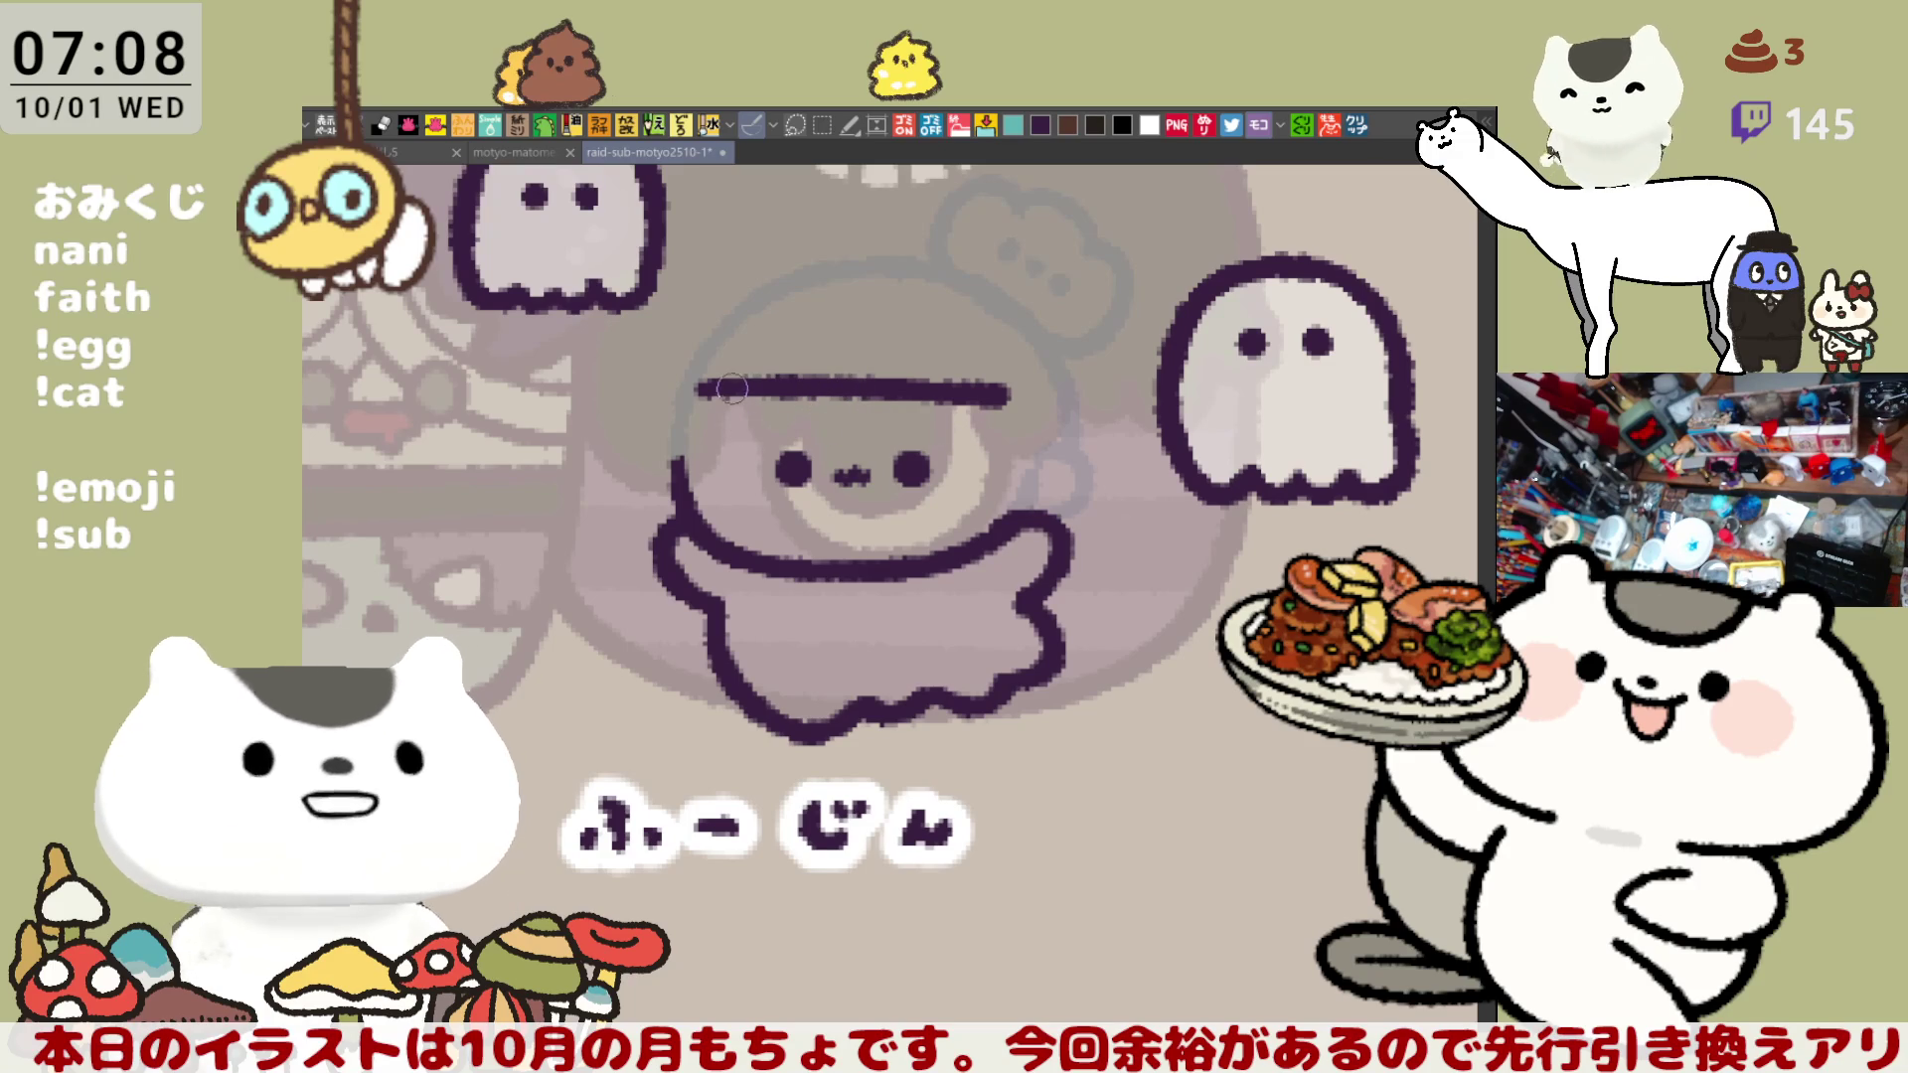
pyautogui.moveTo(711, 383); pyautogui.dragTo(1004, 390)
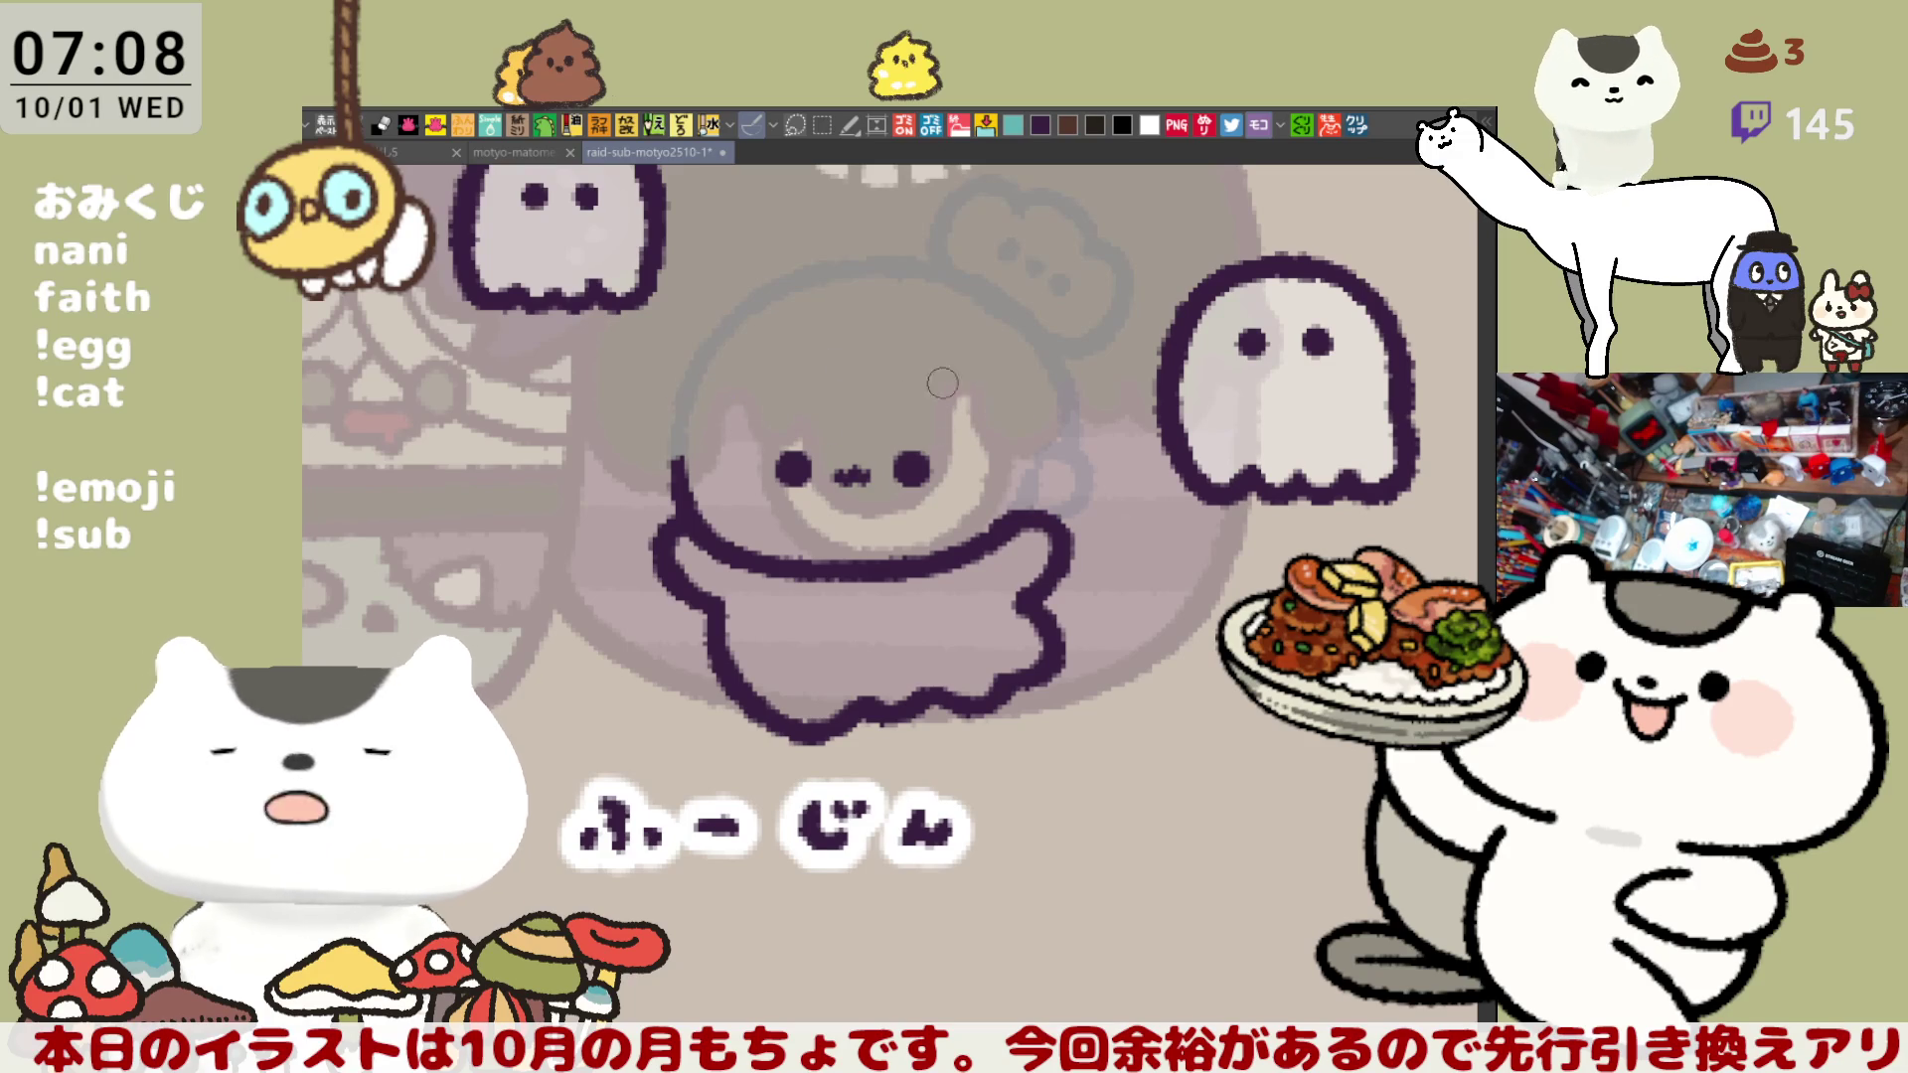
pyautogui.moveTo(704, 363); pyautogui.dragTo(1028, 370)
pyautogui.hotkey('ctrl', 'z')
pyautogui.moveTo(708, 381)
pyautogui.mouseDown()
pyautogui.moveTo(1026, 391)
pyautogui.moveTo(1024, 418)
pyautogui.mouseUp()
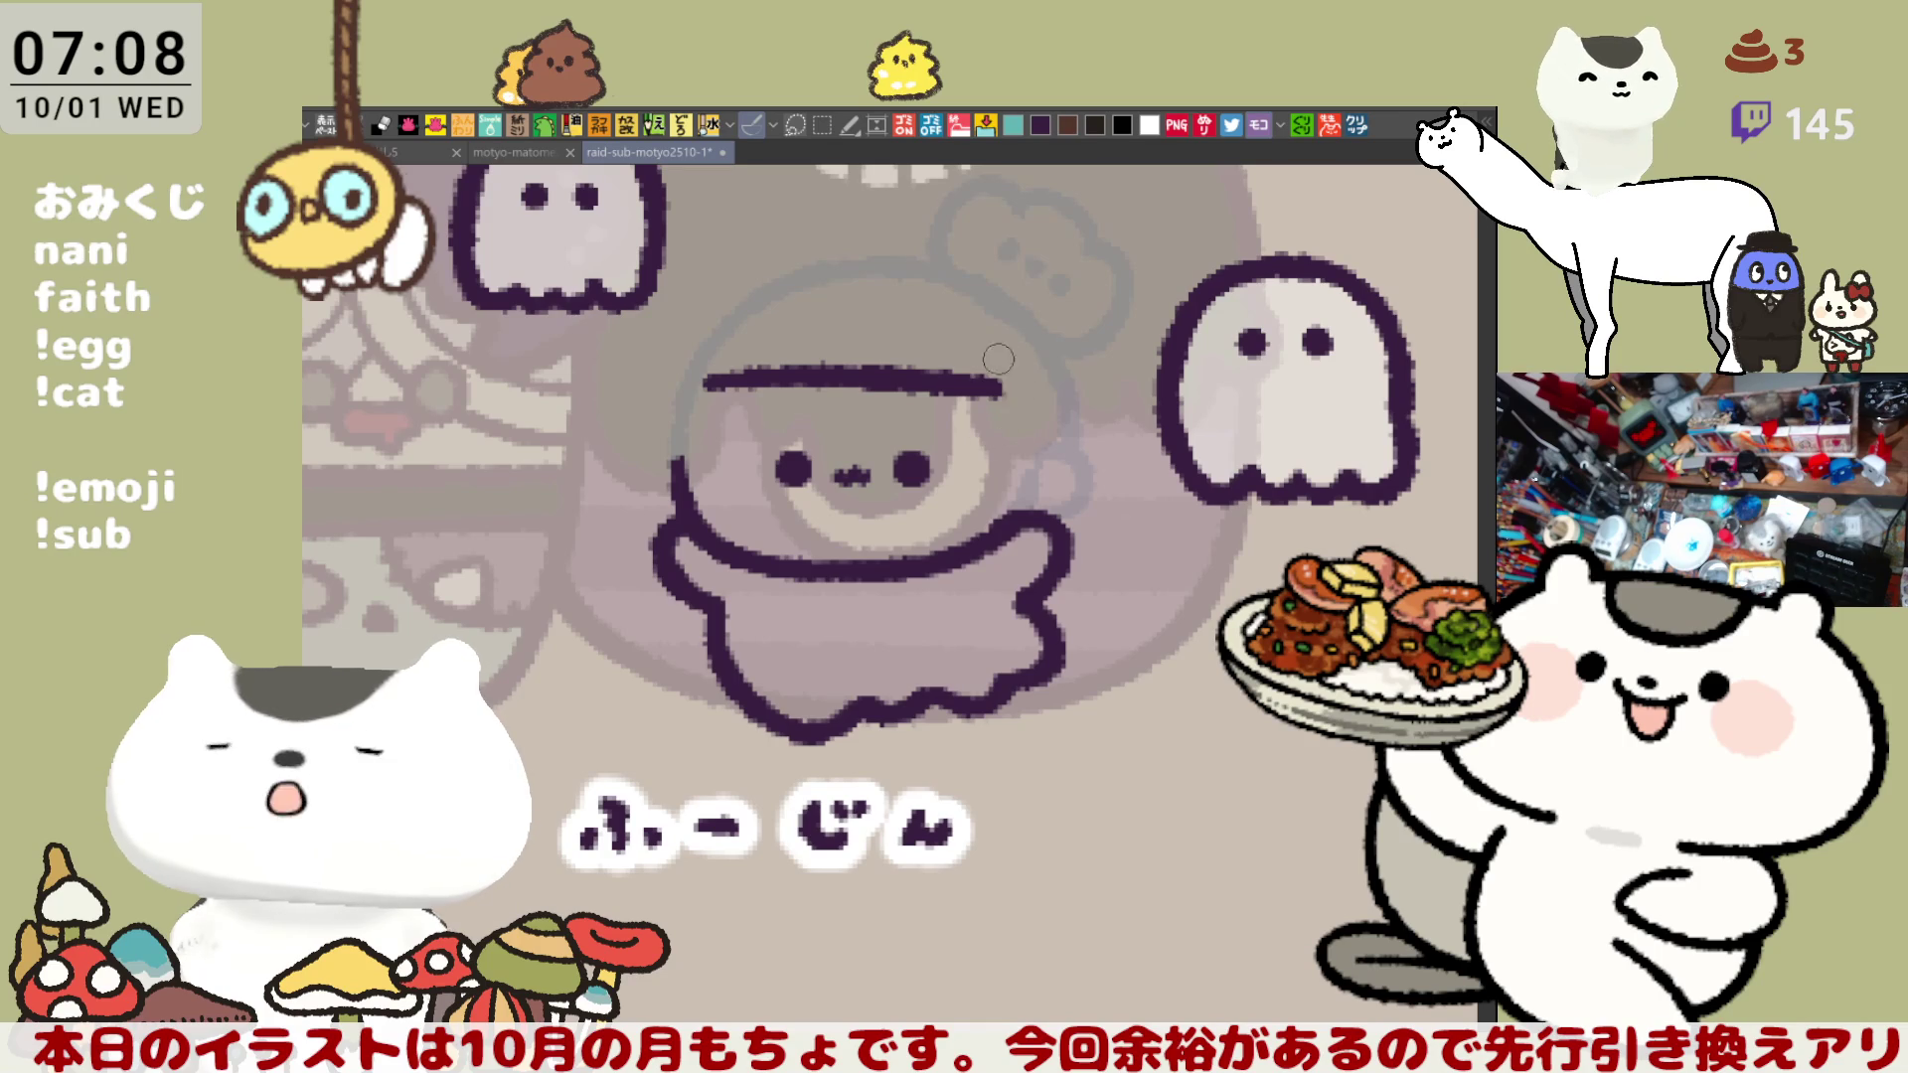
# - Try a vertical hook down from the forehead line's right end, undoing every attempt
pyautogui.moveTo(997, 382); pyautogui.dragTo(994, 482)
pyautogui.hotkey('ctrl', 'z')
pyautogui.hotkey('ctrl', 'z')
pyautogui.moveTo(997, 388); pyautogui.dragTo(989, 484)
pyautogui.hotkey('ctrl', 'z')
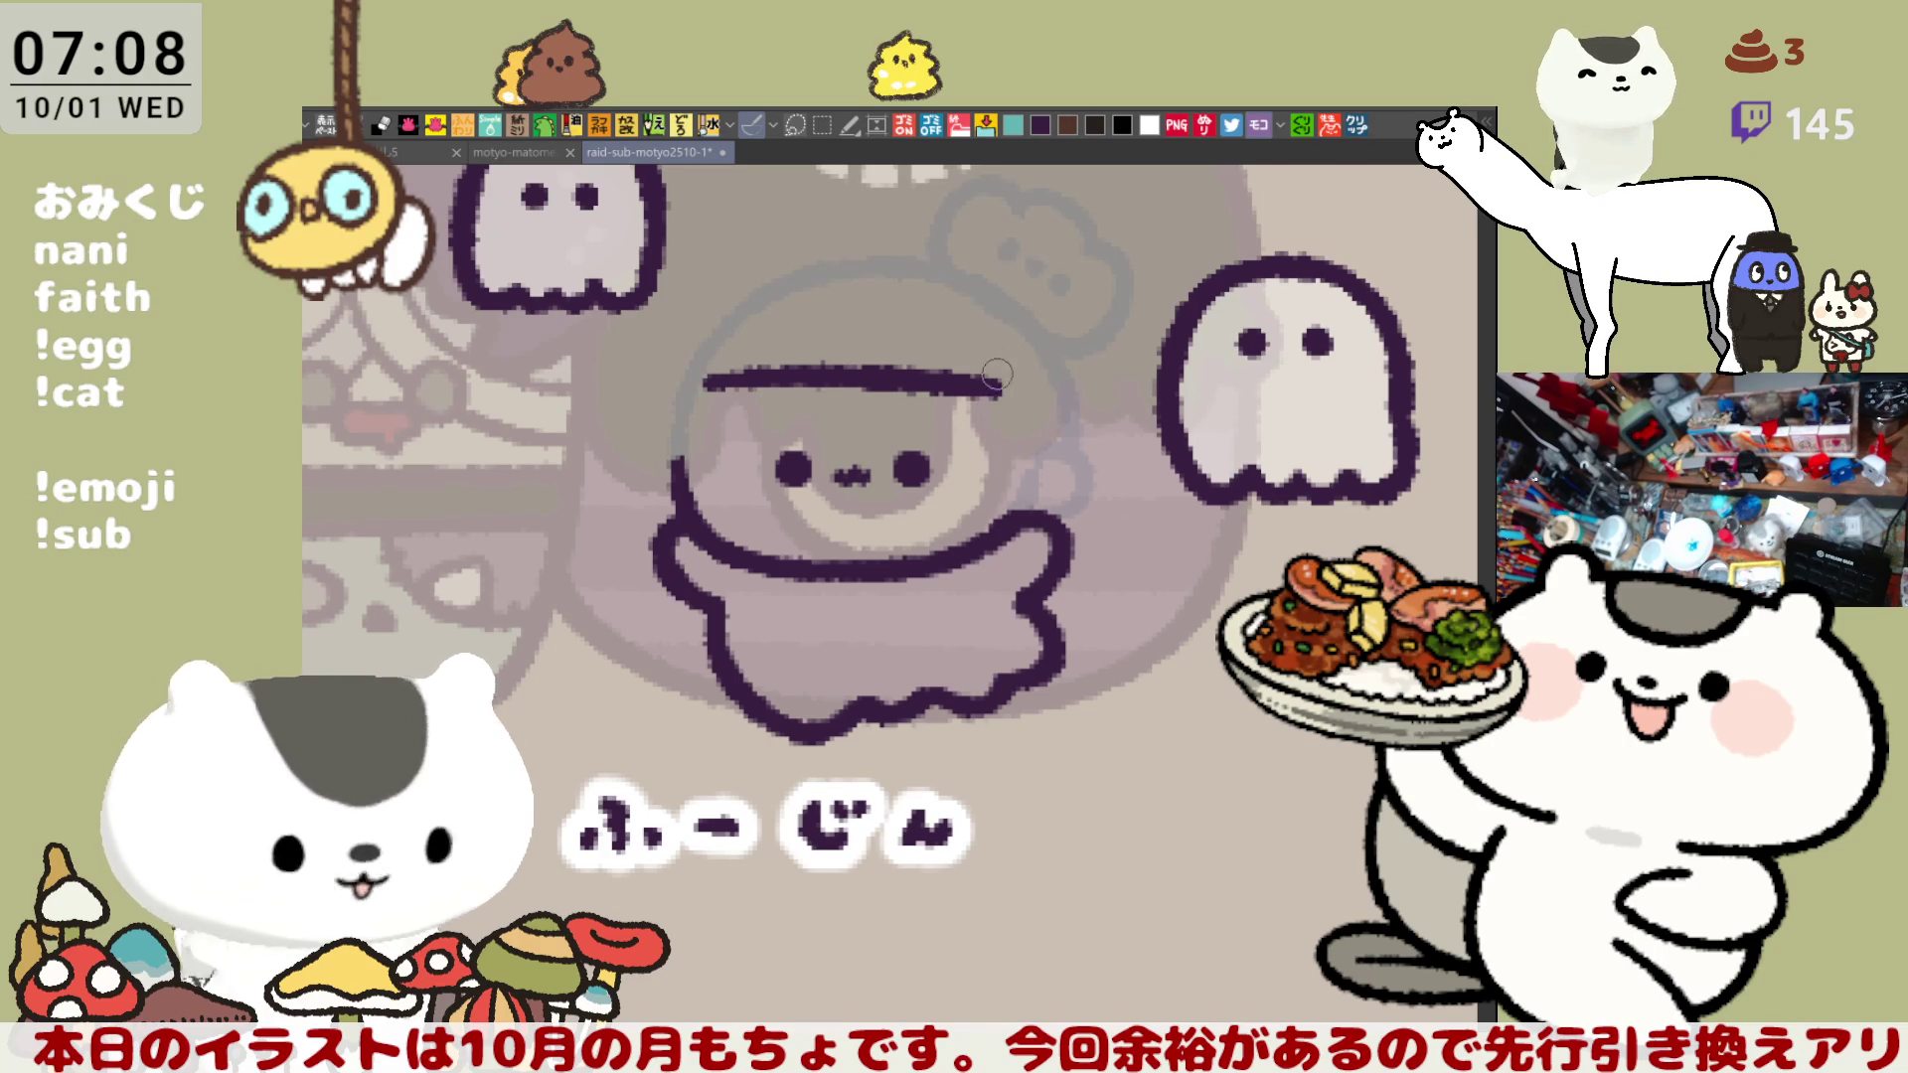
pyautogui.moveTo(992, 375); pyautogui.dragTo(994, 487)
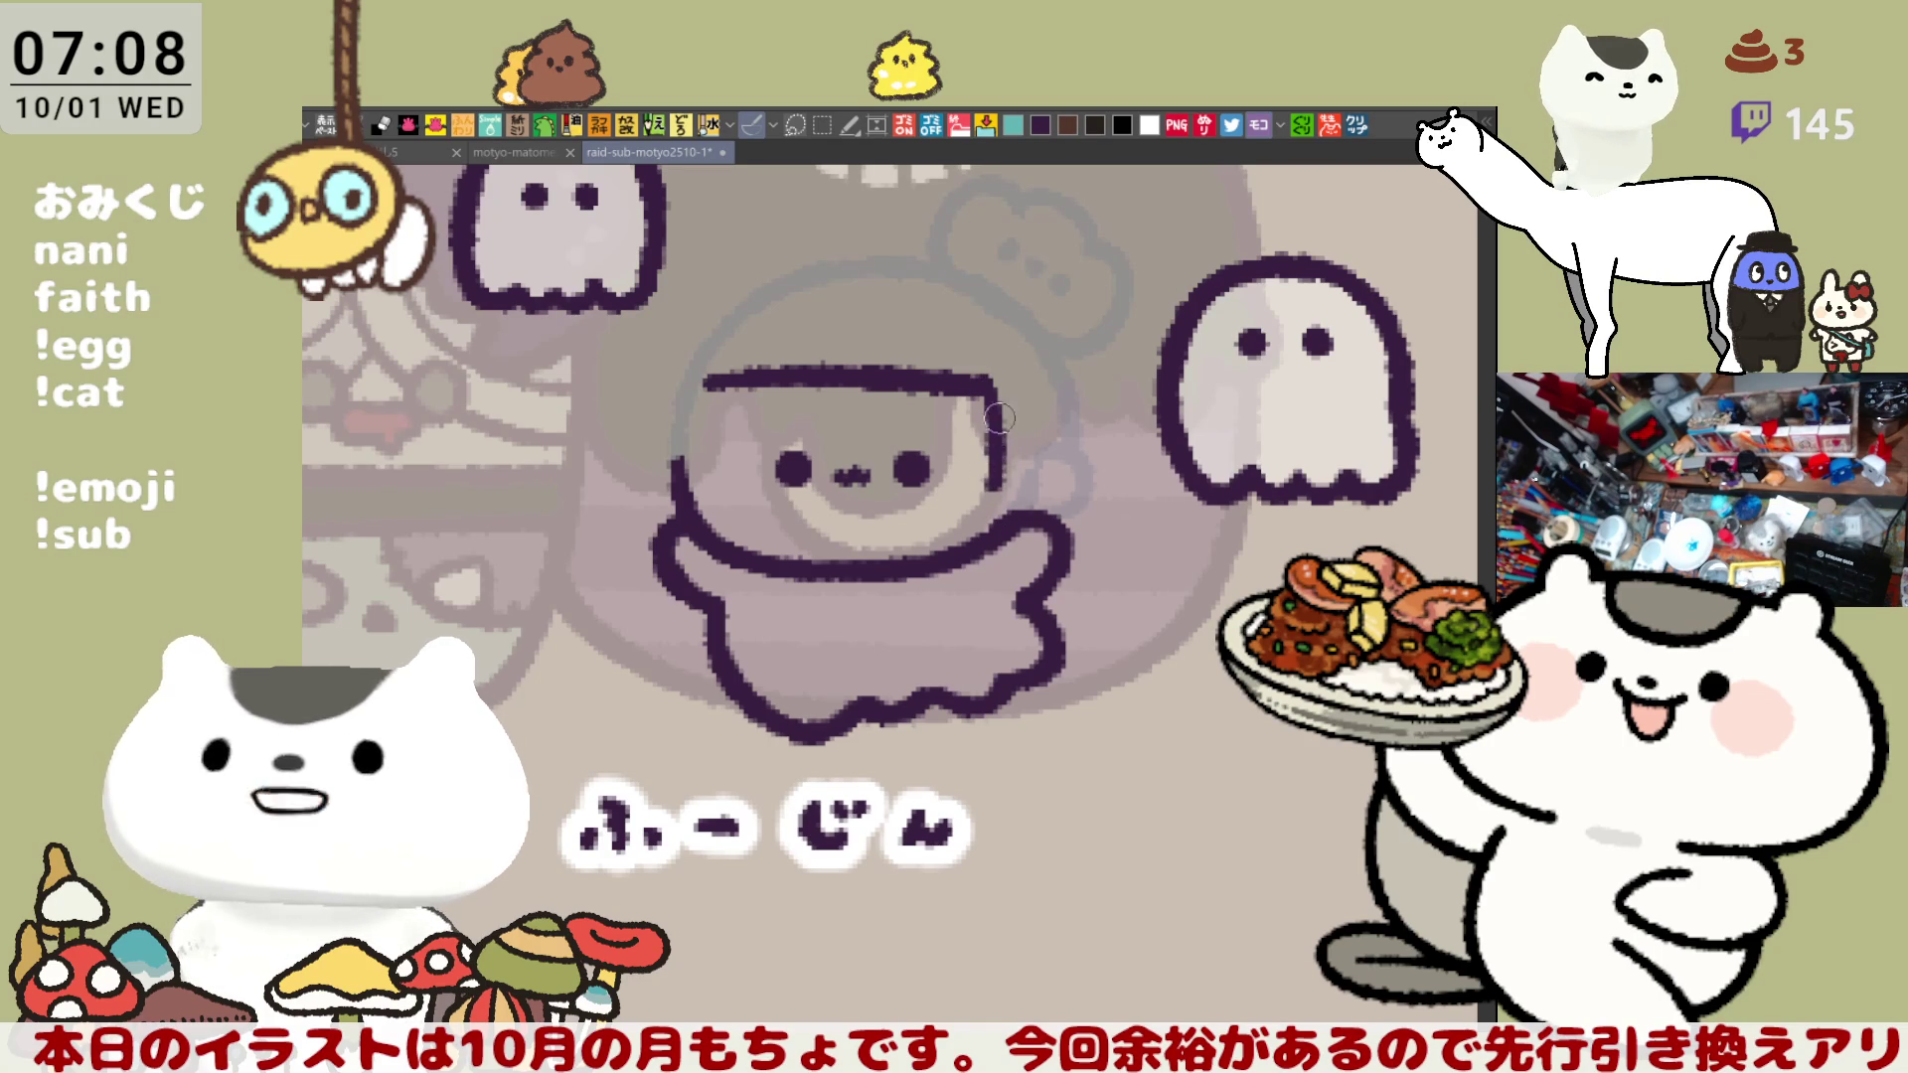
pyautogui.hotkey('ctrl', 'z')
pyautogui.moveTo(990, 375); pyautogui.dragTo(996, 507)
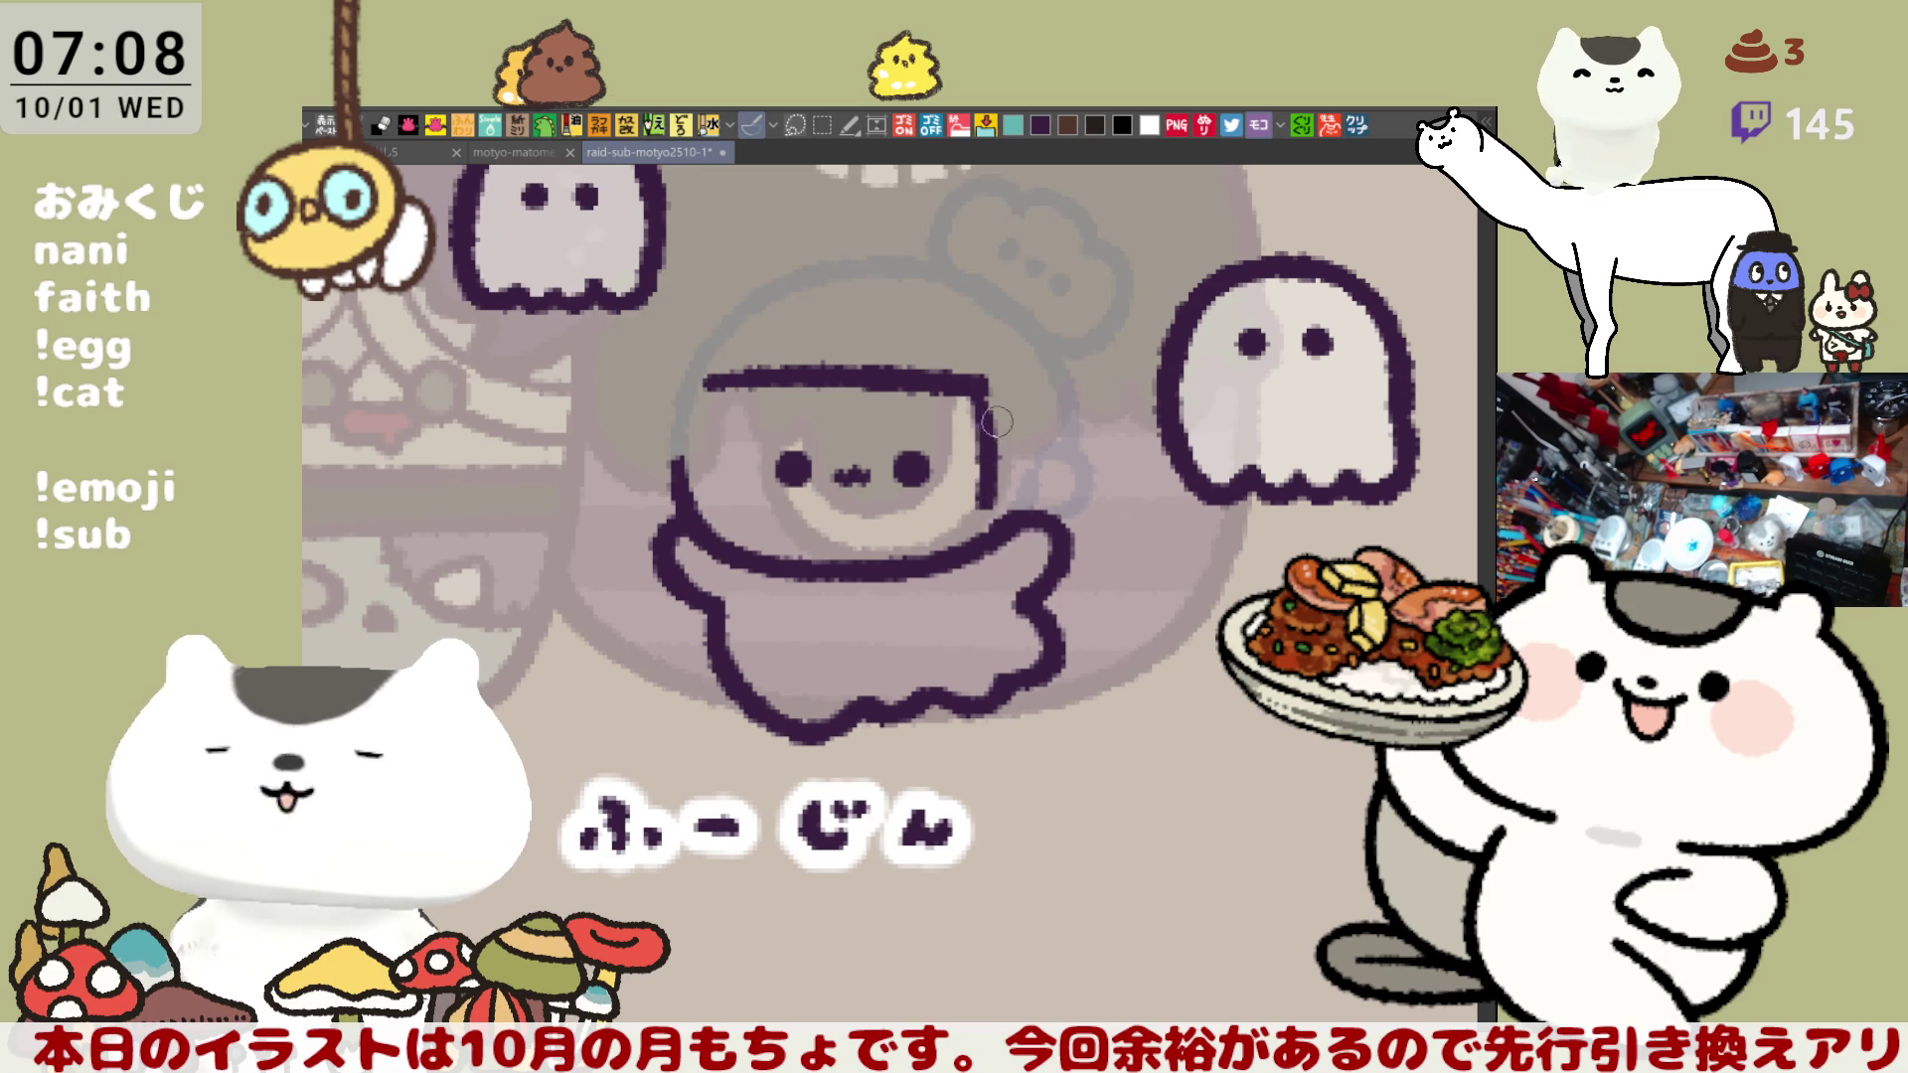
pyautogui.hotkey('ctrl', 'z')
pyautogui.moveTo(989, 381); pyautogui.dragTo(990, 491)
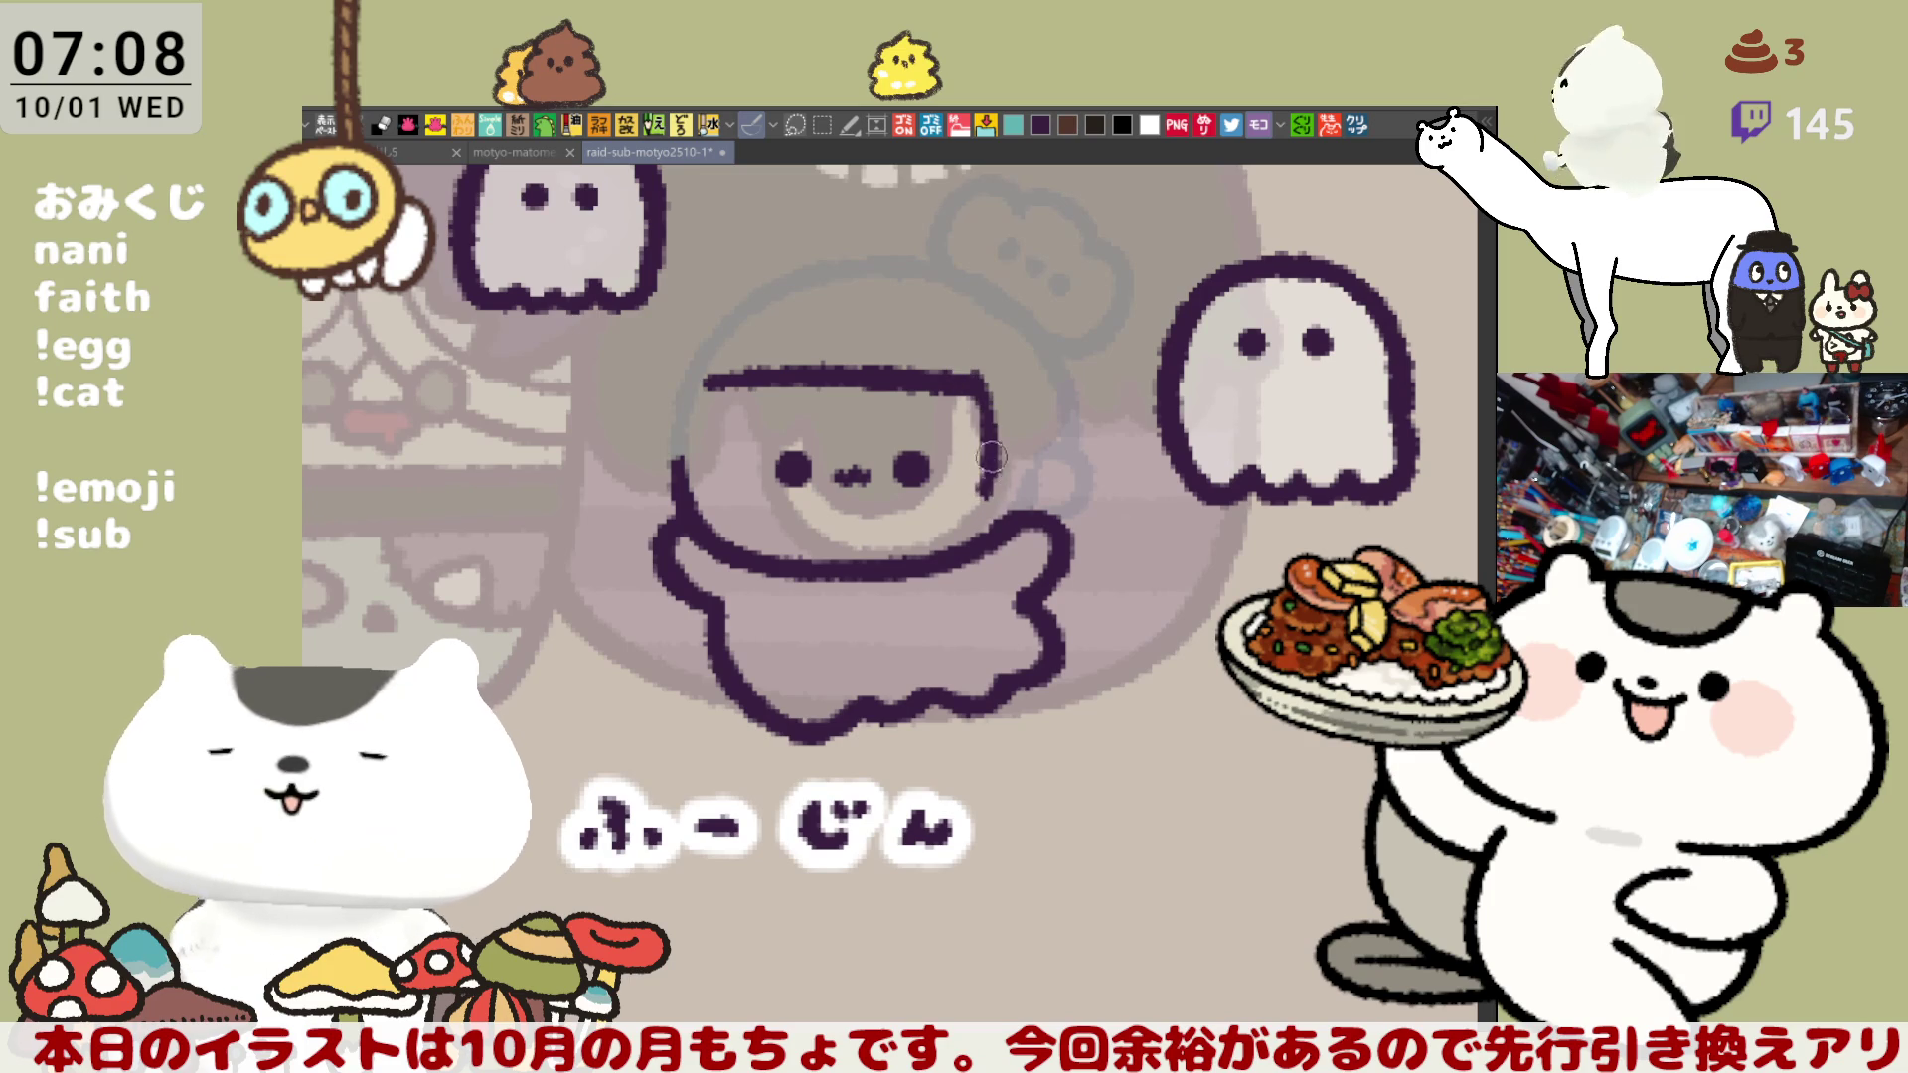
pyautogui.hotkey('ctrl', 'z')
pyautogui.moveTo(972, 373); pyautogui.dragTo(979, 492)
pyautogui.hotkey('ctrl', 'z')
pyautogui.hotkey('ctrl', 'z')
pyautogui.moveTo(972, 370); pyautogui.dragTo(984, 547)
pyautogui.hotkey('ctrl', 'z')
pyautogui.hotkey('ctrl', 'z')
pyautogui.moveTo(979, 443); pyautogui.dragTo(989, 549)
pyautogui.hotkey('ctrl', 'z')
pyautogui.moveTo(979, 442); pyautogui.dragTo(989, 536)
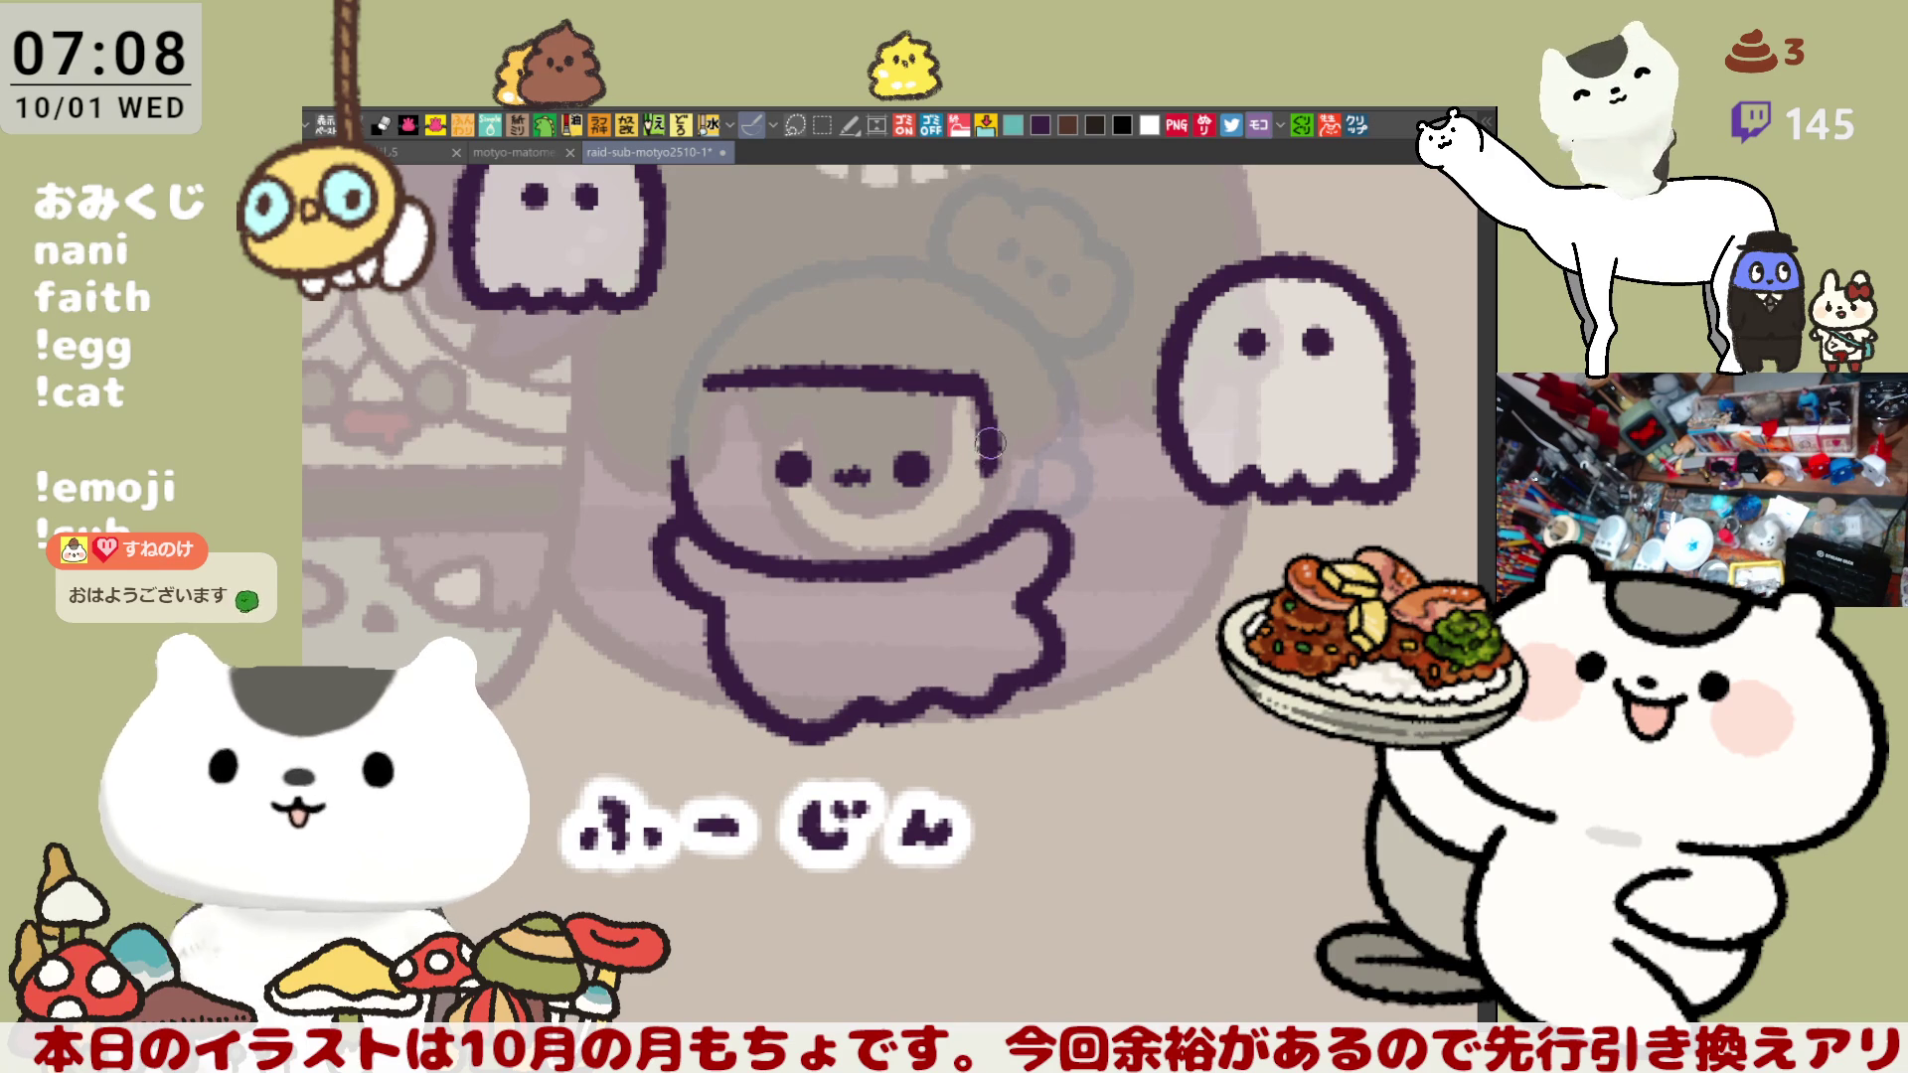
pyautogui.hotkey('ctrl', 'z')
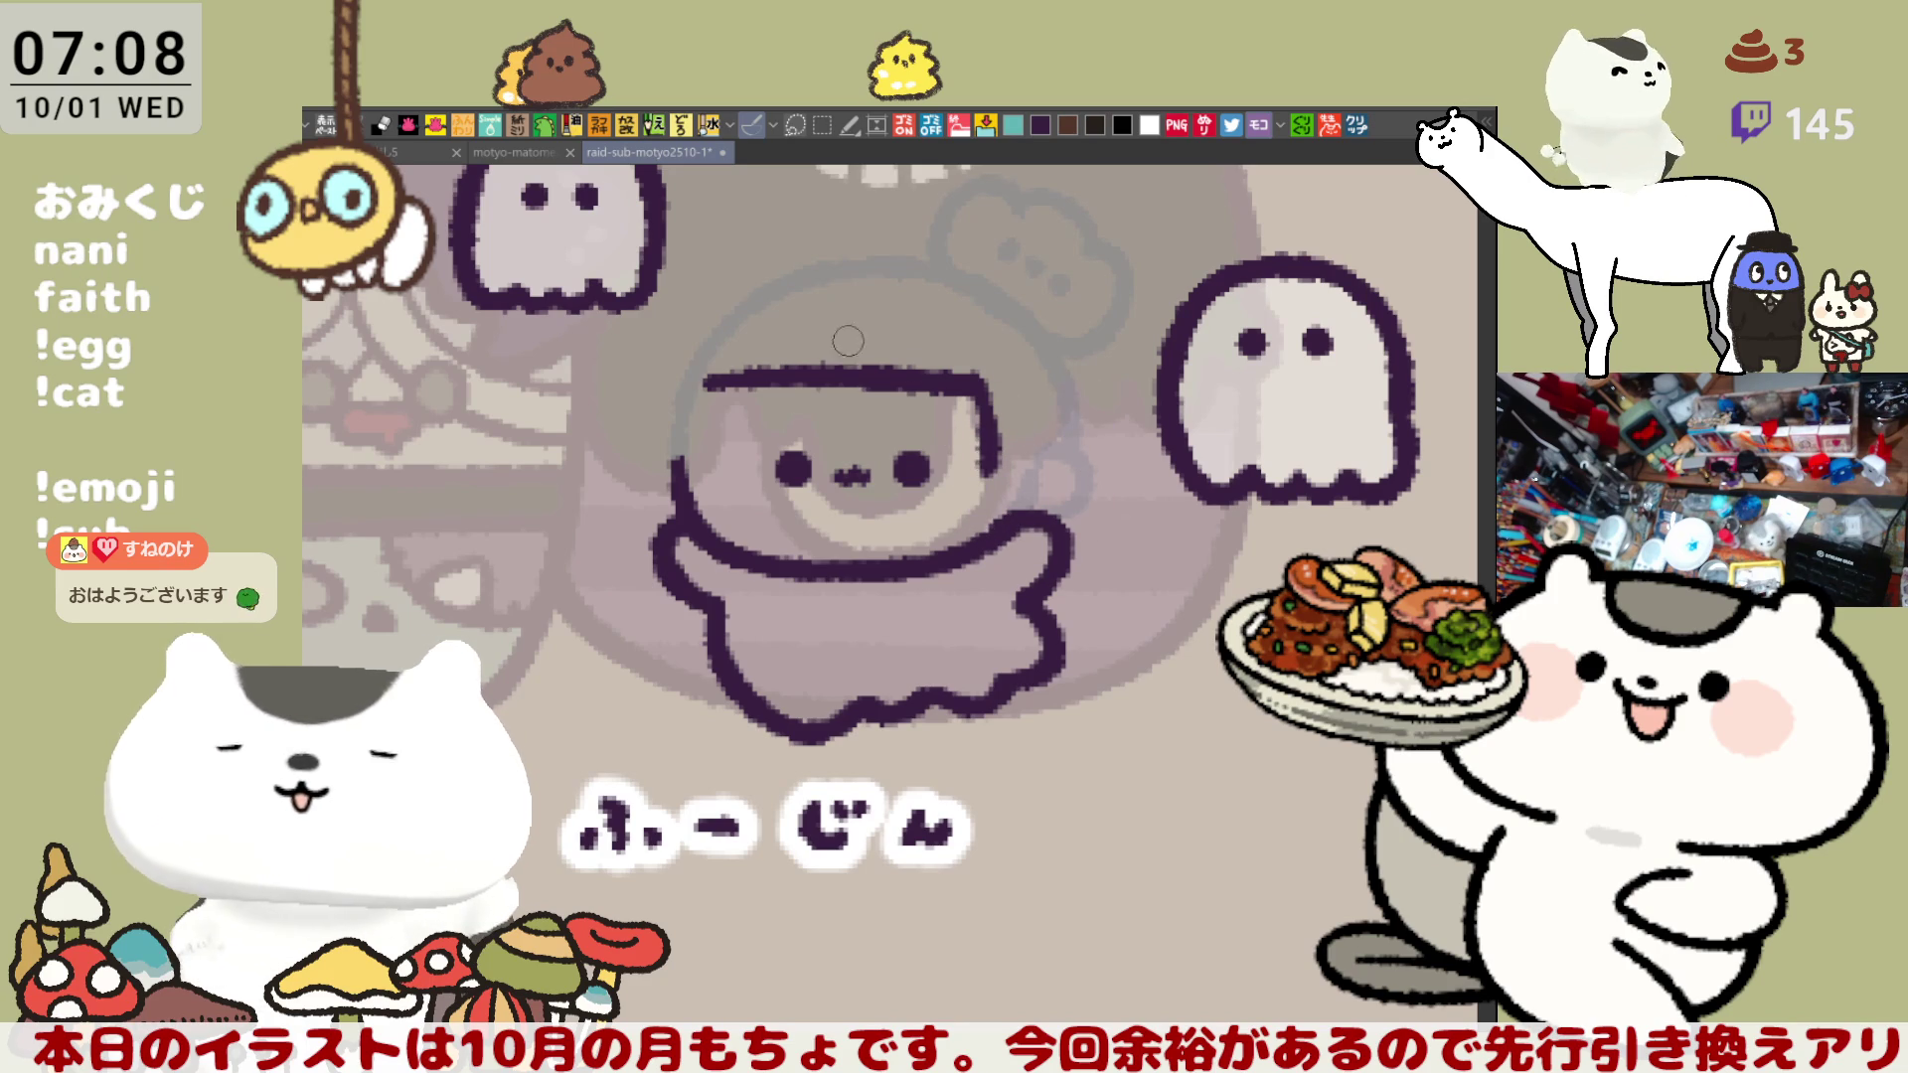
# - Draw a curved bang lock from the top outline toward the forehead's right
pyautogui.moveTo(825, 386); pyautogui.dragTo(947, 435)
pyautogui.hotkey('ctrl', 'z')
pyautogui.moveTo(845, 386); pyautogui.dragTo(984, 420)
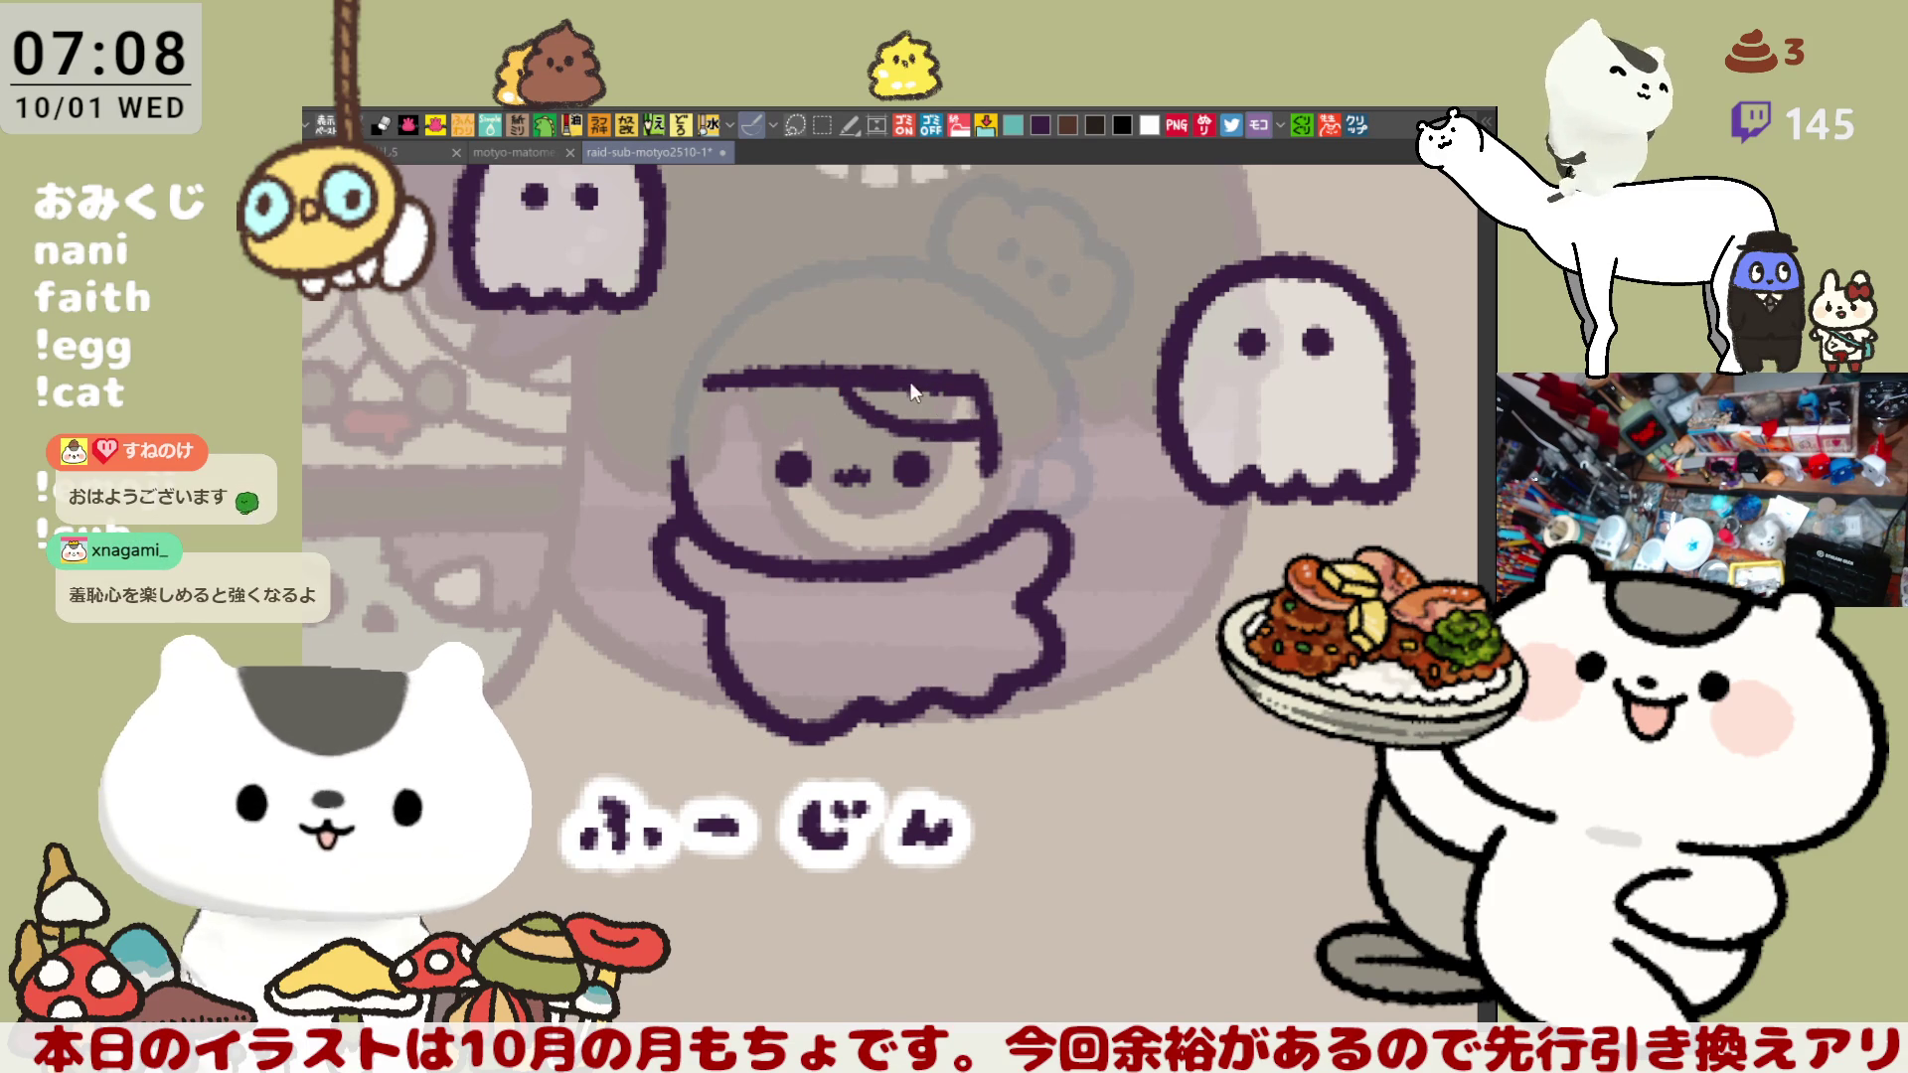
pyautogui.hotkey('ctrl', 'z')
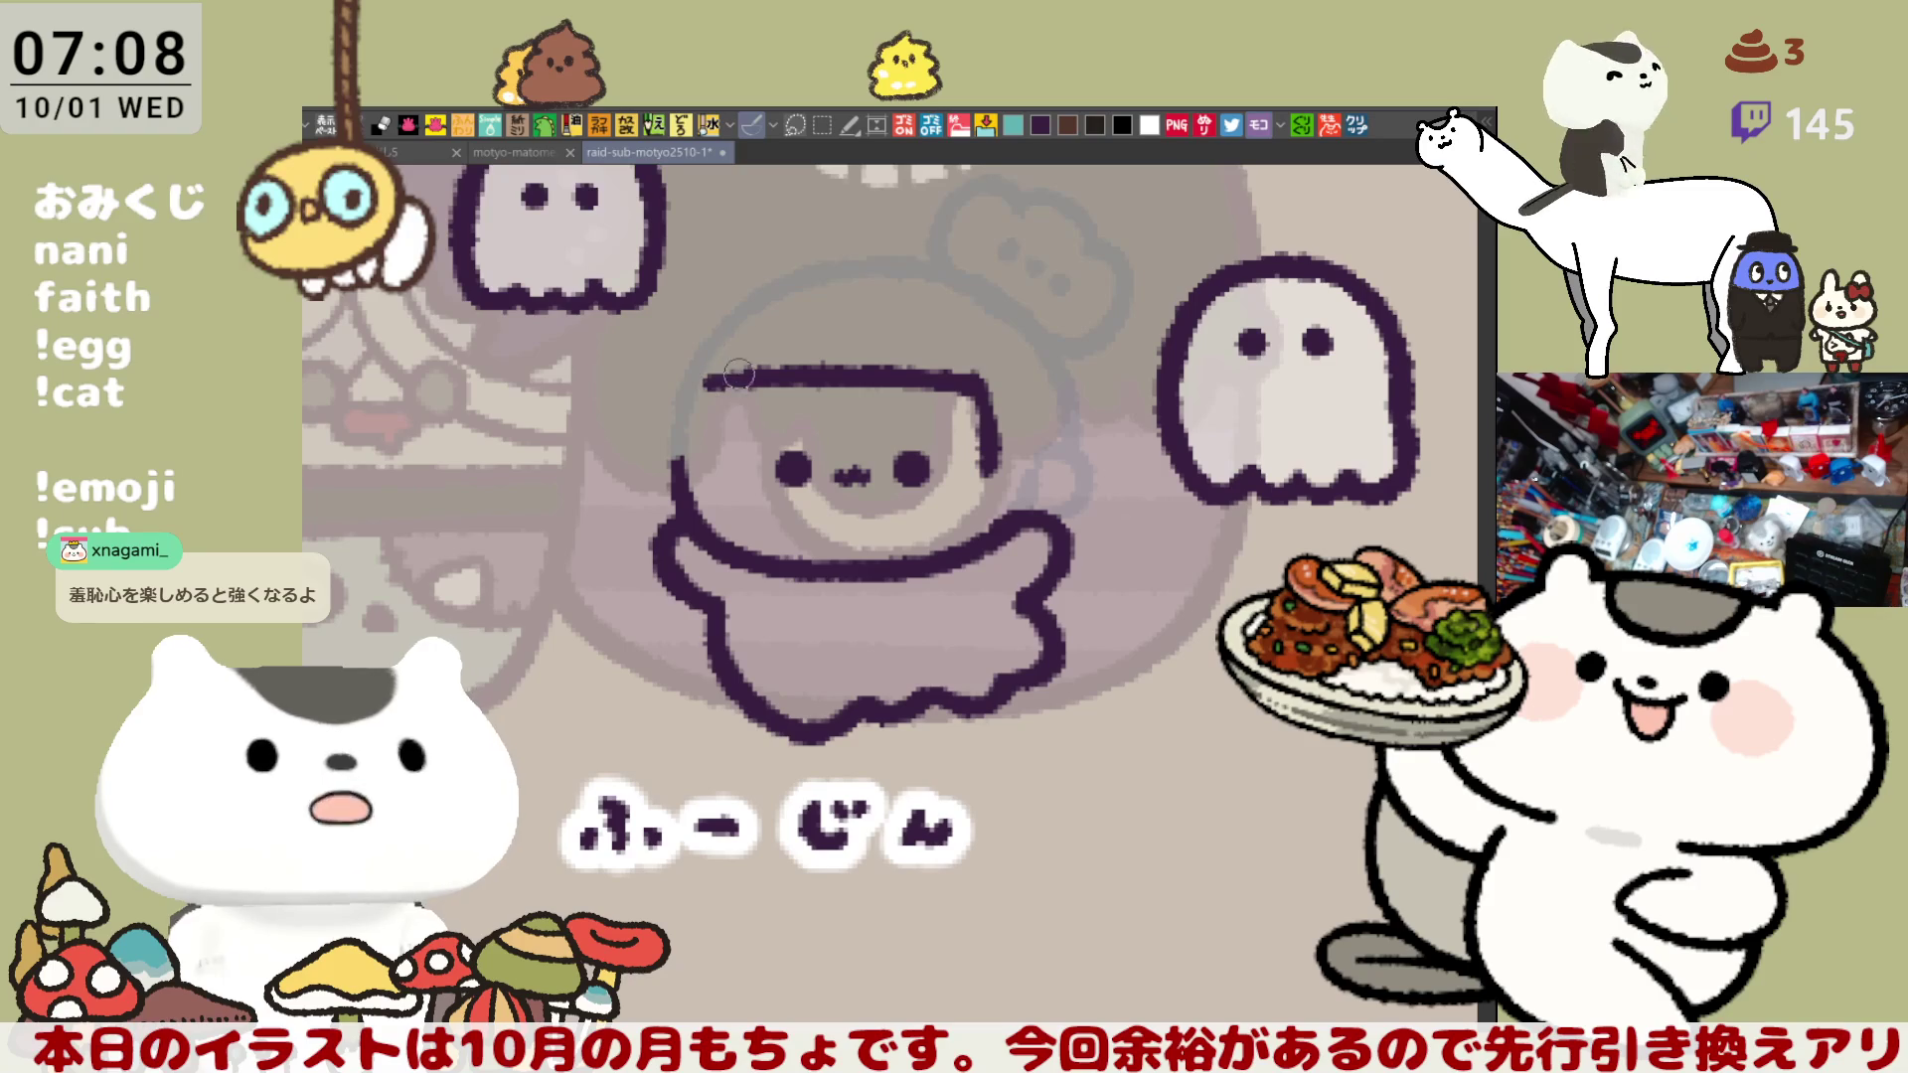
pyautogui.moveTo(840, 385); pyautogui.dragTo(962, 435)
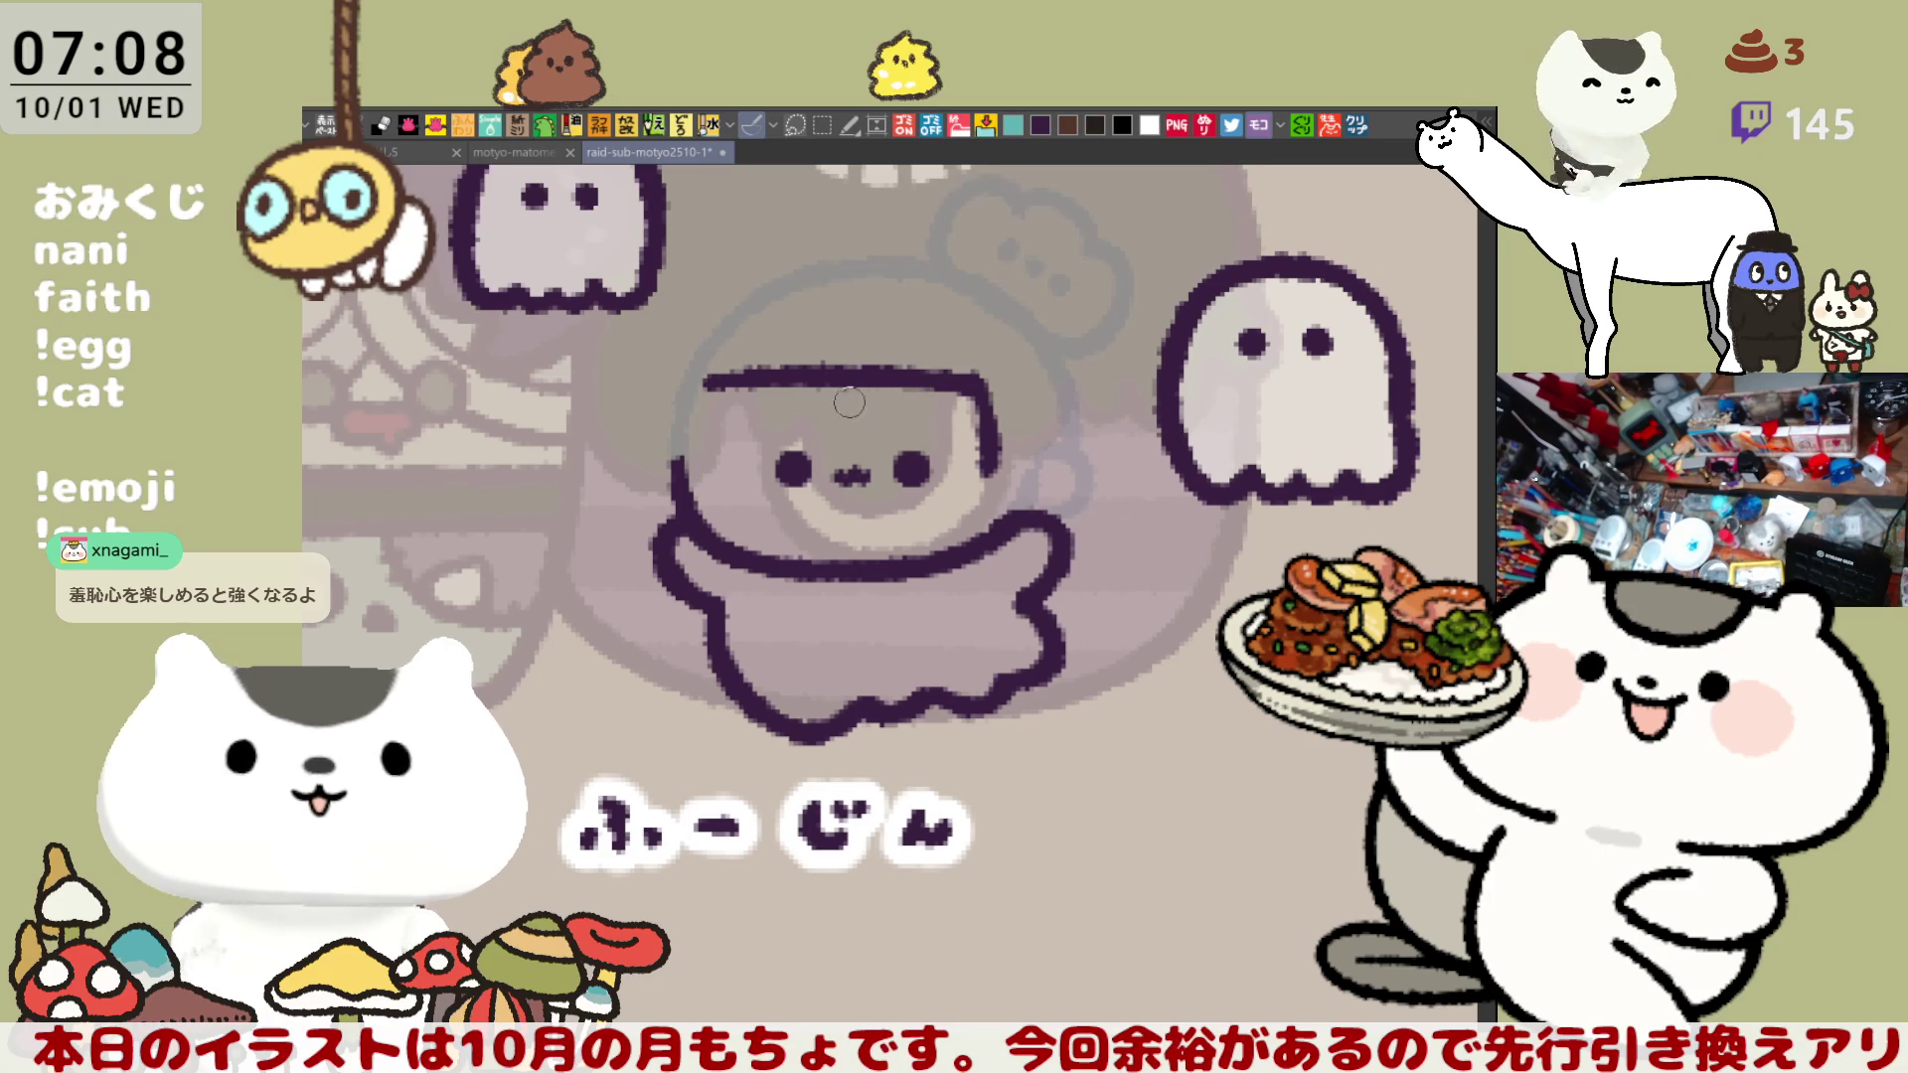
pyautogui.hotkey('ctrl', 'z')
pyautogui.moveTo(853, 373); pyautogui.dragTo(994, 442)
pyautogui.hotkey('ctrl', 'z')
pyautogui.moveTo(842, 386); pyautogui.dragTo(994, 439)
pyautogui.hotkey('ctrl', 'z')
pyautogui.moveTo(840, 386); pyautogui.dragTo(994, 439)
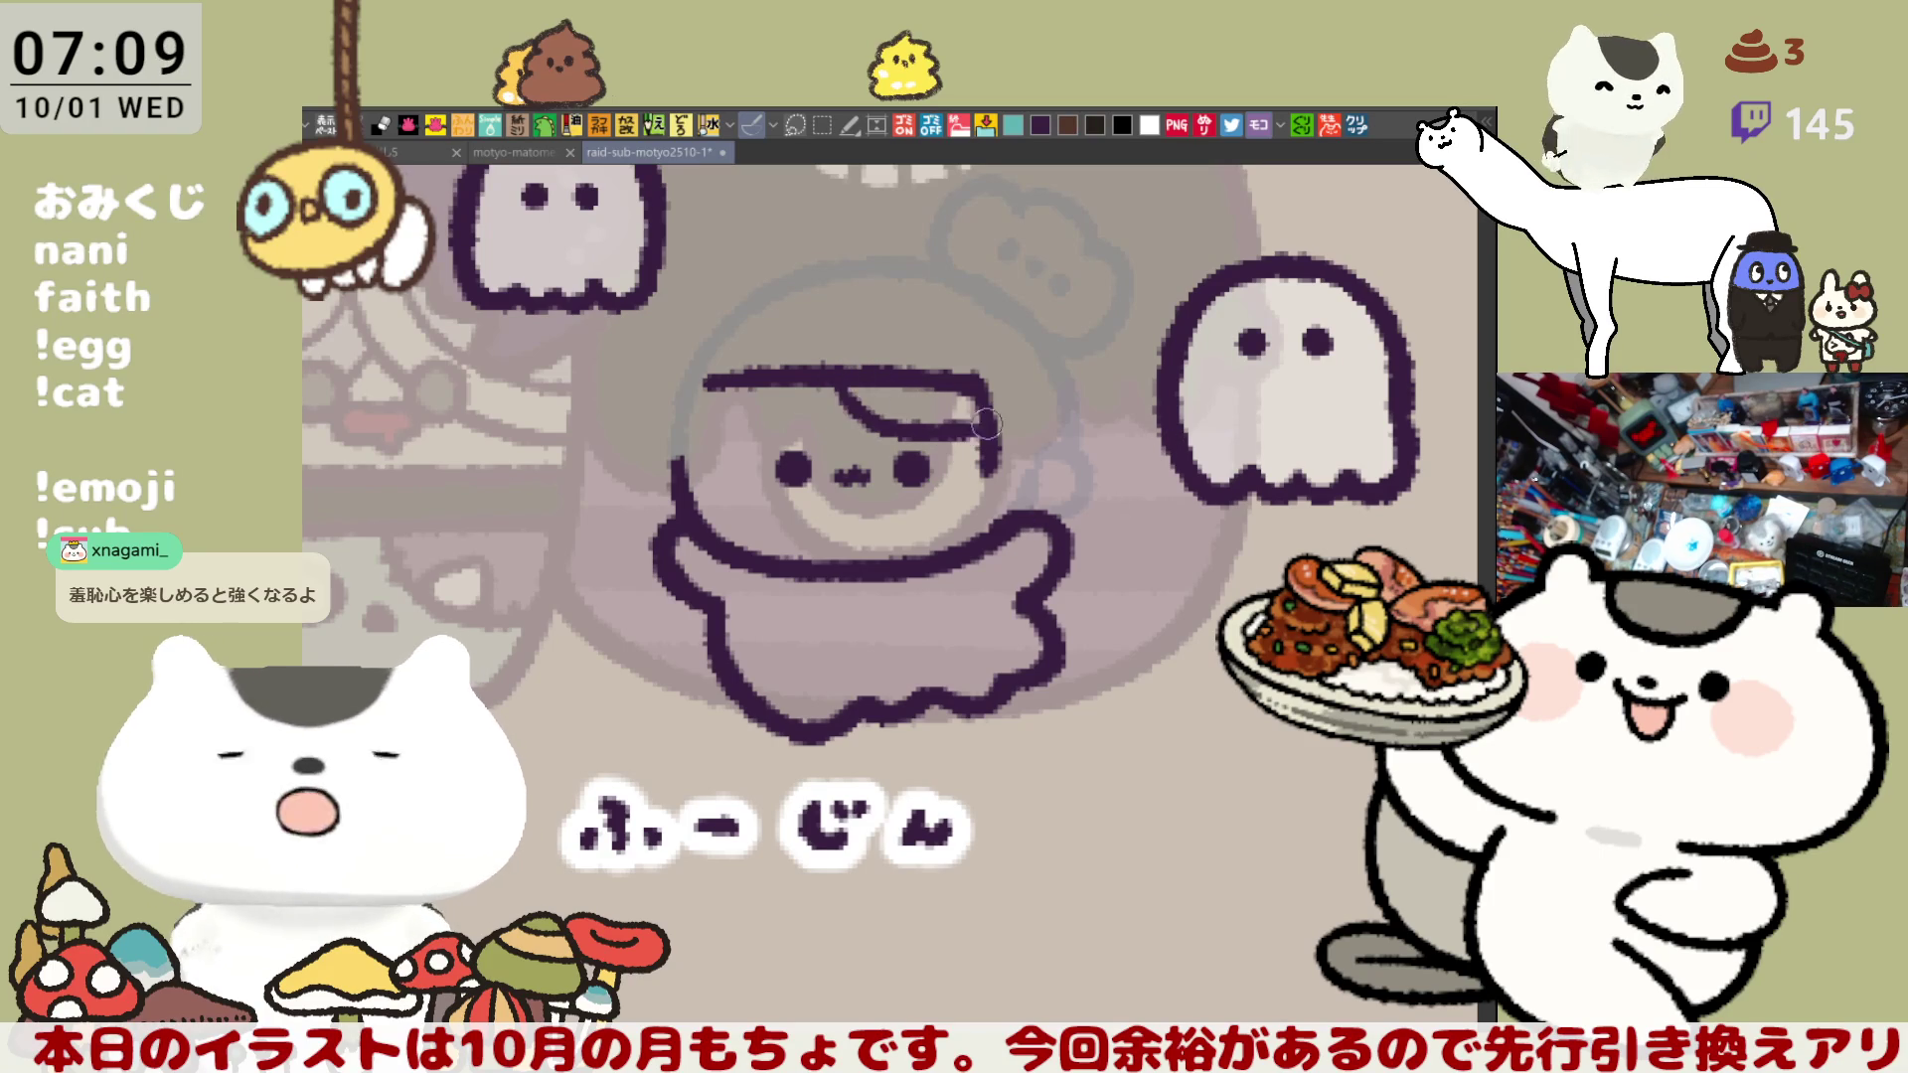
pyautogui.hotkey('ctrl', 'z')
pyautogui.moveTo(842, 383); pyautogui.dragTo(993, 426)
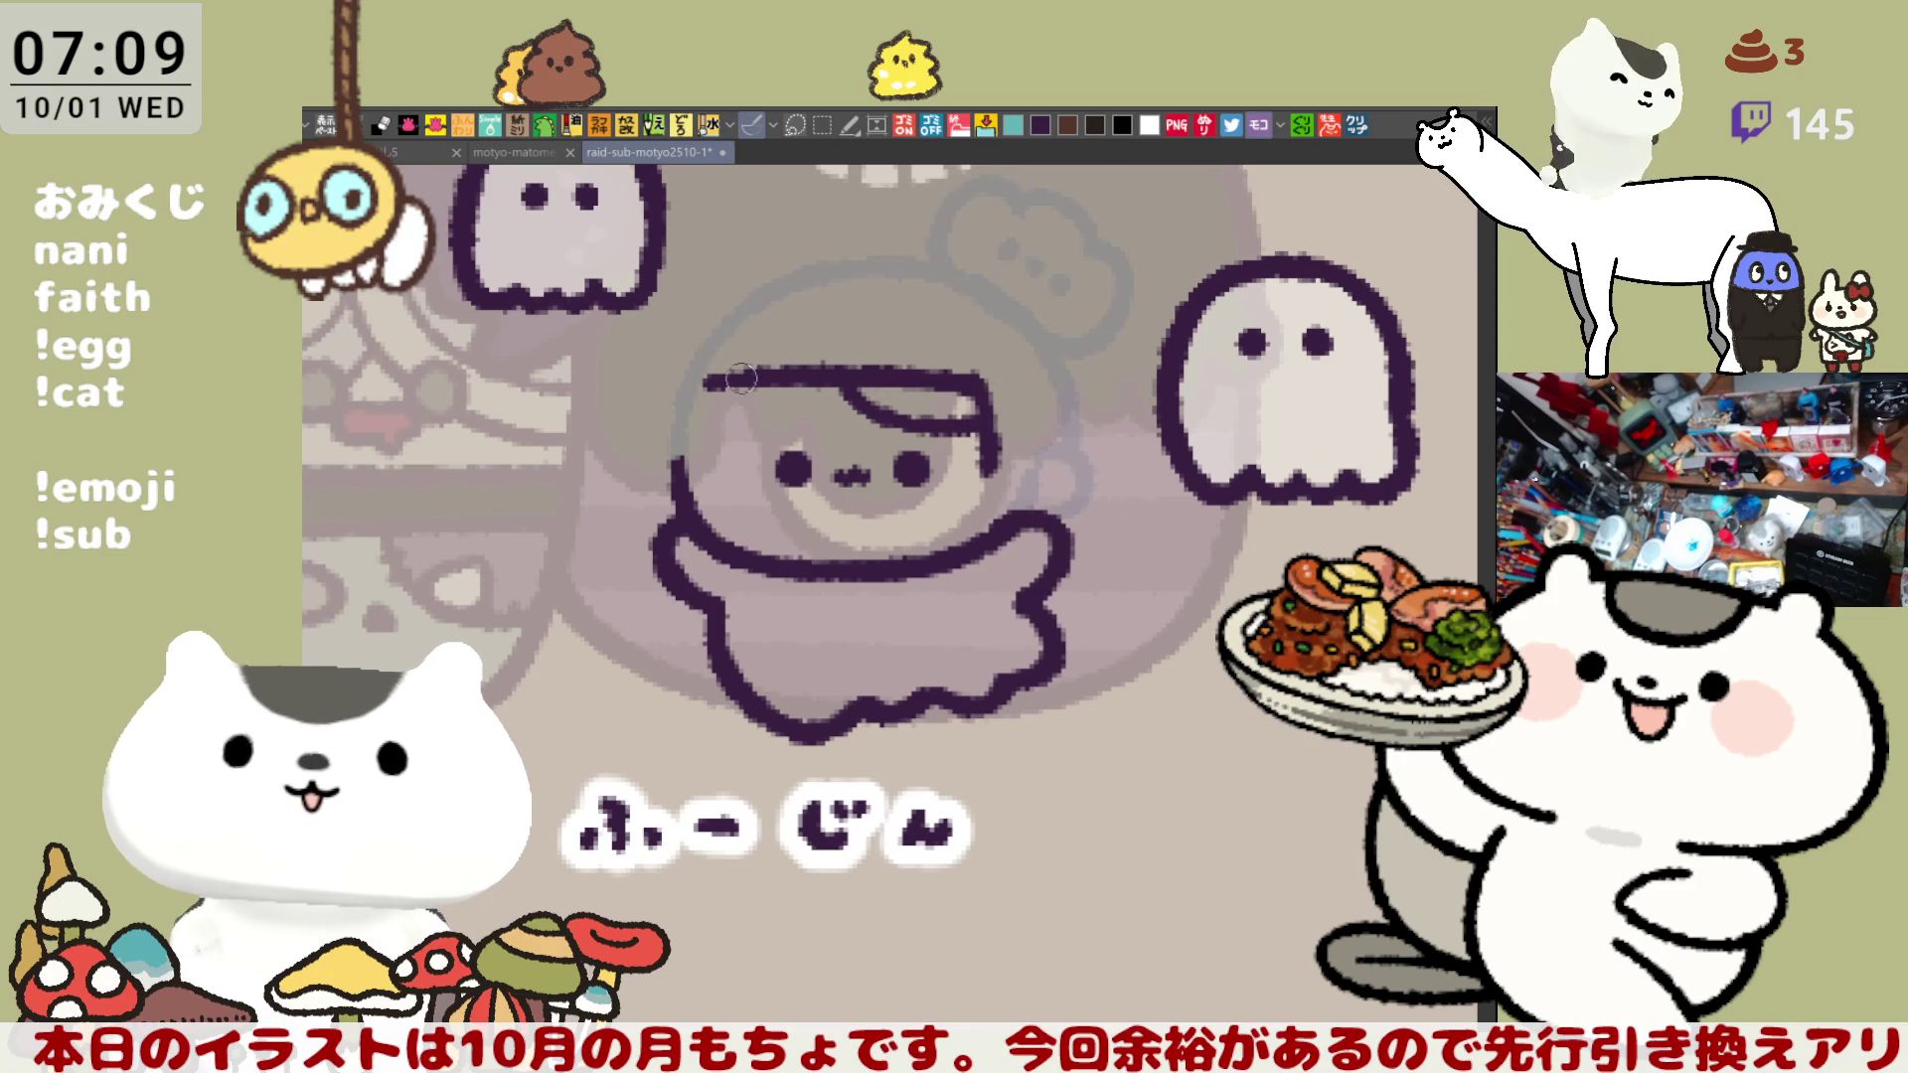
# - Draw the hair curve sweeping across the forehead's left side
pyautogui.moveTo(713, 419); pyautogui.dragTo(843, 385)
pyautogui.hotkey('ctrl', 'z')
pyautogui.moveTo(716, 422); pyautogui.dragTo(843, 384)
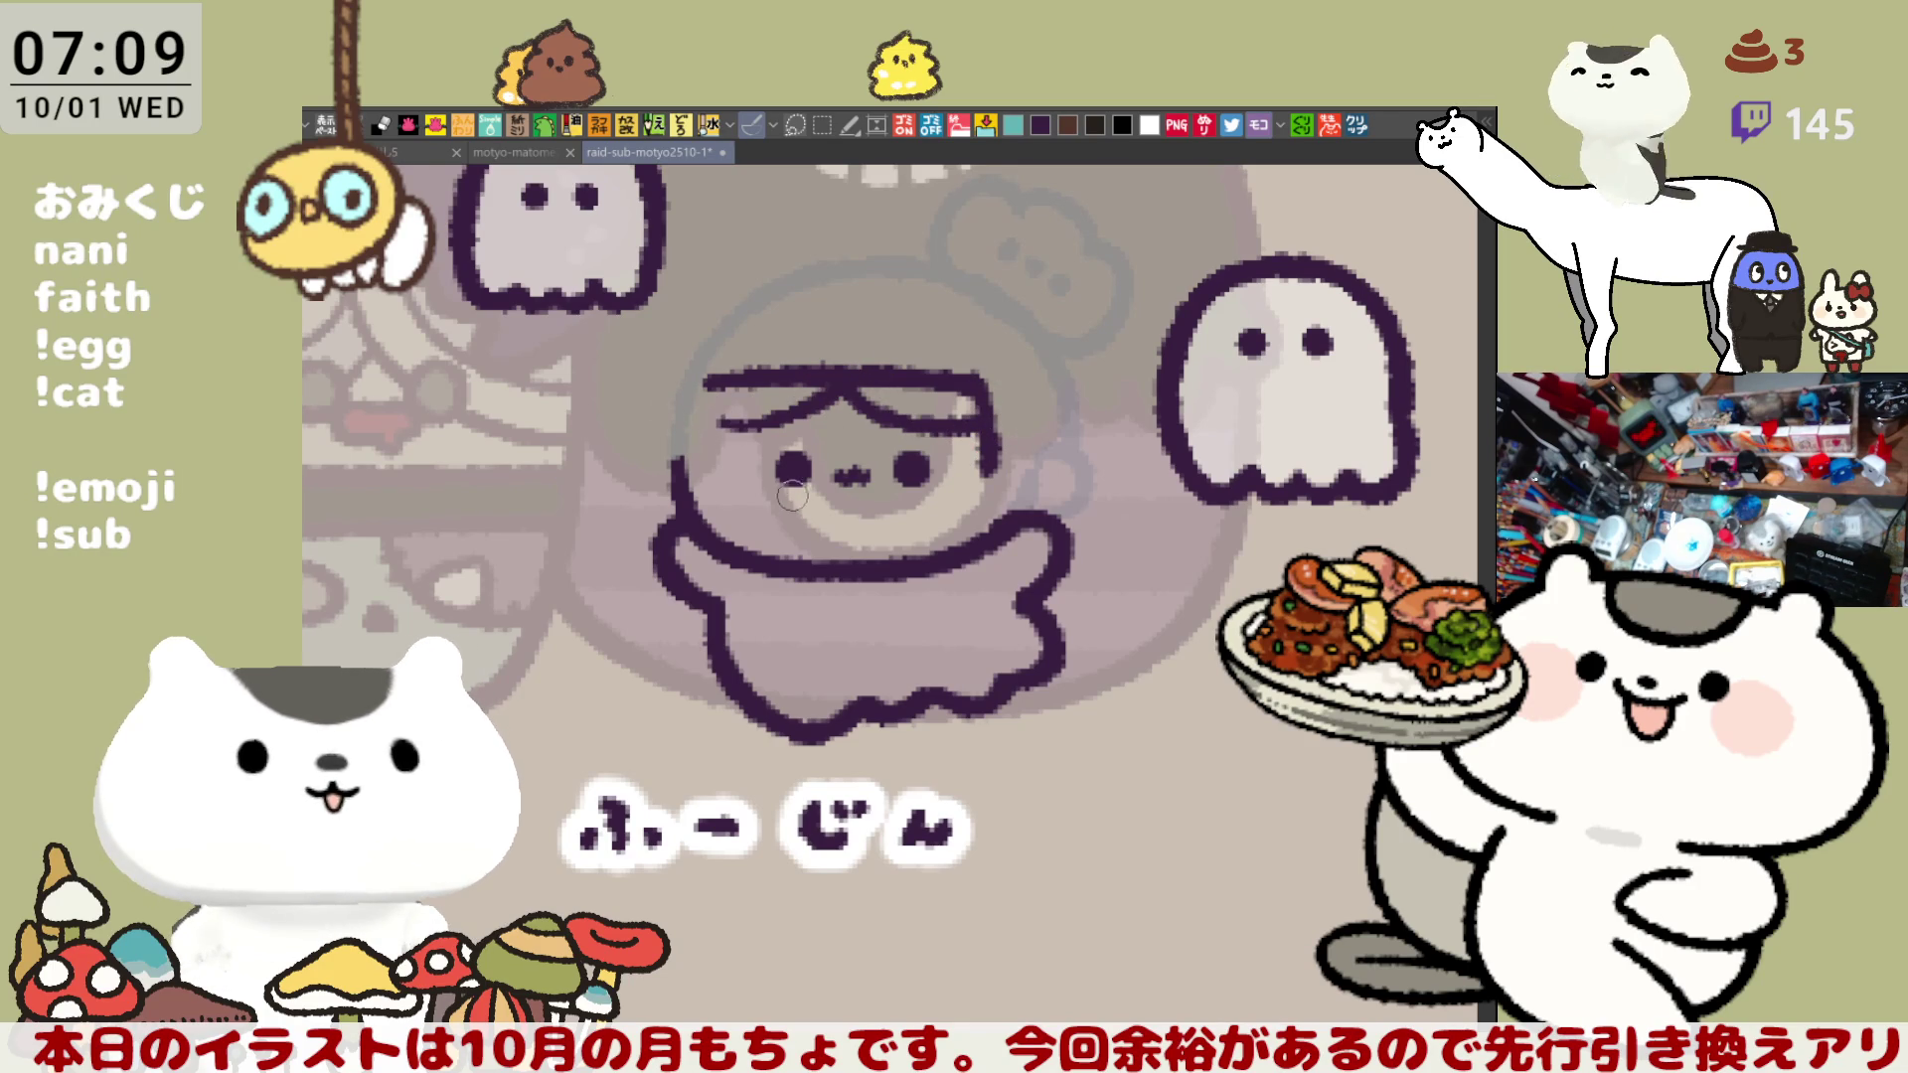
pyautogui.hotkey('ctrl', 'z')
pyautogui.moveTo(715, 423); pyautogui.dragTo(843, 384)
pyautogui.hotkey('ctrl', 'z')
pyautogui.moveTo(716, 422); pyautogui.dragTo(843, 384)
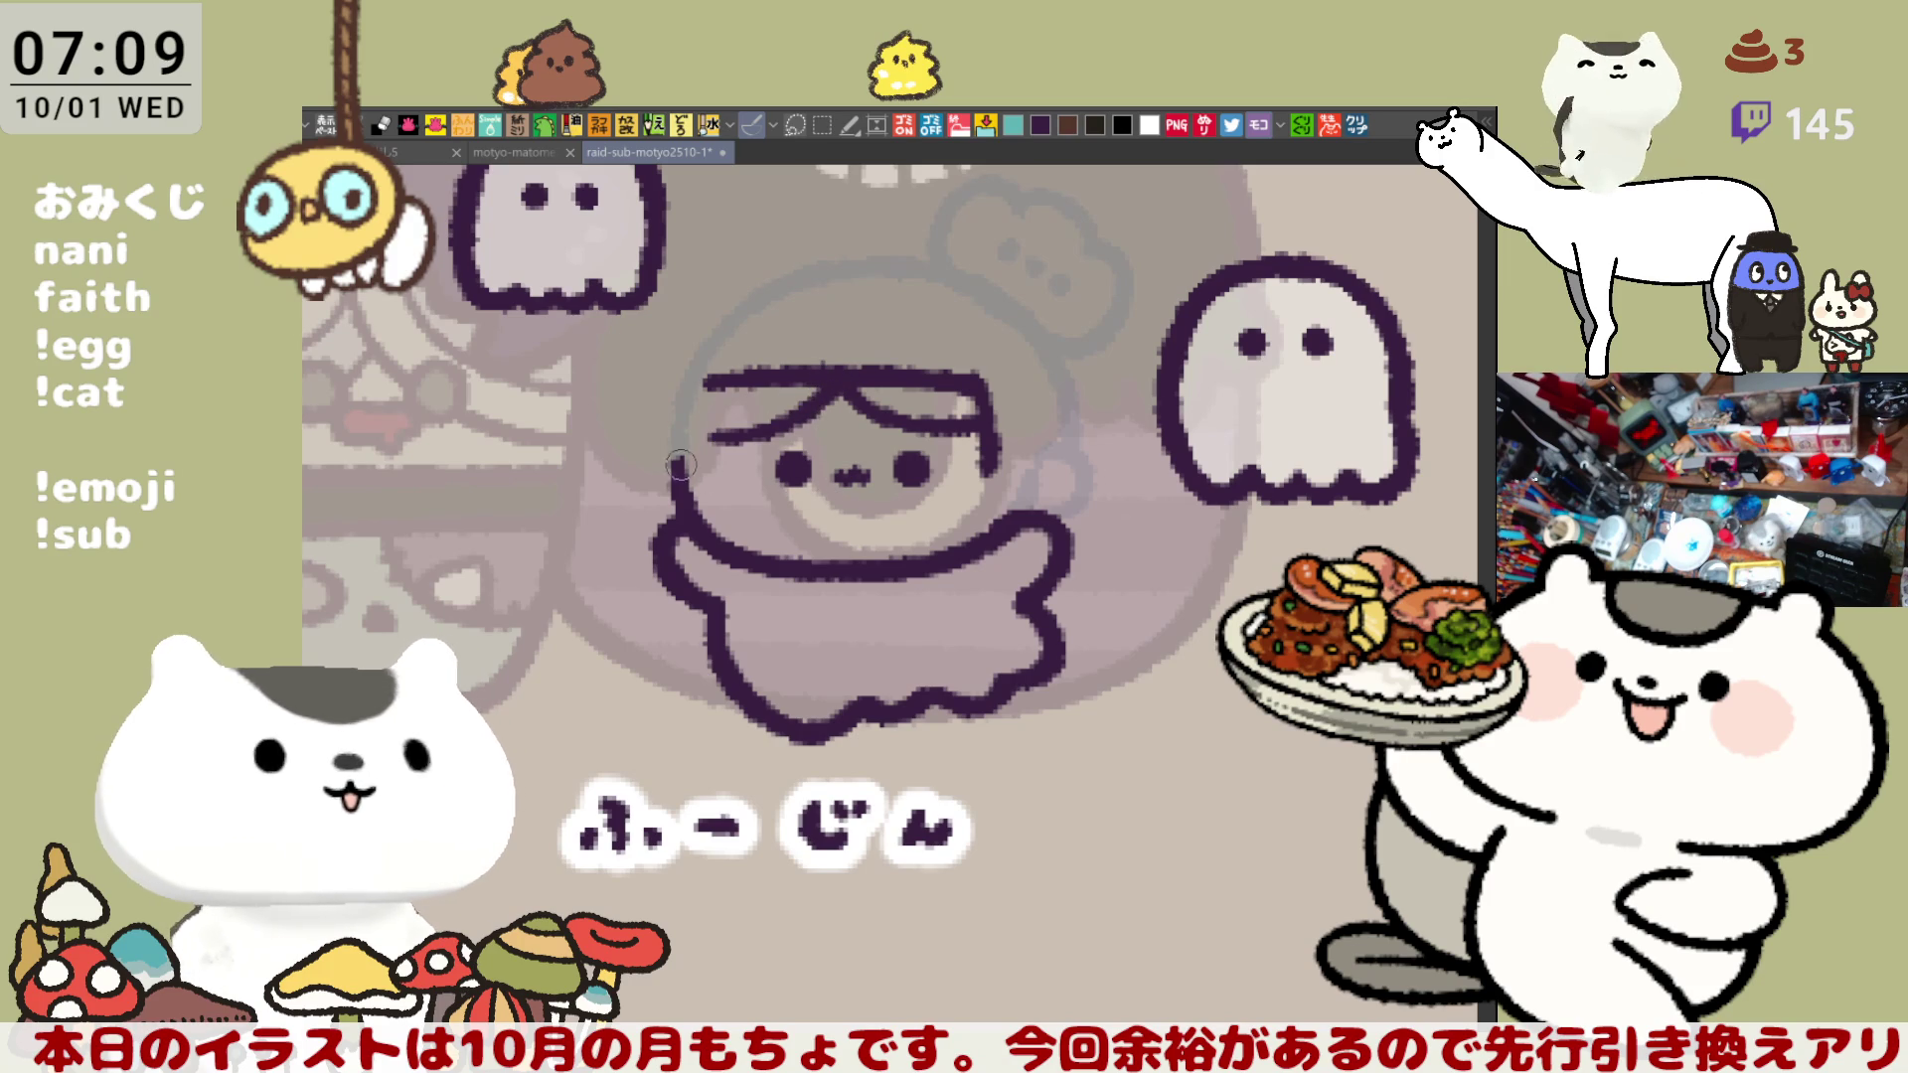
pyautogui.hotkey('ctrl', 'z')
pyautogui.moveTo(707, 434); pyautogui.dragTo(833, 385)
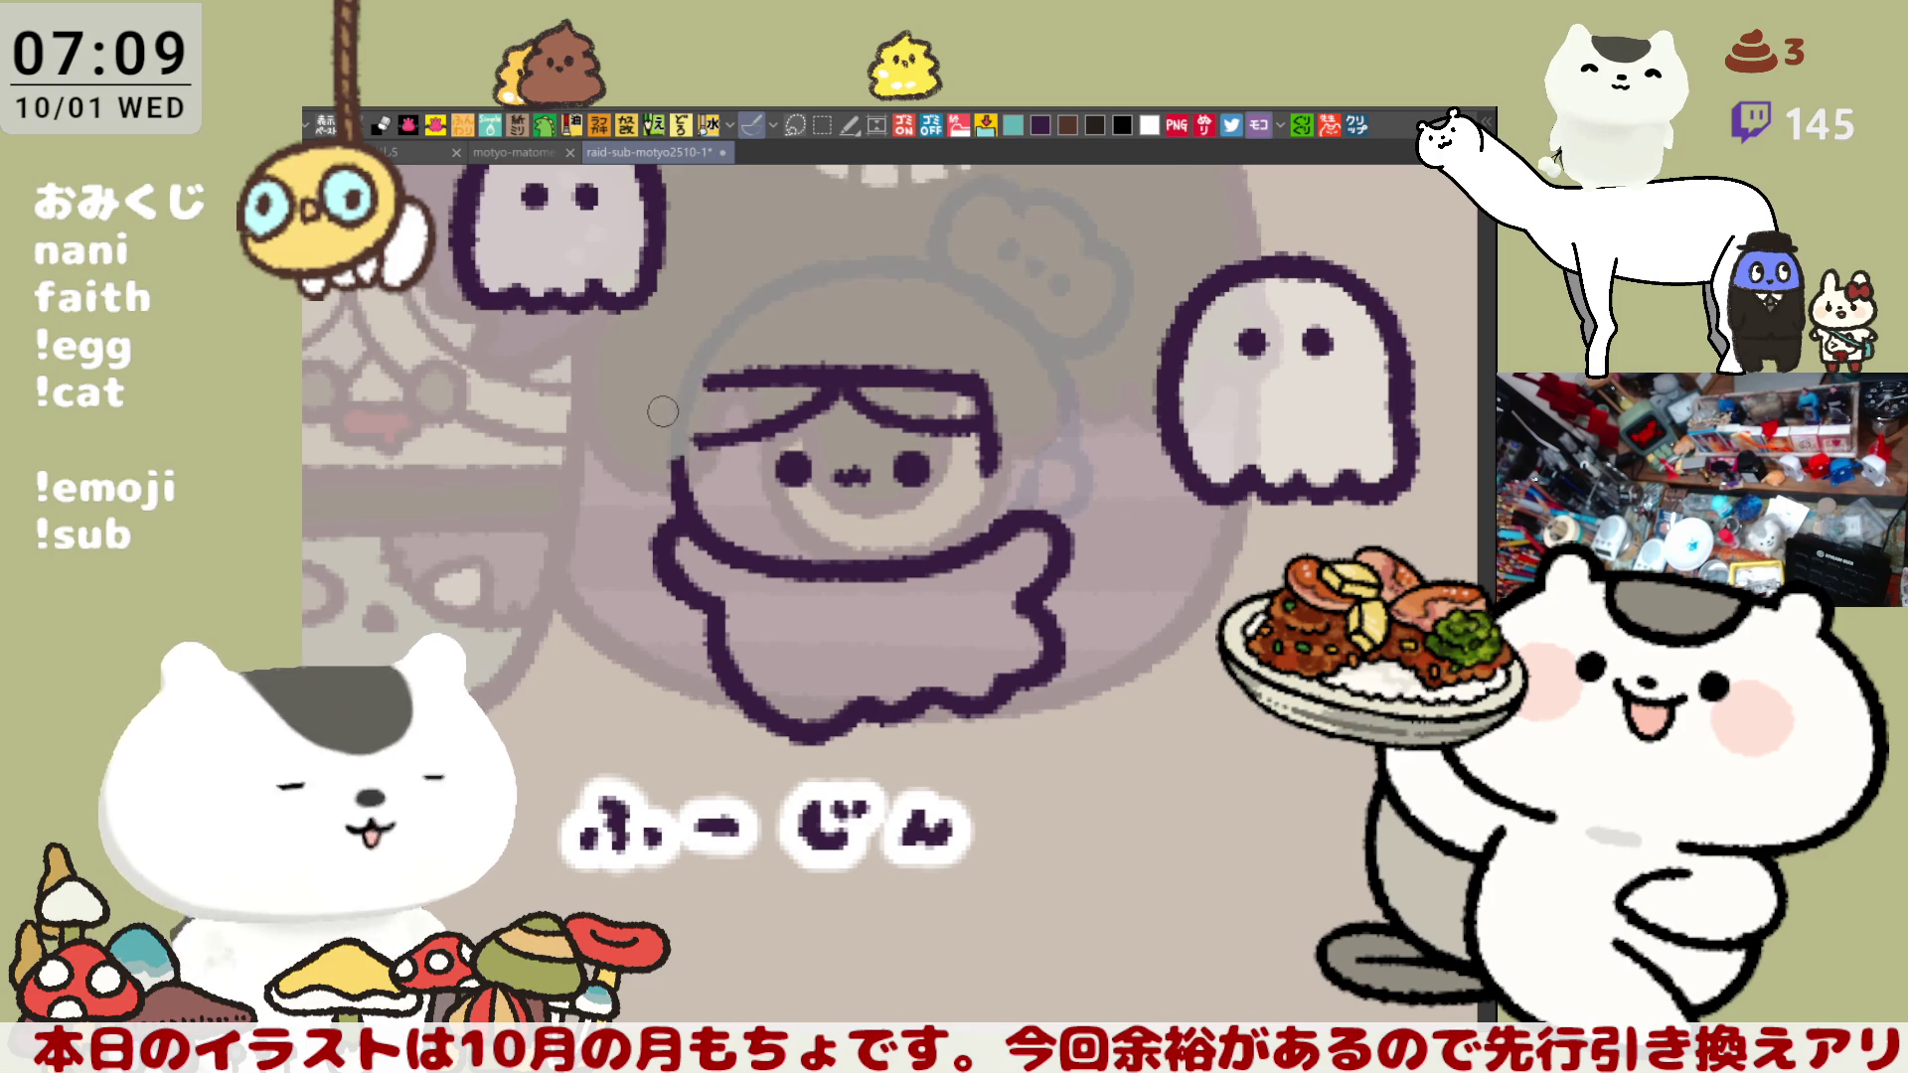
# - Try a stroke down the face's left edge, then undo it
pyautogui.moveTo(696, 437); pyautogui.dragTo(698, 518)
pyautogui.hotkey('ctrl', 'z')
pyautogui.moveTo(695, 437); pyautogui.dragTo(698, 518)
pyautogui.hotkey('ctrl', 'z')
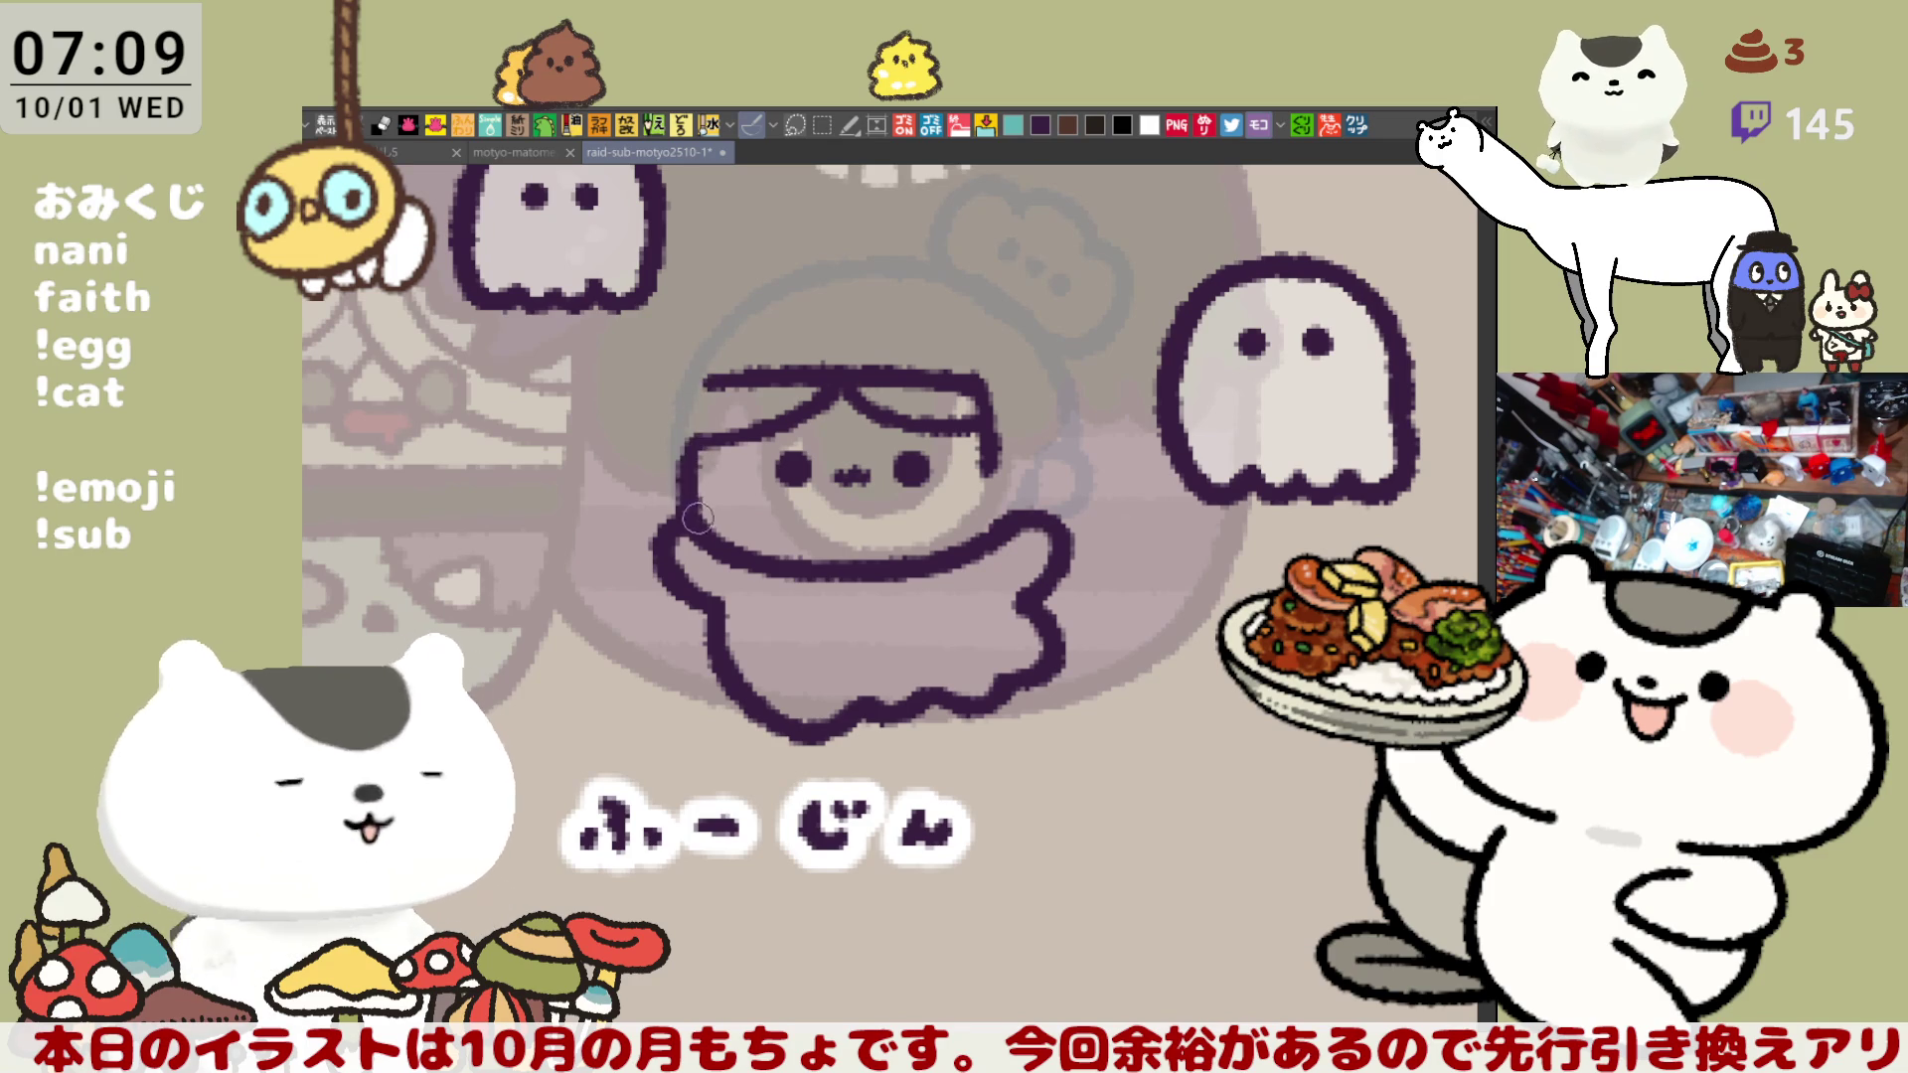
pyautogui.hotkey('ctrl', 'z')
pyautogui.moveTo(696, 438)
pyautogui.mouseDown()
pyautogui.moveTo(697, 518)
pyautogui.moveTo(700, 437)
pyautogui.mouseUp()
pyautogui.hotkey('ctrl', 'z')
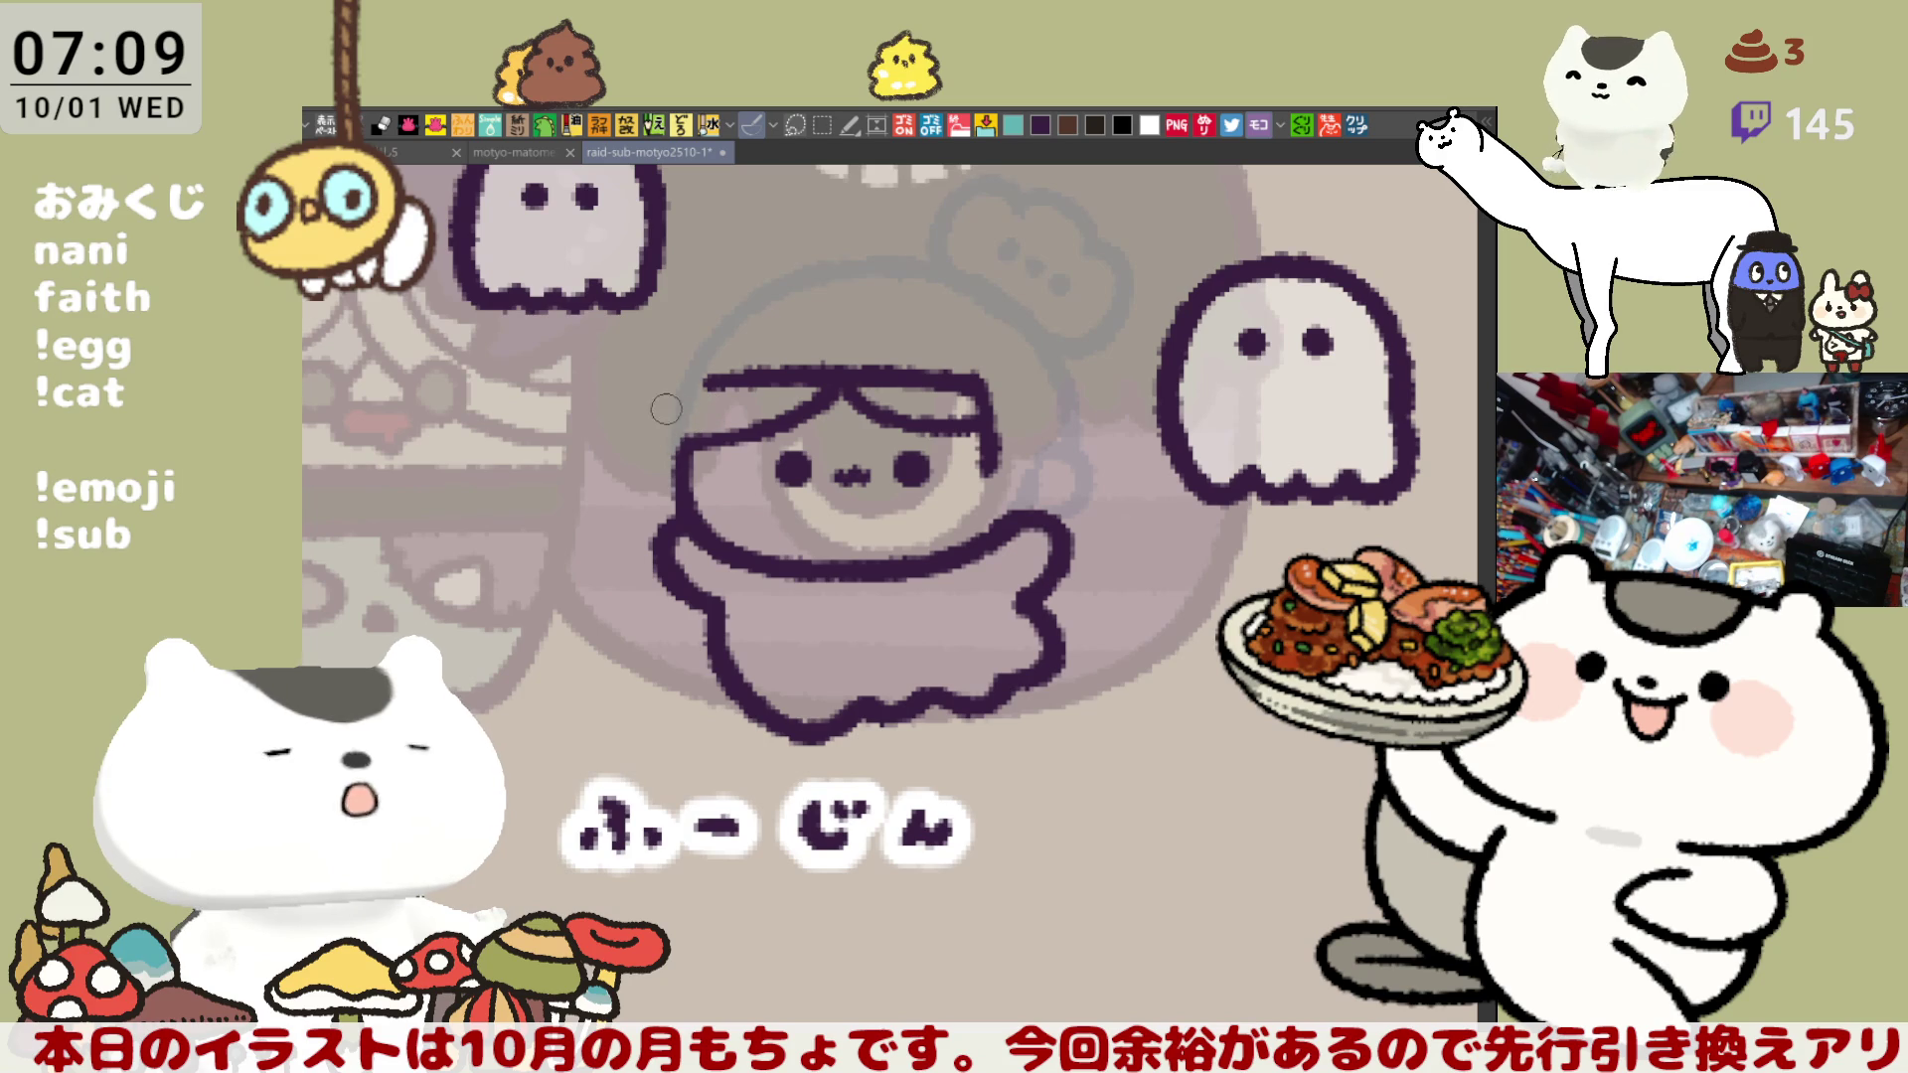
# - Draw a vertical stroke down the hair's left edge beside the face
pyautogui.moveTo(656, 396); pyautogui.dragTo(658, 492)
pyautogui.hotkey('ctrl', 'z')
pyautogui.moveTo(667, 378); pyautogui.dragTo(651, 477)
pyautogui.hotkey('ctrl', 'z')
pyautogui.moveTo(676, 390); pyautogui.dragTo(656, 487)
pyautogui.hotkey('ctrl', 'z')
pyautogui.moveTo(674, 382)
pyautogui.mouseDown()
pyautogui.moveTo(652, 482)
pyautogui.moveTo(658, 517)
pyautogui.moveTo(685, 527)
pyautogui.moveTo(668, 418)
pyautogui.moveTo(654, 489)
pyautogui.mouseUp()
pyautogui.hotkey('ctrl', 'z')
pyautogui.hotkey('ctrl', 'z')
pyautogui.hotkey('ctrl', 'z')
pyautogui.hotkey('ctrl', 'z')
pyautogui.hotkey('ctrl', 'z')
pyautogui.moveTo(659, 395); pyautogui.dragTo(657, 485)
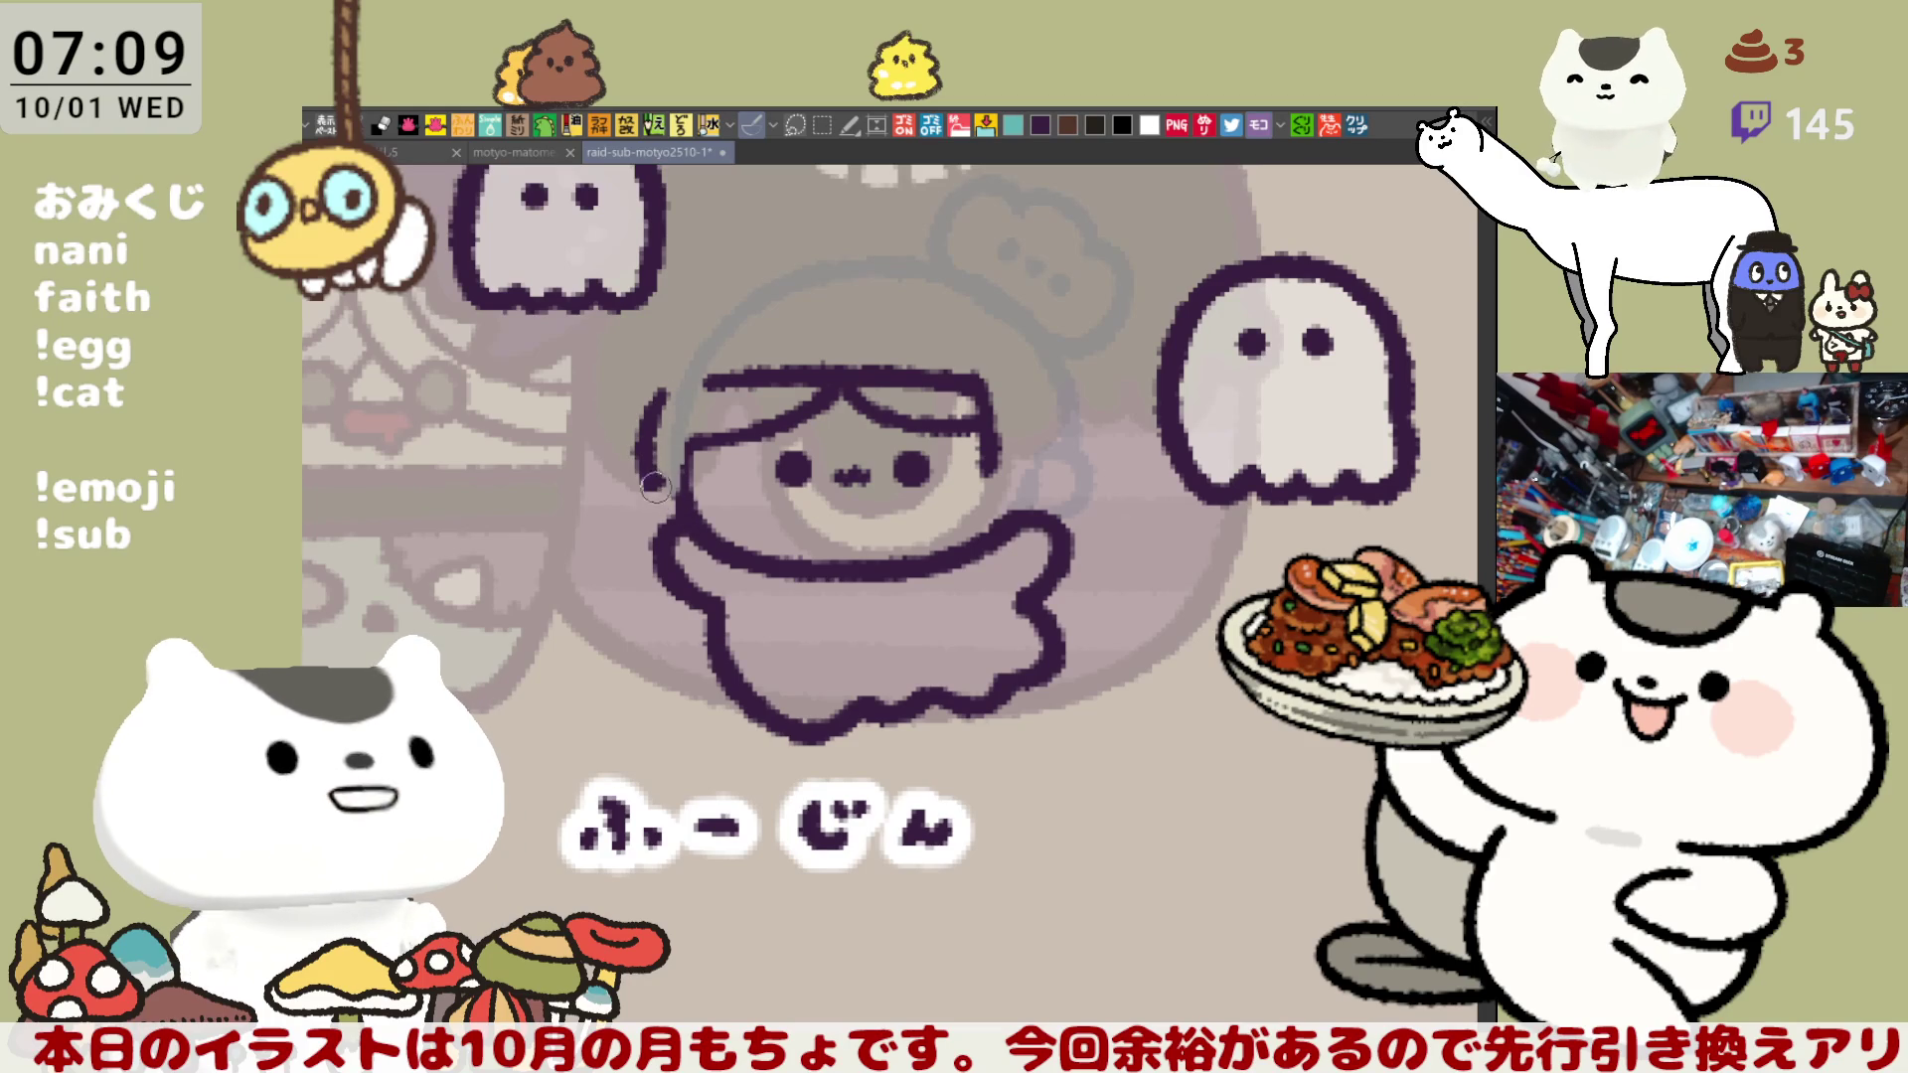
pyautogui.hotkey('ctrl', 'z')
pyautogui.moveTo(672, 375); pyautogui.dragTo(646, 495)
pyautogui.hotkey('ctrl', 'z')
pyautogui.moveTo(676, 375)
pyautogui.mouseDown()
pyautogui.moveTo(653, 484)
pyautogui.moveTo(673, 500)
pyautogui.mouseUp()
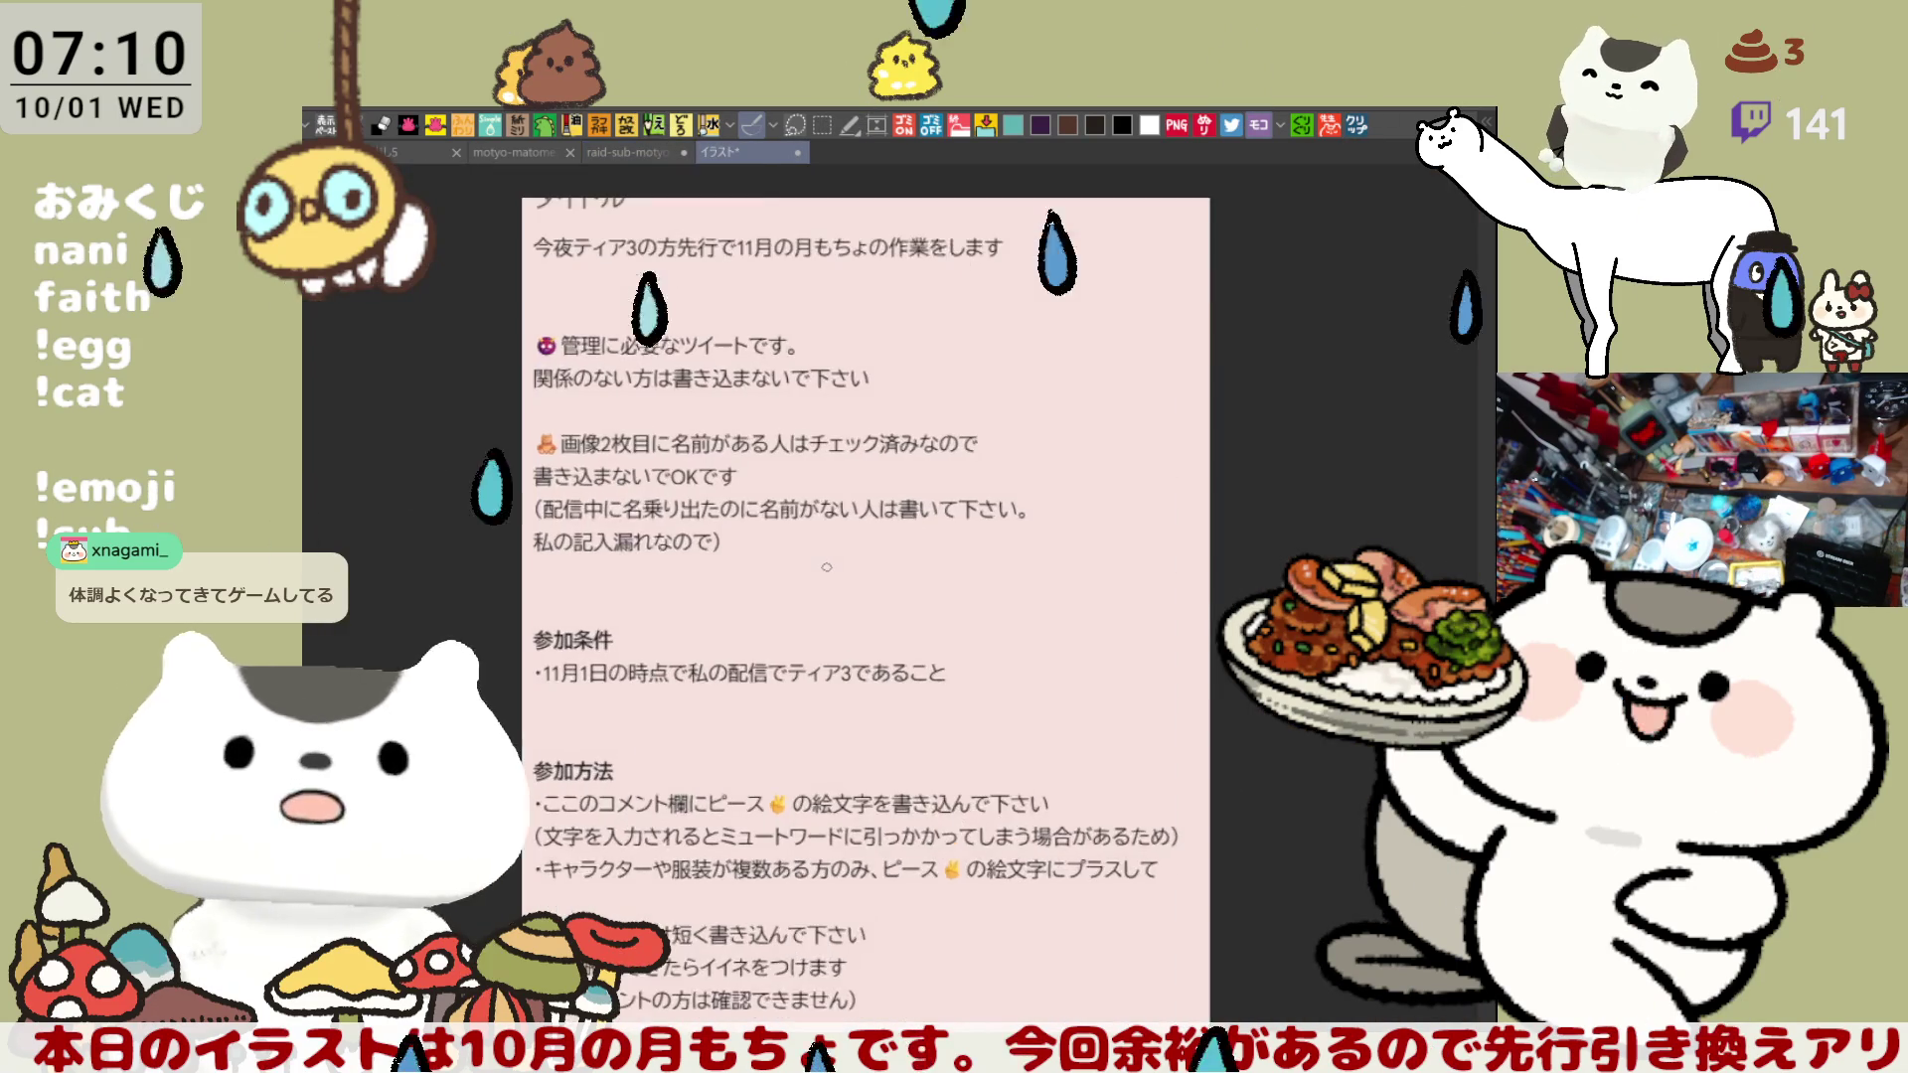
# - Zoom into the notice and temporarily underline the 11月1日 participation condition
pyautogui.scroll(1, 826, 566)
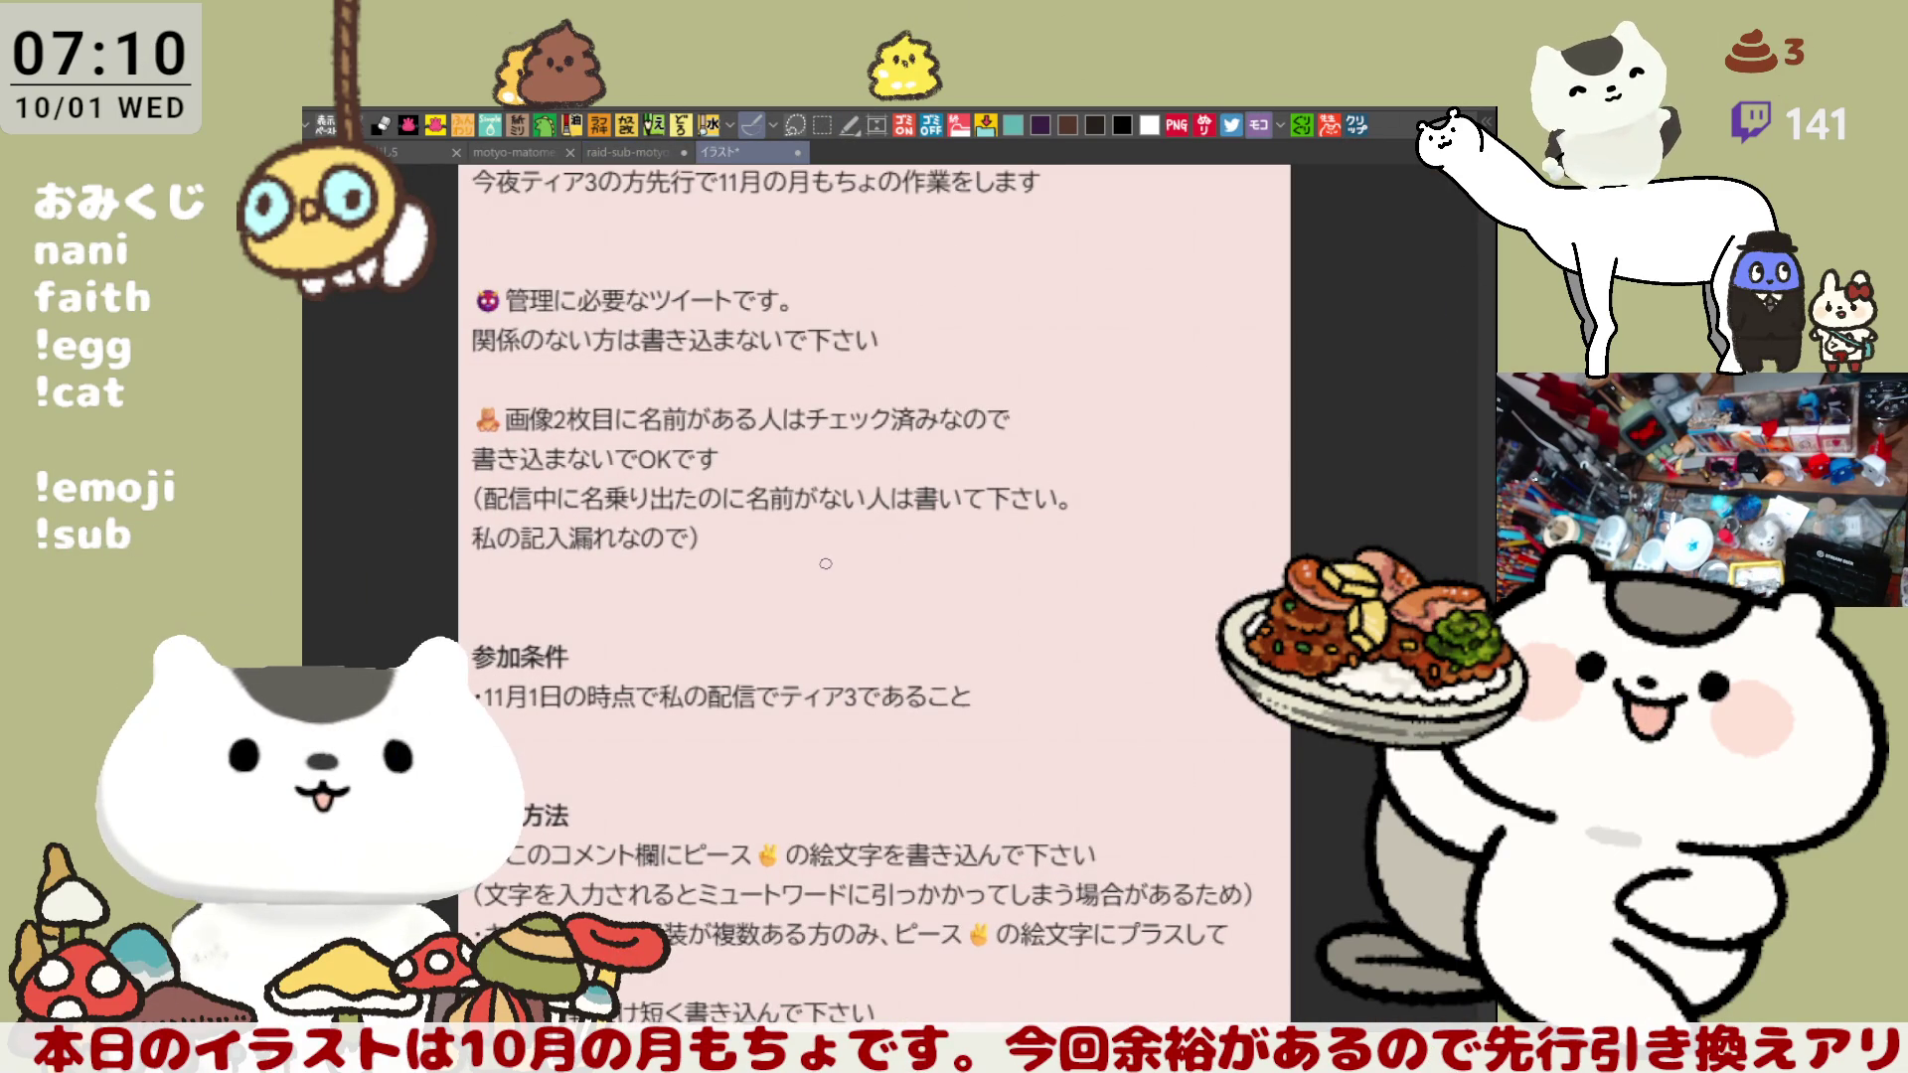
pyautogui.moveTo(826, 563); pyautogui.dragTo(910, 677)
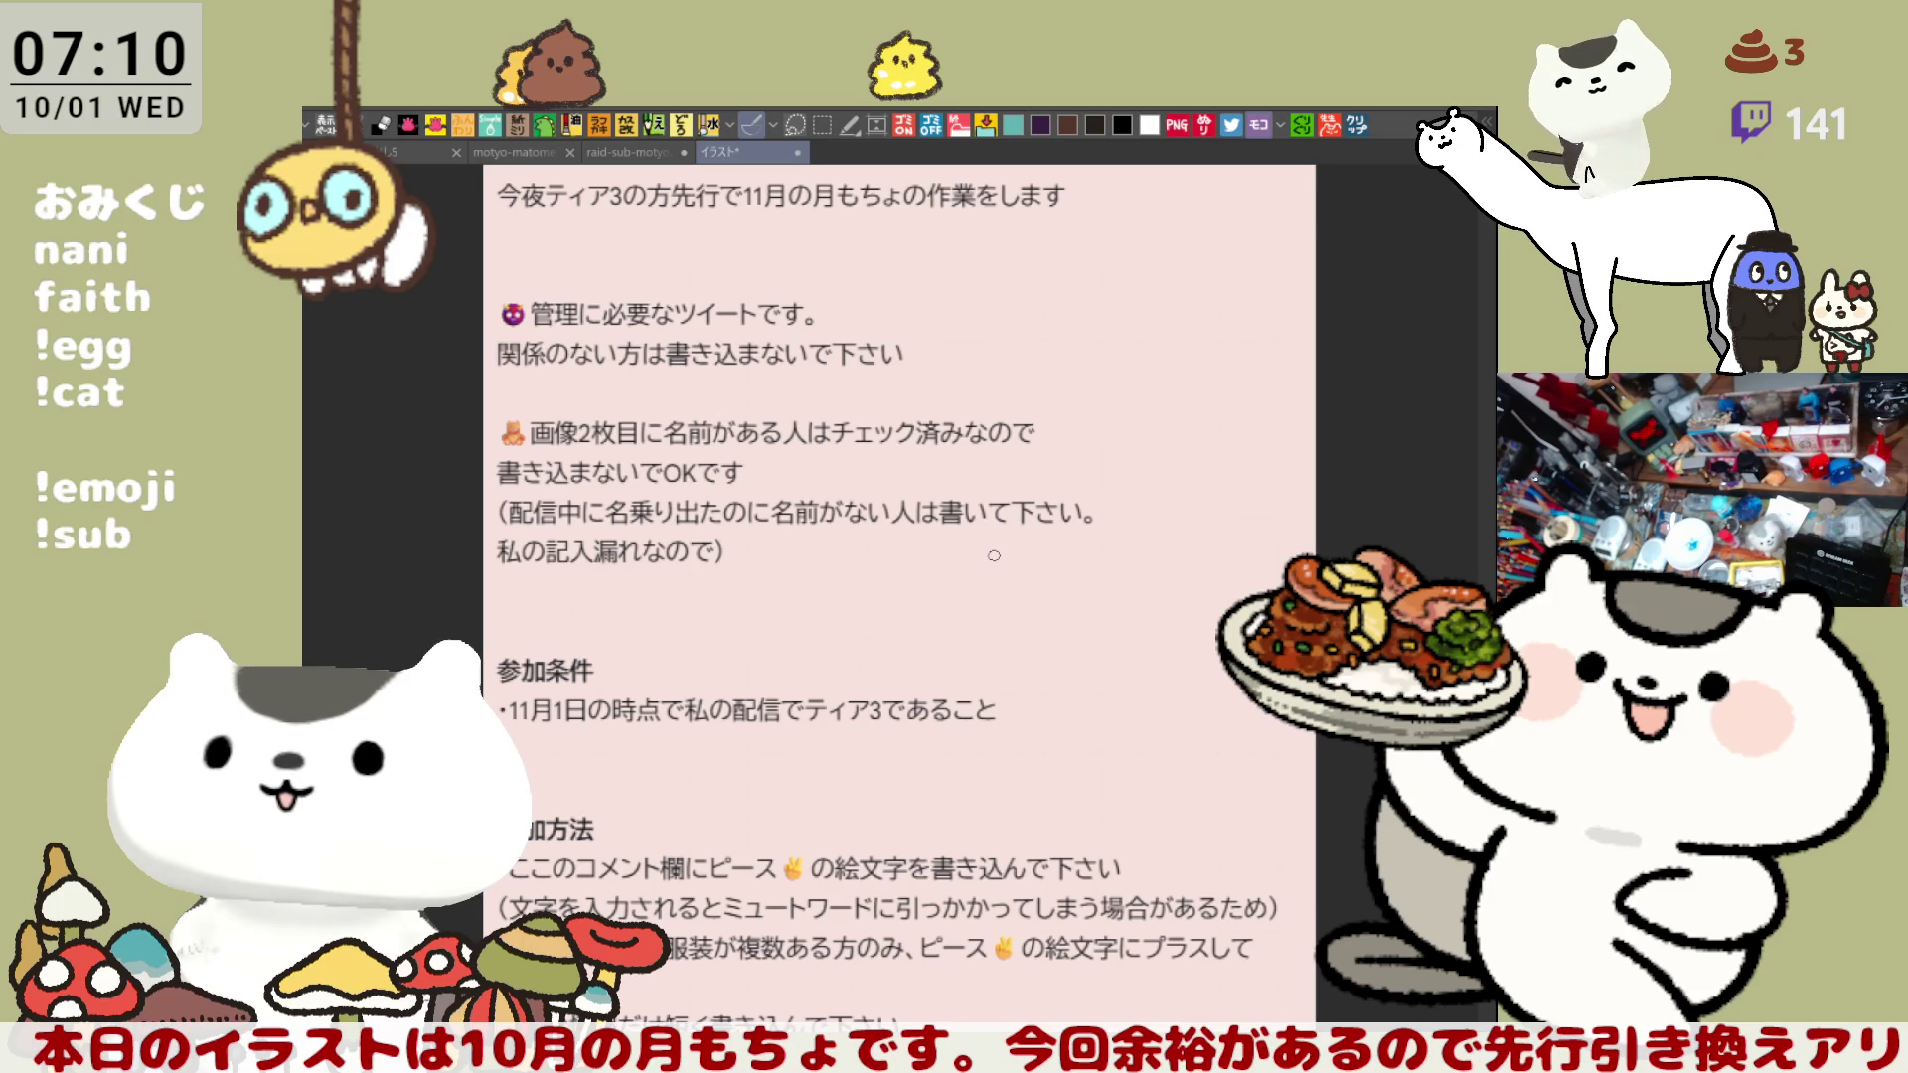
pyautogui.scroll(-1, 818, 548)
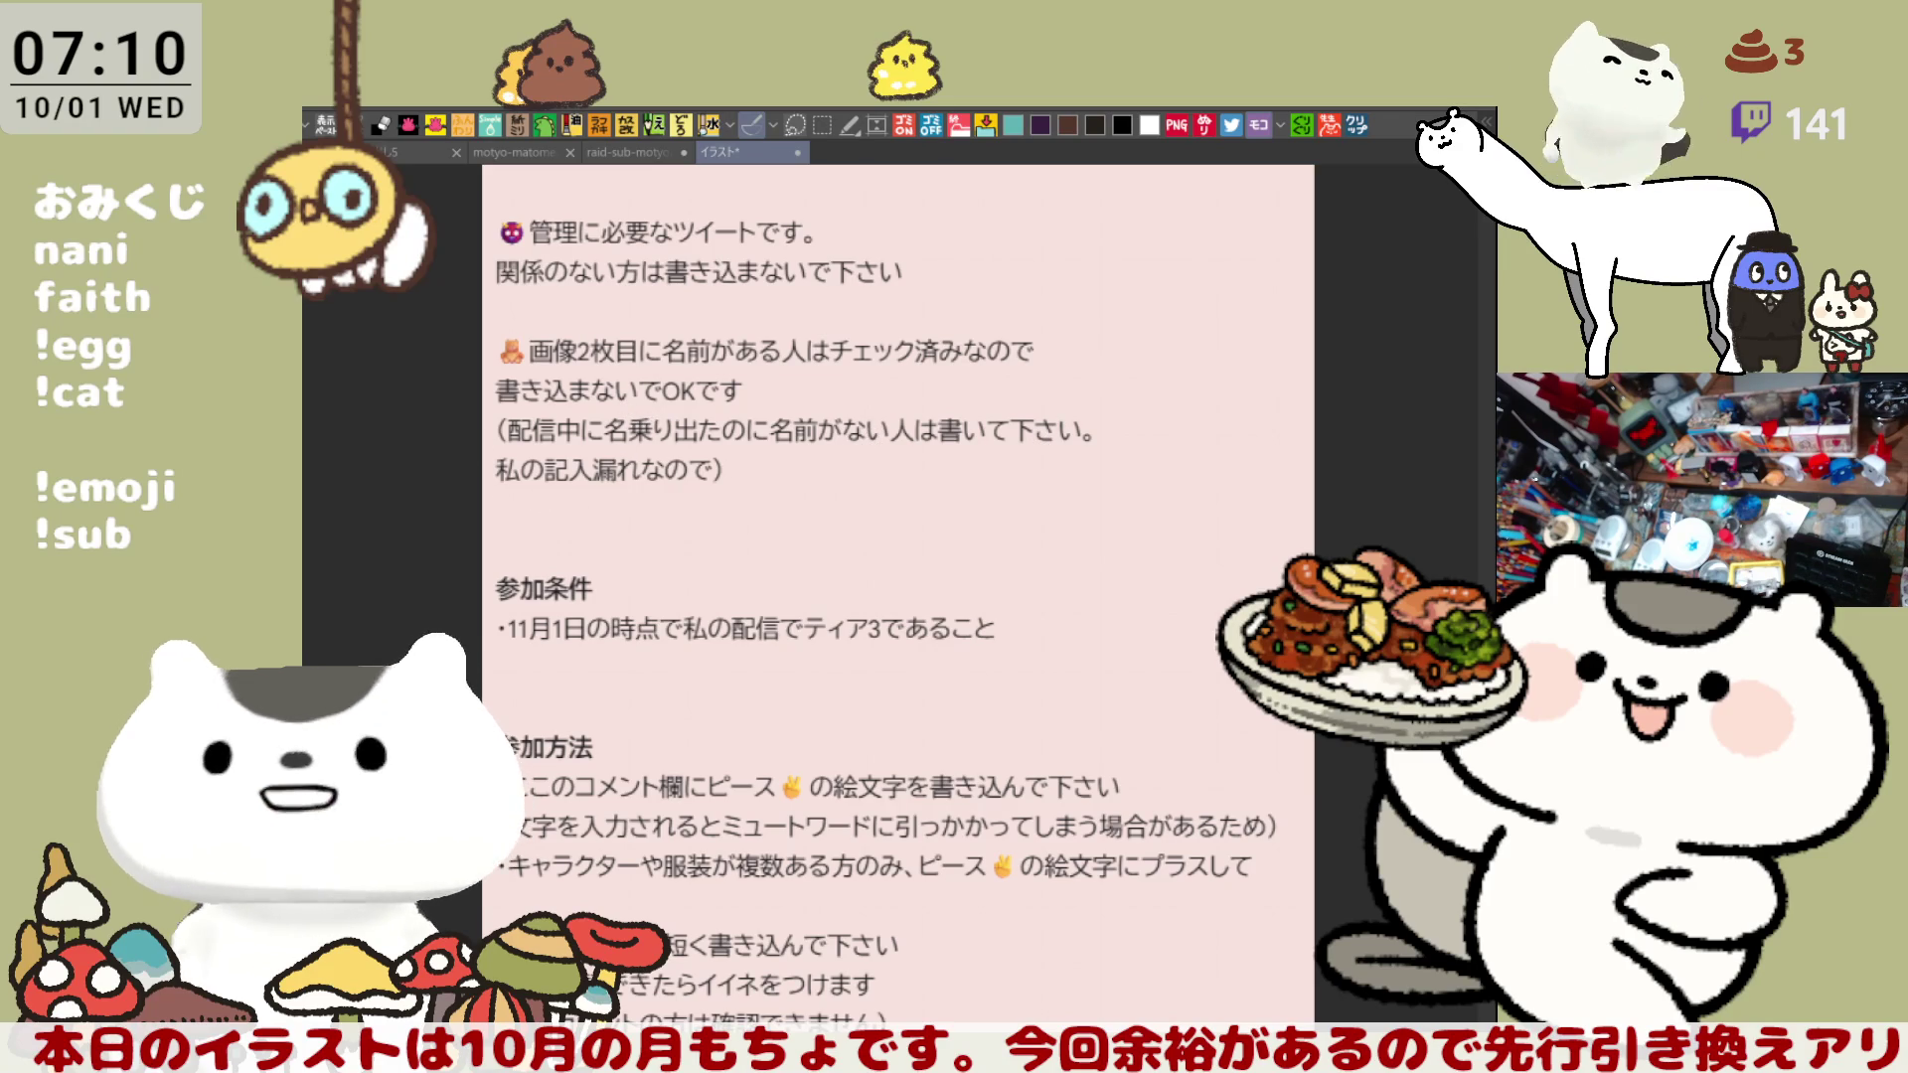
pyautogui.moveTo(860, 512); pyautogui.dragTo(829, 455)
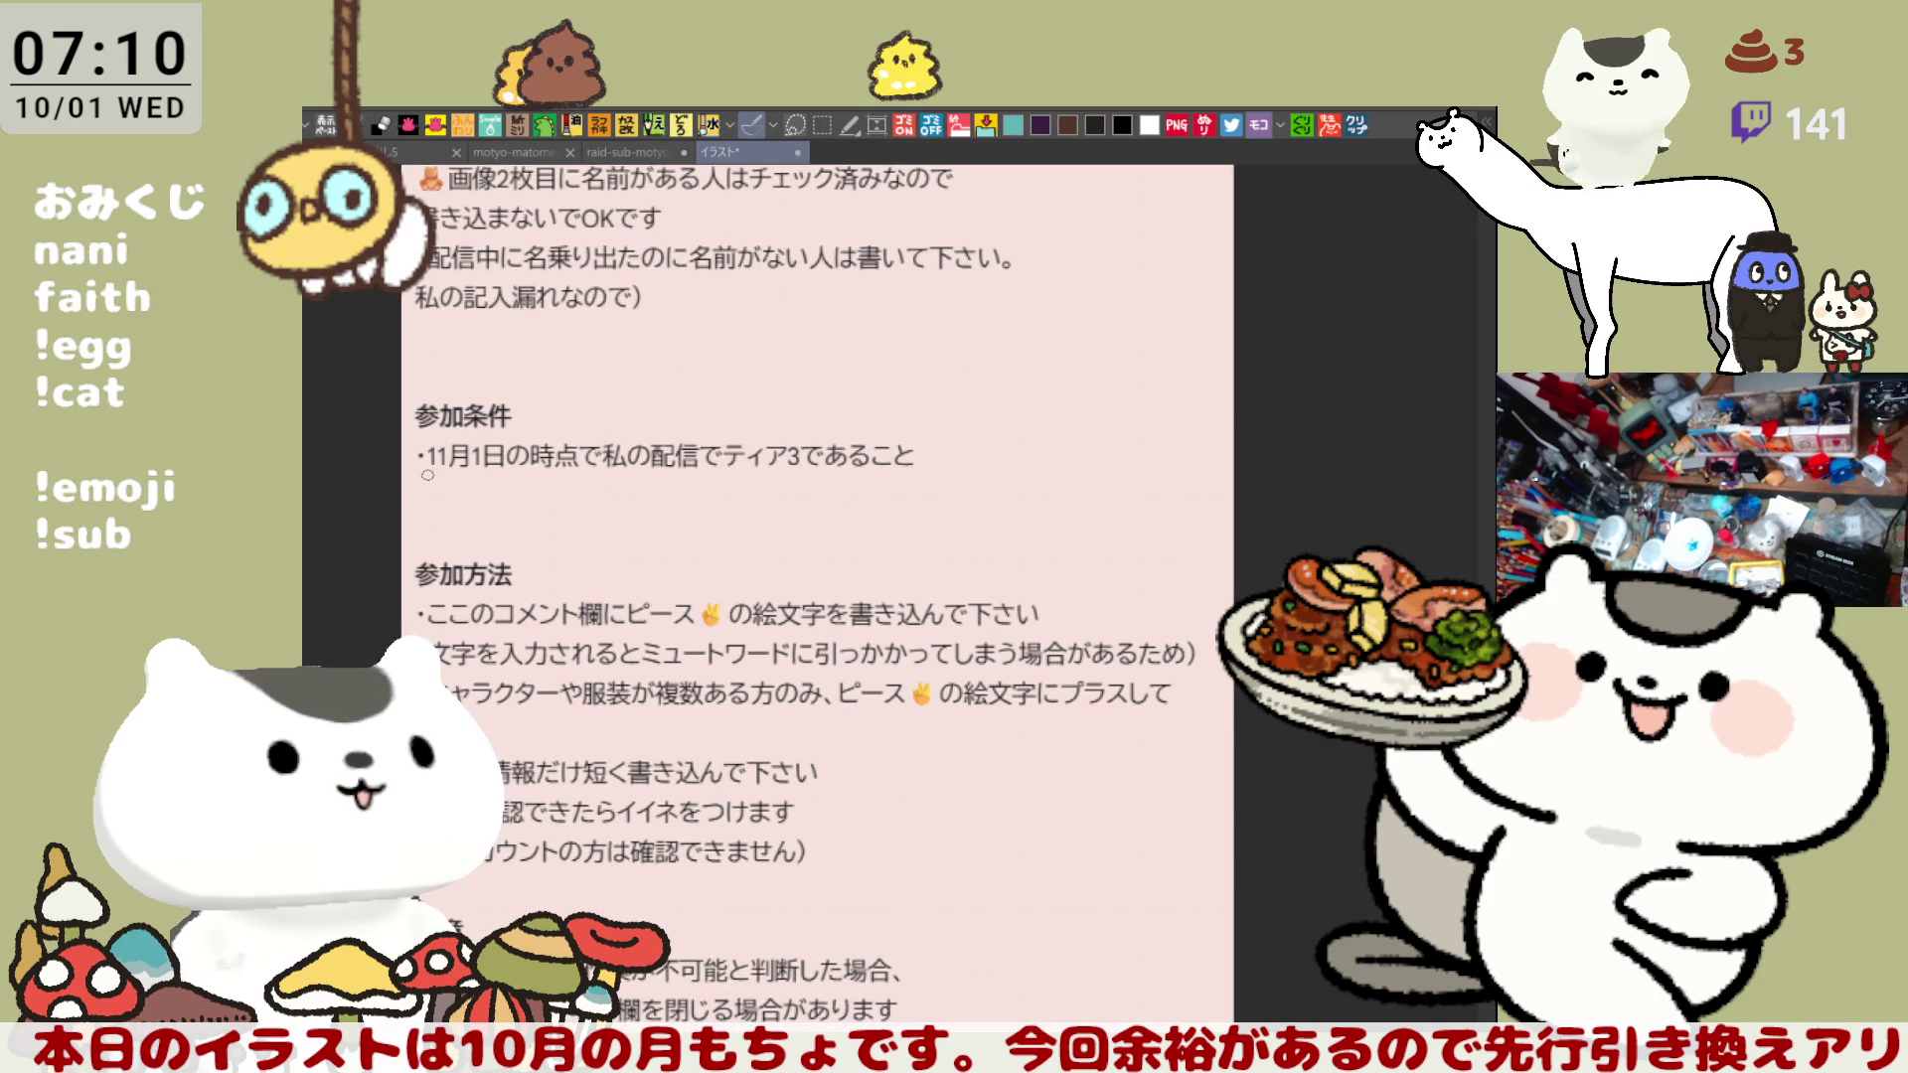
pyautogui.moveTo(443, 472); pyautogui.dragTo(694, 469)
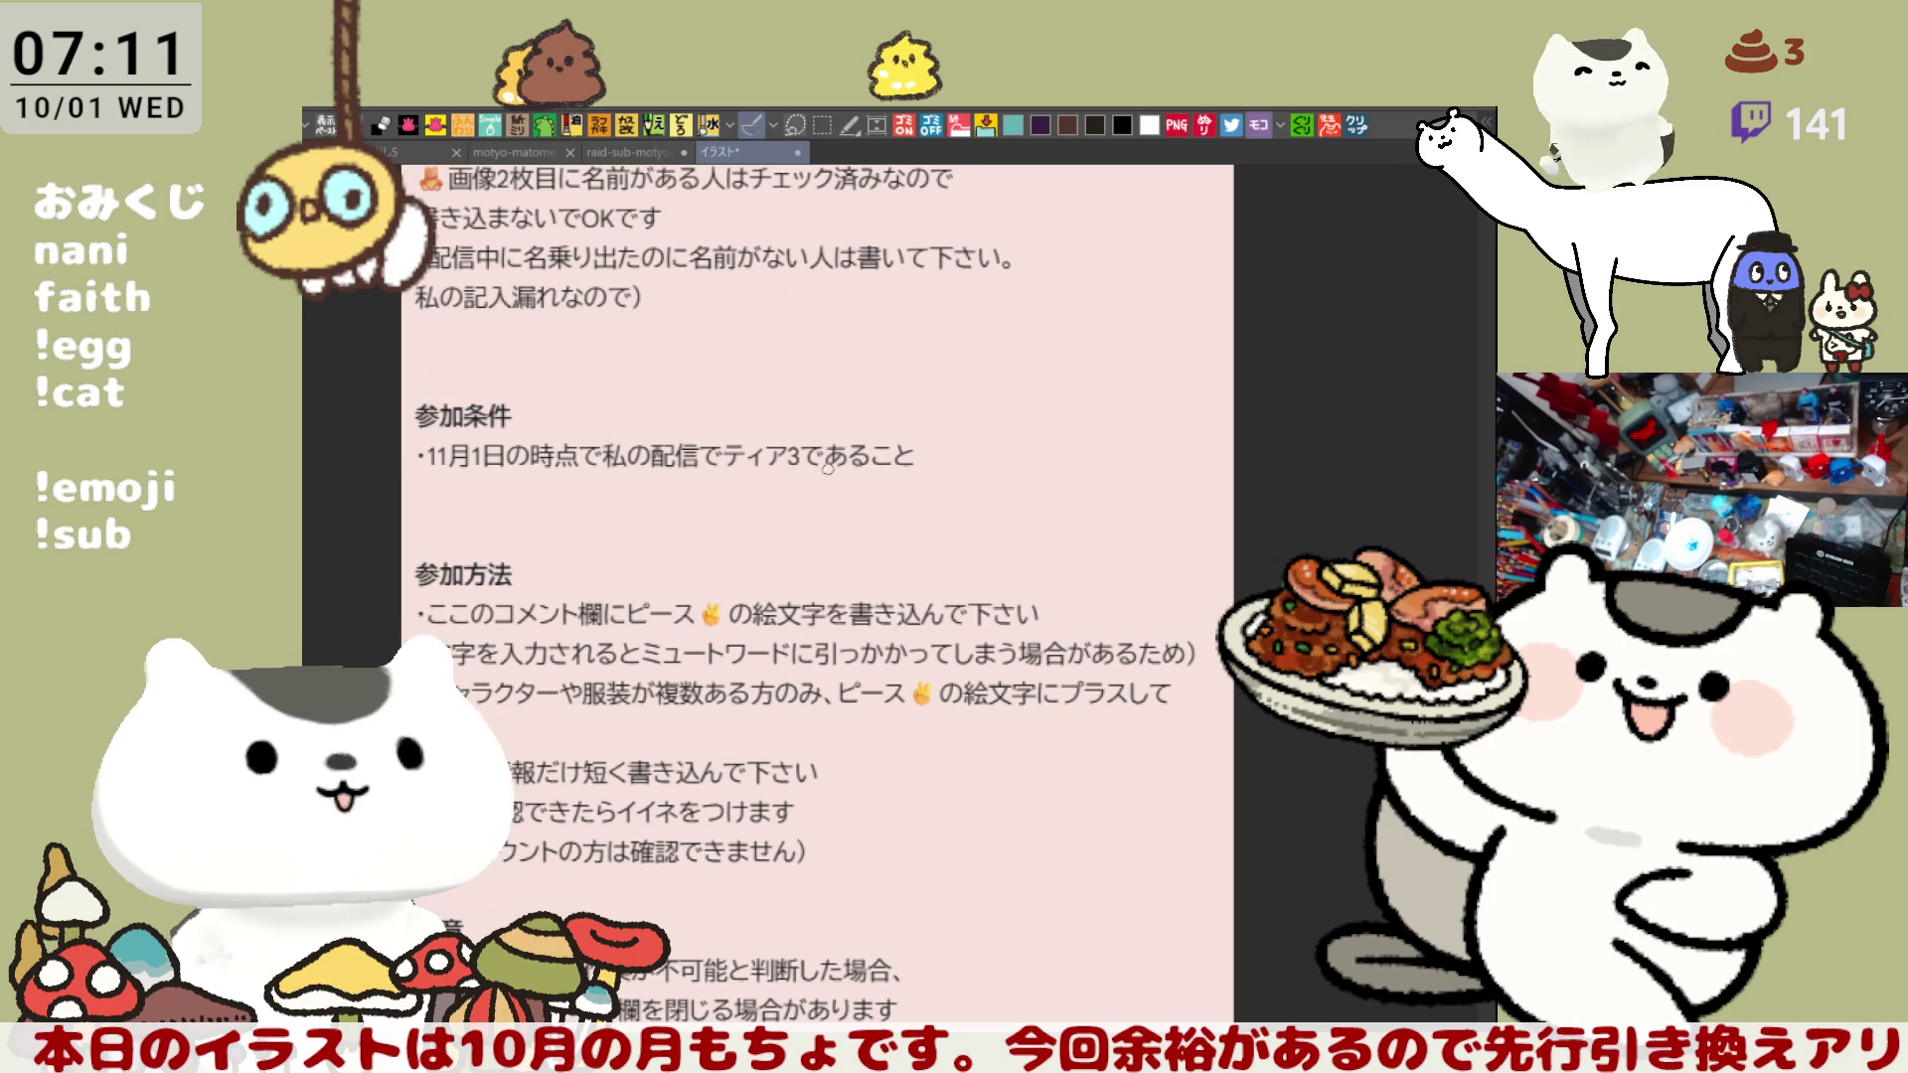
# - Bring up the sign-up instructions and circle the peace emoji
pyautogui.moveTo(561, 601); pyautogui.dragTo(568, 539)
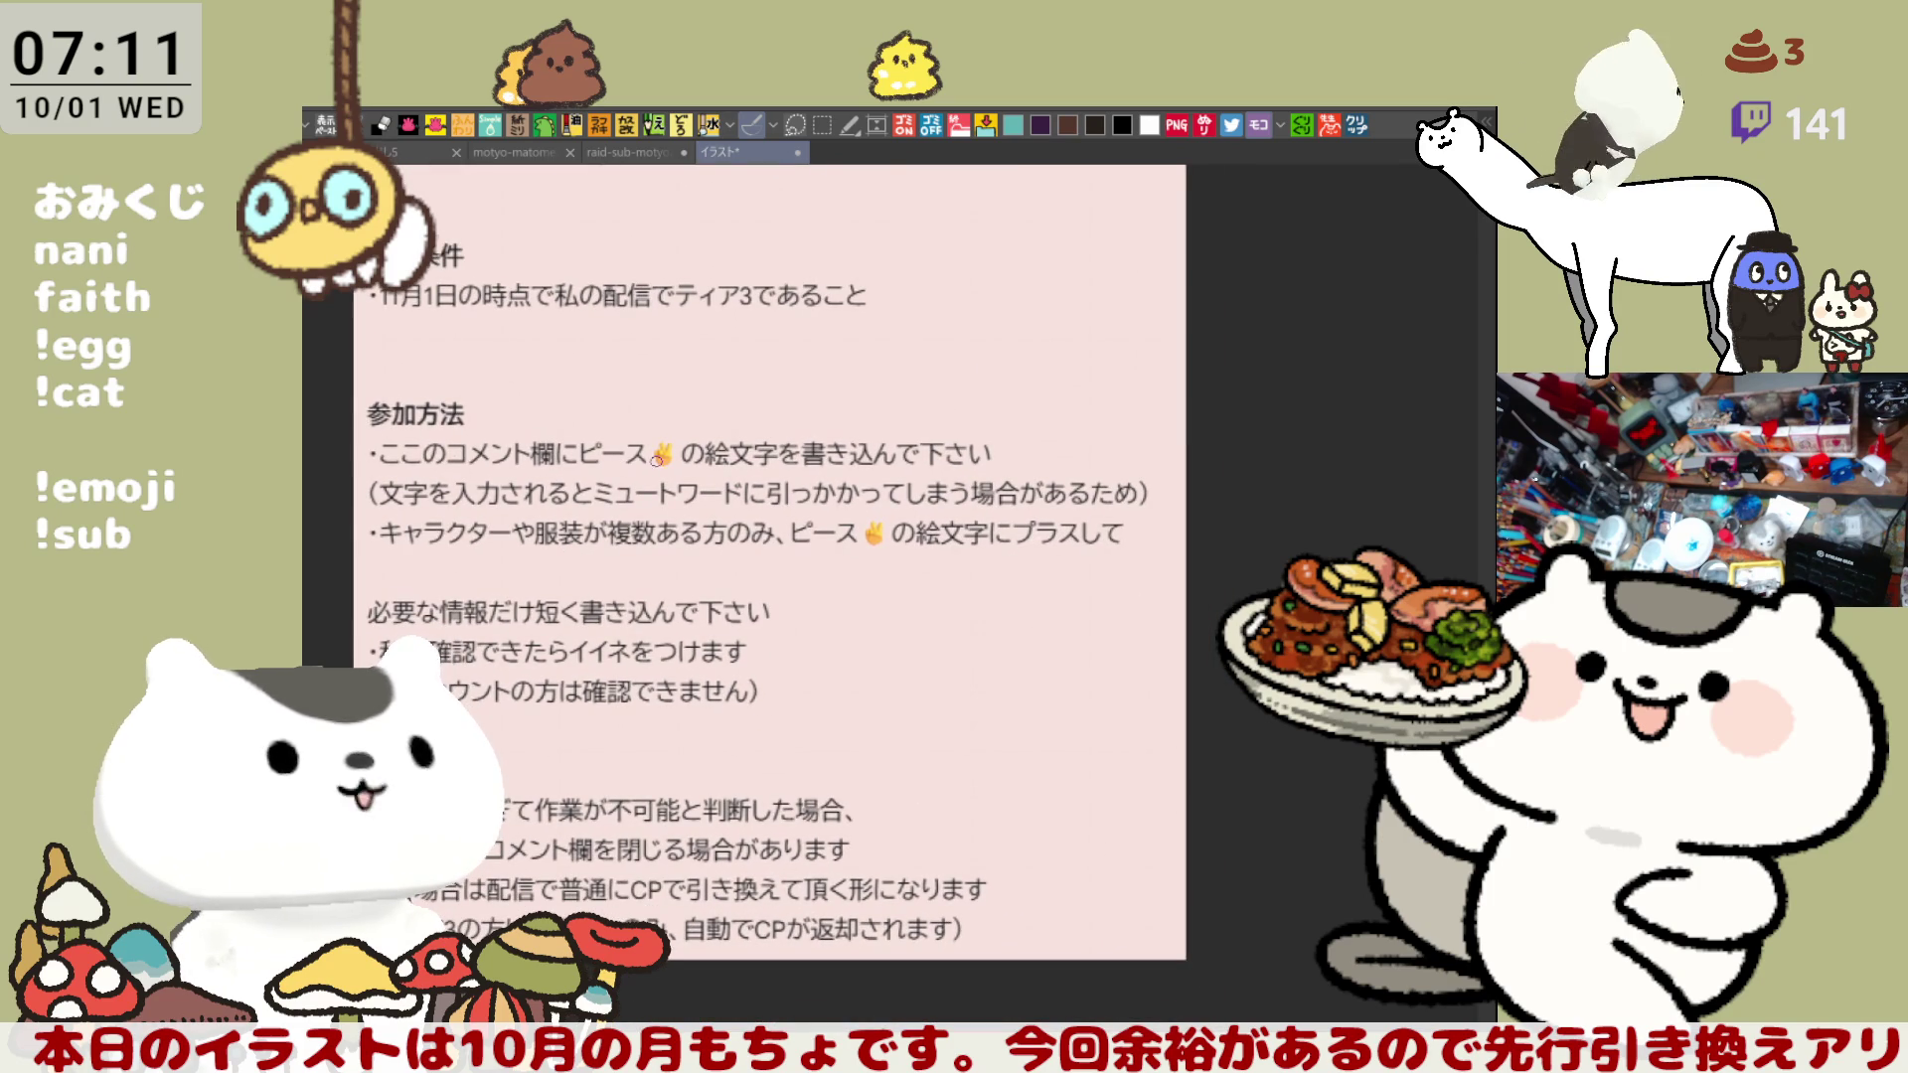
pyautogui.moveTo(636, 463)
pyautogui.mouseDown()
pyautogui.moveTo(631, 439)
pyautogui.moveTo(646, 473)
pyautogui.mouseUp()
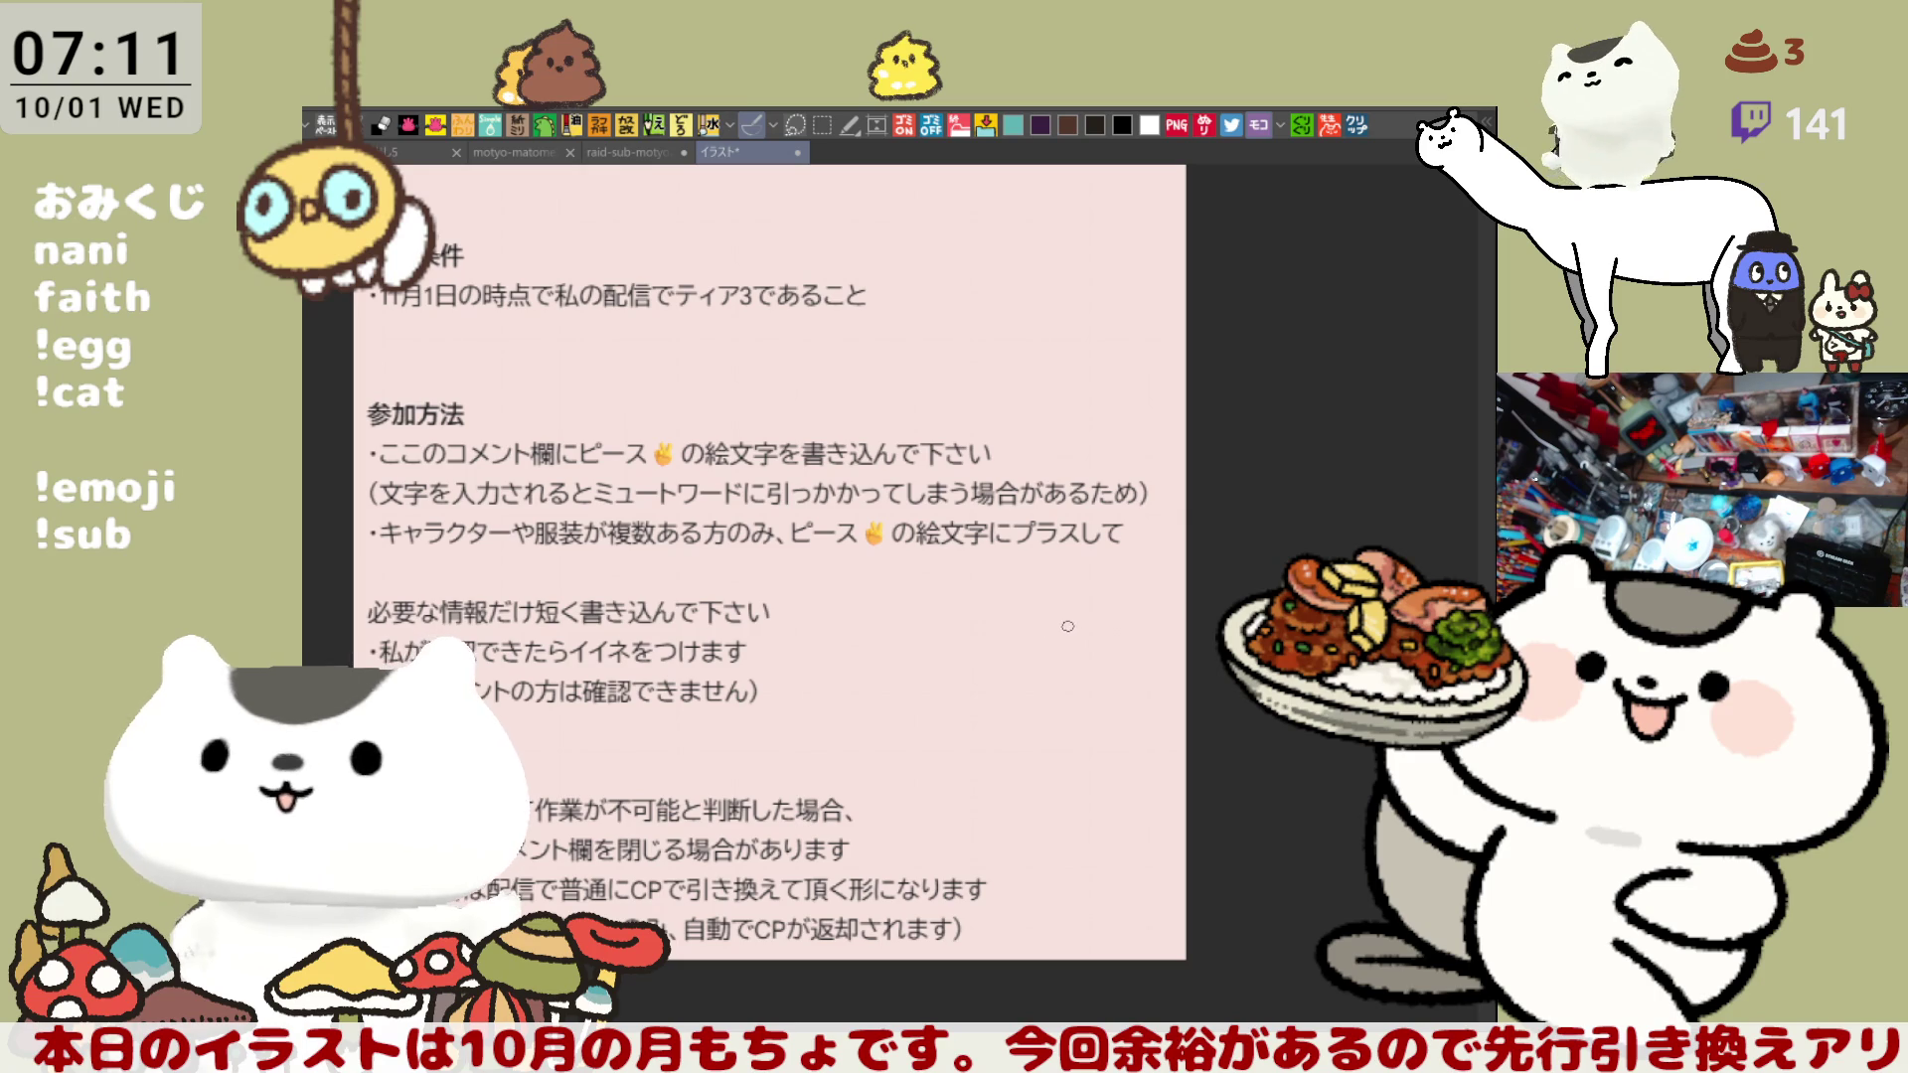
pyautogui.moveTo(1064, 627); pyautogui.dragTo(1082, 618)
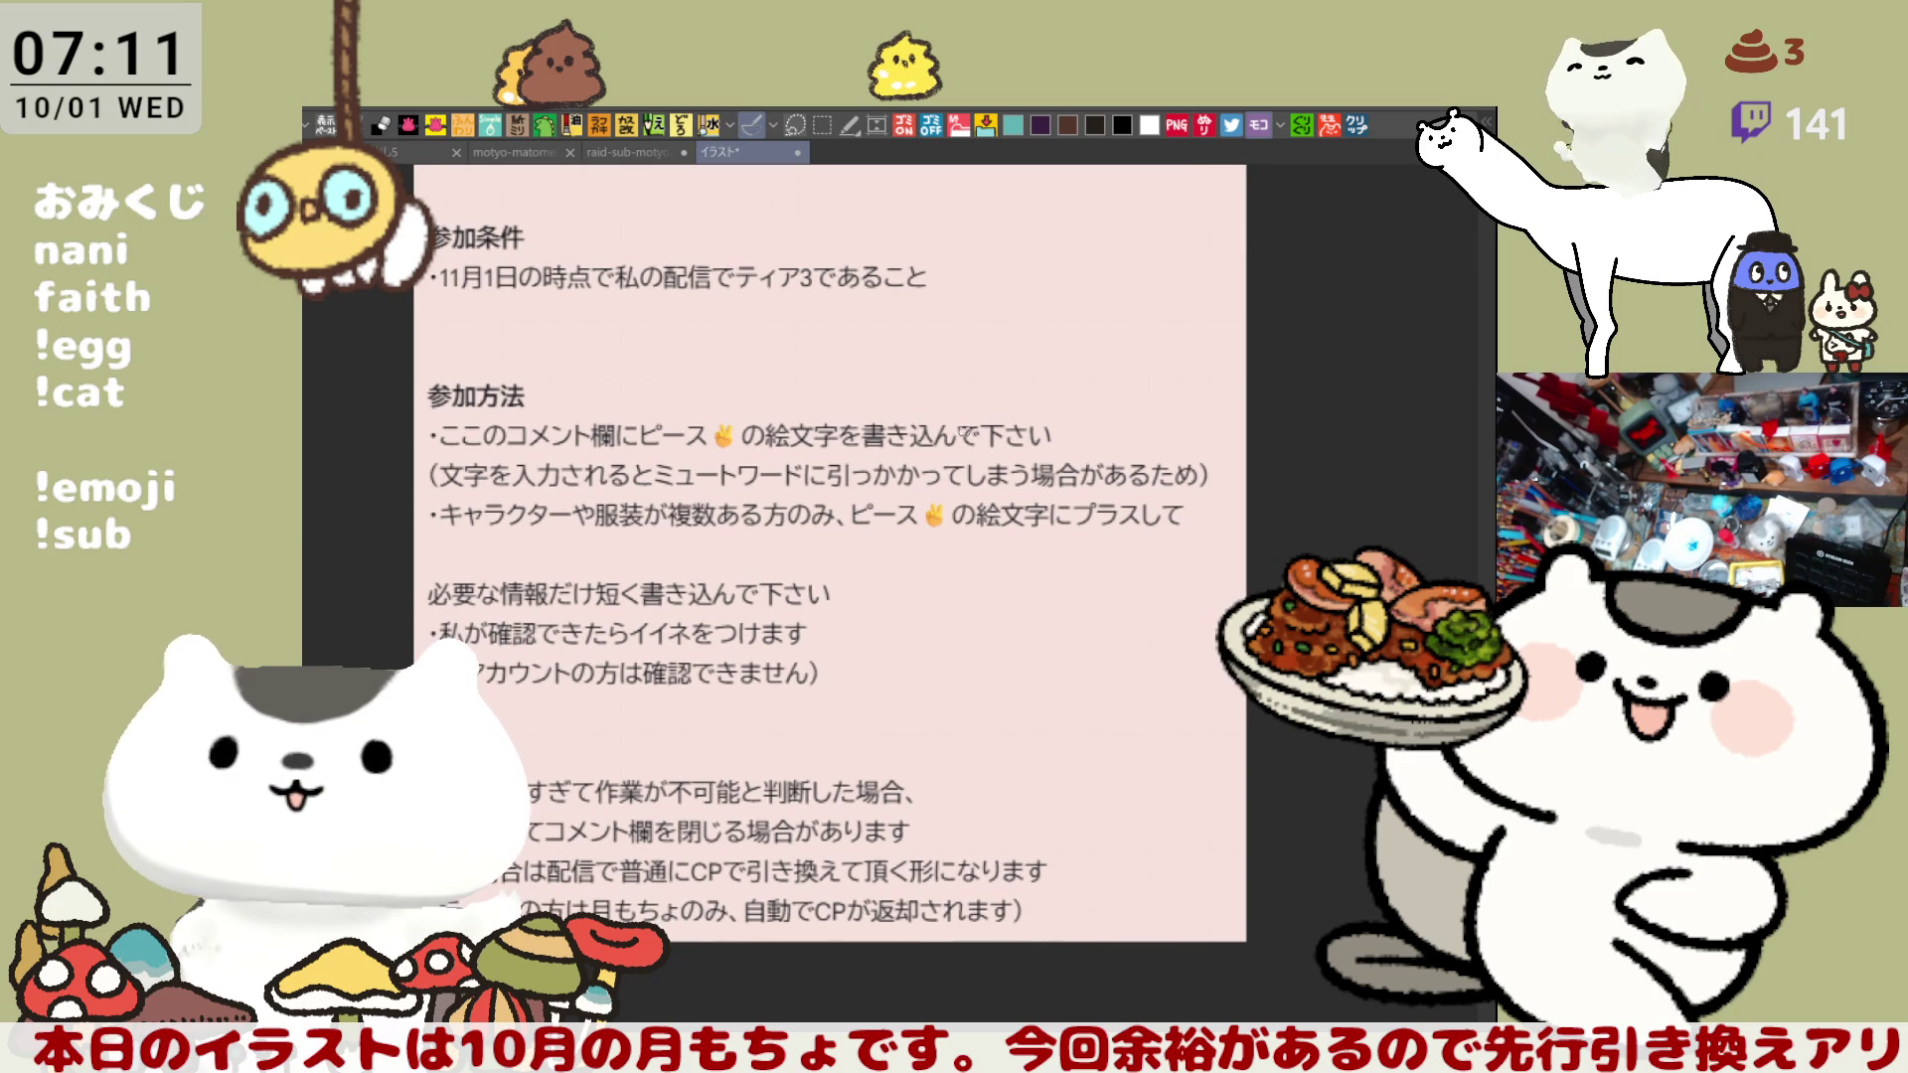
# - Underline the multiple characters or outfits line and the locked-account note
pyautogui.moveTo(431, 527); pyautogui.dragTo(998, 550)
pyautogui.moveTo(421, 535); pyautogui.dragTo(1087, 550)
pyautogui.moveTo(498, 701)
pyautogui.mouseDown()
pyautogui.moveTo(561, 687)
pyautogui.moveTo(580, 582)
pyautogui.mouseUp()
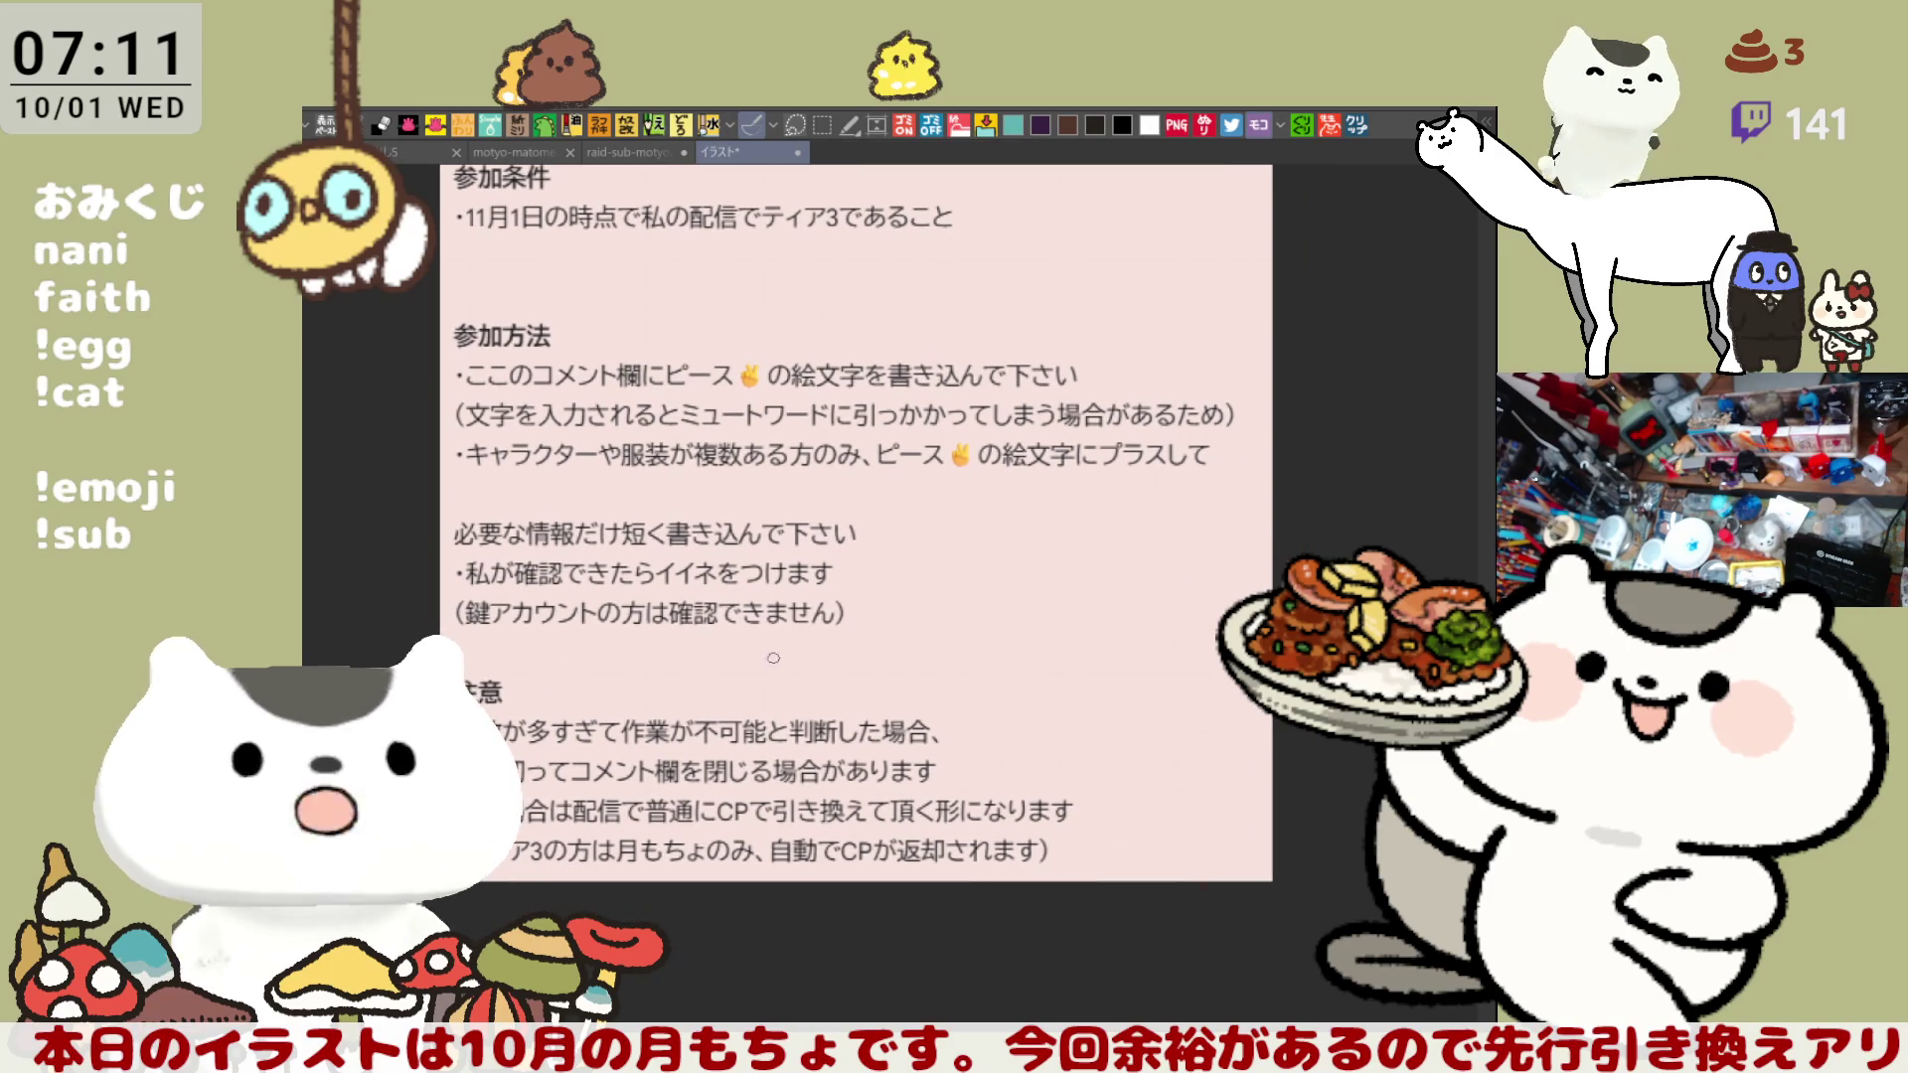
pyautogui.moveTo(406, 572)
pyautogui.mouseDown()
pyautogui.moveTo(904, 582)
pyautogui.moveTo(854, 535)
pyautogui.mouseUp()
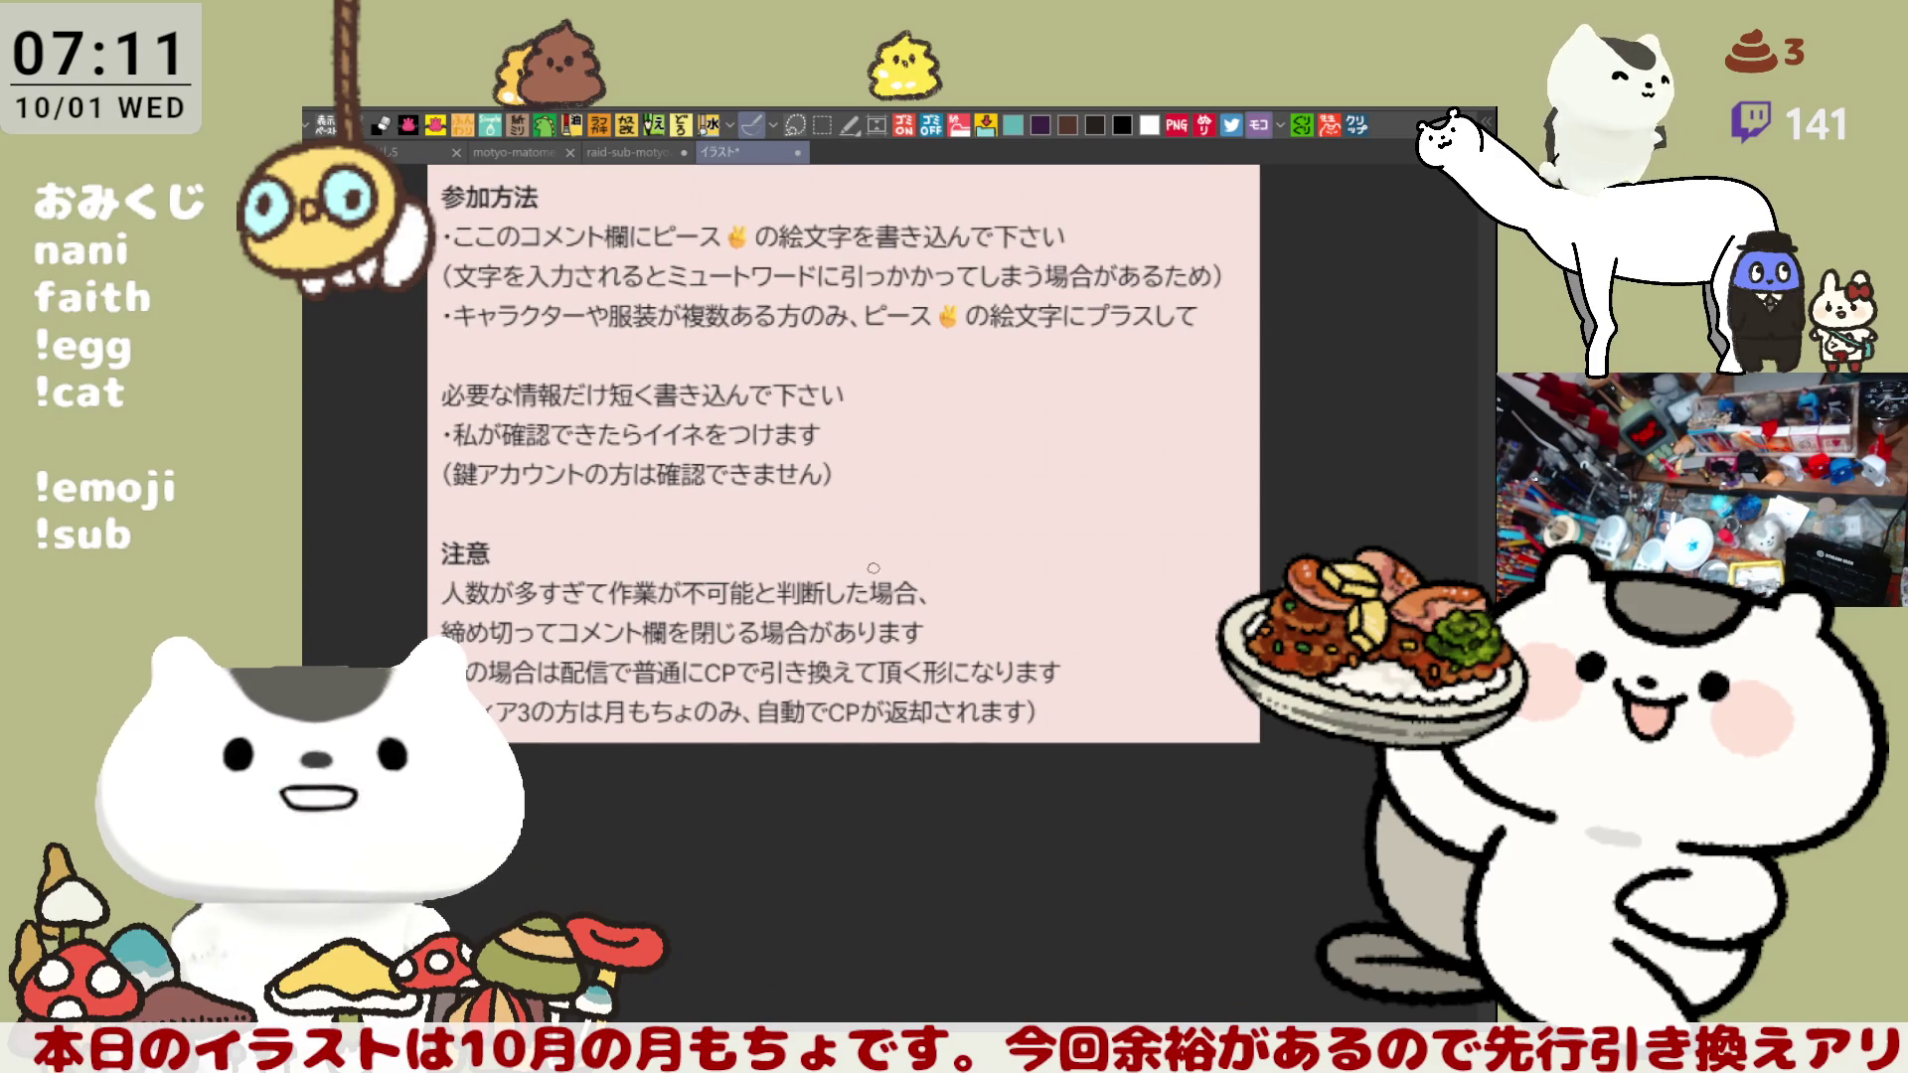
# - Look over the cautions section, then return to the icon sheet document
pyautogui.moveTo(848, 641); pyautogui.dragTo(869, 558)
pyautogui.moveTo(815, 452); pyautogui.dragTo(859, 513)
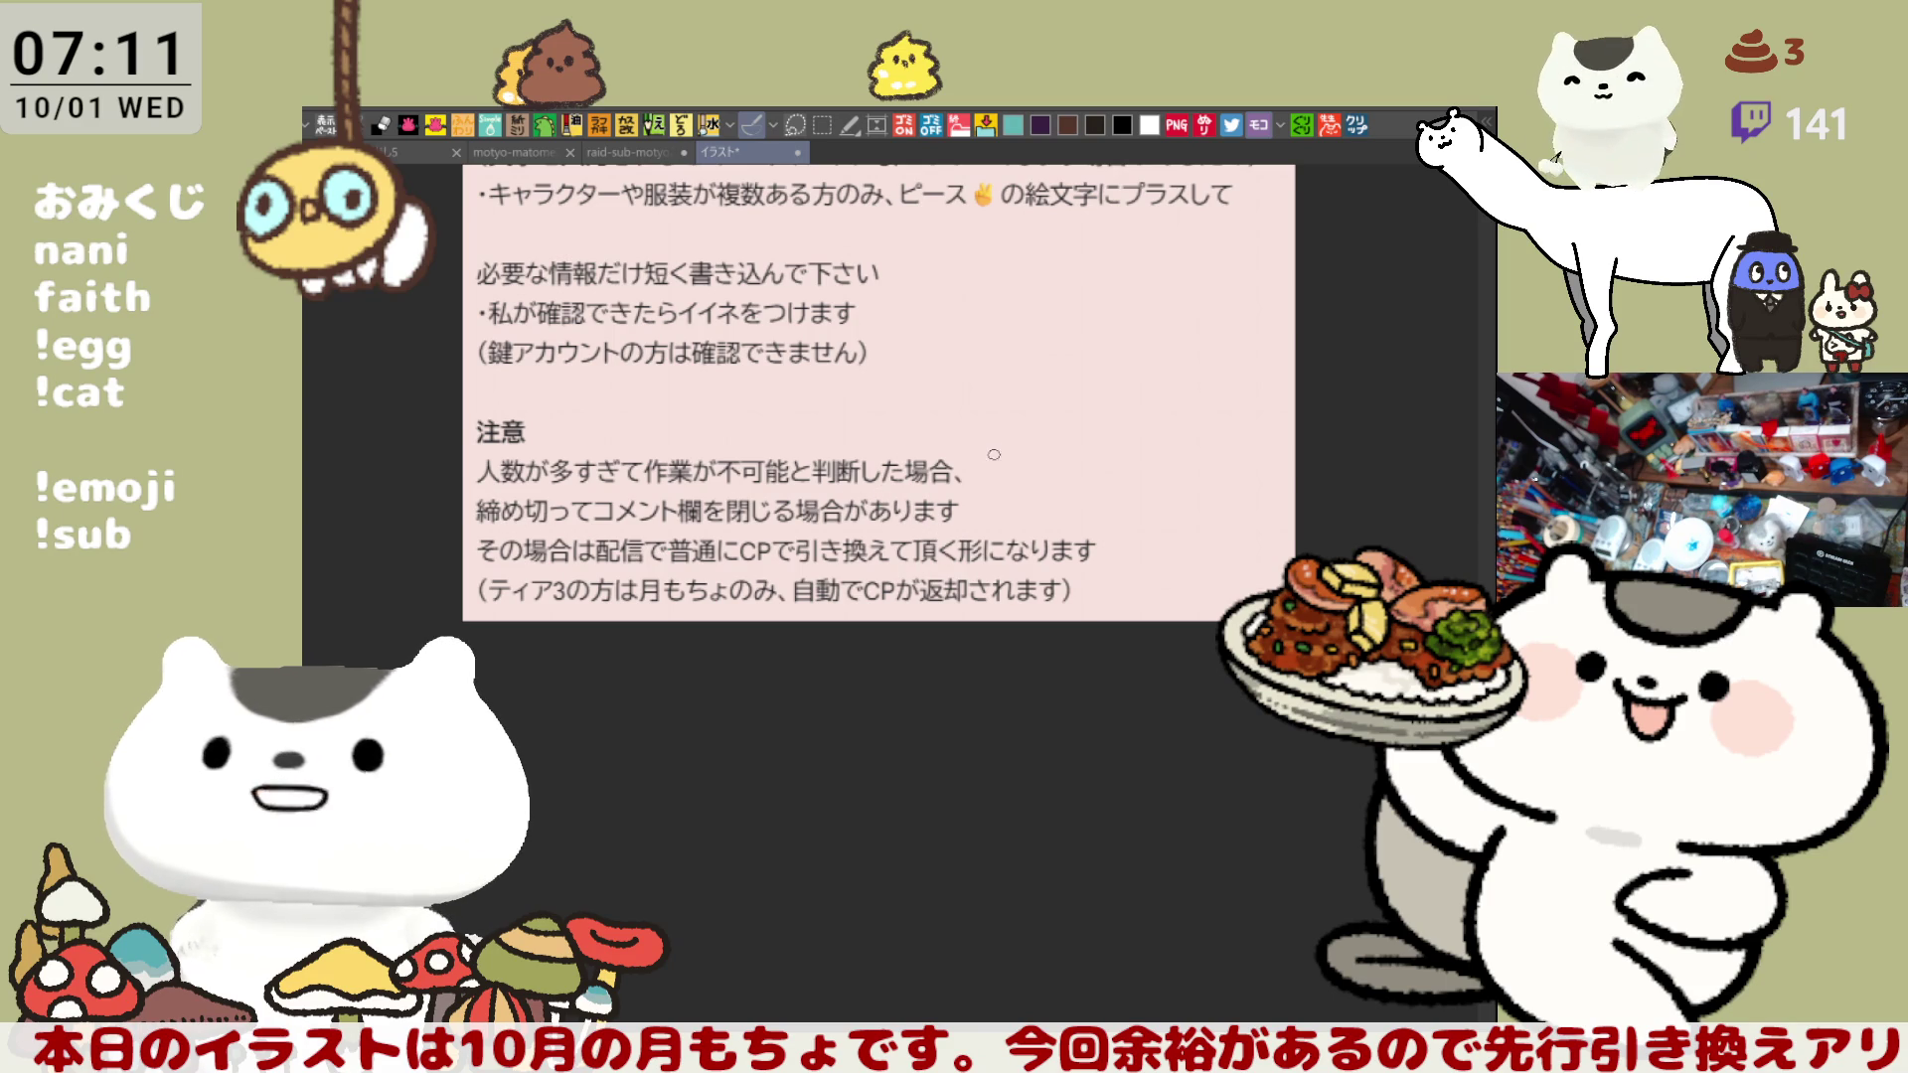
pyautogui.moveTo(994, 454); pyautogui.dragTo(1003, 476)
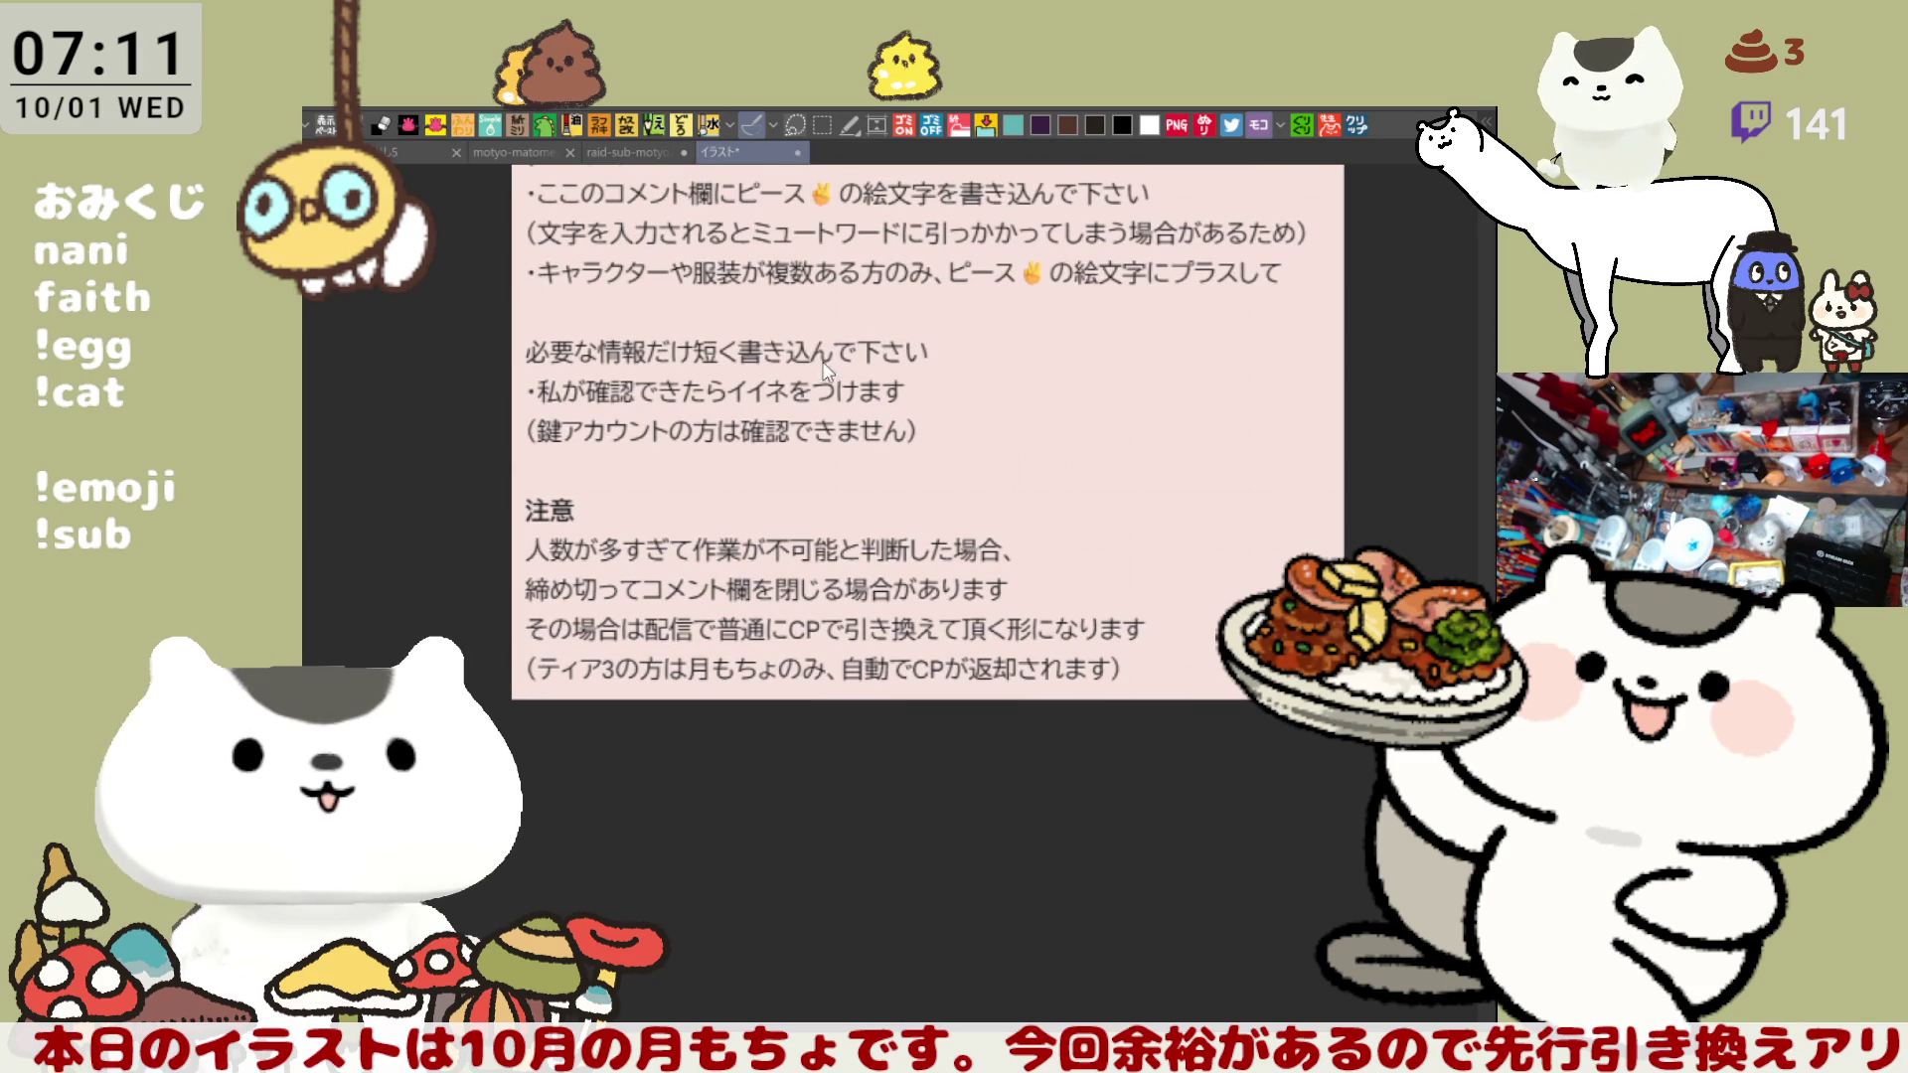
pyautogui.hotkey('ctrl', 'shift', 'Tab')
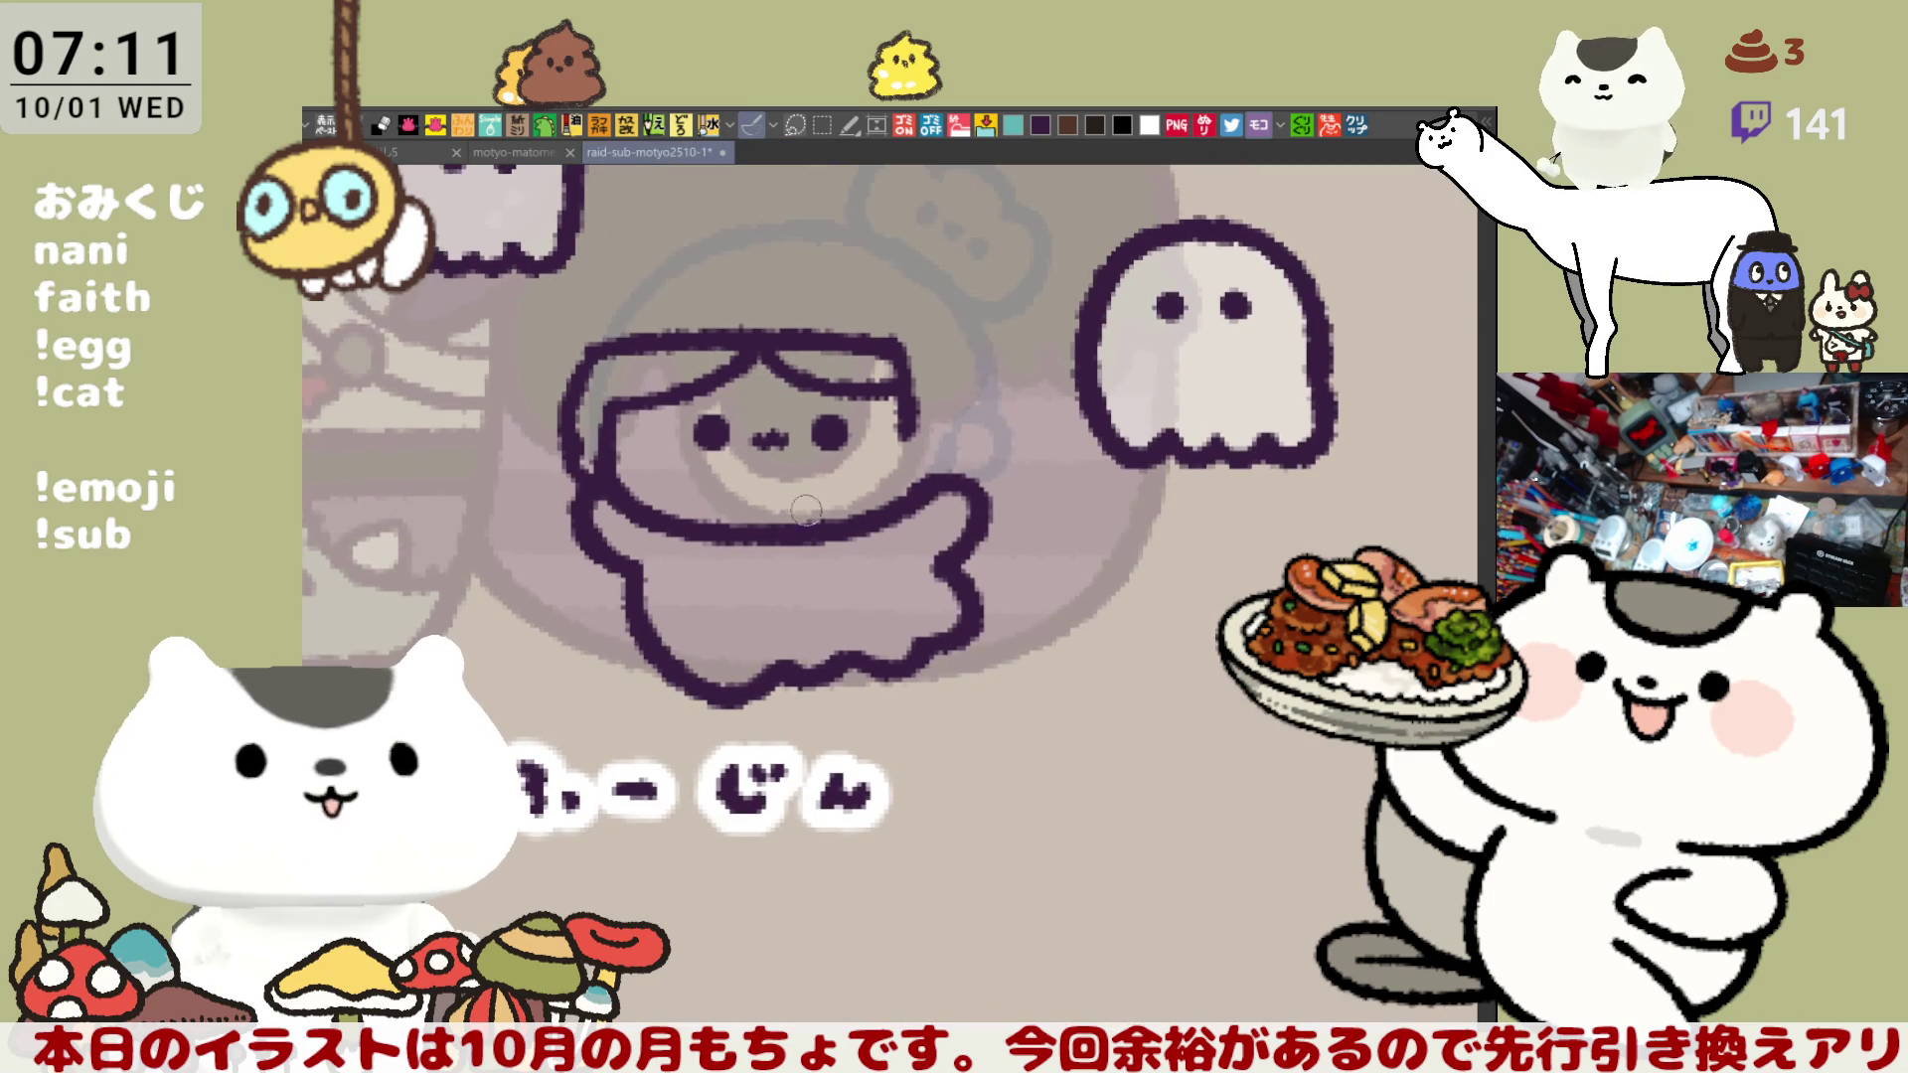
# - Extend the right side of the hair outline down so it meets the body
pyautogui.moveTo(837, 505); pyautogui.dragTo(871, 537)
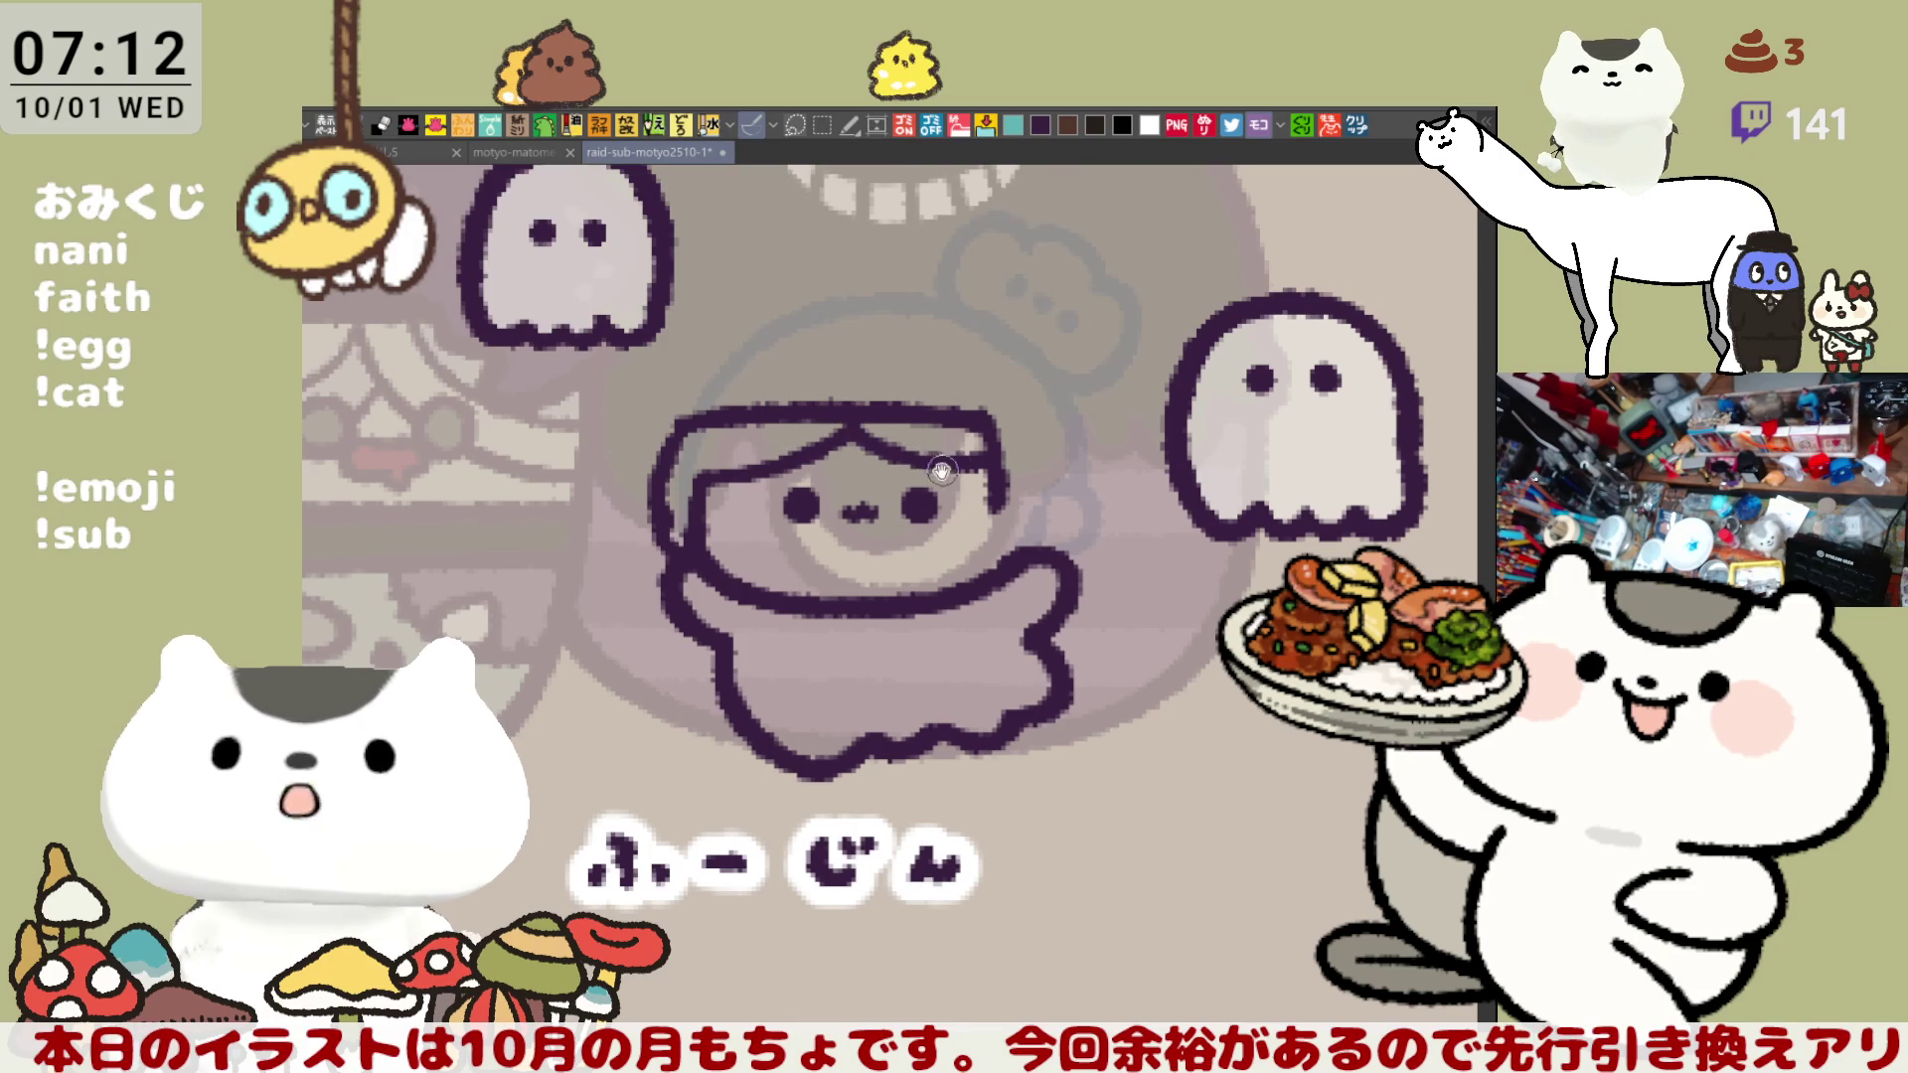
pyautogui.moveTo(941, 471); pyautogui.dragTo(997, 475)
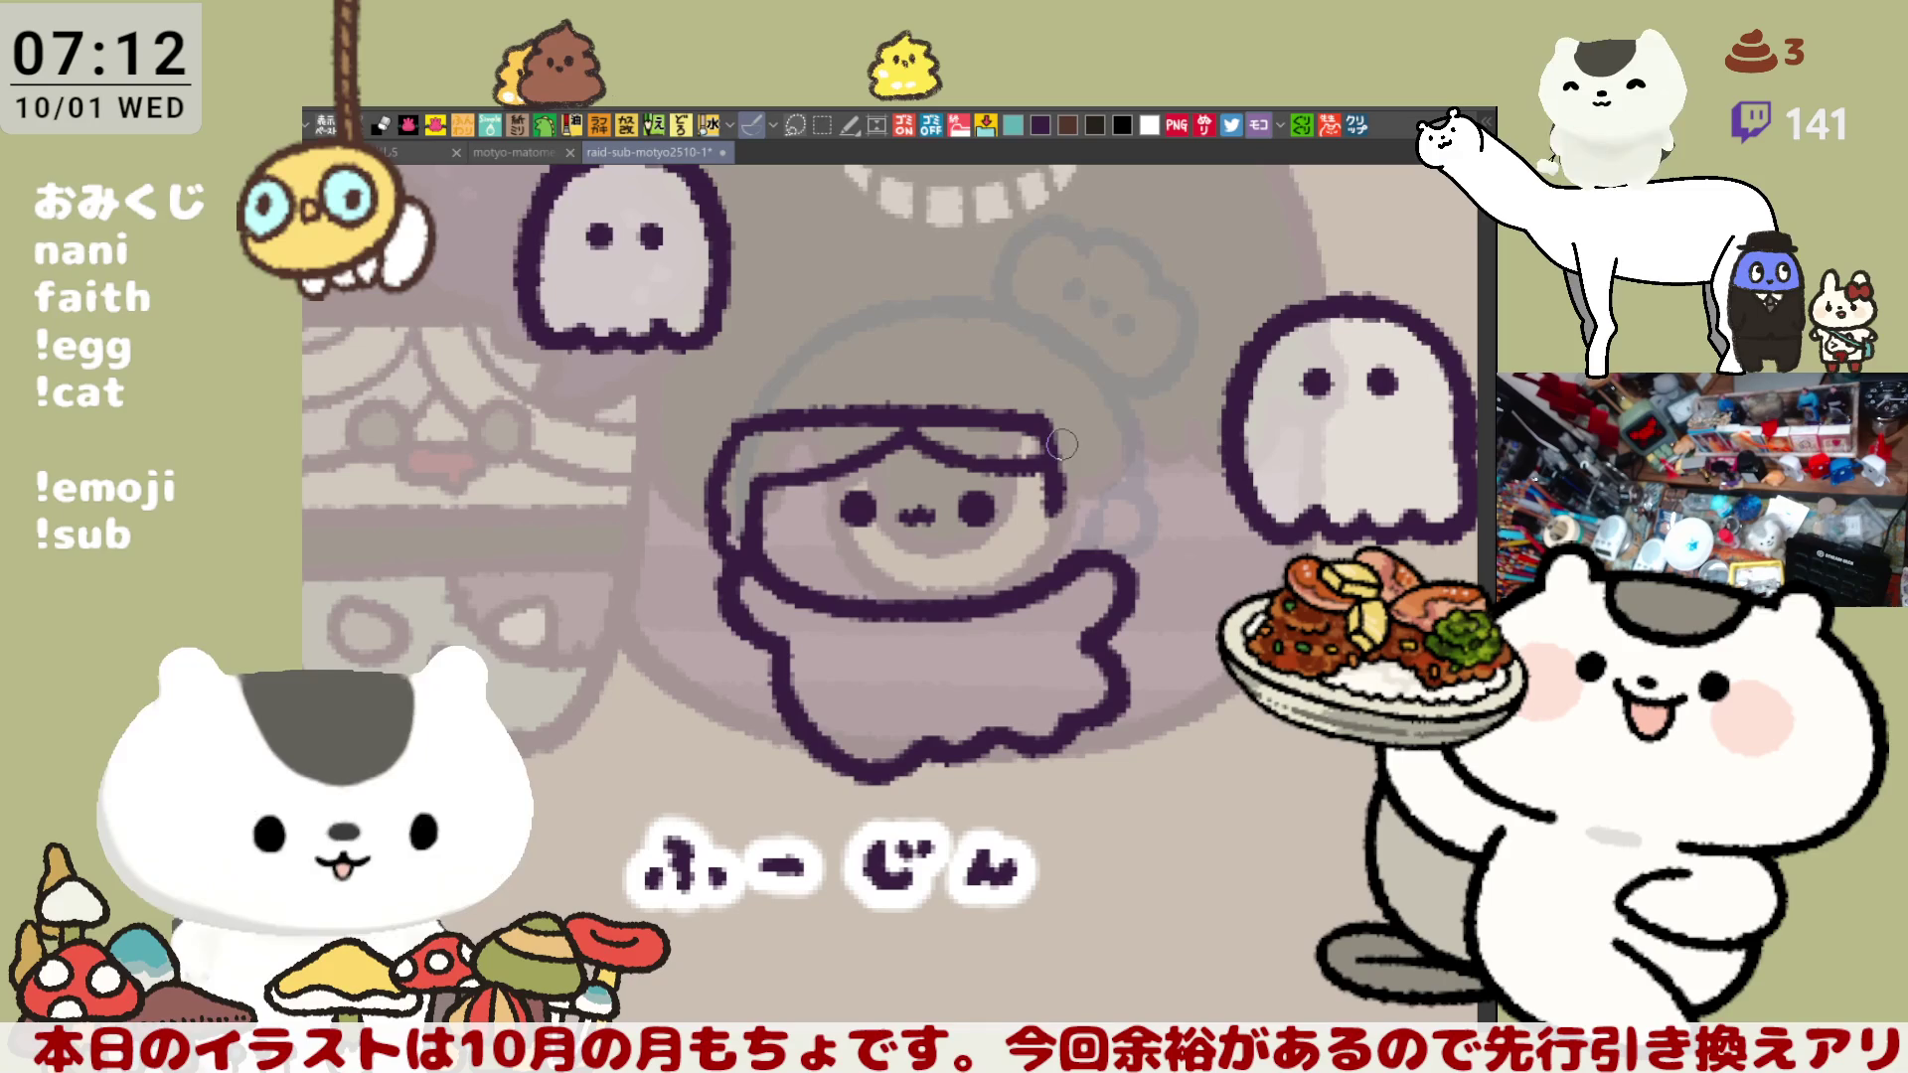
pyautogui.hotkey('ctrl', 'z')
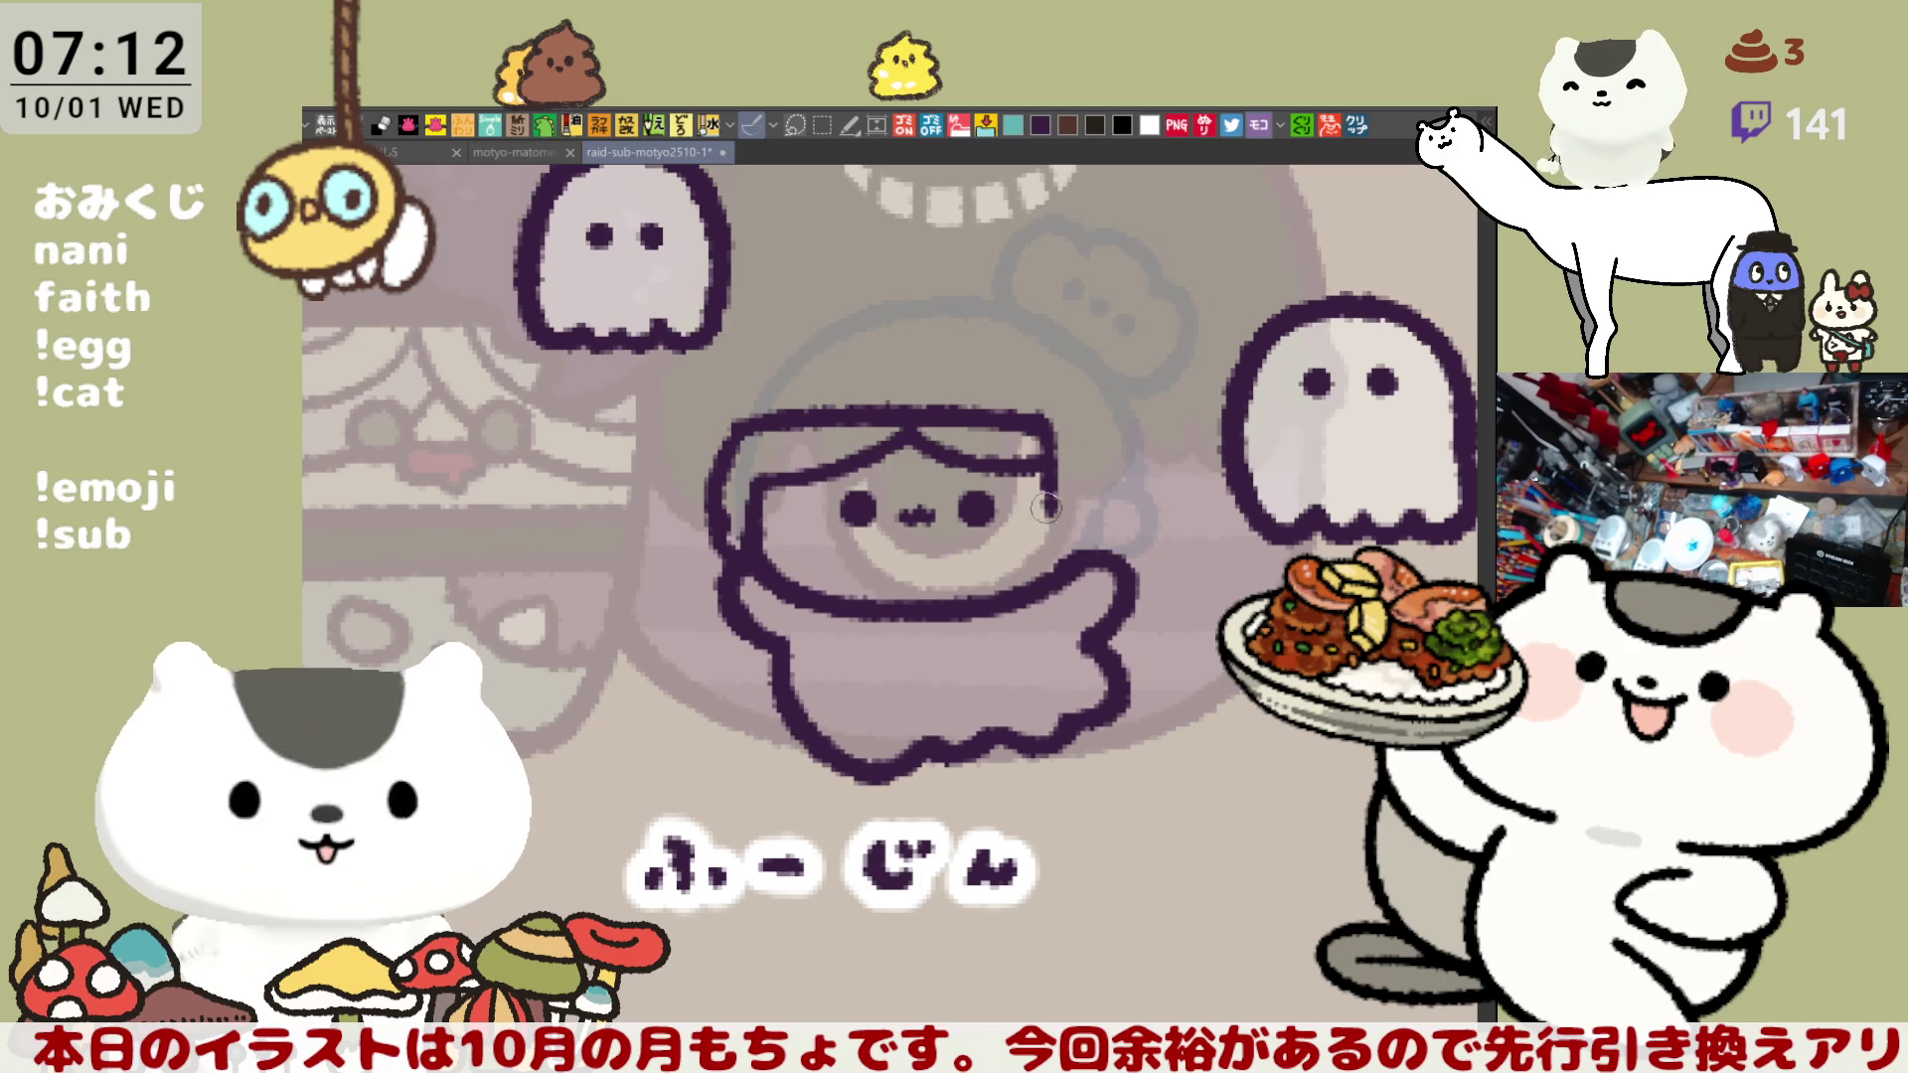
pyautogui.moveTo(1058, 469); pyautogui.dragTo(1039, 563)
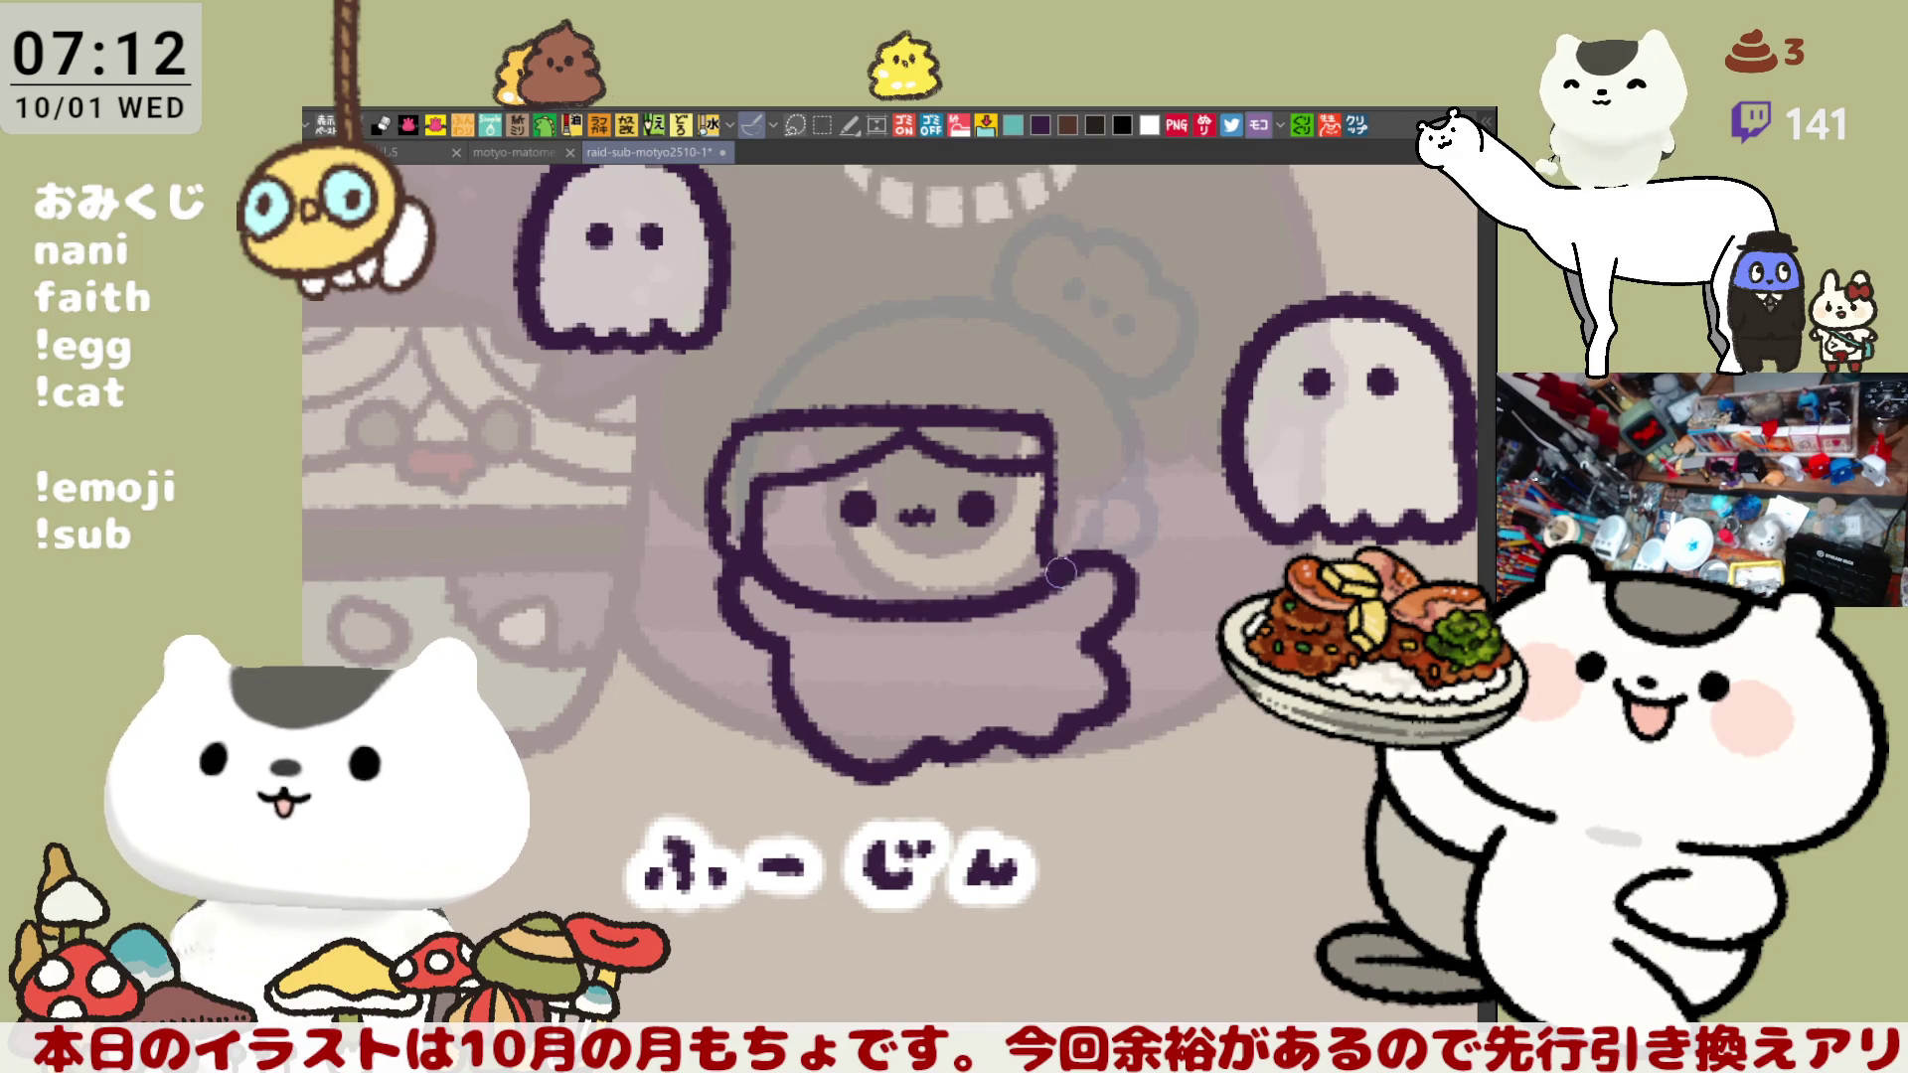
# - Draw a curved hood line to the right of the hair, retrying until it sits right
pyautogui.moveTo(1140, 425)
pyautogui.mouseDown()
pyautogui.moveTo(1166, 517)
pyautogui.moveTo(1155, 459)
pyautogui.moveTo(1159, 582)
pyautogui.moveTo(1167, 502)
pyautogui.moveTo(1161, 584)
pyautogui.mouseUp()
pyautogui.hotkey('ctrl', 'z')
pyautogui.hotkey('ctrl', 'z')
pyautogui.hotkey('ctrl', 'z')
pyautogui.moveTo(1145, 421); pyautogui.dragTo(1161, 585)
pyautogui.hotkey('ctrl', 'z')
pyautogui.moveTo(1145, 408); pyautogui.dragTo(1160, 581)
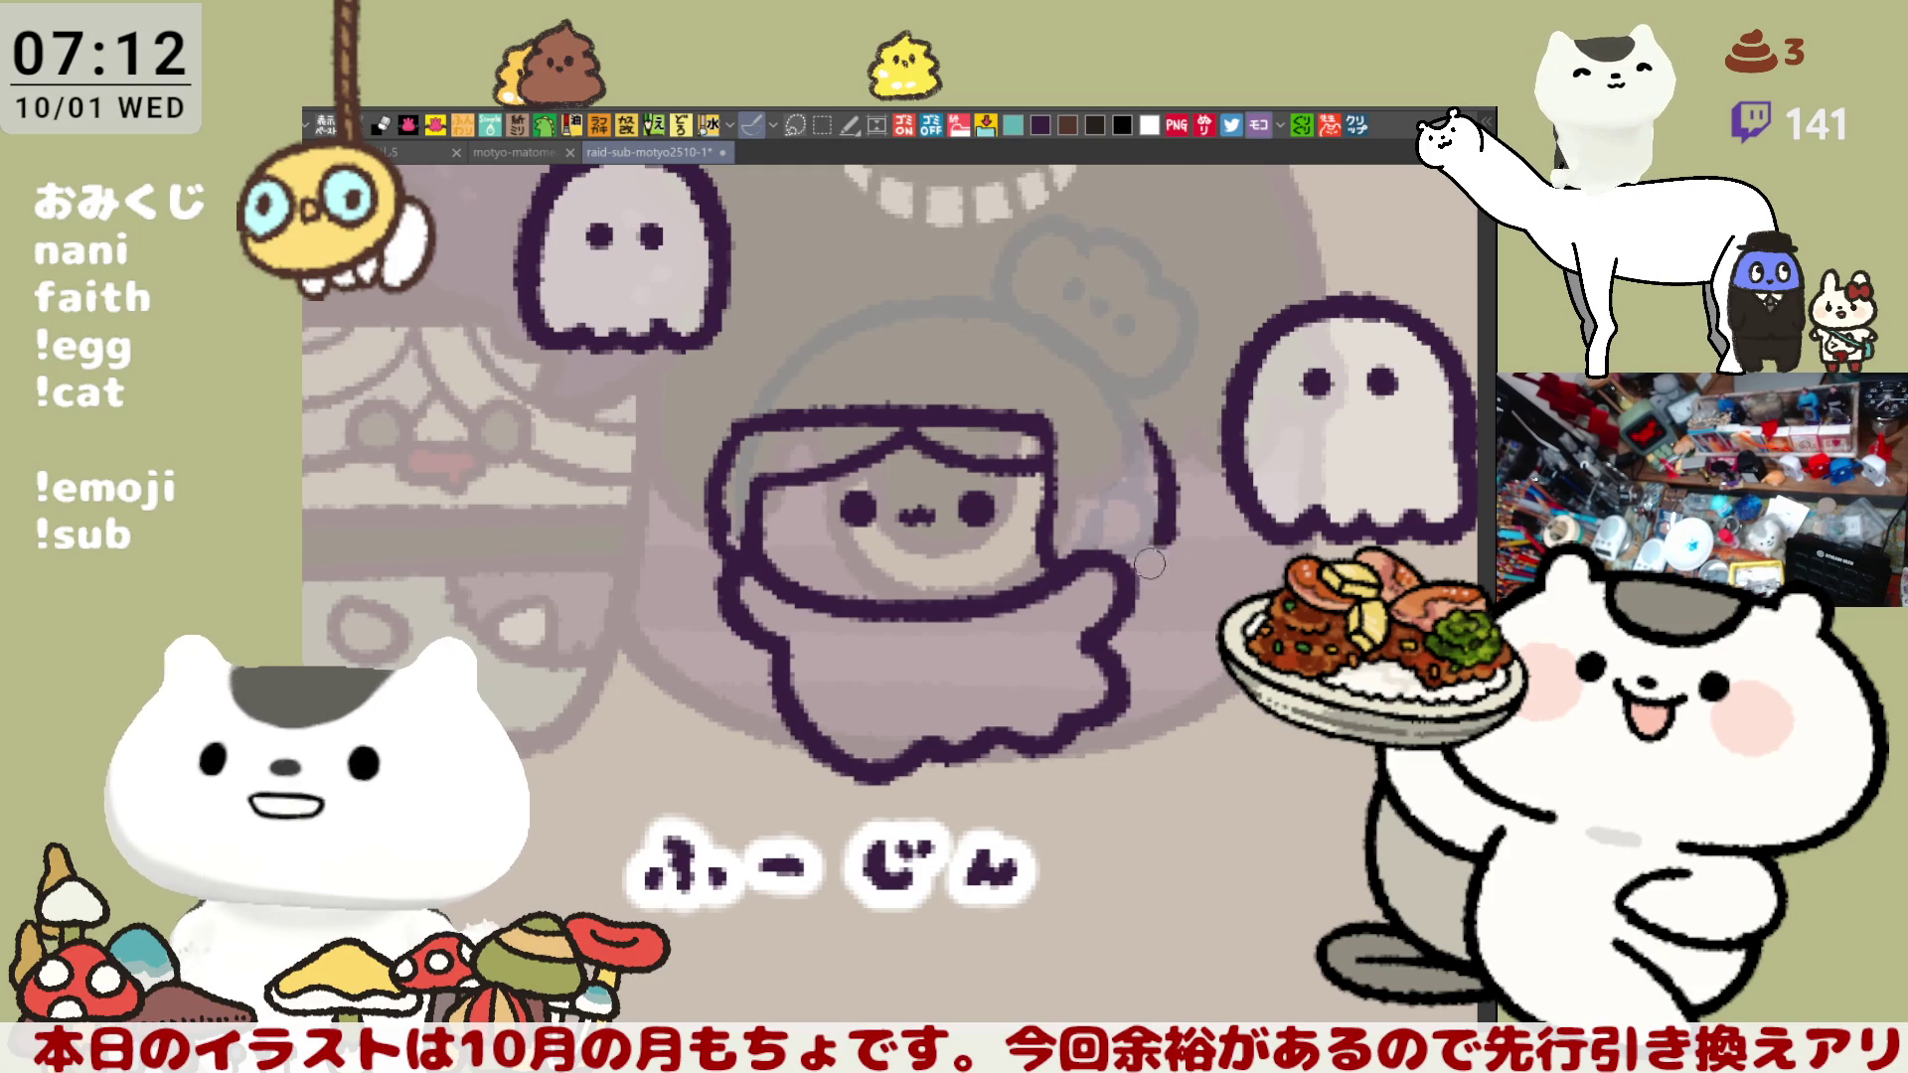
pyautogui.hotkey('ctrl', 'z')
pyautogui.moveTo(1171, 482); pyautogui.dragTo(1141, 505)
# - Mirror the canvas view and sketch a long curved hood line left of the hair
pyautogui.press('h')
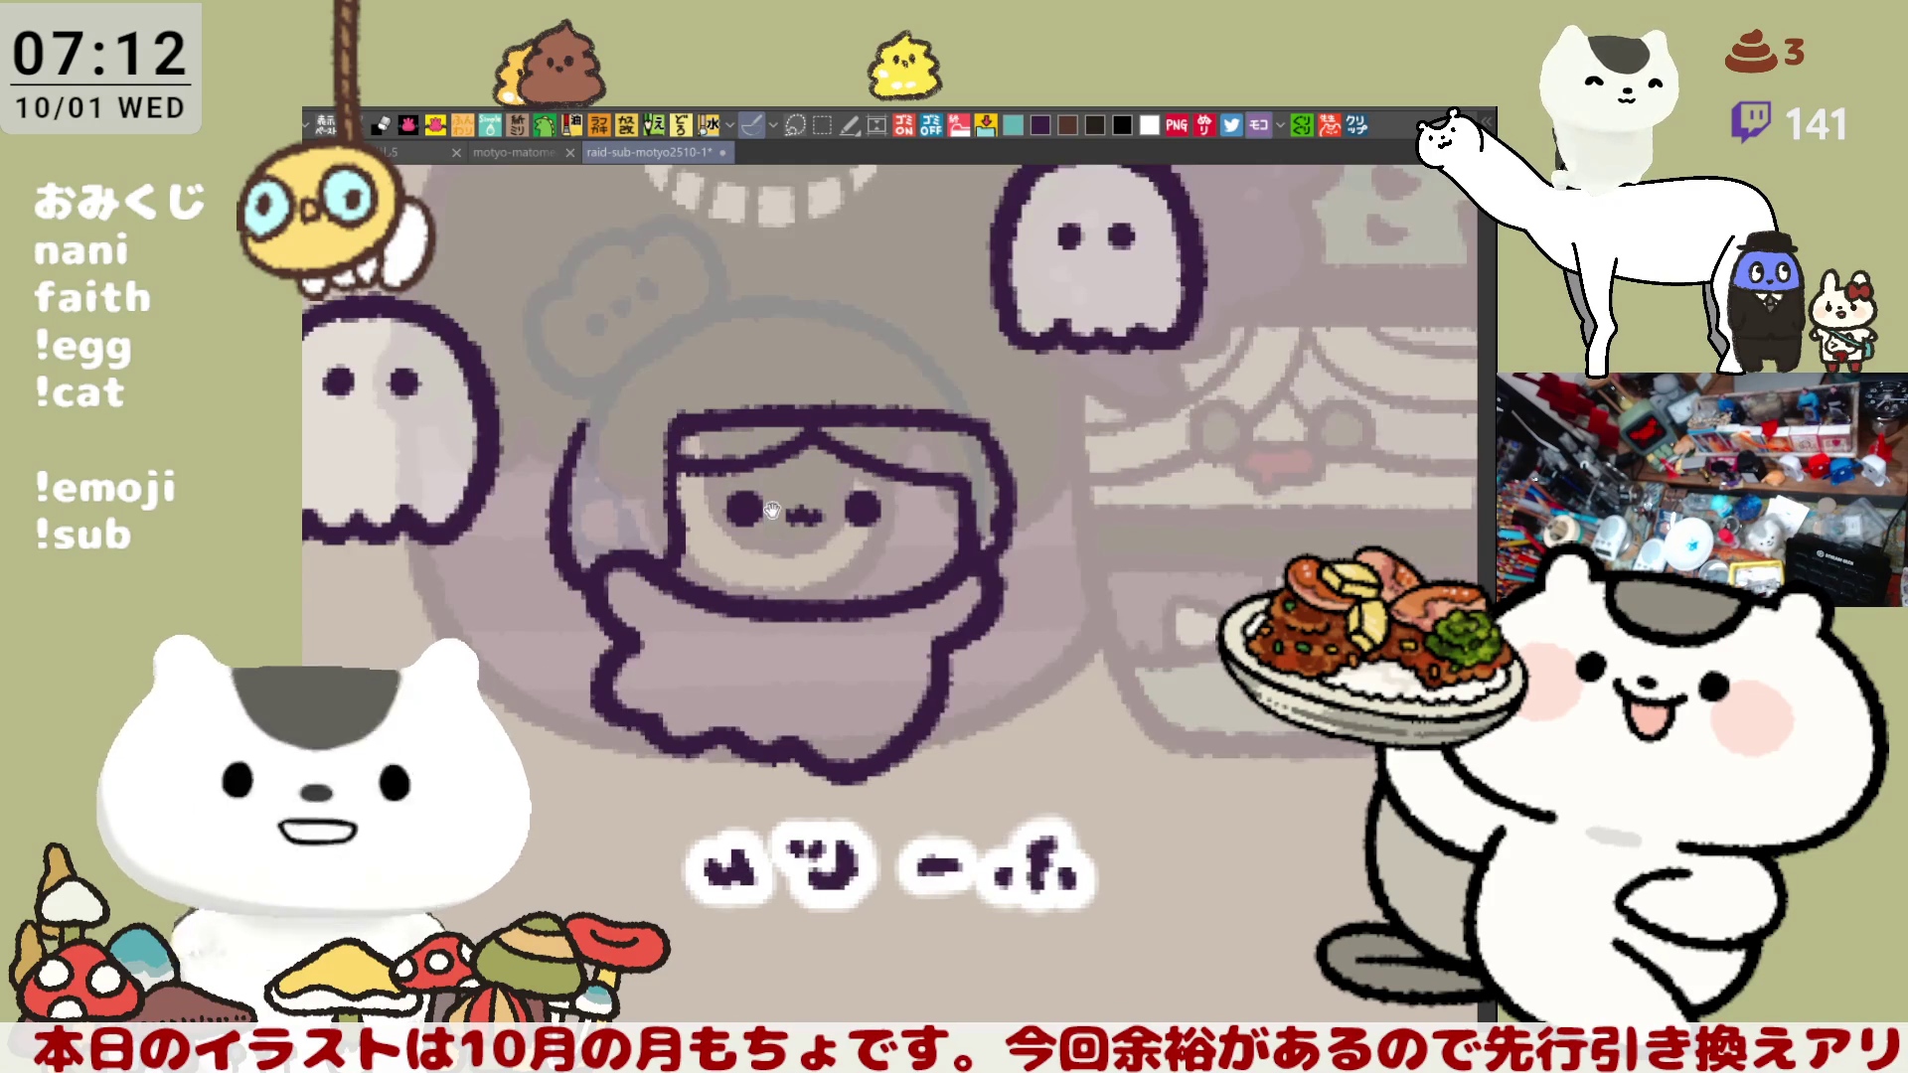
pyautogui.moveTo(845, 417)
pyautogui.mouseDown()
pyautogui.moveTo(829, 477)
pyautogui.moveTo(857, 587)
pyautogui.mouseUp()
pyautogui.hotkey('ctrl', 'z')
pyautogui.moveTo(842, 427); pyautogui.dragTo(863, 595)
pyautogui.hotkey('ctrl', 'z')
pyautogui.moveTo(847, 425)
pyautogui.mouseDown()
pyautogui.moveTo(823, 461)
pyautogui.moveTo(862, 596)
pyautogui.mouseUp()
pyautogui.hotkey('ctrl', 'z')
pyautogui.moveTo(847, 389)
pyautogui.mouseDown()
pyautogui.moveTo(800, 491)
pyautogui.moveTo(856, 604)
pyautogui.moveTo(834, 442)
pyautogui.moveTo(860, 601)
pyautogui.mouseUp()
pyautogui.hotkey('ctrl', 'z')
pyautogui.hotkey('ctrl', 'z')
pyautogui.moveTo(850, 408)
pyautogui.mouseDown()
pyautogui.moveTo(859, 601)
pyautogui.moveTo(830, 447)
pyautogui.moveTo(856, 596)
pyautogui.mouseUp()
# - Redraw the left hood line shorter so it curves down into the body outline
pyautogui.hotkey('ctrl', 'z')
pyautogui.hotkey('ctrl', 'z')
pyautogui.moveTo(856, 410); pyautogui.dragTo(813, 515)
pyautogui.hotkey('ctrl', 'z')
pyautogui.moveTo(855, 397)
pyautogui.mouseDown()
pyautogui.moveTo(813, 516)
pyautogui.moveTo(844, 422)
pyautogui.moveTo(813, 517)
pyautogui.moveTo(845, 422)
pyautogui.moveTo(820, 488)
pyautogui.mouseUp()
pyautogui.hotkey('ctrl', 'z')
pyautogui.hotkey('ctrl', 'z')
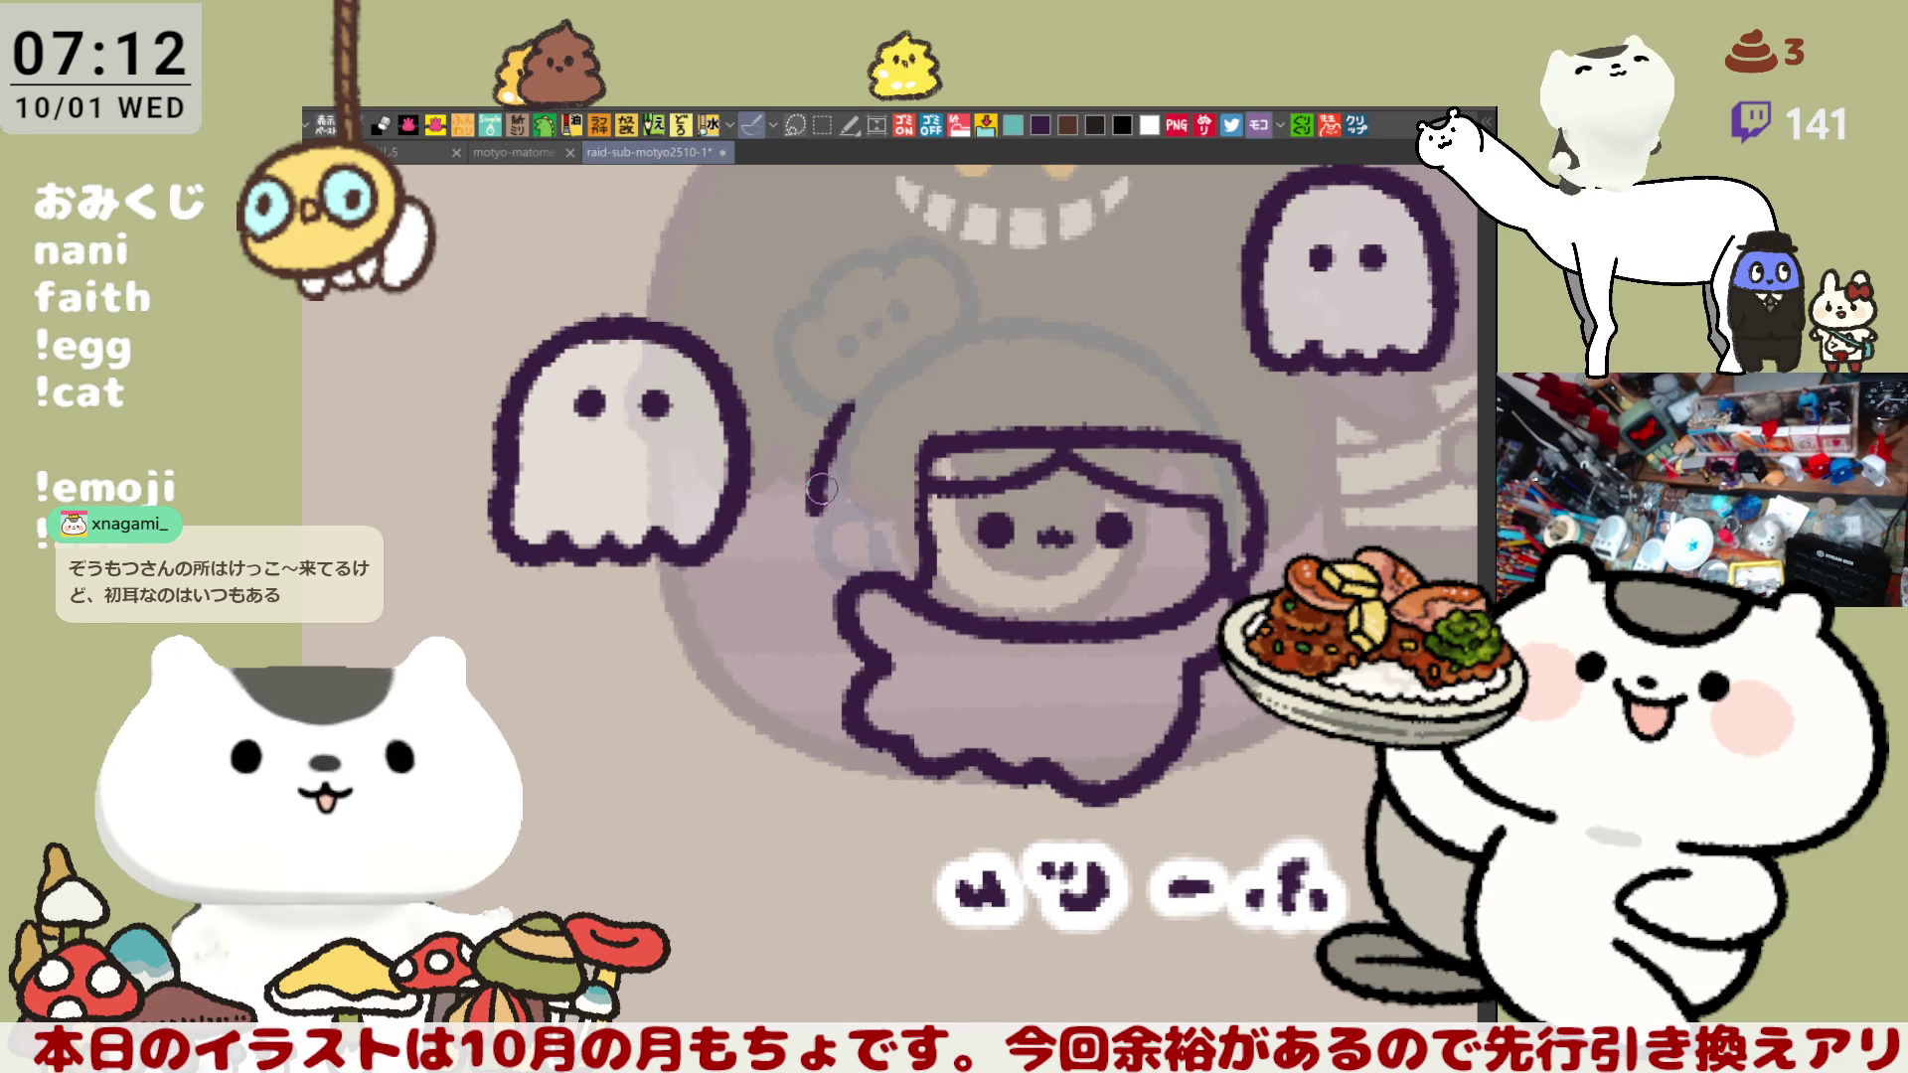
pyautogui.hotkey('ctrl', 'z')
pyautogui.moveTo(854, 398)
pyautogui.mouseDown()
pyautogui.moveTo(813, 517)
pyautogui.moveTo(825, 448)
pyautogui.moveTo(827, 510)
pyautogui.mouseUp()
pyautogui.hotkey('ctrl', 'z')
pyautogui.hotkey('ctrl', 'z')
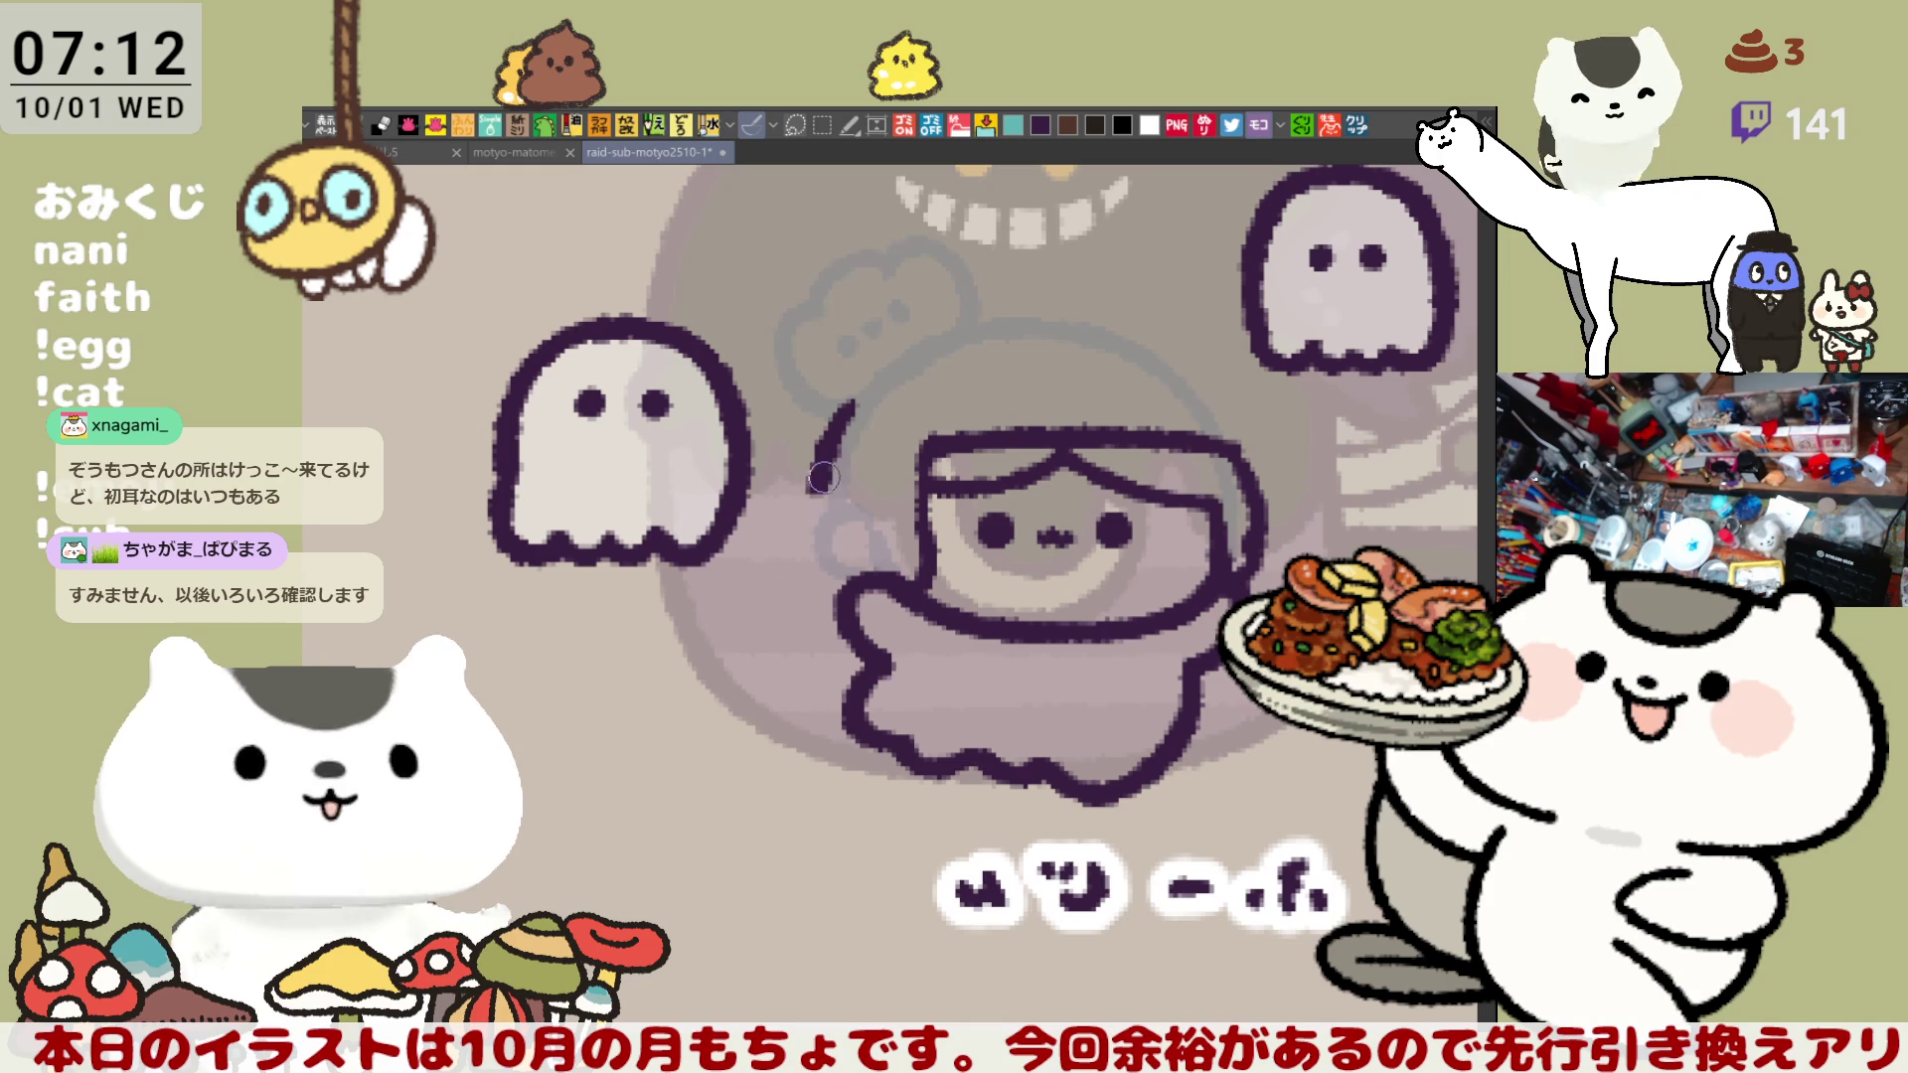
pyautogui.moveTo(827, 469); pyautogui.dragTo(855, 601)
pyautogui.hotkey('ctrl', 'z')
pyautogui.moveTo(825, 467)
pyautogui.mouseDown()
pyautogui.moveTo(855, 607)
pyautogui.moveTo(863, 562)
pyautogui.mouseUp()
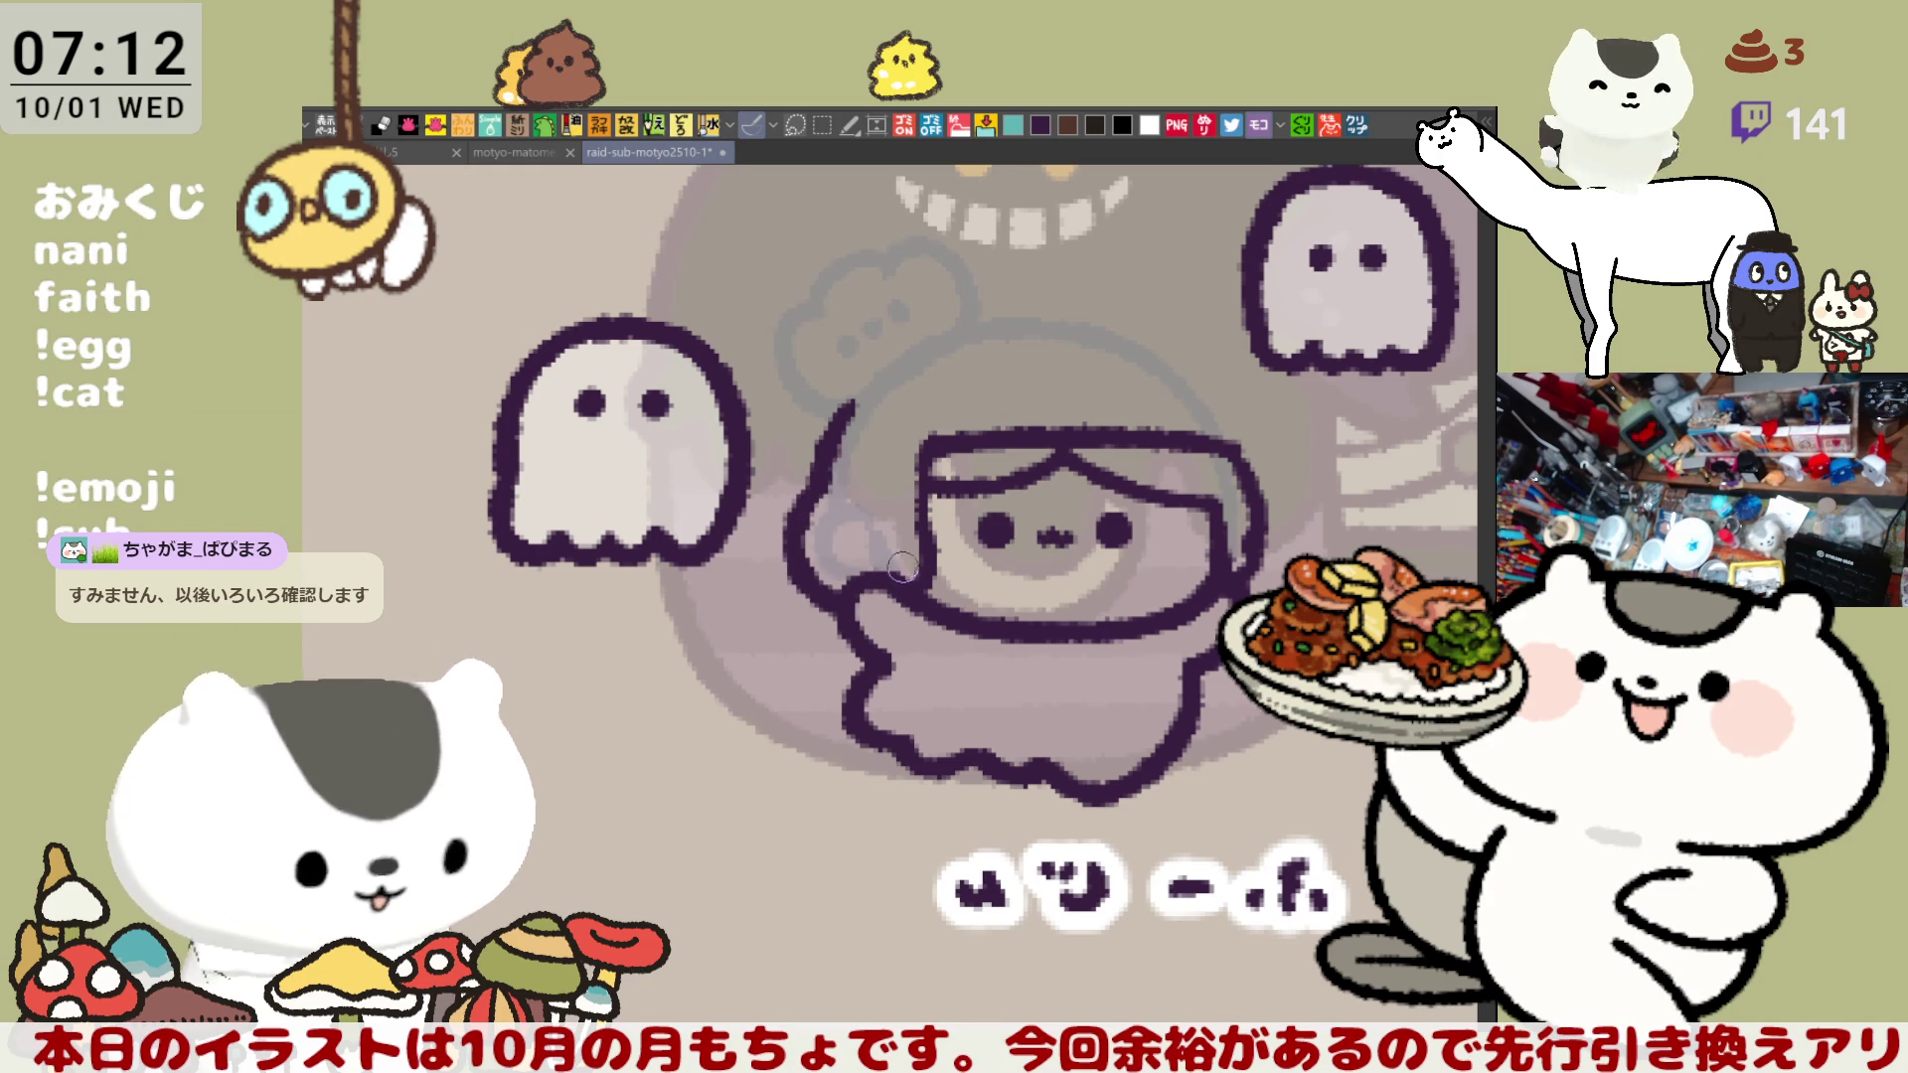
pyautogui.press('^')
pyautogui.press('^')
pyautogui.press('^')
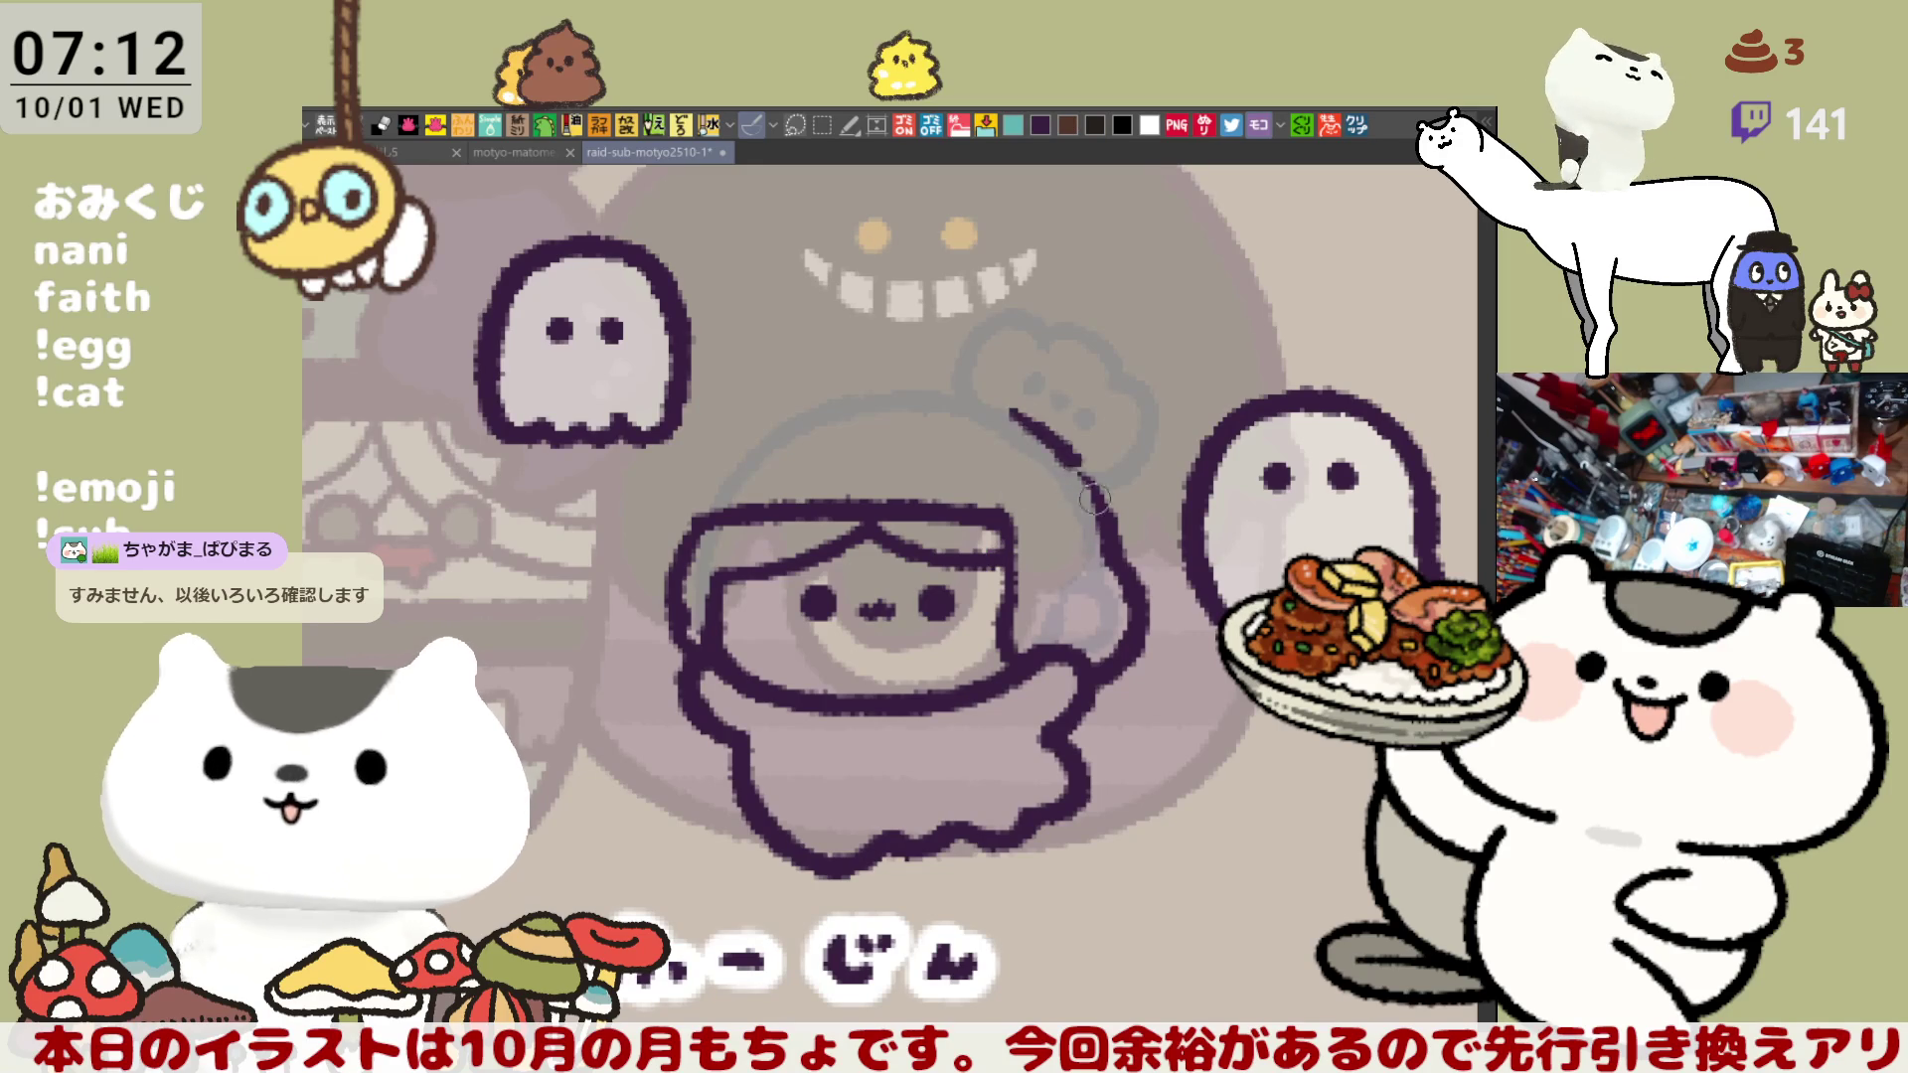
# - Sketch the hood stroke arcing down the right side and try extending the top outline left
pyautogui.moveTo(992, 410); pyautogui.dragTo(1102, 545)
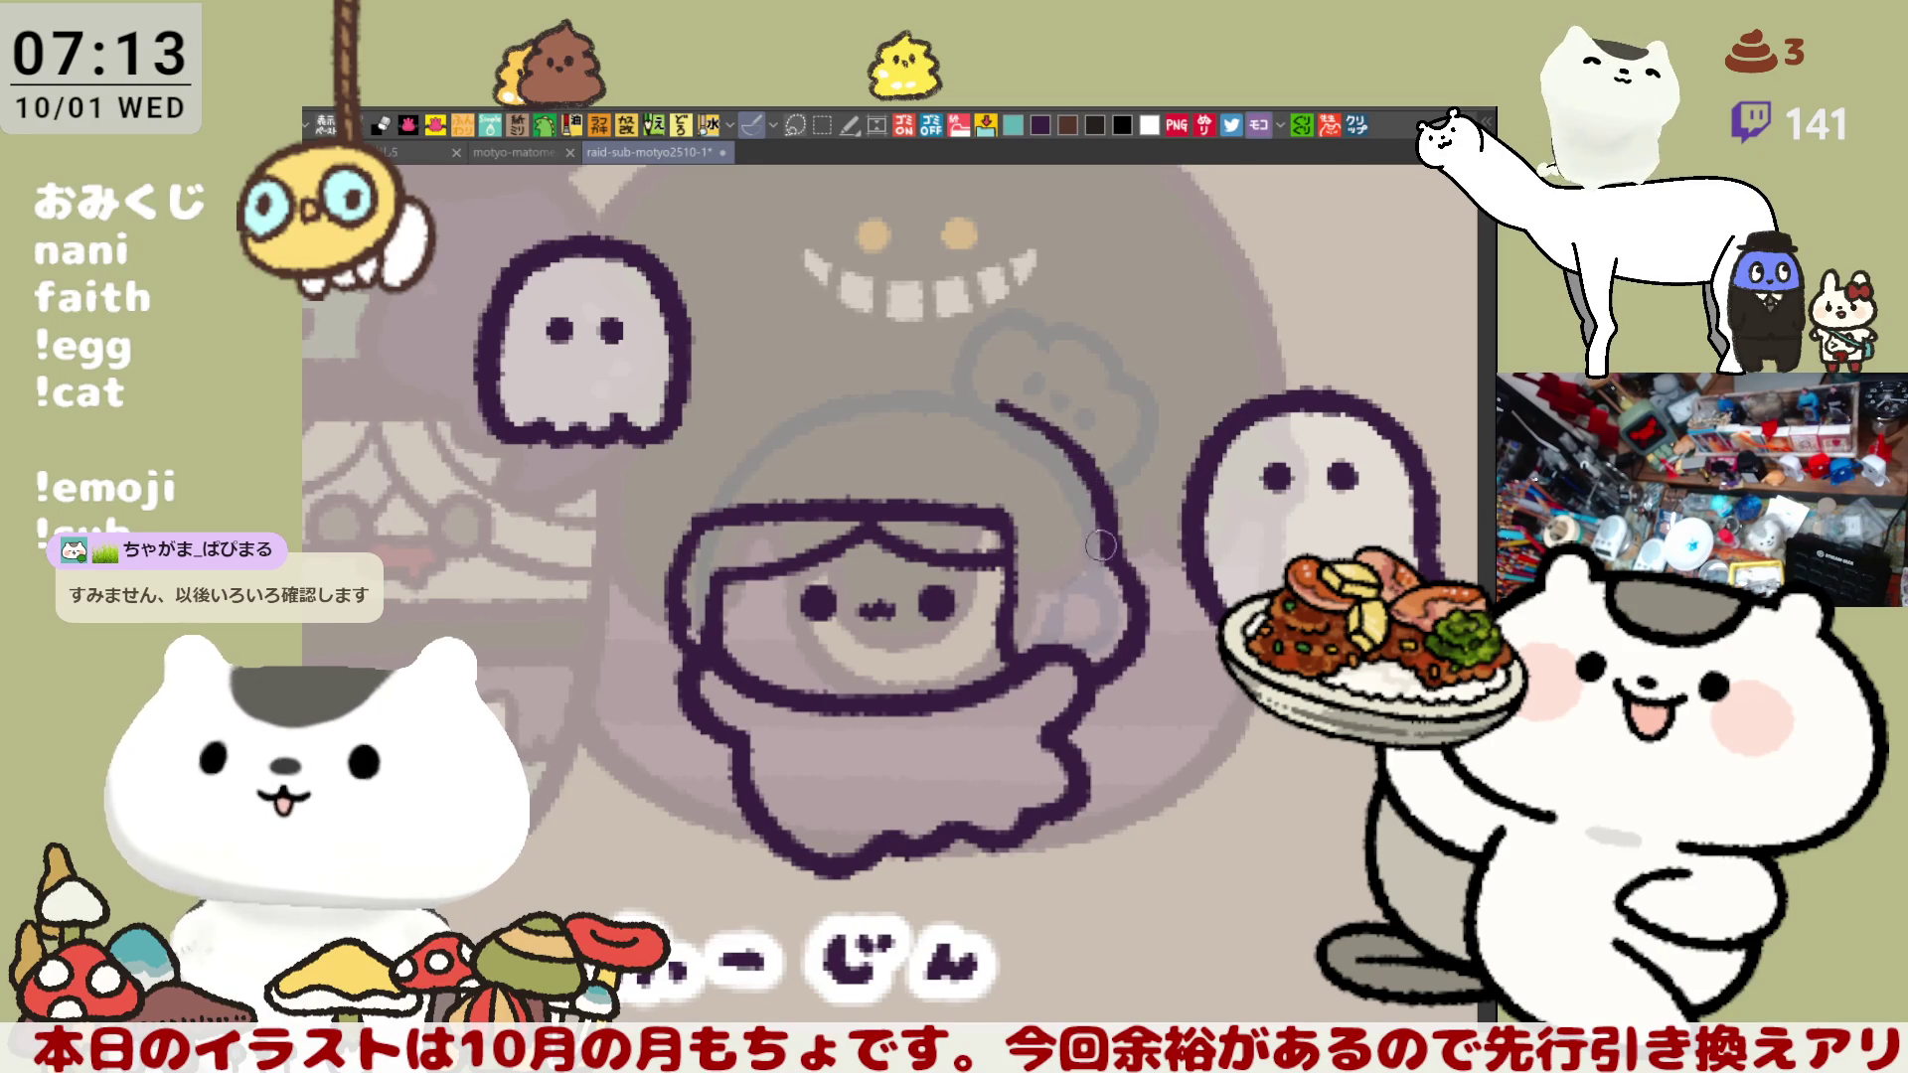
pyautogui.hotkey('ctrl', 'z')
pyautogui.moveTo(992, 410); pyautogui.dragTo(1085, 522)
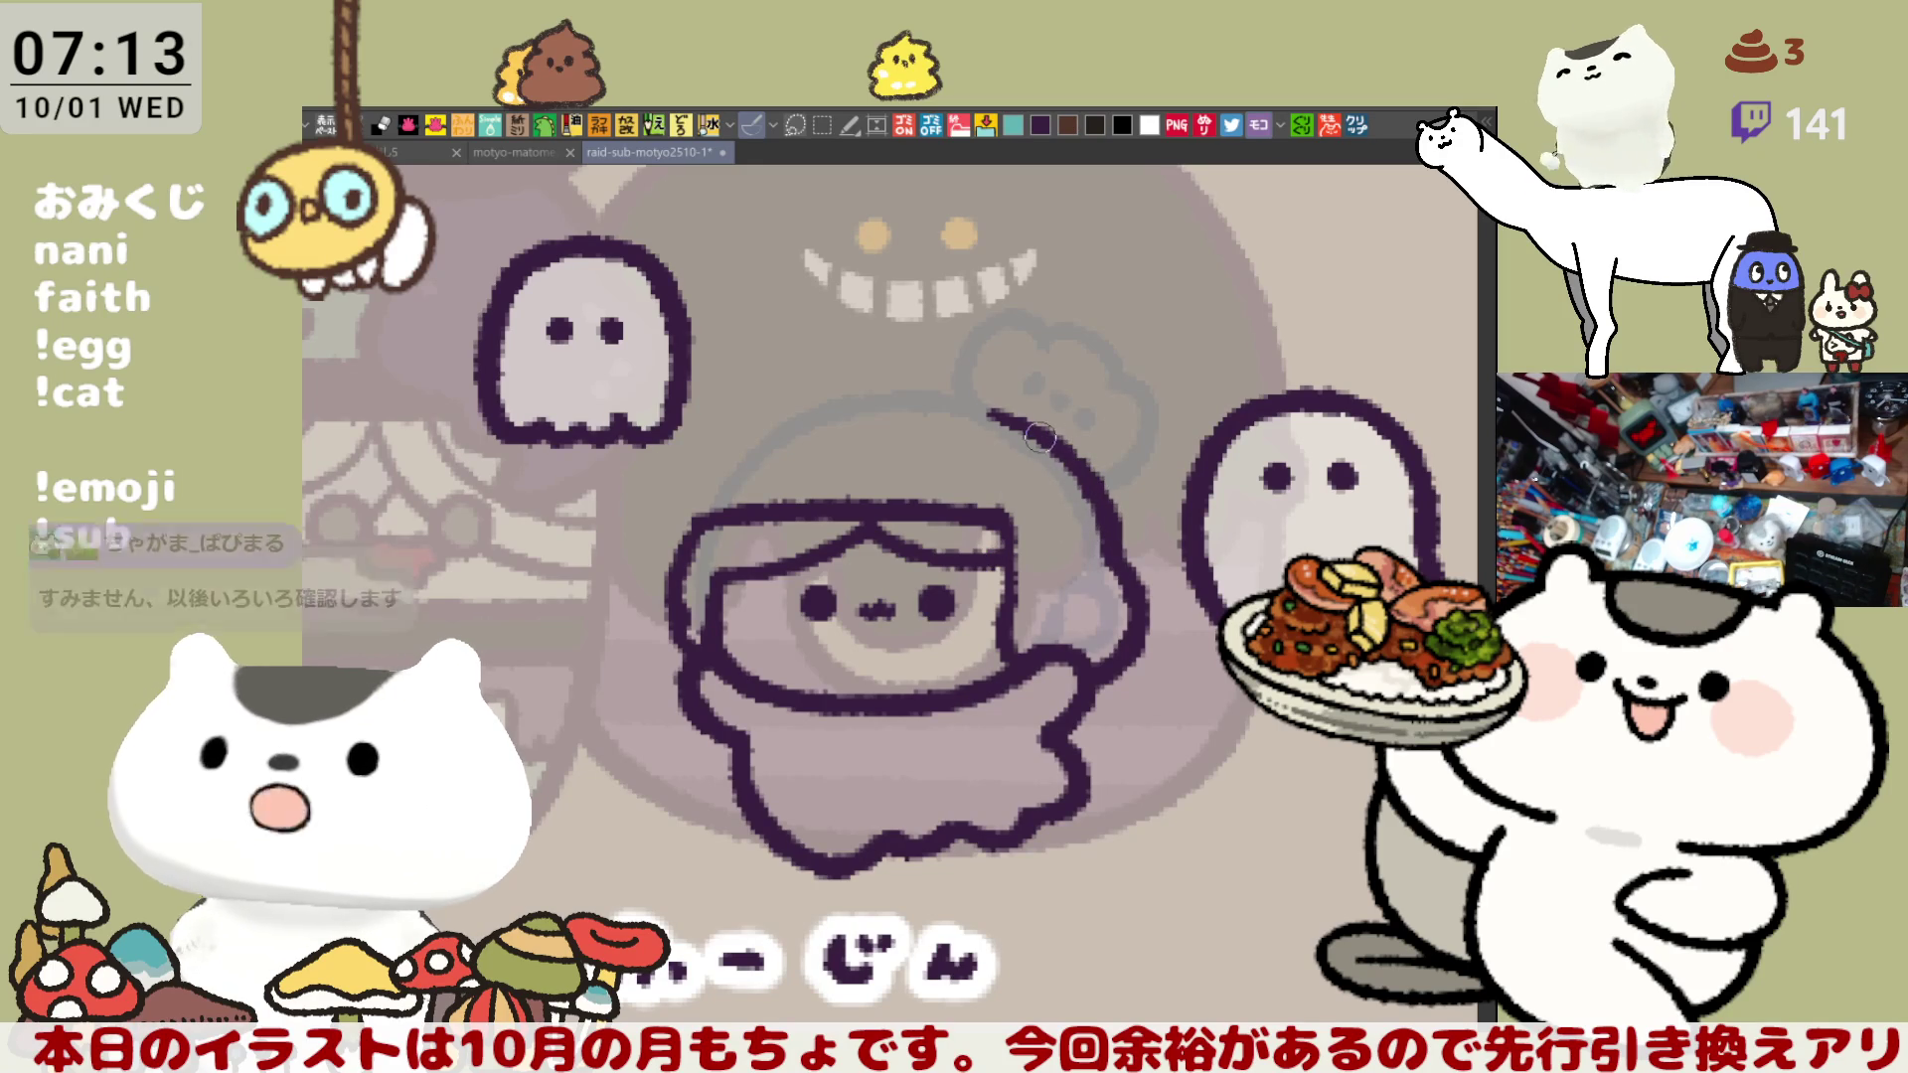
pyautogui.hscroll(-2, 1093, 525)
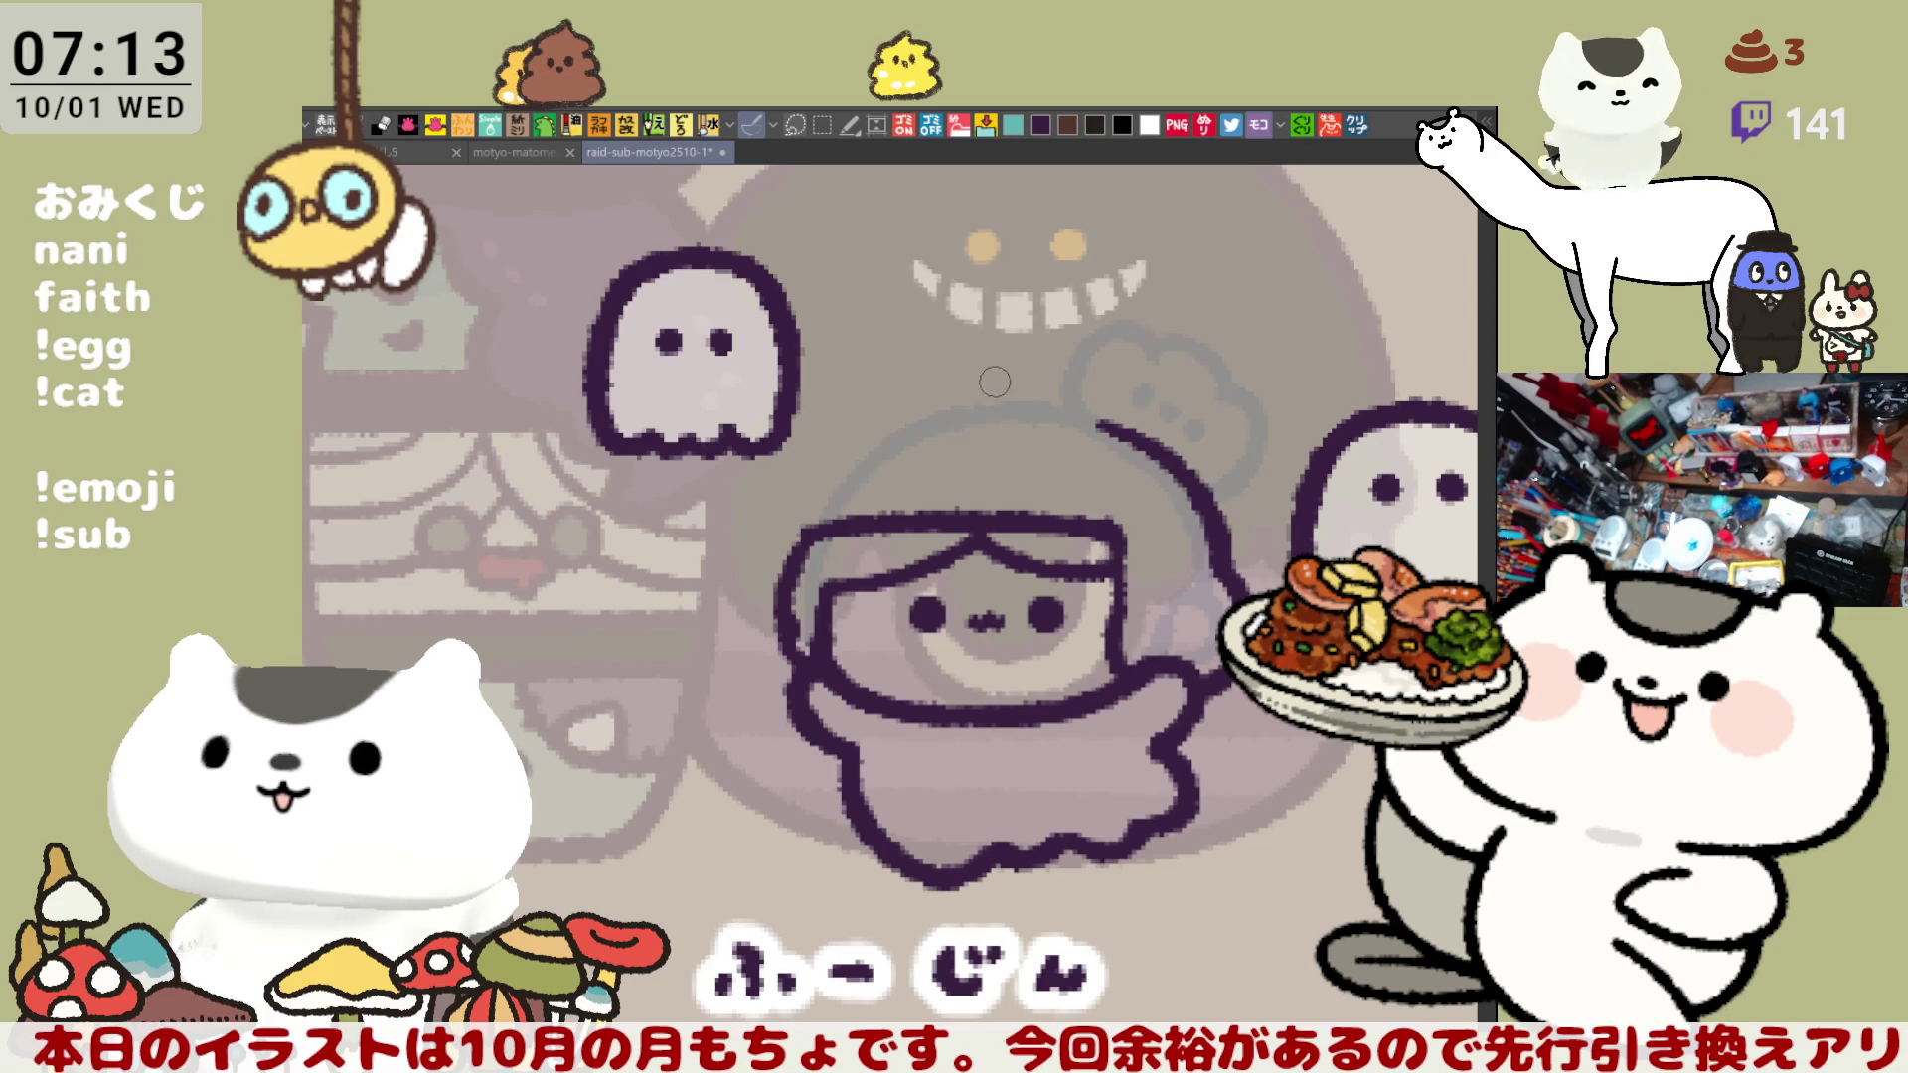
pyautogui.moveTo(961, 405)
pyautogui.mouseDown()
pyautogui.moveTo(1143, 442)
pyautogui.moveTo(1038, 404)
pyautogui.moveTo(1153, 448)
pyautogui.mouseUp()
pyautogui.hotkey('ctrl', 'z')
pyautogui.hotkey('ctrl', 'z')
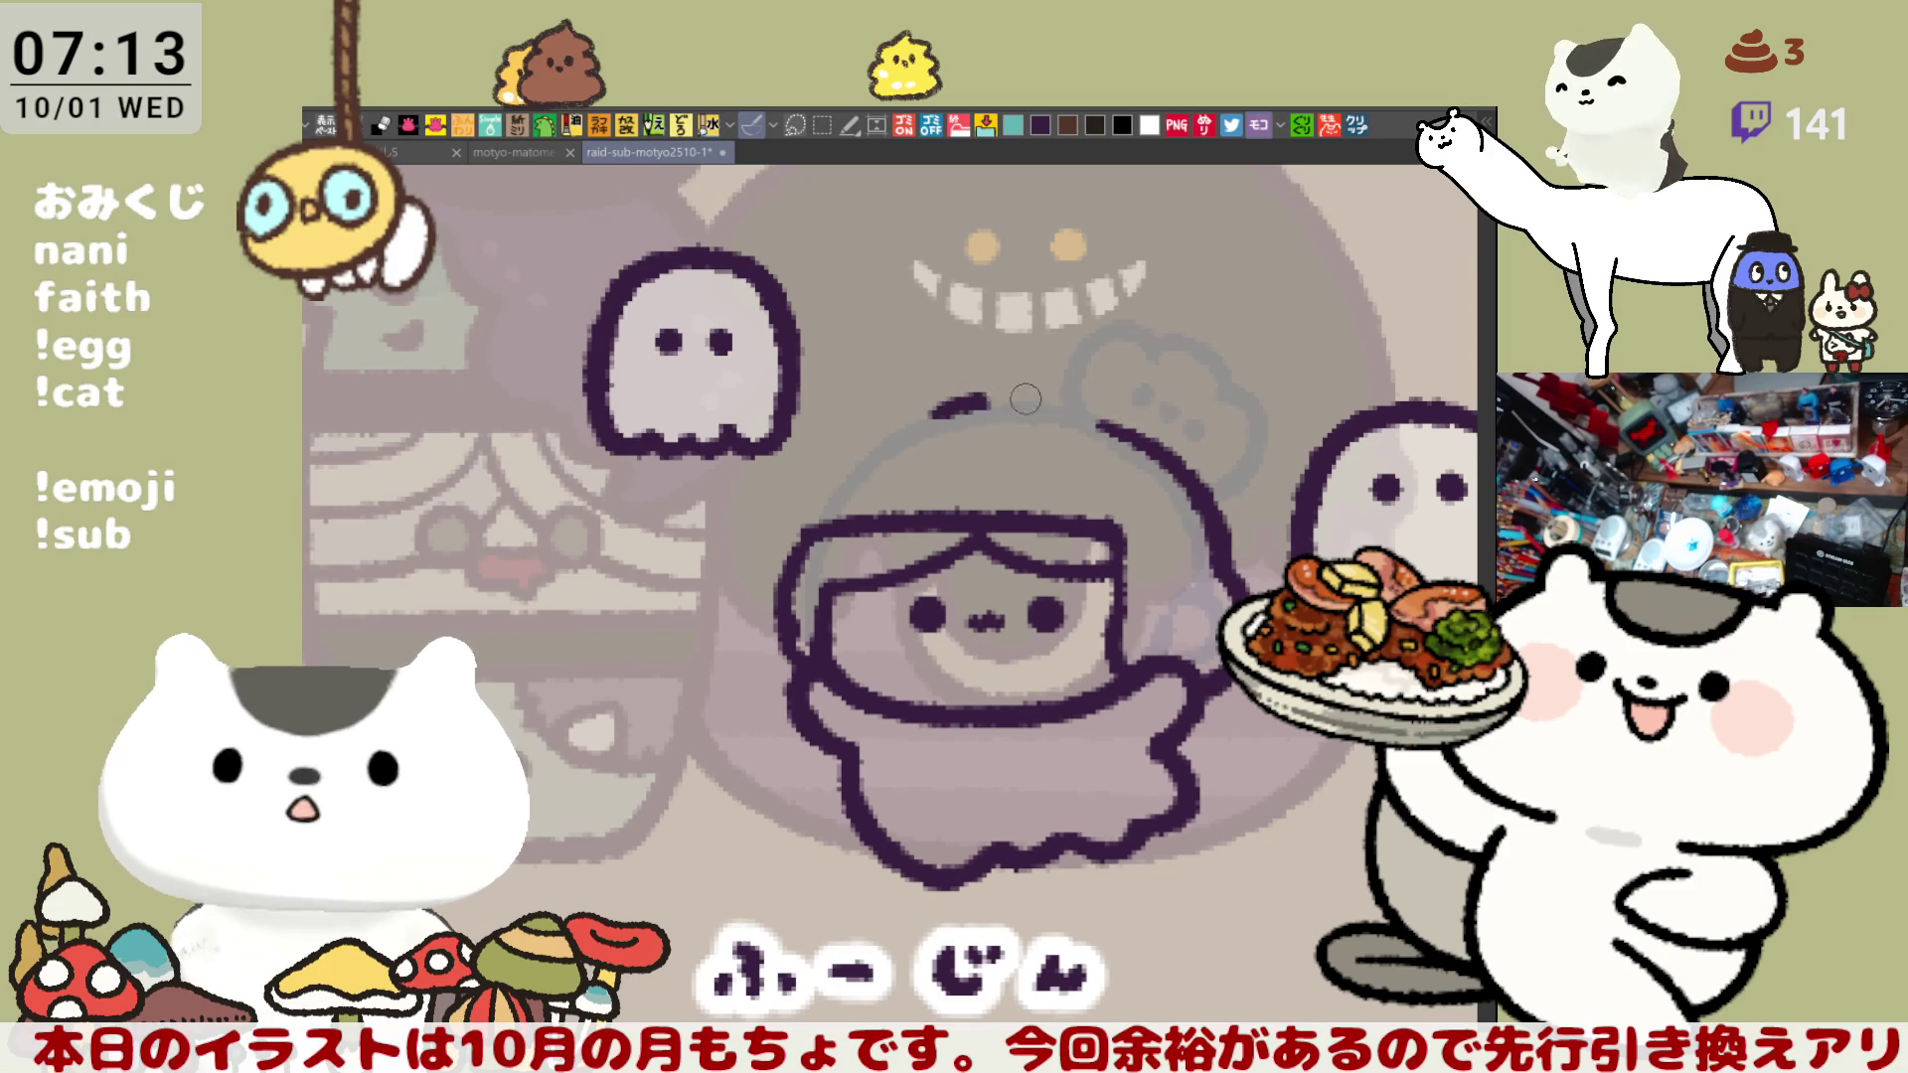
pyautogui.moveTo(902, 426)
pyautogui.mouseDown()
pyautogui.moveTo(1091, 398)
pyautogui.moveTo(1132, 448)
pyautogui.moveTo(1028, 400)
pyautogui.moveTo(1153, 452)
pyautogui.moveTo(1056, 407)
pyautogui.moveTo(1143, 452)
pyautogui.moveTo(894, 428)
pyautogui.moveTo(1093, 399)
pyautogui.moveTo(1143, 442)
pyautogui.mouseUp()
pyautogui.hotkey('ctrl', 'z')
pyautogui.hotkey('ctrl', 'z')
pyautogui.hotkey('ctrl', 'z')
pyautogui.hotkey('ctrl', 'z')
pyautogui.hotkey('ctrl', 'z')
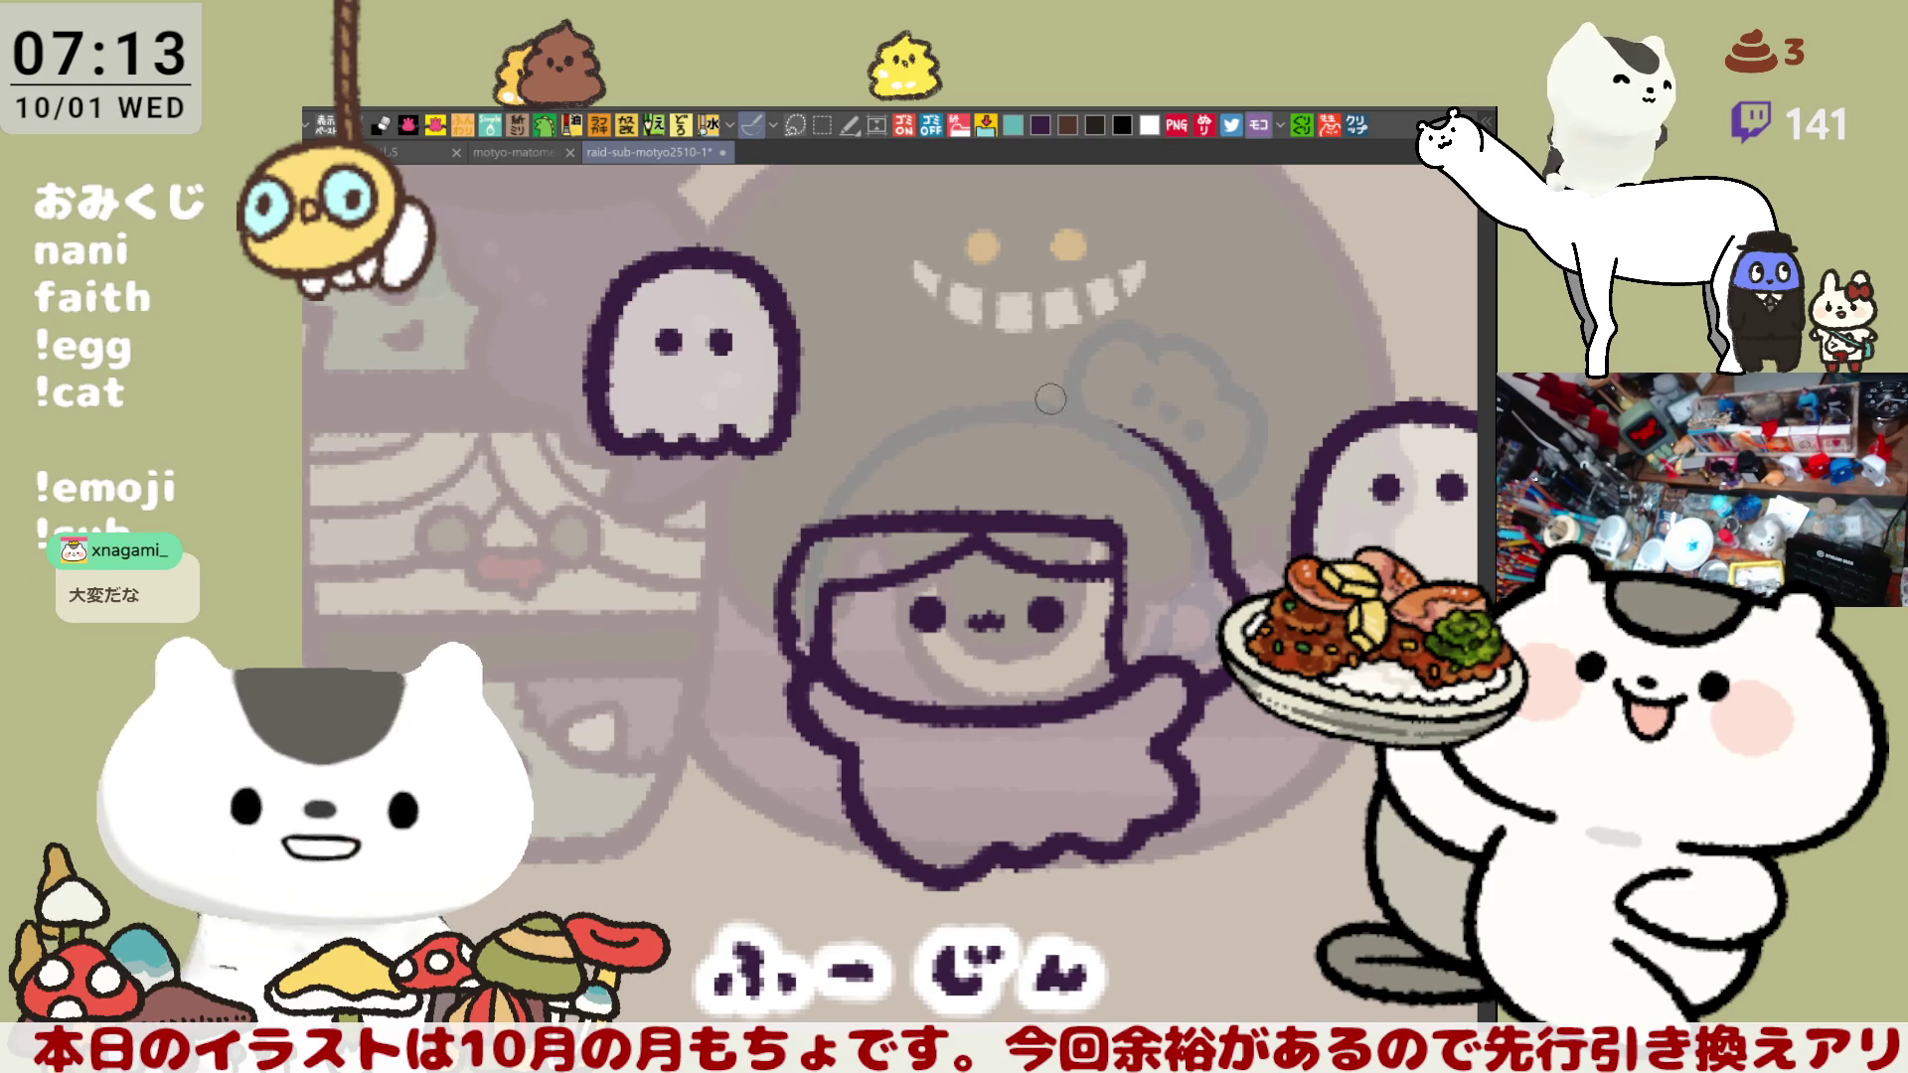
# - Draw the hood arc sweeping over the top of the head, redoing it until it fits
pyautogui.moveTo(972, 402)
pyautogui.mouseDown()
pyautogui.moveTo(1187, 502)
pyautogui.moveTo(1083, 405)
pyautogui.moveTo(1153, 452)
pyautogui.mouseUp()
pyautogui.hotkey('ctrl', 'z')
pyautogui.hotkey('ctrl', 'z')
pyautogui.moveTo(972, 403)
pyautogui.mouseDown()
pyautogui.moveTo(1101, 417)
pyautogui.moveTo(1155, 459)
pyautogui.mouseUp()
pyautogui.hotkey('ctrl', 'z')
pyautogui.moveTo(969, 403); pyautogui.dragTo(1207, 511)
pyautogui.hotkey('ctrl', 'z')
pyautogui.moveTo(952, 395)
pyautogui.mouseDown()
pyautogui.moveTo(1178, 457)
pyautogui.moveTo(1207, 502)
pyautogui.moveTo(1153, 432)
pyautogui.moveTo(1208, 502)
pyautogui.mouseUp()
pyautogui.hotkey('ctrl', 'z')
pyautogui.hotkey('ctrl', 'z')
pyautogui.moveTo(981, 399); pyautogui.dragTo(1191, 488)
pyautogui.hotkey('ctrl', 'z')
pyautogui.moveTo(969, 404)
pyautogui.mouseDown()
pyautogui.moveTo(1039, 401)
pyautogui.moveTo(1178, 486)
pyautogui.mouseUp()
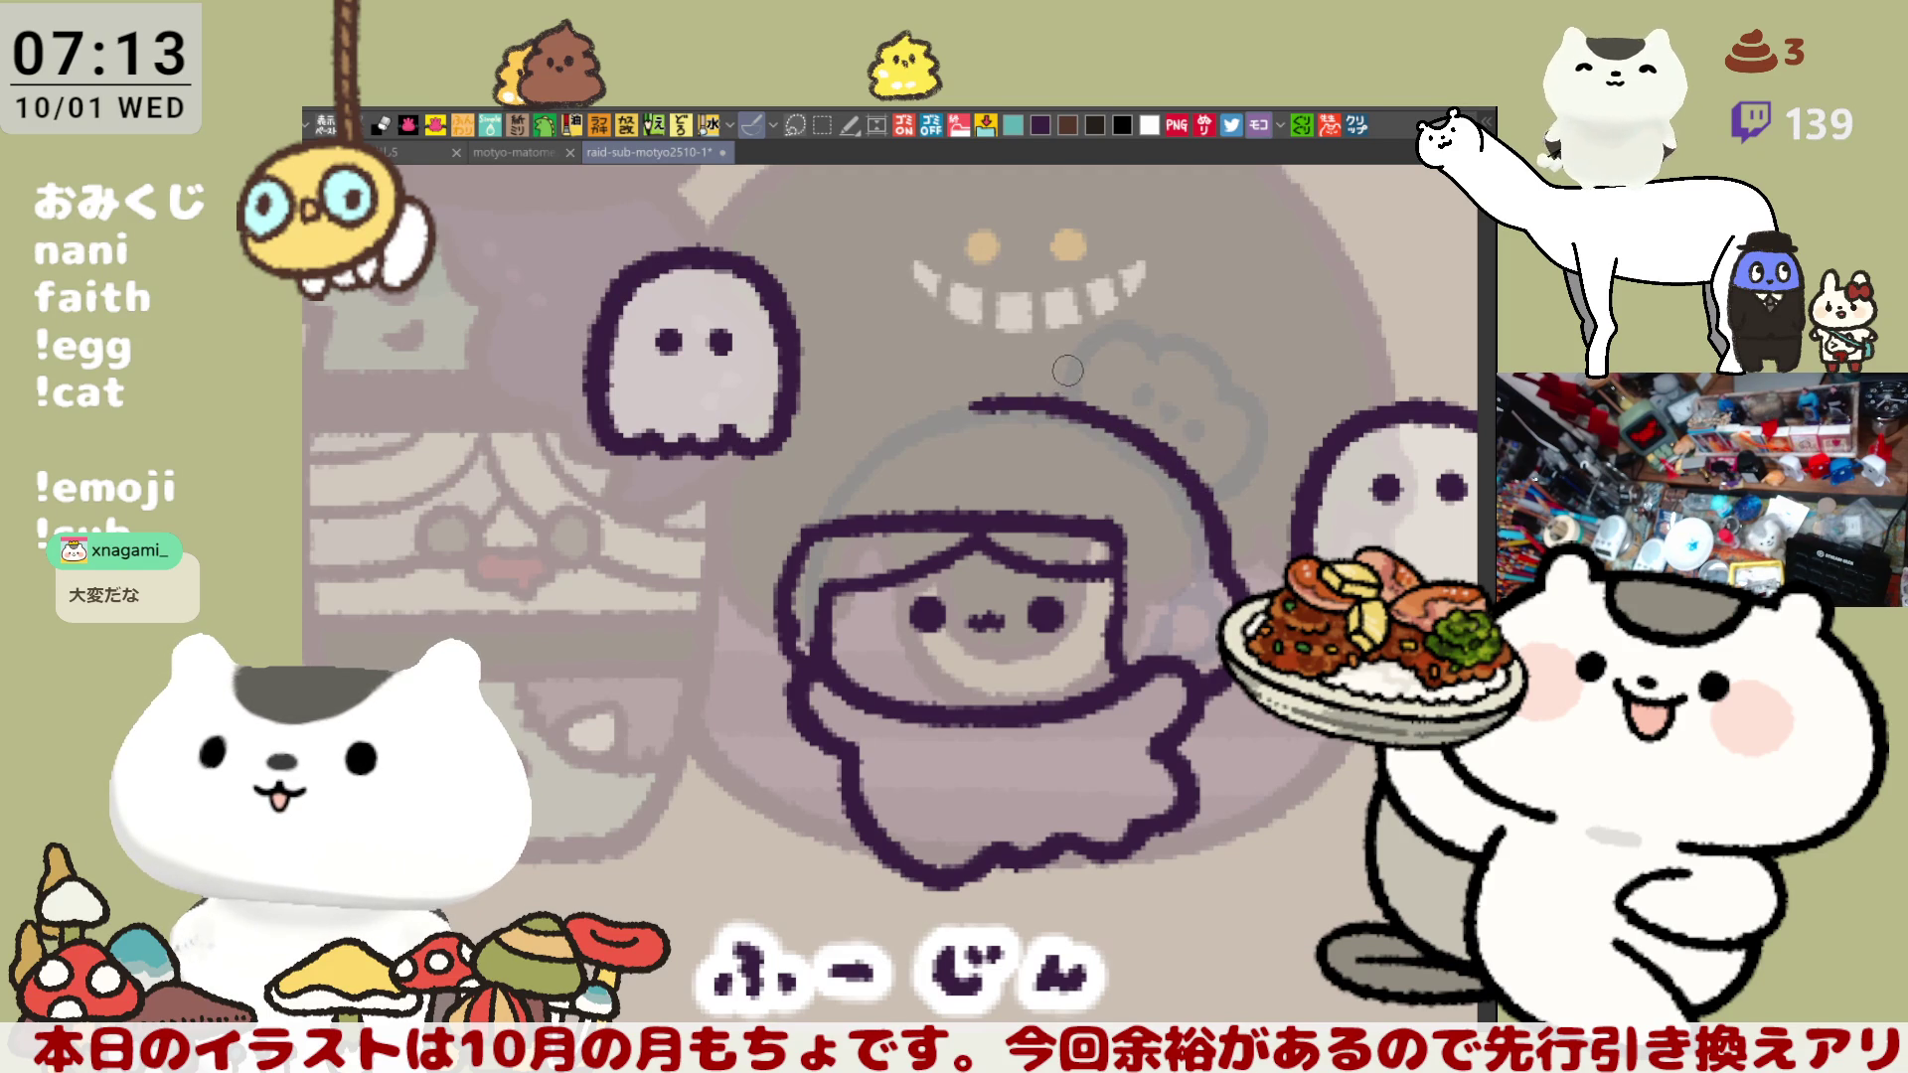
pyautogui.moveTo(1051, 402); pyautogui.dragTo(1100, 410)
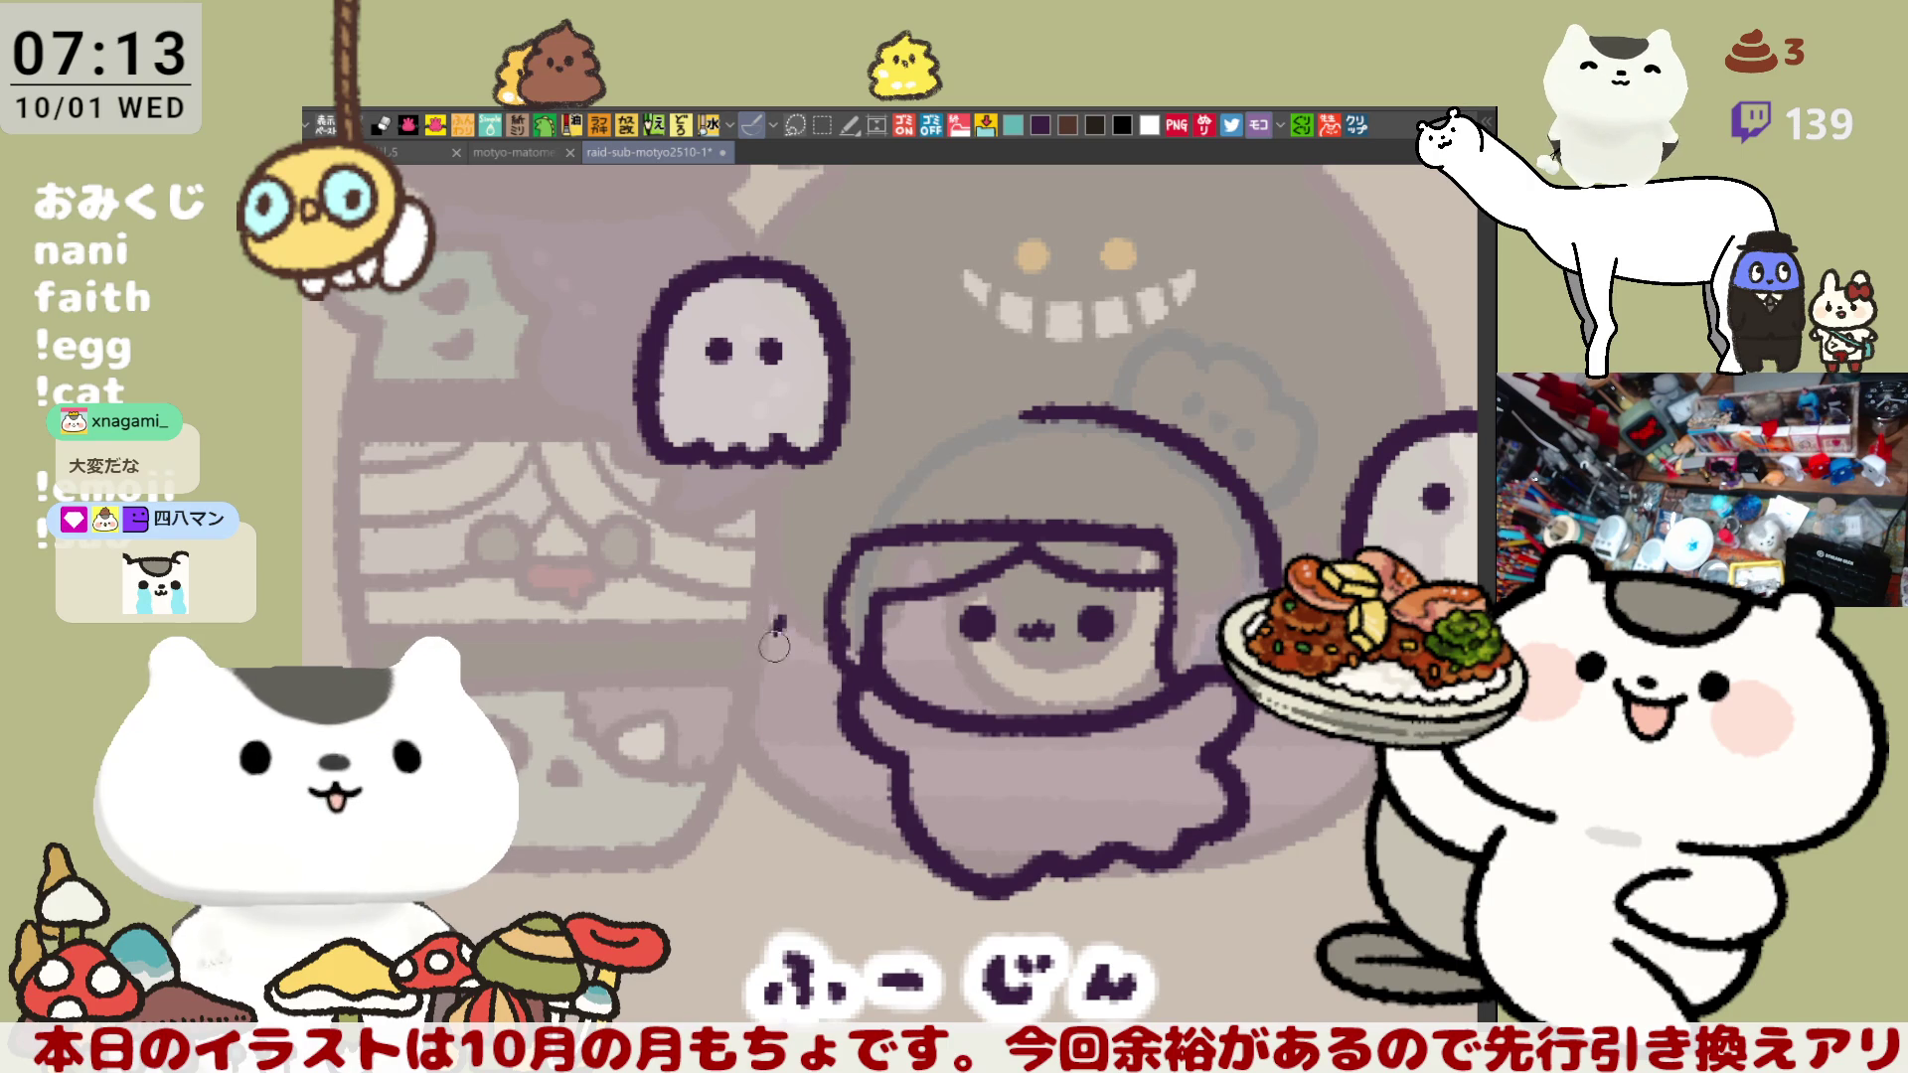
# - Draw a curved hood line along the hair's left edge, extending it upward
pyautogui.moveTo(795, 608)
pyautogui.mouseDown()
pyautogui.moveTo(790, 655)
pyautogui.moveTo(843, 696)
pyautogui.moveTo(795, 631)
pyautogui.moveTo(845, 676)
pyautogui.mouseUp()
pyautogui.hotkey('ctrl', 'z')
pyautogui.hotkey('ctrl', 'z')
pyautogui.moveTo(792, 601)
pyautogui.mouseDown()
pyautogui.moveTo(850, 695)
pyautogui.moveTo(801, 675)
pyautogui.moveTo(855, 696)
pyautogui.moveTo(790, 666)
pyautogui.moveTo(845, 698)
pyautogui.mouseUp()
pyautogui.hotkey('ctrl', 'z')
pyautogui.hotkey('ctrl', 'z')
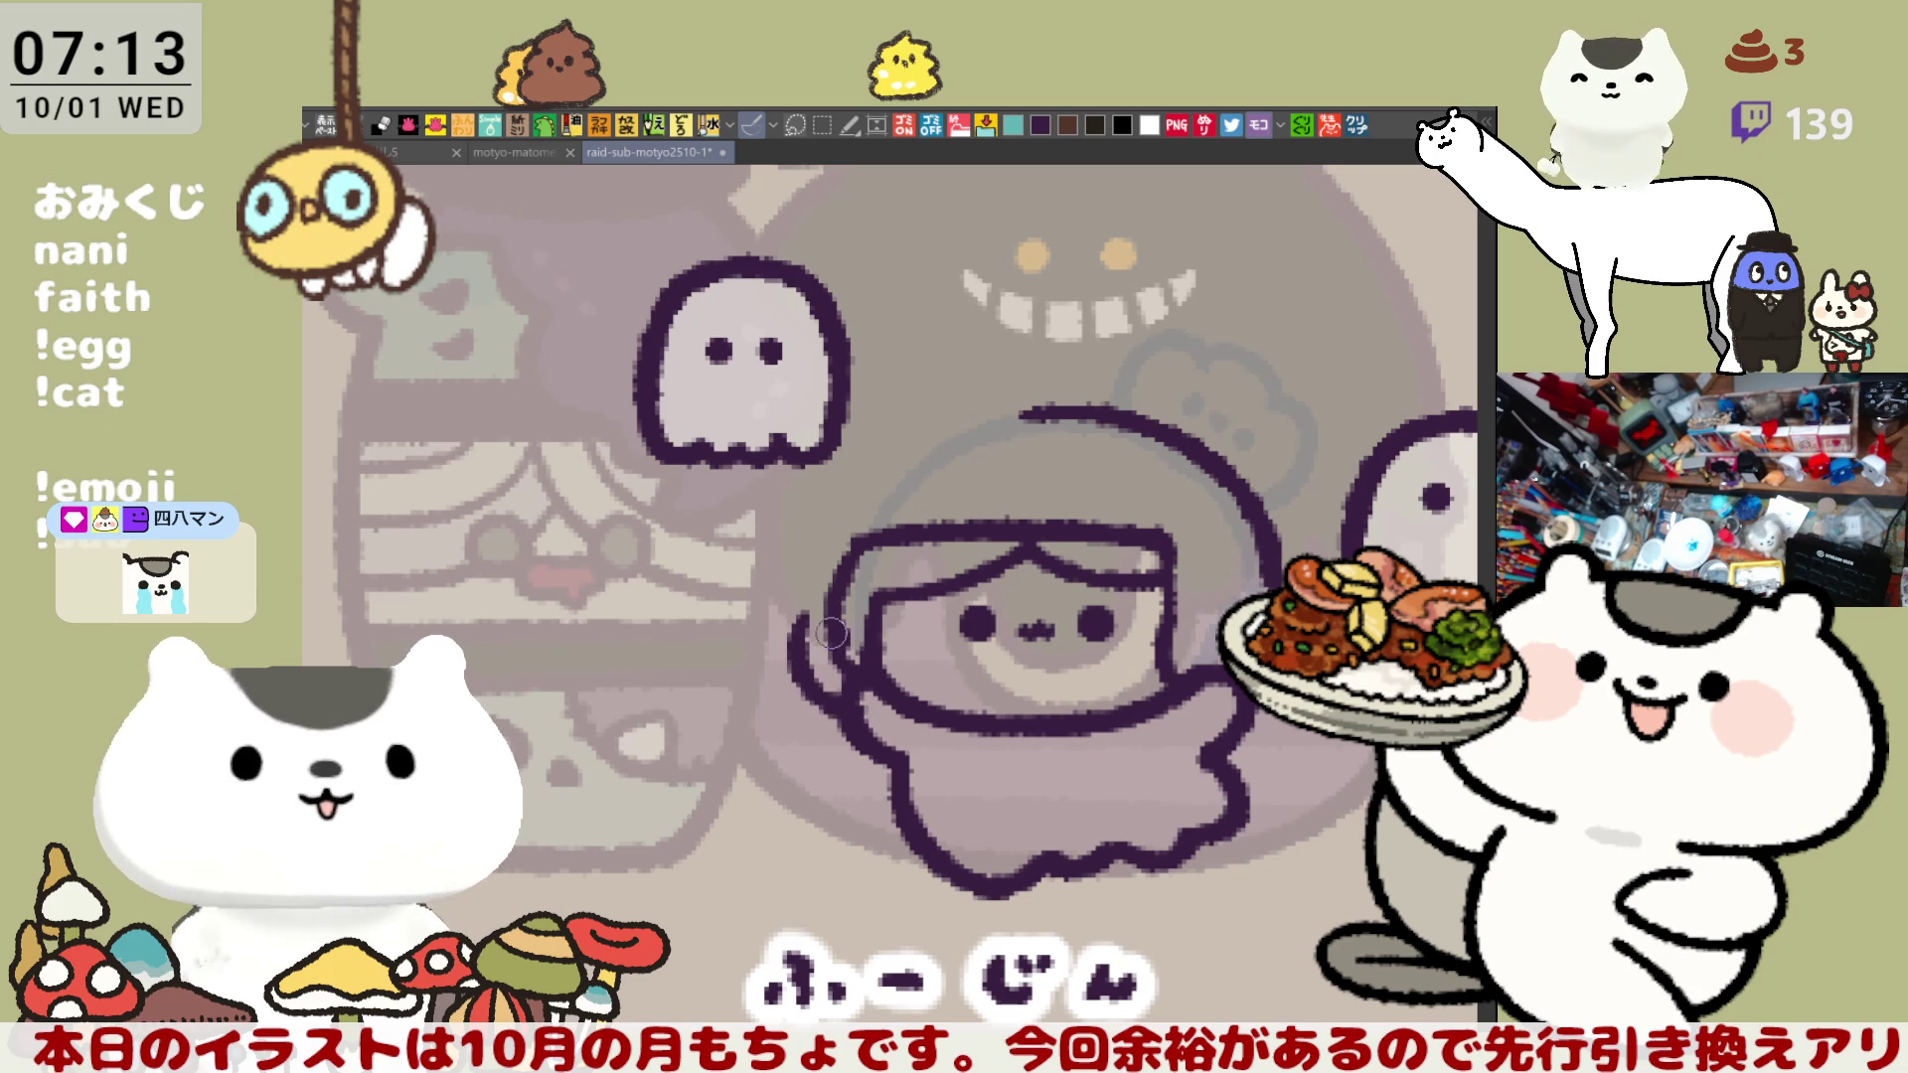
pyautogui.hotkey('ctrl', 'z')
pyautogui.moveTo(795, 601)
pyautogui.mouseDown()
pyautogui.moveTo(792, 646)
pyautogui.moveTo(845, 695)
pyautogui.mouseUp()
pyautogui.hotkey('ctrl', 'z')
pyautogui.moveTo(800, 612); pyautogui.dragTo(857, 702)
pyautogui.moveTo(820, 604)
pyautogui.mouseDown()
pyautogui.moveTo(822, 567)
pyautogui.moveTo(807, 605)
pyautogui.mouseUp()
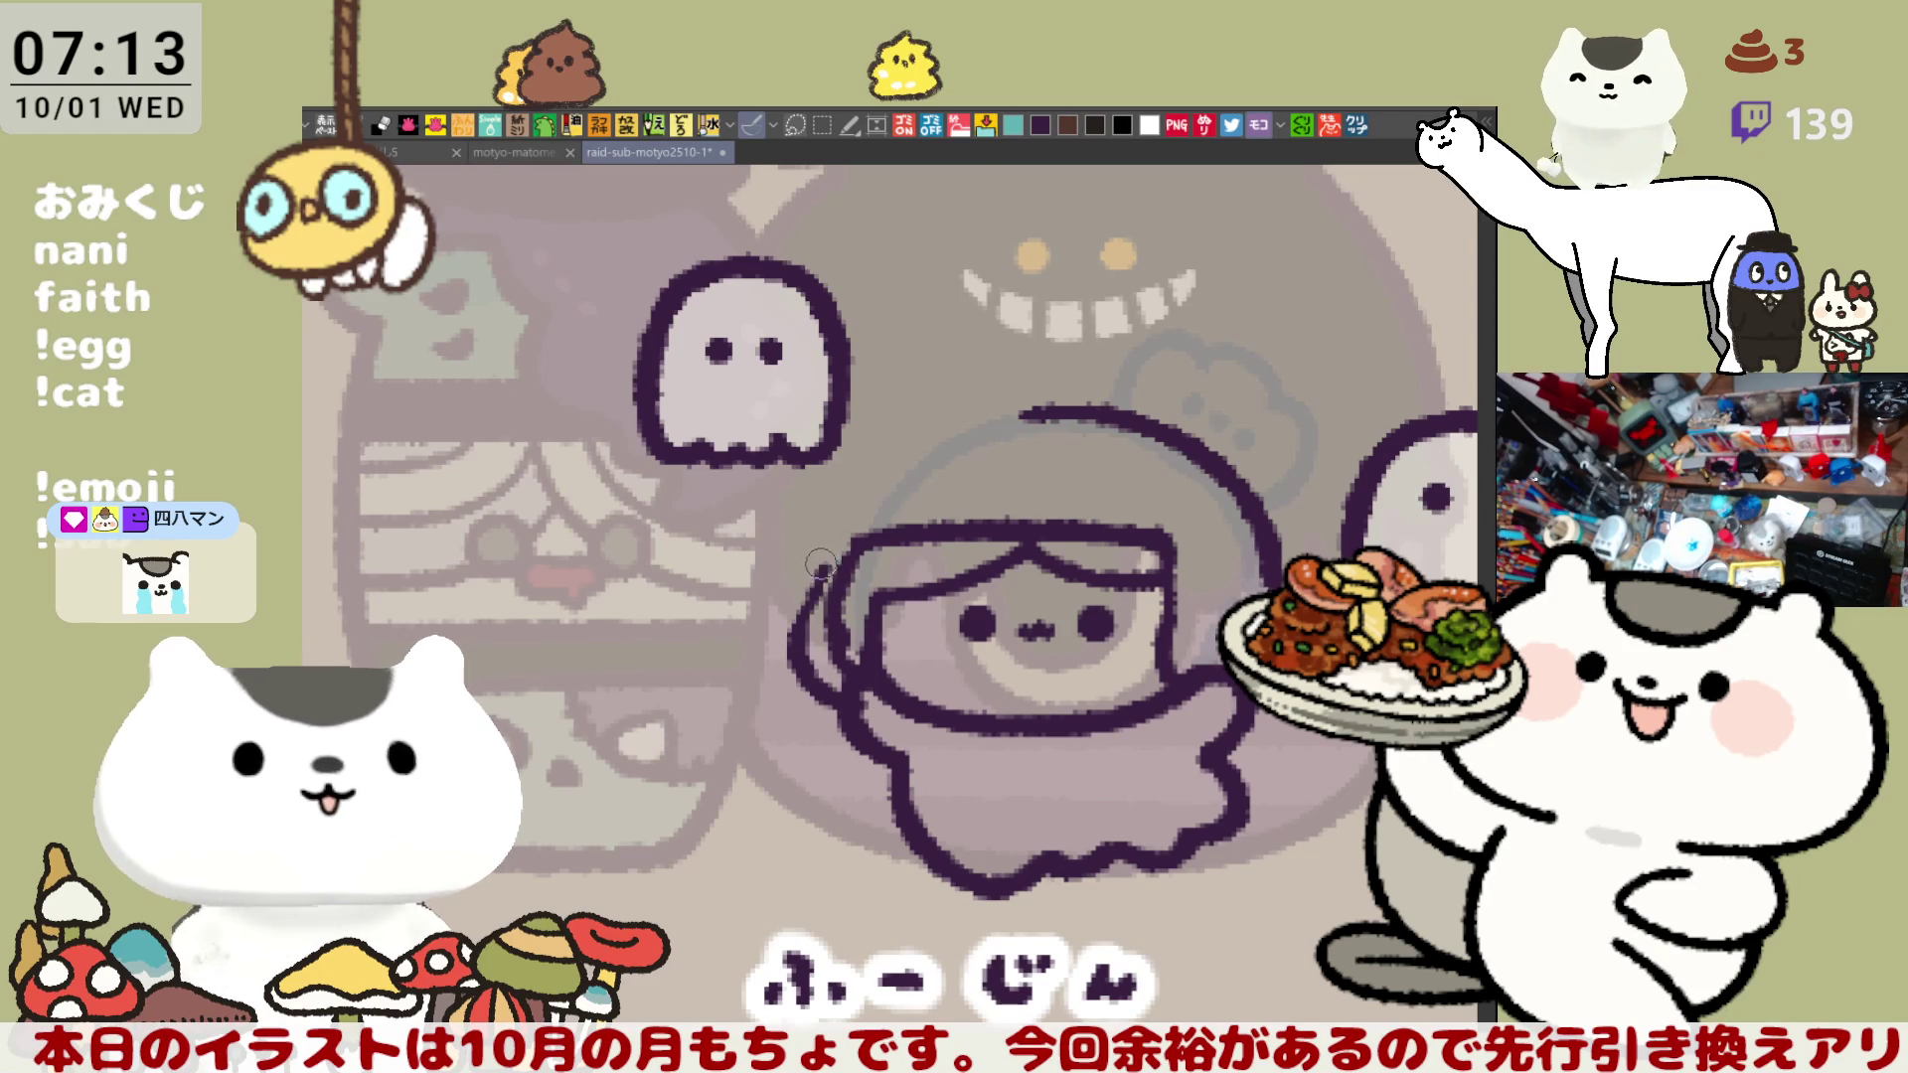
pyautogui.moveTo(835, 541)
pyautogui.mouseDown()
pyautogui.moveTo(814, 586)
pyautogui.moveTo(825, 553)
pyautogui.mouseUp()
pyautogui.hotkey('ctrl', 'z')
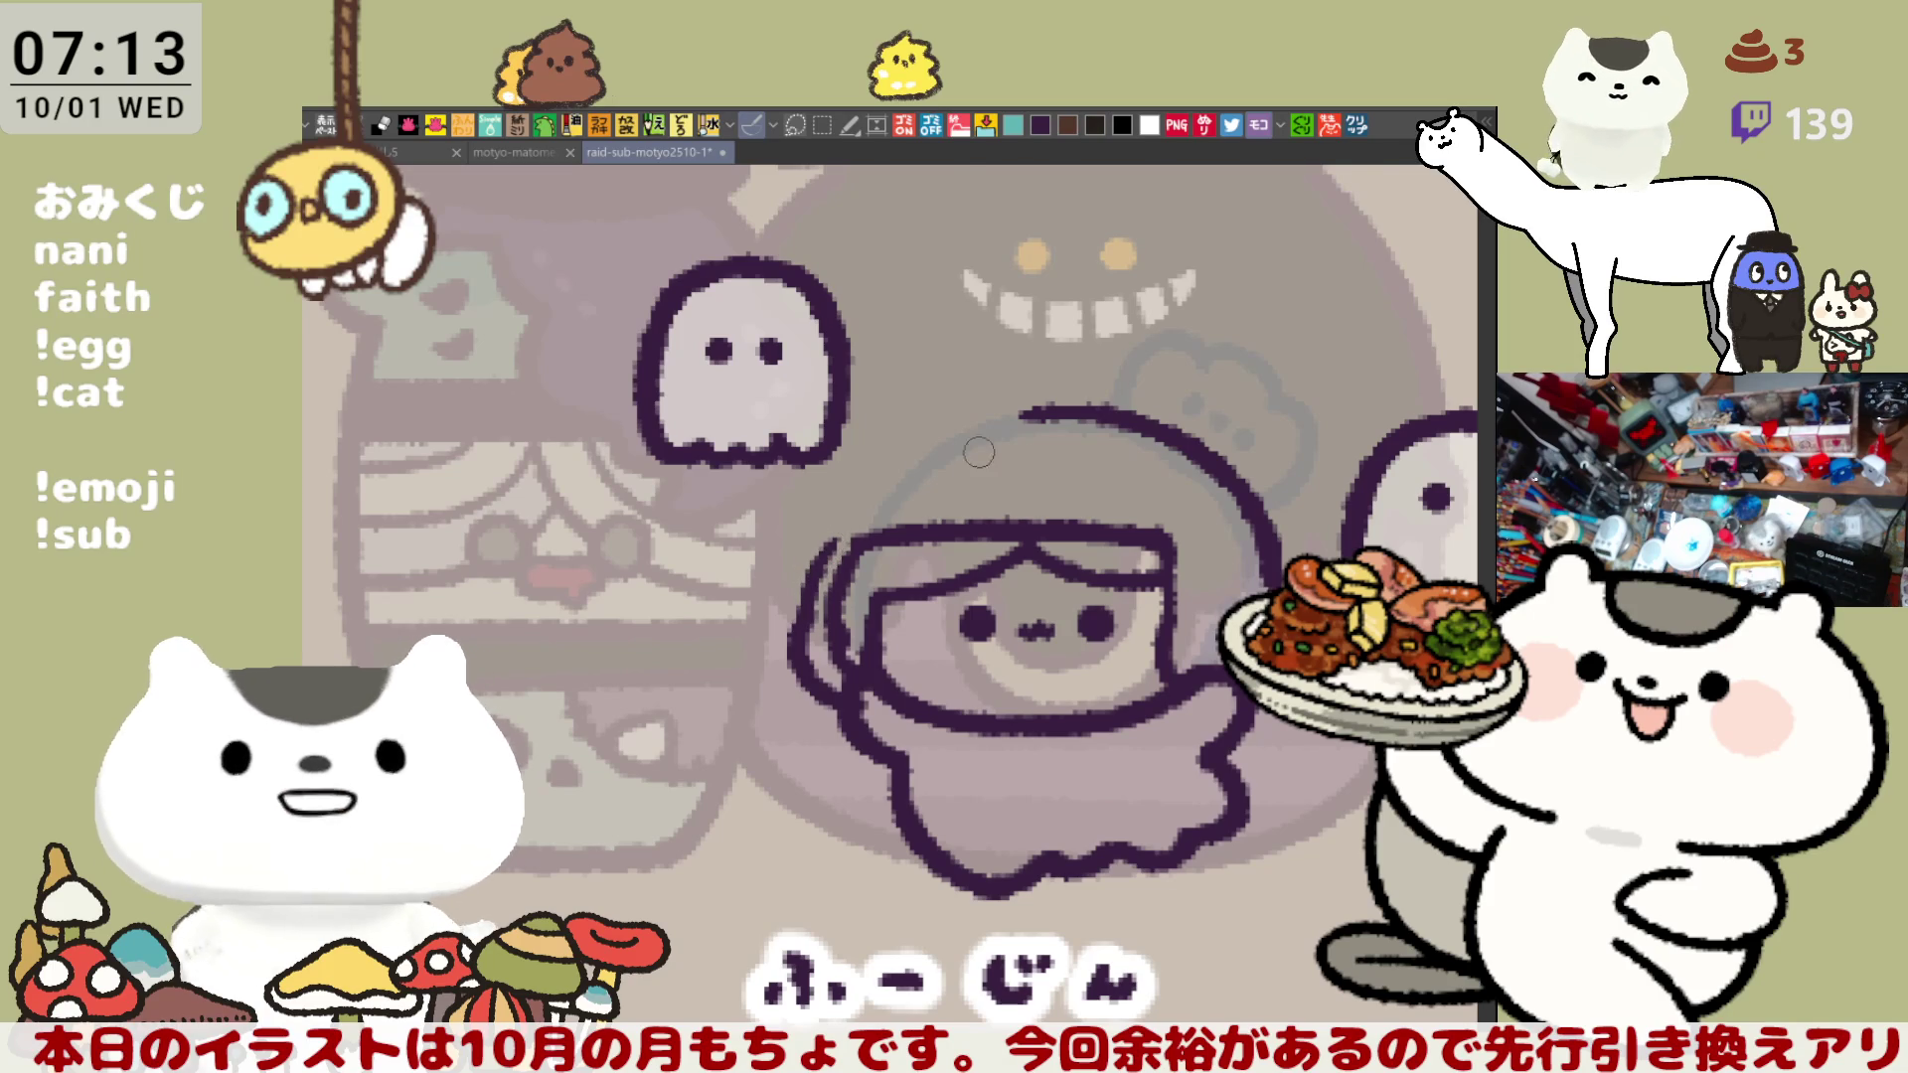
# - With the view mirrored, trace the hood outline along the head arc and down the right side
pyautogui.press('h')
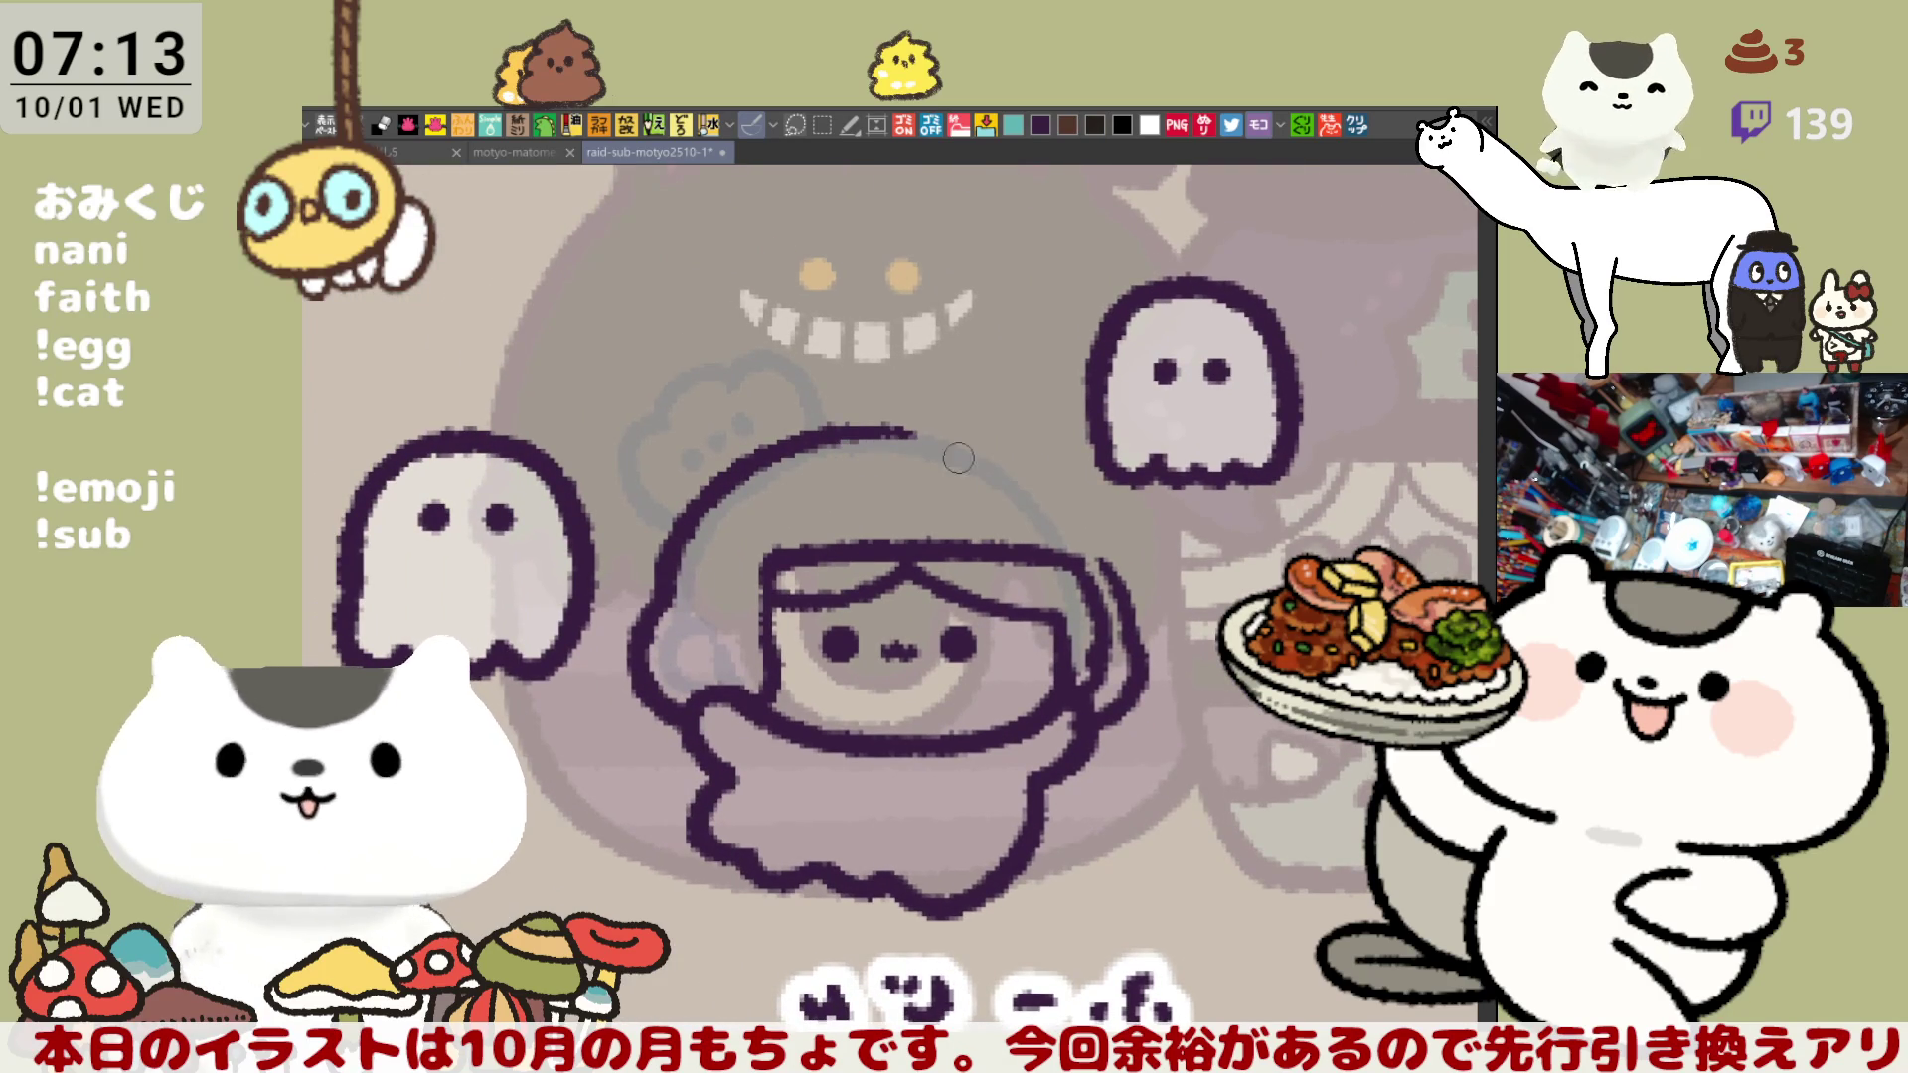
pyautogui.moveTo(861, 426)
pyautogui.mouseDown()
pyautogui.moveTo(1062, 507)
pyautogui.moveTo(900, 440)
pyautogui.moveTo(1085, 539)
pyautogui.mouseUp()
pyautogui.hotkey('ctrl', 'z')
pyautogui.hotkey('ctrl', 'z')
pyautogui.moveTo(845, 434)
pyautogui.mouseDown()
pyautogui.moveTo(1063, 512)
pyautogui.moveTo(922, 437)
pyautogui.moveTo(1093, 547)
pyautogui.mouseUp()
pyautogui.hotkey('ctrl', 'z')
pyautogui.hotkey('ctrl', 'z')
pyautogui.hotkey('ctrl', 'z')
pyautogui.moveTo(984, 444); pyautogui.dragTo(1113, 571)
pyautogui.hotkey('ctrl', 'z')
pyautogui.moveTo(989, 462); pyautogui.dragTo(1113, 575)
pyautogui.hotkey('ctrl', 'z')
pyautogui.moveTo(939, 417); pyautogui.dragTo(1115, 571)
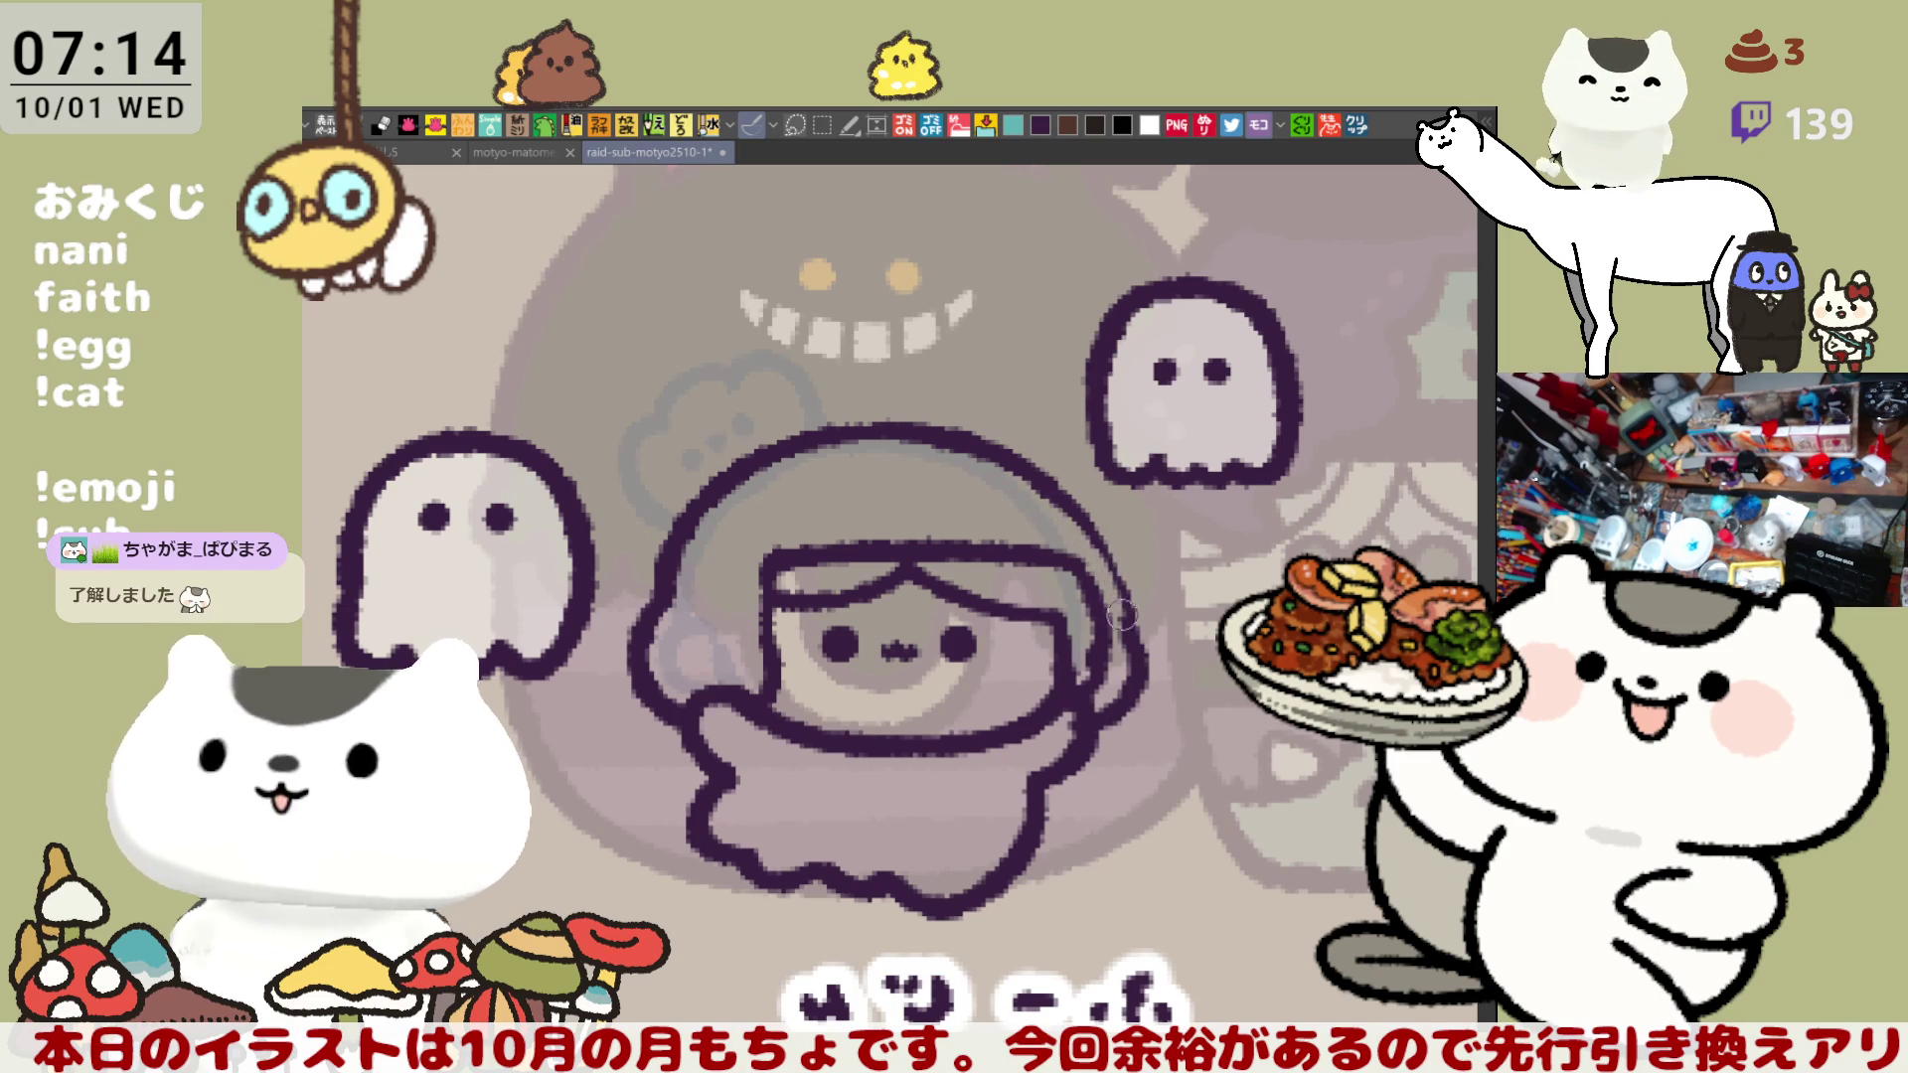
# - Rotate the view to repaint the hood's left outline, then reset the rotation and touch it up
pyautogui.moveTo(1089, 534)
pyautogui.mouseDown()
pyautogui.moveTo(983, 487)
pyautogui.moveTo(1015, 568)
pyautogui.mouseUp()
pyautogui.moveTo(882, 564); pyautogui.dragTo(863, 553)
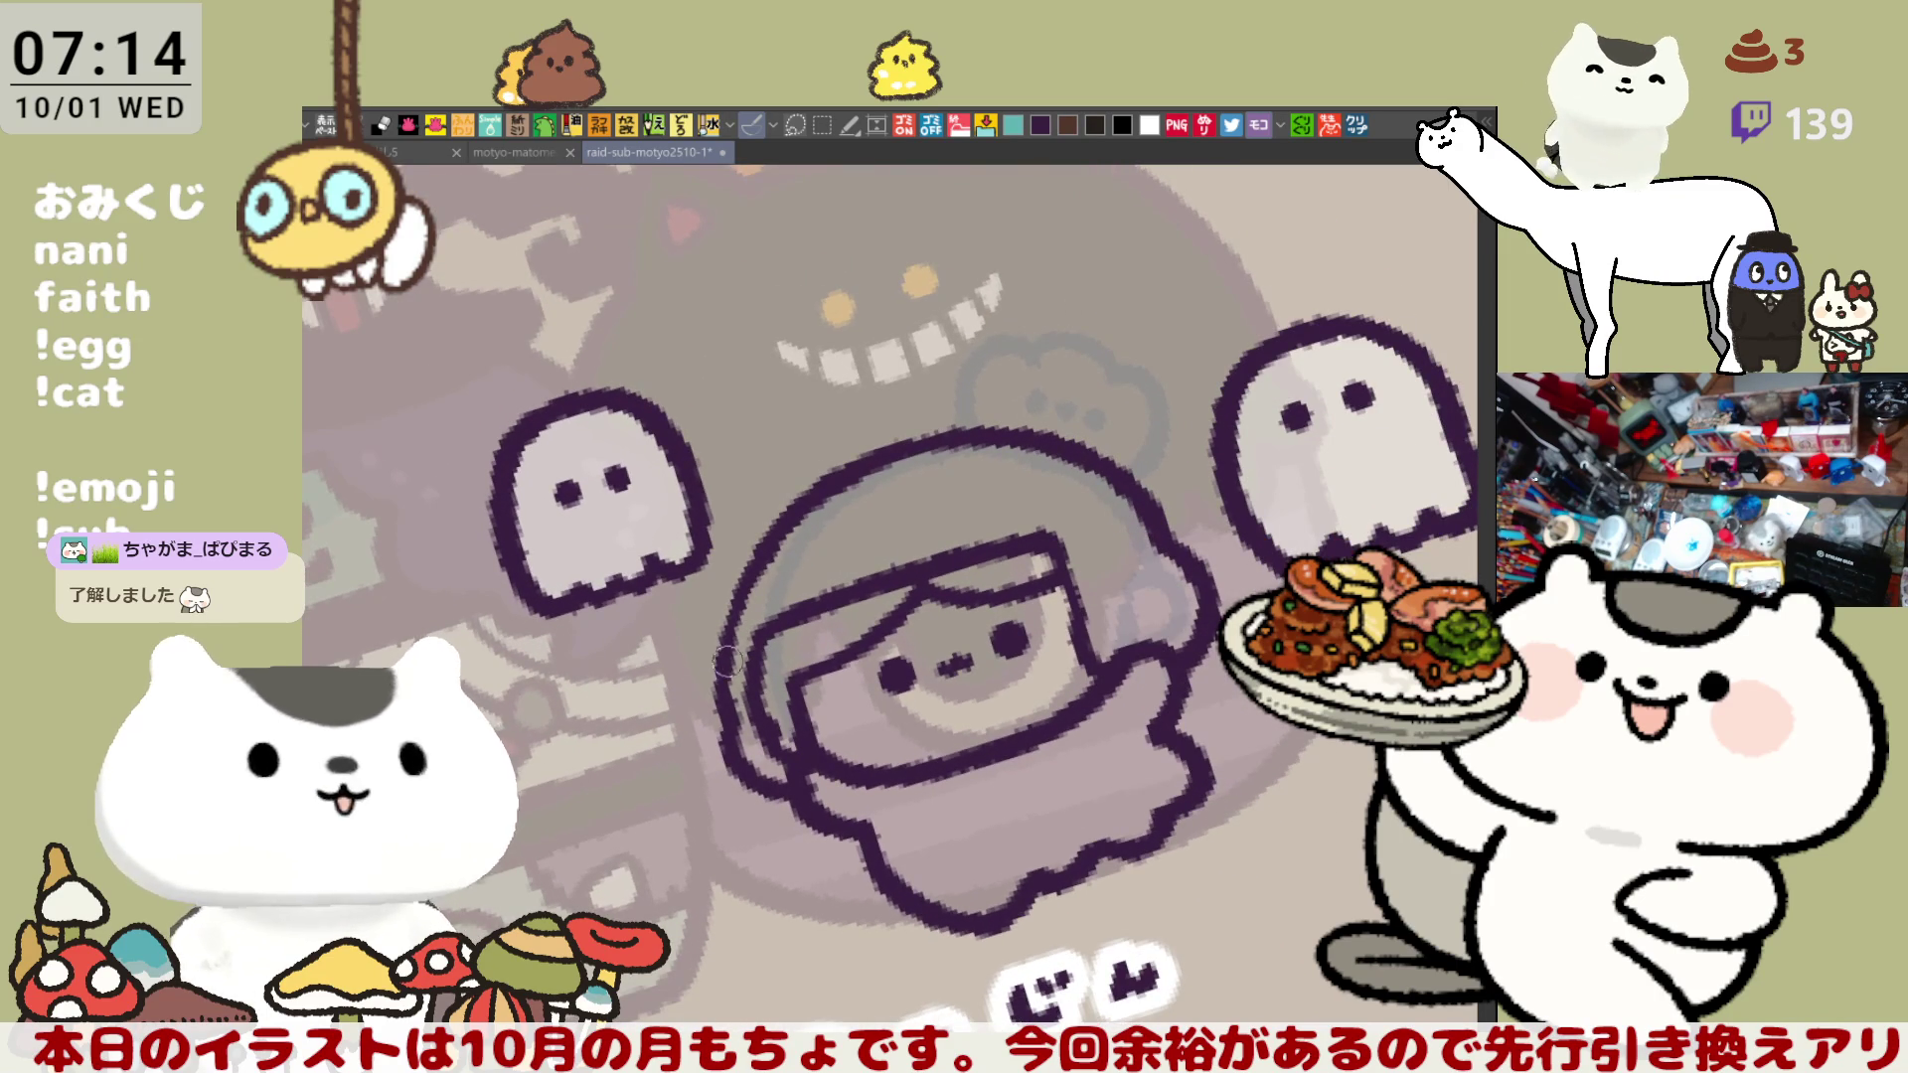
pyautogui.moveTo(721, 608)
pyautogui.mouseDown()
pyautogui.moveTo(720, 695)
pyautogui.moveTo(730, 612)
pyautogui.moveTo(718, 686)
pyautogui.moveTo(734, 628)
pyautogui.mouseUp()
pyautogui.moveTo(777, 543)
pyautogui.mouseDown()
pyautogui.moveTo(735, 721)
pyautogui.moveTo(765, 582)
pyautogui.moveTo(736, 609)
pyautogui.moveTo(746, 640)
pyautogui.mouseUp()
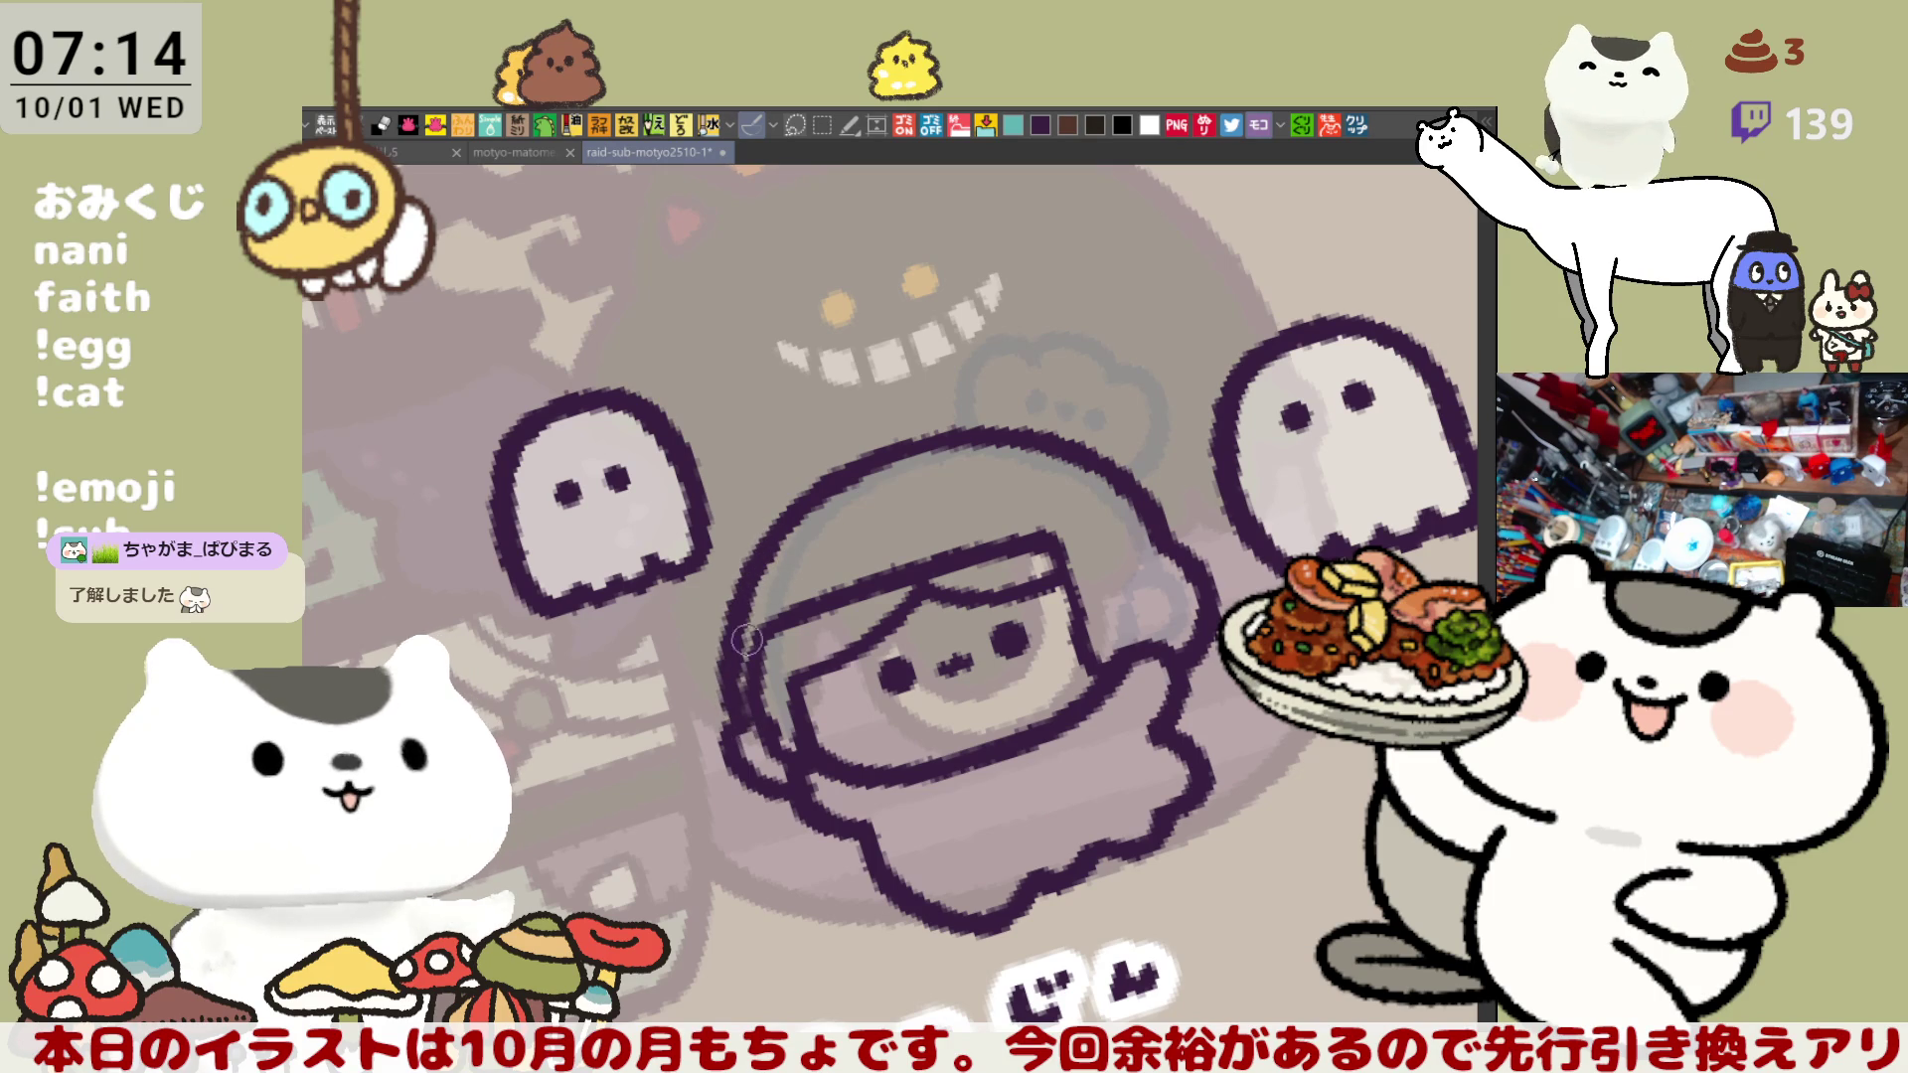
pyautogui.moveTo(763, 730); pyautogui.dragTo(771, 626)
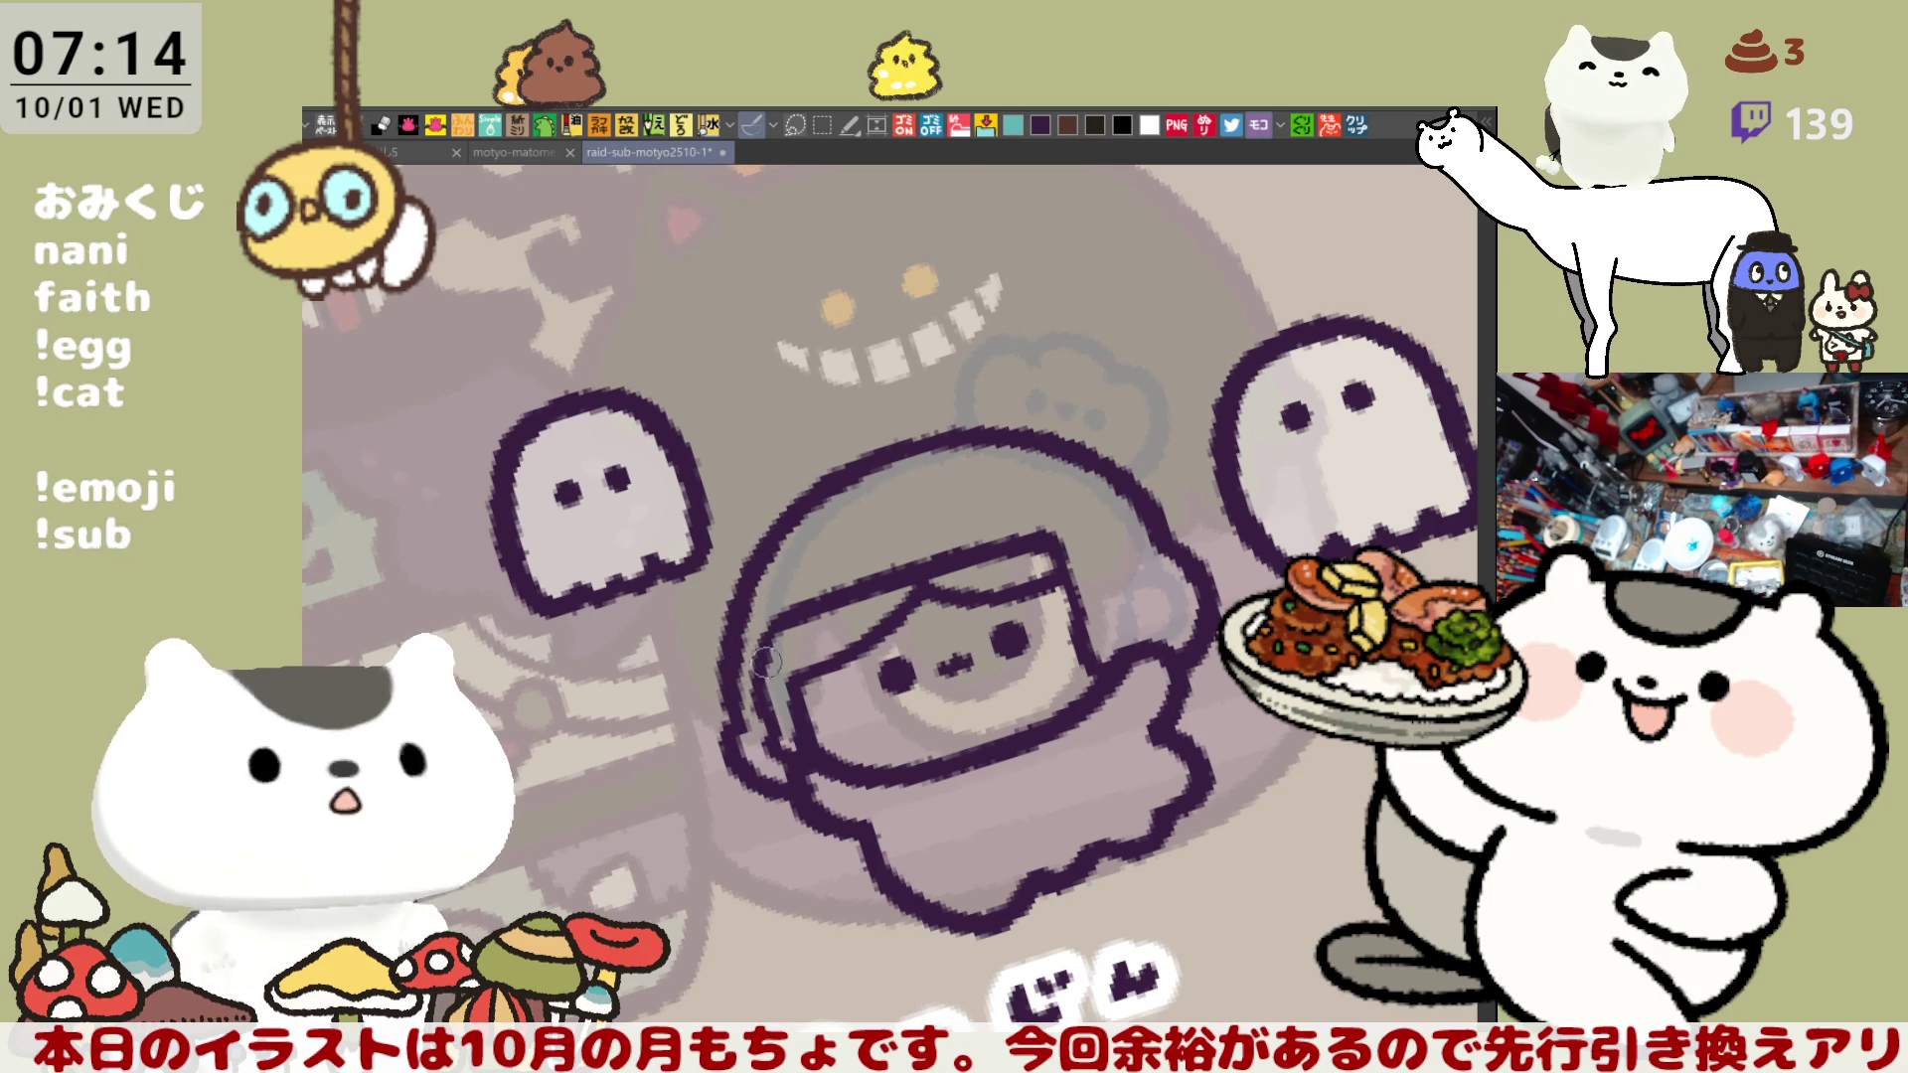
pyautogui.hotkey('ctrl', '@')
pyautogui.hscroll(-3, 863, 616)
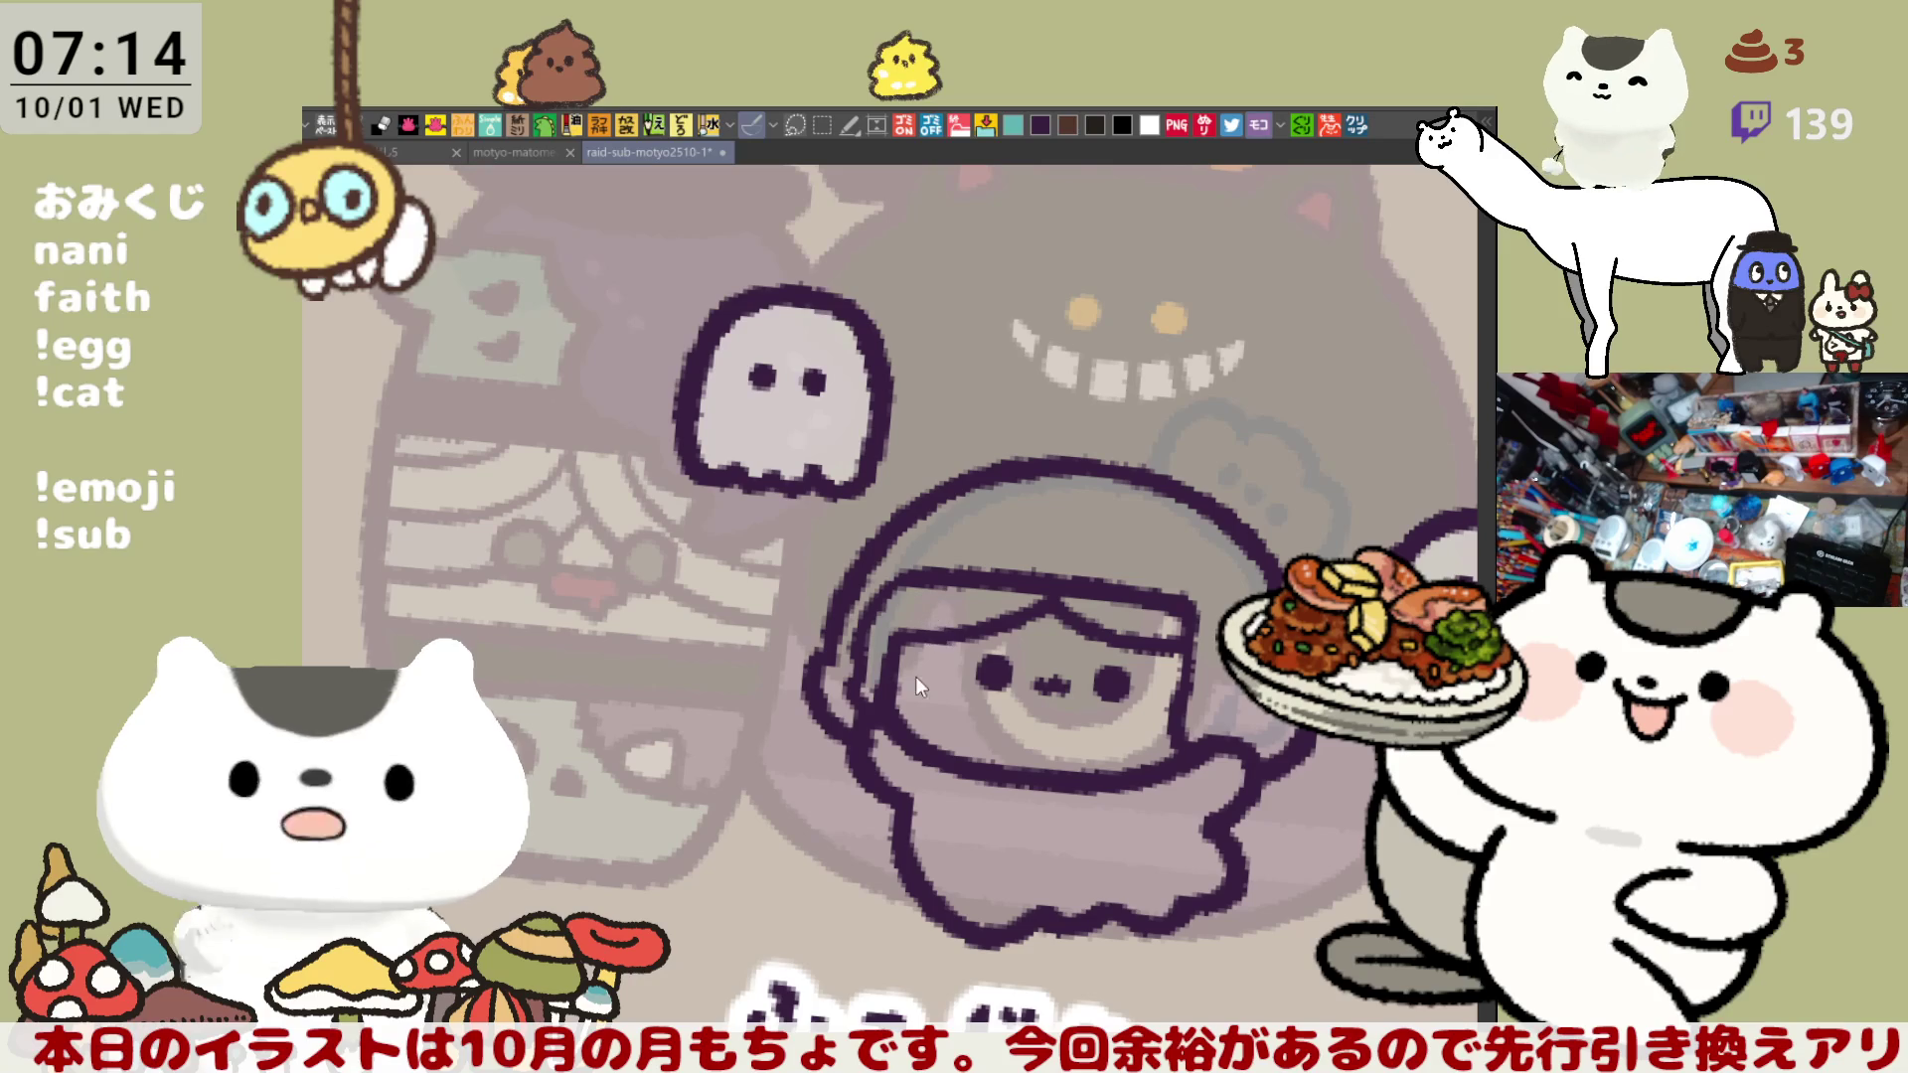
pyautogui.moveTo(866, 673)
pyautogui.mouseDown()
pyautogui.moveTo(853, 692)
pyautogui.moveTo(897, 668)
pyautogui.mouseUp()
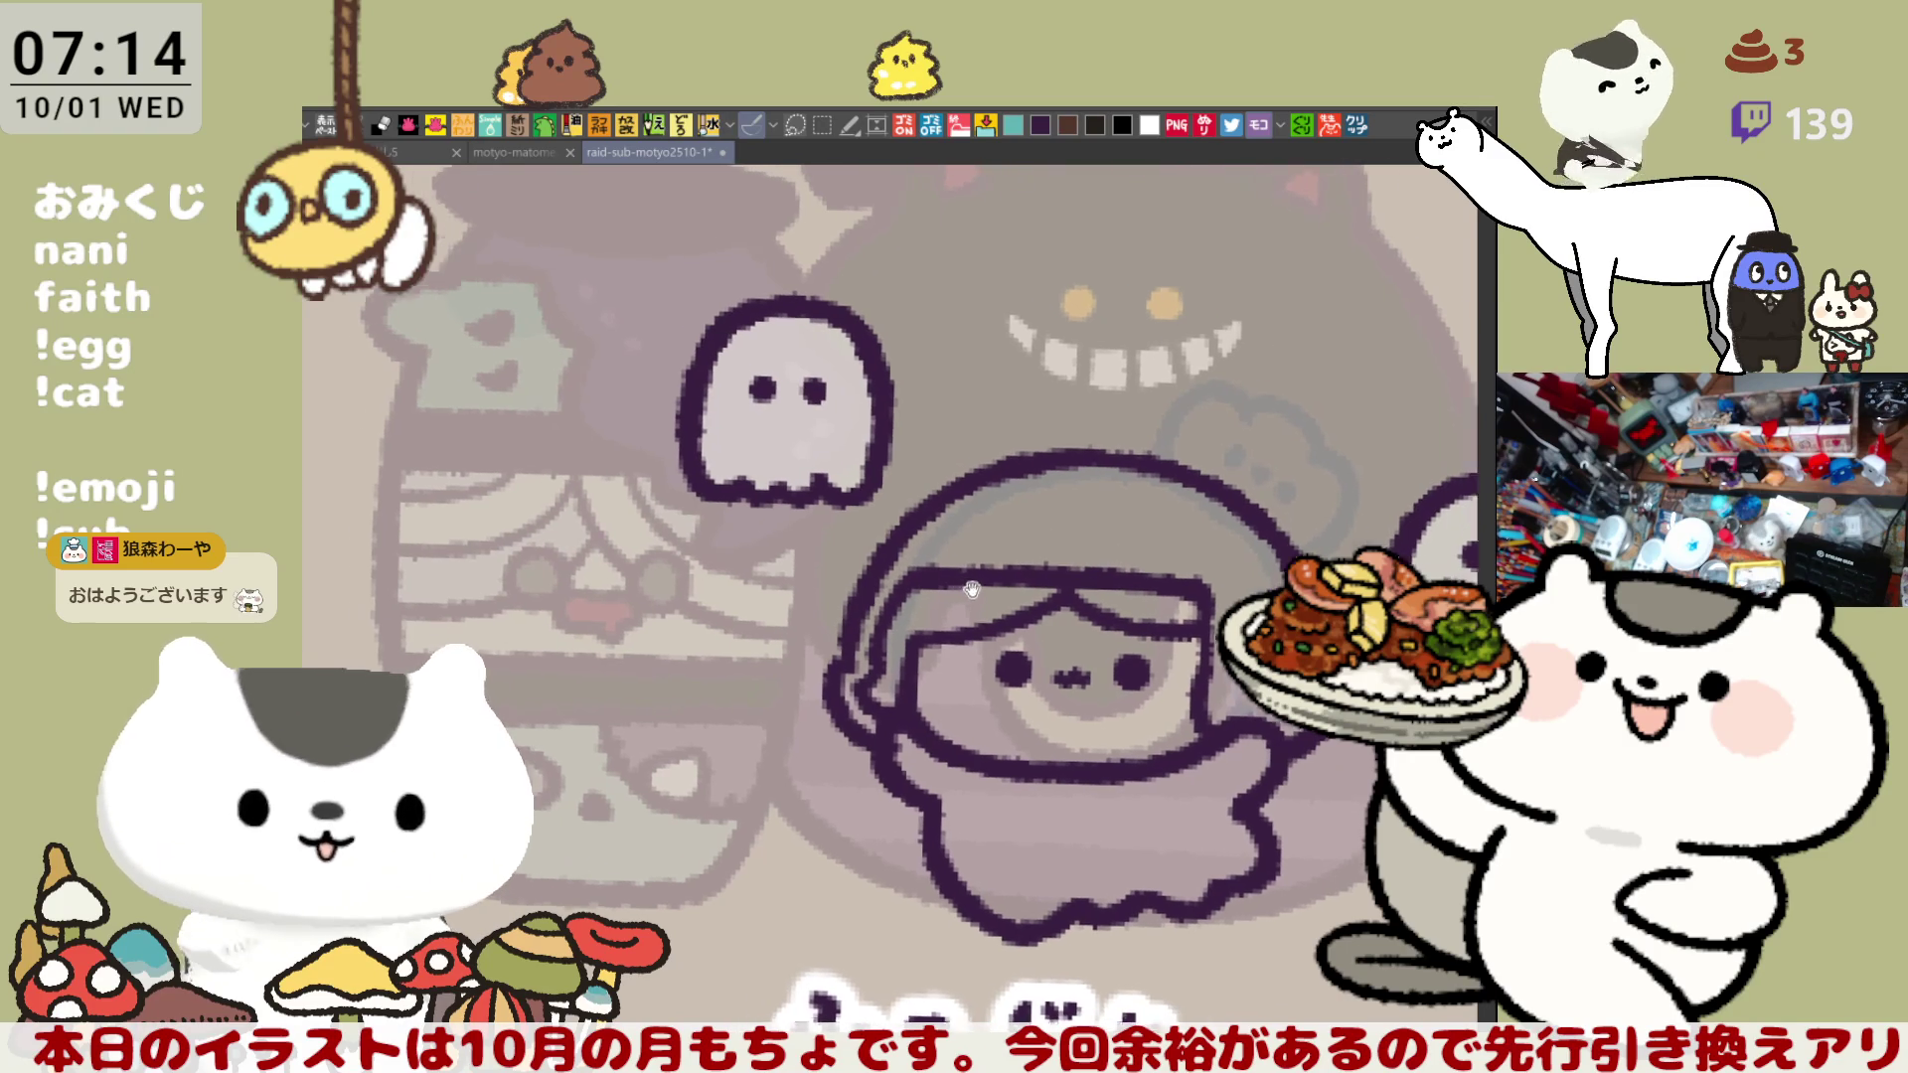
pyautogui.moveTo(835, 655); pyautogui.dragTo(907, 668)
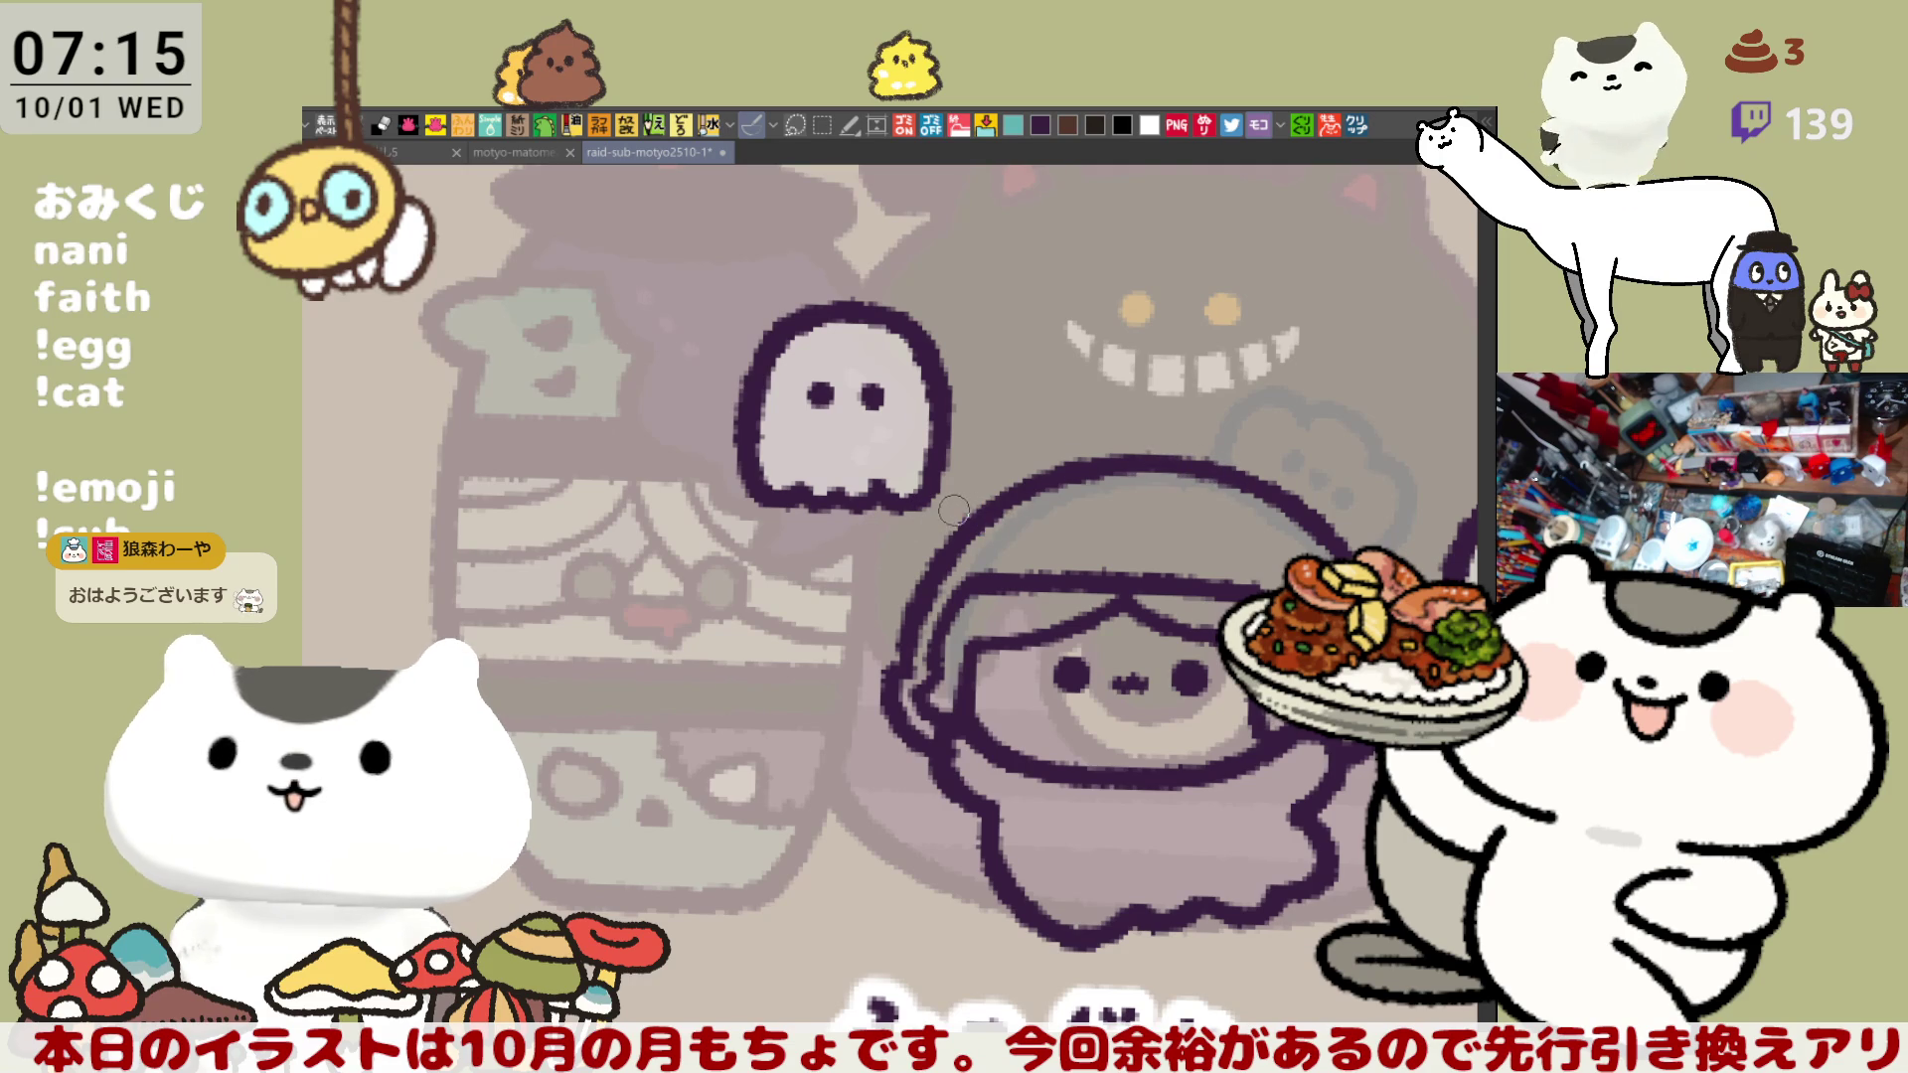
# - Lasso-select the ghost above the chibi, move it left, and deselect
pyautogui.press('m')
pyautogui.moveTo(800, 680)
pyautogui.mouseDown()
pyautogui.moveTo(618, 541)
pyautogui.moveTo(1043, 536)
pyautogui.mouseUp()
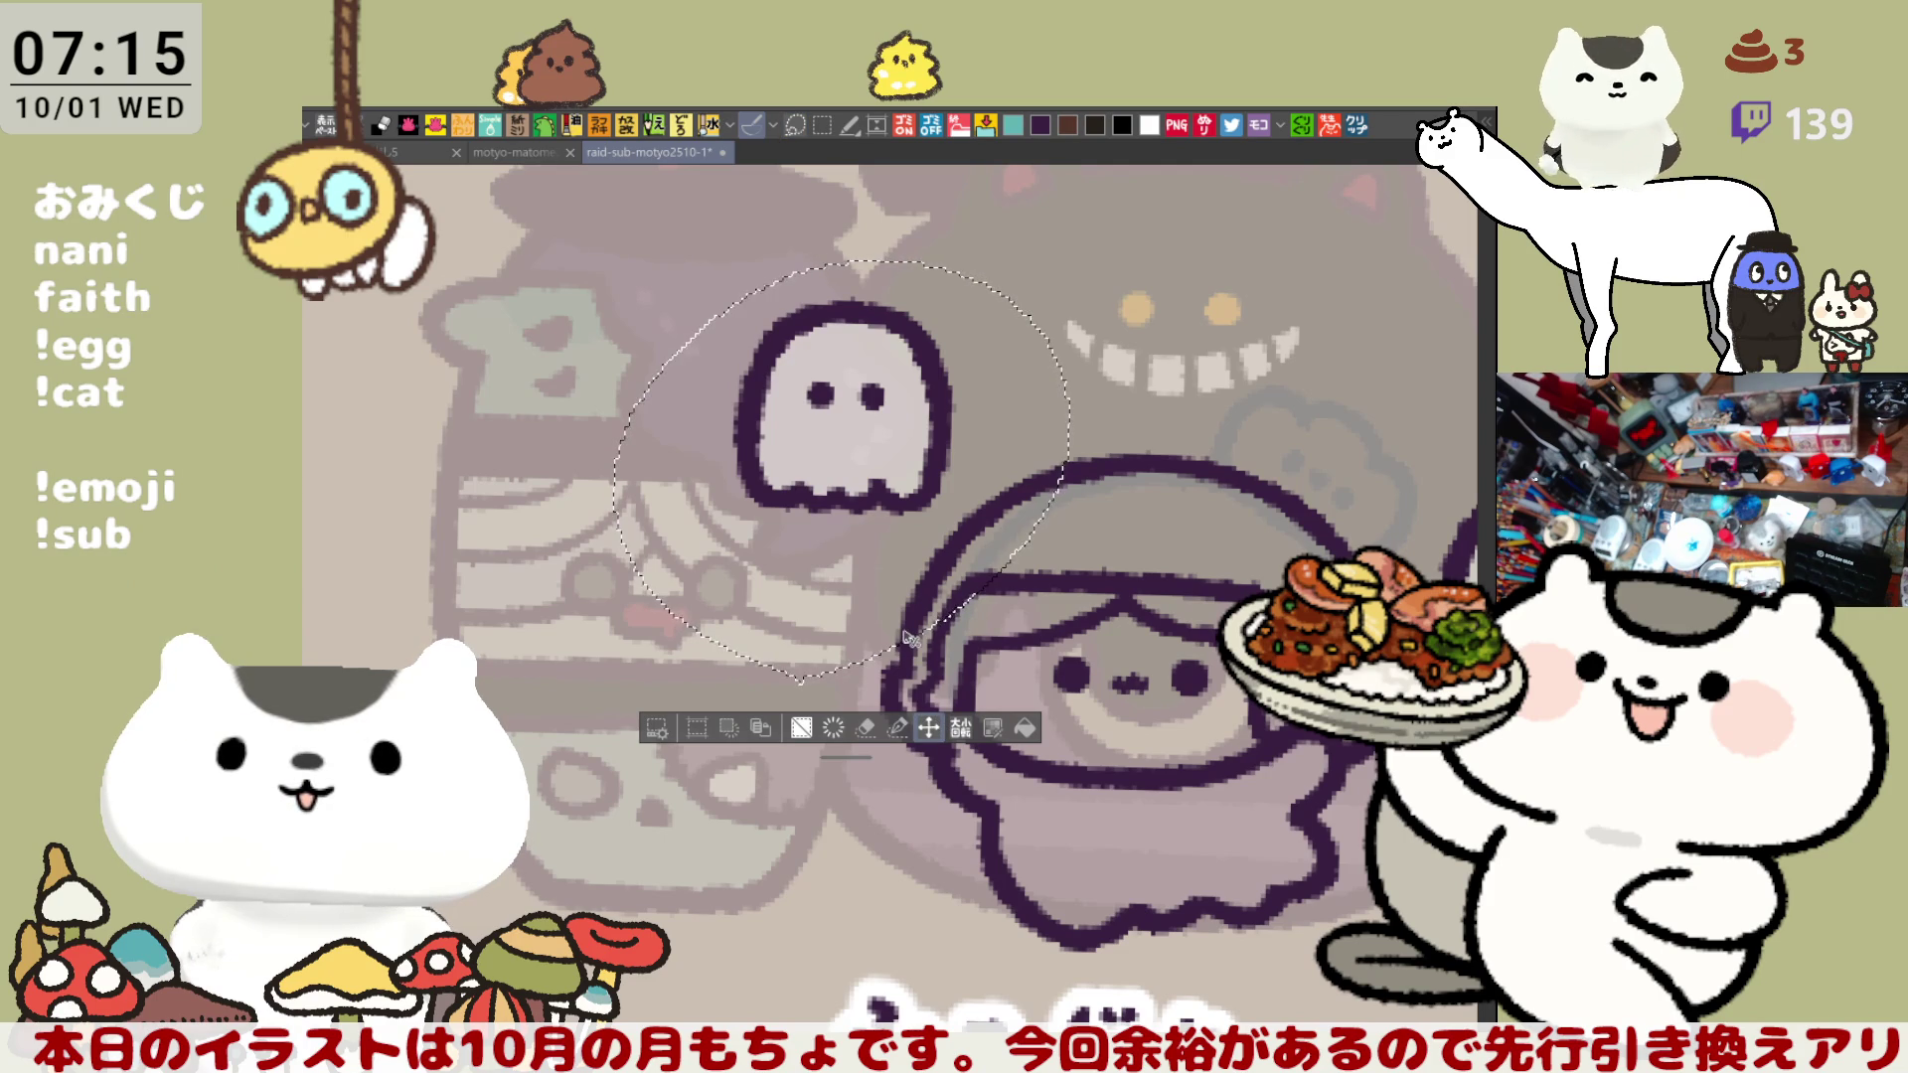
pyautogui.moveTo(883, 452)
pyautogui.mouseDown()
pyautogui.moveTo(805, 462)
pyautogui.moveTo(850, 397)
pyautogui.moveTo(890, 382)
pyautogui.mouseUp()
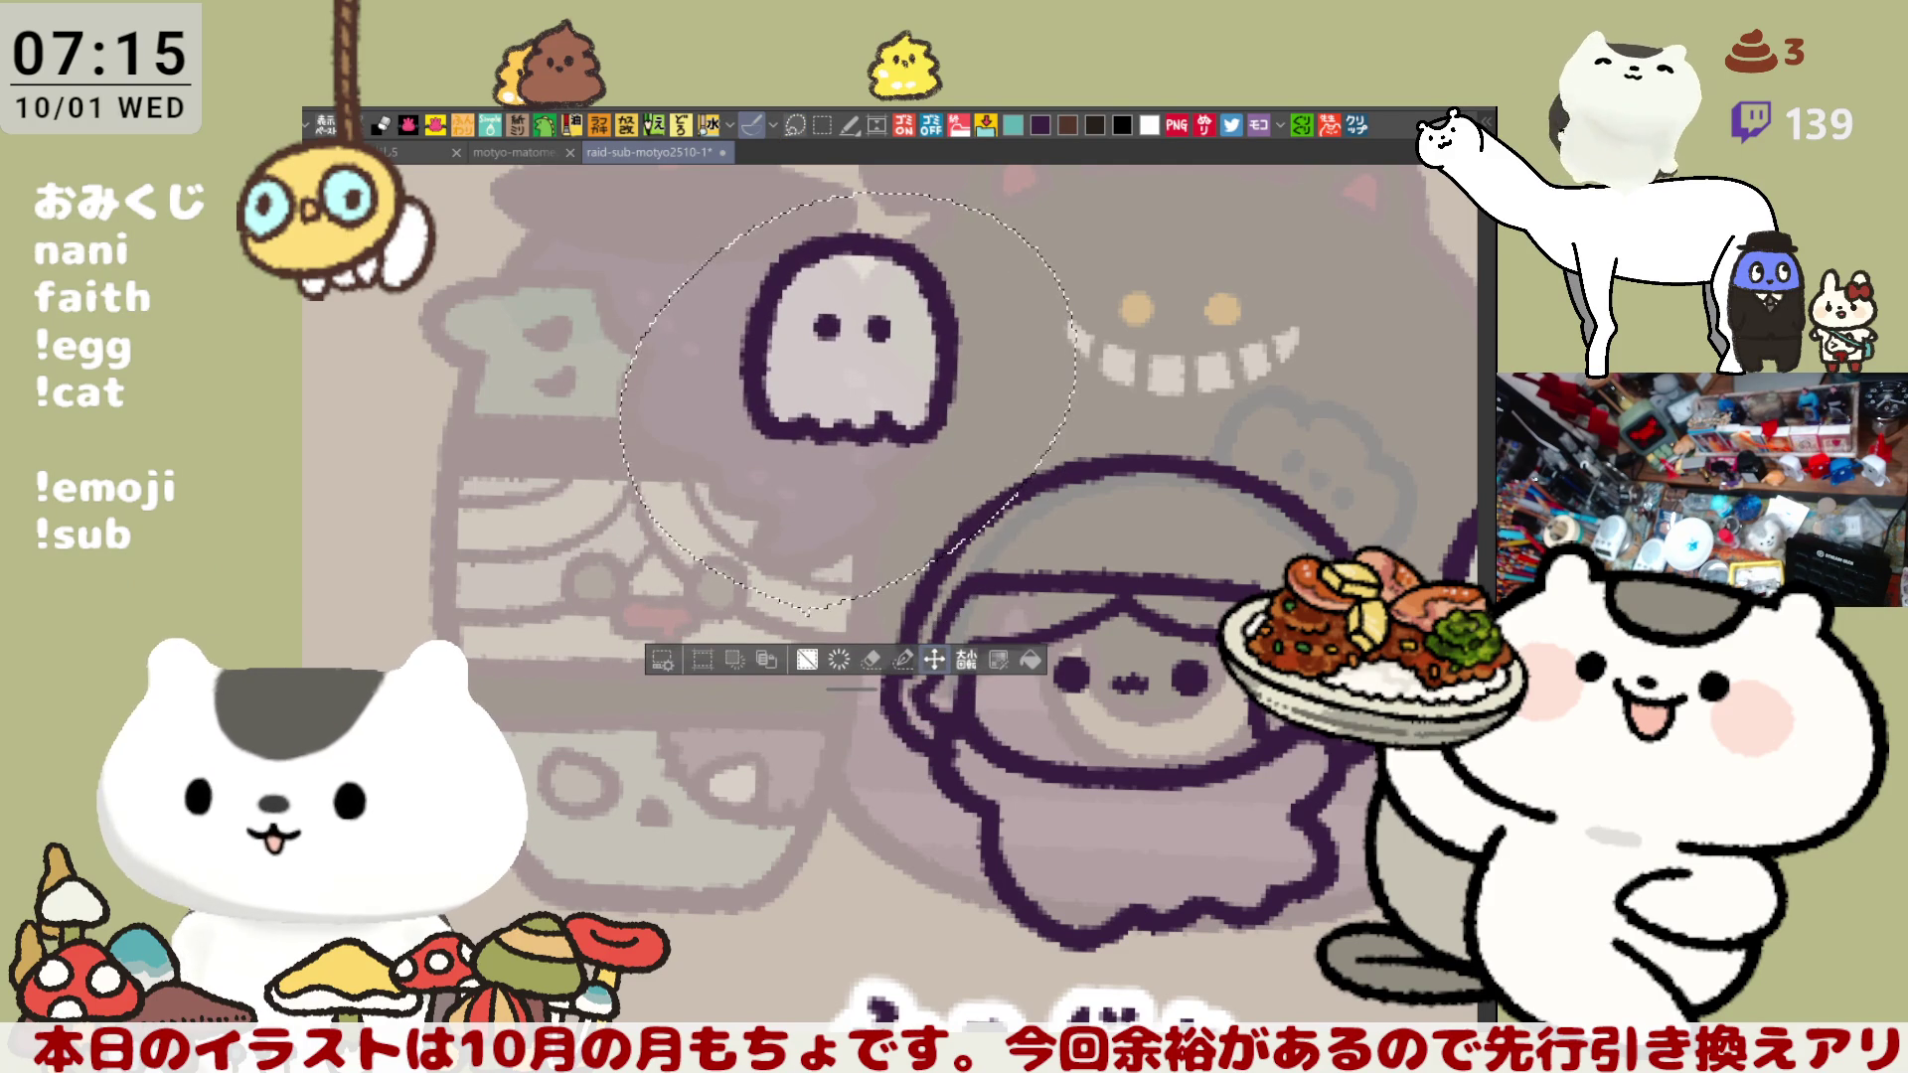
pyautogui.hotkey('ctrl', 'd')
# - Draw a curved ear bump with a hooked top on the left of the head
pyautogui.moveTo(942, 485)
pyautogui.mouseDown()
pyautogui.moveTo(753, 435)
pyautogui.moveTo(741, 502)
pyautogui.mouseUp()
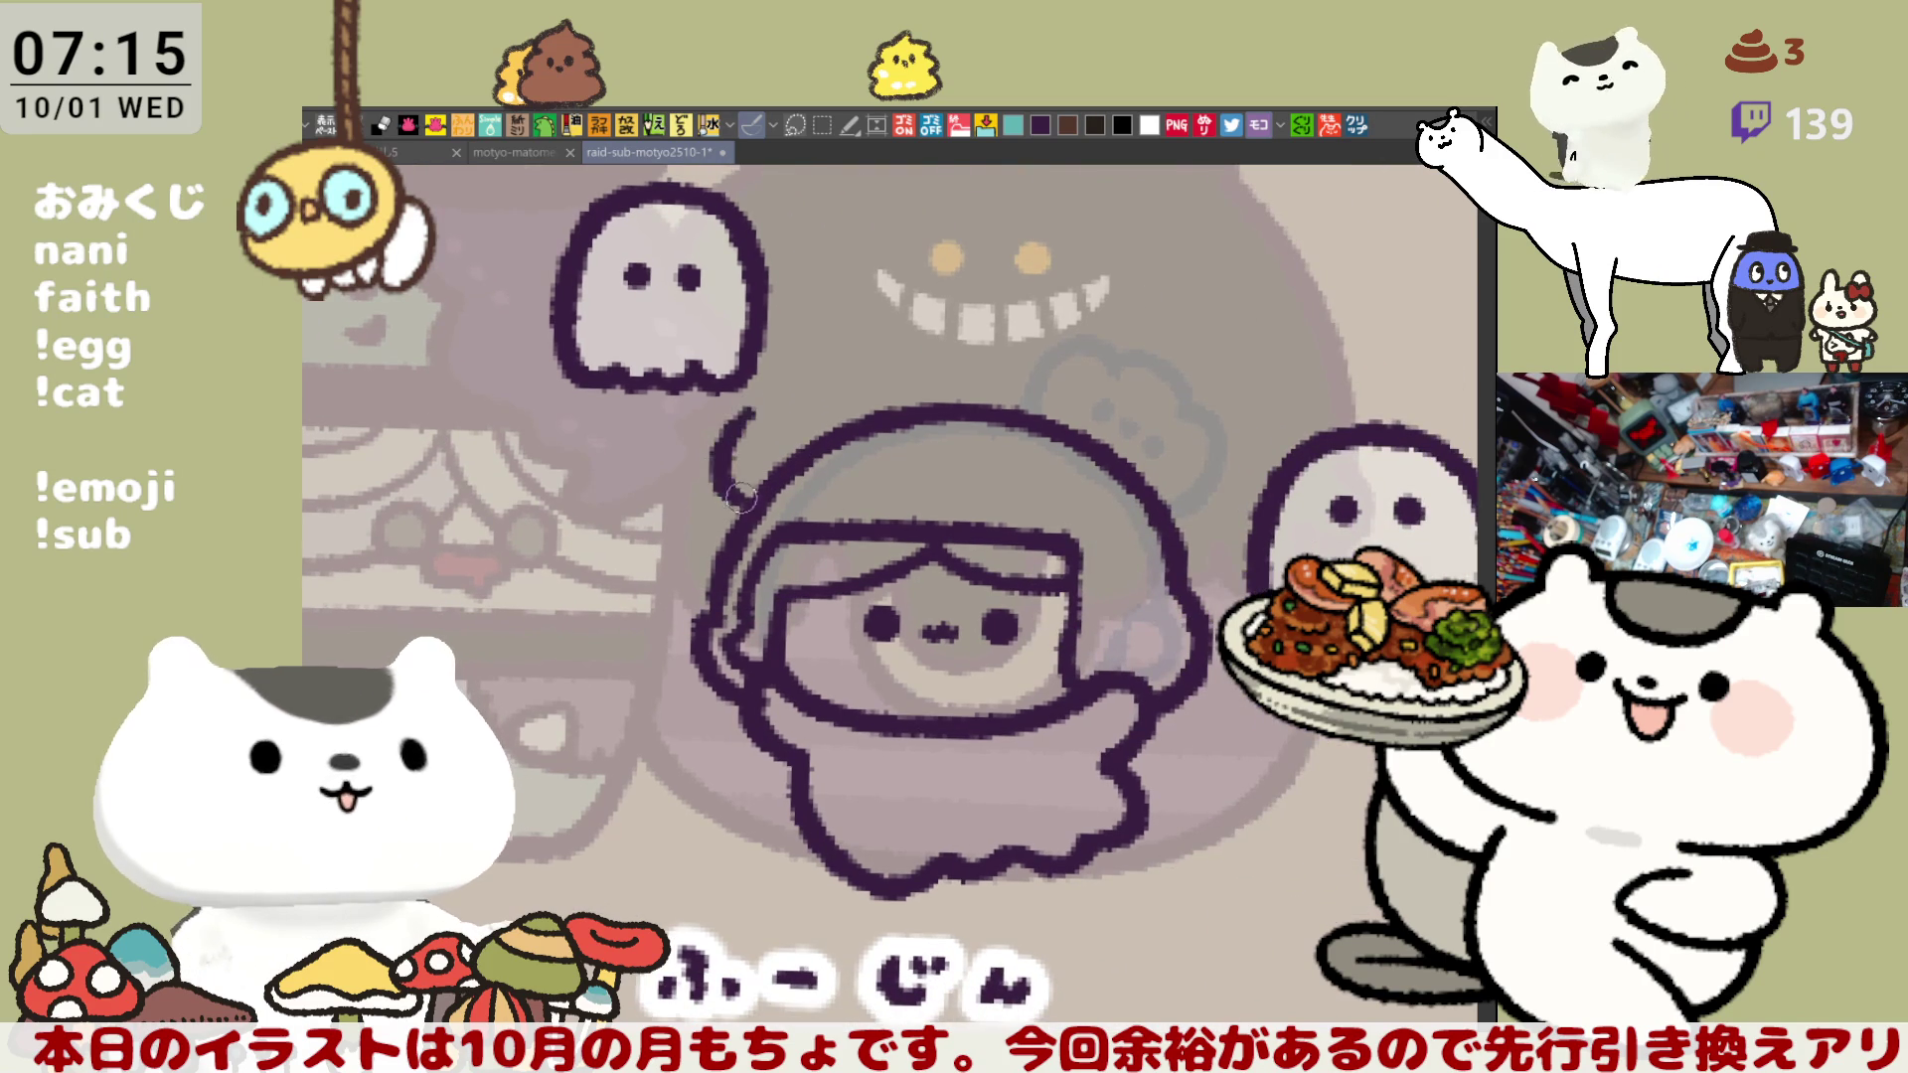
pyautogui.hotkey('ctrl', 'z')
pyautogui.moveTo(746, 407)
pyautogui.mouseDown()
pyautogui.moveTo(721, 477)
pyautogui.moveTo(760, 426)
pyautogui.moveTo(741, 526)
pyautogui.mouseUp()
pyautogui.hotkey('ctrl', 'z')
pyautogui.hotkey('ctrl', 'z')
pyautogui.moveTo(741, 418); pyautogui.dragTo(743, 497)
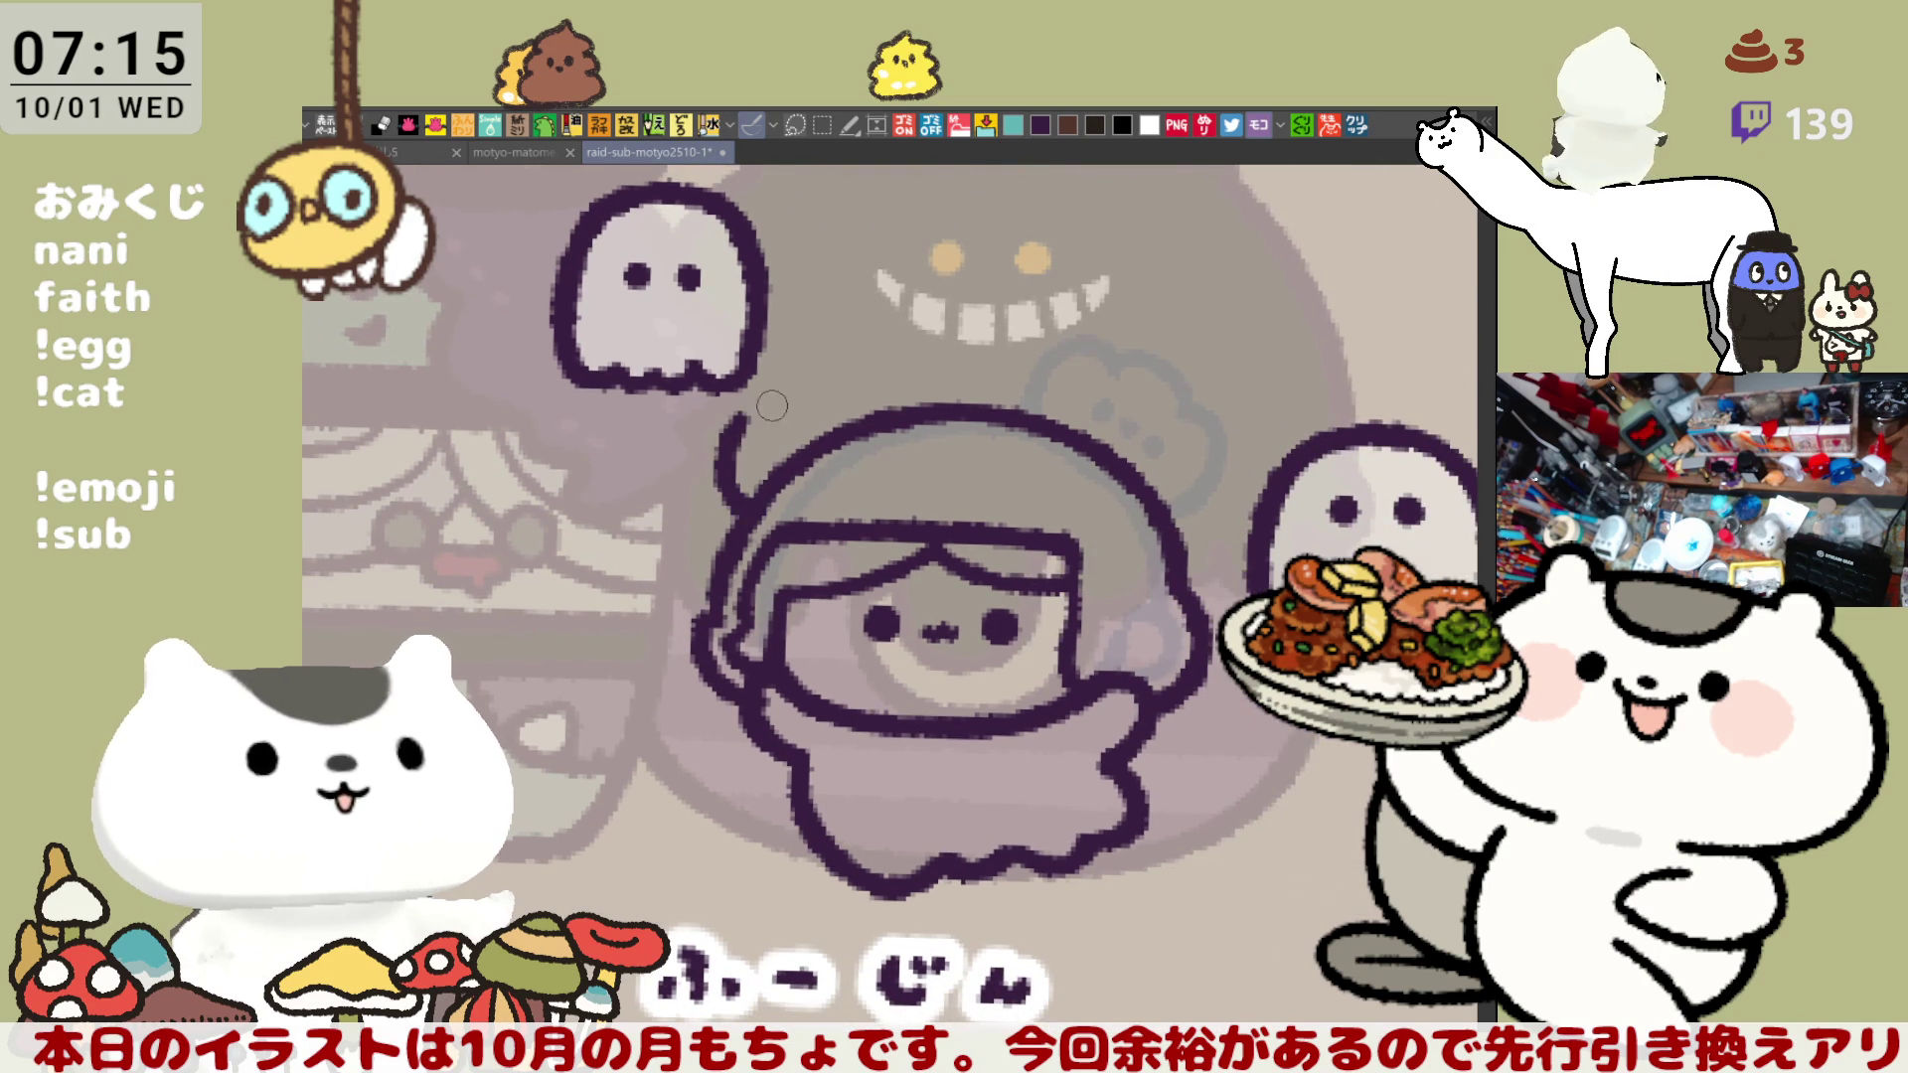
pyautogui.hotkey('ctrl', 'z')
pyautogui.moveTo(760, 407)
pyautogui.mouseDown()
pyautogui.moveTo(734, 467)
pyautogui.moveTo(753, 494)
pyautogui.mouseUp()
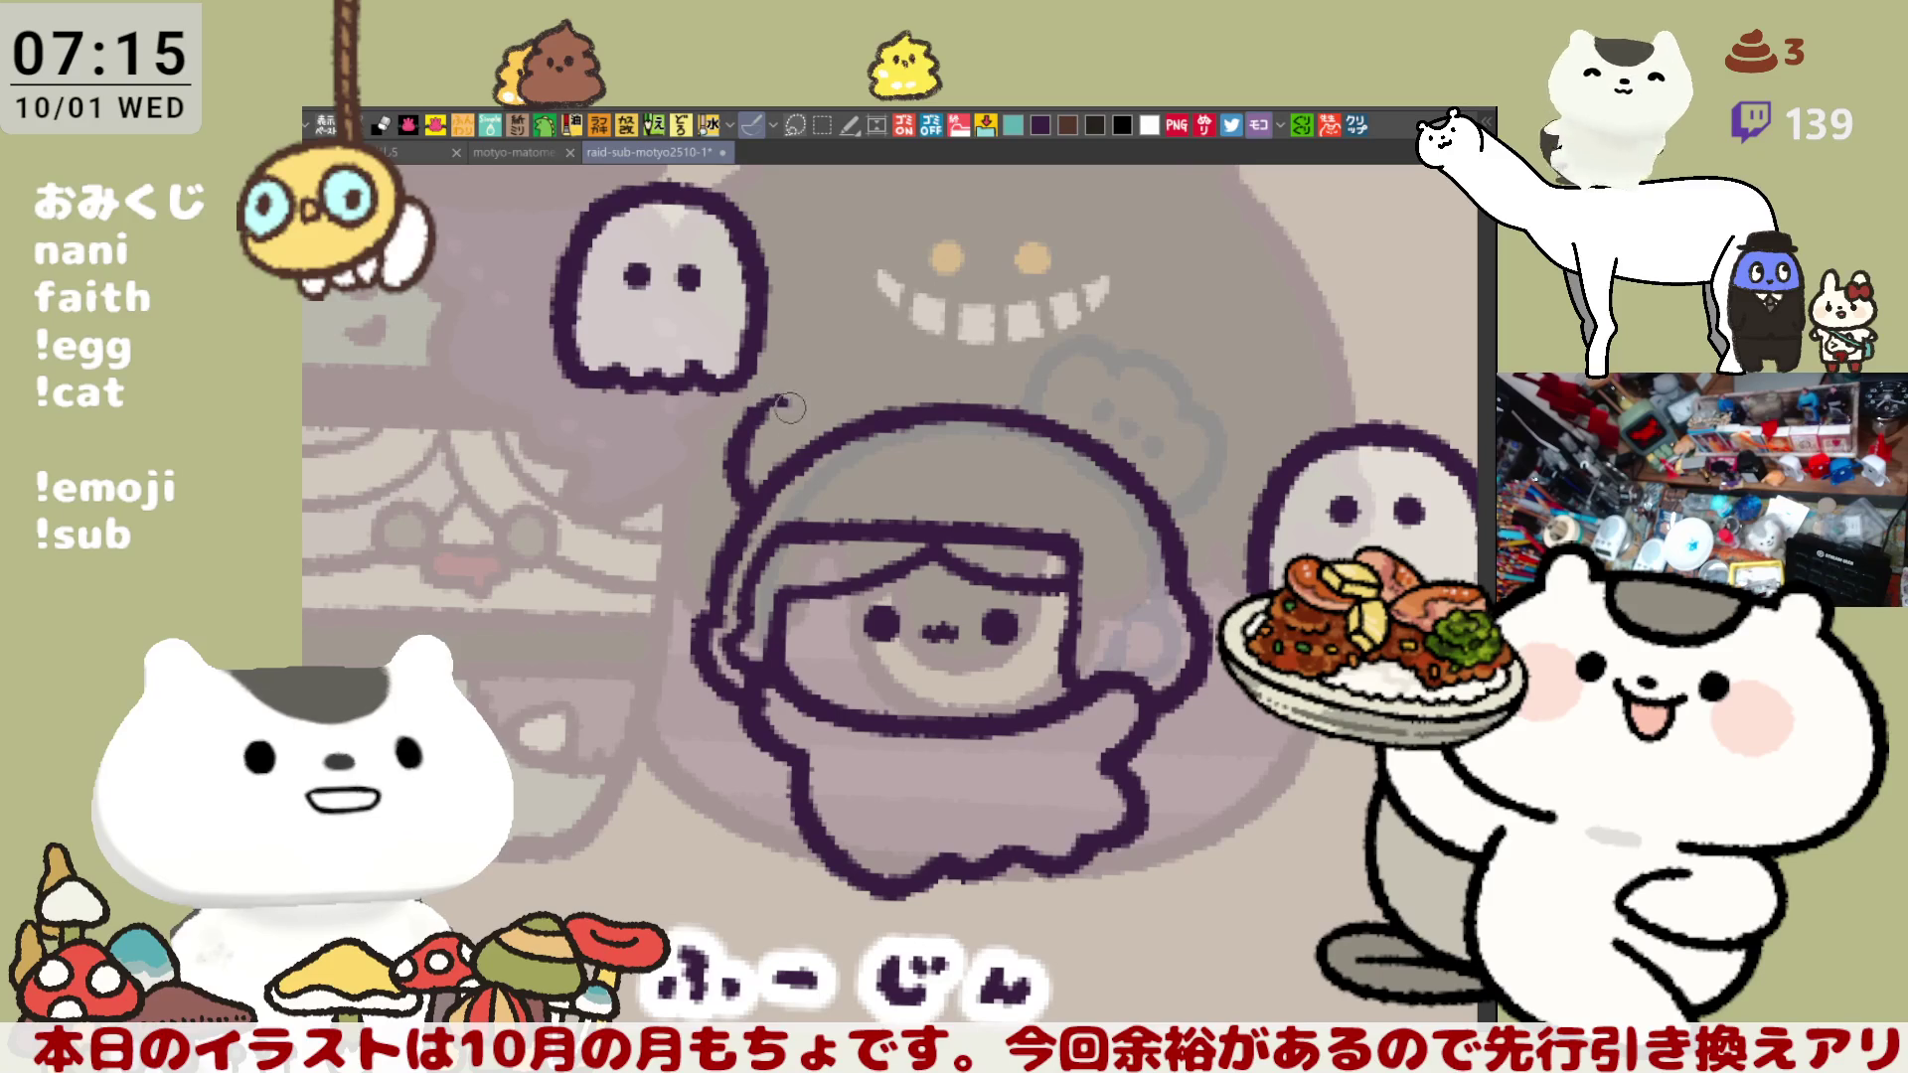
pyautogui.moveTo(763, 404)
pyautogui.mouseDown()
pyautogui.moveTo(793, 422)
pyautogui.moveTo(753, 504)
pyautogui.mouseUp()
pyautogui.hotkey('ctrl', 'z')
pyautogui.hotkey('ctrl', 'z')
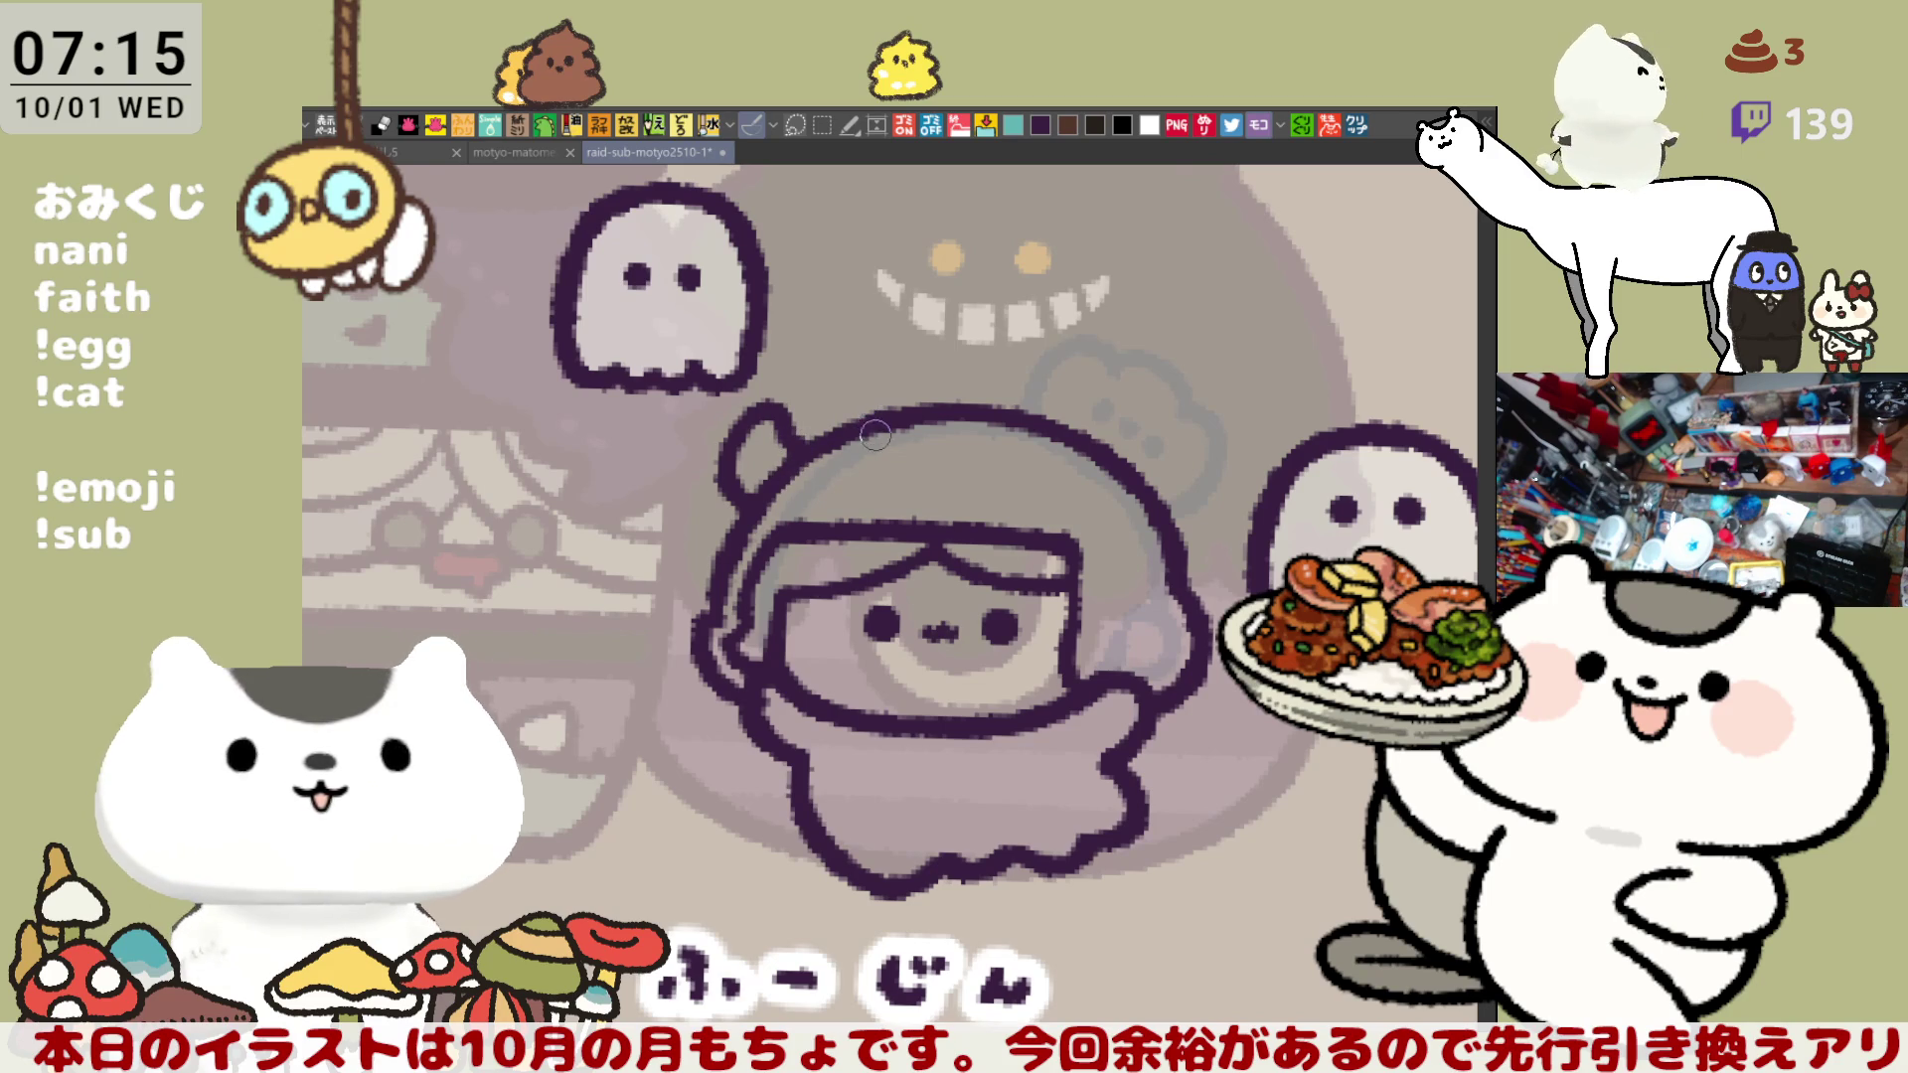
# - Draw the ear bump outline on the right side of the head
pyautogui.moveTo(1136, 480)
pyautogui.mouseDown()
pyautogui.moveTo(1113, 492)
pyautogui.moveTo(1101, 459)
pyautogui.moveTo(1133, 486)
pyautogui.moveTo(1111, 449)
pyautogui.moveTo(1118, 502)
pyautogui.mouseUp()
pyautogui.hotkey('ctrl', 'z')
pyautogui.moveTo(1078, 437)
pyautogui.mouseDown()
pyautogui.moveTo(1152, 526)
pyautogui.moveTo(1123, 425)
pyautogui.moveTo(1177, 445)
pyautogui.moveTo(1150, 510)
pyautogui.mouseUp()
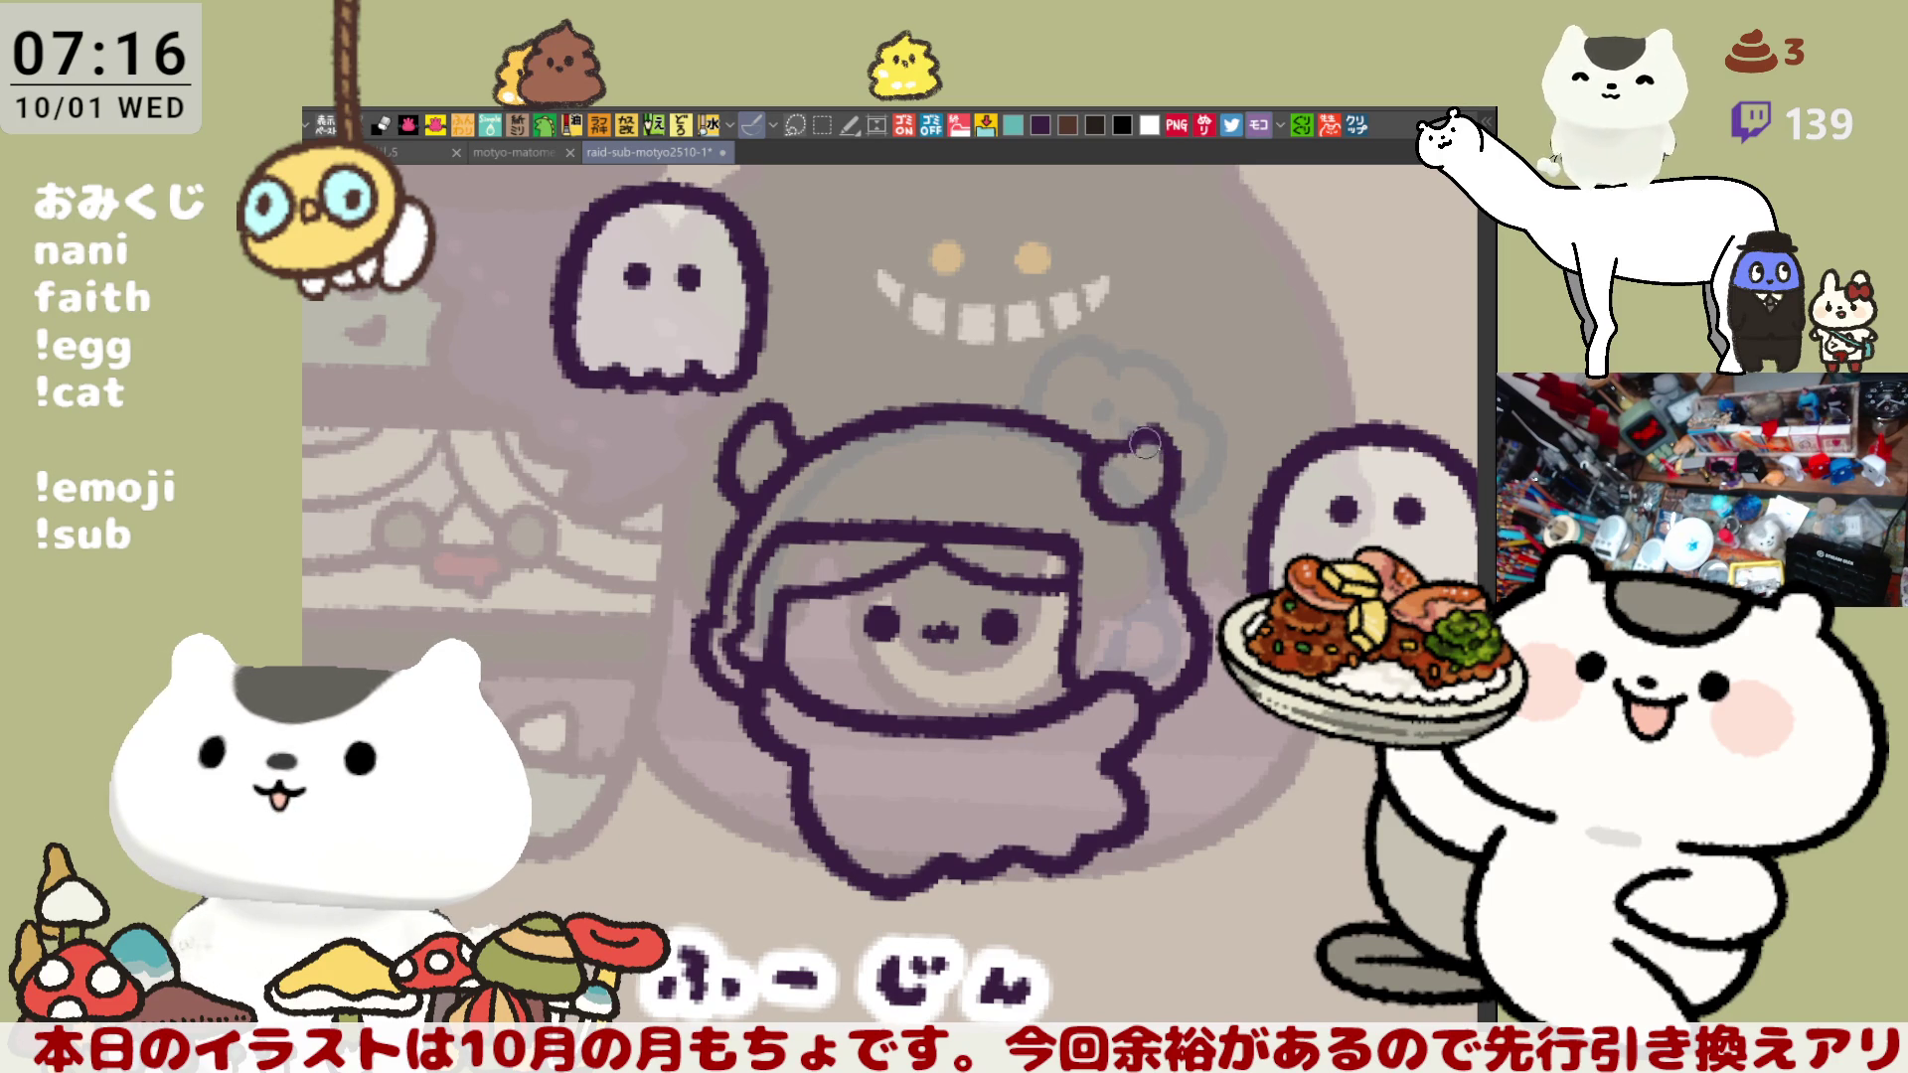
pyautogui.moveTo(1141, 425); pyautogui.dragTo(1178, 502)
pyautogui.hotkey('ctrl', 'z')
pyautogui.moveTo(1154, 427); pyautogui.dragTo(1168, 502)
pyautogui.hotkey('ctrl', 'z')
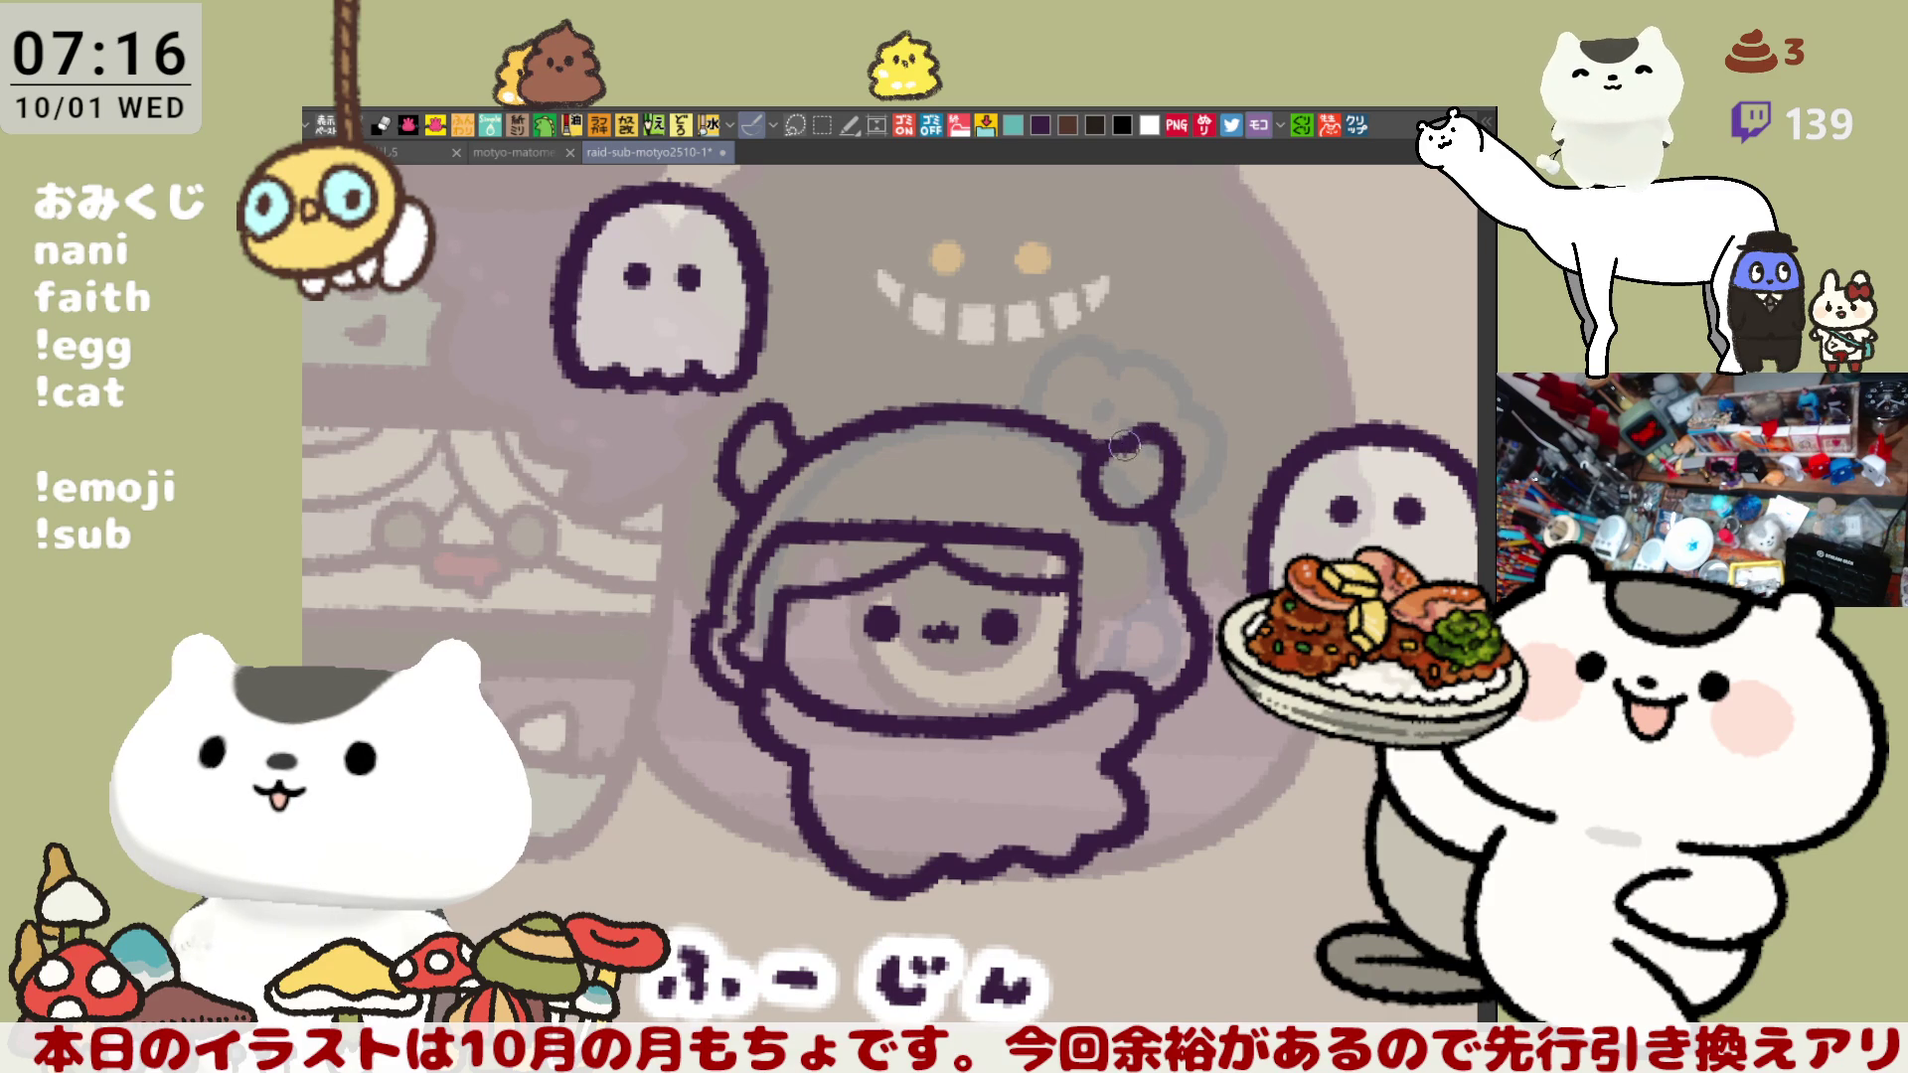
# - Draw a small rounded creature shape sitting on top of the head
pyautogui.hscroll(-2, 1124, 448)
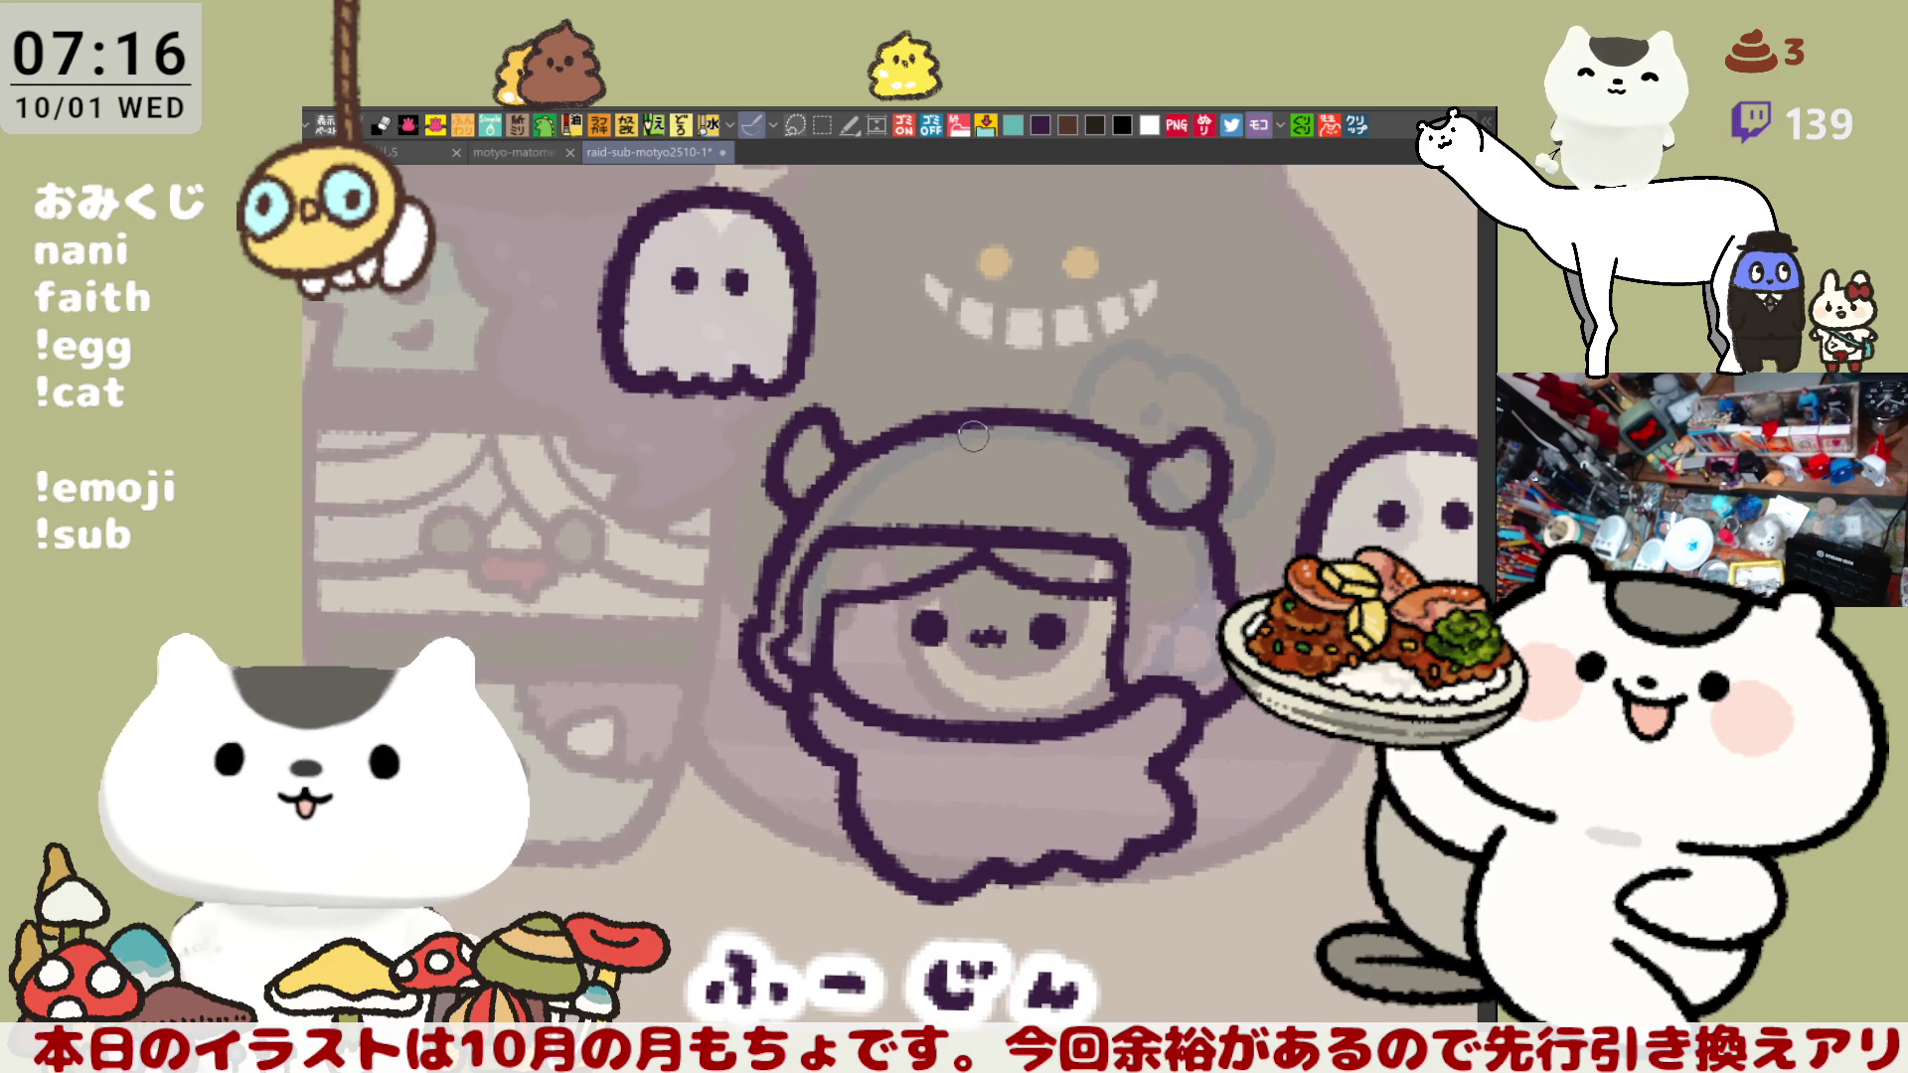
pyautogui.scroll(-2, 909, 312)
pyautogui.hscroll(2, 909, 312)
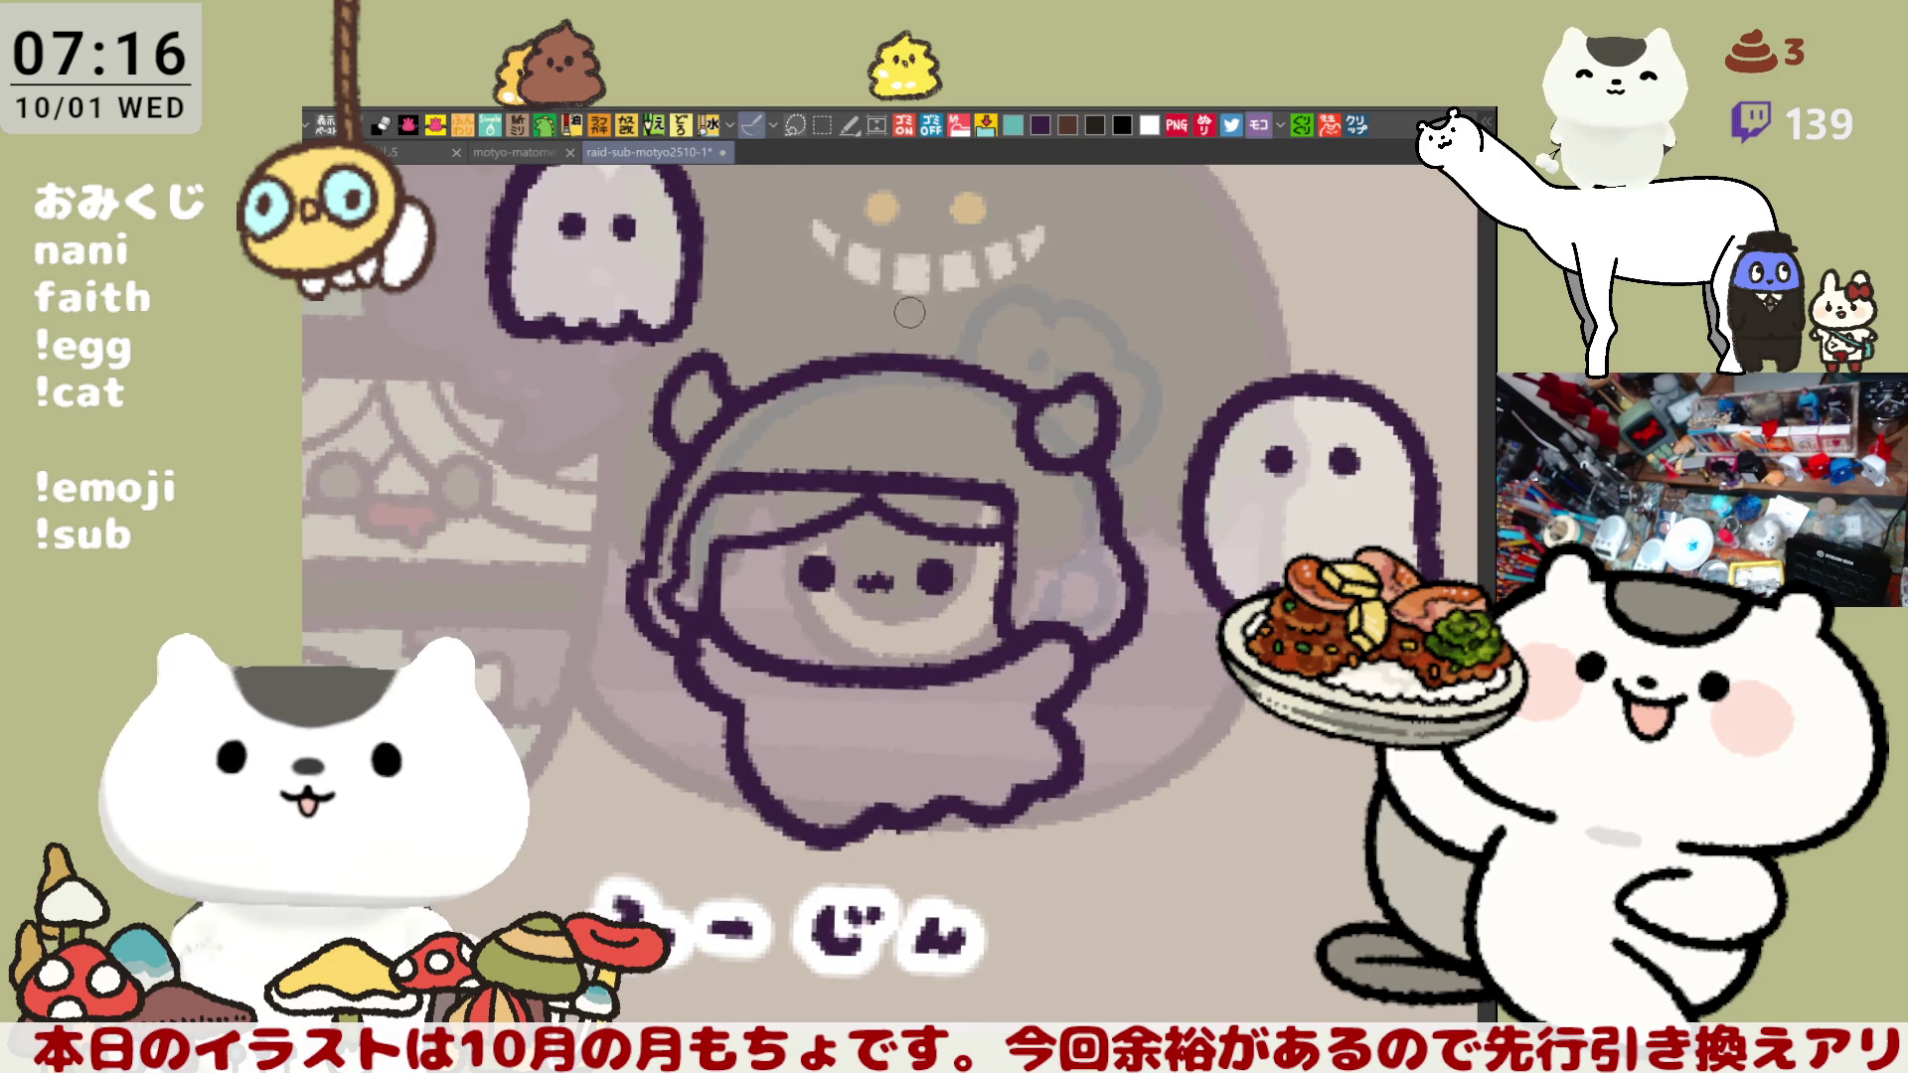
pyautogui.moveTo(835, 376)
pyautogui.mouseDown()
pyautogui.moveTo(895, 298)
pyautogui.moveTo(823, 348)
pyautogui.moveTo(884, 294)
pyautogui.moveTo(959, 304)
pyautogui.moveTo(936, 299)
pyautogui.moveTo(960, 376)
pyautogui.mouseUp()
pyautogui.hotkey('ctrl', 'z')
pyautogui.moveTo(940, 299)
pyautogui.mouseDown()
pyautogui.moveTo(996, 333)
pyautogui.moveTo(960, 370)
pyautogui.mouseUp()
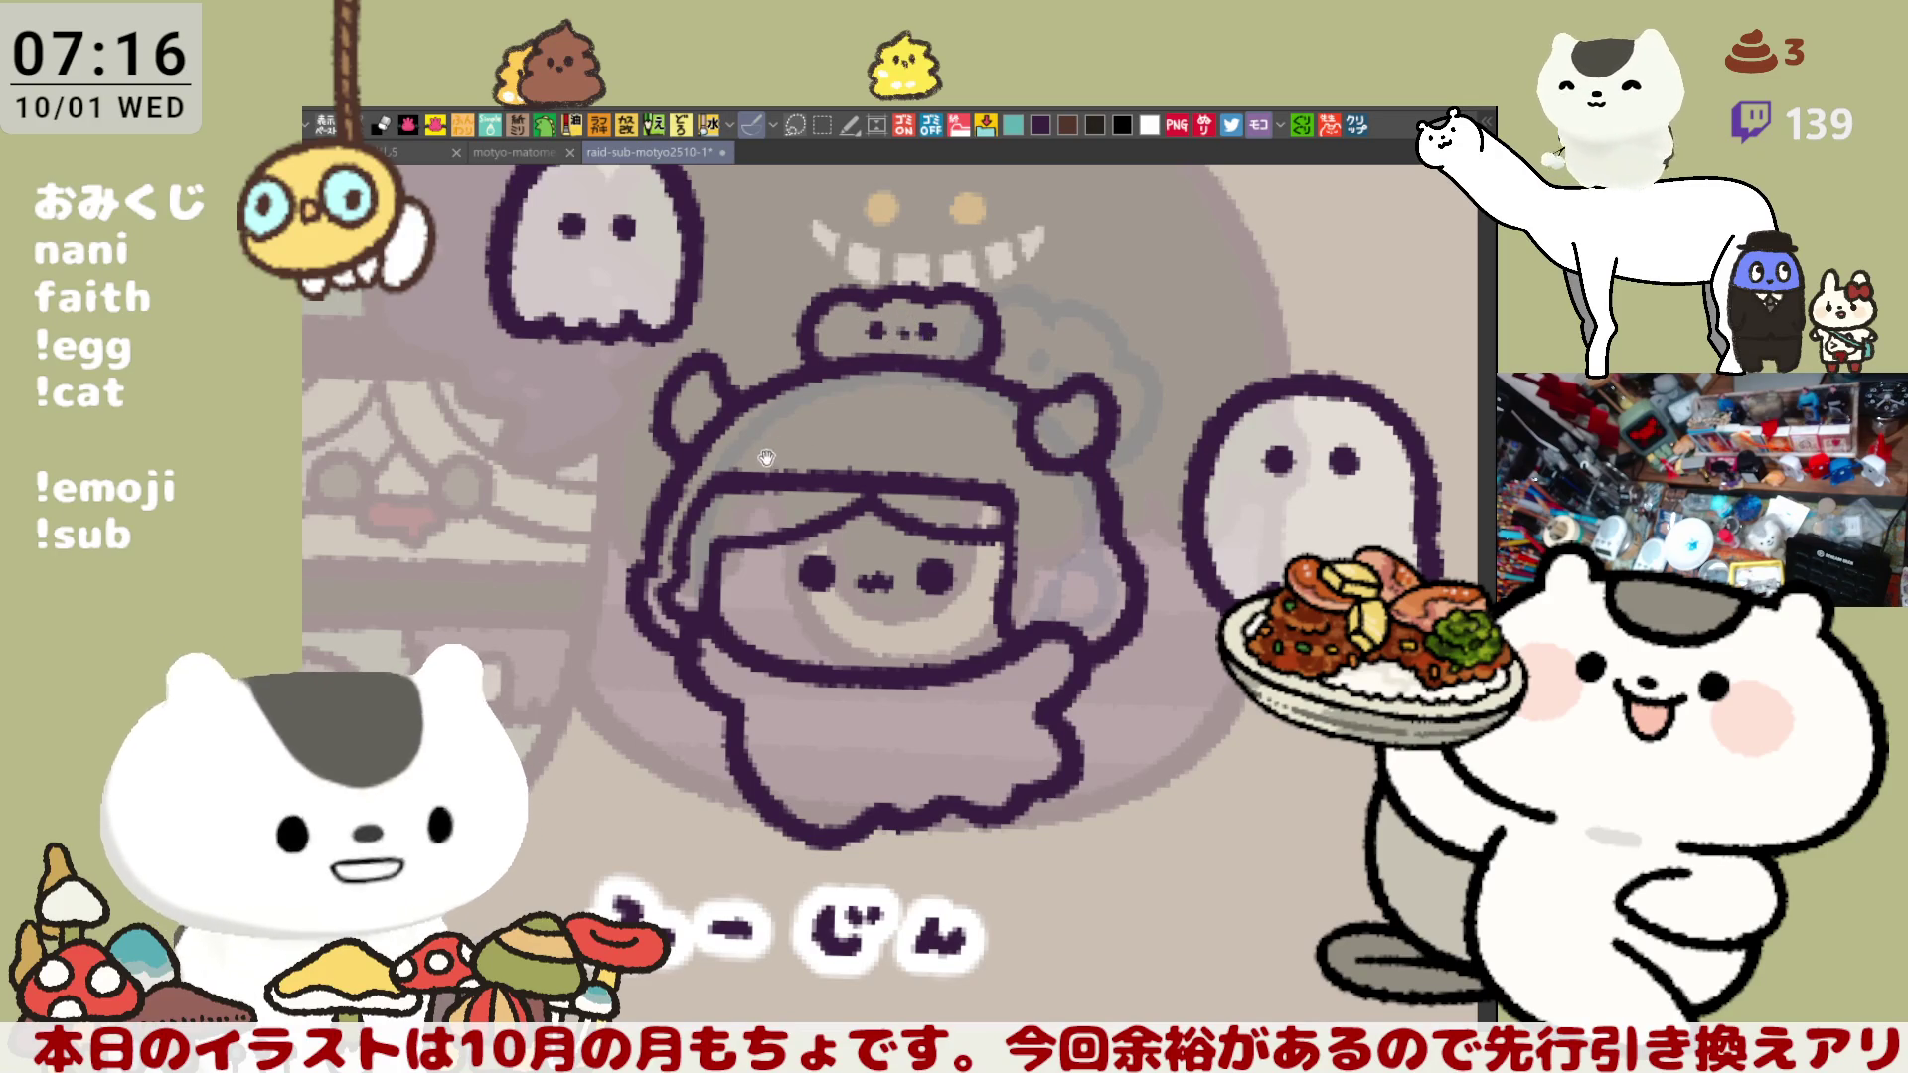
pyautogui.moveTo(766, 458); pyautogui.dragTo(820, 493)
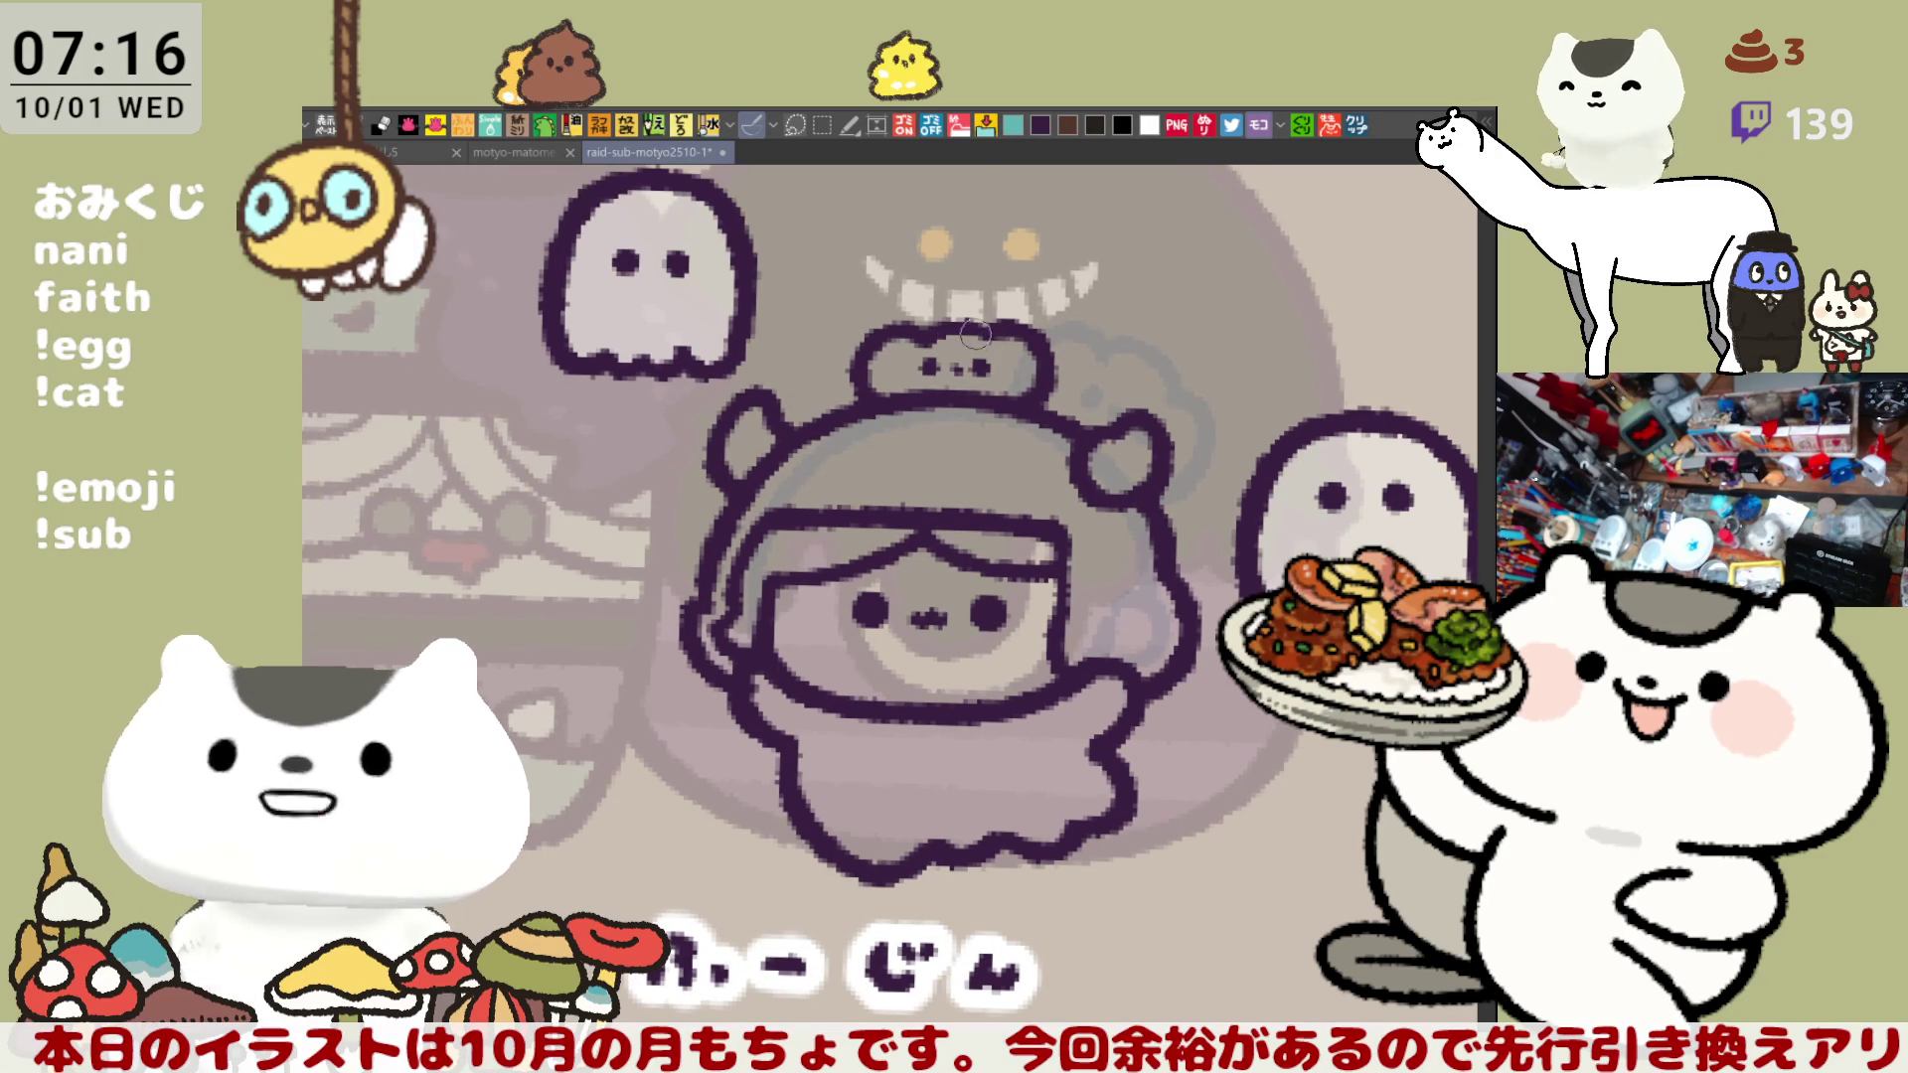
pyautogui.moveTo(979, 375); pyautogui.dragTo(1024, 369)
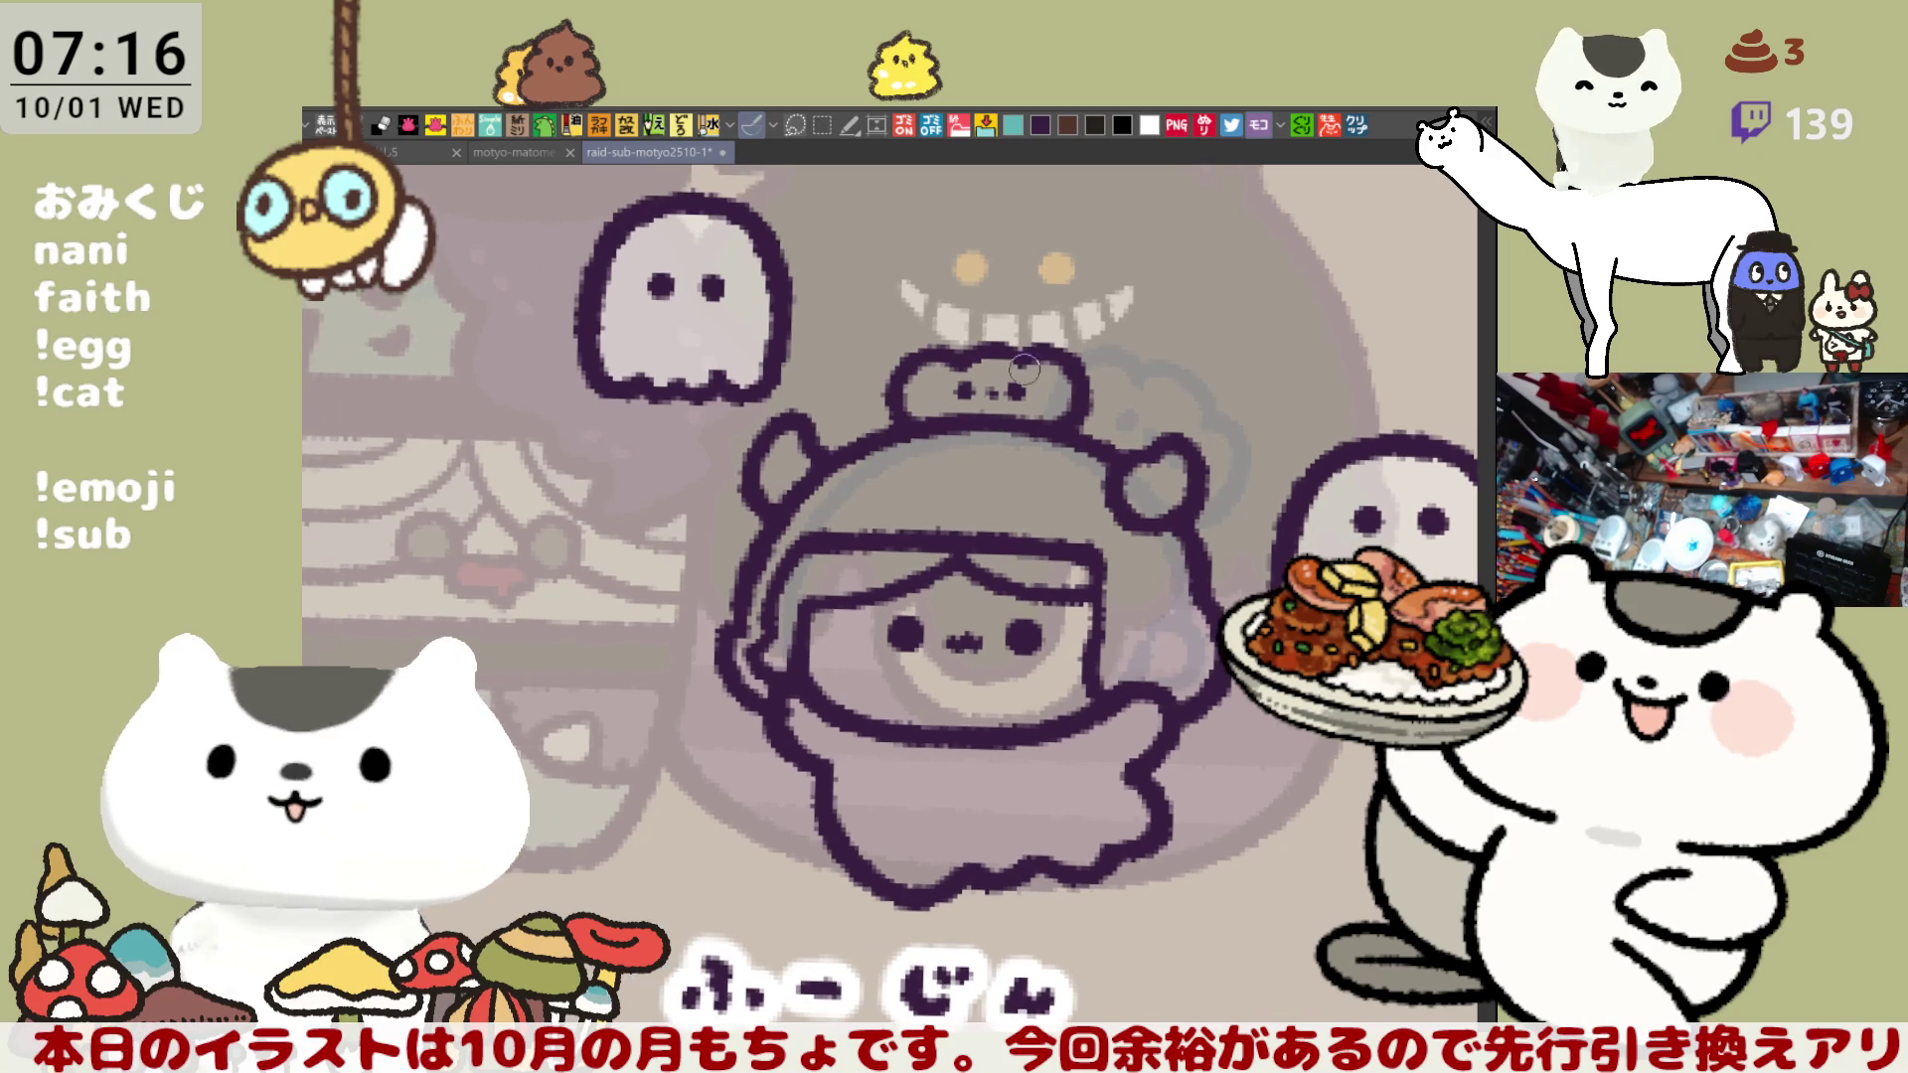
pyautogui.scroll(-3, 941, 407)
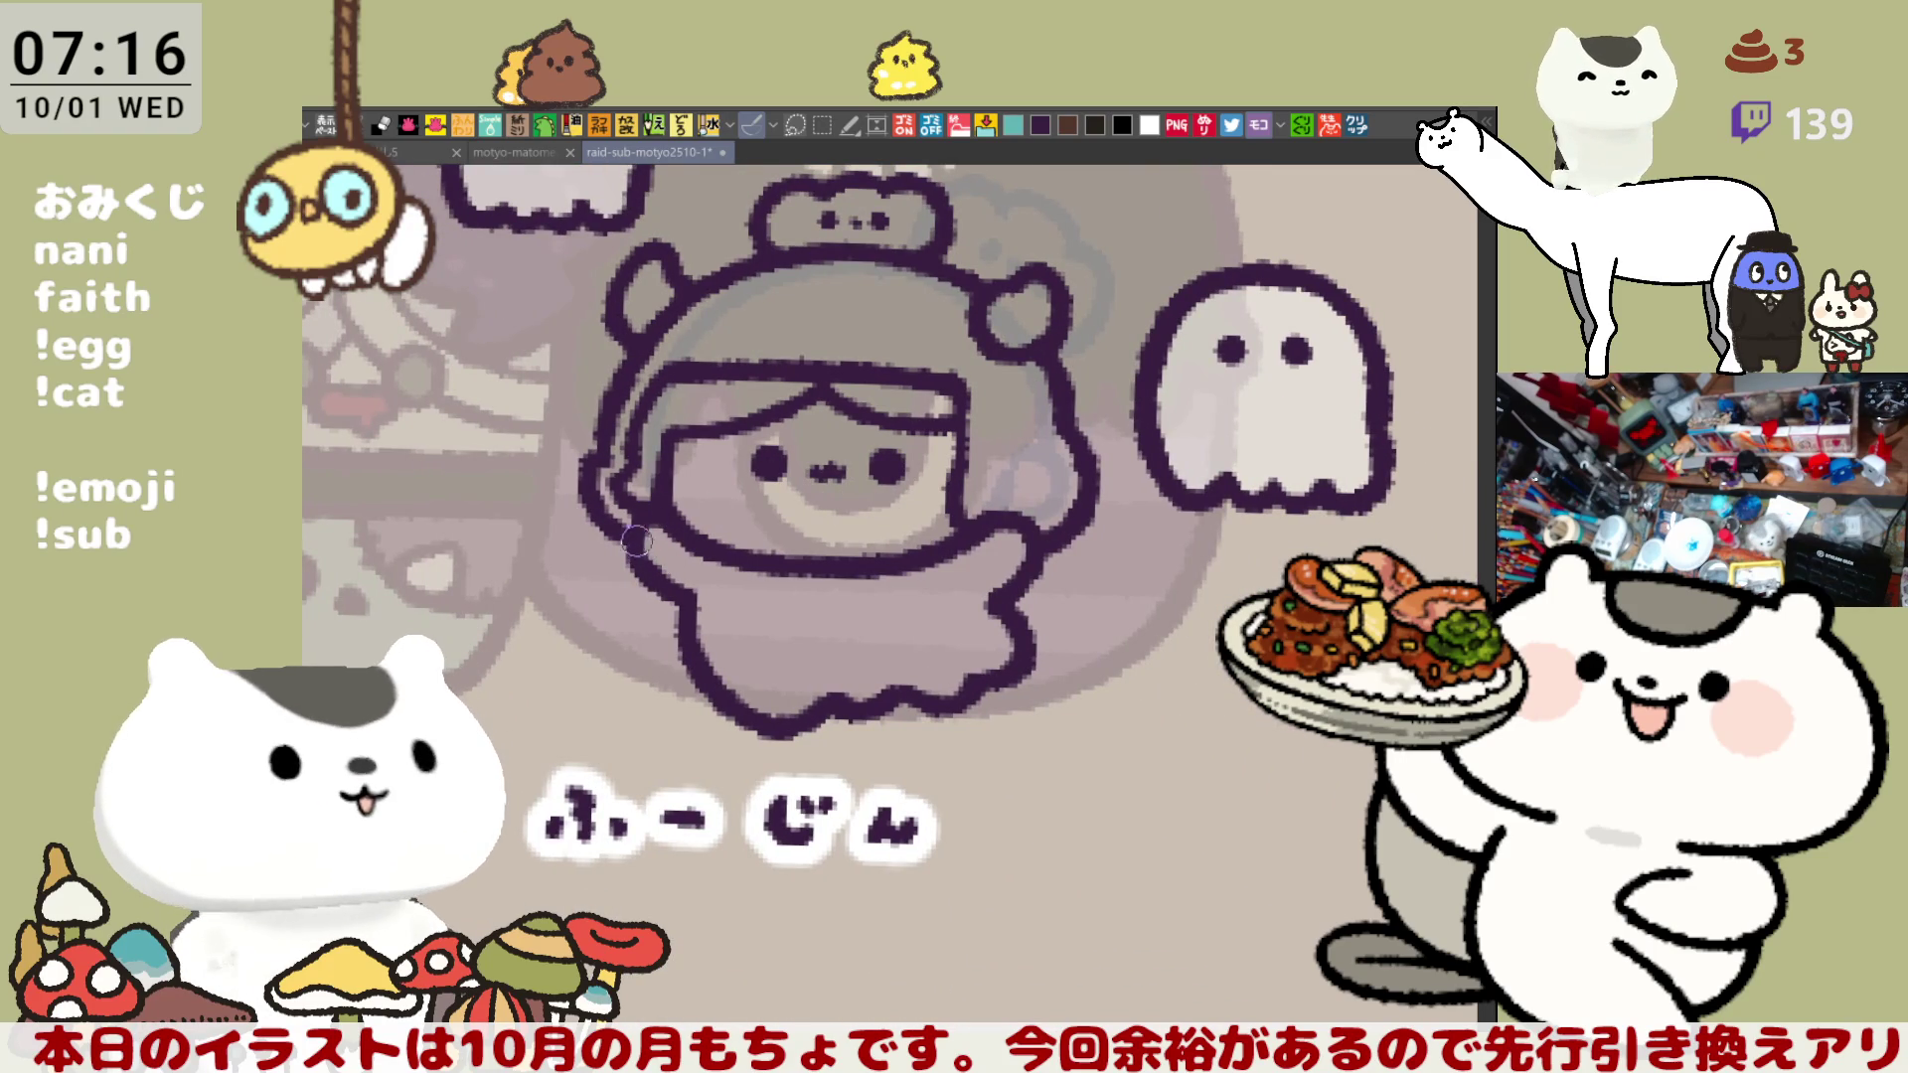
pyautogui.scroll(-4, 668, 559)
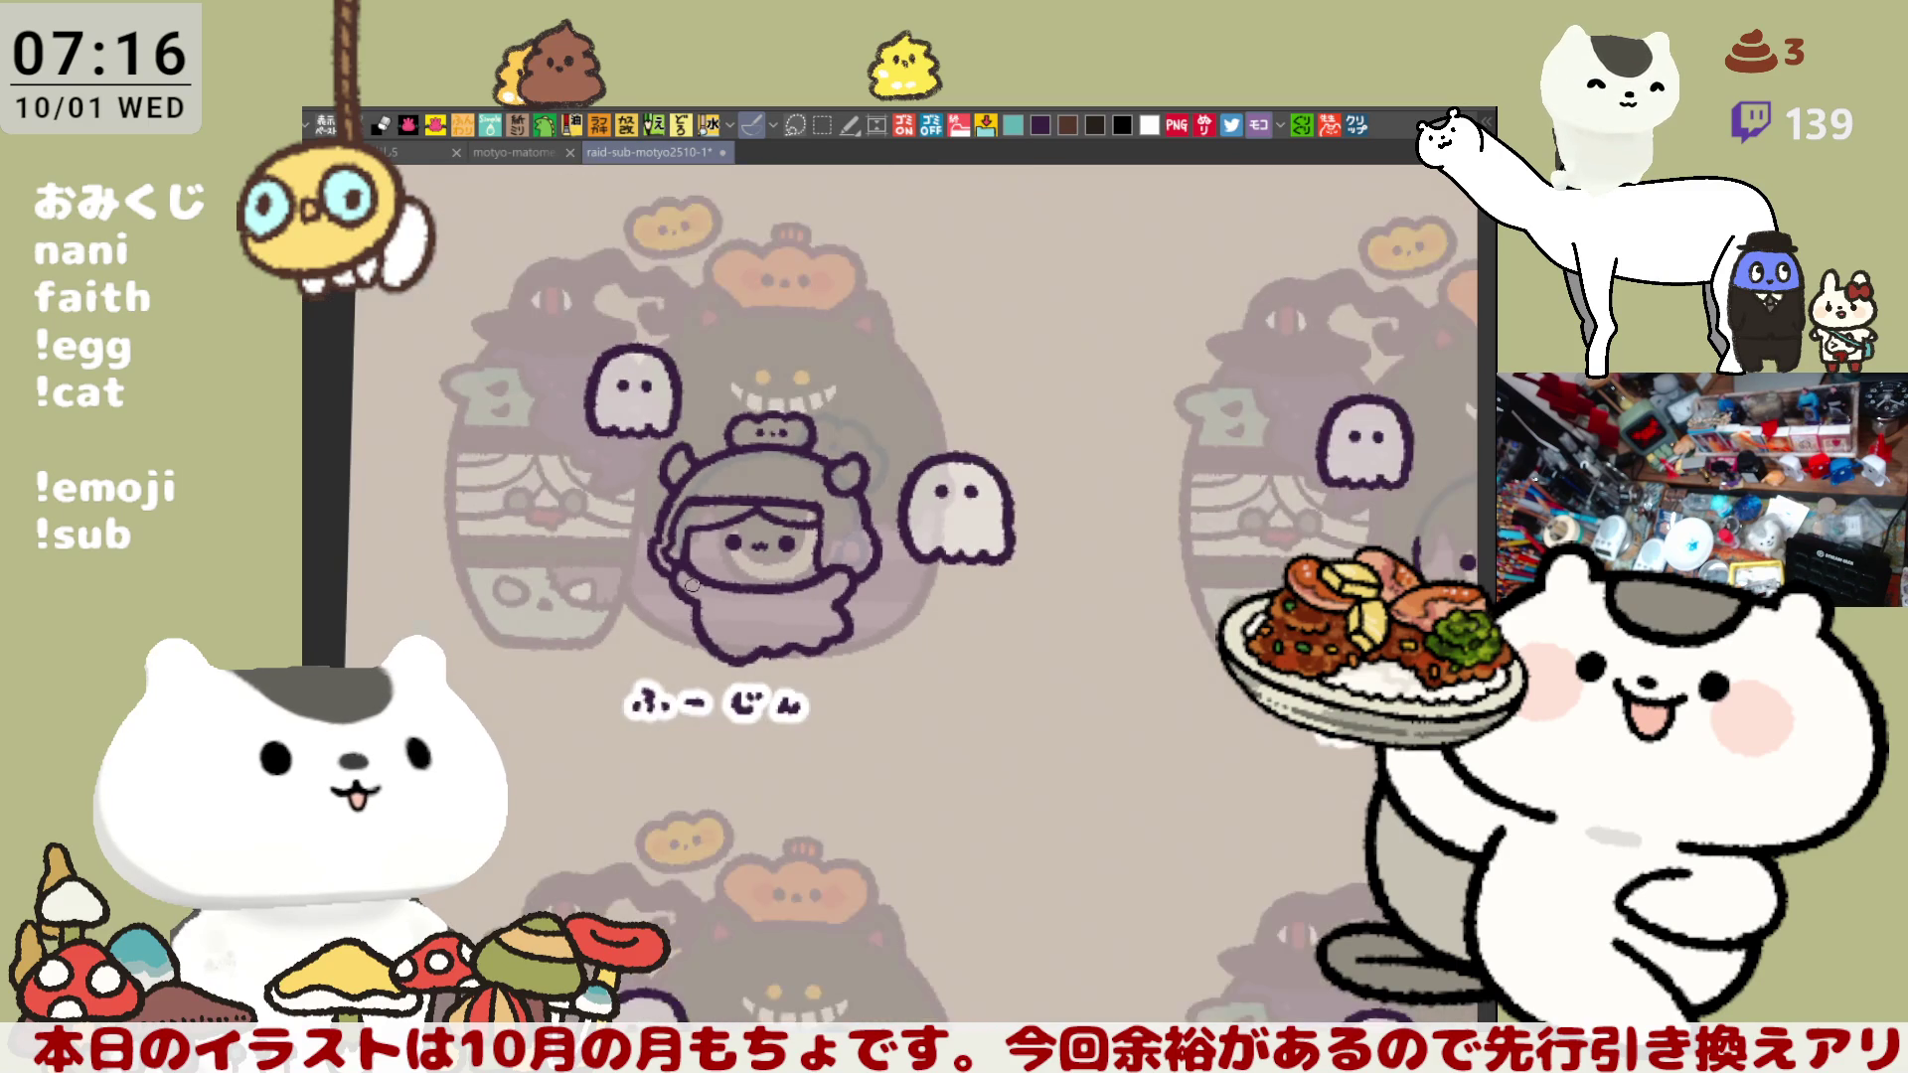
# - Redraw the head's left hood outline as a thick stroke, retrying until it looks right
pyautogui.scroll(5, 686, 579)
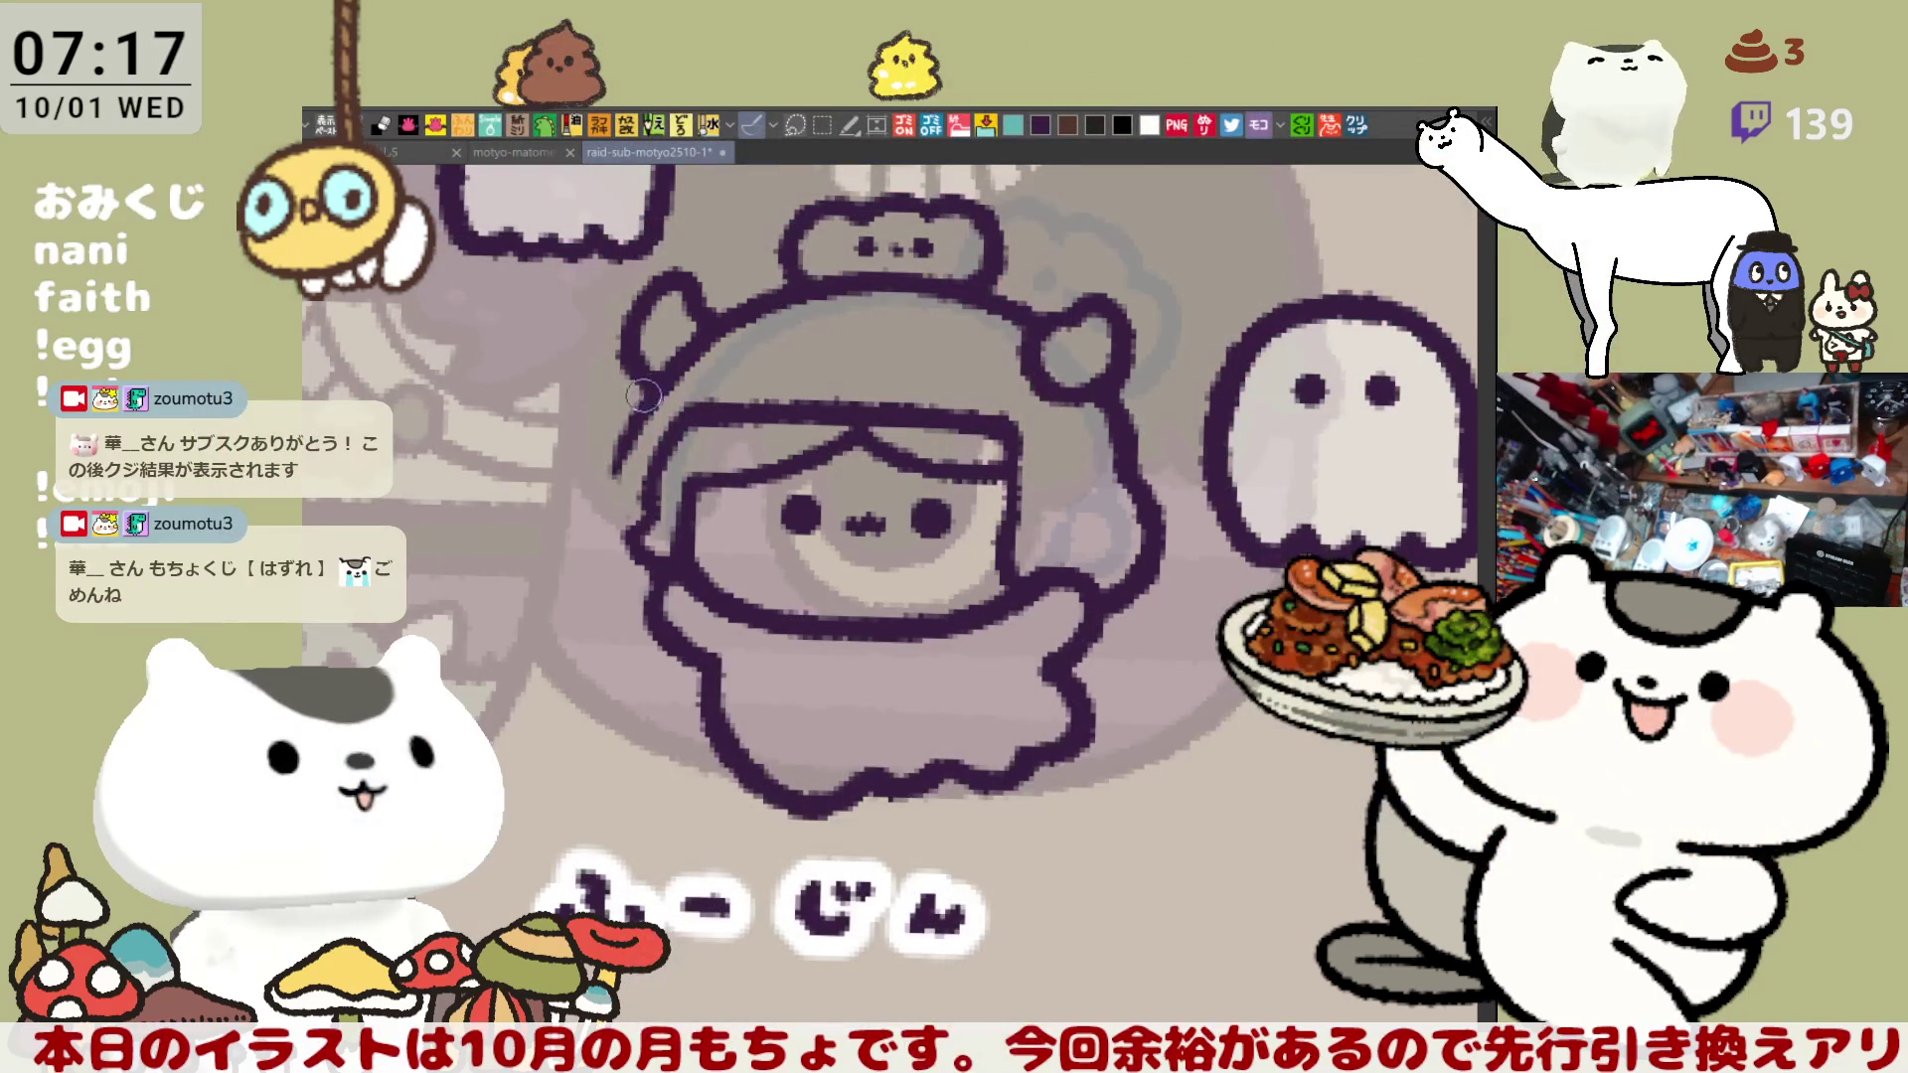
pyautogui.moveTo(638, 393); pyautogui.dragTo(612, 477)
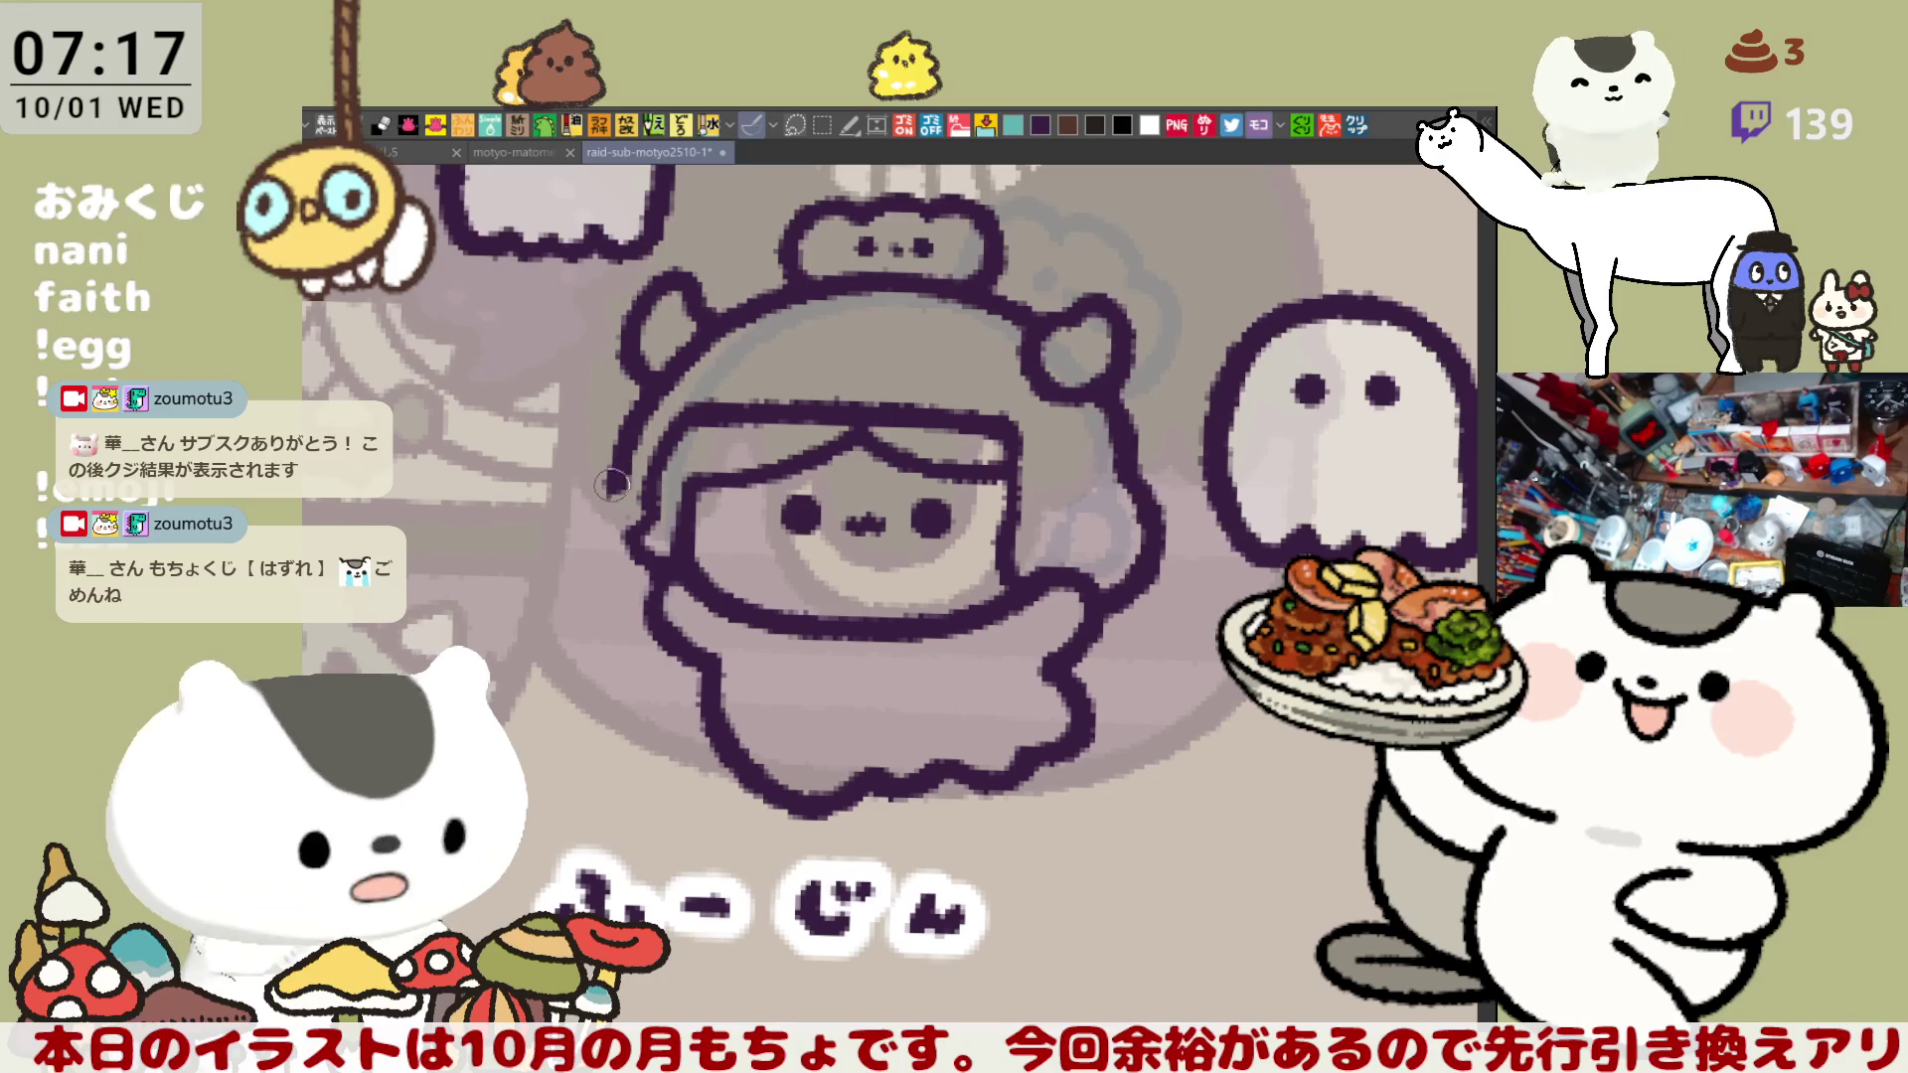
pyautogui.moveTo(622, 471); pyautogui.dragTo(656, 601)
pyautogui.hotkey('ctrl', 'z')
pyautogui.moveTo(611, 459)
pyautogui.mouseDown()
pyautogui.moveTo(594, 542)
pyautogui.moveTo(639, 581)
pyautogui.mouseUp()
pyautogui.hotkey('ctrl', 'z')
pyautogui.moveTo(609, 457)
pyautogui.mouseDown()
pyautogui.moveTo(588, 527)
pyautogui.moveTo(646, 597)
pyautogui.mouseUp()
pyautogui.hotkey('ctrl', 'z')
pyautogui.moveTo(611, 462)
pyautogui.mouseDown()
pyautogui.moveTo(601, 582)
pyautogui.moveTo(644, 574)
pyautogui.mouseUp()
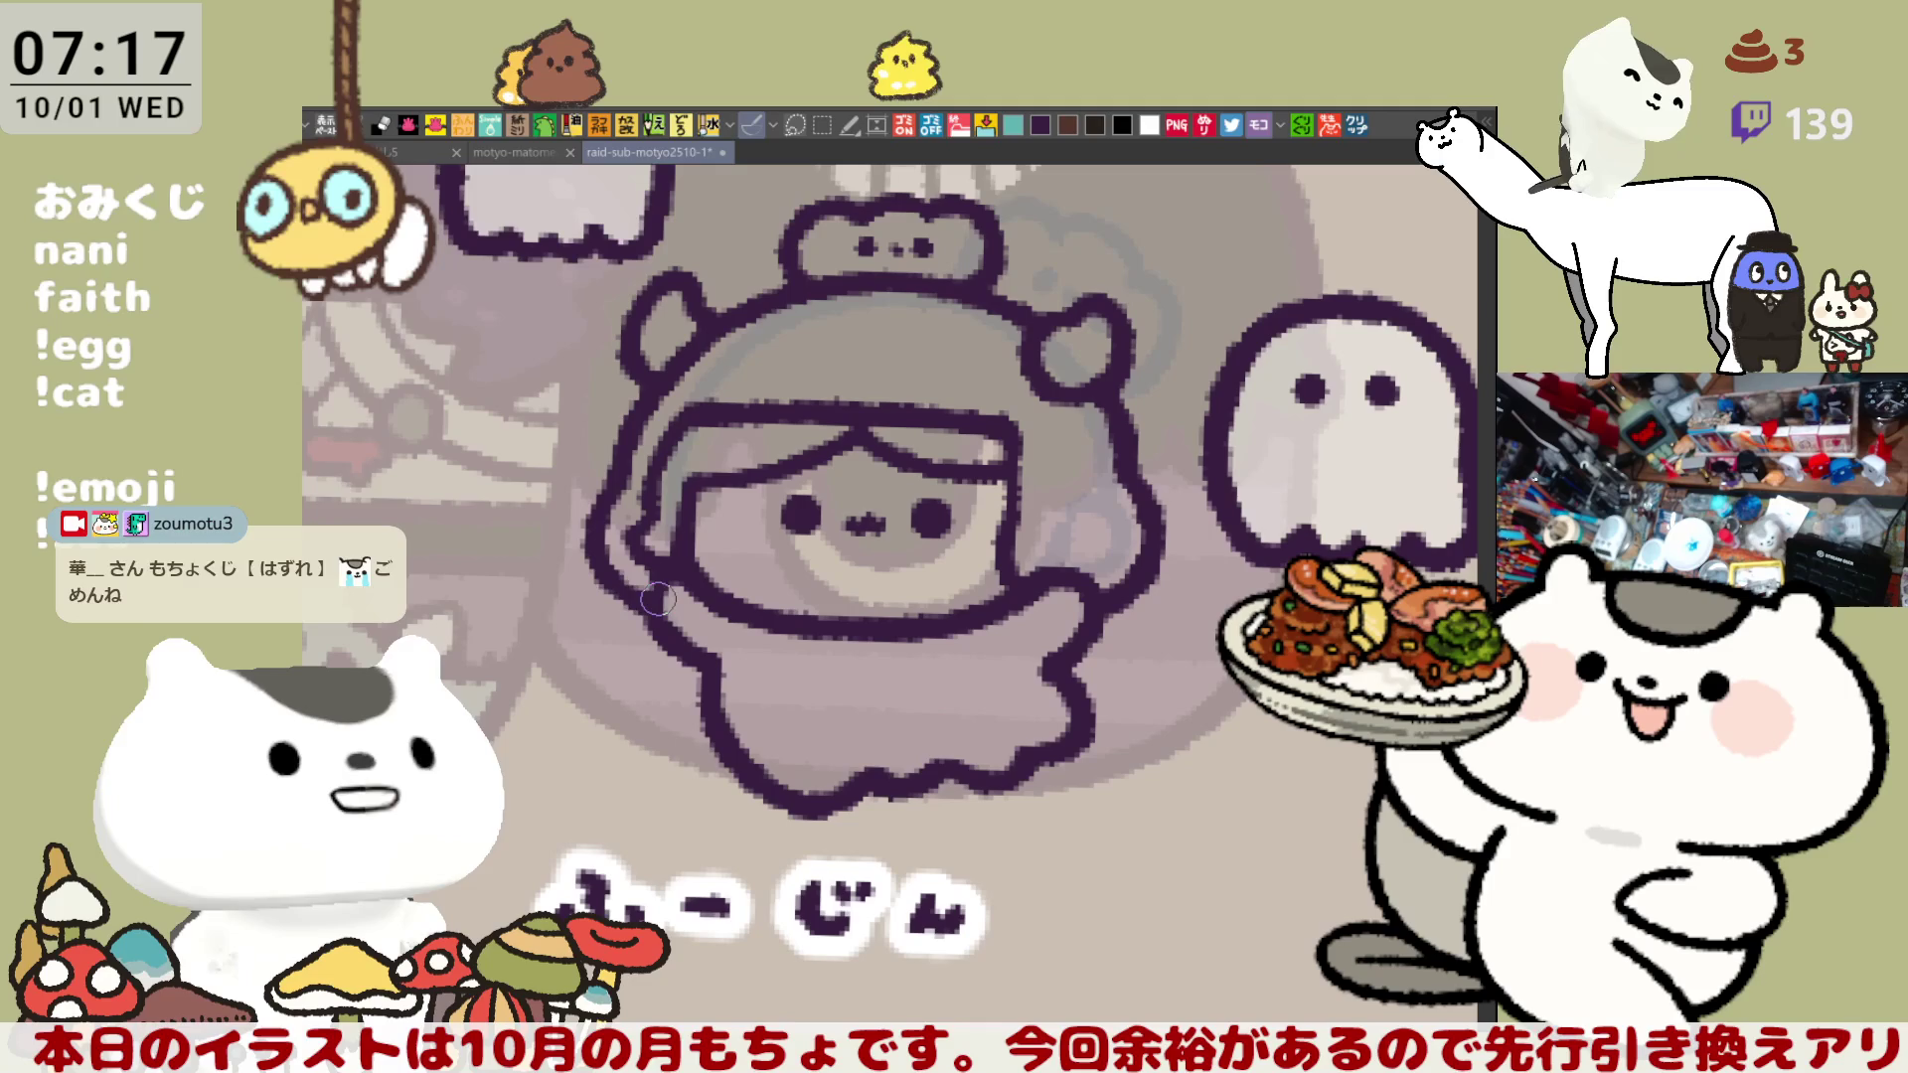
pyautogui.hotkey('ctrl', 'z')
pyautogui.moveTo(624, 473)
pyautogui.mouseDown()
pyautogui.moveTo(639, 606)
pyautogui.moveTo(658, 608)
pyautogui.moveTo(594, 517)
pyautogui.moveTo(646, 596)
pyautogui.mouseUp()
pyautogui.hotkey('ctrl', 'z')
pyautogui.hotkey('ctrl', 'z')
pyautogui.moveTo(611, 465); pyautogui.dragTo(651, 601)
pyautogui.hotkey('ctrl', 'z')
pyautogui.moveTo(611, 465)
pyautogui.mouseDown()
pyautogui.moveTo(596, 576)
pyautogui.moveTo(646, 569)
pyautogui.mouseUp()
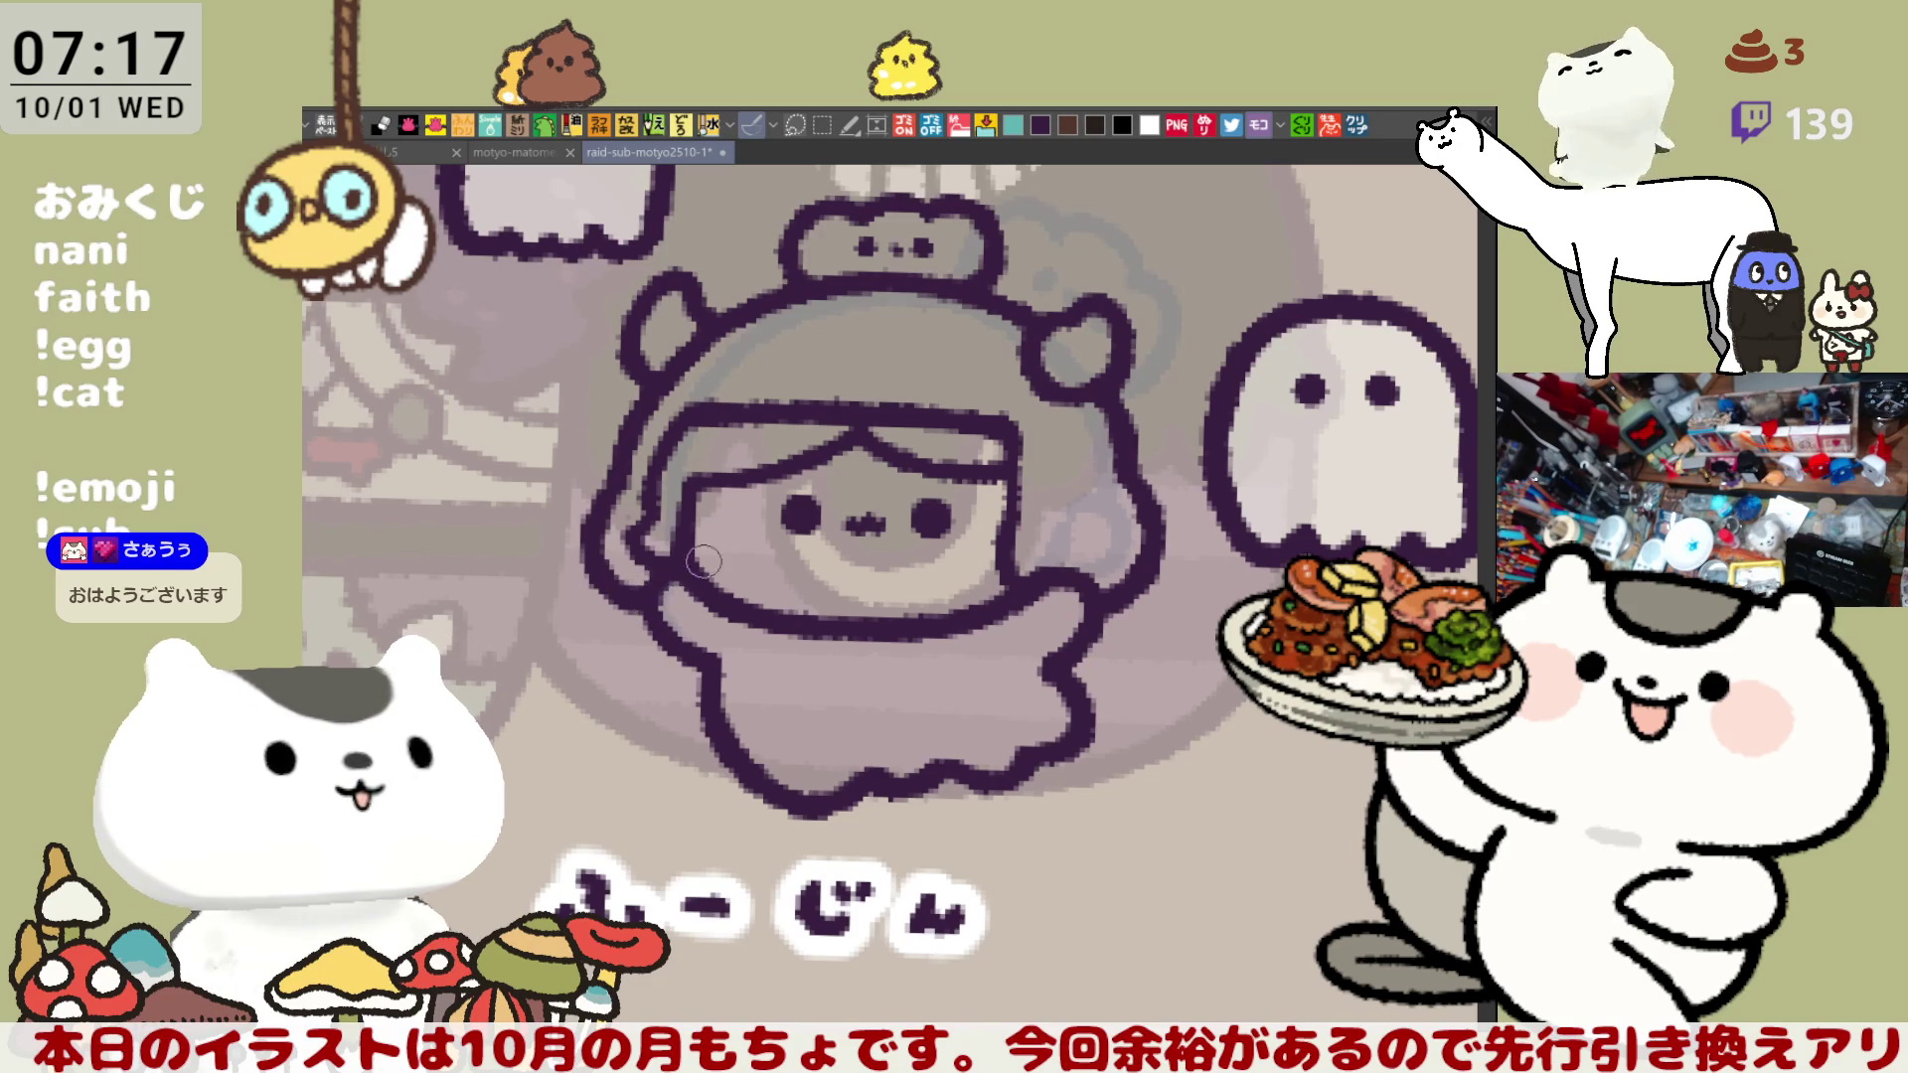
# - Lengthen the character's mouth line to the right
pyautogui.moveTo(704, 561); pyautogui.dragTo(639, 490)
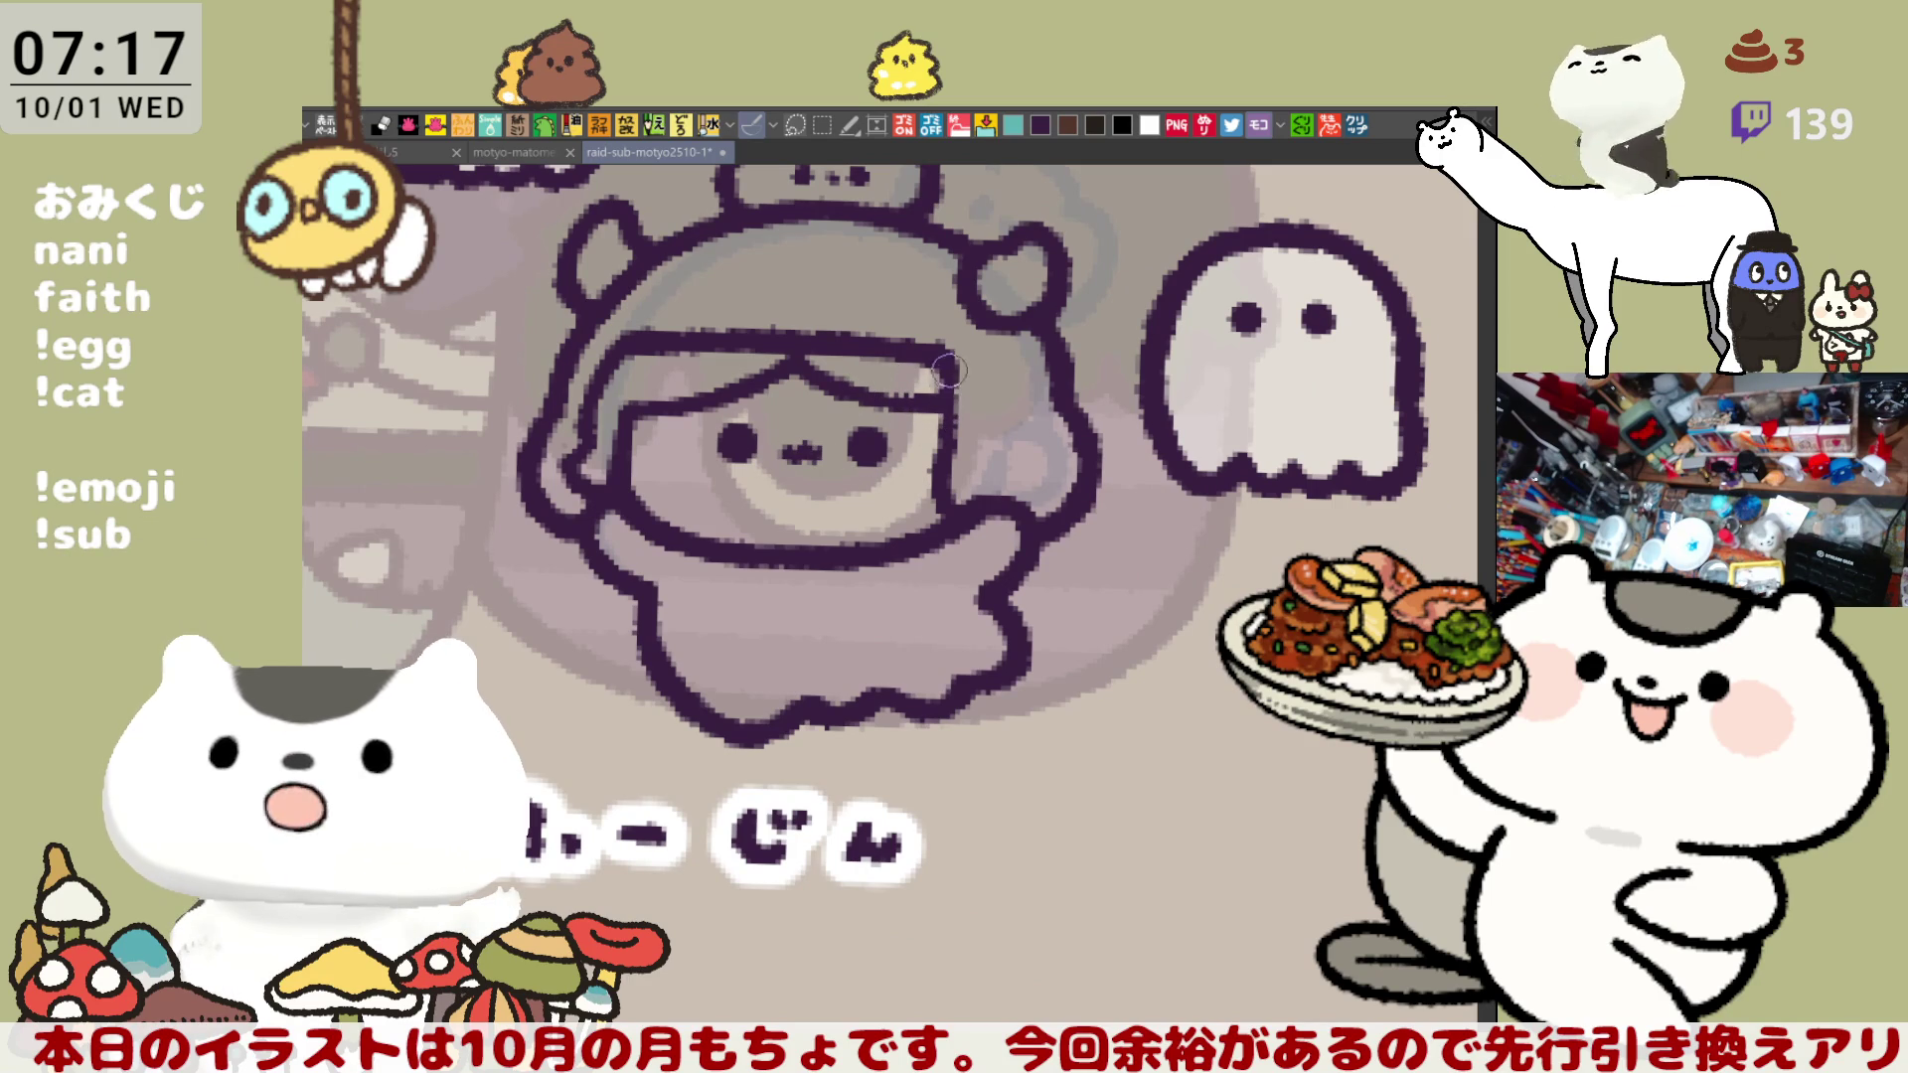
pyautogui.hscroll(-2, 981, 364)
pyautogui.scroll(1, 981, 364)
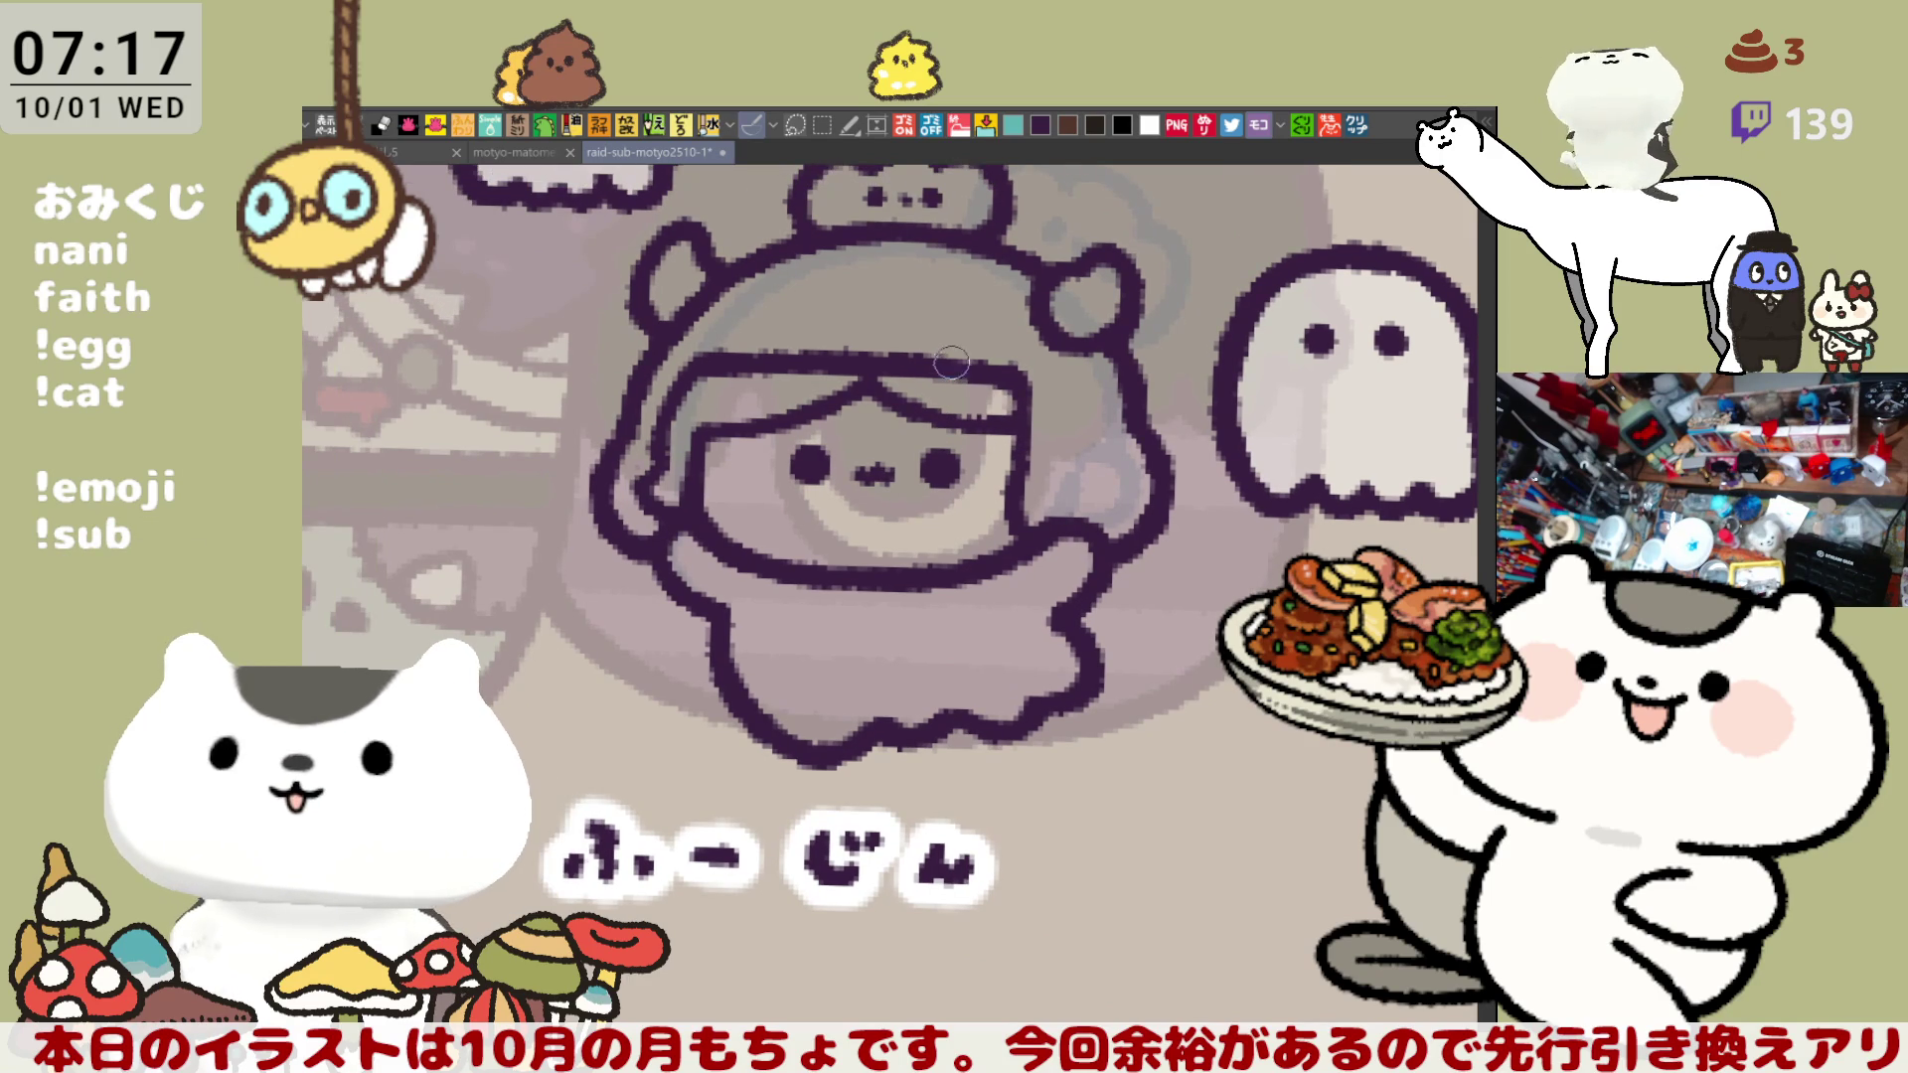
pyautogui.moveTo(873, 475); pyautogui.dragTo(897, 481)
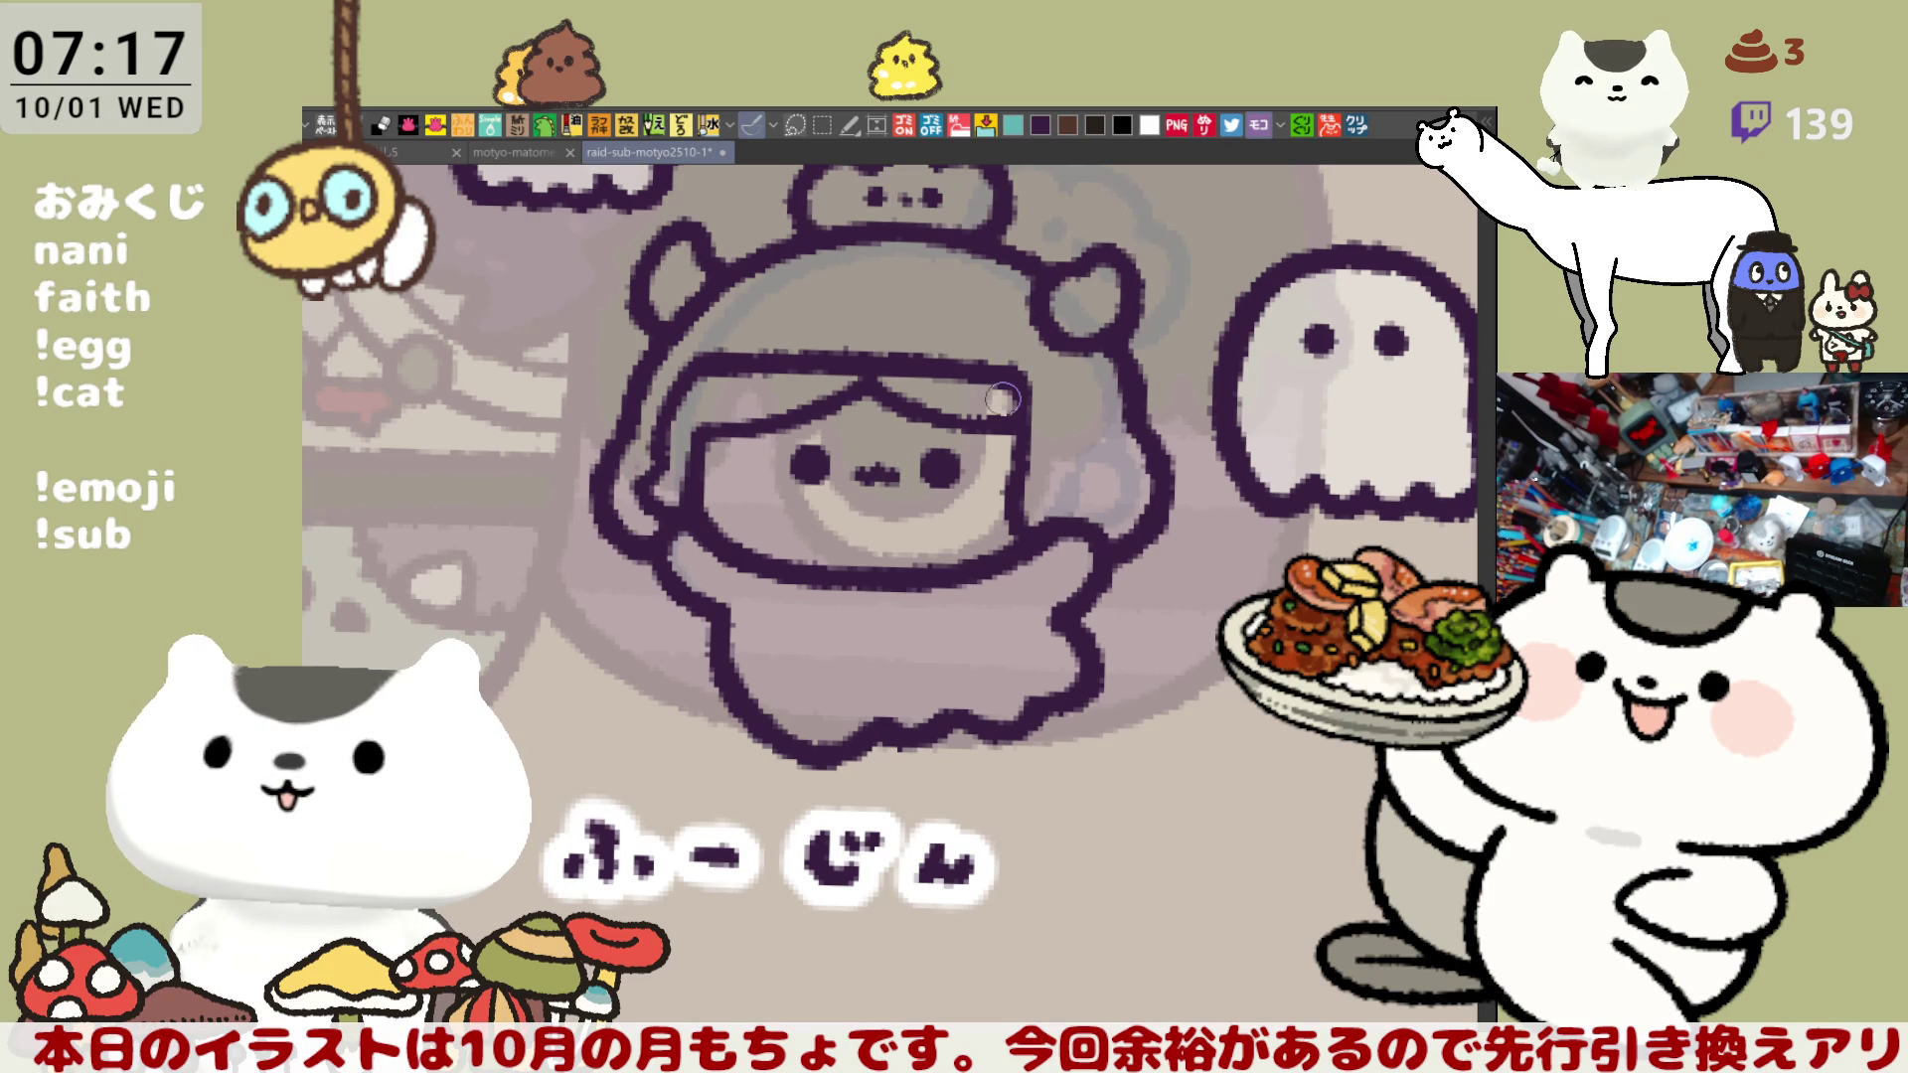
pyautogui.scroll(-3, 1002, 399)
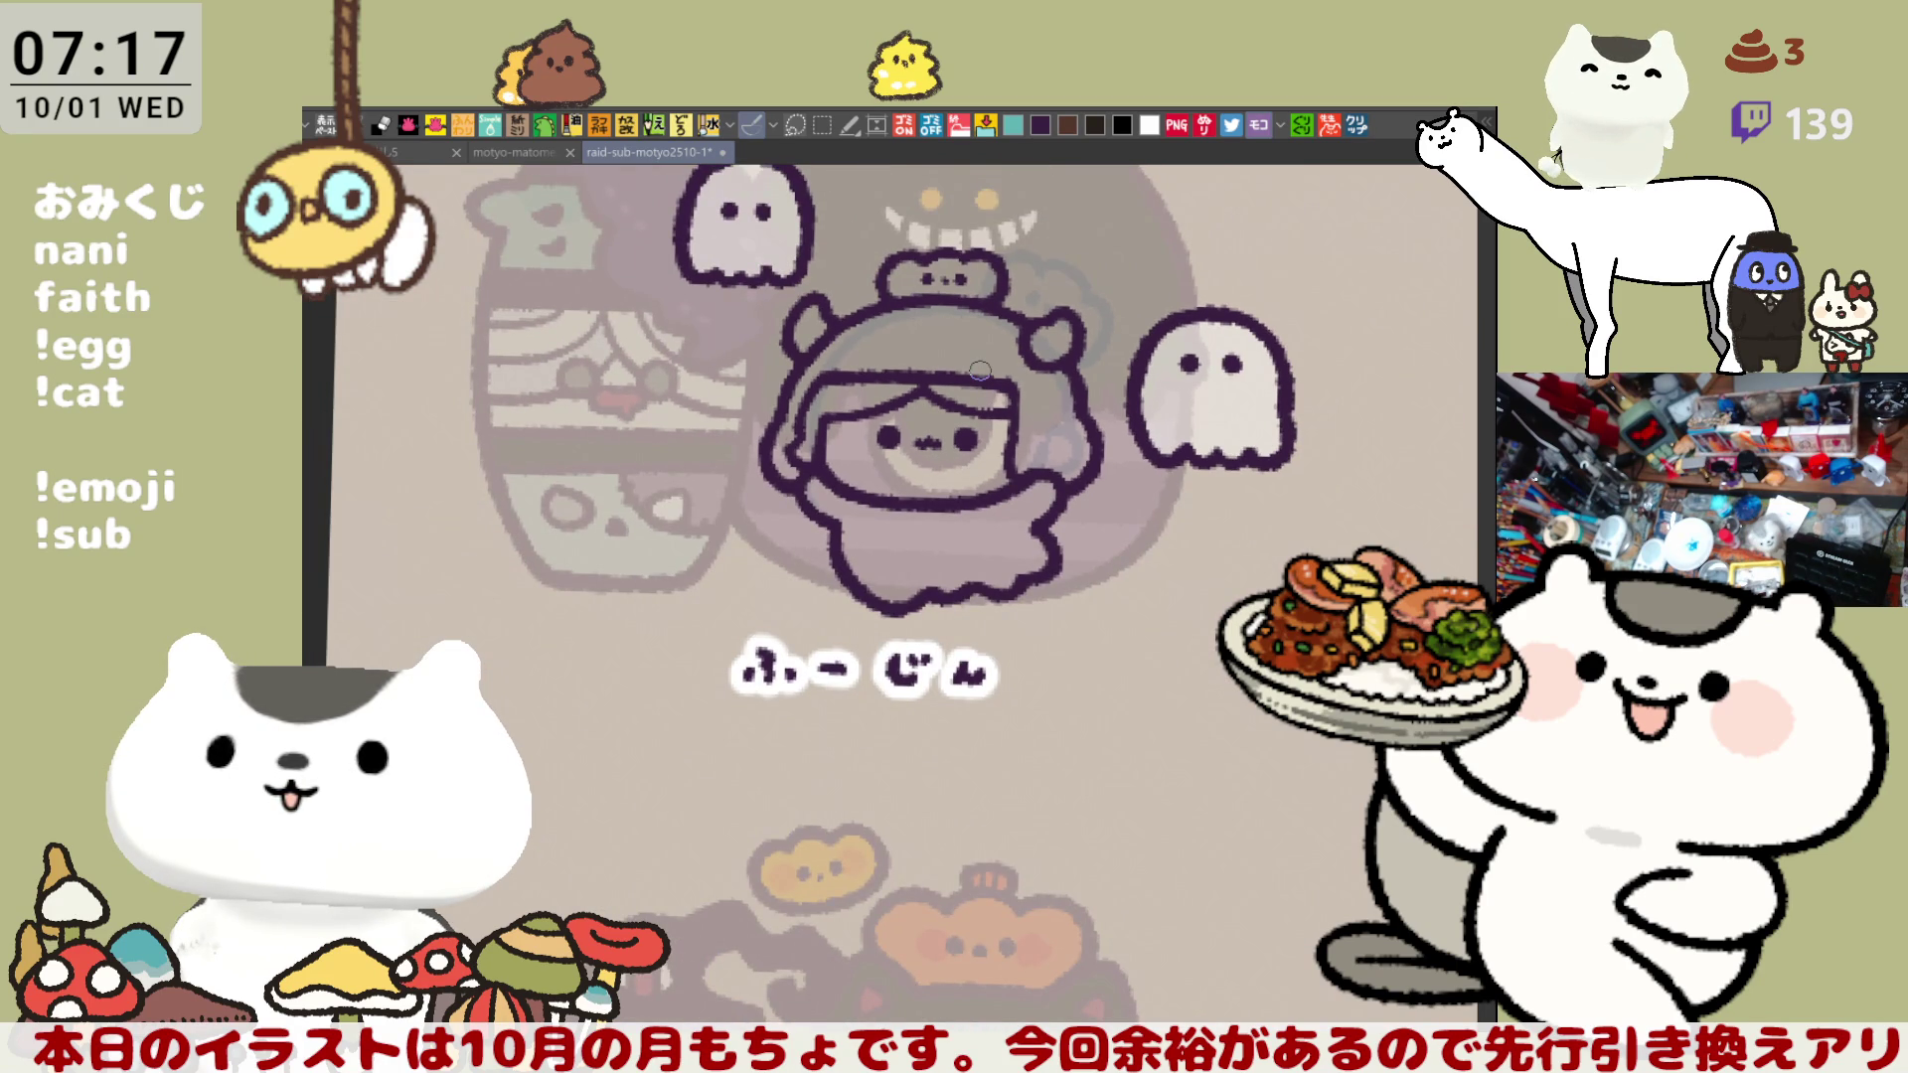
pyautogui.scroll(4, 980, 370)
pyautogui.moveTo(984, 318); pyautogui.dragTo(1018, 523)
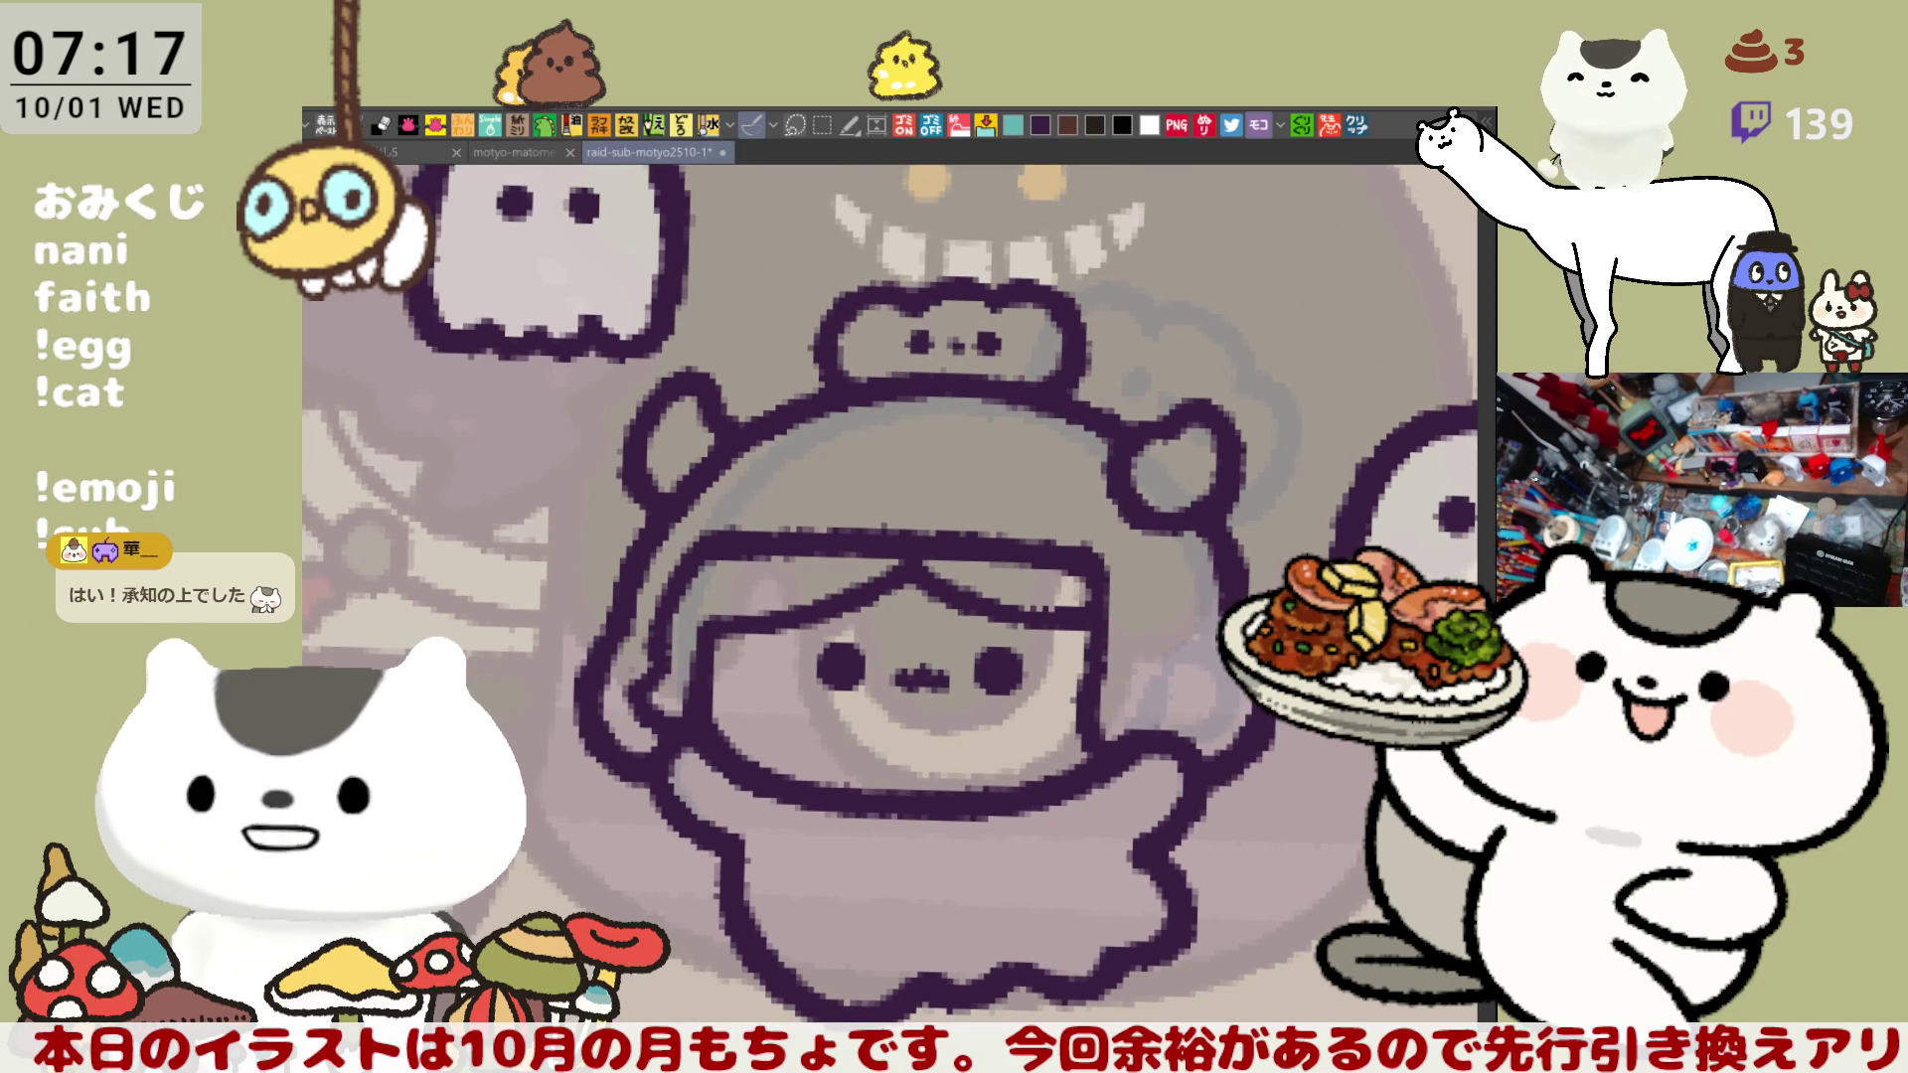
pyautogui.moveTo(915, 906)
pyautogui.mouseDown()
pyautogui.moveTo(911, 830)
pyautogui.moveTo(909, 931)
pyautogui.mouseUp()
# - Fill the figure and hood light blue, the bangs dark navy, and the face peach
pyautogui.moveTo(496, 534)
pyautogui.mouseDown()
pyautogui.moveTo(695, 298)
pyautogui.moveTo(1371, 527)
pyautogui.moveTo(1113, 1014)
pyautogui.mouseUp()
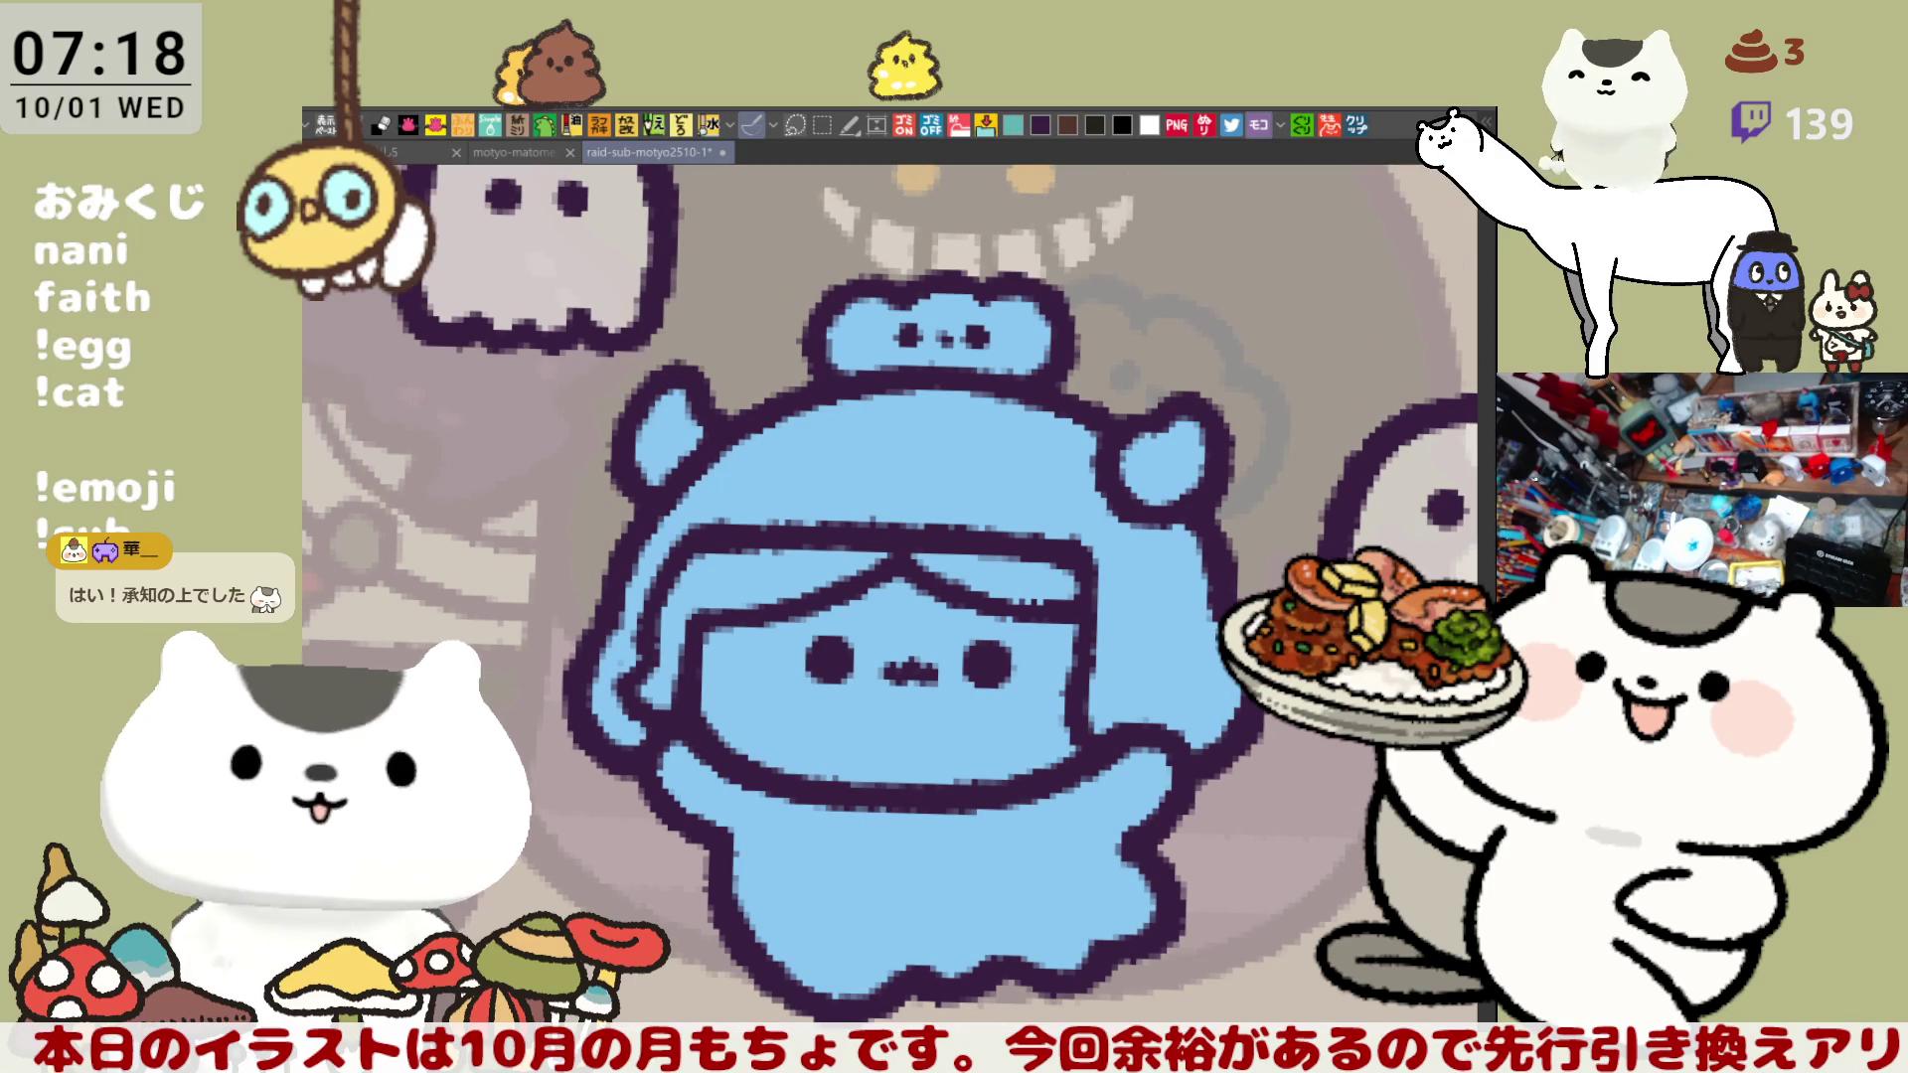
pyautogui.moveTo(646, 686)
pyautogui.mouseDown()
pyautogui.moveTo(864, 557)
pyautogui.moveTo(1014, 582)
pyautogui.mouseUp()
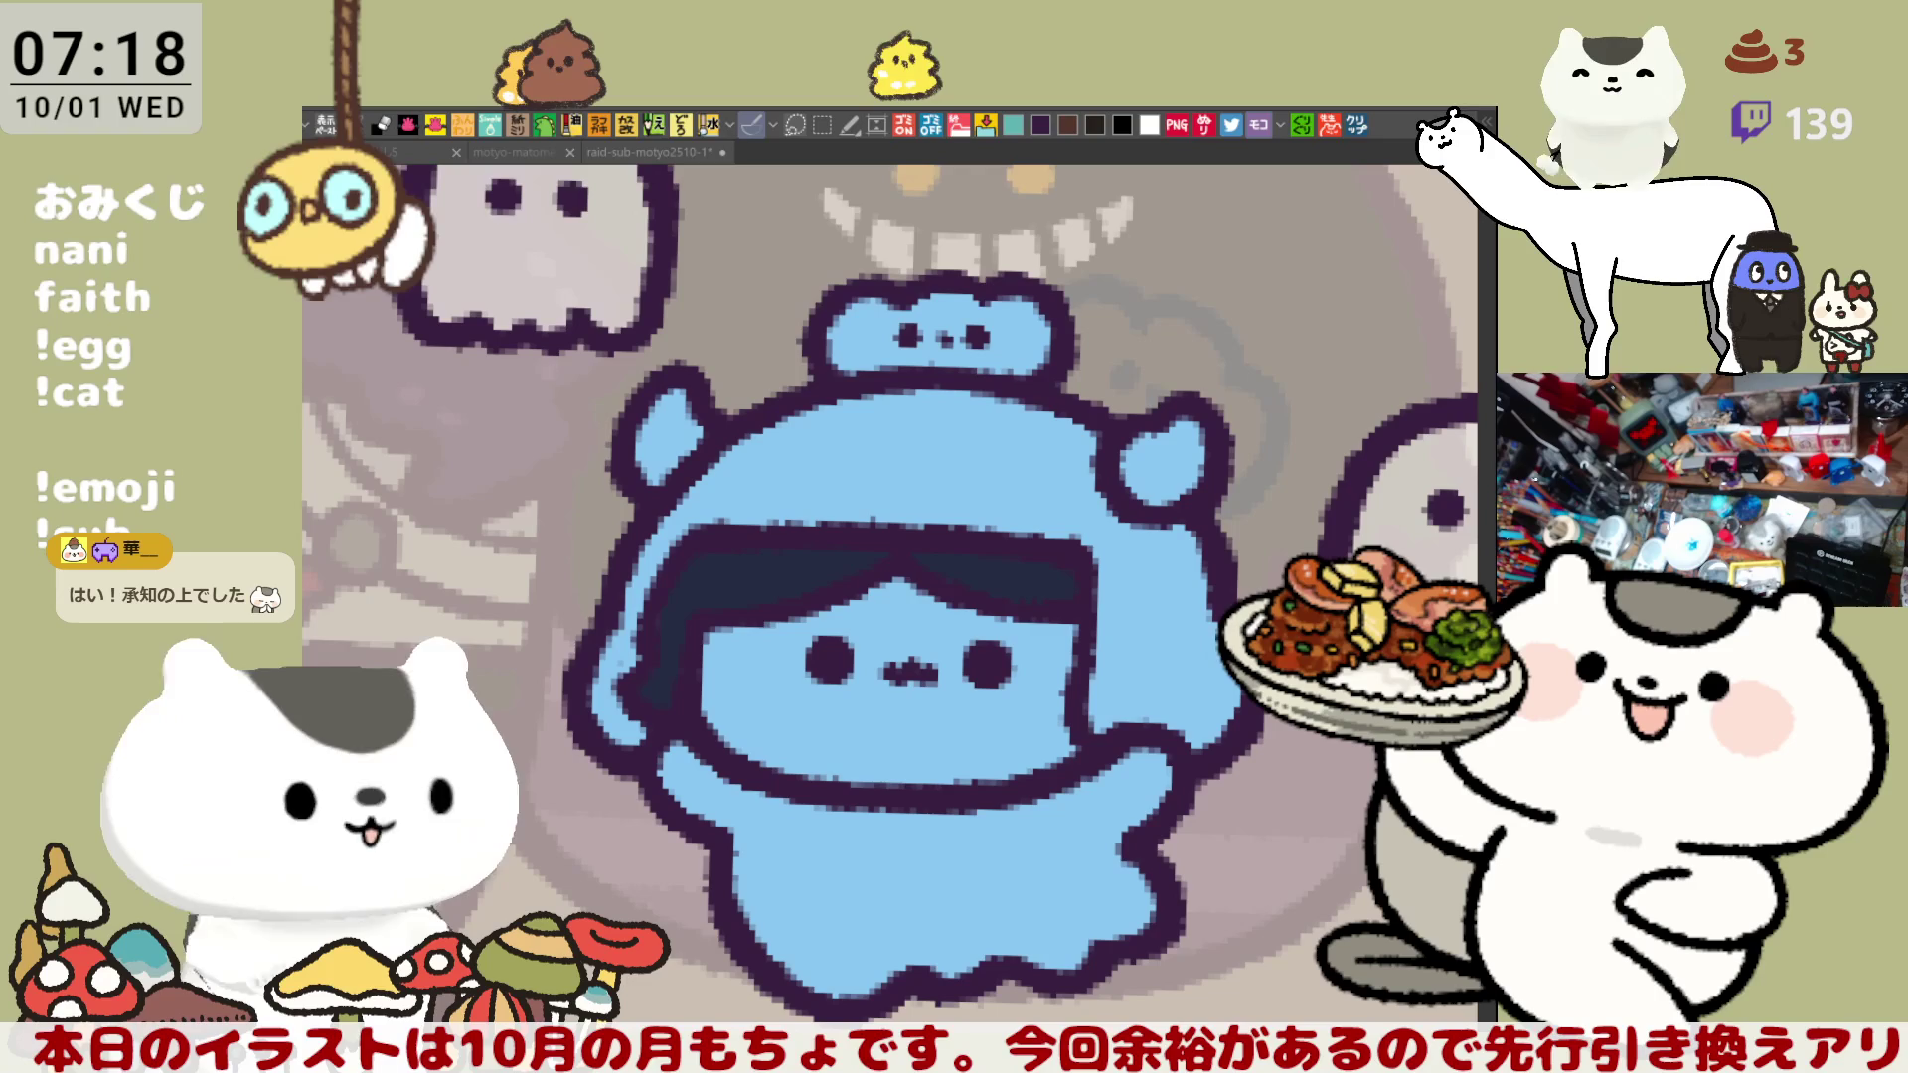
pyautogui.click(869, 745)
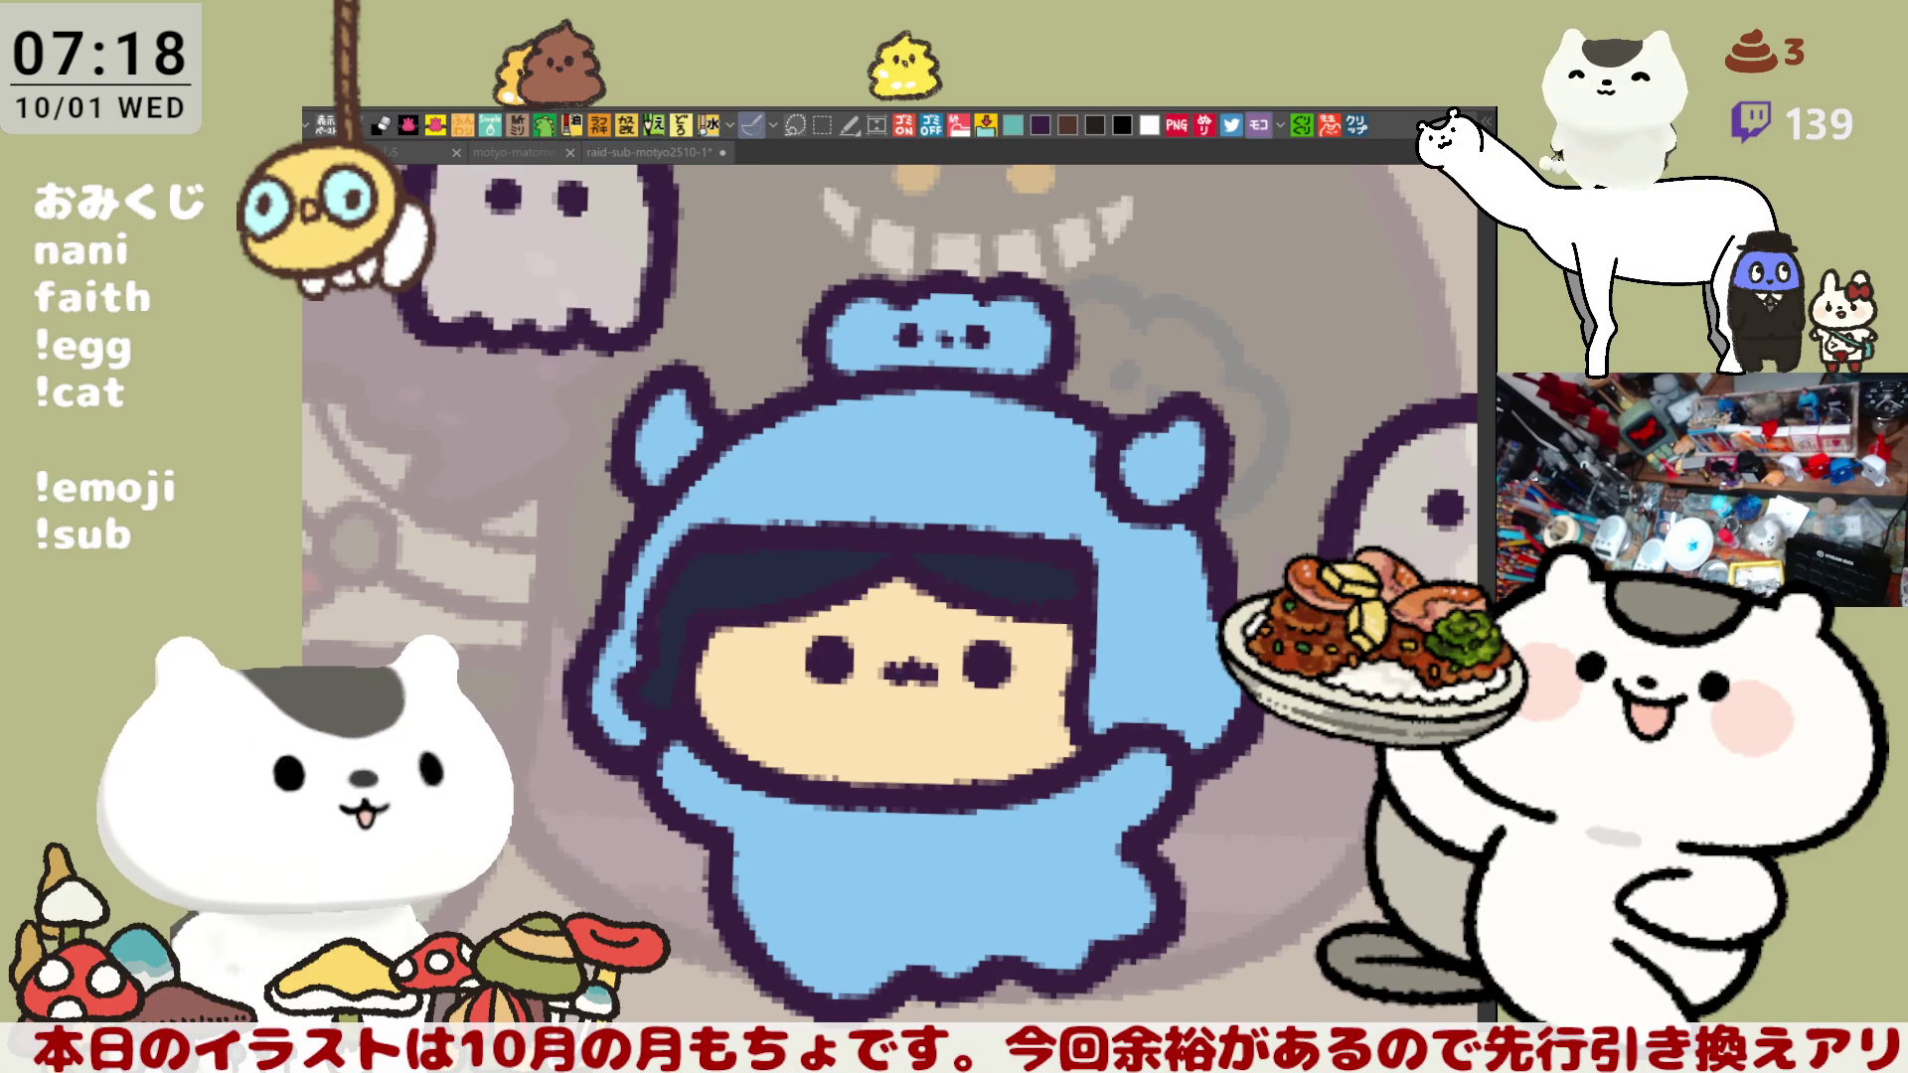
# - Redo the cheek blush, leaving orange blush on the right cheek
pyautogui.moveTo(770, 692)
pyautogui.mouseDown()
pyautogui.moveTo(687, 537)
pyautogui.moveTo(745, 467)
pyautogui.moveTo(676, 547)
pyautogui.moveTo(735, 467)
pyautogui.moveTo(671, 529)
pyautogui.moveTo(745, 477)
pyautogui.moveTo(716, 517)
pyautogui.mouseUp()
pyautogui.hotkey('ctrl', 'z')
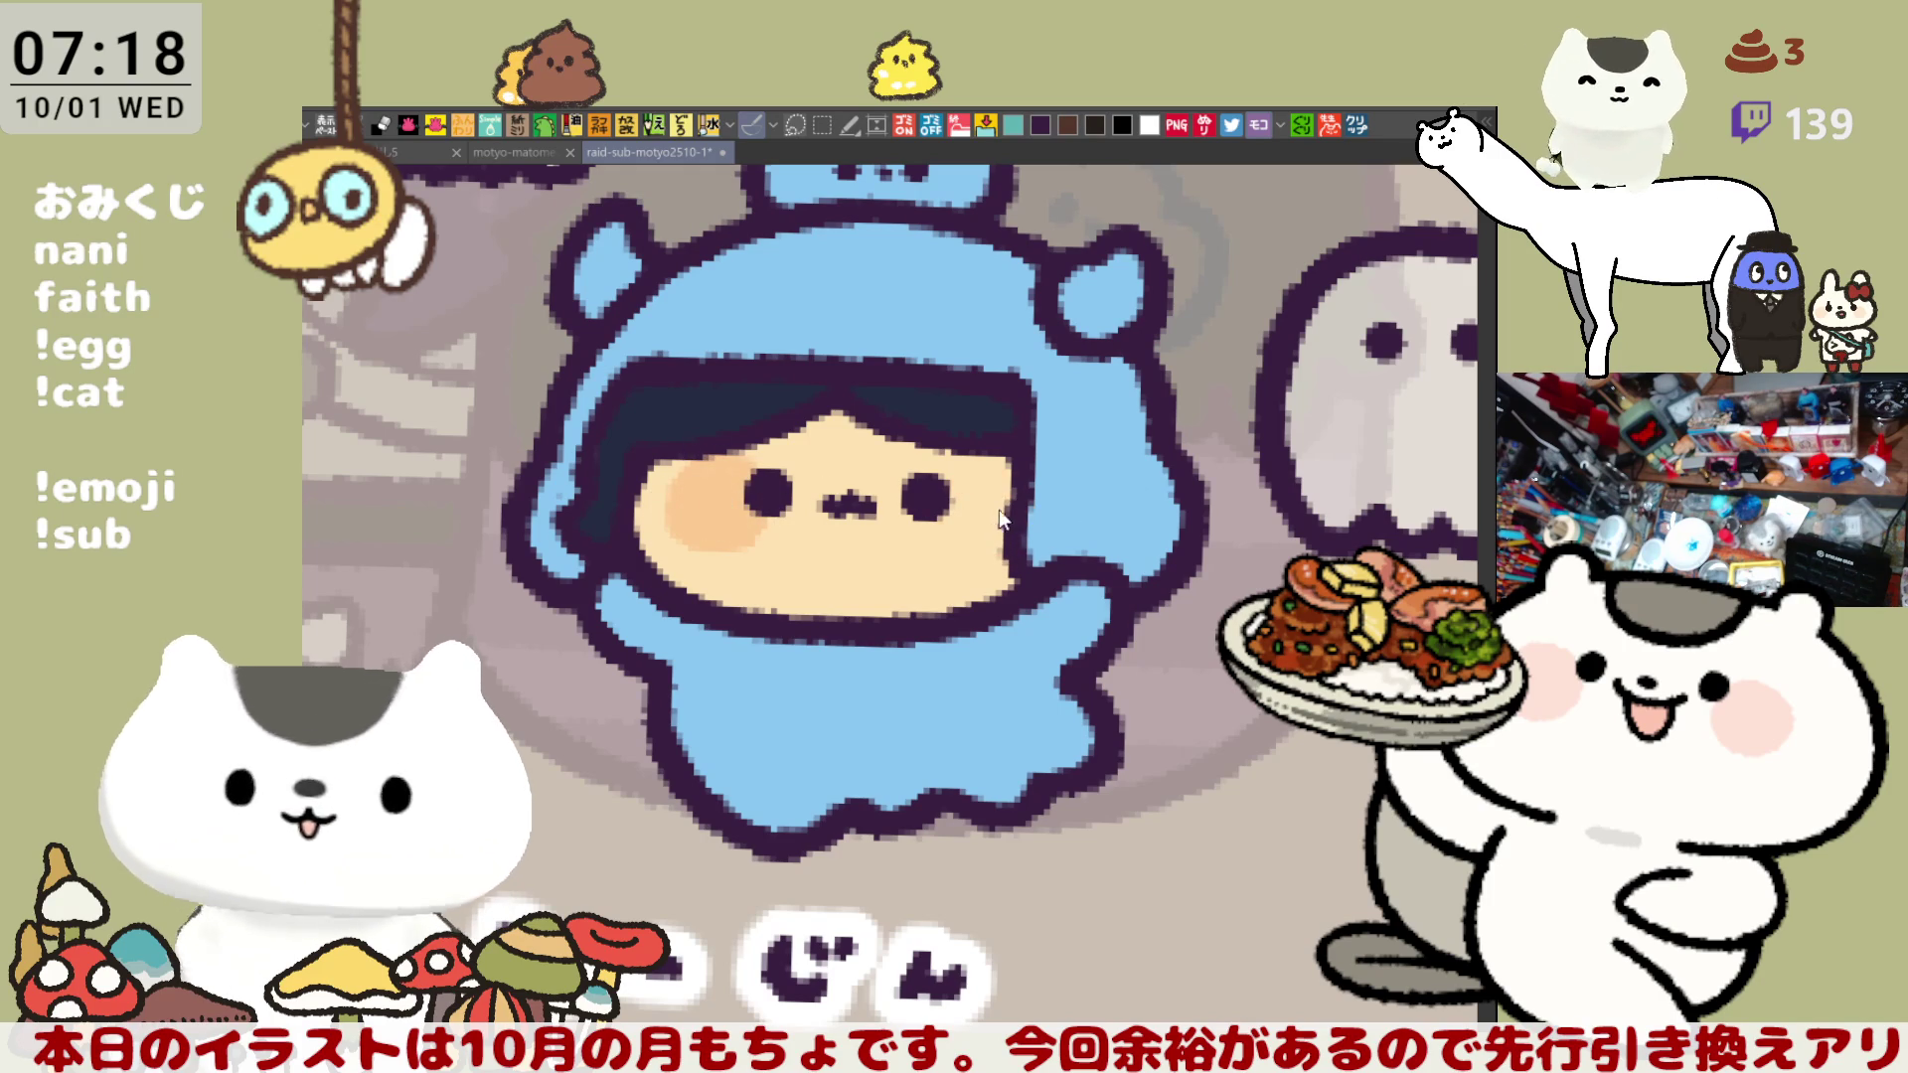
pyautogui.moveTo(1011, 536)
pyautogui.mouseDown()
pyautogui.moveTo(949, 482)
pyautogui.moveTo(1019, 511)
pyautogui.moveTo(944, 494)
pyautogui.moveTo(946, 553)
pyautogui.moveTo(1008, 553)
pyautogui.mouseUp()
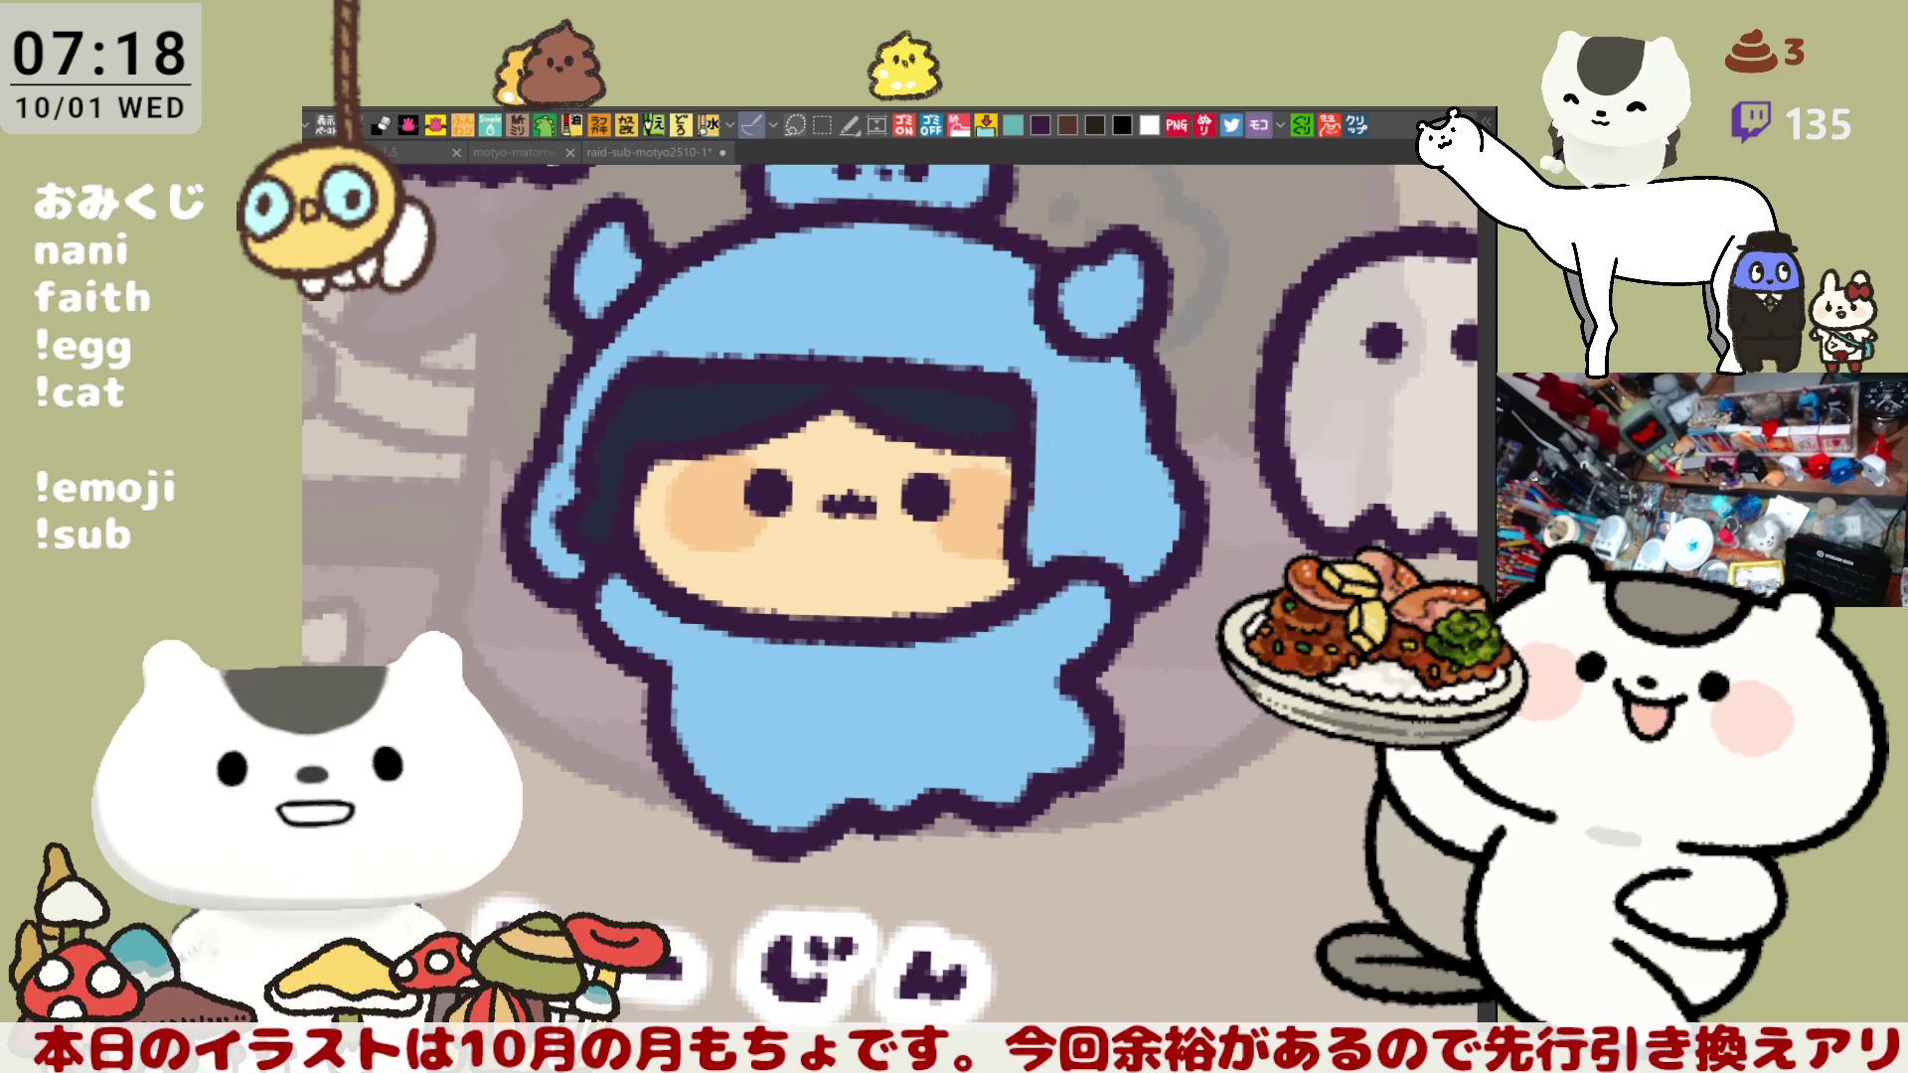
# - Paint magenta spots across the hood: beside the face, right edge, top, and upper-left edge
pyautogui.moveTo(1038, 487); pyautogui.dragTo(1066, 462)
pyautogui.moveTo(1177, 542)
pyautogui.mouseDown()
pyautogui.moveTo(1143, 512)
pyautogui.moveTo(1178, 509)
pyautogui.moveTo(1158, 527)
pyautogui.moveTo(1168, 497)
pyautogui.mouseUp()
pyautogui.moveTo(986, 270)
pyautogui.mouseDown()
pyautogui.moveTo(944, 283)
pyautogui.moveTo(949, 303)
pyautogui.moveTo(983, 295)
pyautogui.mouseUp()
pyautogui.moveTo(838, 308)
pyautogui.mouseDown()
pyautogui.moveTo(755, 298)
pyautogui.moveTo(773, 318)
pyautogui.moveTo(893, 320)
pyautogui.mouseUp()
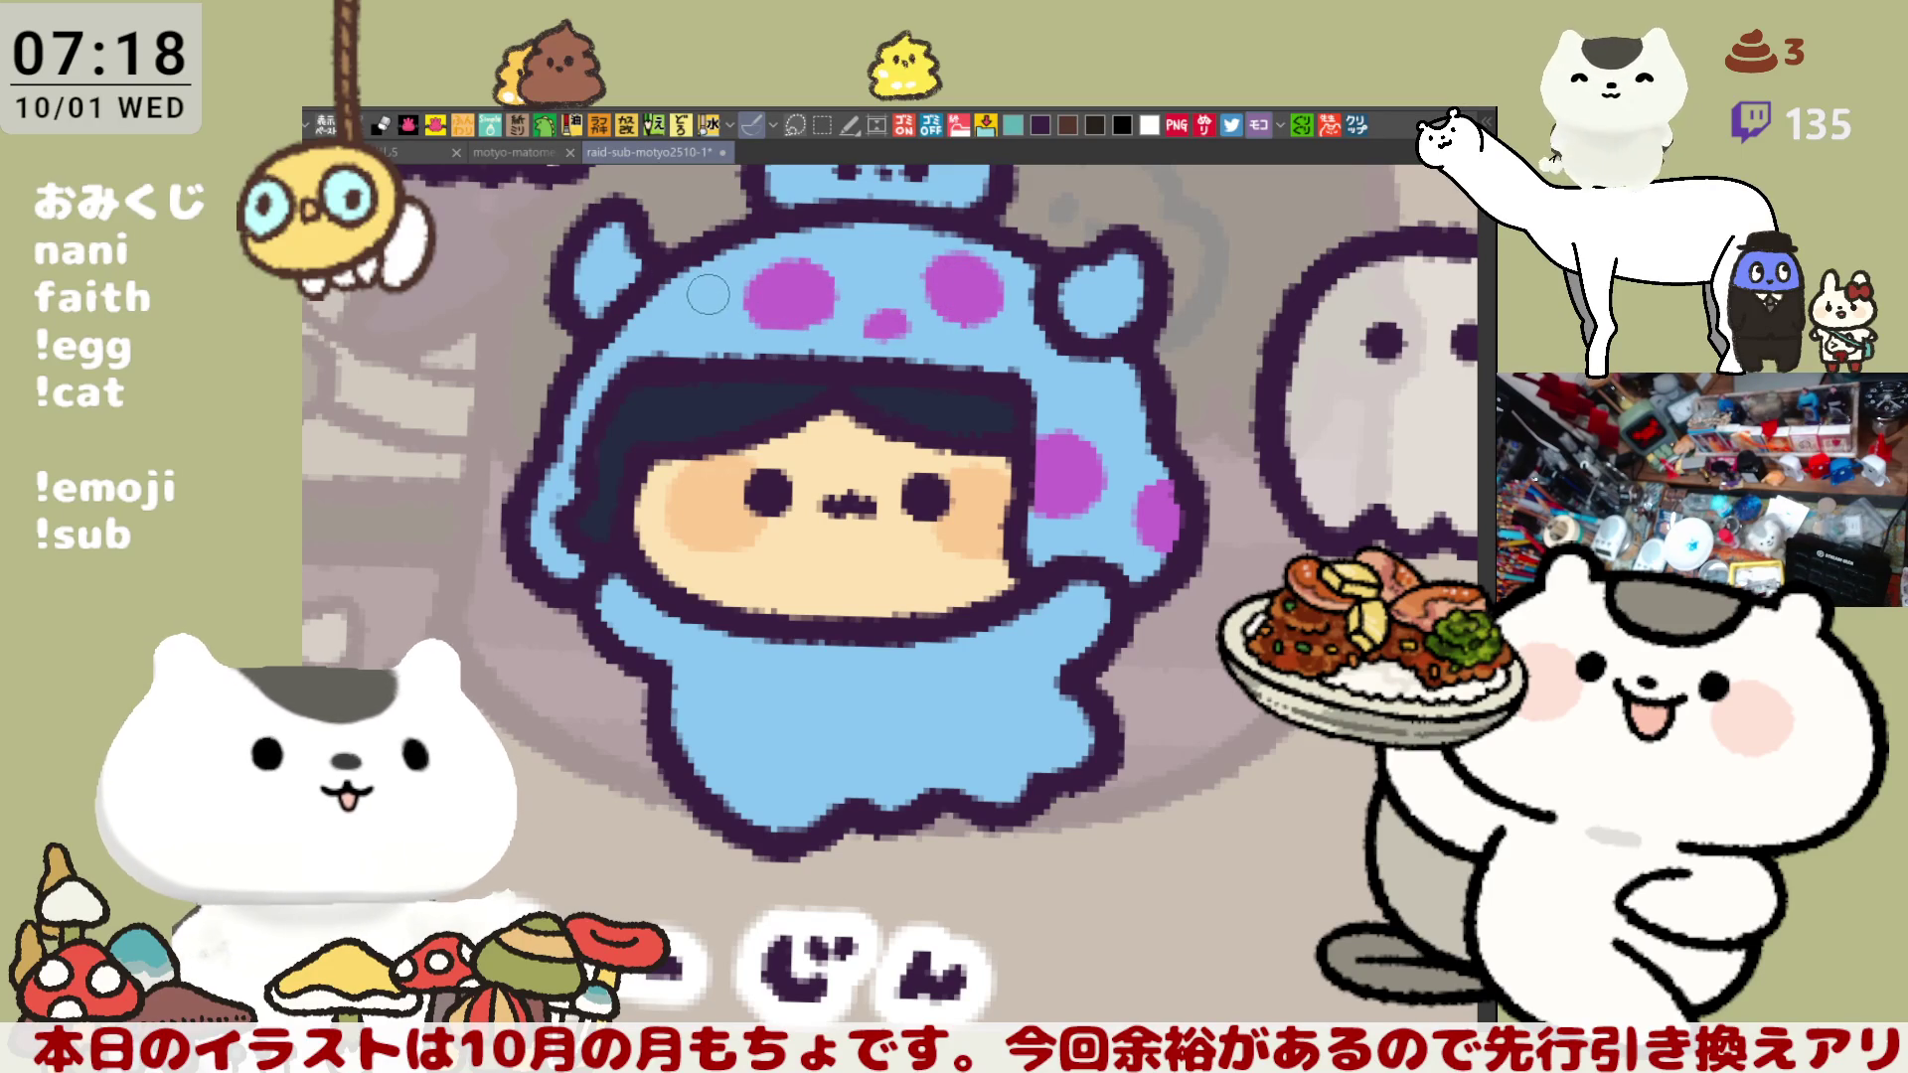
pyautogui.click(656, 299)
pyautogui.moveTo(664, 308); pyautogui.dragTo(616, 343)
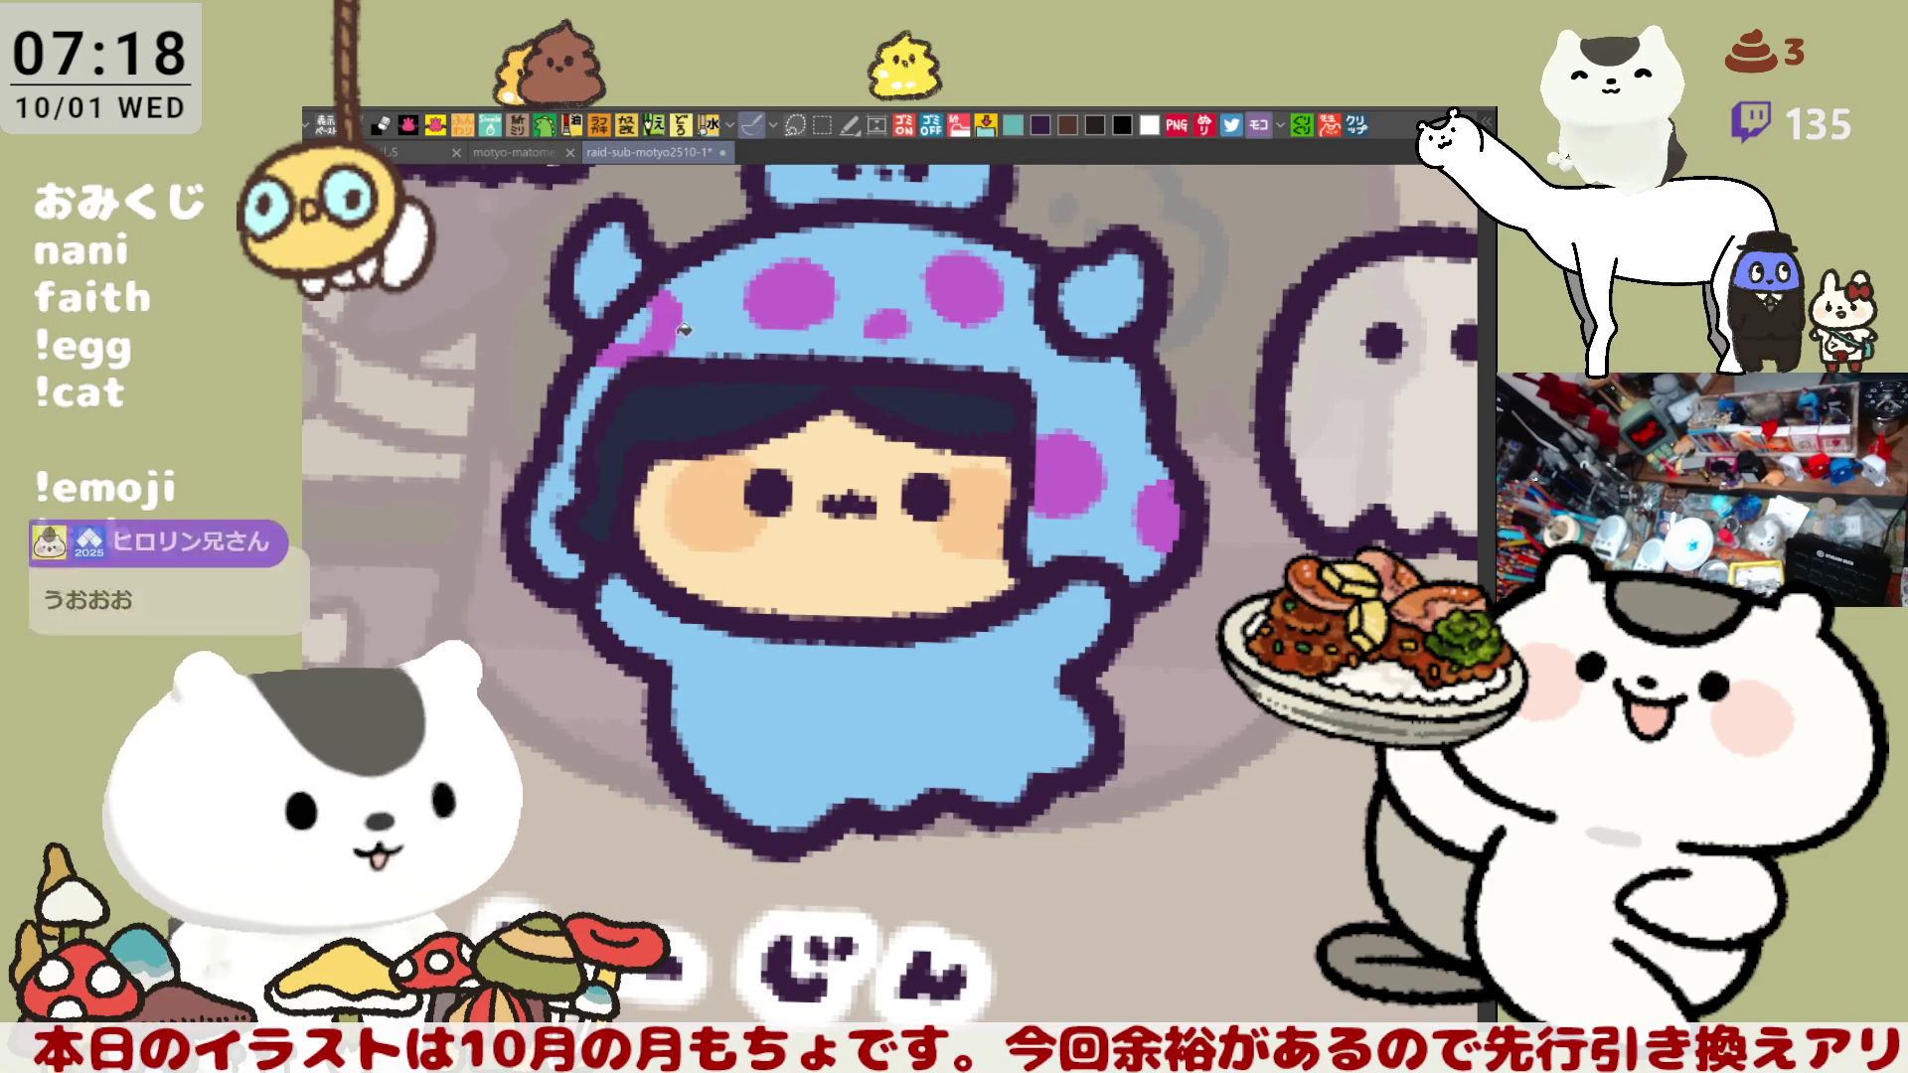